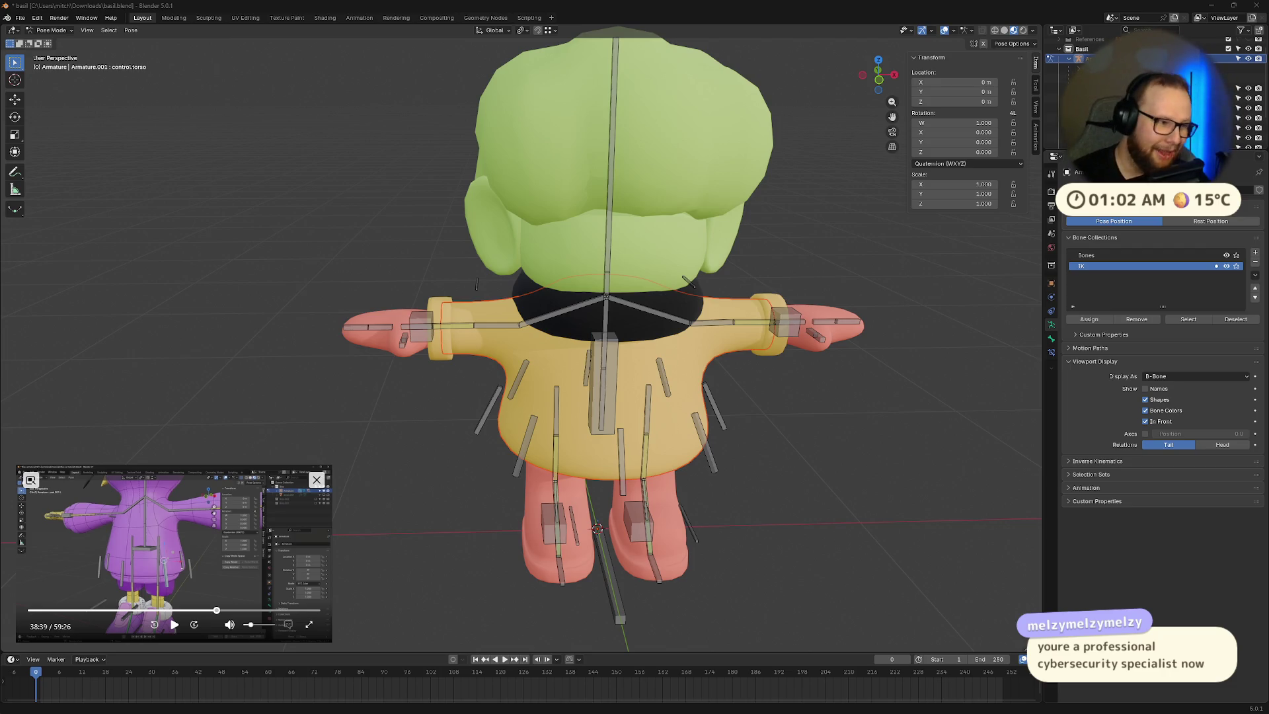
Step: Scrub the reference tutorial video back and forth, then pause it
{"action": "middle_click_drag", "start_coordinate": [605, 237], "coordinate": [576, 221]}
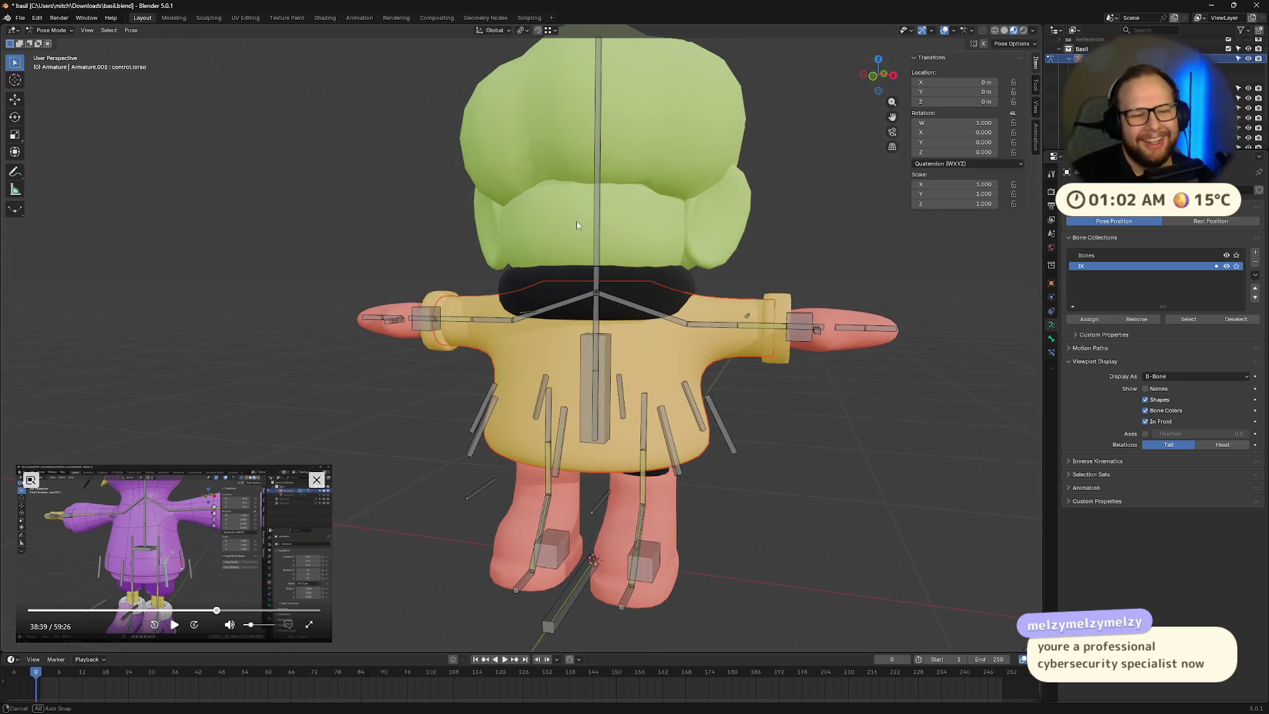
{"action": "left_click", "coordinate": [175, 626]}
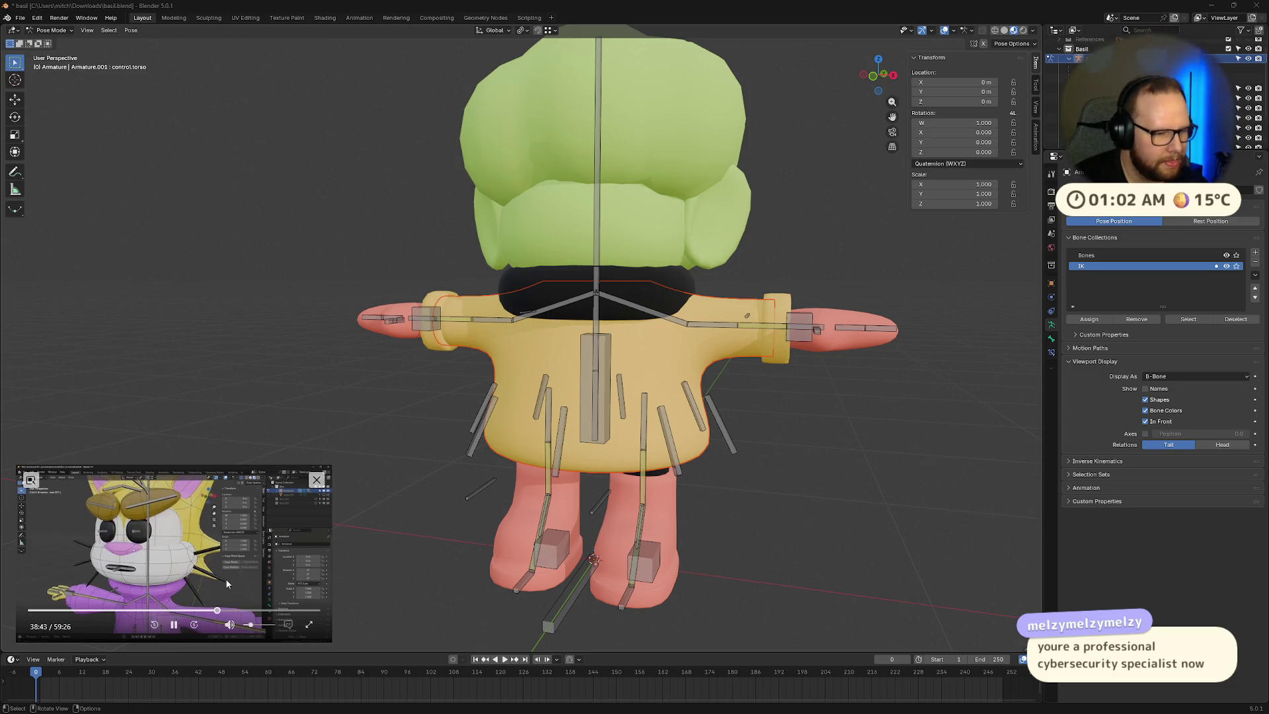
{"action": "key", "text": "Right"}
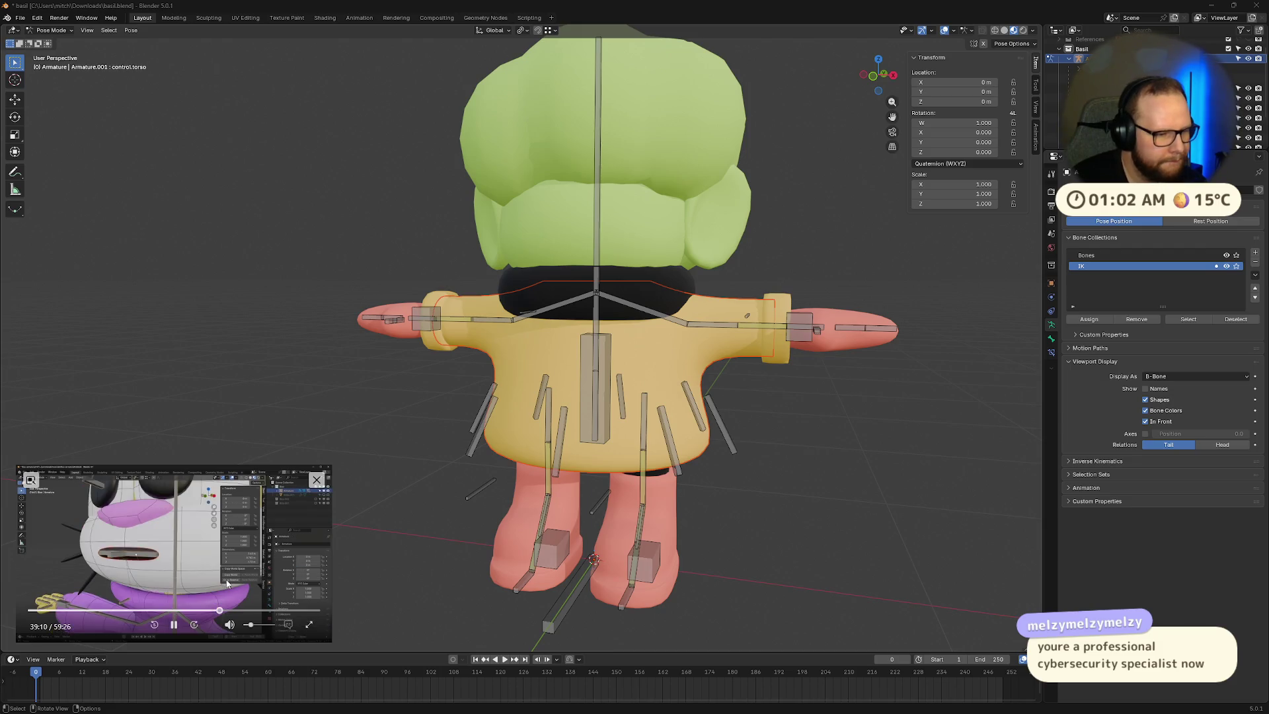
{"action": "key", "text": "Right"}
{"action": "key", "text": "Right"}
{"action": "key", "text": "Right"}
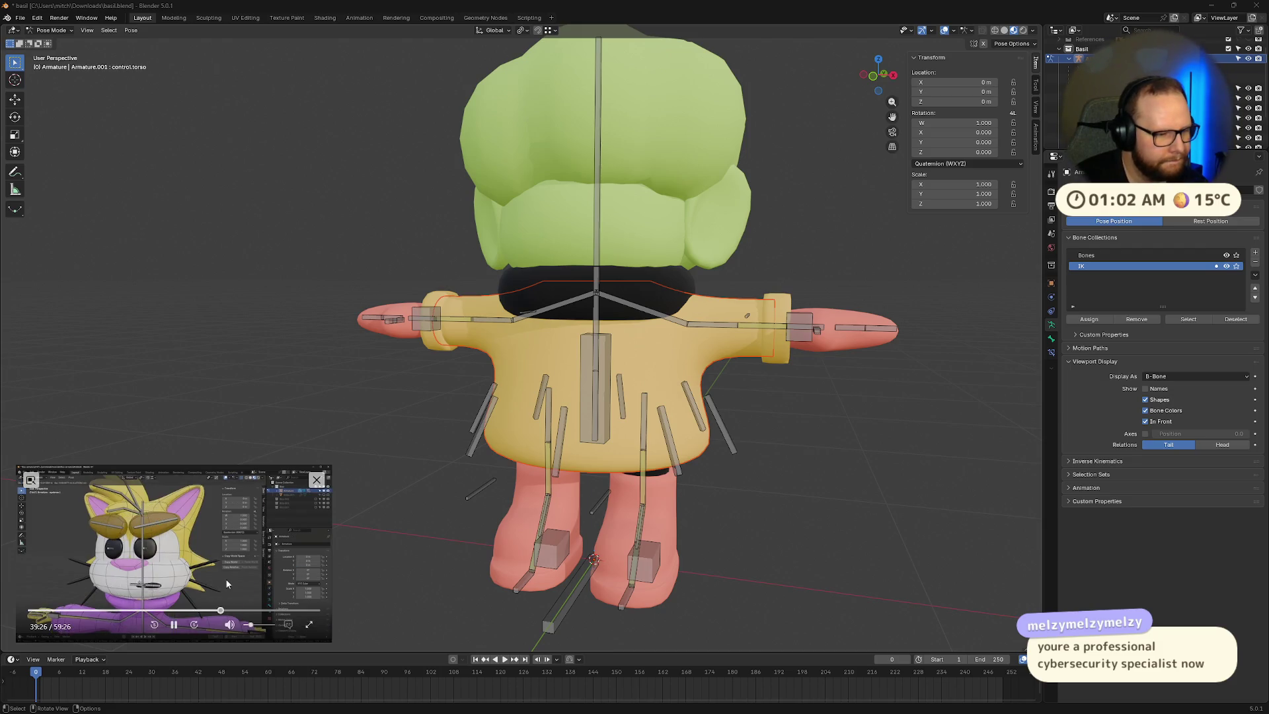
{"action": "key", "text": "Right"}
{"action": "key", "text": "Right"}
{"action": "key", "text": "Right"}
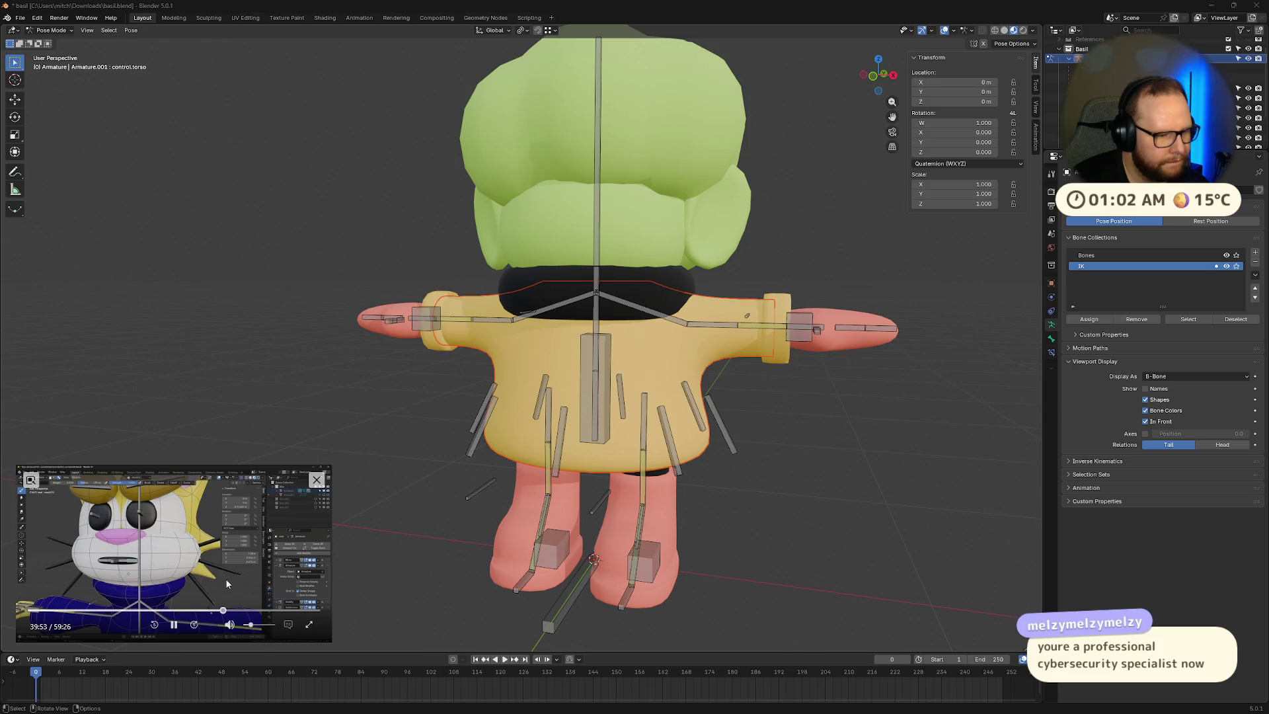
{"action": "key", "text": "Left"}
{"action": "key", "text": "Left"}
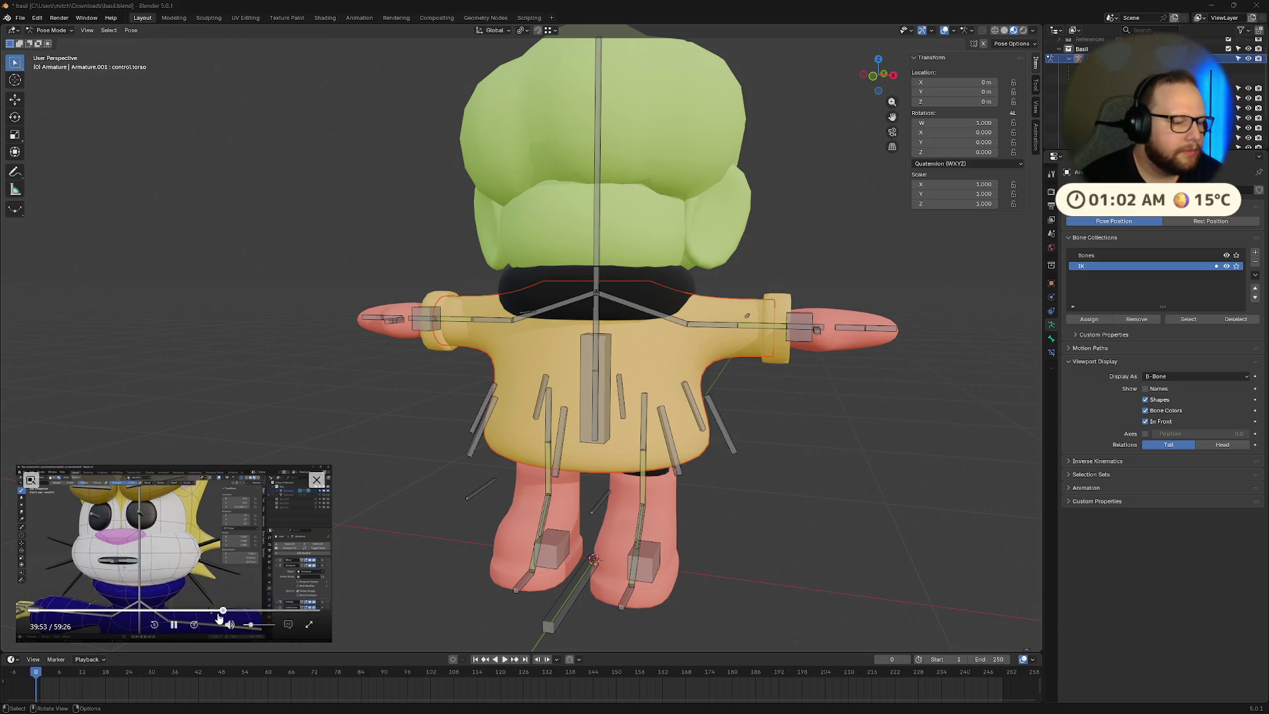
{"action": "left_click", "coordinate": [218, 611]}
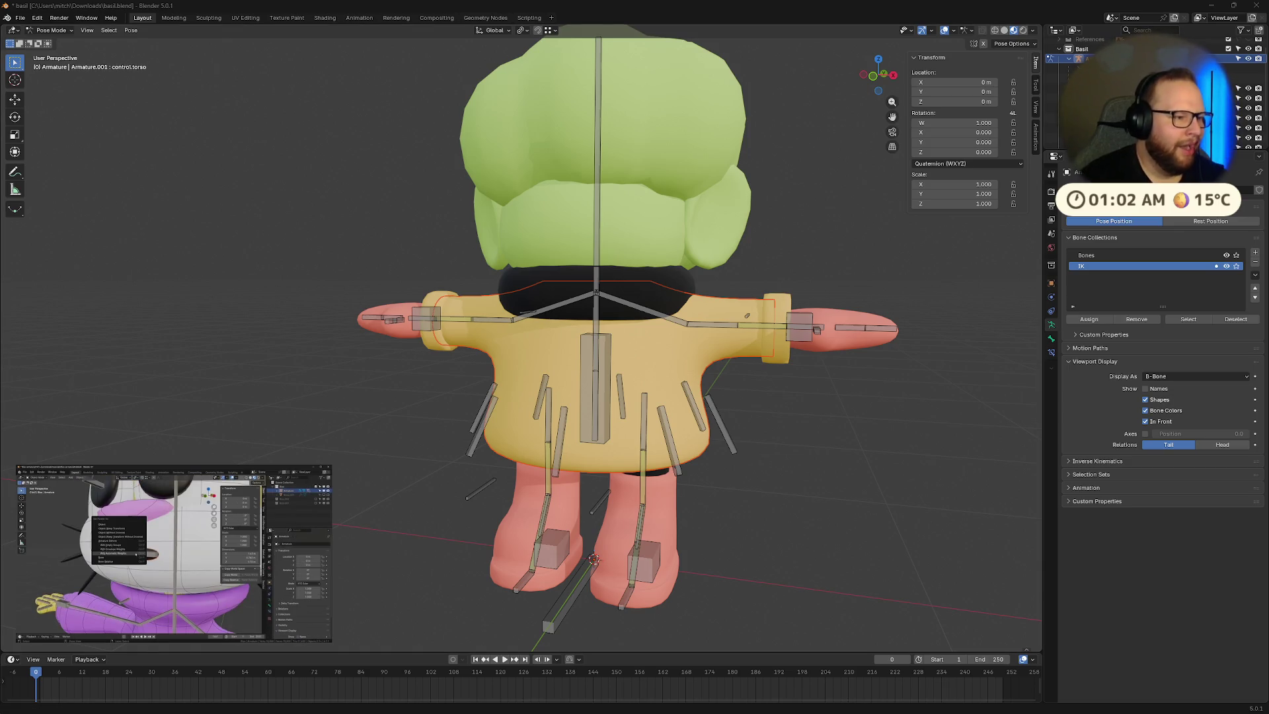
{"action": "mouse_move", "coordinate": [232, 574]}
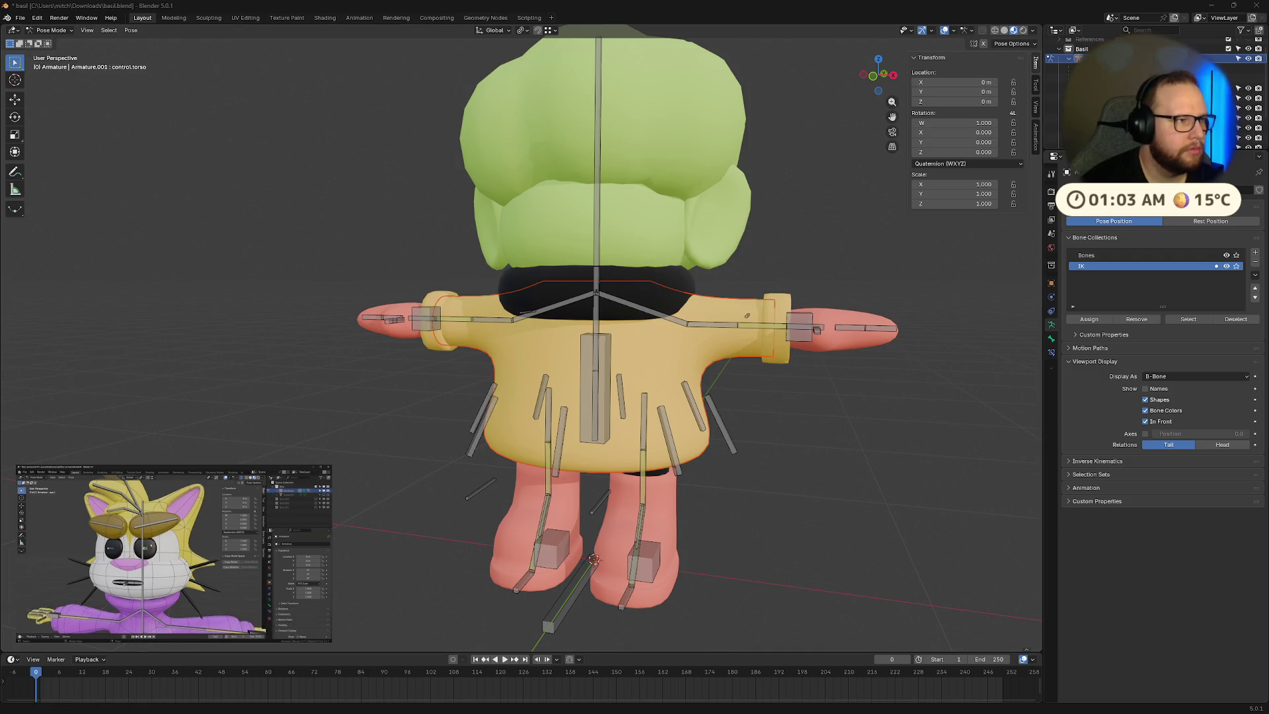
{"action": "mouse_move", "coordinate": [177, 628]}
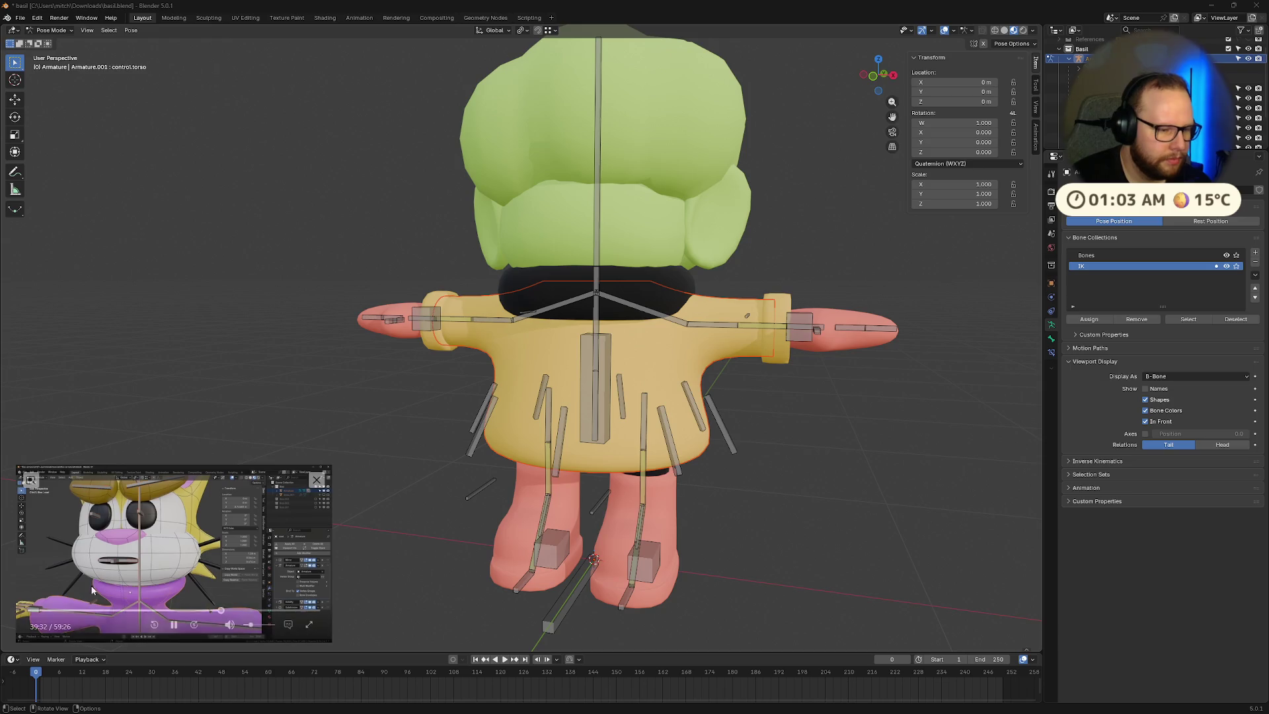
{"action": "left_click", "coordinate": [170, 630]}
Step: Inspect the legs from a low side view, briefly selecting and deselecting the left calf bone
{"action": "mouse_move", "coordinate": [609, 502]}
{"action": "middle_mouse_down"}
{"action": "mouse_move", "coordinate": [618, 509]}
{"action": "mouse_move", "coordinate": [592, 546]}
{"action": "mouse_move", "coordinate": [633, 475]}
{"action": "mouse_move", "coordinate": [674, 470]}
{"action": "mouse_move", "coordinate": [692, 498]}
{"action": "mouse_move", "coordinate": [651, 313]}
{"action": "mouse_move", "coordinate": [693, 360]}
{"action": "mouse_move", "coordinate": [872, 351]}
{"action": "middle_mouse_up"}
{"action": "scroll", "coordinate": [588, 549], "scroll_direction": "up", "scroll_amount": 3}
{"action": "left_click", "coordinate": [633, 475]}
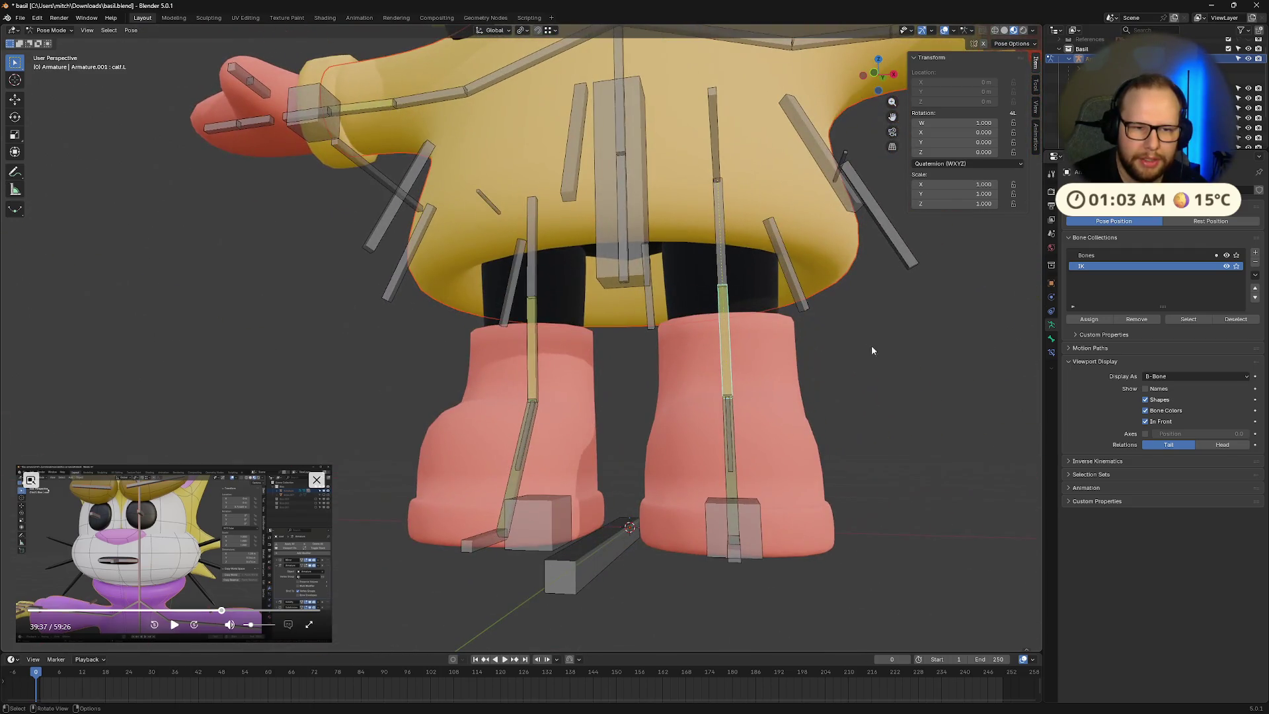
{"action": "left_click", "coordinate": [874, 333]}
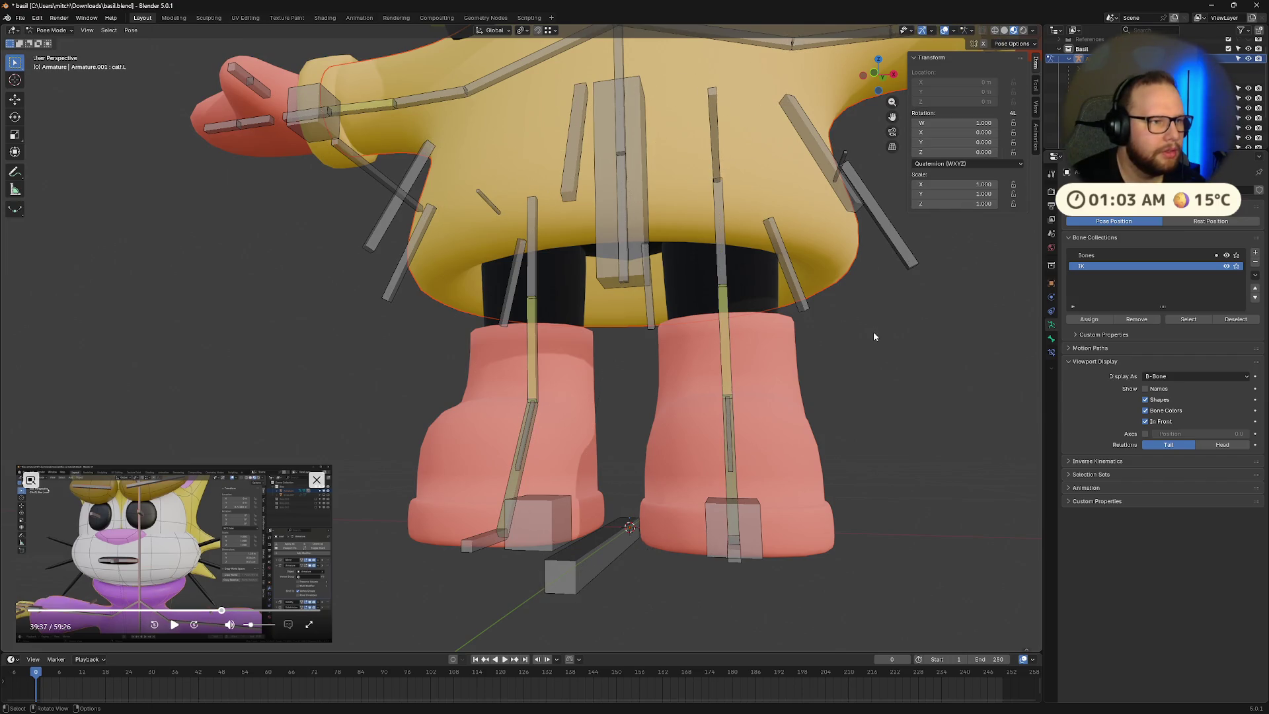
Step: Leave Pose Mode for Object Mode and select the Limbs mesh to show its leg-bone vertex groups
{"action": "key", "text": "ctrl+Tab"}
{"action": "scroll", "coordinate": [720, 307], "scroll_direction": "up", "scroll_amount": 2}
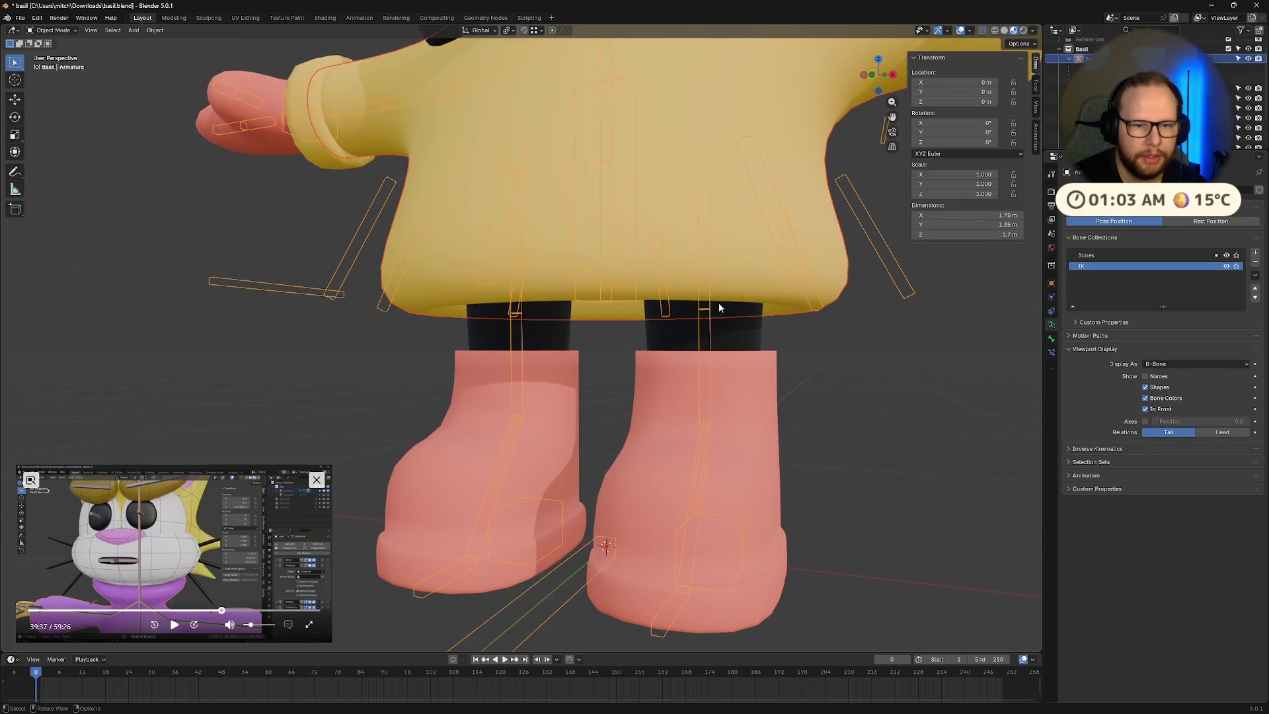
{"action": "key", "text": "alt+z"}
{"action": "mouse_move", "coordinate": [719, 307]}
{"action": "middle_mouse_down"}
{"action": "mouse_move", "coordinate": [739, 331]}
{"action": "mouse_move", "coordinate": [739, 314]}
{"action": "mouse_move", "coordinate": [759, 359]}
{"action": "mouse_move", "coordinate": [690, 350]}
{"action": "mouse_move", "coordinate": [751, 347]}
{"action": "mouse_move", "coordinate": [636, 241]}
{"action": "middle_mouse_up"}
{"action": "left_click", "coordinate": [636, 241]}
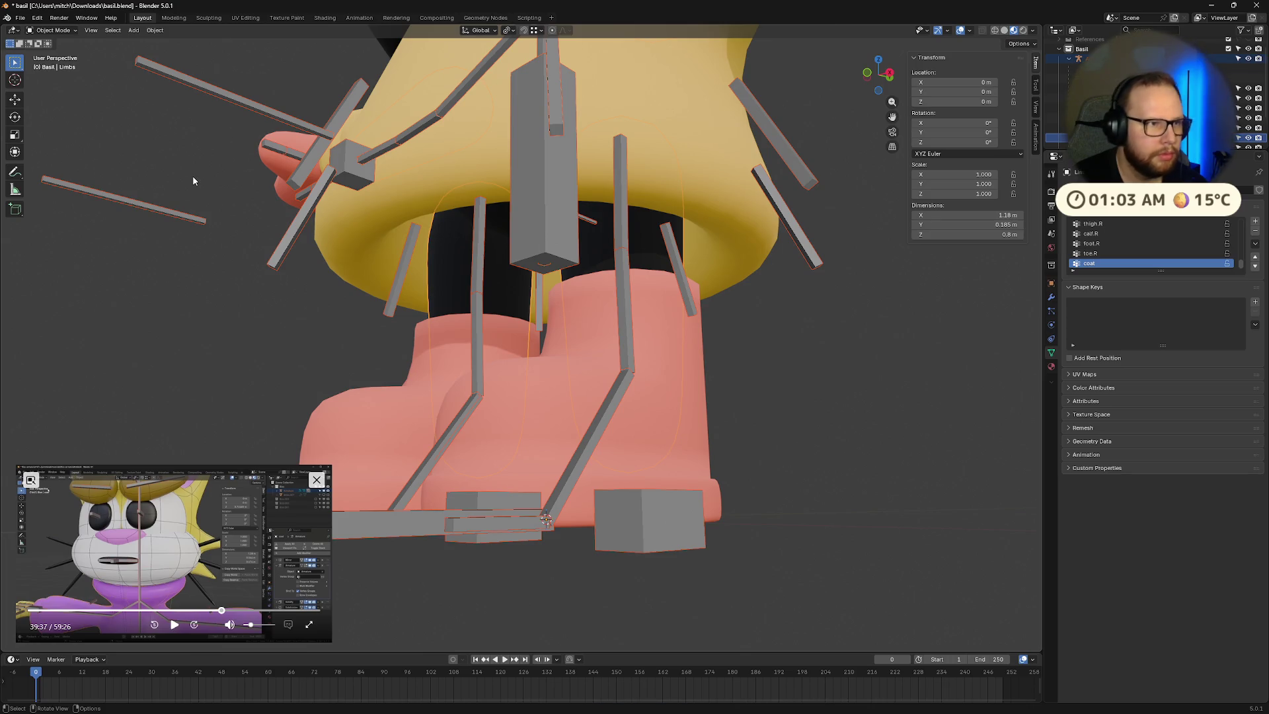
{"action": "left_click", "coordinate": [173, 625]}
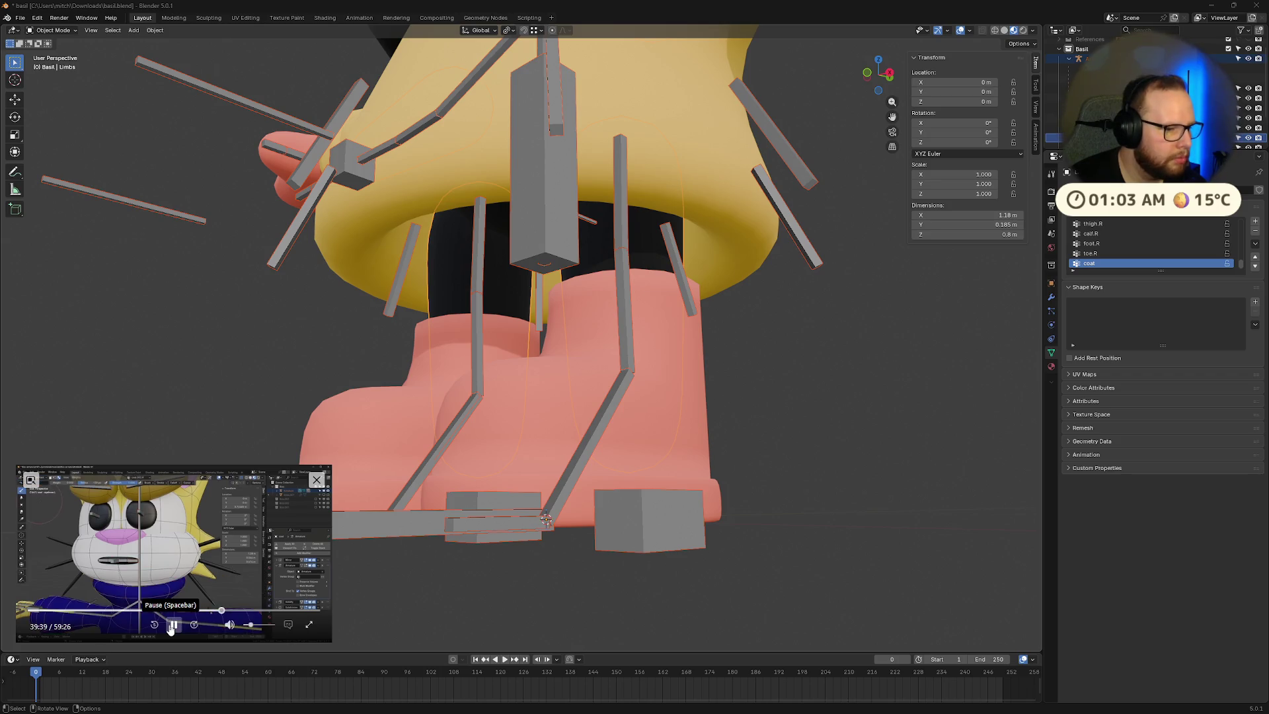
{"action": "left_click", "coordinate": [173, 625]}
Step: Switch the Limbs mesh to Weight Paint mode and view the legs close up under the coat
{"action": "left_click", "coordinate": [53, 30]}
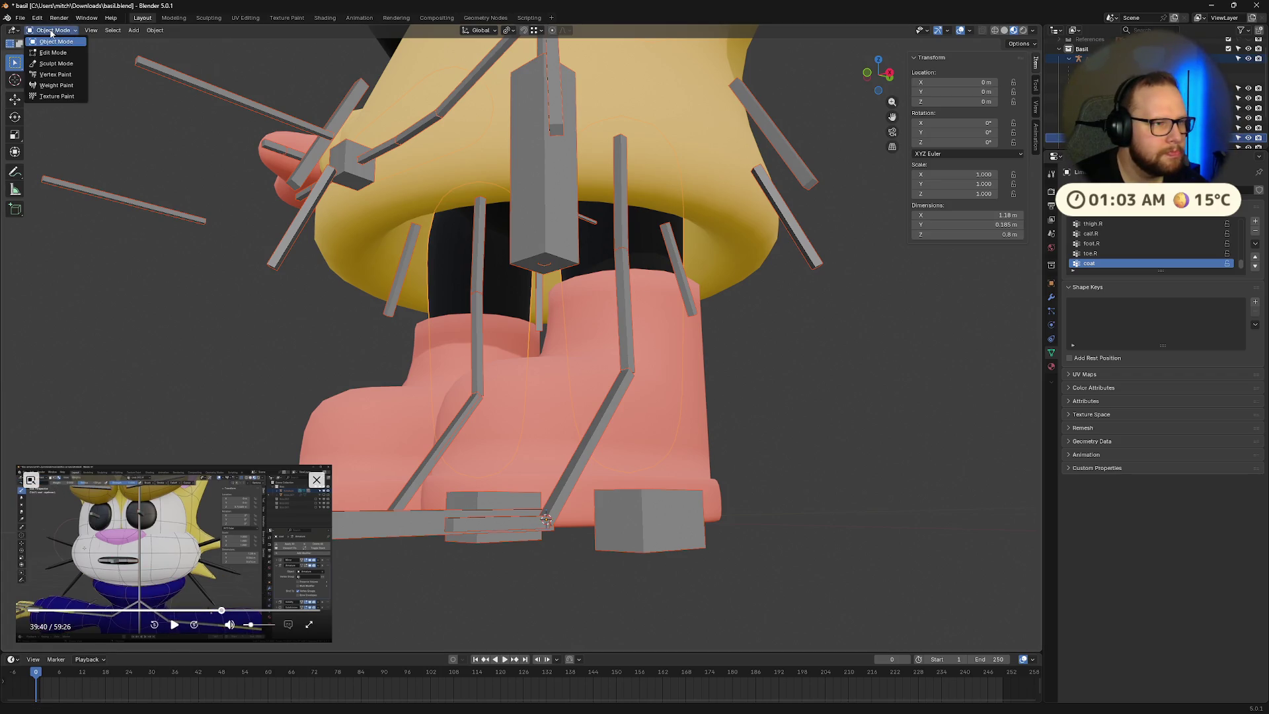
{"action": "left_click", "coordinate": [64, 87]}
{"action": "mouse_move", "coordinate": [648, 322]}
{"action": "middle_mouse_down"}
{"action": "mouse_move", "coordinate": [725, 373]}
{"action": "mouse_move", "coordinate": [694, 324]}
{"action": "mouse_move", "coordinate": [652, 305]}
{"action": "middle_mouse_up"}
{"action": "scroll", "coordinate": [725, 373], "scroll_direction": "down", "scroll_amount": 5}
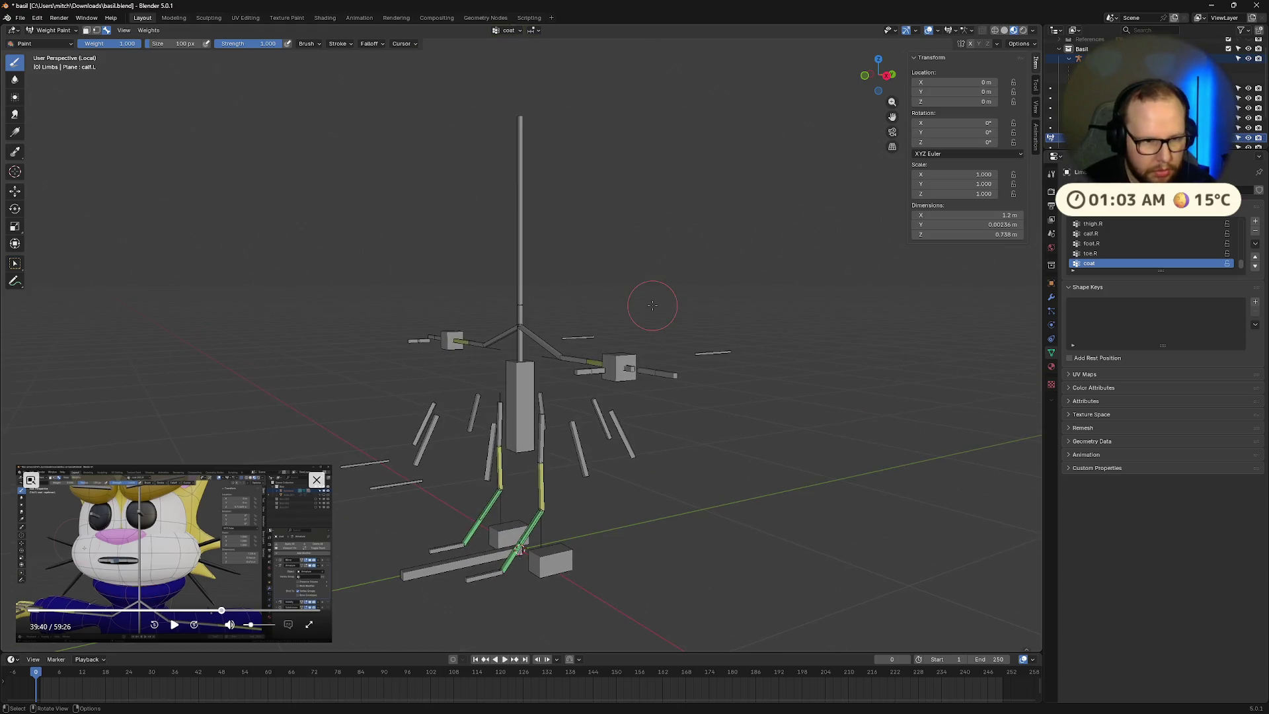
{"action": "scroll", "coordinate": [612, 265], "scroll_direction": "up", "scroll_amount": 5}
{"action": "mouse_move", "coordinate": [611, 264]}
{"action": "middle_mouse_down"}
{"action": "mouse_move", "coordinate": [583, 256]}
{"action": "mouse_move", "coordinate": [768, 281]}
{"action": "mouse_move", "coordinate": [733, 300]}
{"action": "mouse_move", "coordinate": [669, 308]}
{"action": "mouse_move", "coordinate": [640, 420]}
{"action": "mouse_move", "coordinate": [654, 366]}
{"action": "middle_mouse_up"}
Step: Put the Limbs mesh into Edit Mode while following a short stretch of the tutorial
{"action": "key", "text": "Tab"}
{"action": "scroll", "coordinate": [846, 295], "scroll_direction": "down", "scroll_amount": 4}
{"action": "scroll", "coordinate": [661, 331], "scroll_direction": "up", "scroll_amount": 5}
{"action": "scroll", "coordinate": [654, 365], "scroll_direction": "down", "scroll_amount": 4}
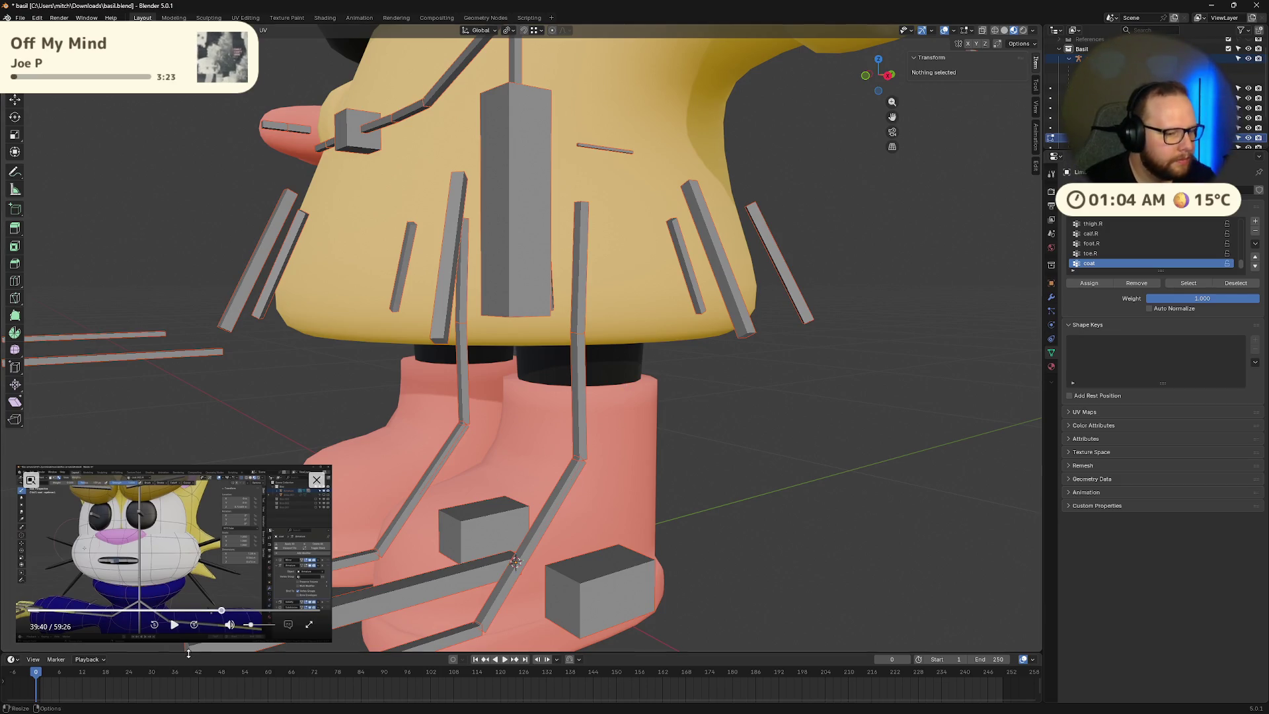
{"action": "left_click", "coordinate": [180, 627]}
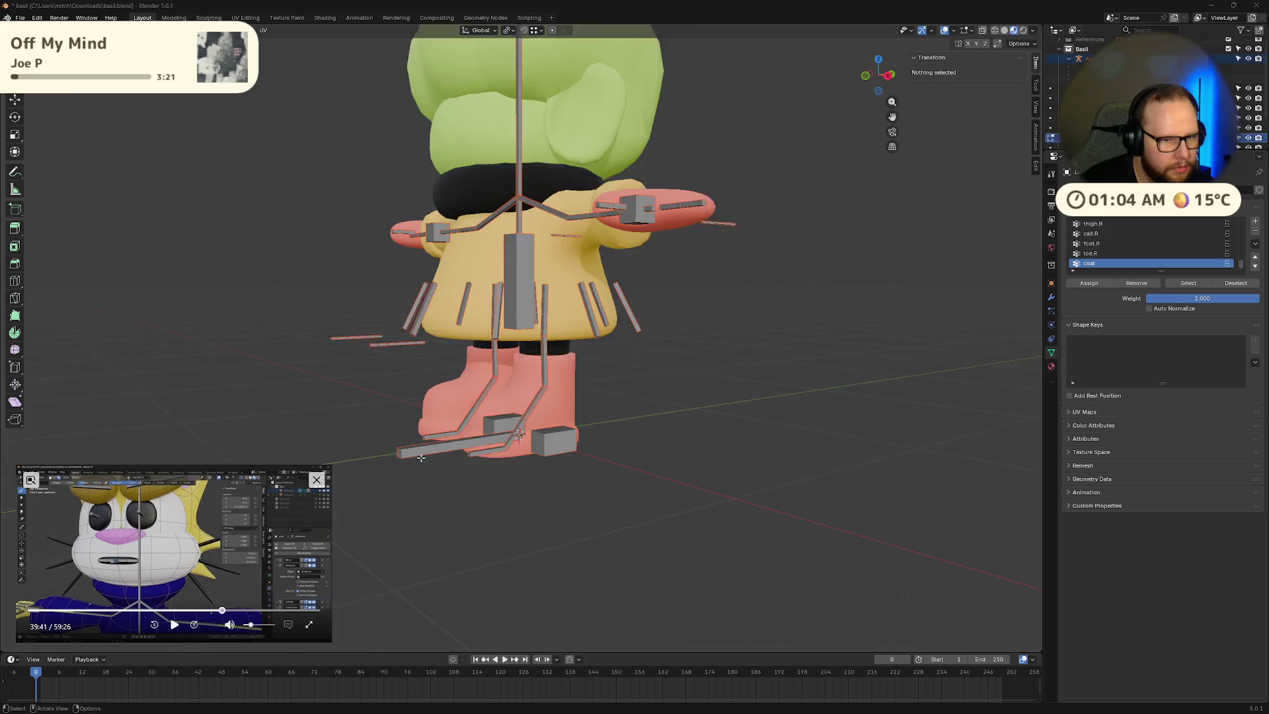
{"action": "left_click", "coordinate": [175, 625]}
{"action": "left_click", "coordinate": [175, 626]}
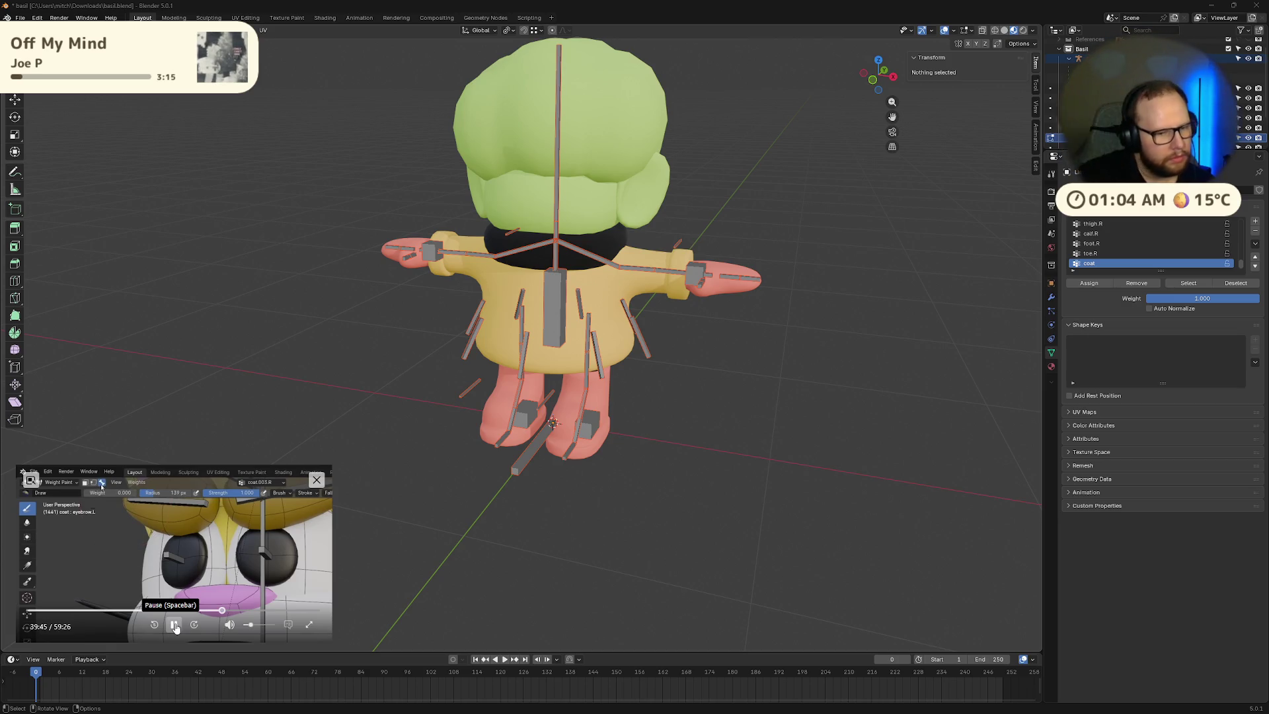
{"action": "left_click", "coordinate": [175, 625]}
Step: Orbit in closer around the coat and boots
{"action": "scroll", "coordinate": [581, 370], "scroll_direction": "up", "scroll_amount": 5}
{"action": "mouse_move", "coordinate": [582, 370]}
{"action": "middle_mouse_down"}
{"action": "mouse_move", "coordinate": [529, 357]}
{"action": "mouse_move", "coordinate": [611, 365]}
{"action": "mouse_move", "coordinate": [661, 343]}
{"action": "middle_mouse_up"}
{"action": "scroll", "coordinate": [661, 343], "scroll_direction": "down", "scroll_amount": 6}
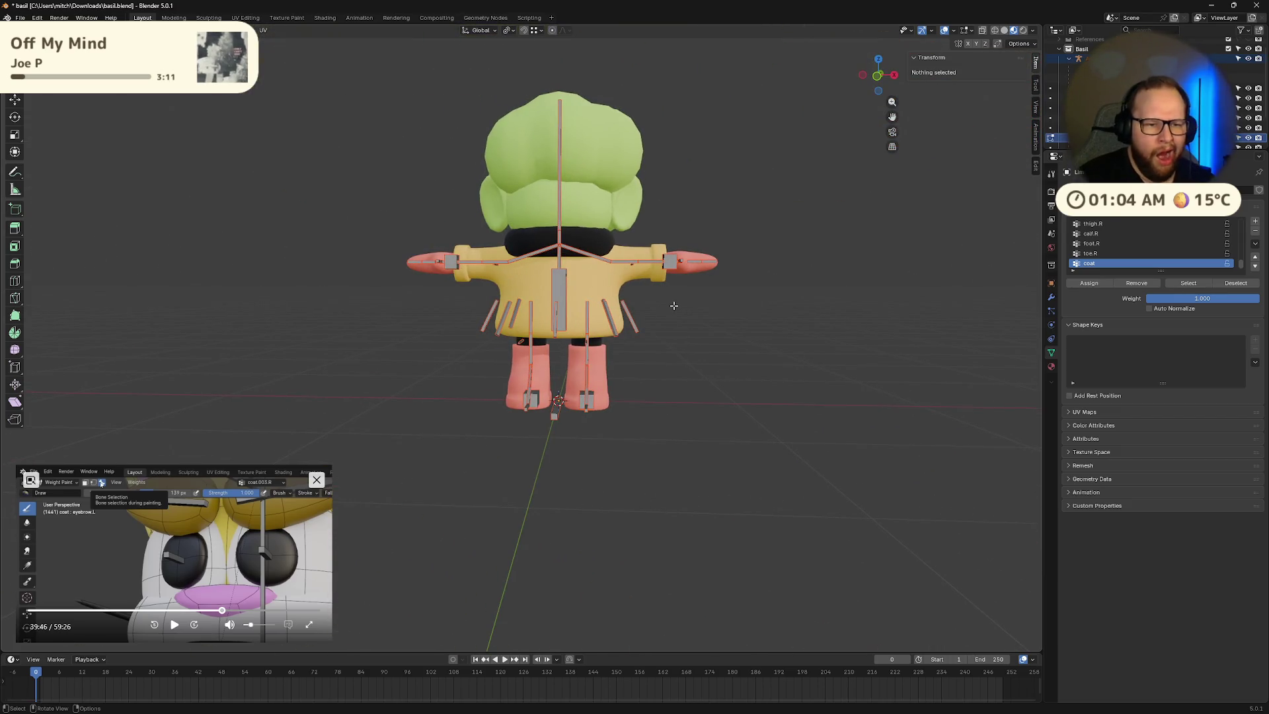
{"action": "scroll", "coordinate": [673, 305], "scroll_direction": "up", "scroll_amount": 8}
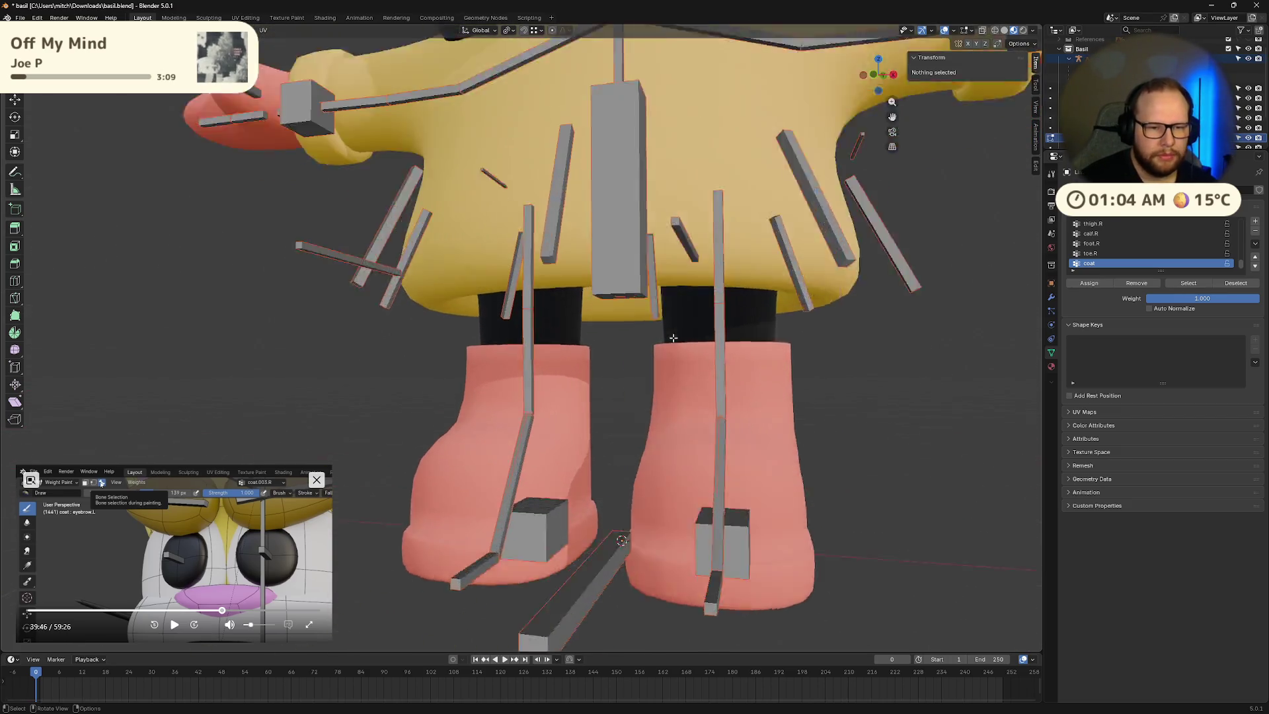
{"action": "mouse_move", "coordinate": [674, 305]}
{"action": "middle_mouse_down"}
{"action": "mouse_move", "coordinate": [632, 324]}
{"action": "mouse_move", "coordinate": [645, 321]}
{"action": "middle_mouse_up"}
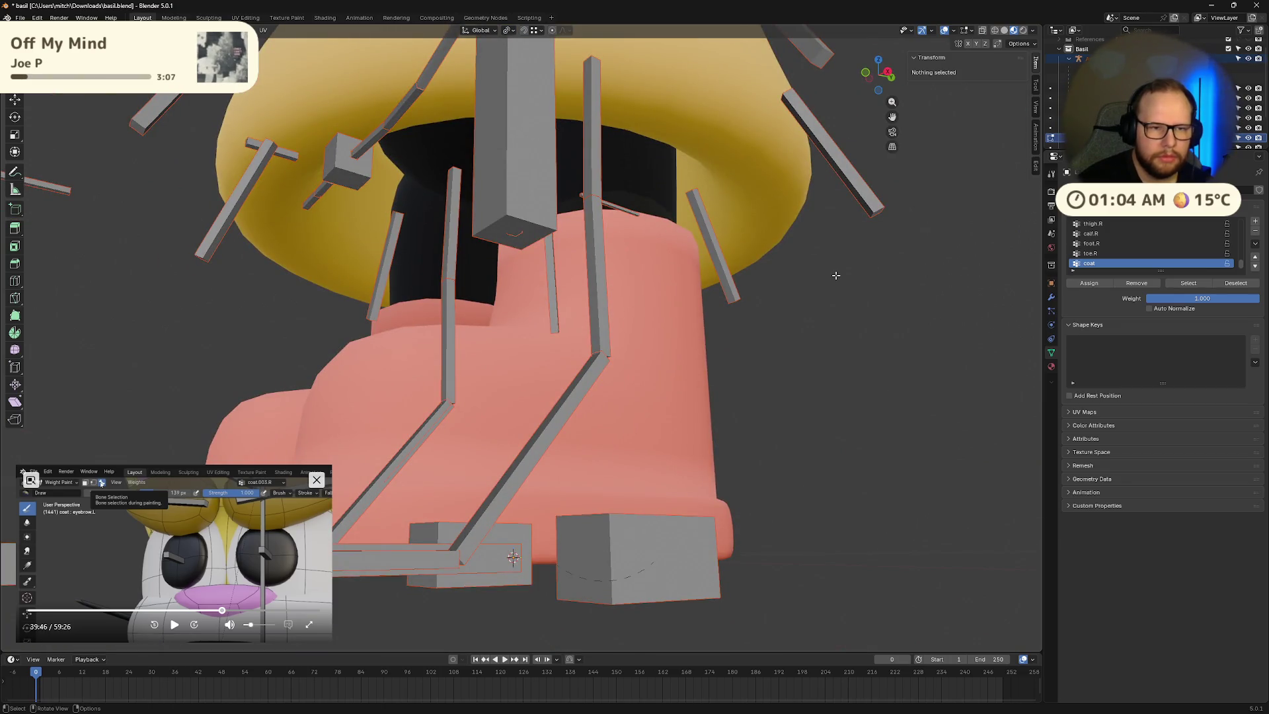
Step: Return Limbs to Weight Paint at weight 1.000 and isolate it in Local View from the front
{"action": "key", "text": "Tab"}
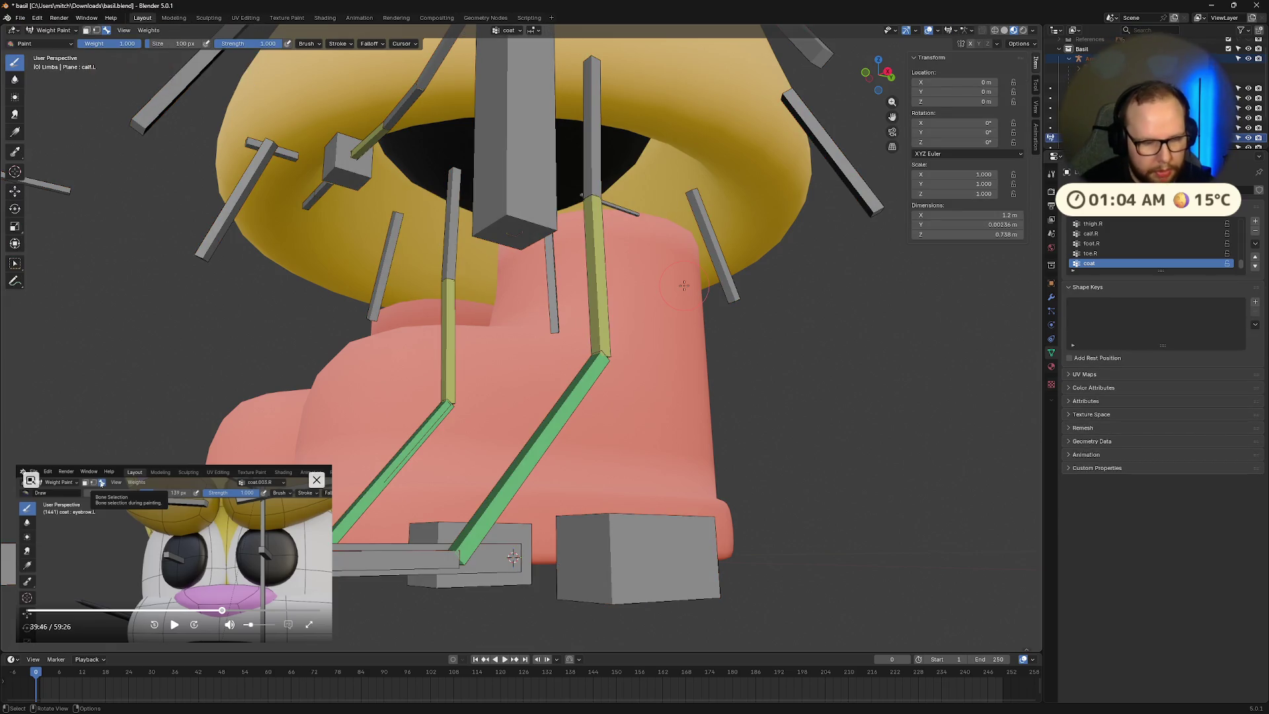
{"action": "scroll", "coordinate": [1157, 99], "scroll_direction": "down", "scroll_amount": 3}
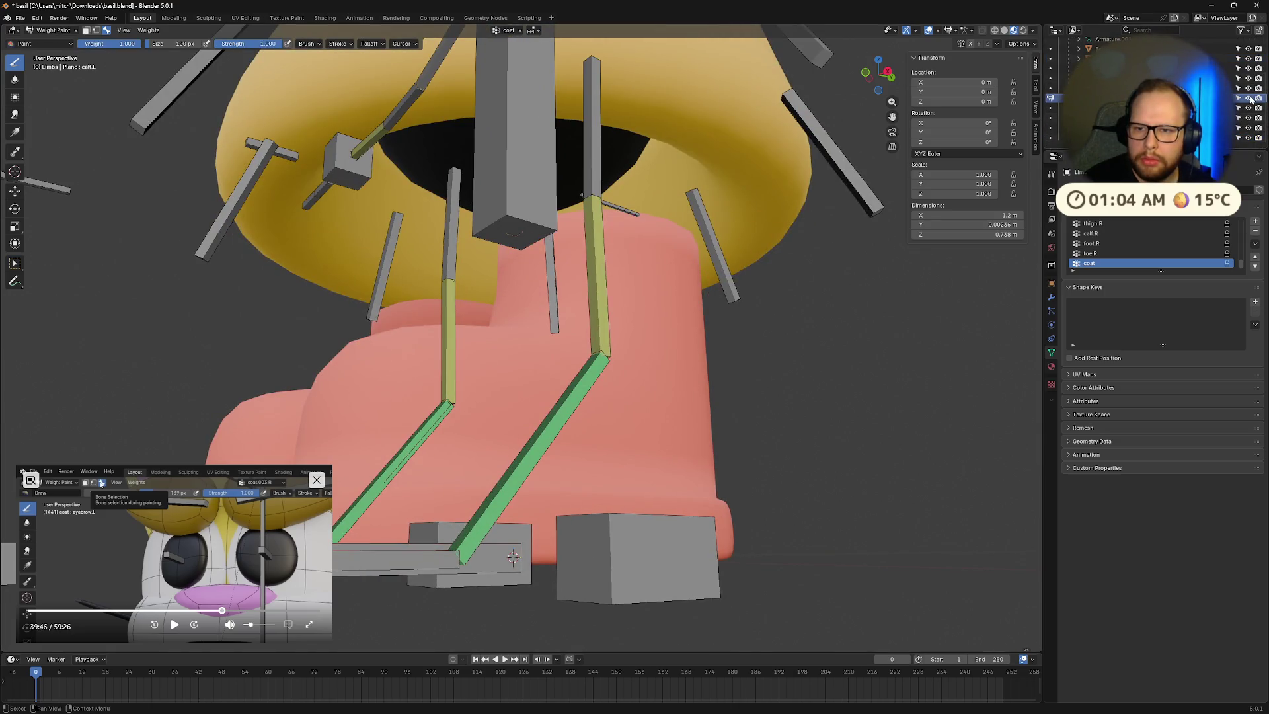
{"action": "mouse_move", "coordinate": [727, 211]}
{"action": "middle_mouse_down"}
{"action": "mouse_move", "coordinate": [697, 187]}
{"action": "mouse_move", "coordinate": [832, 231]}
{"action": "mouse_move", "coordinate": [821, 255]}
{"action": "mouse_move", "coordinate": [794, 251]}
{"action": "mouse_move", "coordinate": [701, 205]}
{"action": "middle_mouse_up"}
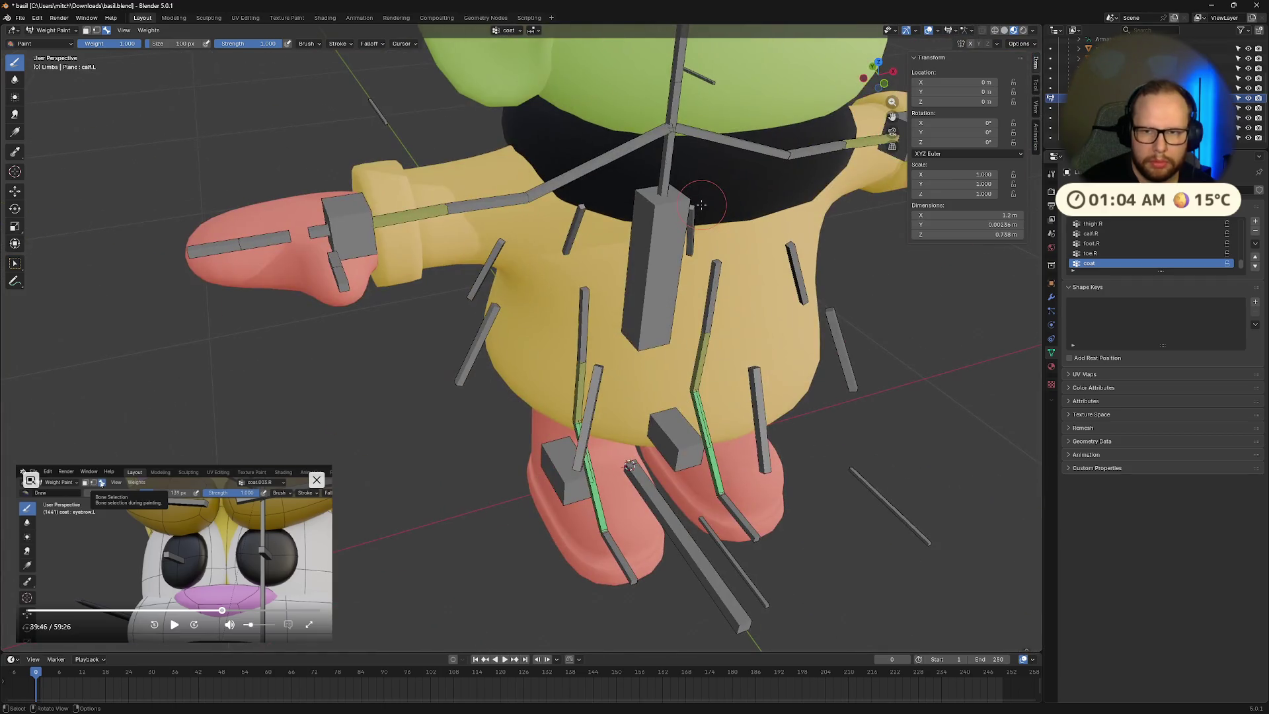
{"action": "key", "text": "KP_Divide"}
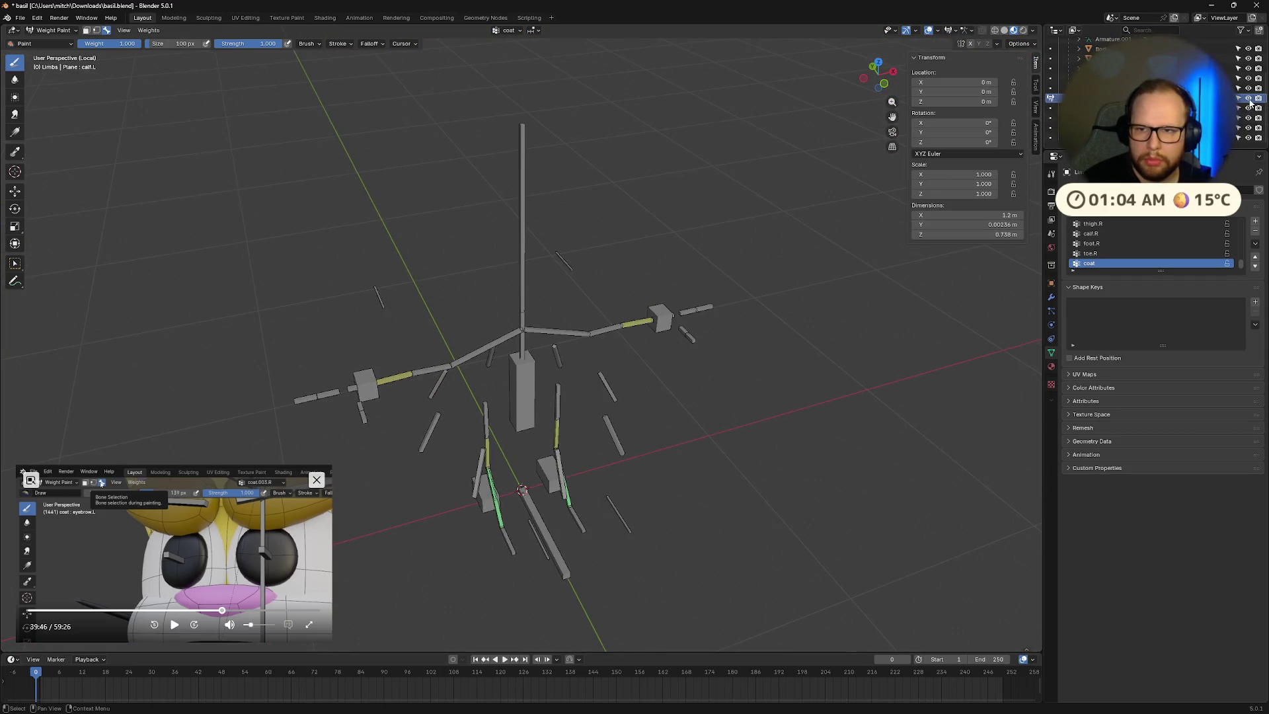
Step: Turn off envelope-based deformation on the Limbs mesh's Armature modifier
{"action": "left_click", "coordinate": [1052, 298]}
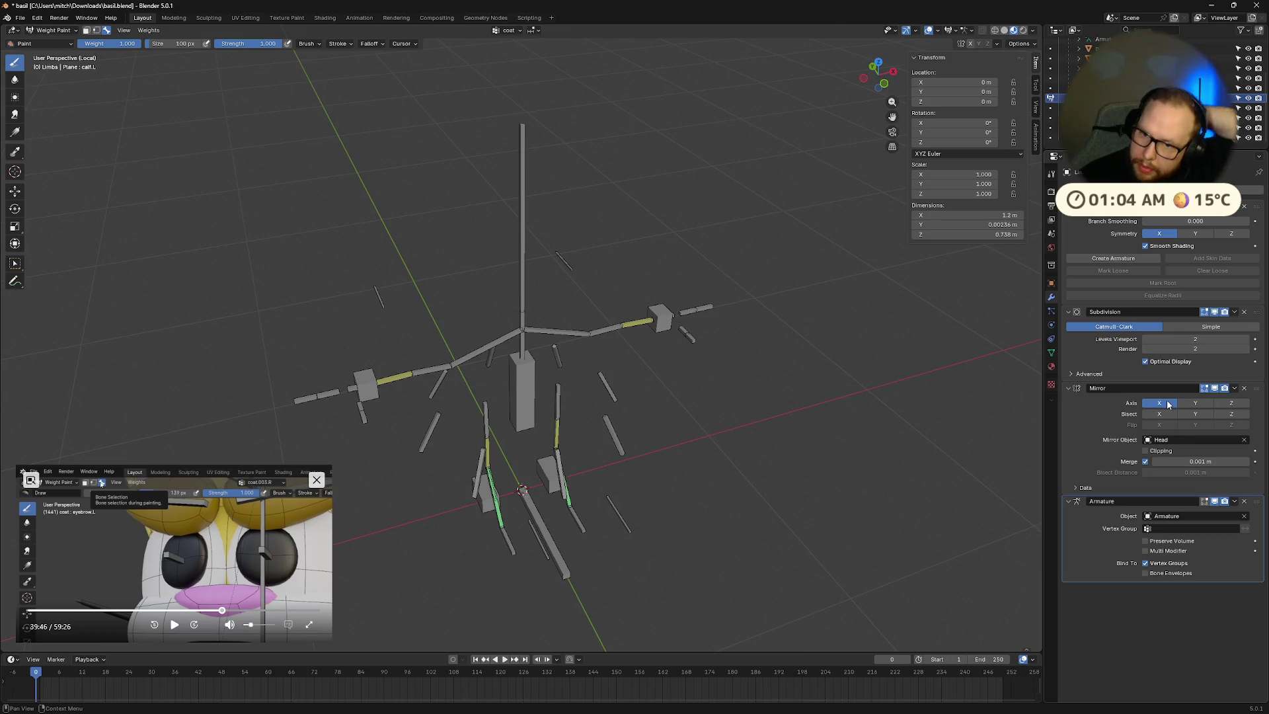
{"action": "middle_click_drag", "start_coordinate": [728, 397], "coordinate": [661, 407]}
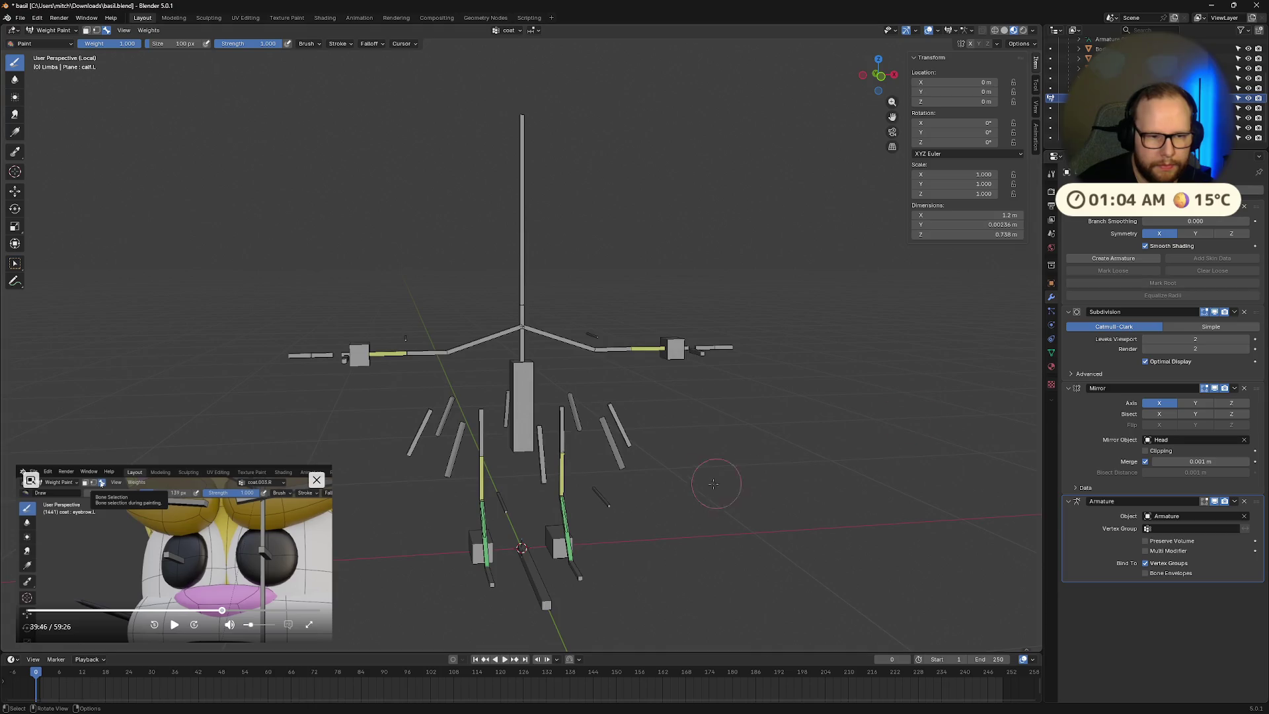
{"action": "middle_click_drag", "start_coordinate": [716, 487], "coordinate": [694, 505]}
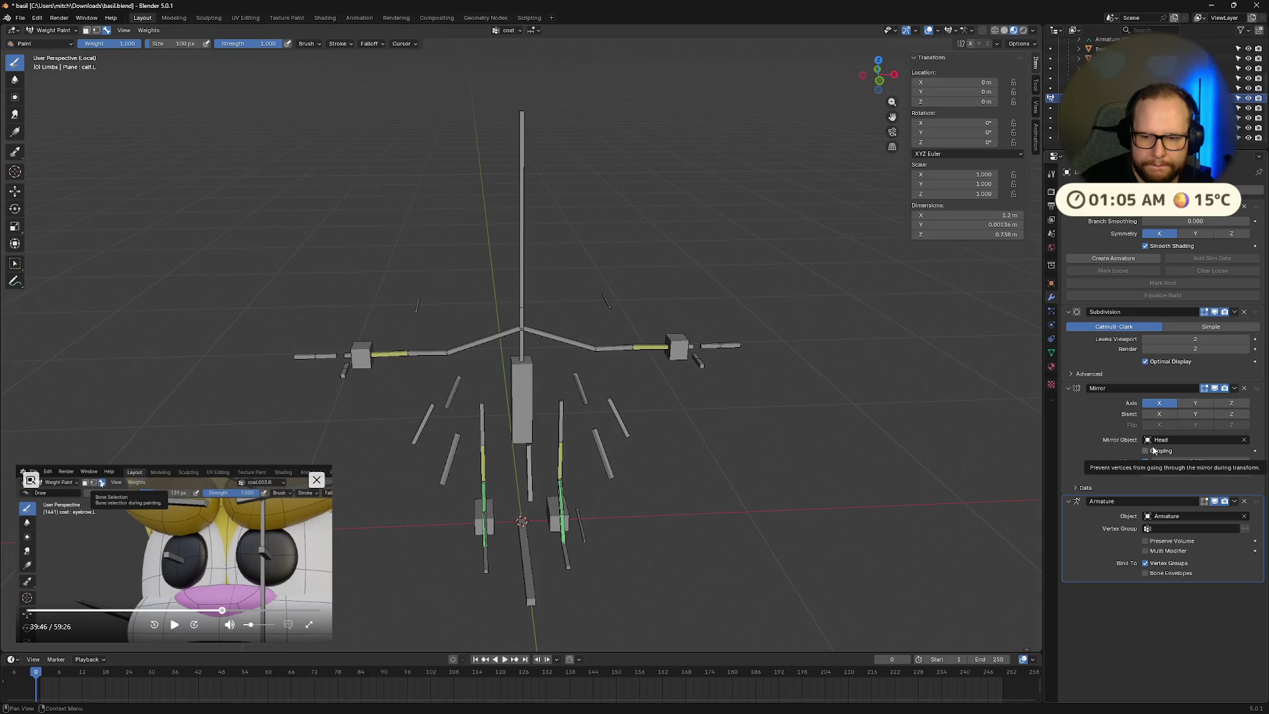
{"action": "left_click", "coordinate": [1147, 573]}
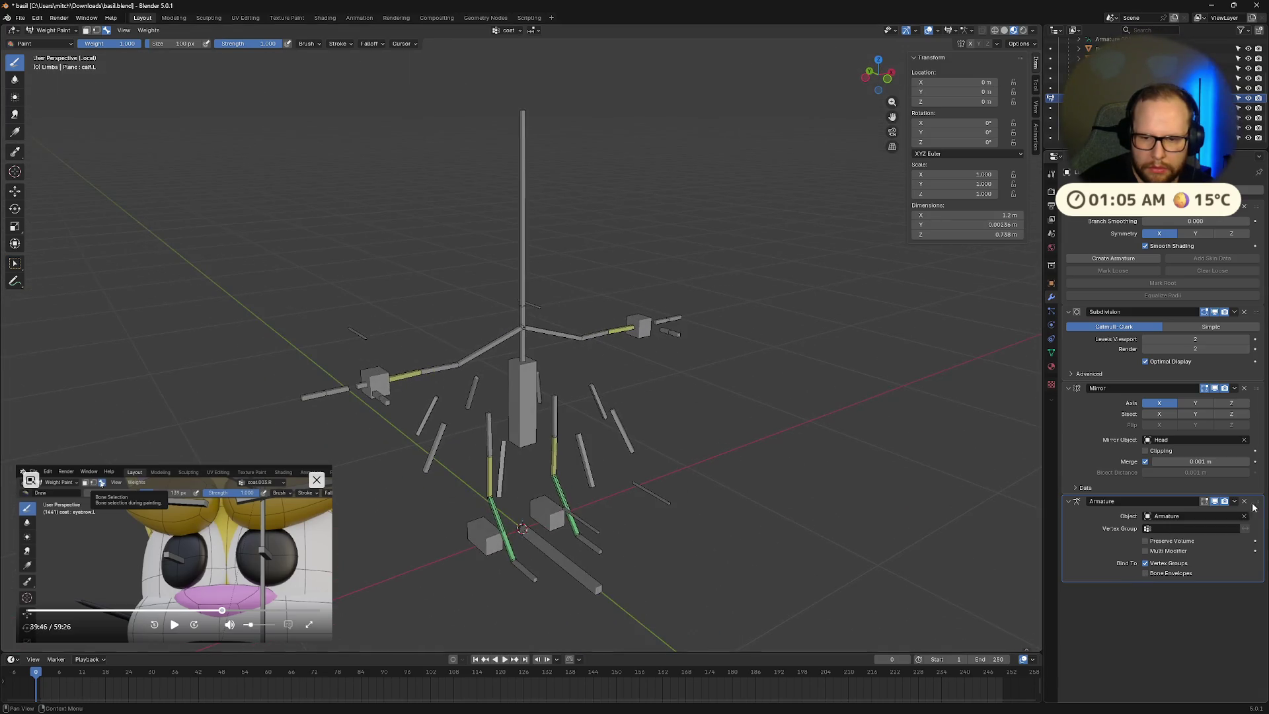
Step: Keep the Armature modifier last, below Subdivision and Mirror, and exit Local View
{"action": "left_click_drag", "start_coordinate": [1256, 501], "coordinate": [1256, 208]}
{"action": "mouse_move", "coordinate": [850, 346]}
{"action": "middle_mouse_down"}
{"action": "mouse_move", "coordinate": [626, 386]}
{"action": "mouse_move", "coordinate": [905, 297]}
{"action": "middle_mouse_up"}
{"action": "mouse_move", "coordinate": [1256, 208]}
{"action": "left_mouse_down"}
{"action": "mouse_move", "coordinate": [1238, 301]}
{"action": "mouse_move", "coordinate": [1257, 400]}
{"action": "mouse_move", "coordinate": [1257, 527]}
{"action": "left_mouse_up"}
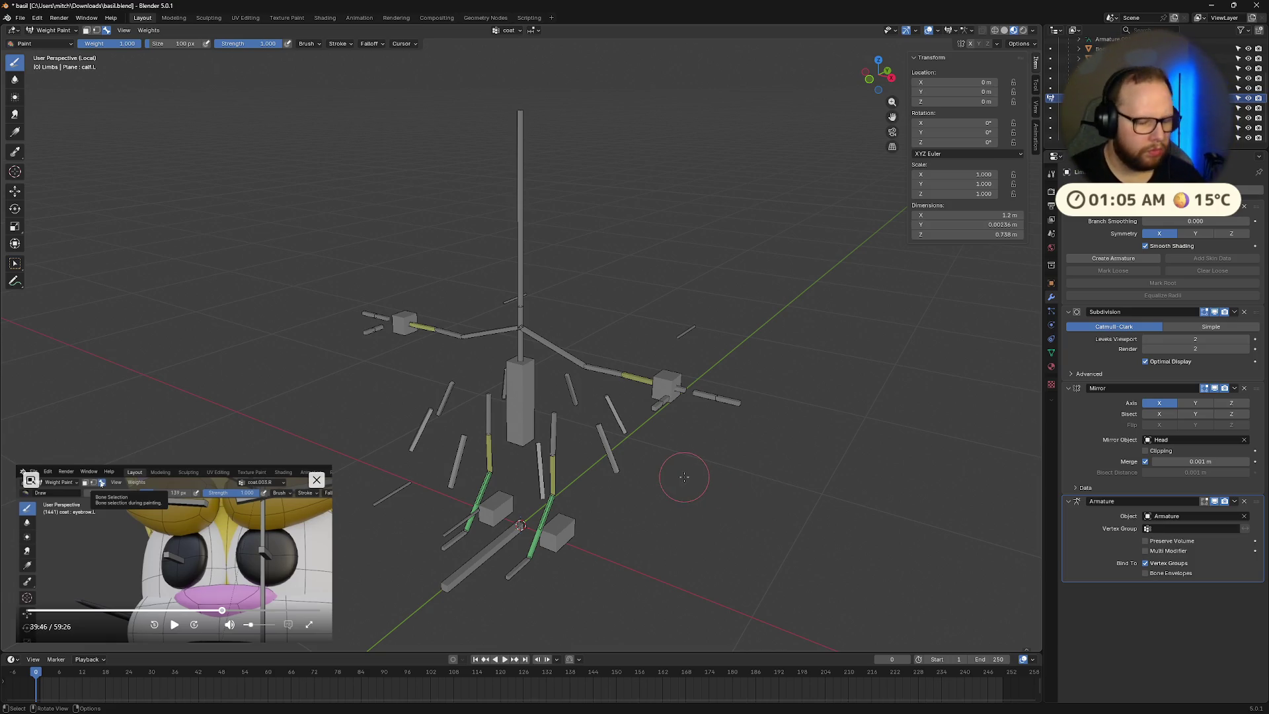
{"action": "key", "text": "KP_Divide"}
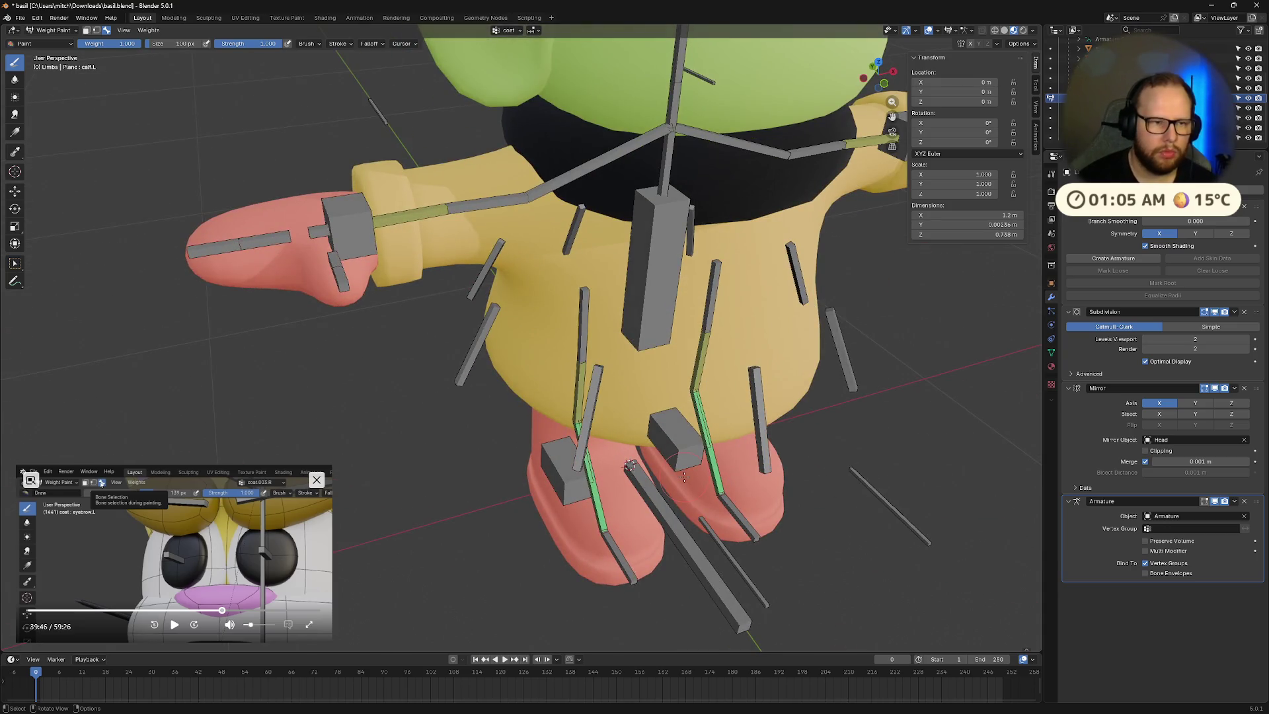
{"action": "mouse_move", "coordinate": [684, 477]}
{"action": "middle_mouse_down"}
{"action": "mouse_move", "coordinate": [631, 361]}
{"action": "mouse_move", "coordinate": [661, 476]}
{"action": "mouse_move", "coordinate": [696, 534]}
{"action": "middle_mouse_up"}
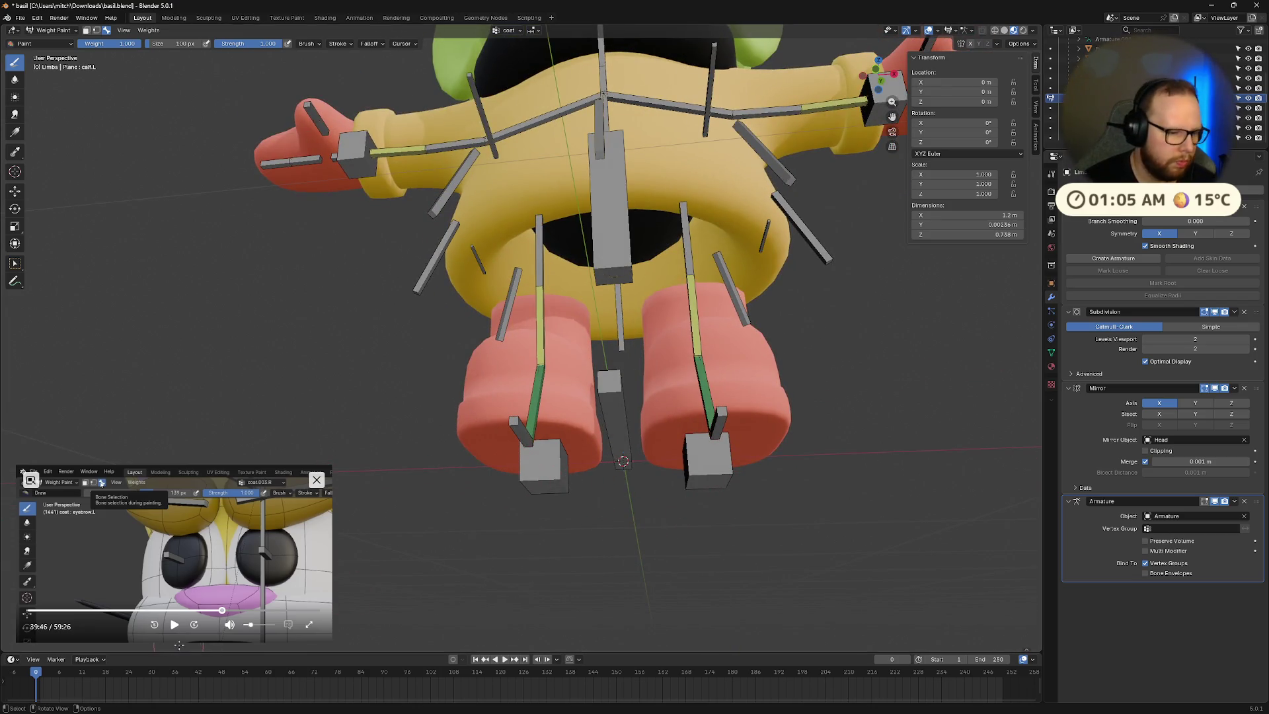
Step: Scrub the reference tutorial forward and pause it at 44:44
{"action": "left_click", "coordinate": [224, 611]}
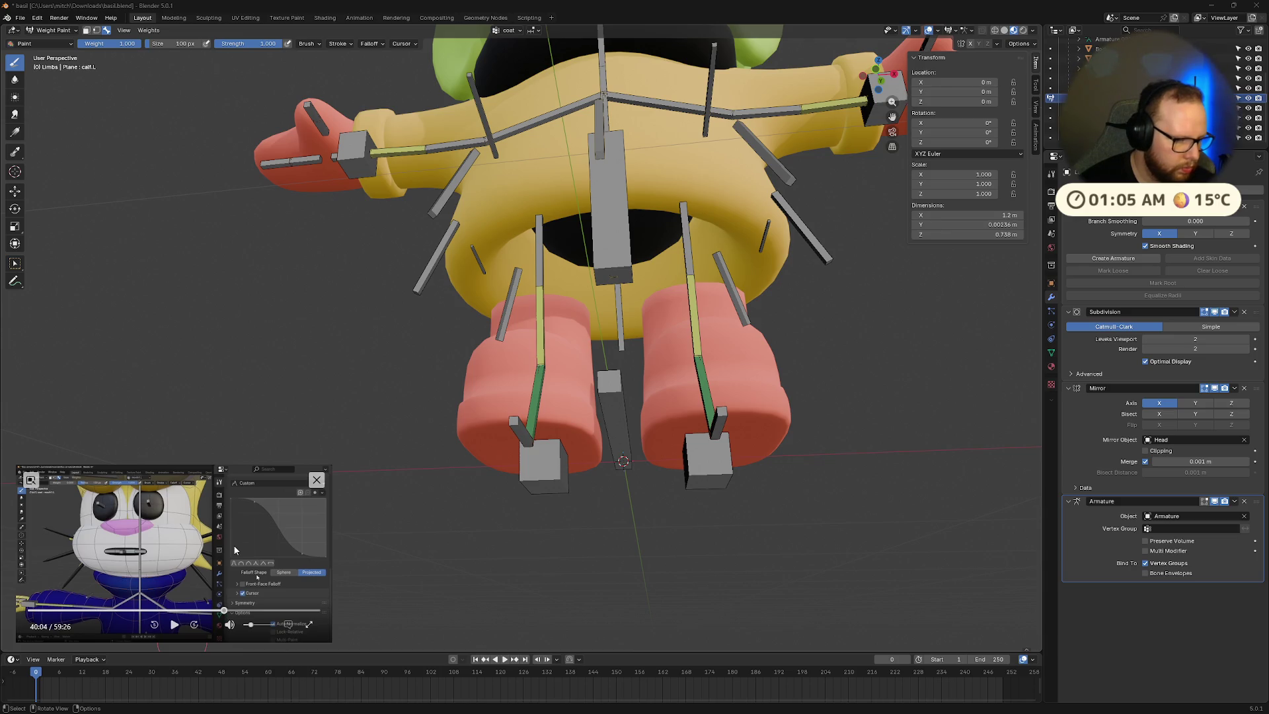
{"action": "left_click_drag", "start_coordinate": [223, 611], "coordinate": [226, 610]}
{"action": "key", "text": "Right"}
{"action": "key", "text": "Right"}
{"action": "key", "text": "Right"}
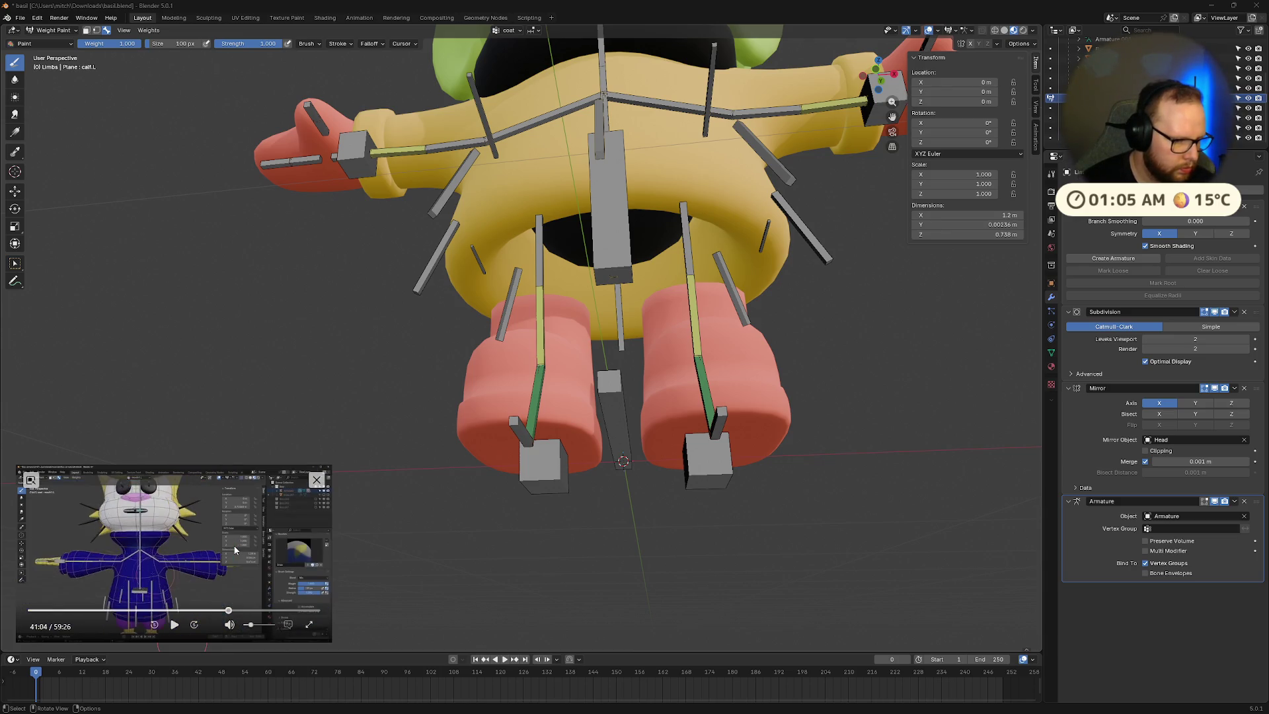
{"action": "key", "text": "Right"}
{"action": "key", "text": "Right"}
{"action": "key", "text": "Right"}
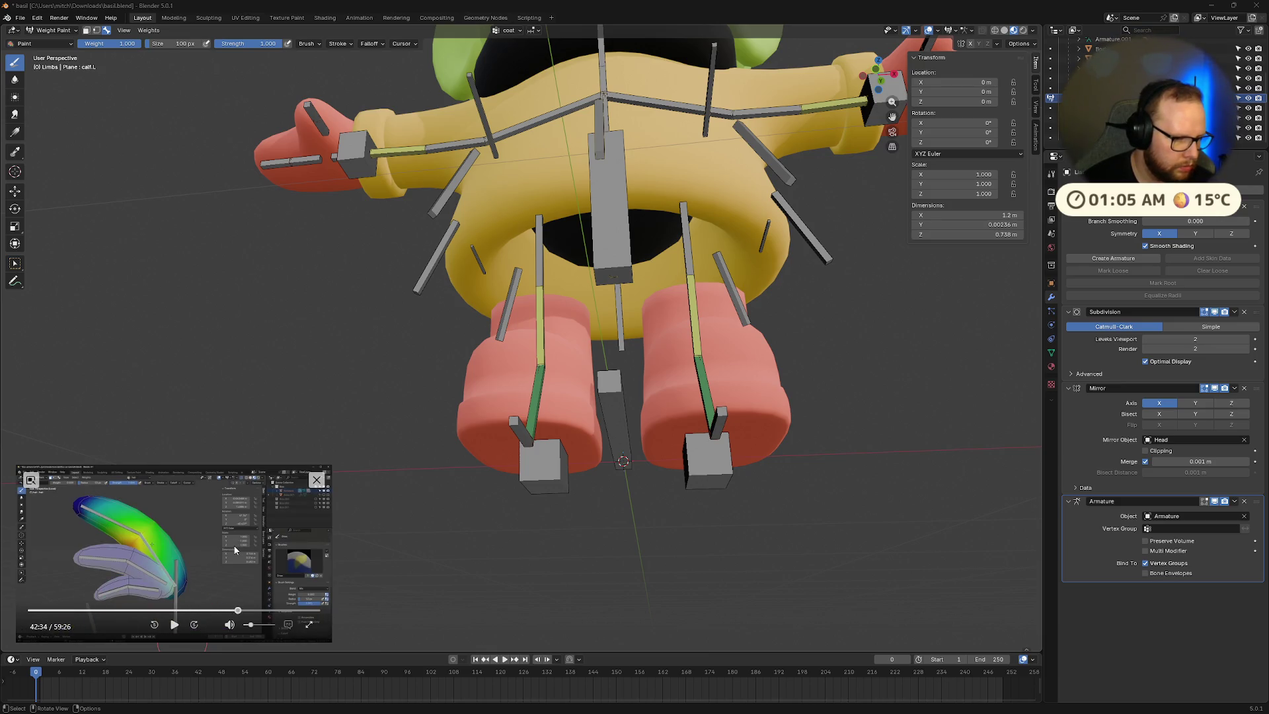
{"action": "left_click", "coordinate": [173, 624]}
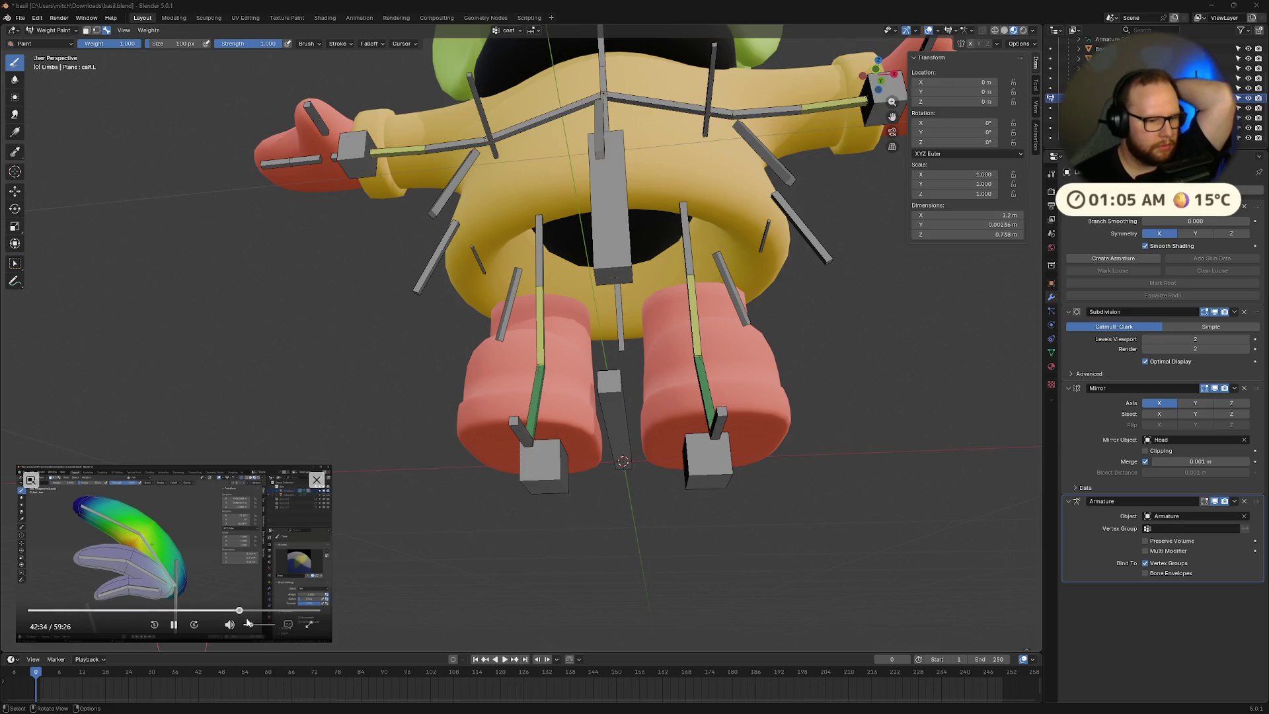
{"action": "left_click", "coordinate": [244, 611]}
{"action": "left_click", "coordinate": [243, 610]}
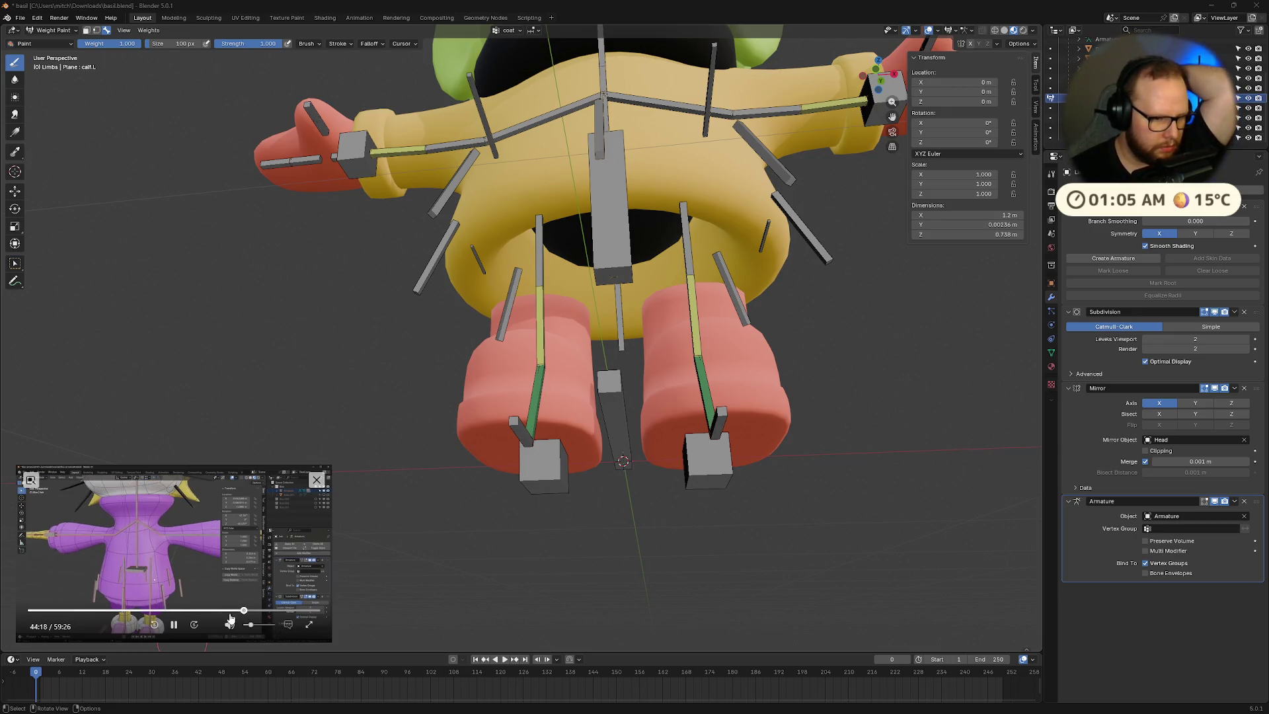
{"action": "left_click", "coordinate": [243, 610]}
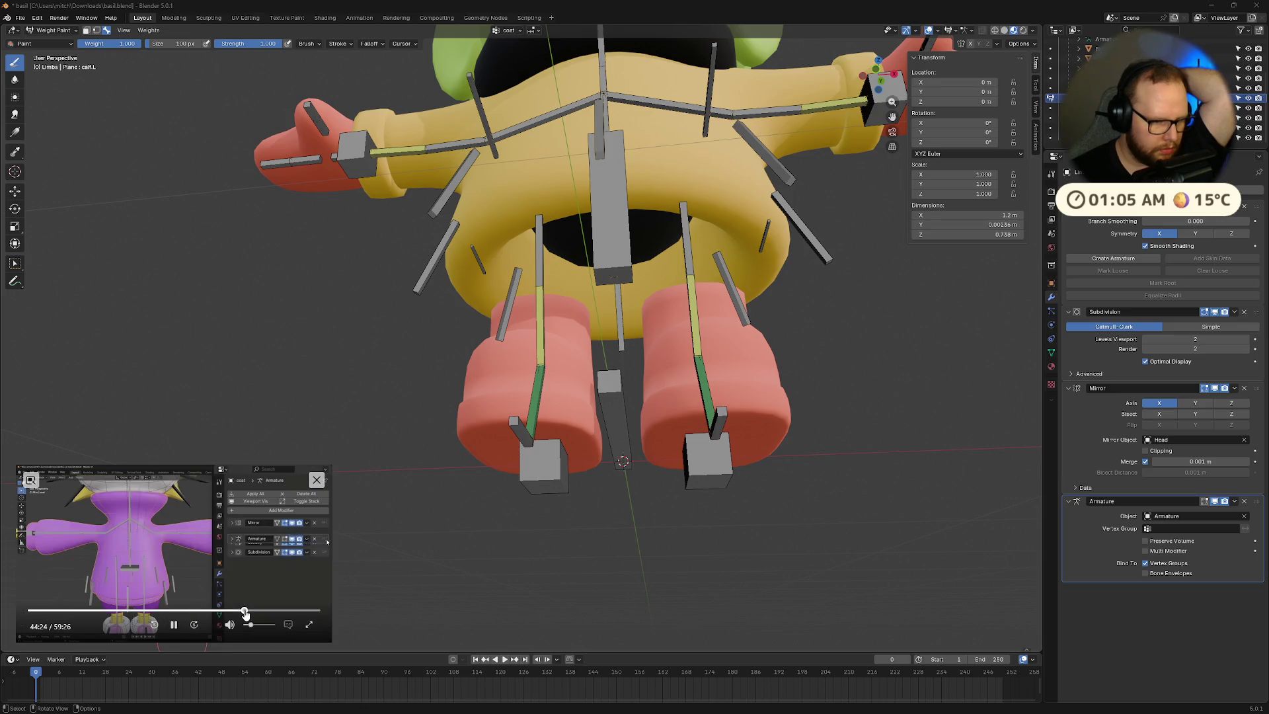
{"action": "left_click", "coordinate": [246, 611]}
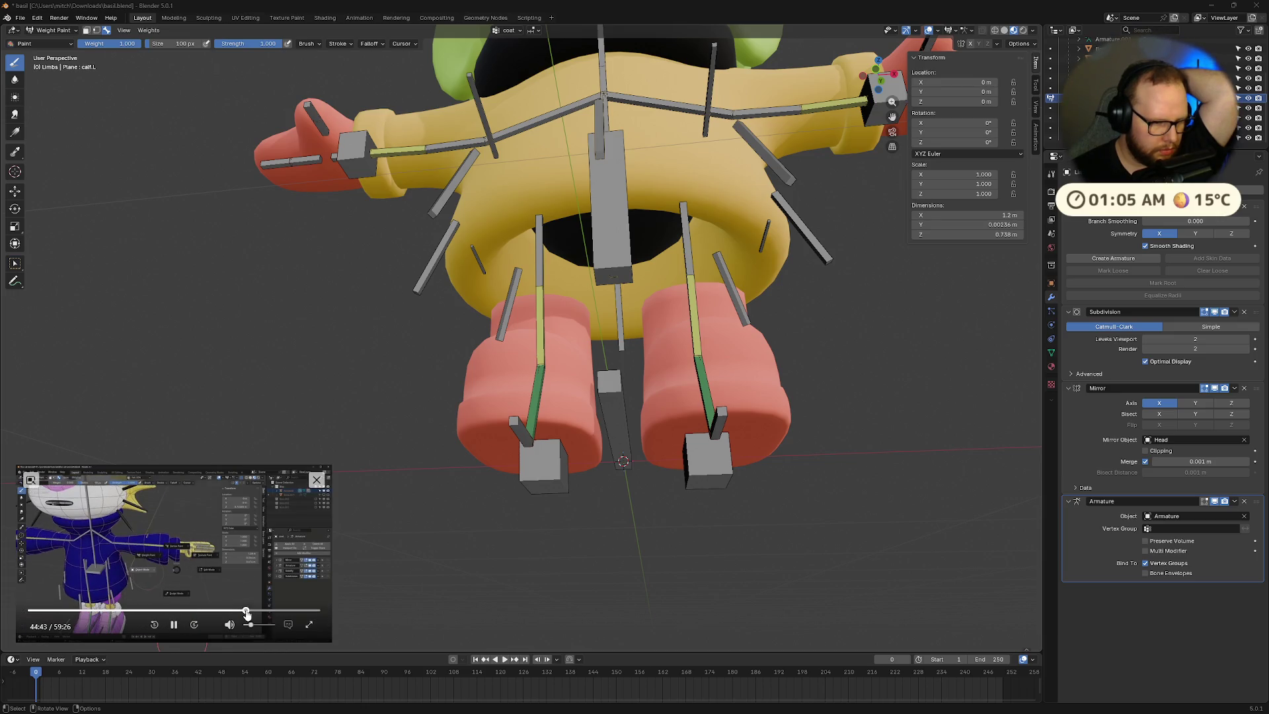
{"action": "left_click", "coordinate": [173, 624]}
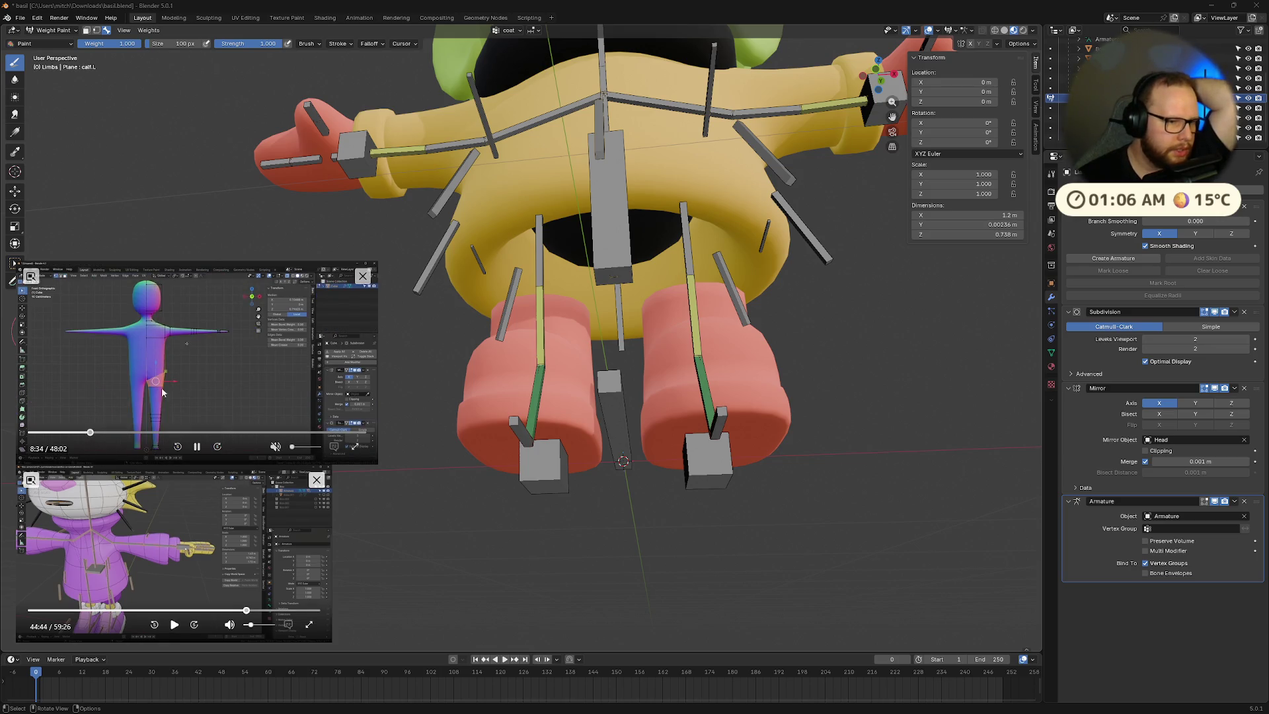
Step: Skip the second tutorial ahead past 12:44 and enlarge its window
{"action": "left_click", "coordinate": [119, 432]}
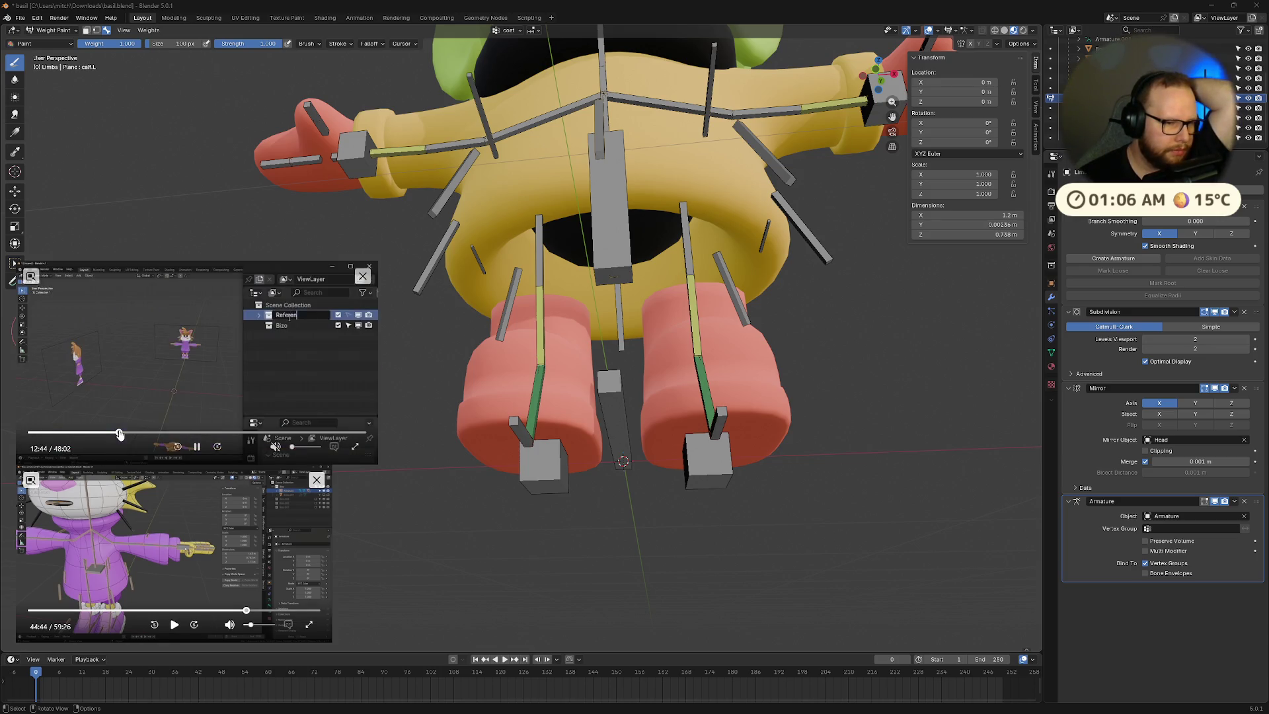
{"action": "key", "text": "Right"}
{"action": "key", "text": "Right"}
{"action": "key", "text": "Right"}
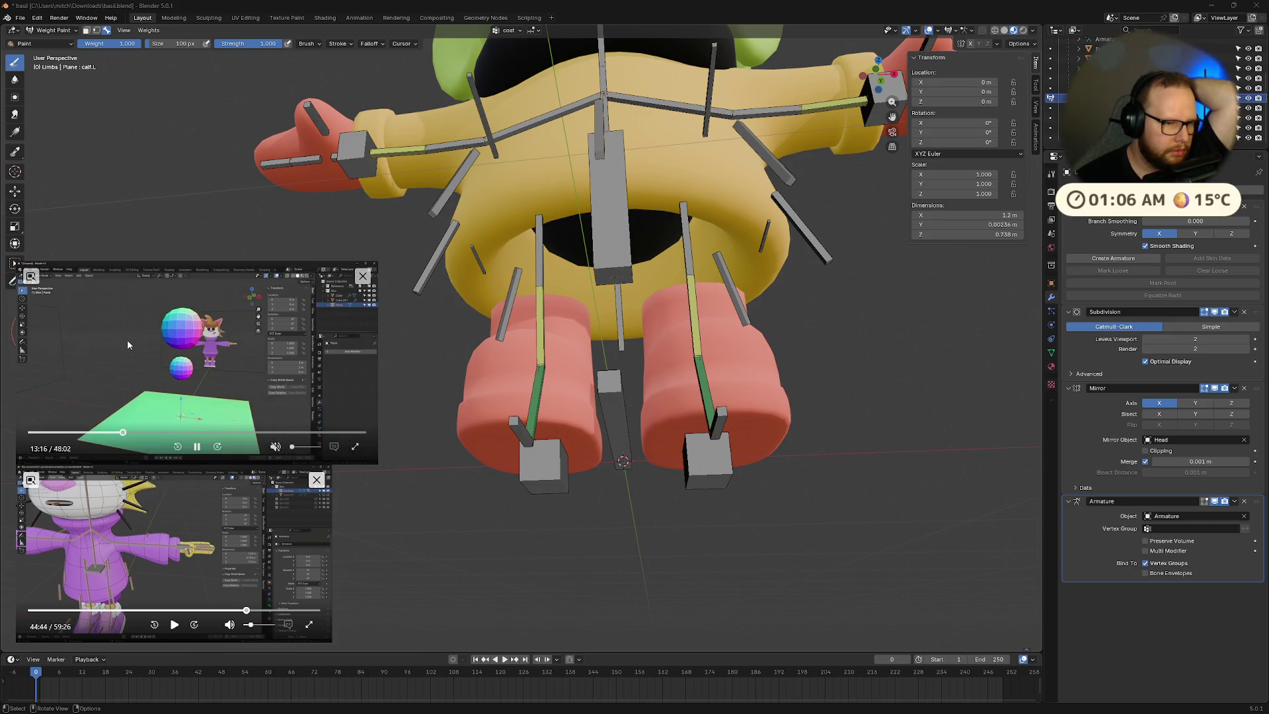
{"action": "key", "text": "Right"}
{"action": "key", "text": "Right"}
{"action": "key", "text": "Right"}
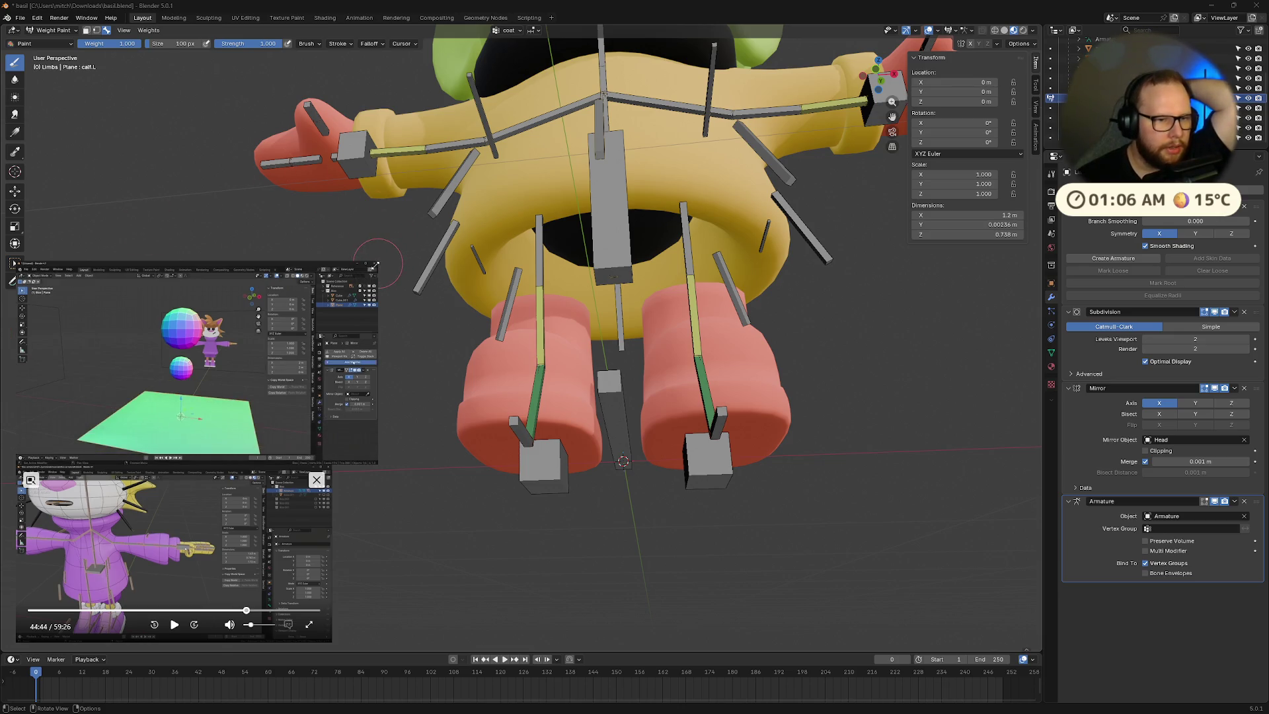
{"action": "left_click_drag", "start_coordinate": [378, 262], "coordinate": [775, 38]}
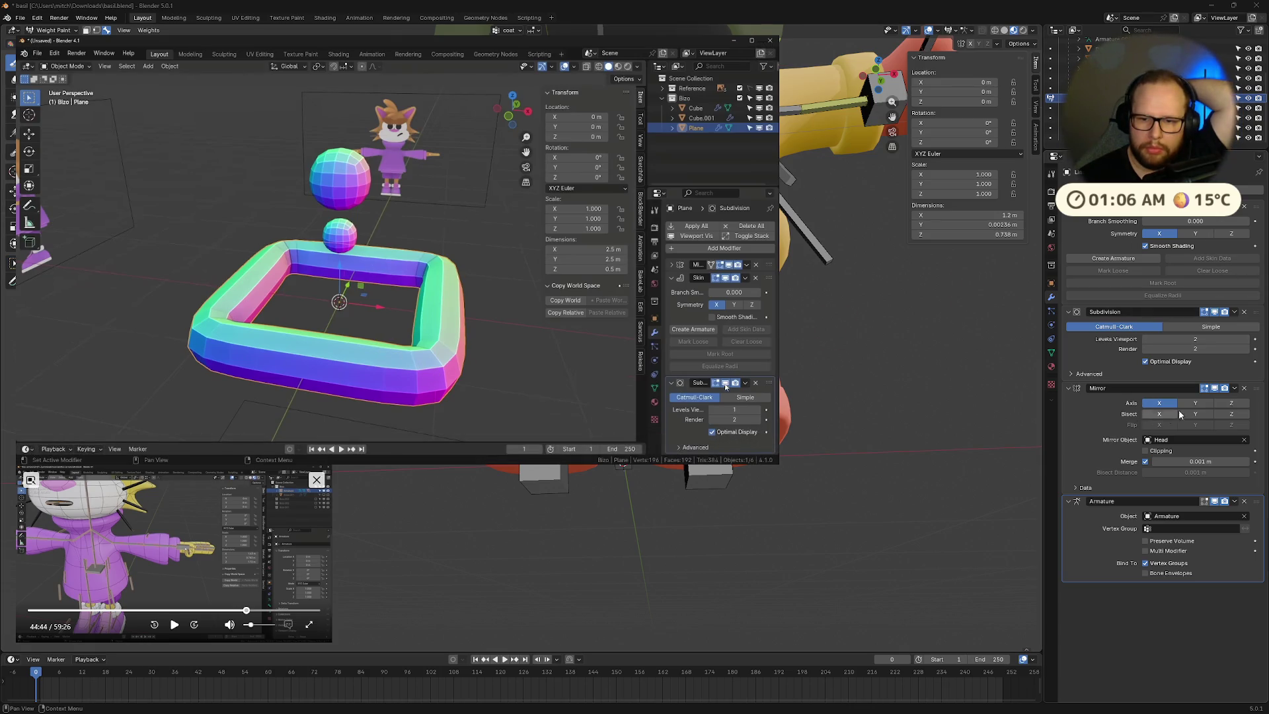
Step: Move the Mirror modifier above Skin and enable its Clipping option
{"action": "left_click_drag", "start_coordinate": [1260, 394], "coordinate": [1267, 196]}
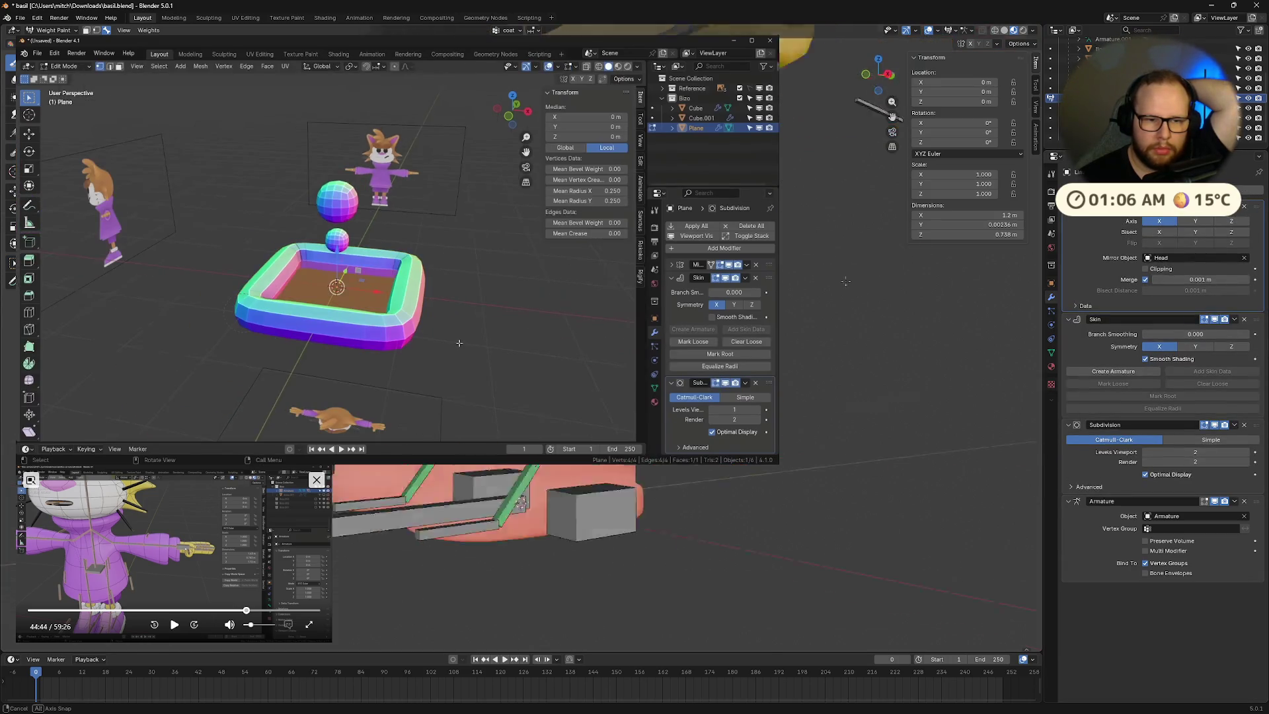
{"action": "middle_click_drag", "start_coordinate": [923, 305], "coordinate": [887, 295]}
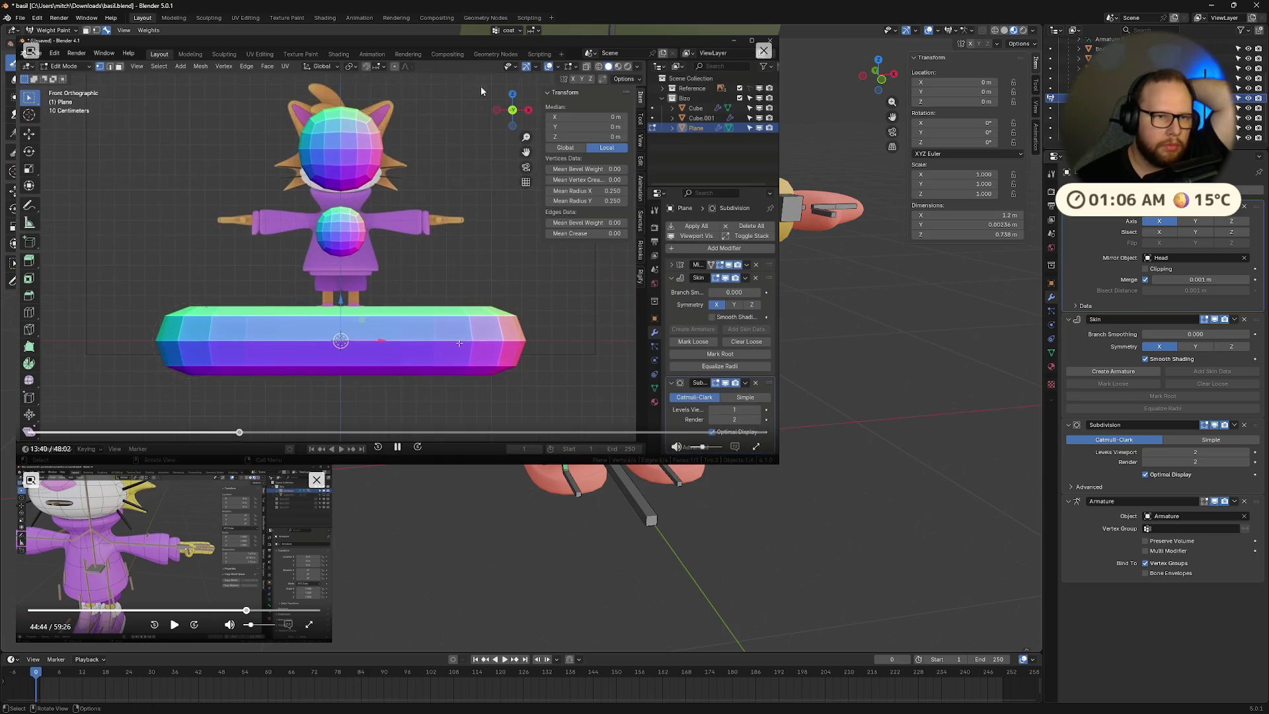
{"action": "left_click_drag", "start_coordinate": [458, 49], "coordinate": [446, 303]}
{"action": "mouse_move", "coordinate": [787, 265]}
{"action": "middle_mouse_down"}
{"action": "mouse_move", "coordinate": [804, 283]}
{"action": "mouse_move", "coordinate": [832, 267]}
{"action": "middle_mouse_up"}
{"action": "left_click", "coordinate": [1146, 268]}
{"action": "middle_click_drag", "start_coordinate": [938, 360], "coordinate": [887, 370]}
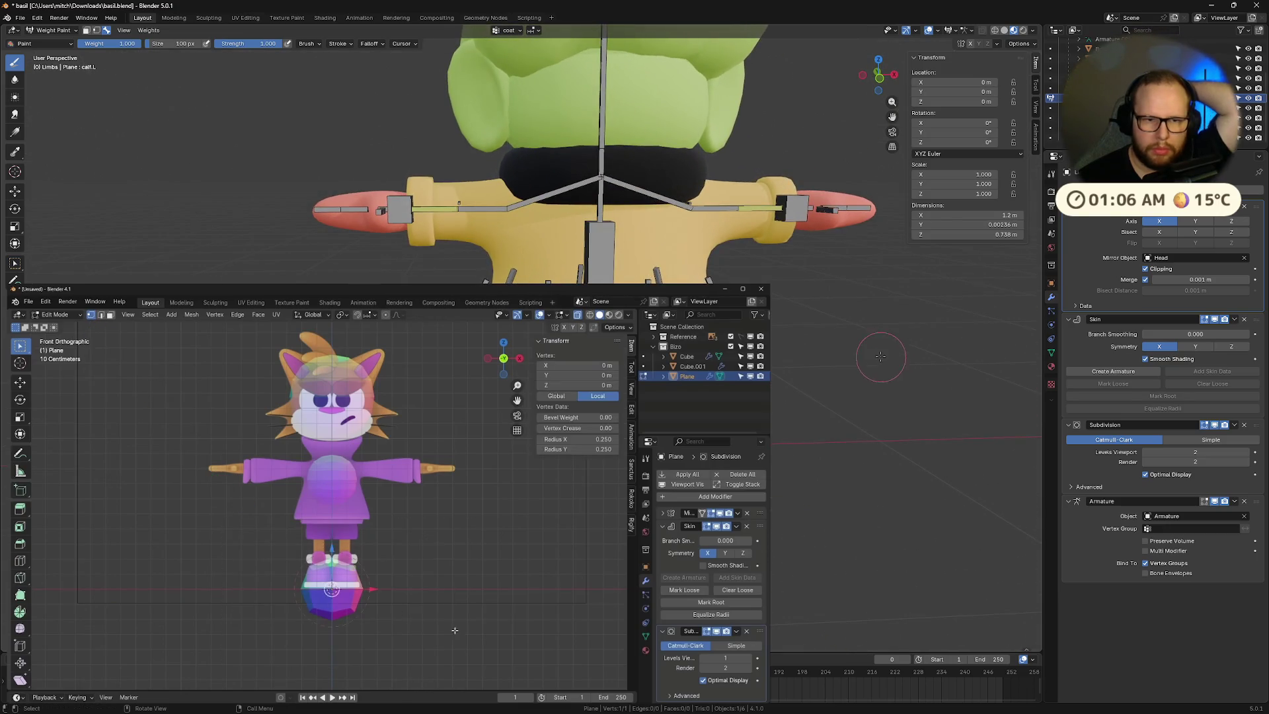
{"action": "middle_click_drag", "start_coordinate": [878, 430], "coordinate": [835, 334]}
Step: Switch the Limbs mesh to Object Mode, pause the tutorial and move its window left
{"action": "left_click", "coordinate": [53, 29]}
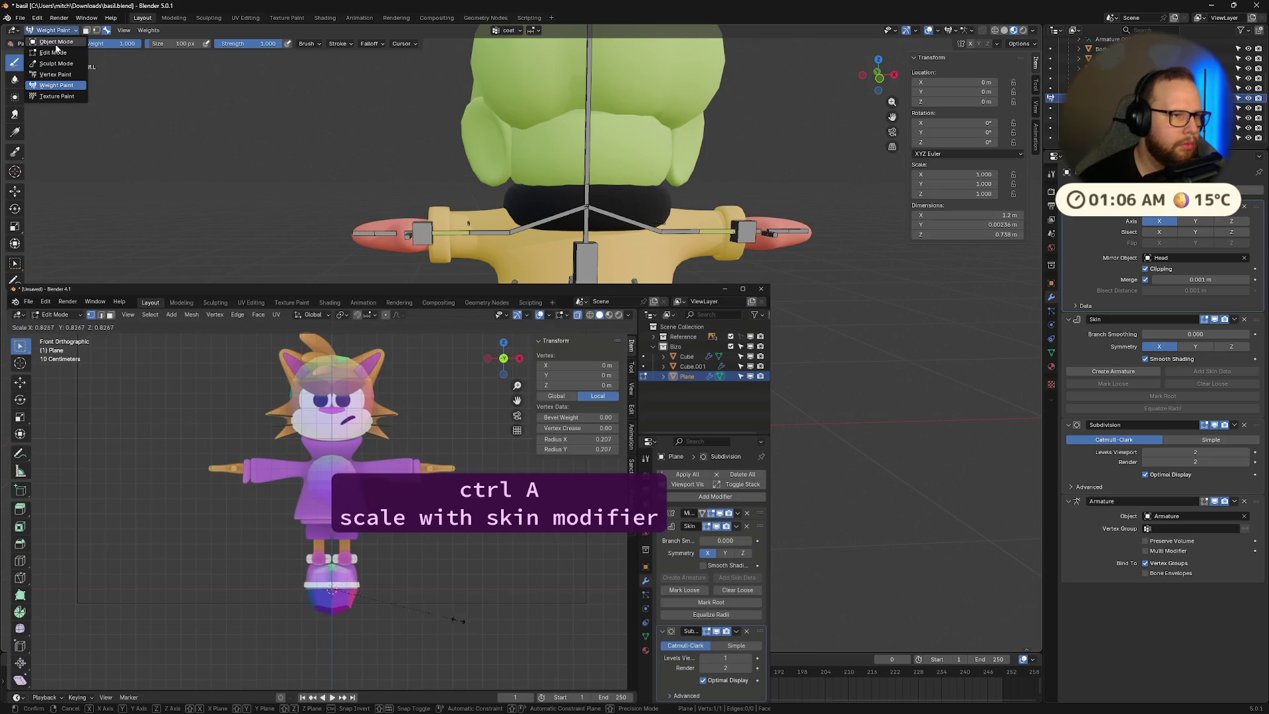
{"action": "left_click", "coordinate": [49, 45]}
{"action": "left_click", "coordinate": [390, 699]}
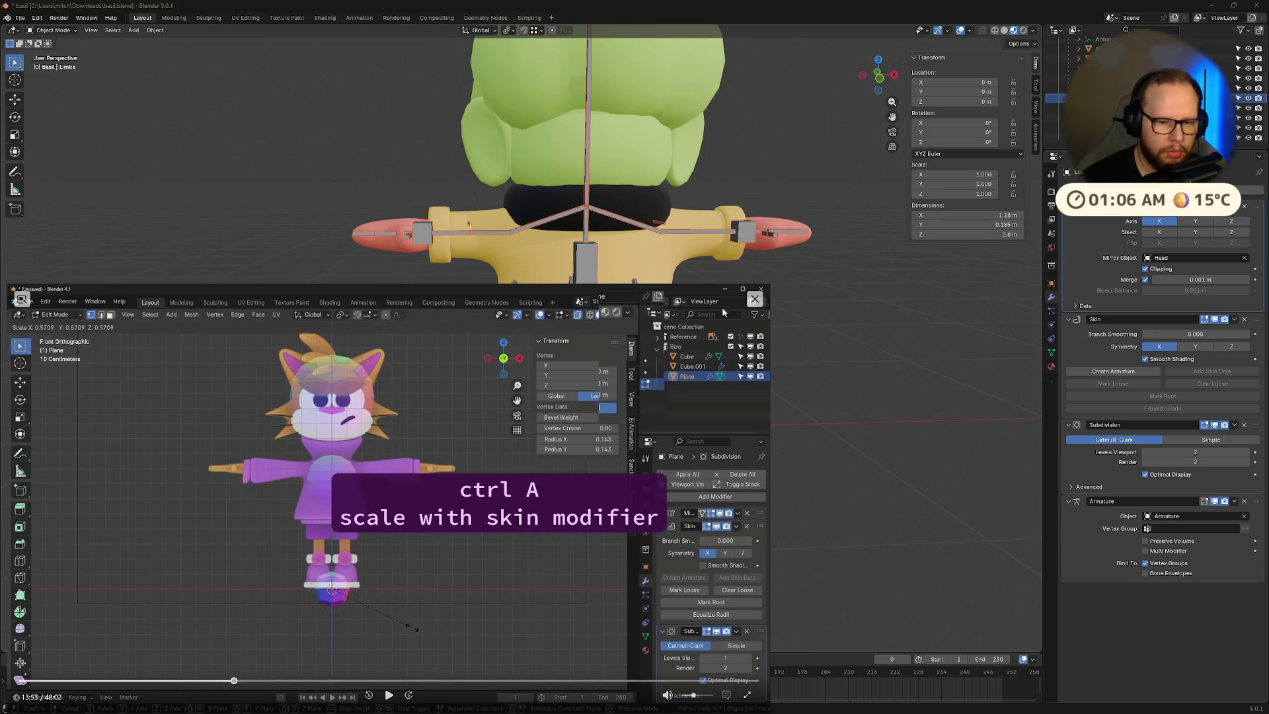
{"action": "left_click_drag", "start_coordinate": [738, 301], "coordinate": [166, 233]}
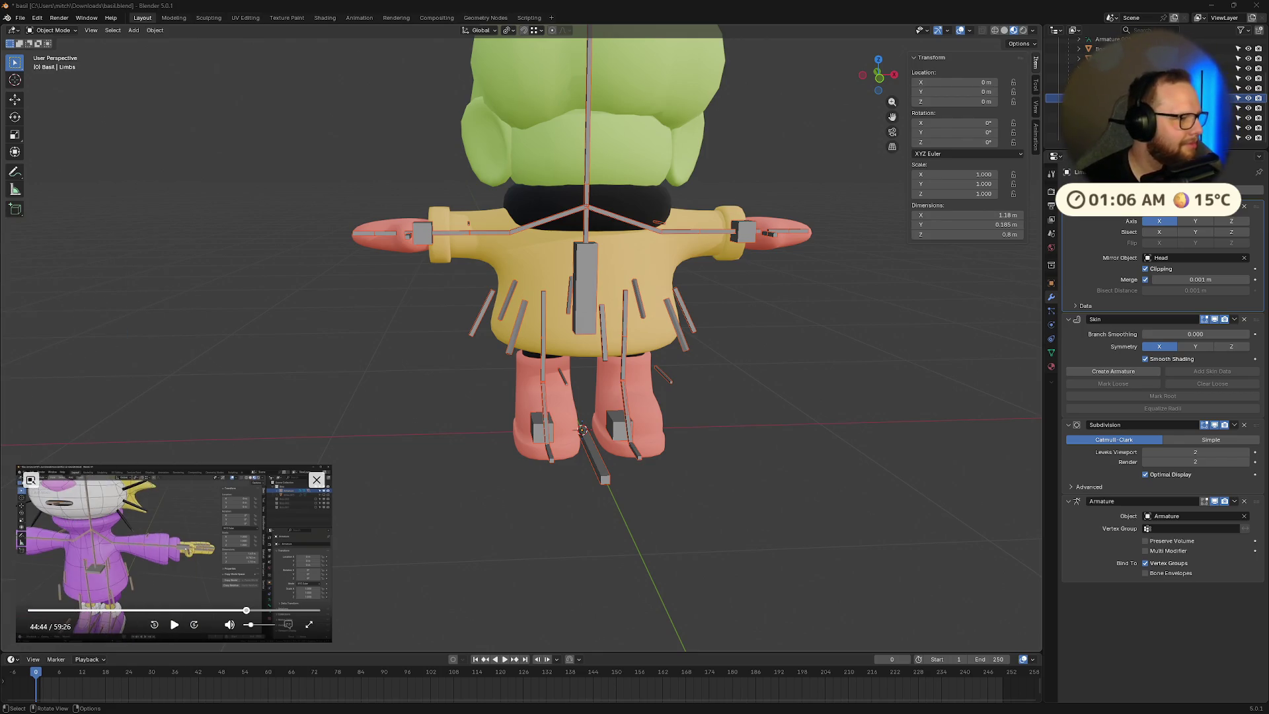
Step: Check the legs briefly in Weight Paint mode, then return to Object Mode
{"action": "mouse_move", "coordinate": [217, 304]}
{"action": "middle_mouse_down"}
{"action": "mouse_move", "coordinate": [346, 359]}
{"action": "mouse_move", "coordinate": [462, 374]}
{"action": "middle_mouse_up"}
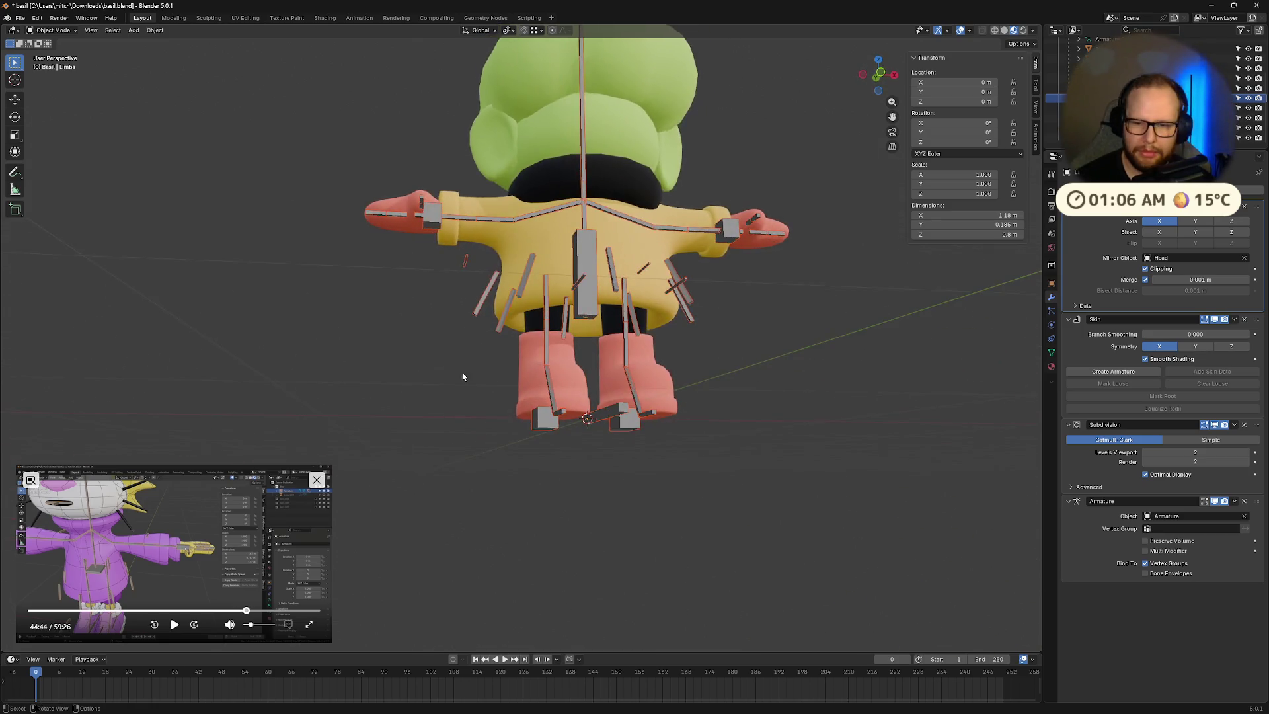
{"action": "scroll", "coordinate": [549, 391], "scroll_direction": "up", "scroll_amount": 5}
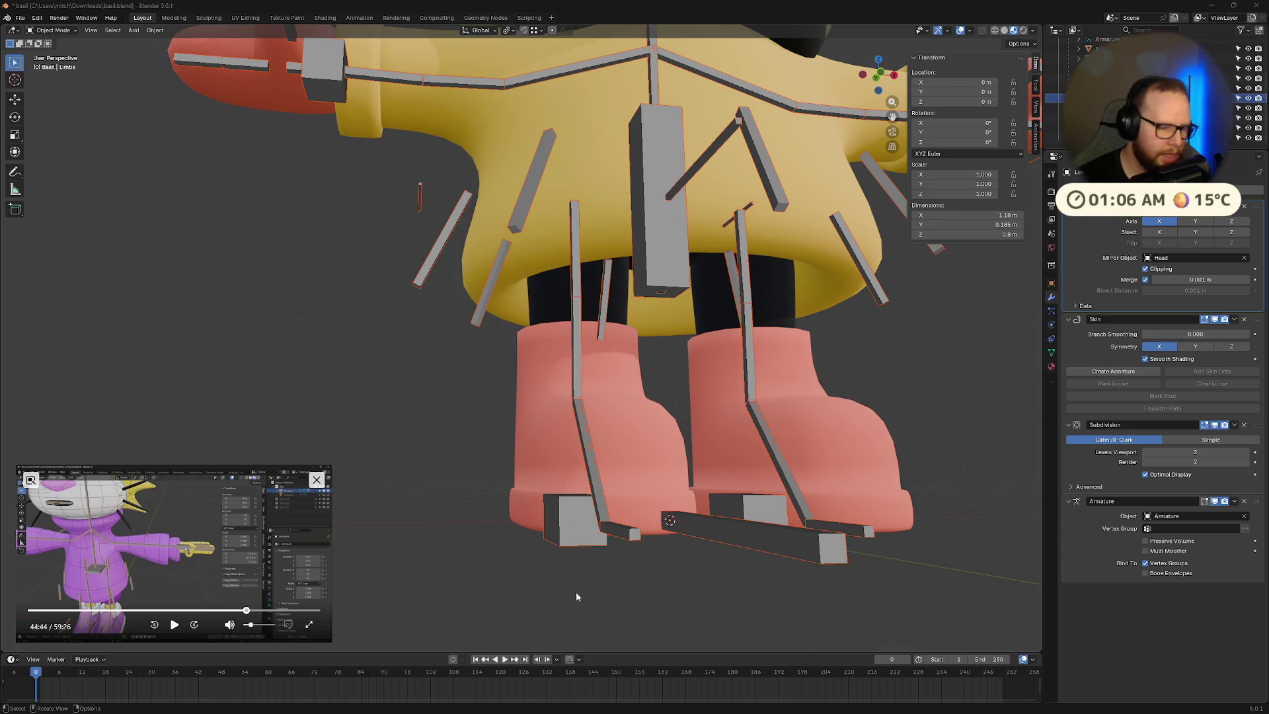
{"action": "mouse_move", "coordinate": [697, 561]}
{"action": "middle_mouse_down"}
{"action": "mouse_move", "coordinate": [585, 532]}
{"action": "mouse_move", "coordinate": [624, 373]}
{"action": "middle_mouse_up"}
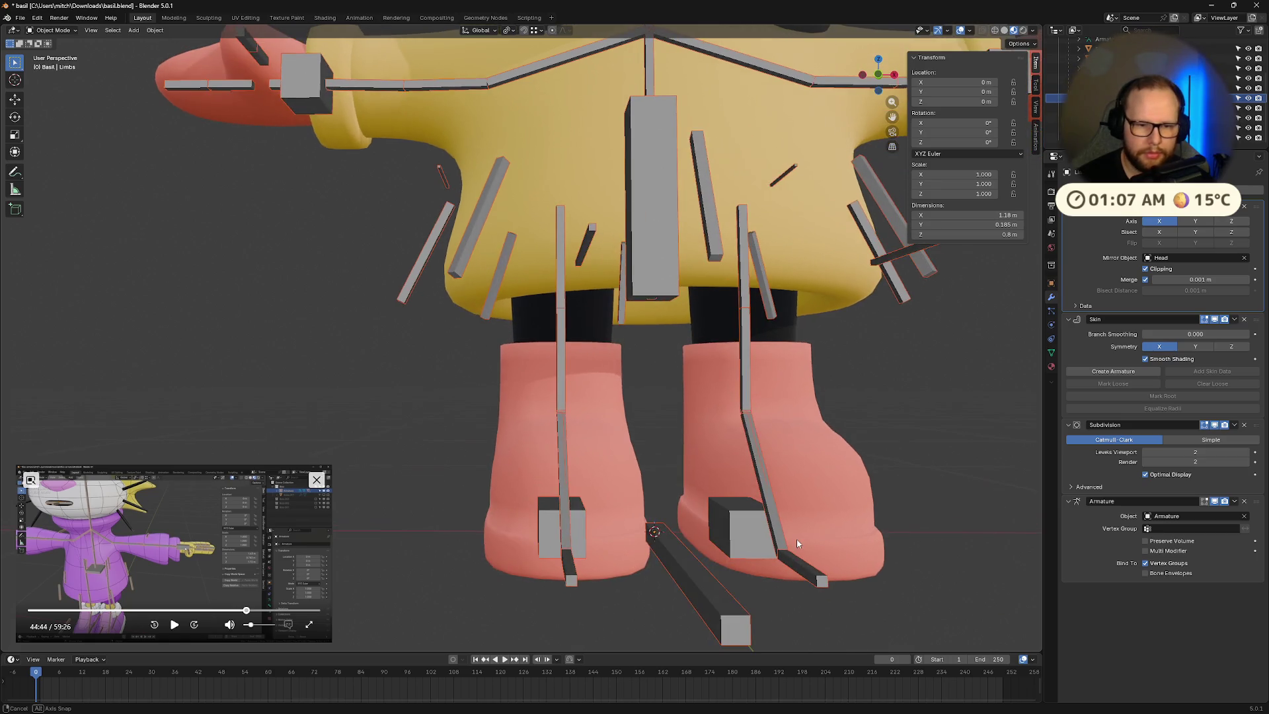
{"action": "left_click", "coordinate": [55, 30]}
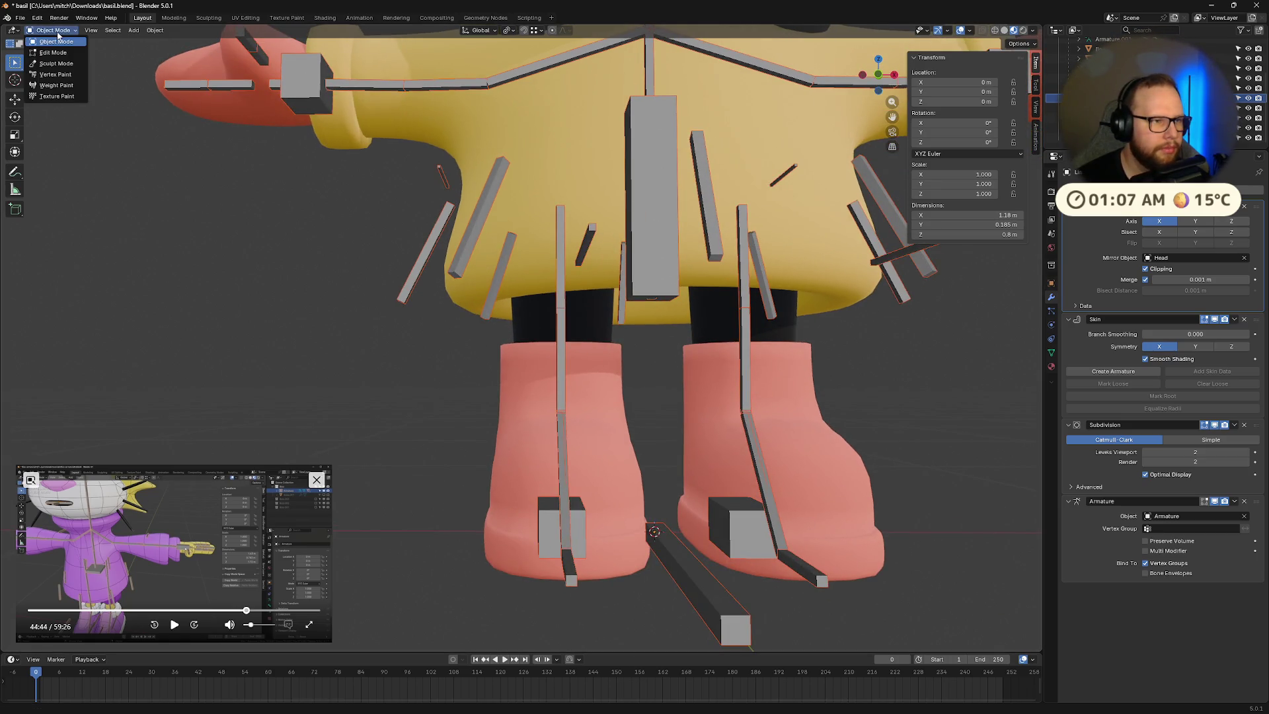
{"action": "left_click", "coordinate": [56, 84]}
{"action": "left_click", "coordinate": [62, 42]}
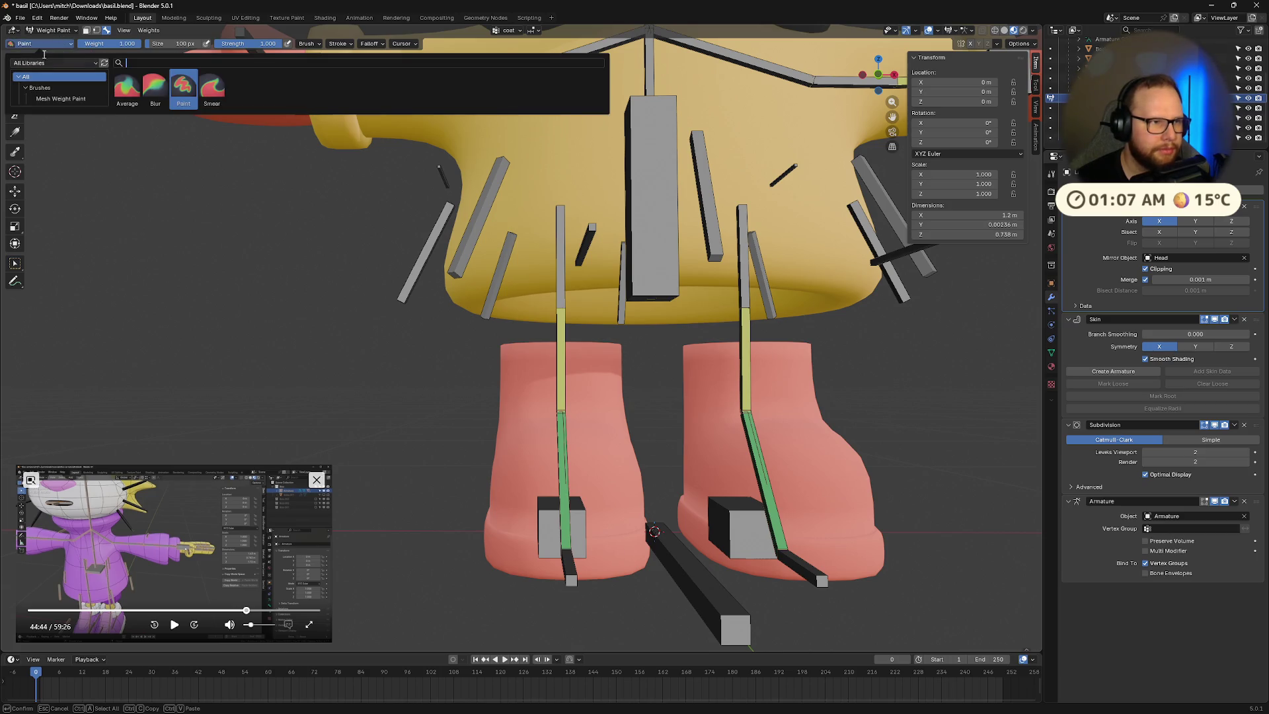
{"action": "left_click", "coordinate": [53, 31]}
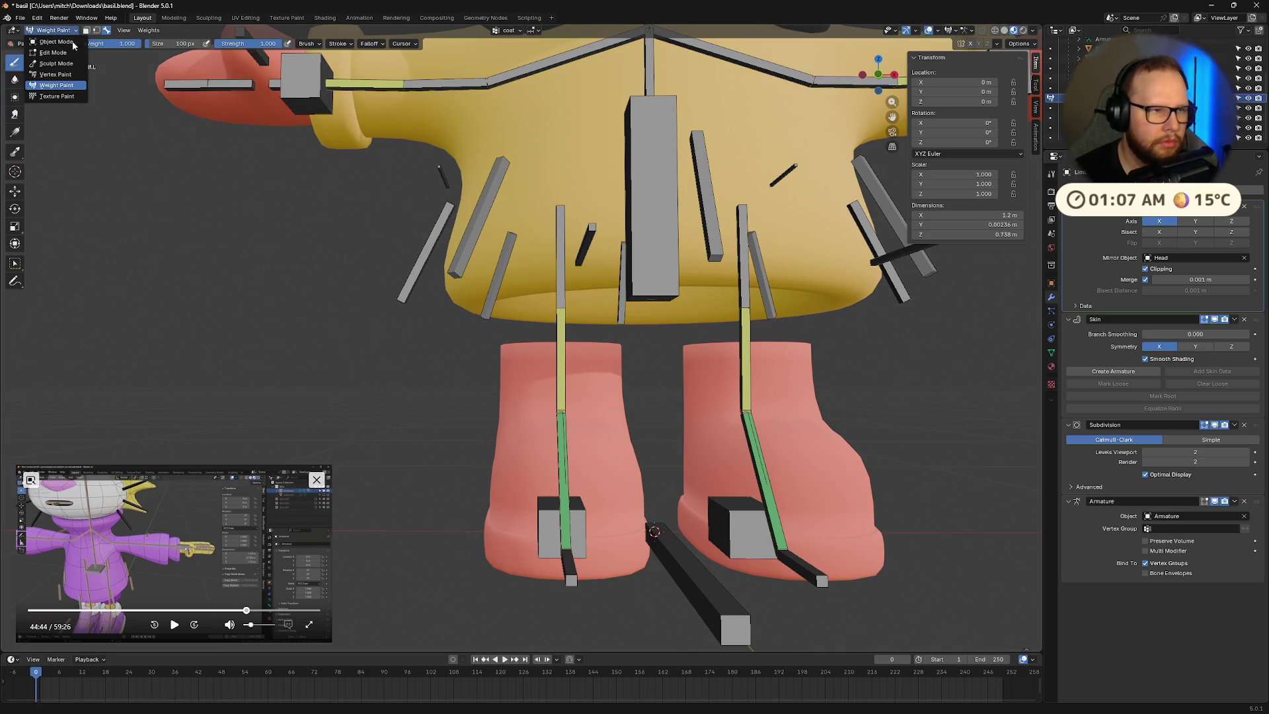
{"action": "left_click", "coordinate": [56, 42]}
Step: Reselect Limbs, turn off Mirror clipping, and drag the second tutorial over the viewport
{"action": "scroll", "coordinate": [383, 326], "scroll_direction": "down", "scroll_amount": 5}
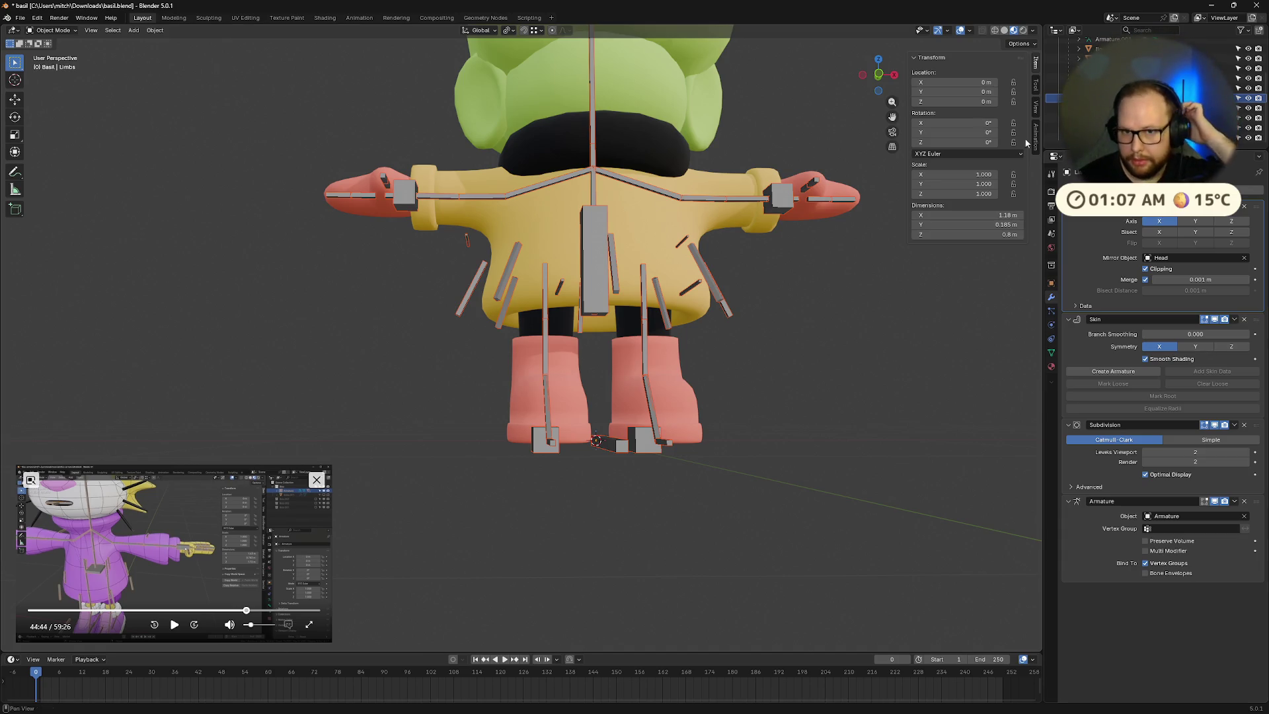
{"action": "left_click", "coordinate": [1097, 108]}
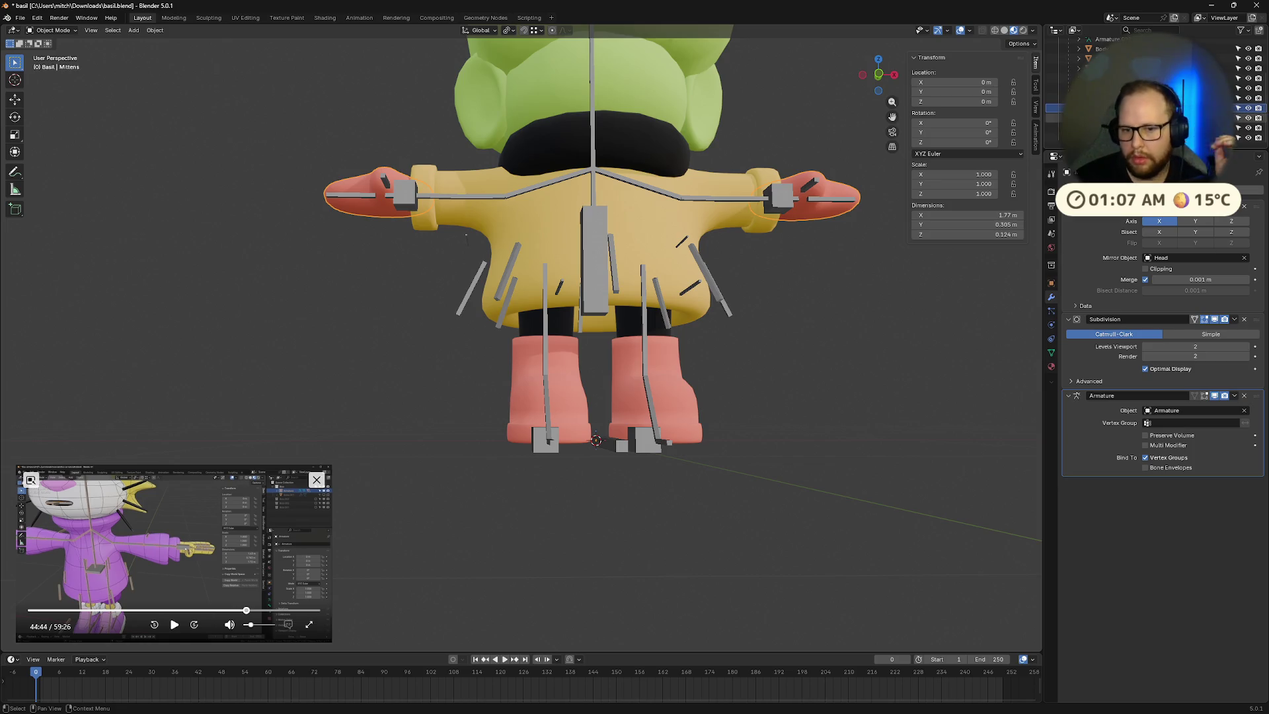
{"action": "left_click", "coordinate": [1098, 98]}
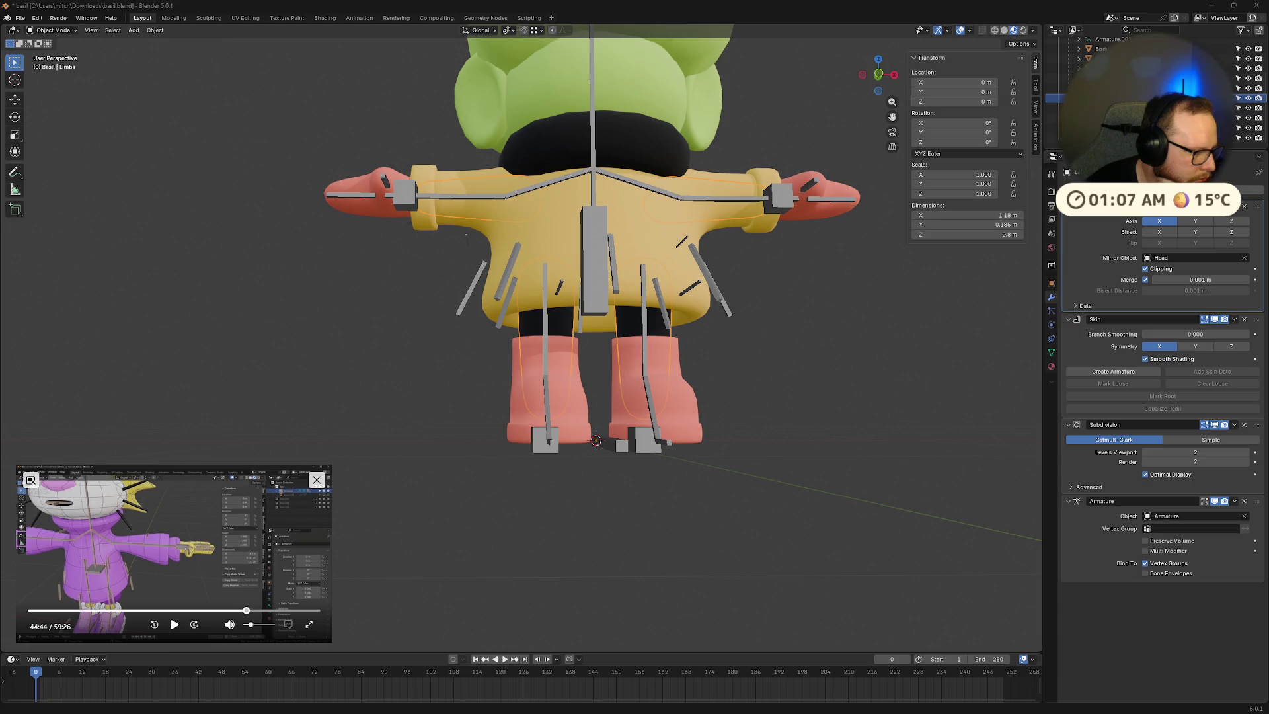
{"action": "left_click", "coordinate": [1146, 269]}
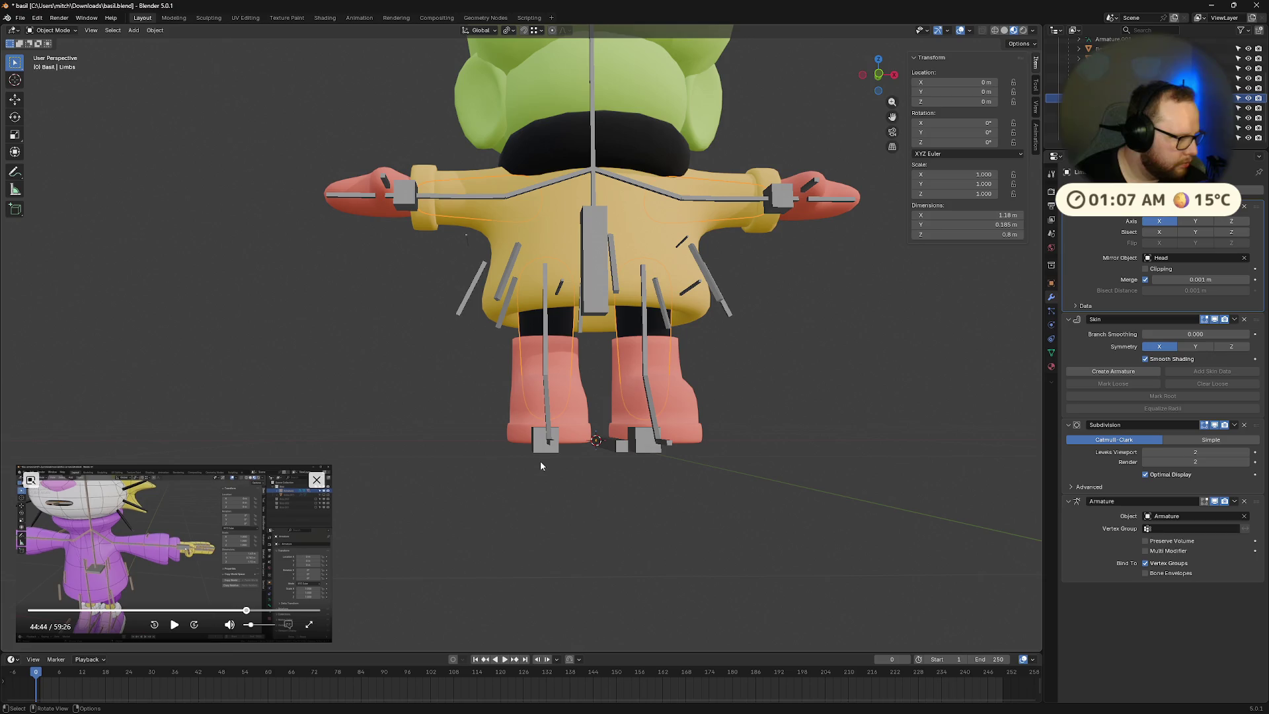
{"action": "key", "text": "Right"}
{"action": "key", "text": "Left"}
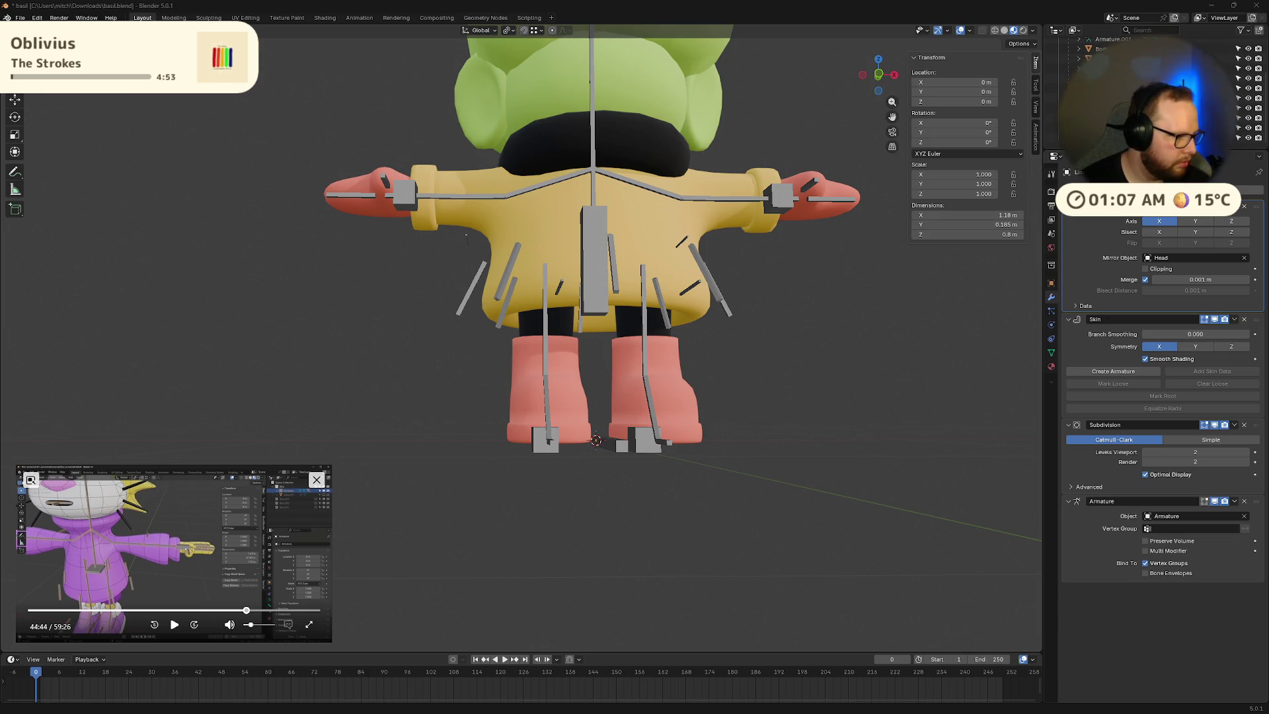
{"action": "mouse_move", "coordinate": [0, 502]}
{"action": "left_mouse_down"}
{"action": "mouse_move", "coordinate": [607, 499]}
{"action": "mouse_move", "coordinate": [757, 445]}
{"action": "mouse_move", "coordinate": [870, 477]}
{"action": "mouse_move", "coordinate": [858, 439]}
{"action": "left_mouse_up"}
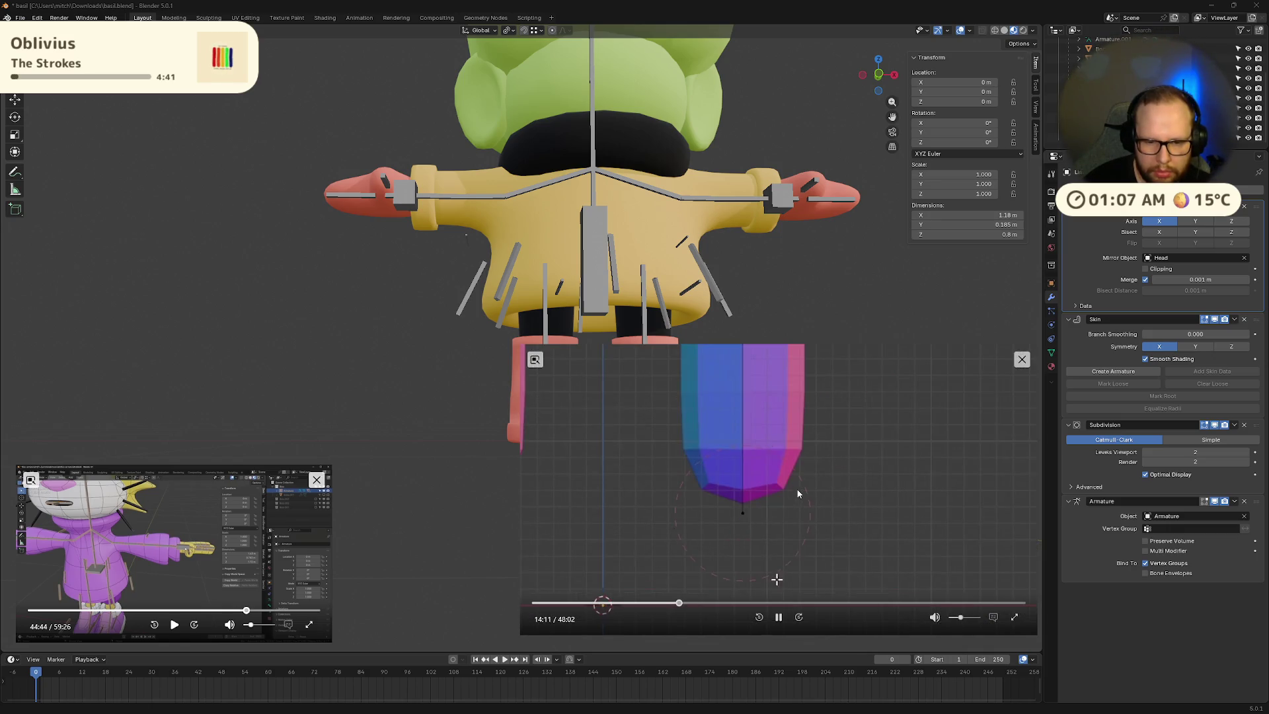
Step: Step through the second tutorial, pause it and close its window
{"action": "key", "text": "Right"}
{"action": "key", "text": "Right"}
{"action": "key", "text": "Right"}
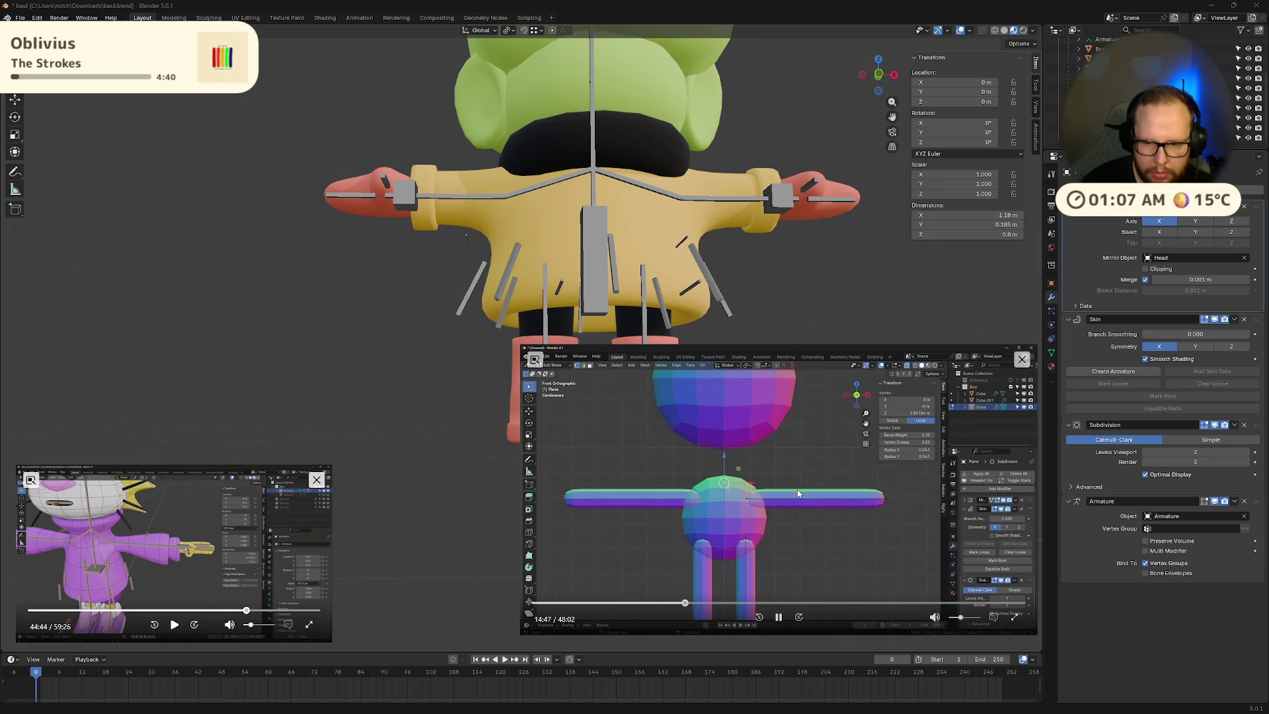
{"action": "key", "text": "Right"}
{"action": "key", "text": "Right"}
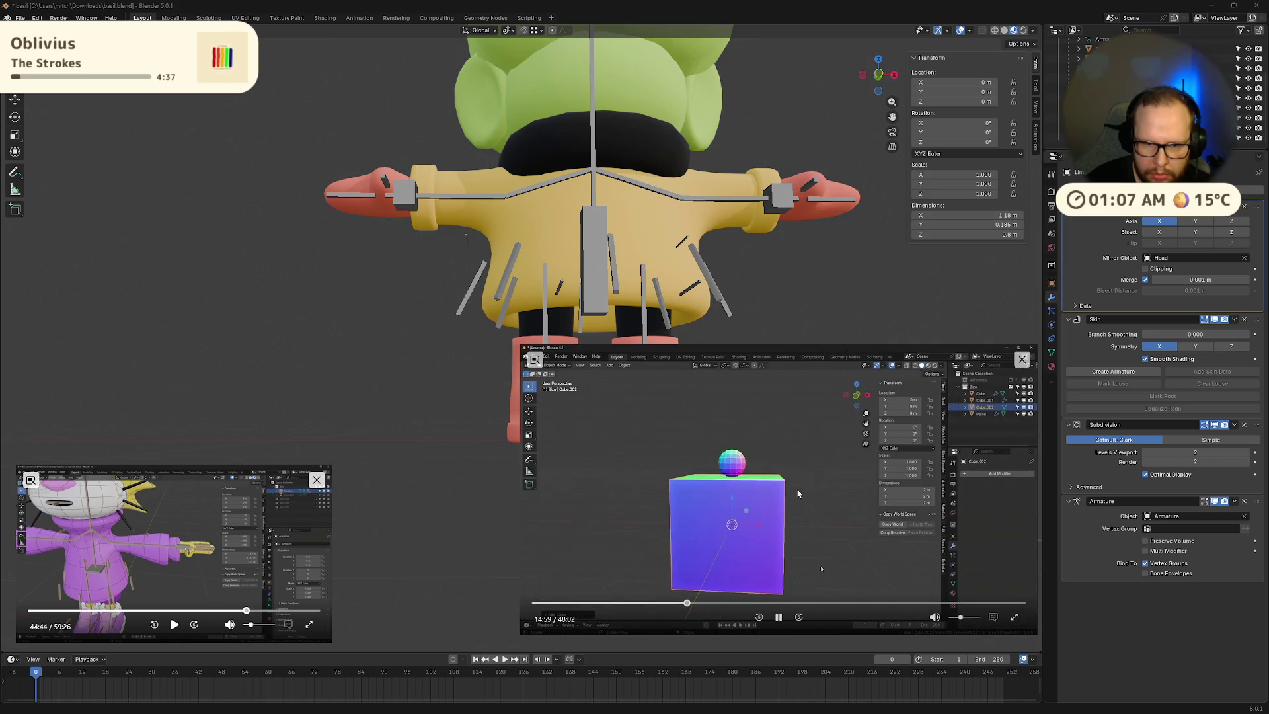
{"action": "key", "text": "Left"}
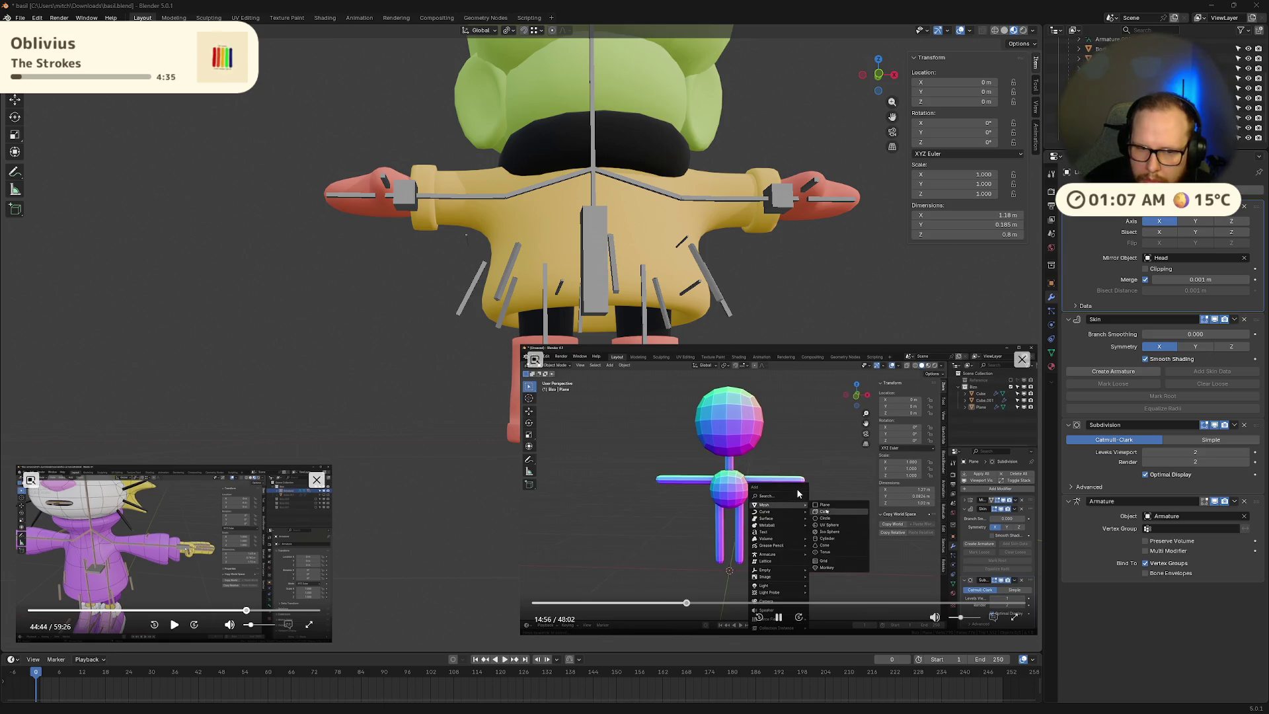
{"action": "key", "text": "Right"}
{"action": "key", "text": "space"}
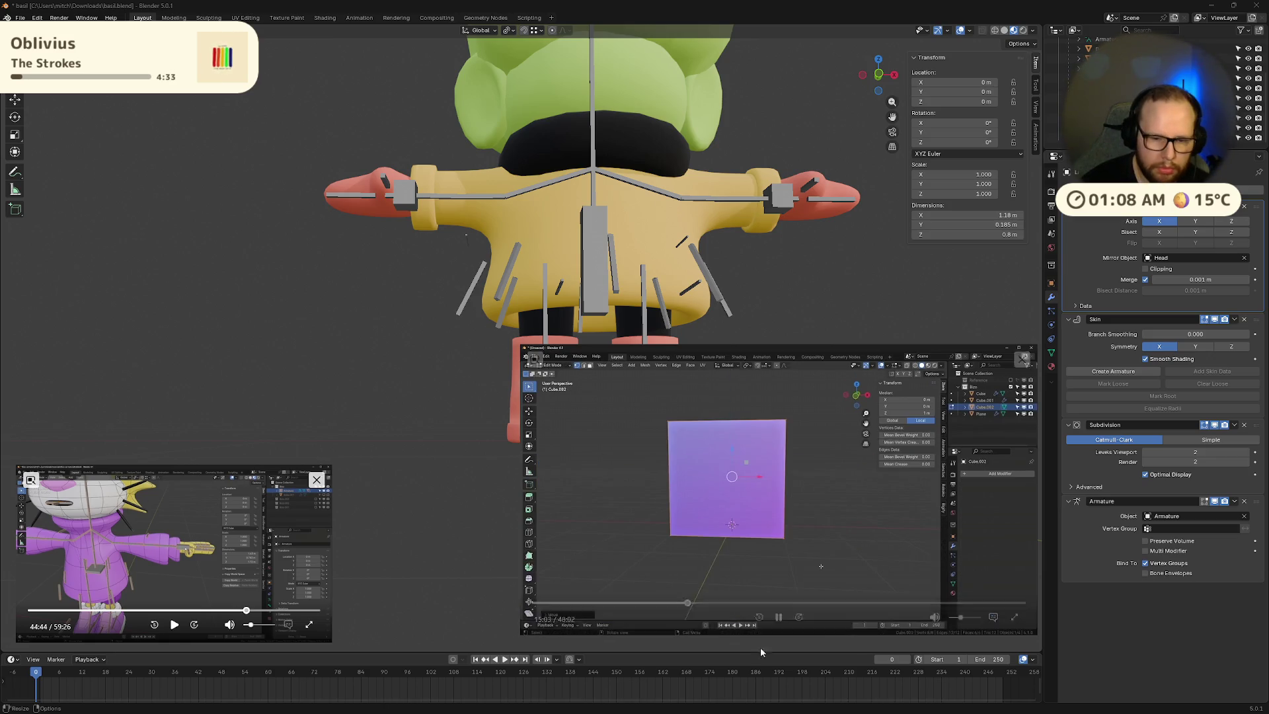
{"action": "left_click", "coordinate": [1022, 359]}
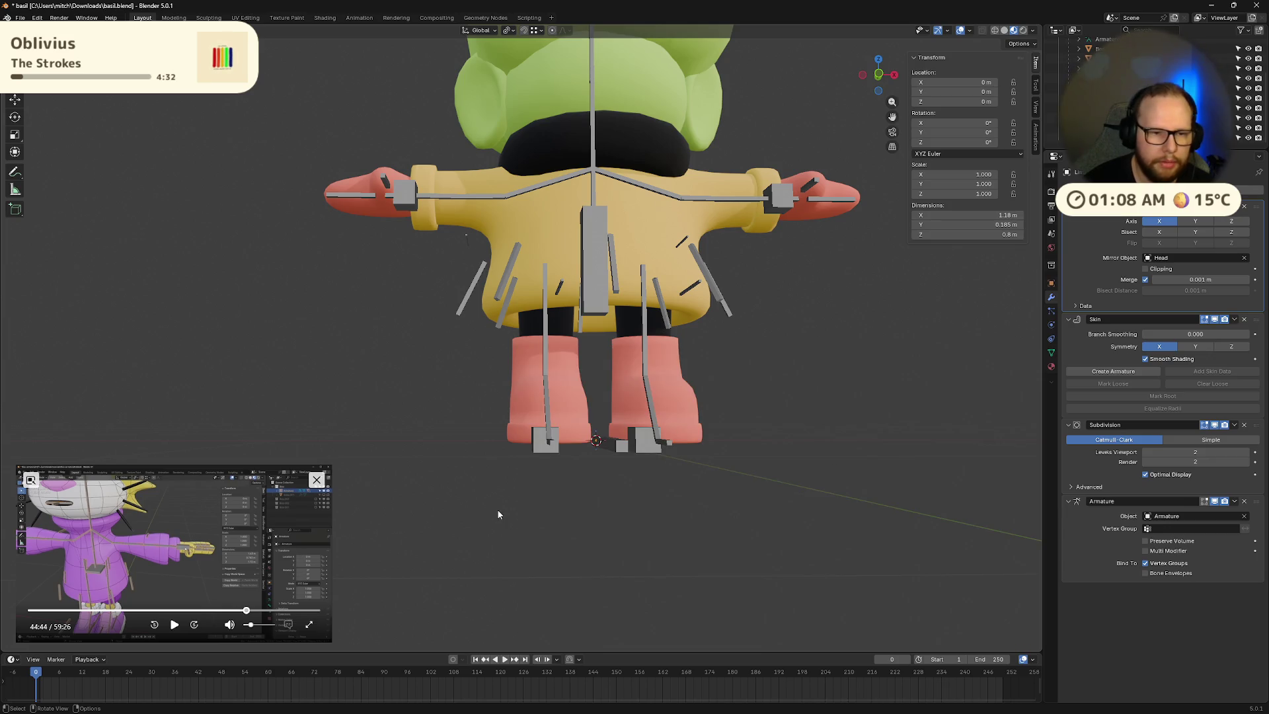
Step: Select the Limbs mesh and save the scene to basil.blend
{"action": "middle_click_drag", "start_coordinate": [498, 513], "coordinate": [686, 428]}
{"action": "mouse_move", "coordinate": [533, 401]}
{"action": "middle_mouse_down"}
{"action": "mouse_move", "coordinate": [662, 348]}
{"action": "mouse_move", "coordinate": [738, 394]}
{"action": "mouse_move", "coordinate": [770, 397]}
{"action": "middle_mouse_up"}
{"action": "left_click", "coordinate": [663, 348]}
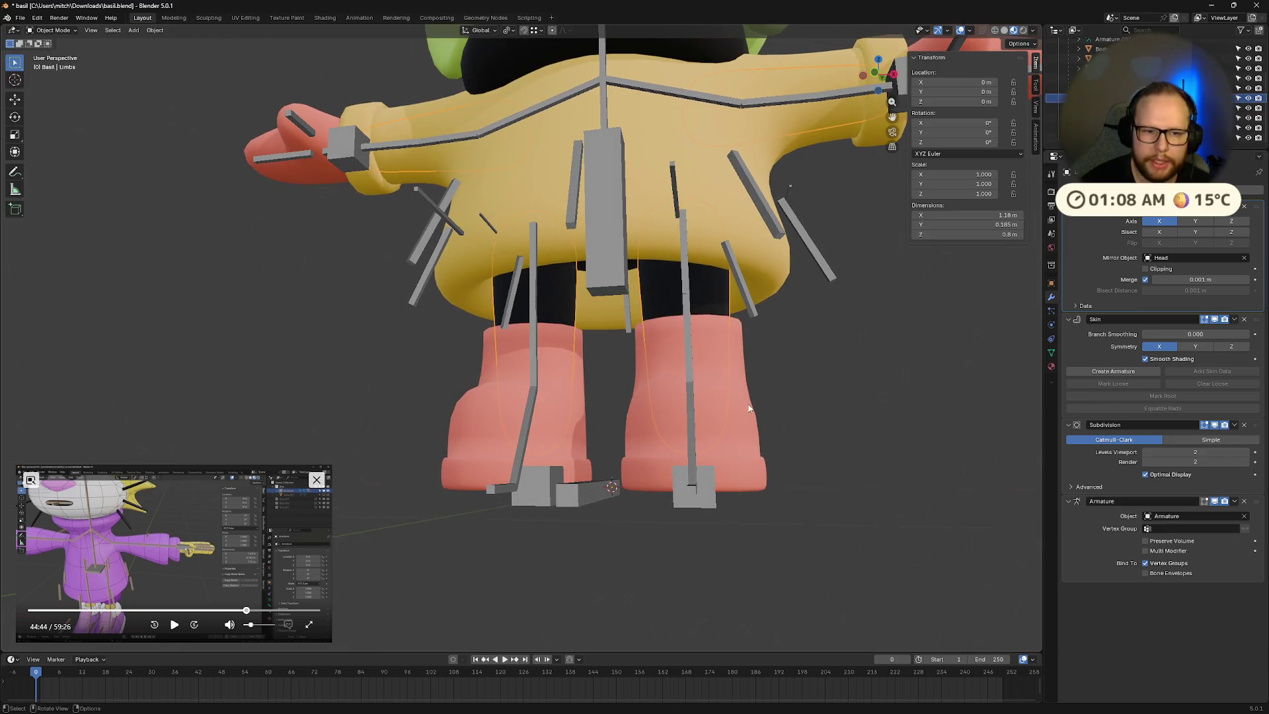
{"action": "left_click", "coordinate": [64, 32]}
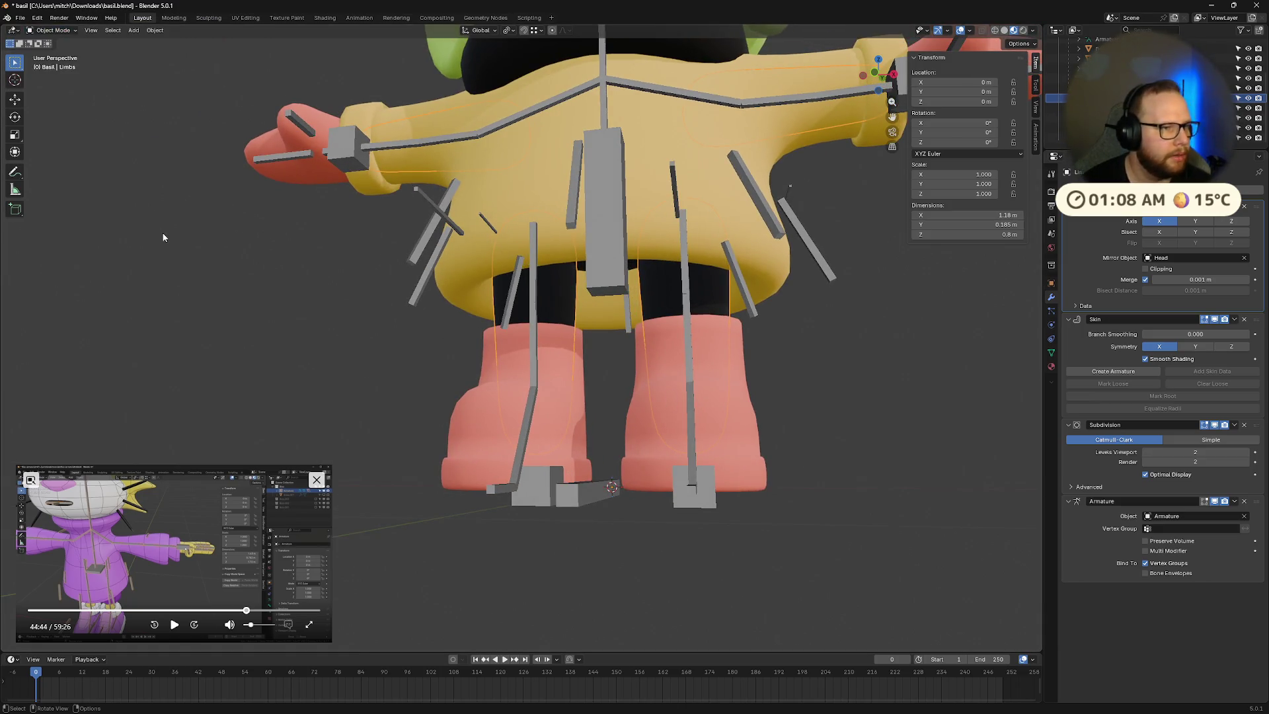
{"action": "key", "text": "ctrl+s"}
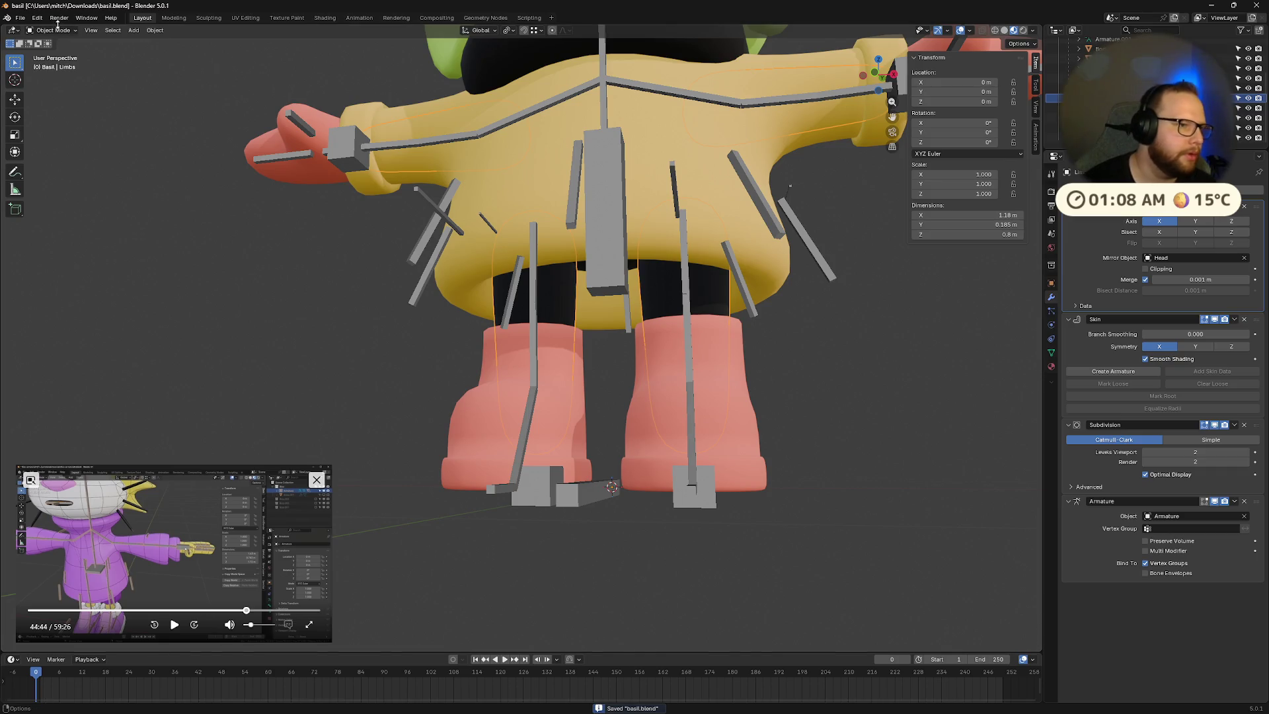
Step: Check the legs briefly in Weight Paint mode, then return Limbs to Object Mode
{"action": "left_click", "coordinate": [64, 31]}
{"action": "left_click", "coordinate": [66, 87]}
{"action": "mouse_move", "coordinate": [261, 168]}
{"action": "middle_mouse_down"}
{"action": "mouse_move", "coordinate": [591, 292]}
{"action": "mouse_move", "coordinate": [628, 271]}
{"action": "mouse_move", "coordinate": [673, 280]}
{"action": "middle_mouse_up"}
{"action": "key", "text": "ctrl+Tab"}
{"action": "scroll", "coordinate": [590, 293], "scroll_direction": "up", "scroll_amount": 3}
{"action": "scroll", "coordinate": [673, 280], "scroll_direction": "up", "scroll_amount": 3}
{"action": "mouse_move", "coordinate": [556, 278]}
{"action": "middle_mouse_down"}
{"action": "mouse_move", "coordinate": [416, 283]}
{"action": "mouse_move", "coordinate": [422, 311]}
{"action": "mouse_move", "coordinate": [632, 315]}
{"action": "mouse_move", "coordinate": [526, 308]}
{"action": "middle_mouse_up"}
{"action": "scroll", "coordinate": [421, 317], "scroll_direction": "up", "scroll_amount": 2}
Step: Take the Limbs mesh through Edit Mode into Weight Paint mode
{"action": "right_click", "coordinate": [522, 307]}
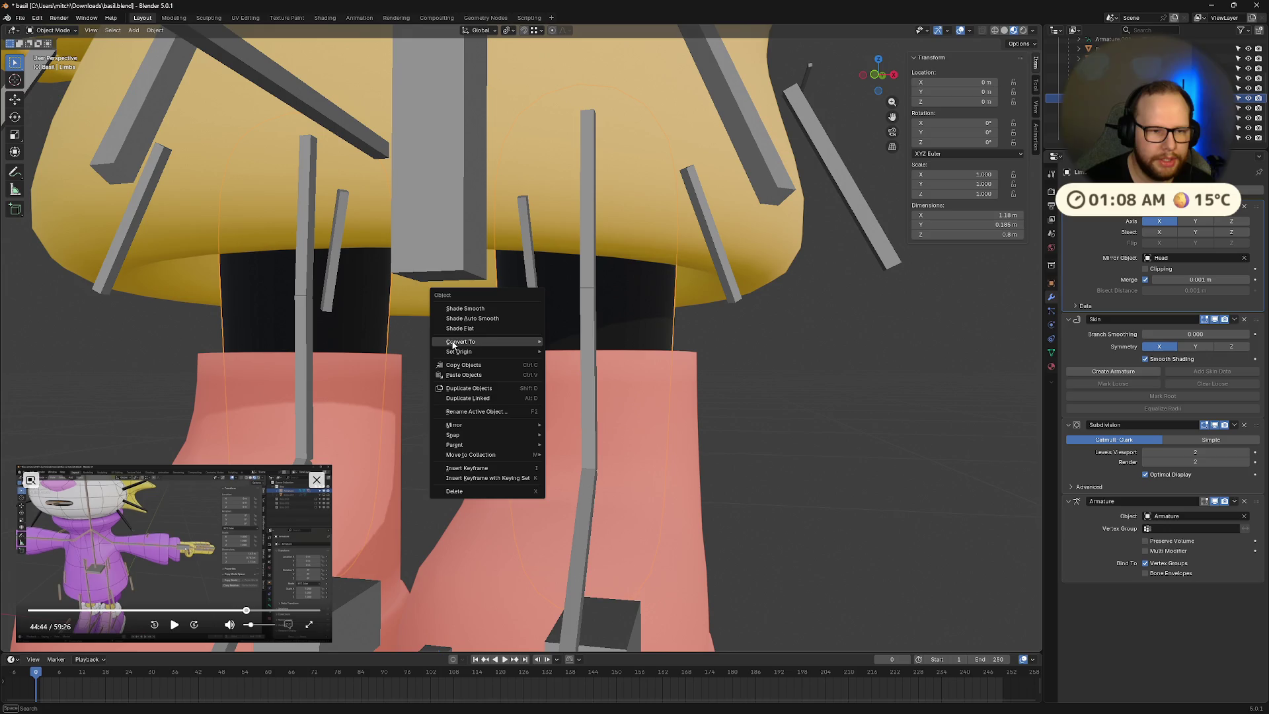
{"action": "middle_click_drag", "start_coordinate": [595, 344], "coordinate": [727, 346]}
{"action": "key", "text": "Tab"}
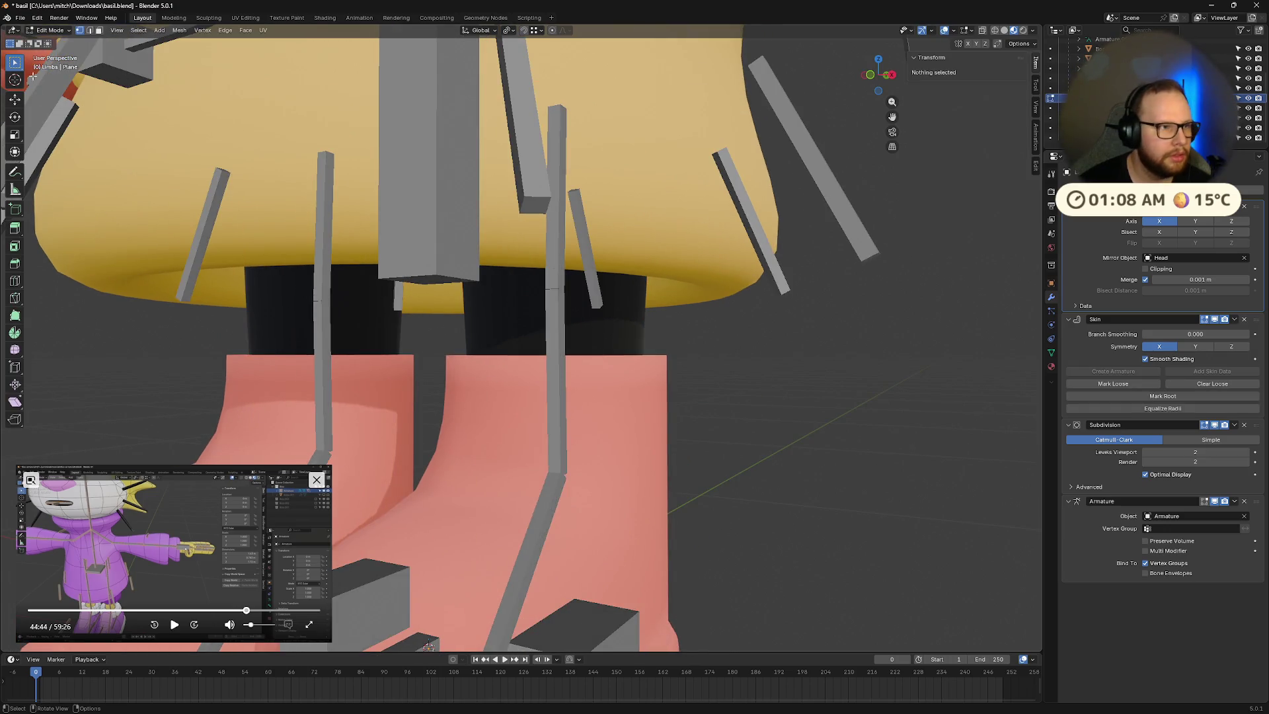
{"action": "left_click", "coordinate": [47, 29]}
{"action": "left_click", "coordinate": [53, 85]}
{"action": "scroll", "coordinate": [489, 283], "scroll_direction": "down", "scroll_amount": 5}
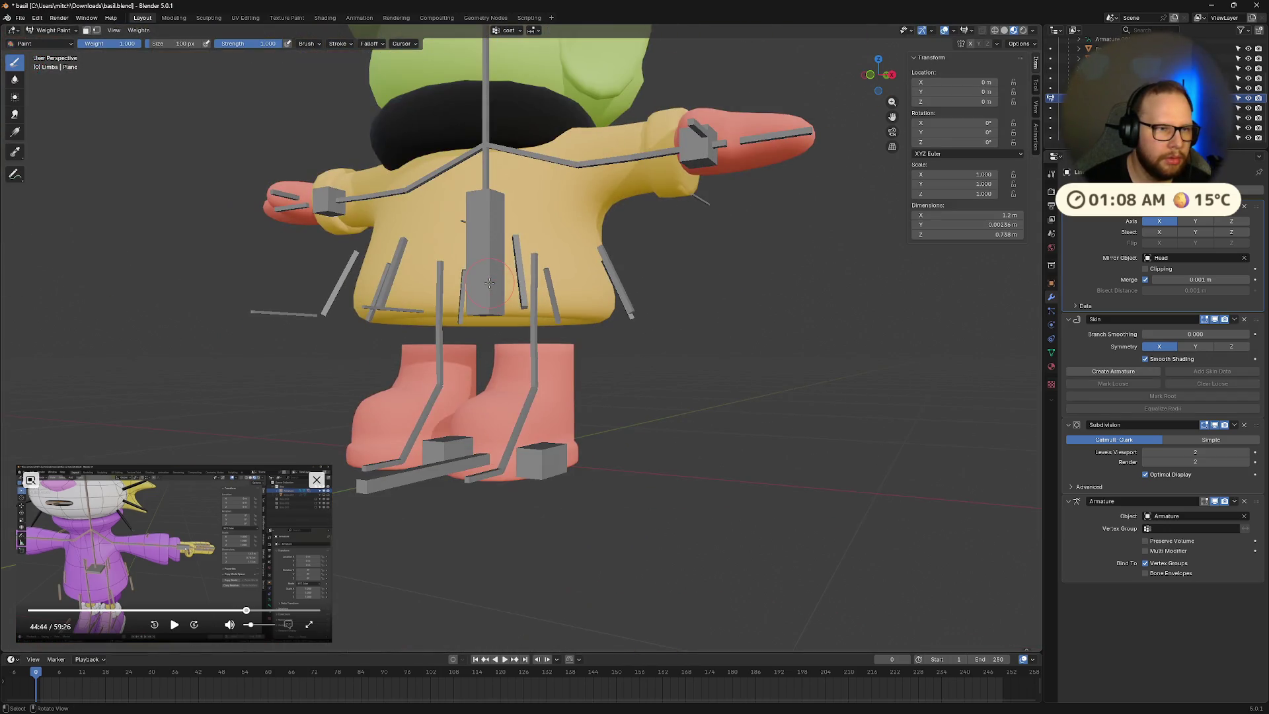
{"action": "scroll", "coordinate": [489, 283], "scroll_direction": "up", "scroll_amount": 6}
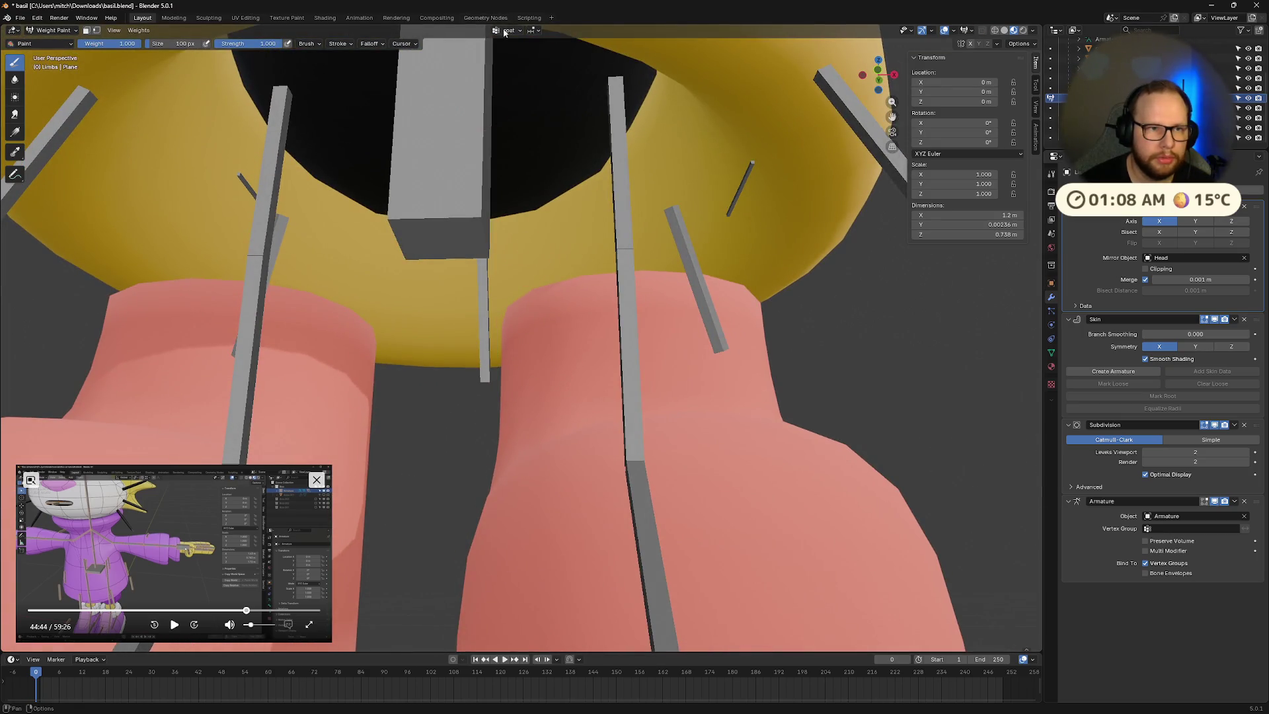
Step: Review the full vertex group list with coat active, then re-enter Weight Paint mode
{"action": "left_click", "coordinate": [504, 31]}
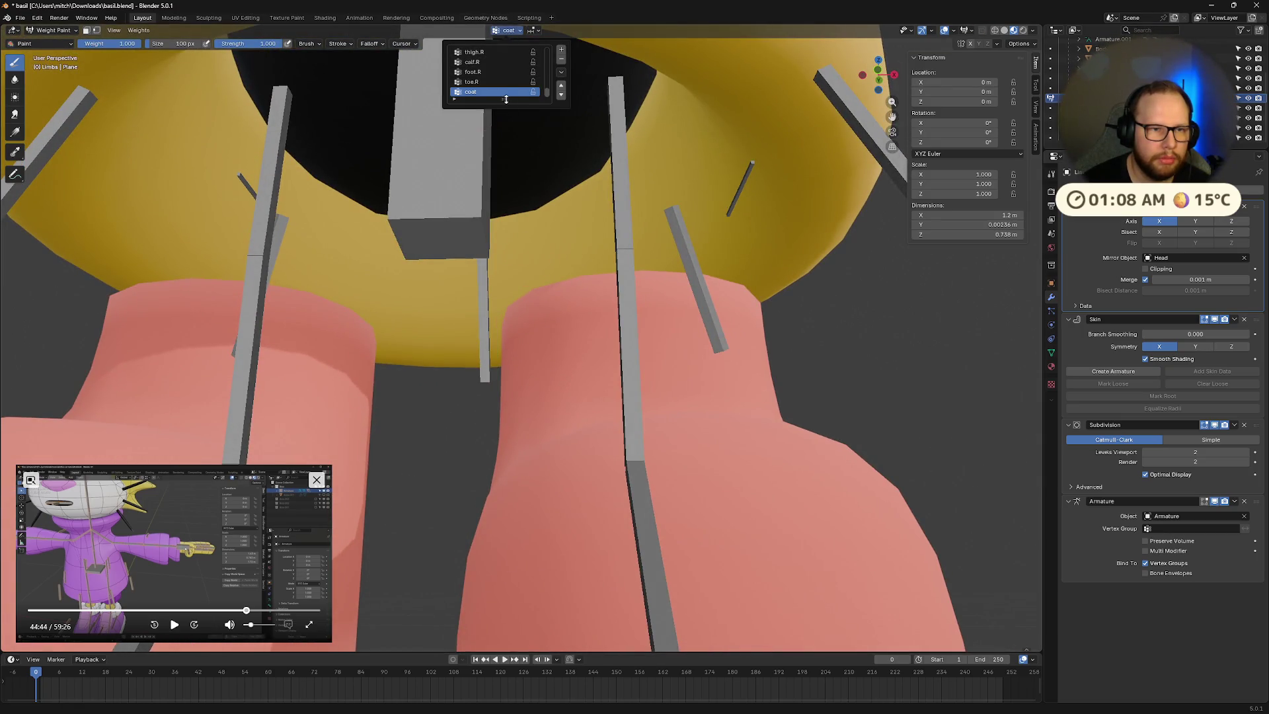
{"action": "mouse_move", "coordinate": [506, 99]}
{"action": "left_mouse_down"}
{"action": "mouse_move", "coordinate": [504, 373]}
{"action": "mouse_move", "coordinate": [504, 337]}
{"action": "left_mouse_up"}
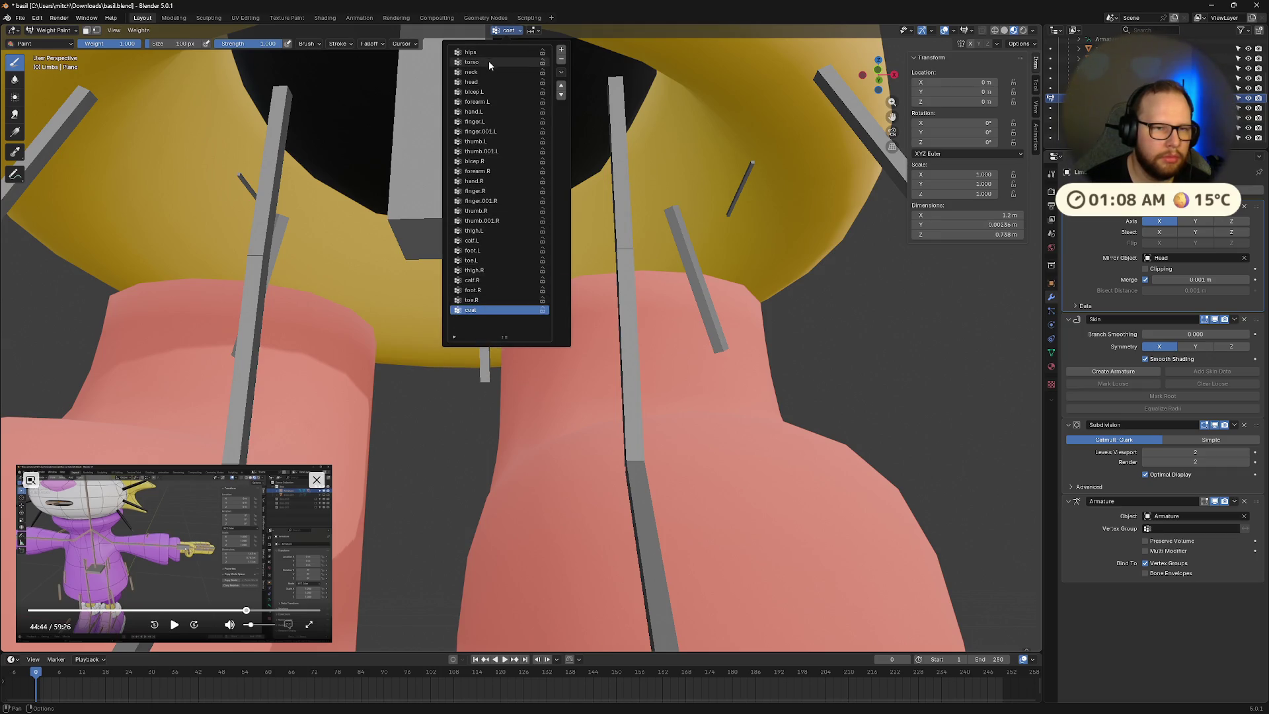
{"action": "middle_click_drag", "start_coordinate": [562, 291], "coordinate": [581, 264]}
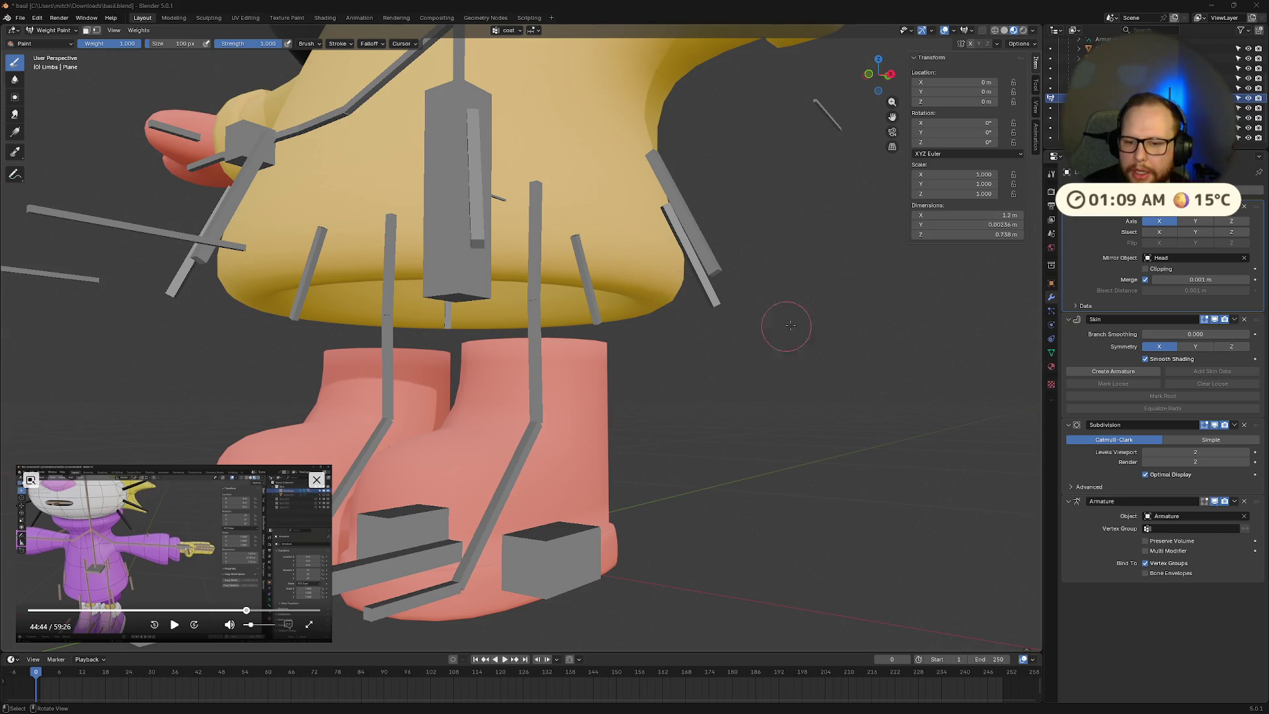
{"action": "left_click", "coordinate": [1051, 99]}
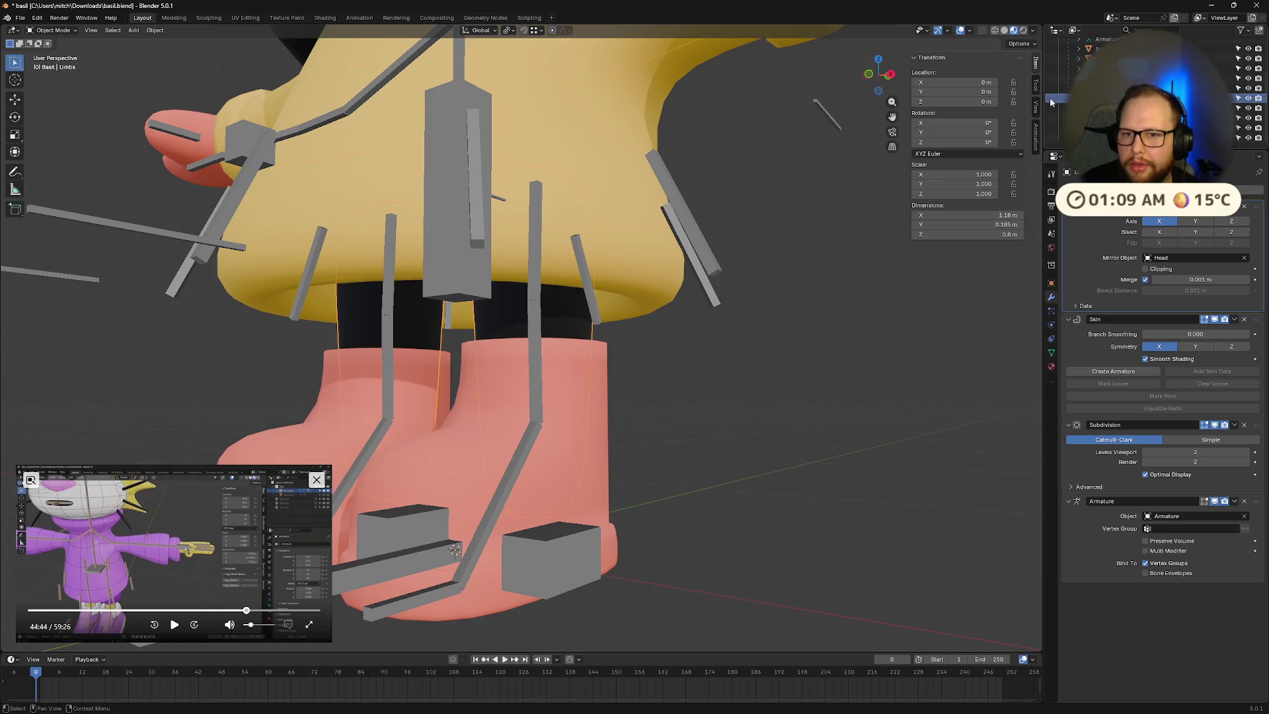
{"action": "mouse_move", "coordinate": [572, 354]}
{"action": "middle_mouse_down"}
{"action": "mouse_move", "coordinate": [638, 363]}
{"action": "mouse_move", "coordinate": [614, 360]}
{"action": "middle_mouse_up"}
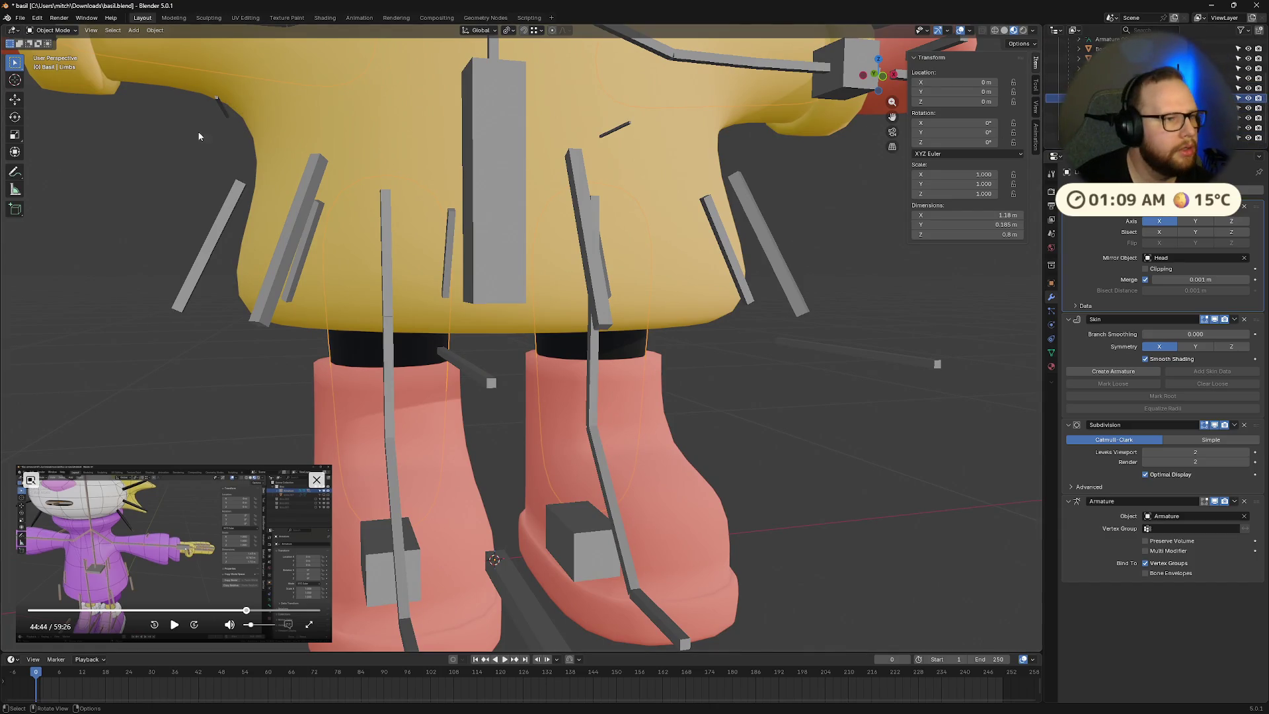
{"action": "left_click", "coordinate": [53, 31]}
{"action": "left_click", "coordinate": [54, 86]}
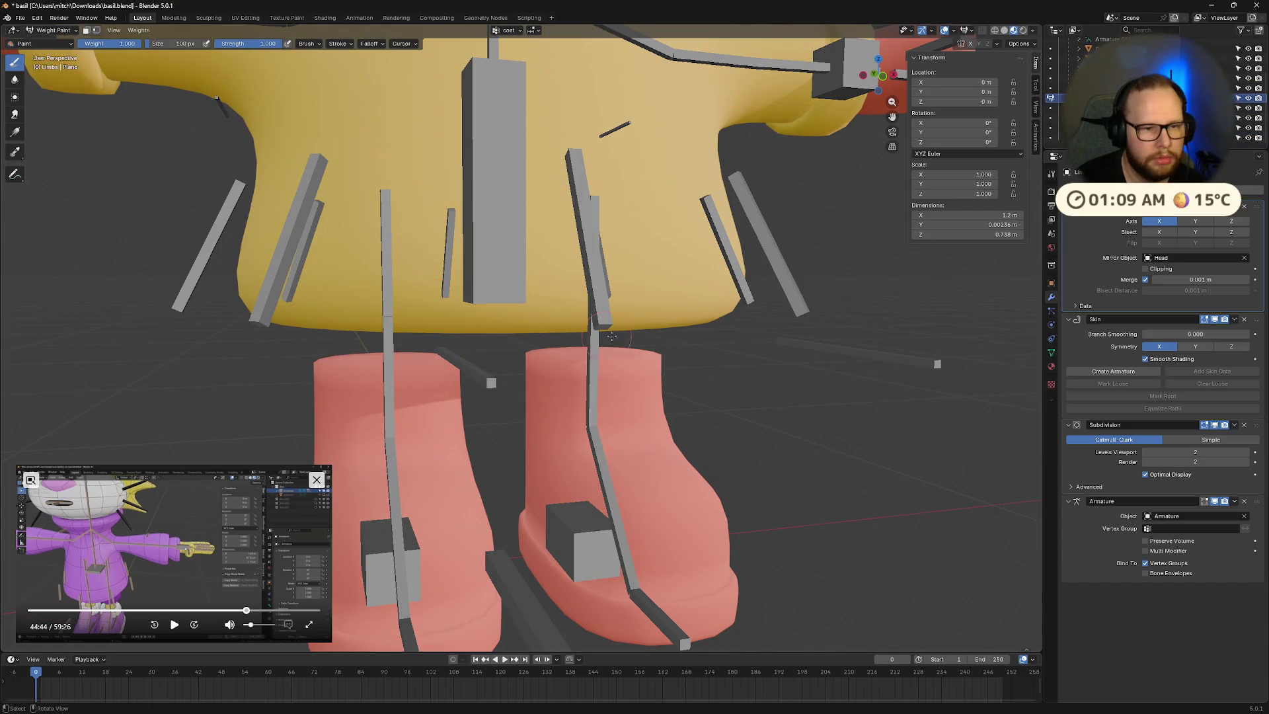
{"action": "mouse_move", "coordinate": [595, 291]}
{"action": "middle_mouse_down"}
{"action": "mouse_move", "coordinate": [642, 299]}
{"action": "mouse_move", "coordinate": [600, 290]}
{"action": "mouse_move", "coordinate": [570, 309]}
{"action": "mouse_move", "coordinate": [595, 265]}
{"action": "middle_mouse_up"}
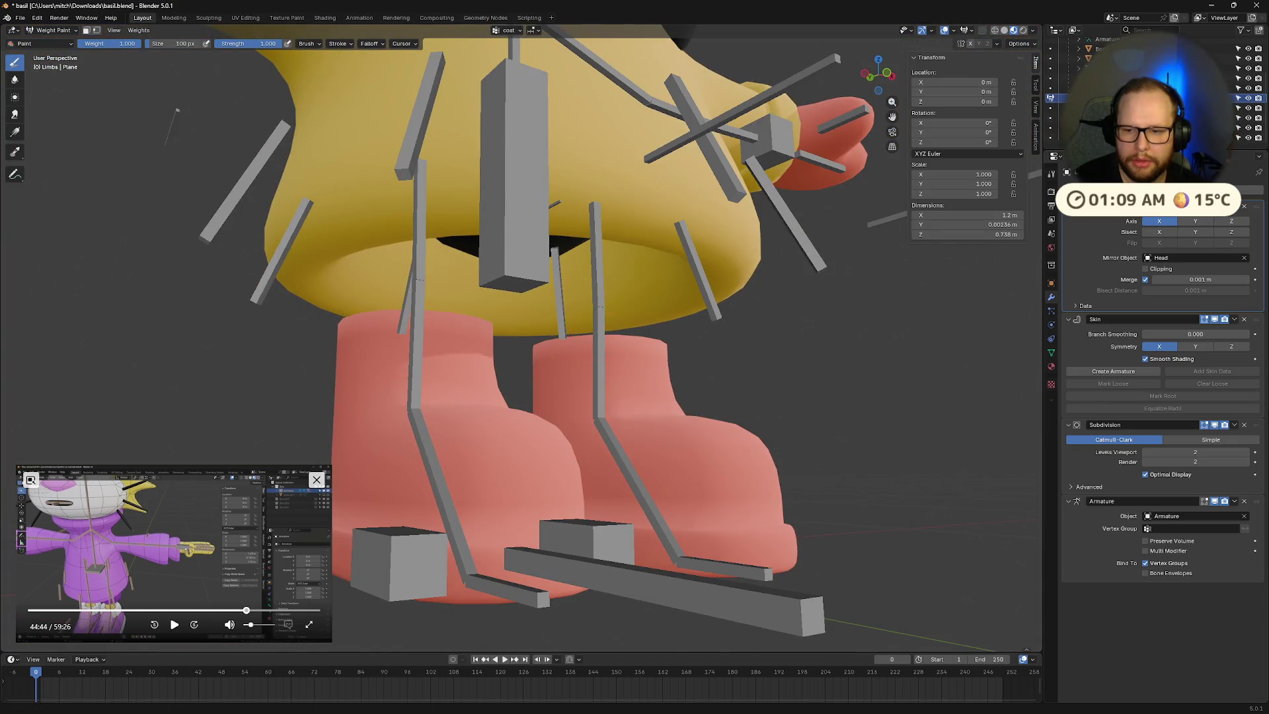
Step: Keep Subdivision above Armature in the modifier stack and make Skin the active modifier
{"action": "left_click_drag", "start_coordinate": [1258, 430], "coordinate": [1264, 444]}
{"action": "mouse_move", "coordinate": [654, 370]}
{"action": "middle_mouse_down"}
{"action": "mouse_move", "coordinate": [661, 409]}
{"action": "mouse_move", "coordinate": [731, 394]}
{"action": "middle_mouse_up"}
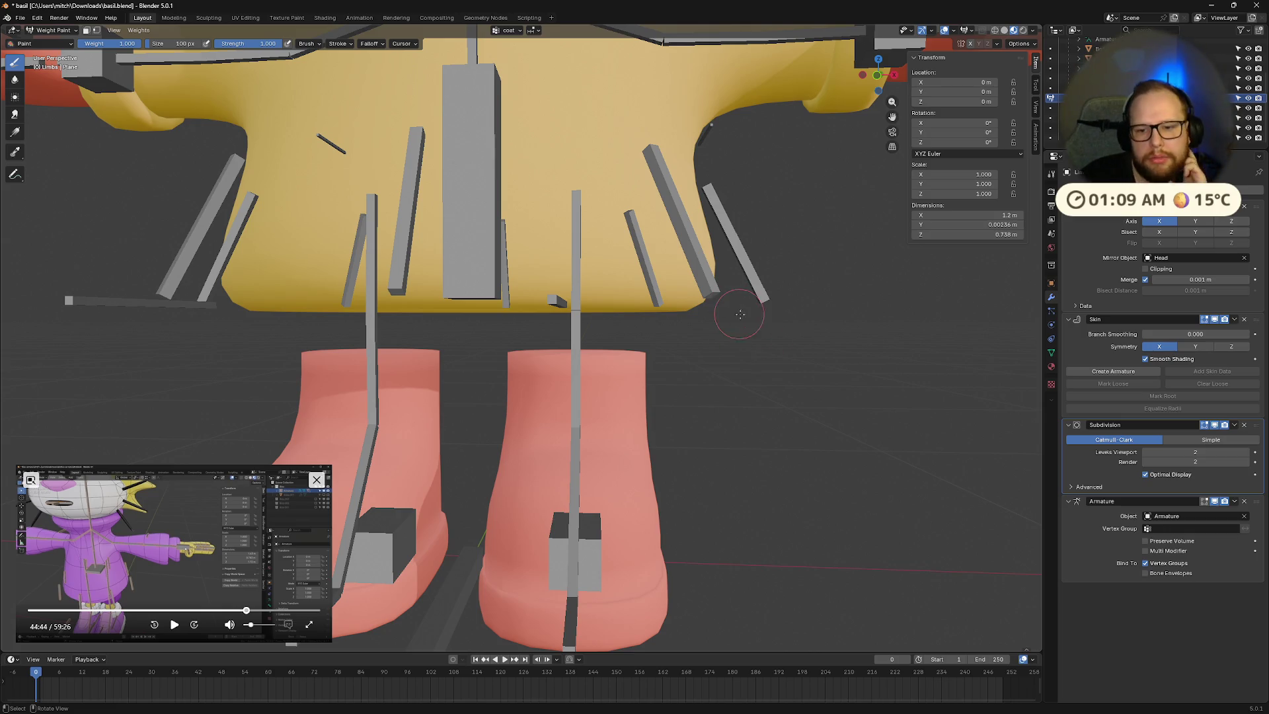
{"action": "left_click", "coordinate": [1133, 371]}
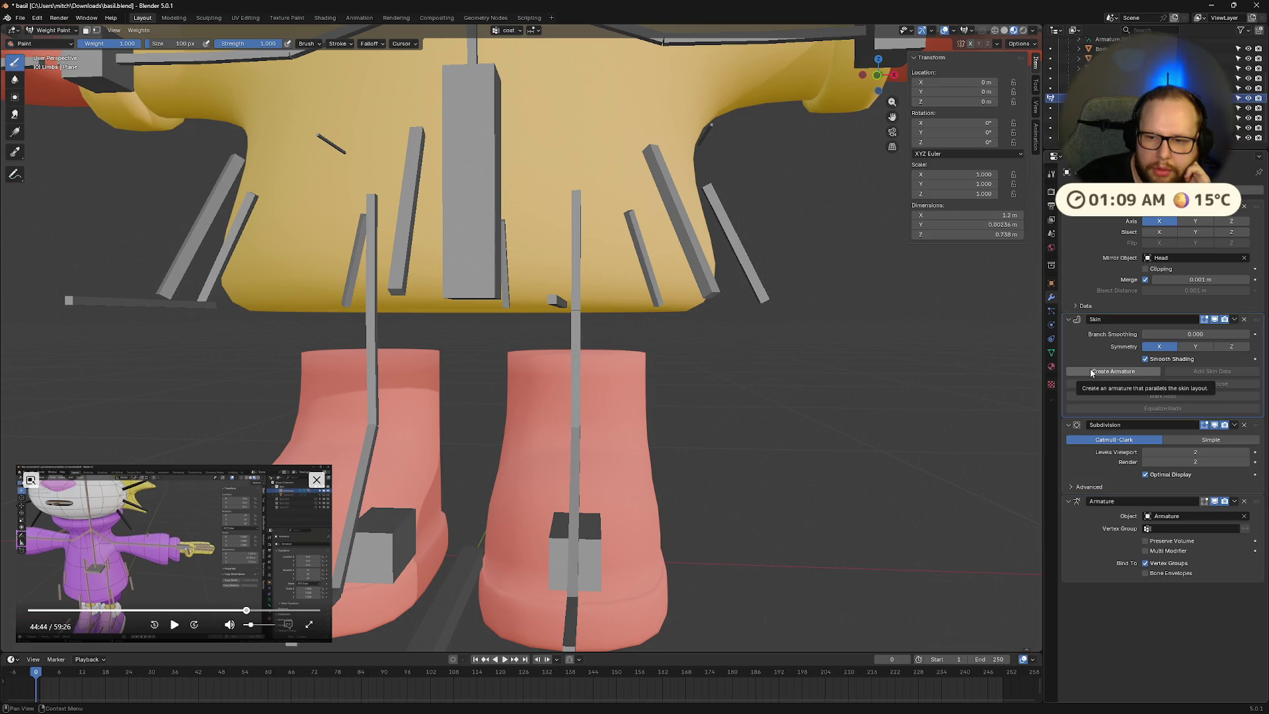
Step: Rewind the reference tutorial to an earlier section, skipping back and forth to find the spot
{"action": "left_click", "coordinate": [173, 625]}
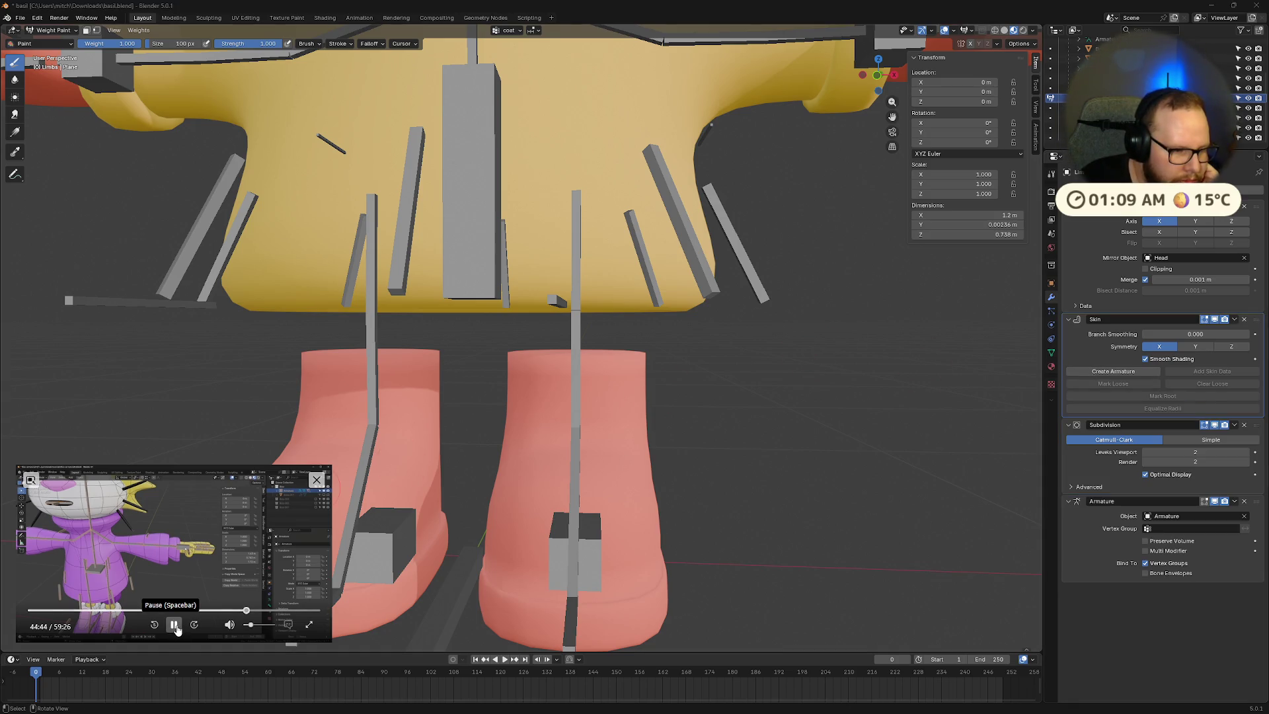
{"action": "left_click_drag", "start_coordinate": [245, 610], "coordinate": [88, 612]}
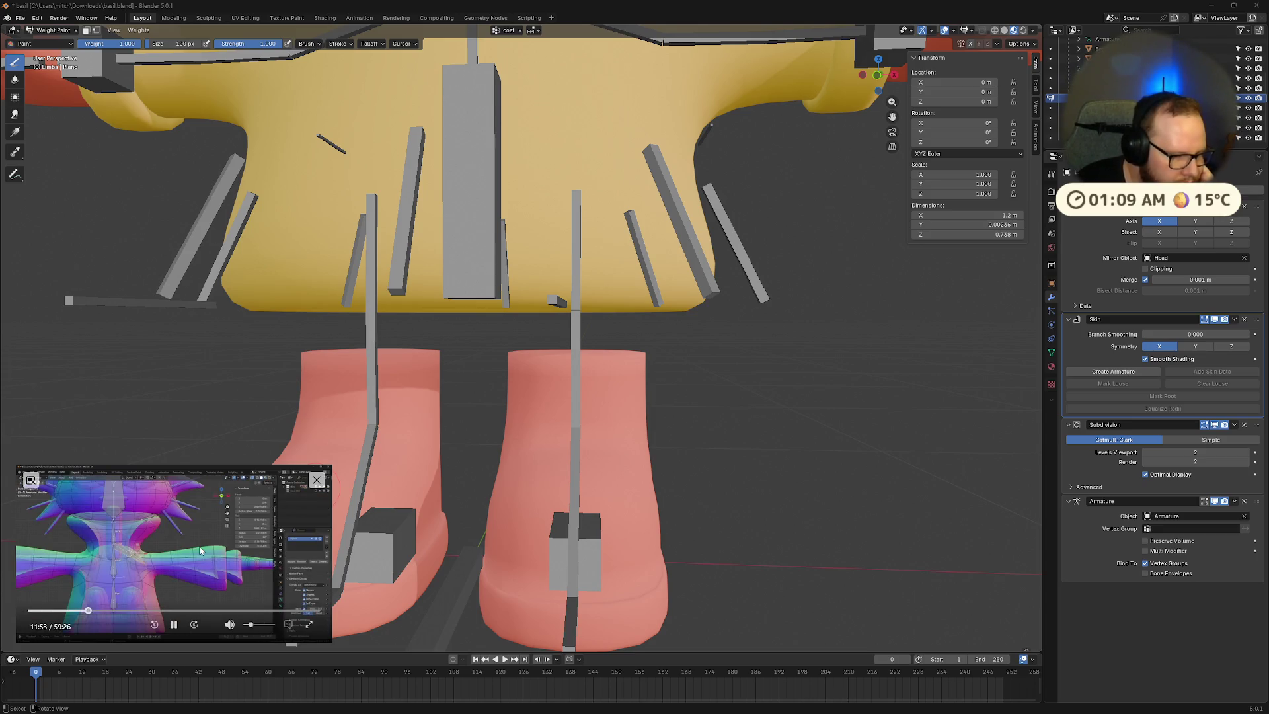
{"action": "key", "text": "Left"}
{"action": "key", "text": "Left"}
{"action": "key", "text": "Left"}
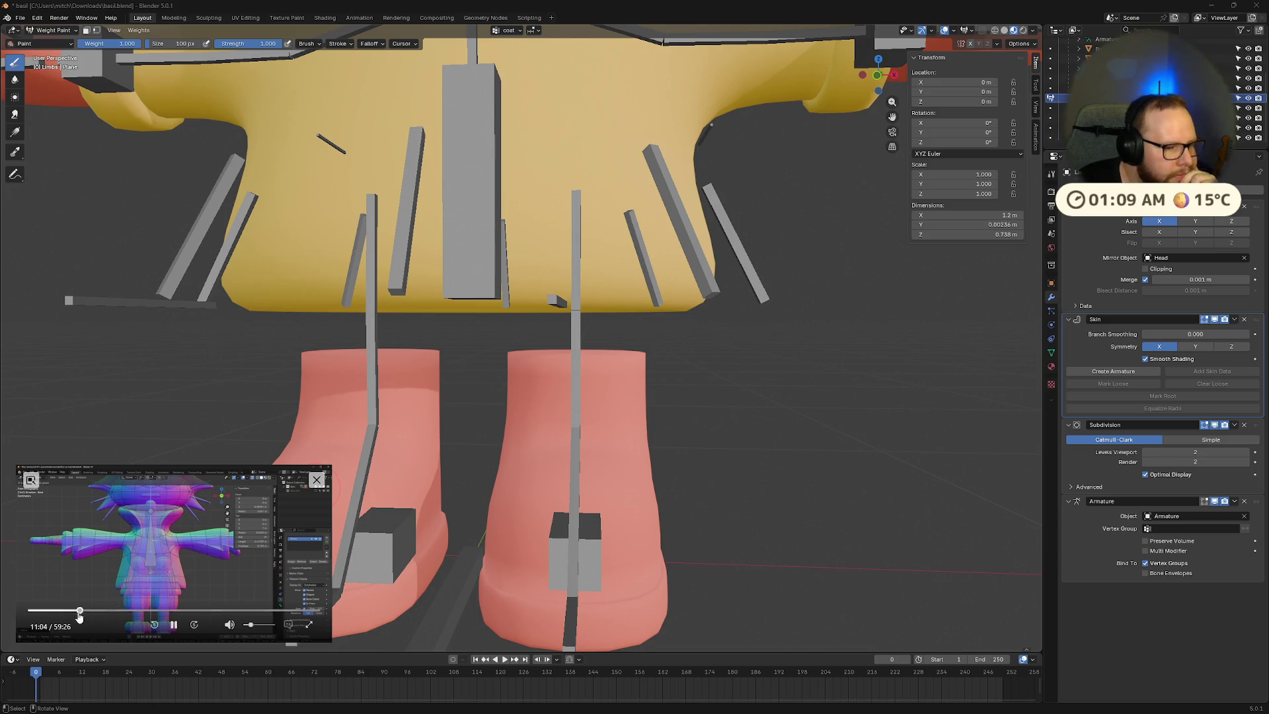
{"action": "left_click", "coordinate": [78, 612]}
{"action": "key", "text": "Left"}
{"action": "key", "text": "Left"}
{"action": "key", "text": "Left"}
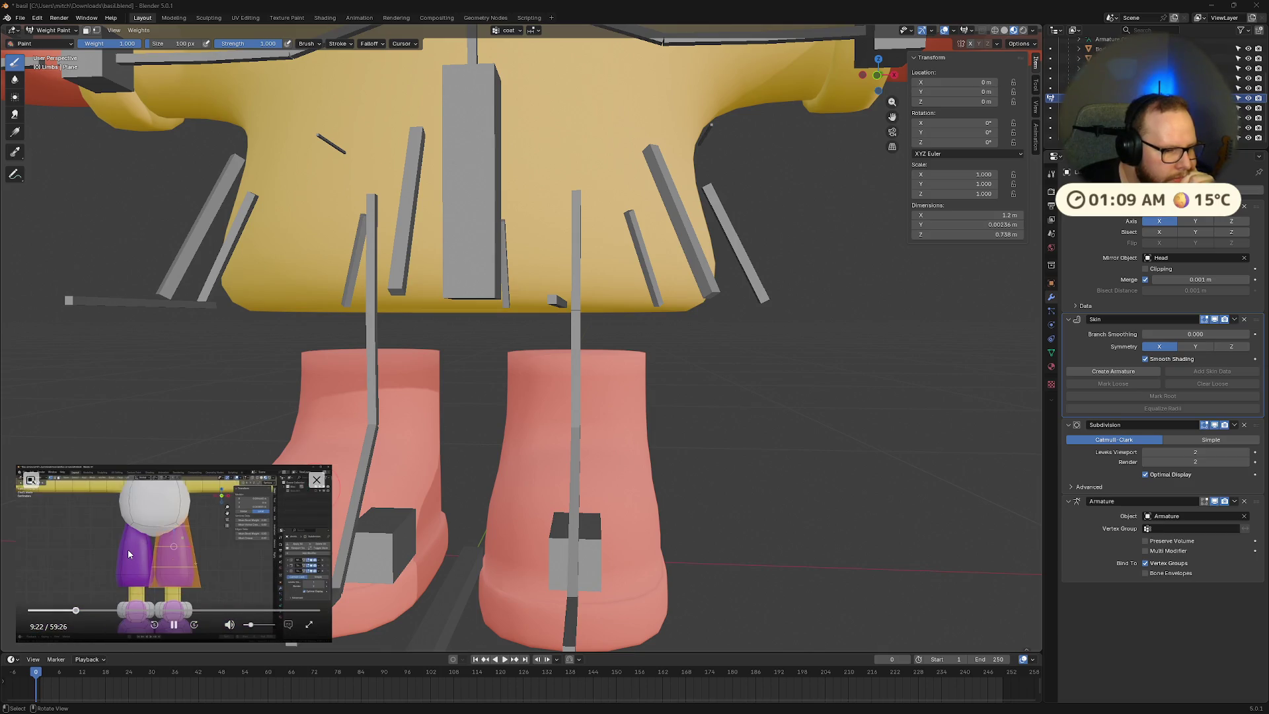
{"action": "key", "text": "Left"}
{"action": "key", "text": "Left"}
{"action": "key", "text": "Left"}
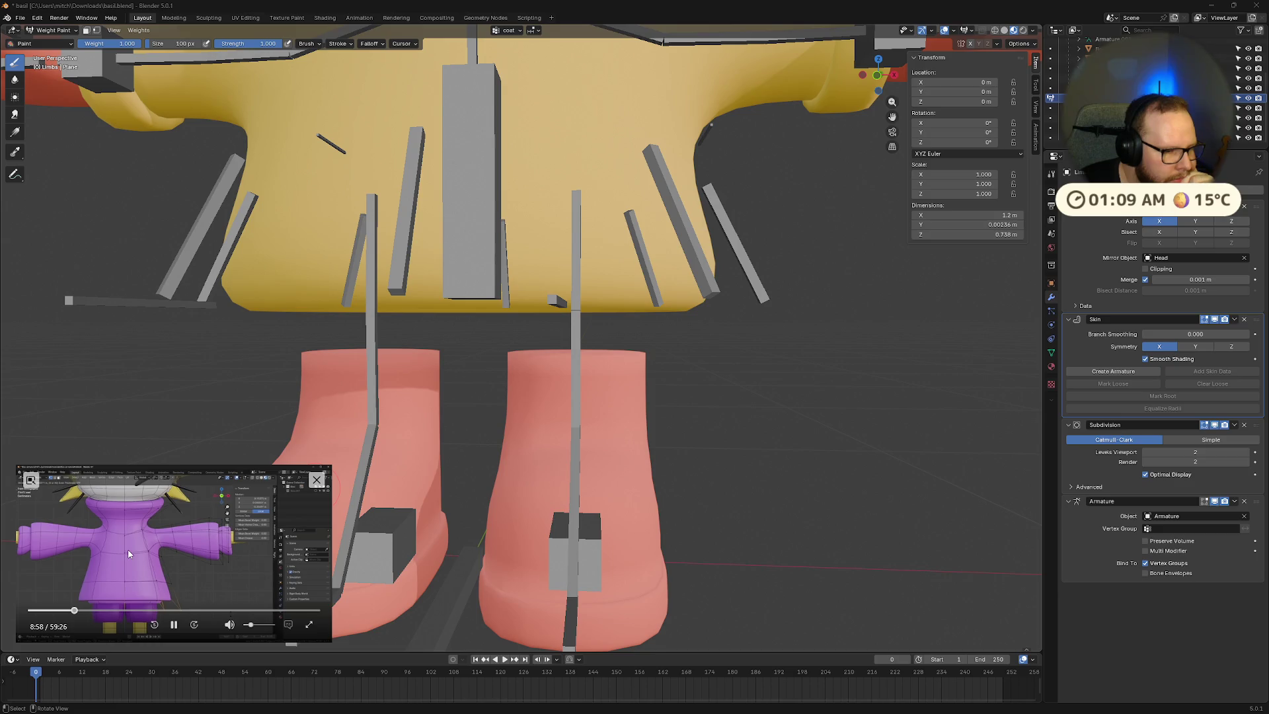
{"action": "key", "text": "Right"}
{"action": "key", "text": "Right"}
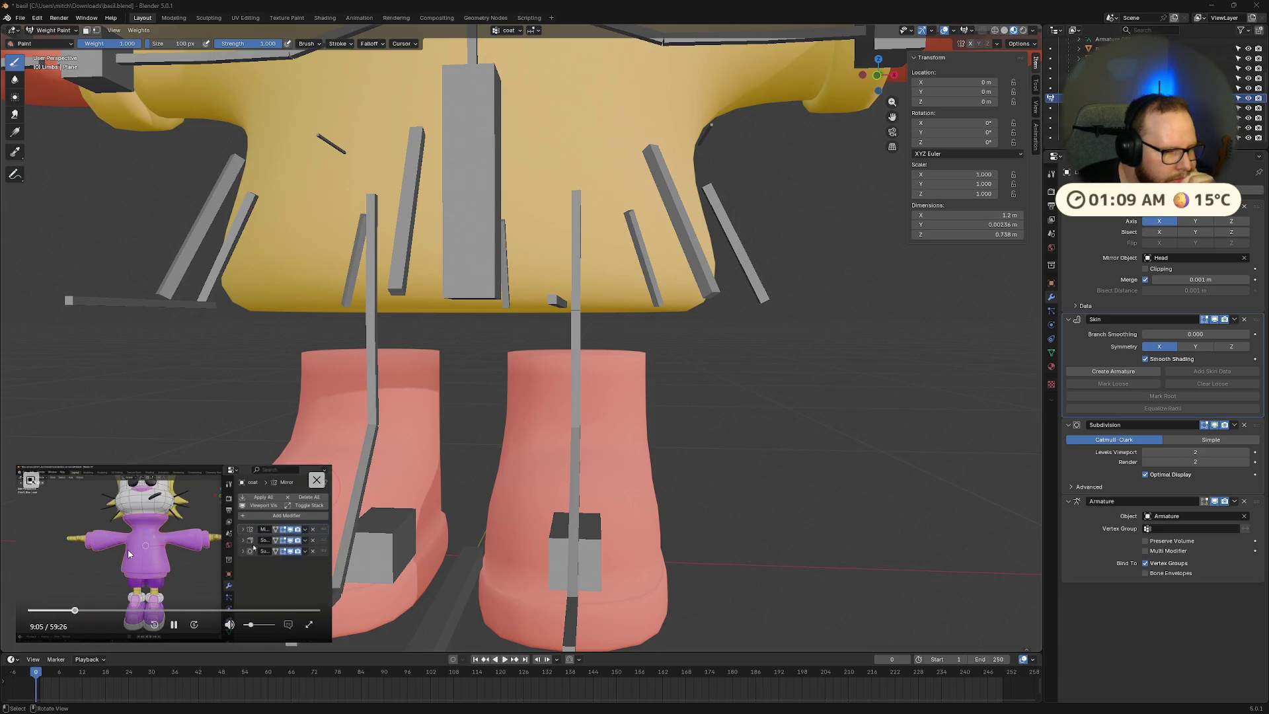
{"action": "key", "text": "Left"}
{"action": "key", "text": "Left"}
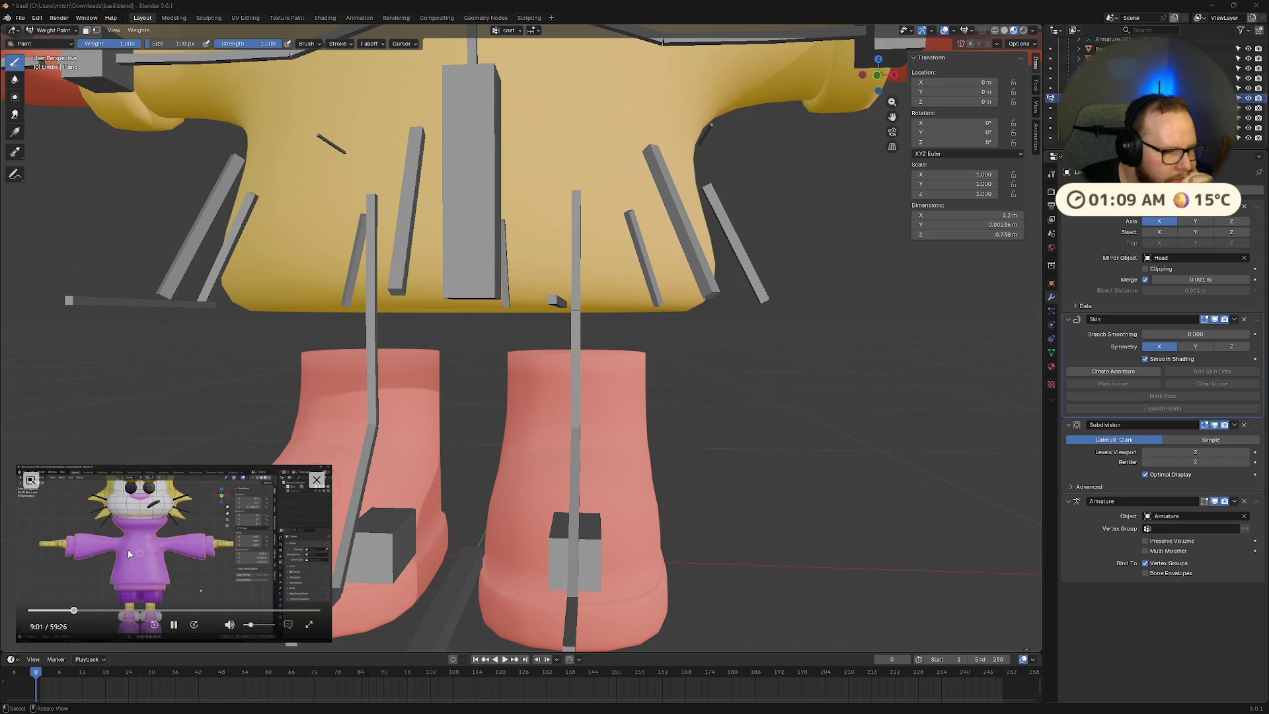
{"action": "key", "text": "Left"}
{"action": "key", "text": "Left"}
{"action": "key", "text": "Left"}
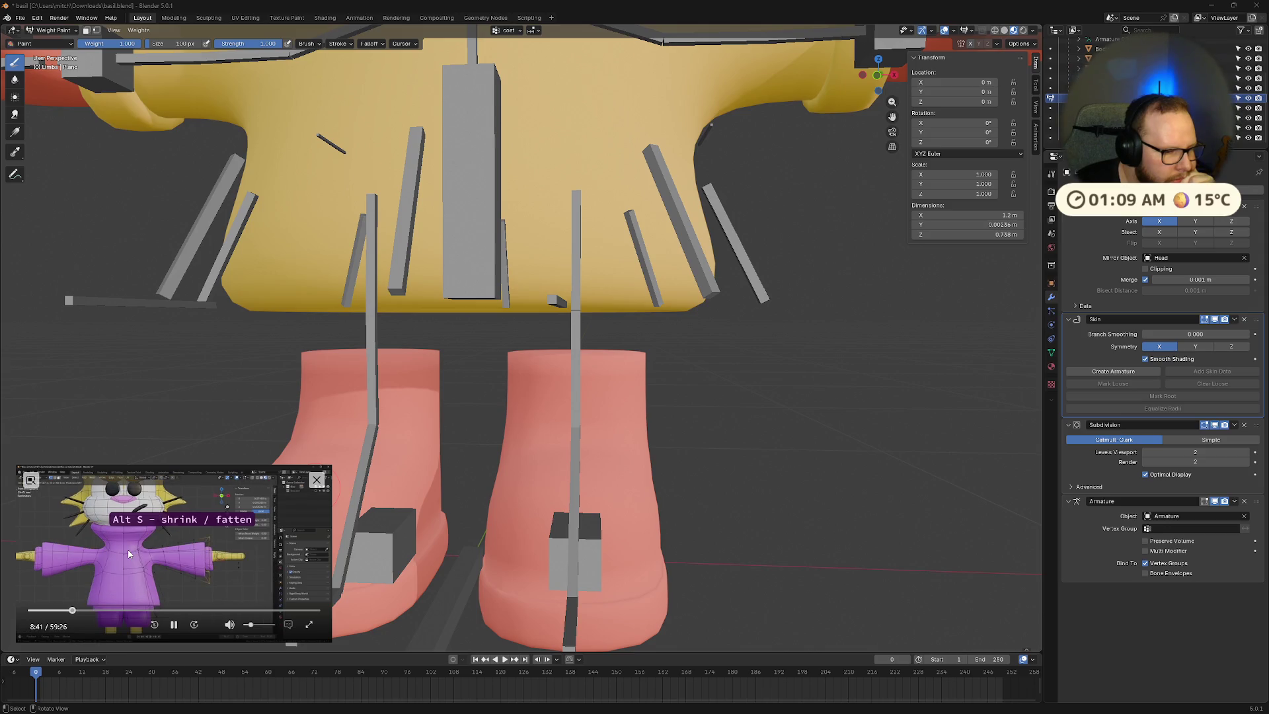
{"action": "key", "text": "Left"}
{"action": "key", "text": "Left"}
{"action": "key", "text": "Left"}
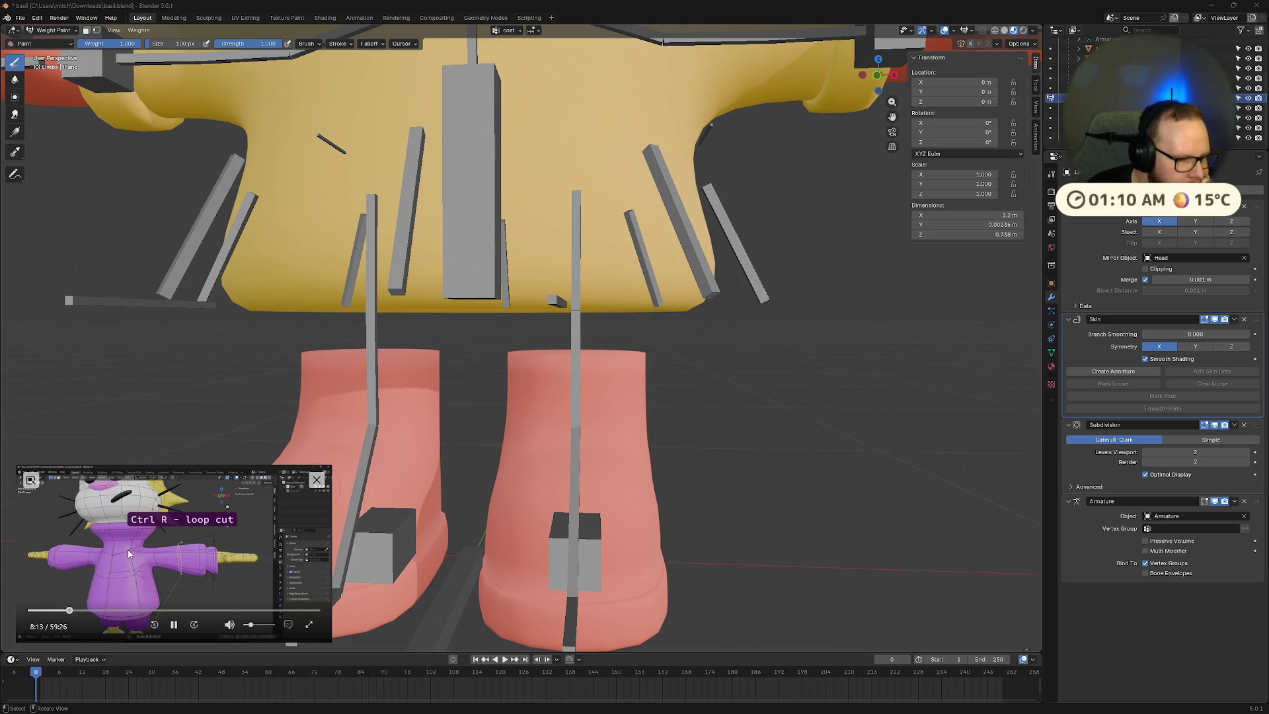
{"action": "key", "text": "Left"}
{"action": "key", "text": "Left"}
{"action": "key", "text": "Left"}
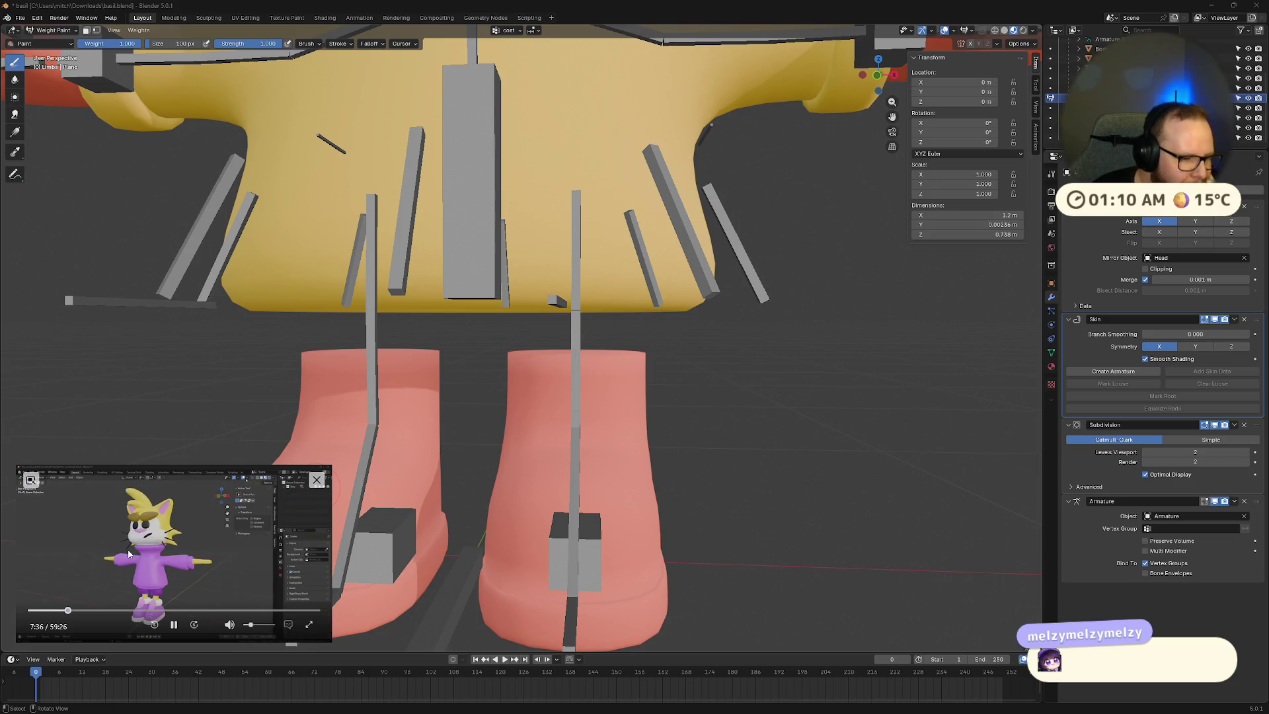
Step: Pause the reference video and switch the Limbs mesh from Weight Paint into Edit Mode
{"action": "left_click", "coordinate": [174, 625]}
{"action": "middle_click_drag", "start_coordinate": [661, 396], "coordinate": [791, 297]}
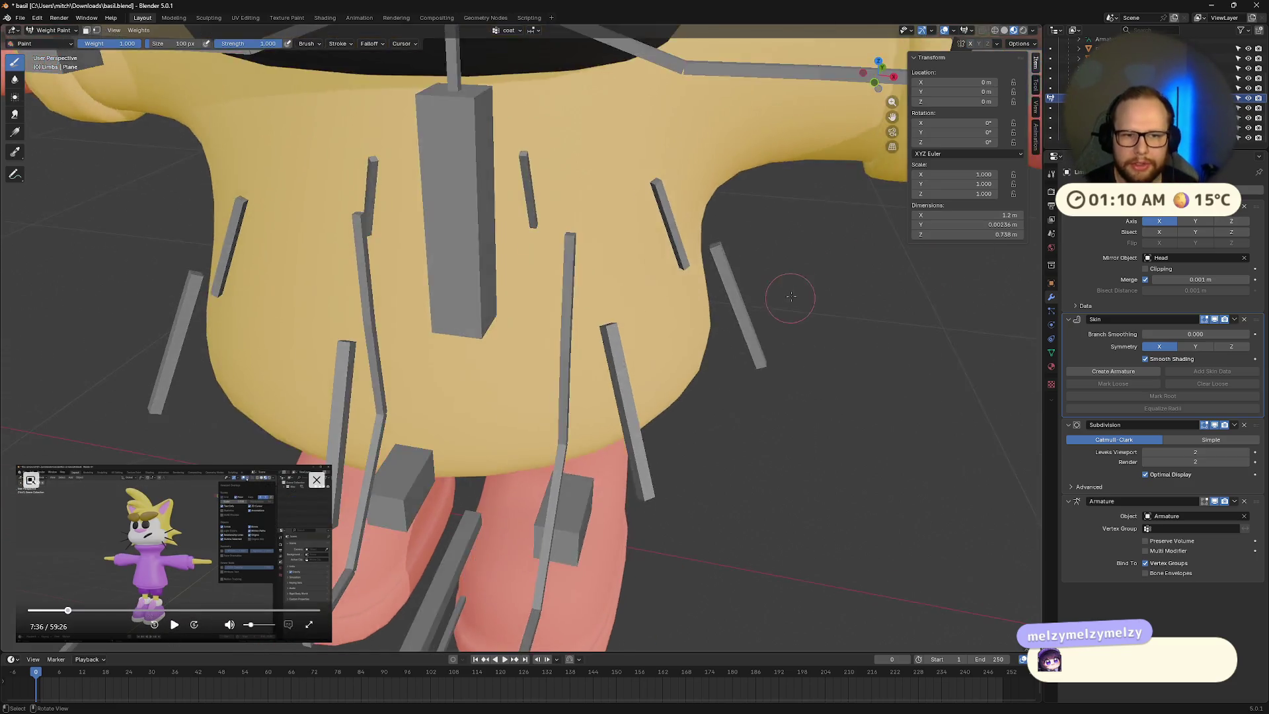
{"action": "scroll", "coordinate": [792, 297], "scroll_direction": "down", "scroll_amount": 6}
{"action": "key", "text": "Tab"}
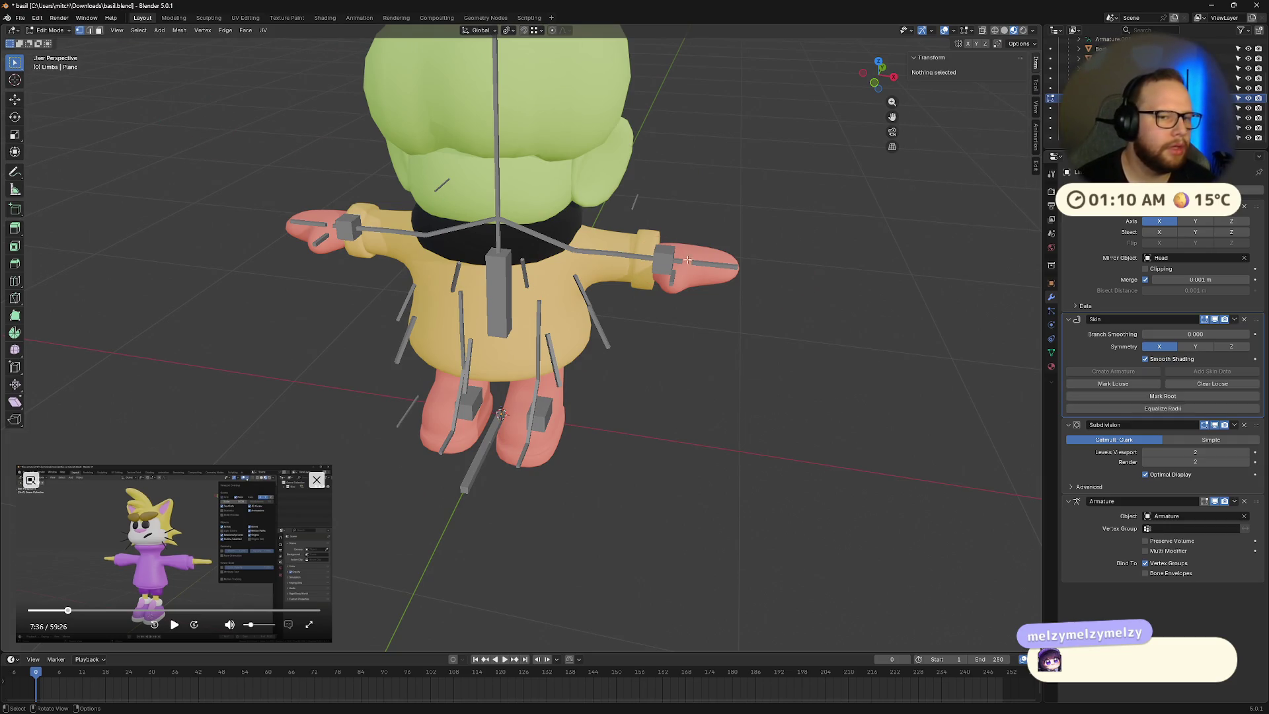
Step: Inspect the arm from a frontal view, then select Limbs in the Outliner to return to Object Mode
{"action": "scroll", "coordinate": [646, 297], "scroll_direction": "up", "scroll_amount": 5}
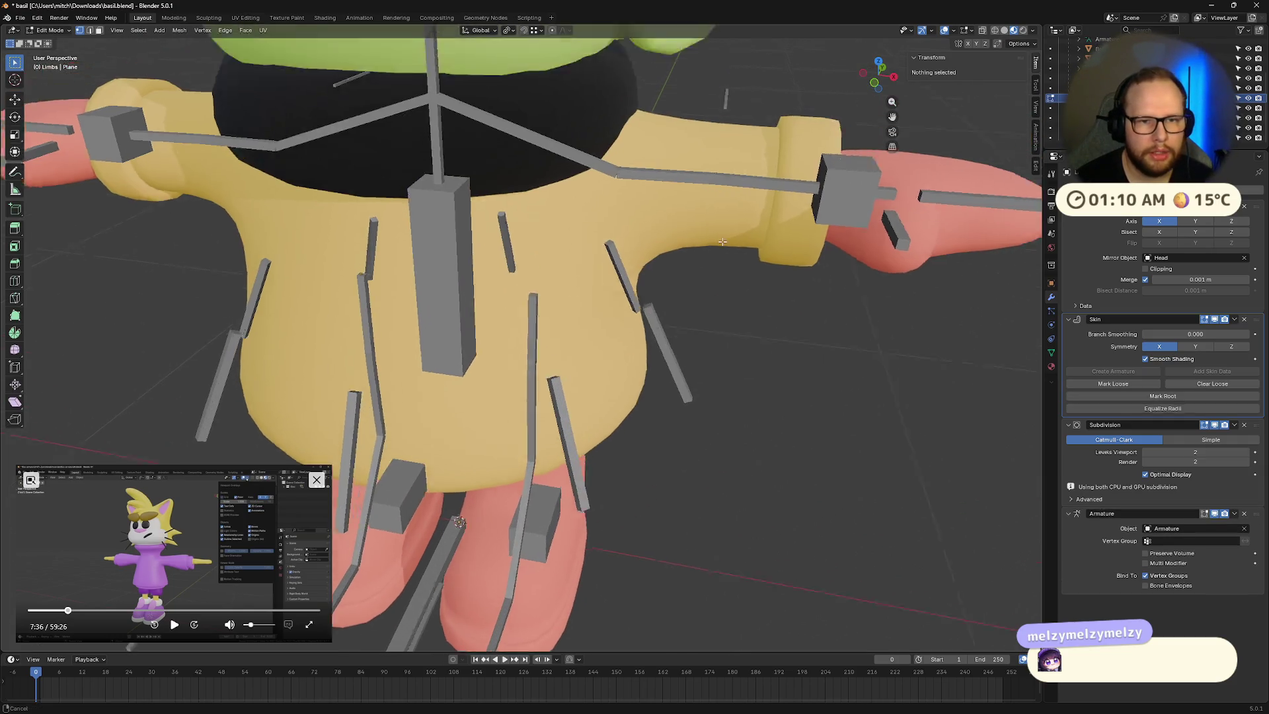
{"action": "scroll", "coordinate": [647, 368], "scroll_direction": "up", "scroll_amount": 3}
{"action": "scroll", "coordinate": [727, 380], "scroll_direction": "down", "scroll_amount": 5}
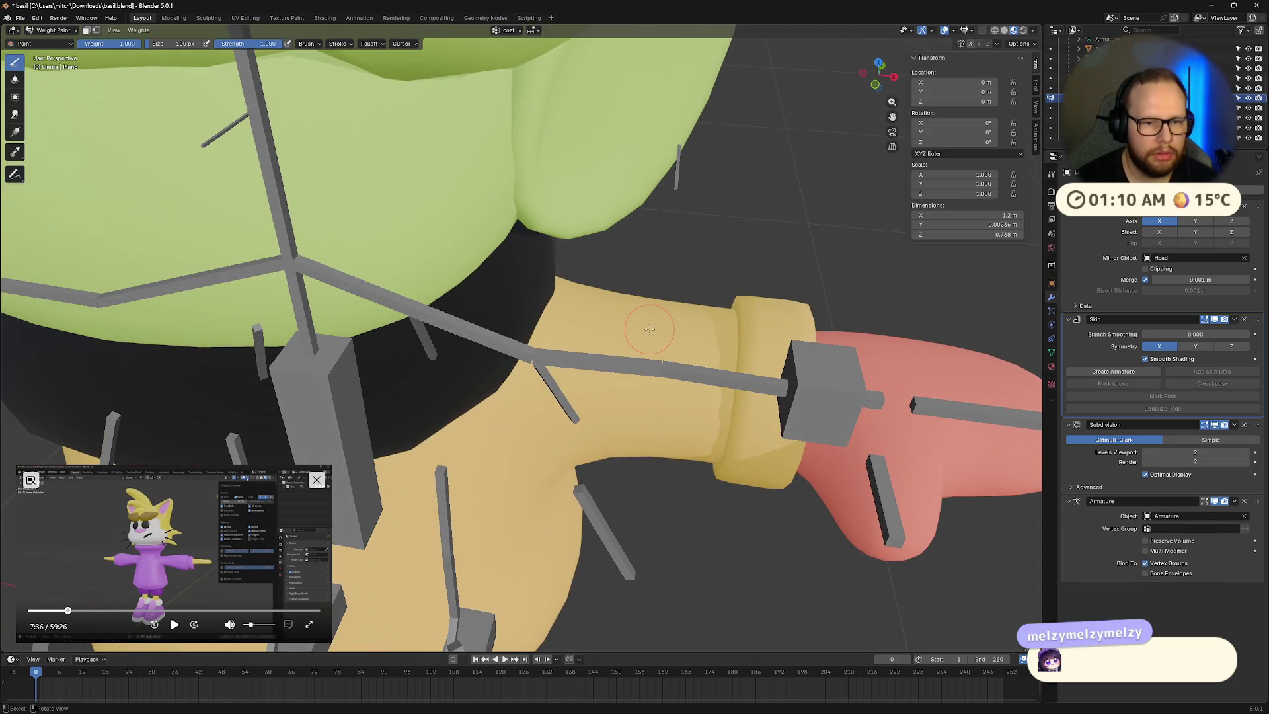
{"action": "scroll", "coordinate": [715, 332], "scroll_direction": "down", "scroll_amount": 5}
{"action": "scroll", "coordinate": [534, 413], "scroll_direction": "up", "scroll_amount": 2}
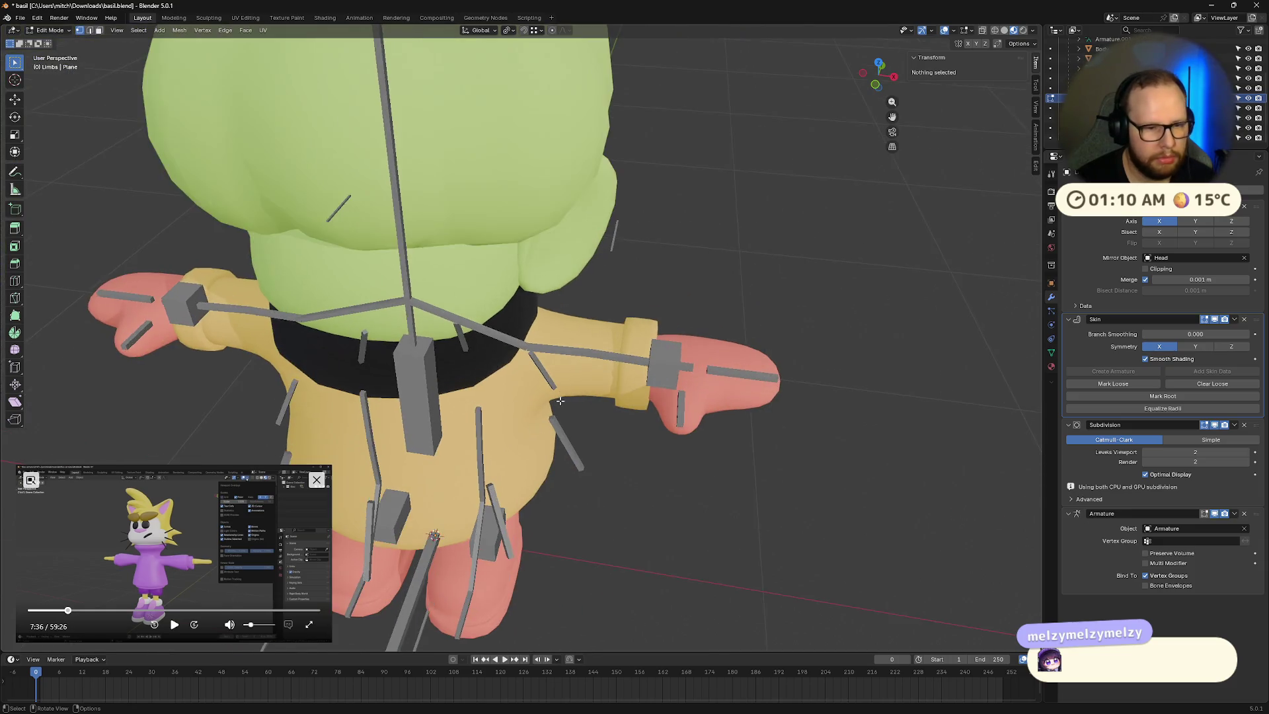
{"action": "middle_click_drag", "start_coordinate": [485, 383], "coordinate": [486, 331]}
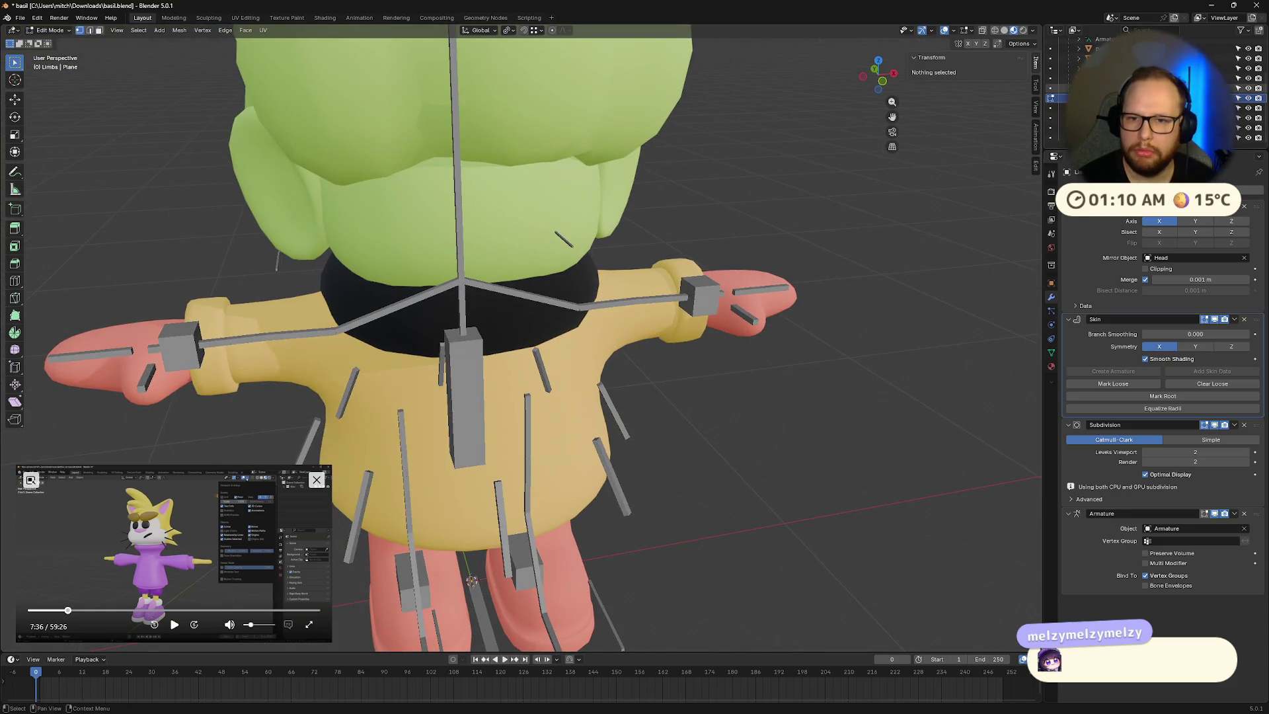
{"action": "scroll", "coordinate": [1124, 93], "scroll_direction": "down", "scroll_amount": 3}
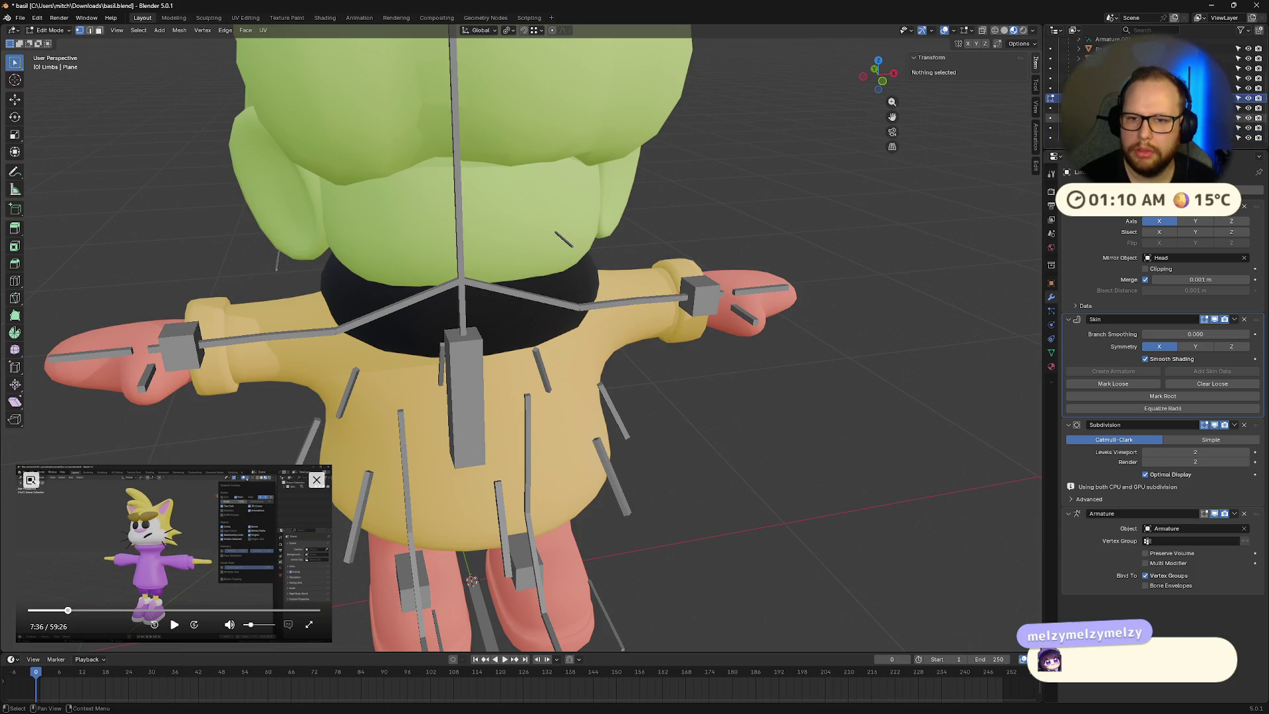
{"action": "left_click", "coordinate": [1051, 98]}
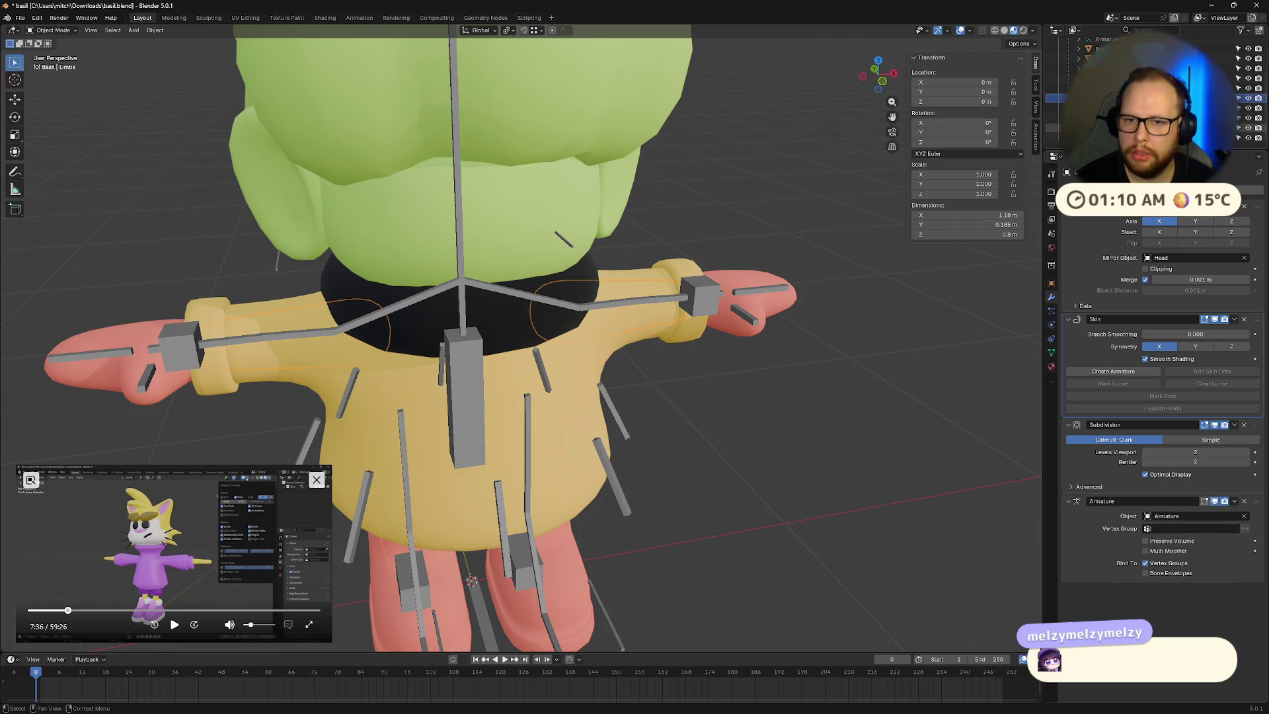
Step: Enter Edit Mode on the Raincoat and add an edge loop to the right sleeve
{"action": "left_click", "coordinate": [1051, 127]}
{"action": "middle_click_drag", "start_coordinate": [727, 331], "coordinate": [704, 346]}
{"action": "key", "text": "ctrl+r"}
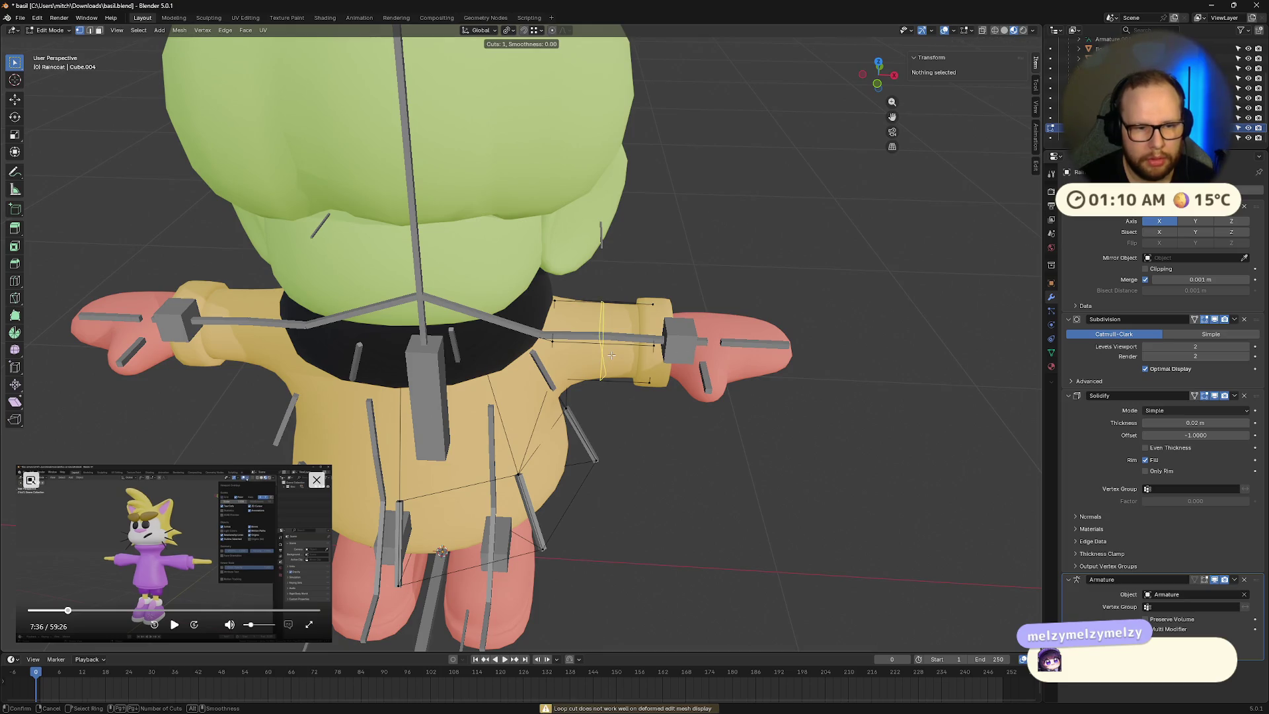
{"action": "left_click", "coordinate": [617, 359]}
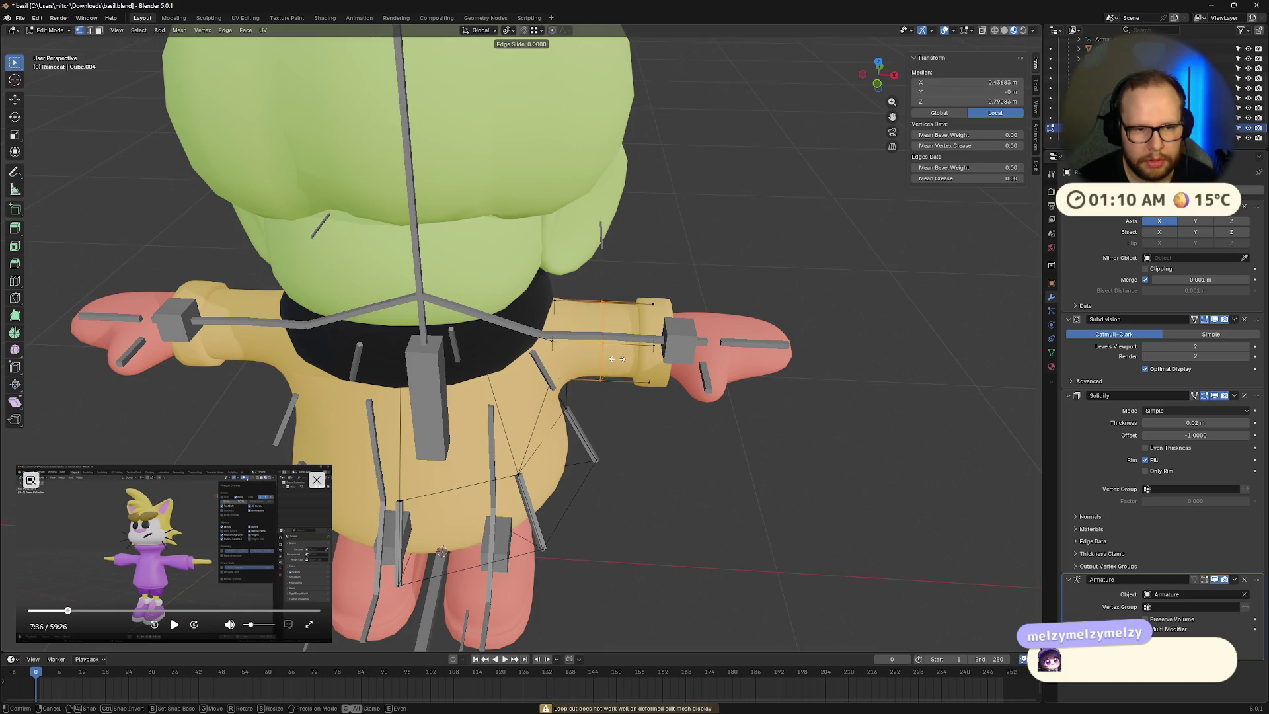
{"action": "left_click", "coordinate": [615, 357]}
{"action": "scroll", "coordinate": [615, 357], "scroll_direction": "up", "scroll_amount": 6}
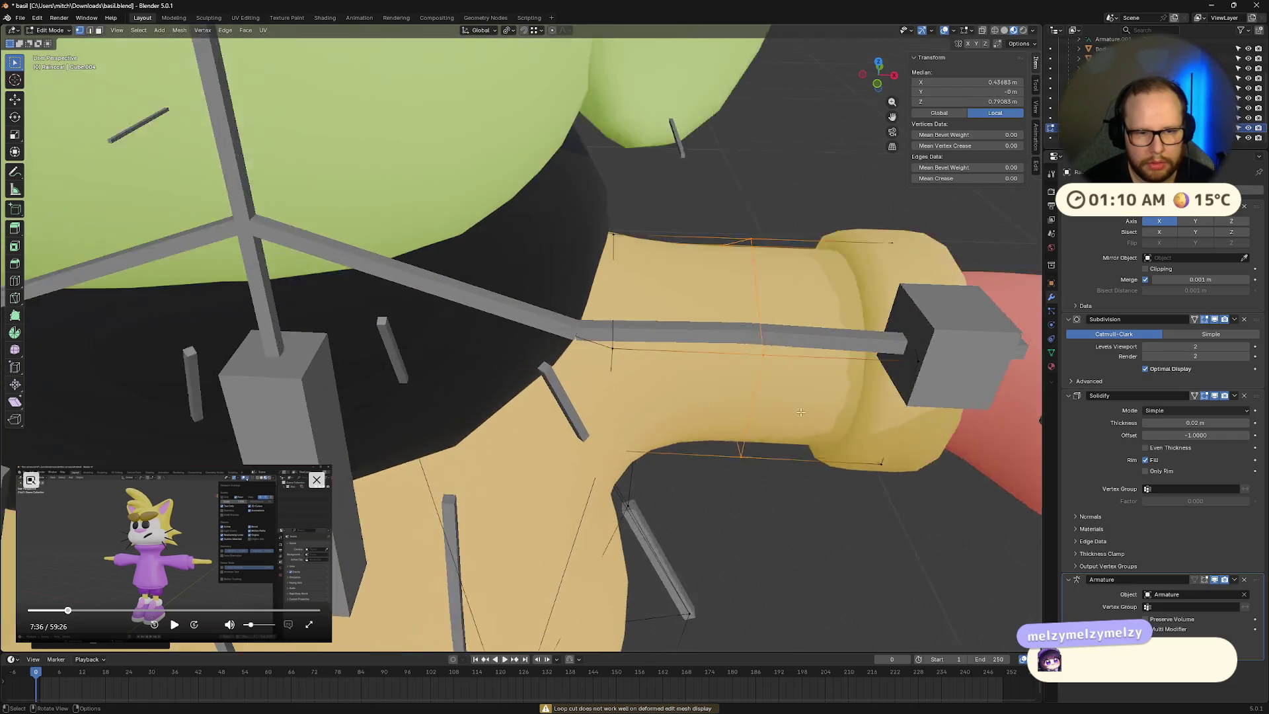
{"action": "key", "text": "alt+a"}
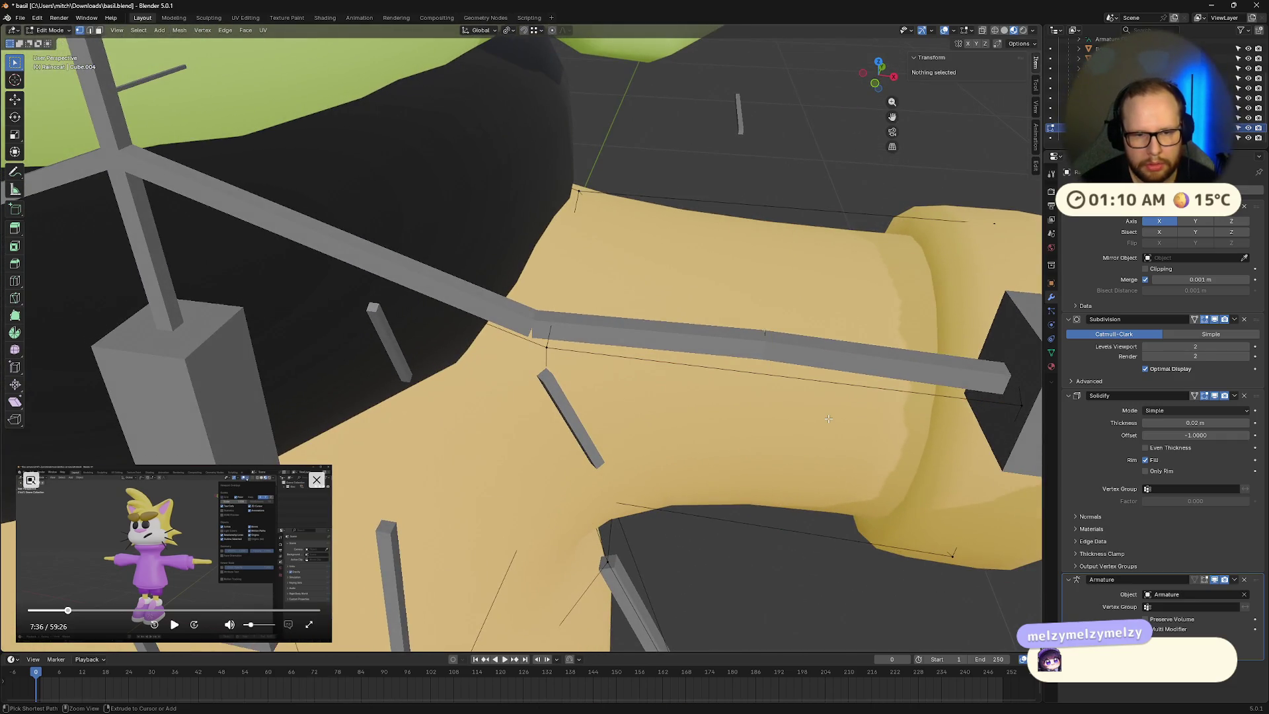
Step: Add a second edge loop across the sleeve, leaving it unrotated
{"action": "key", "text": "ctrl+r"}
{"action": "left_click", "coordinate": [776, 318]}
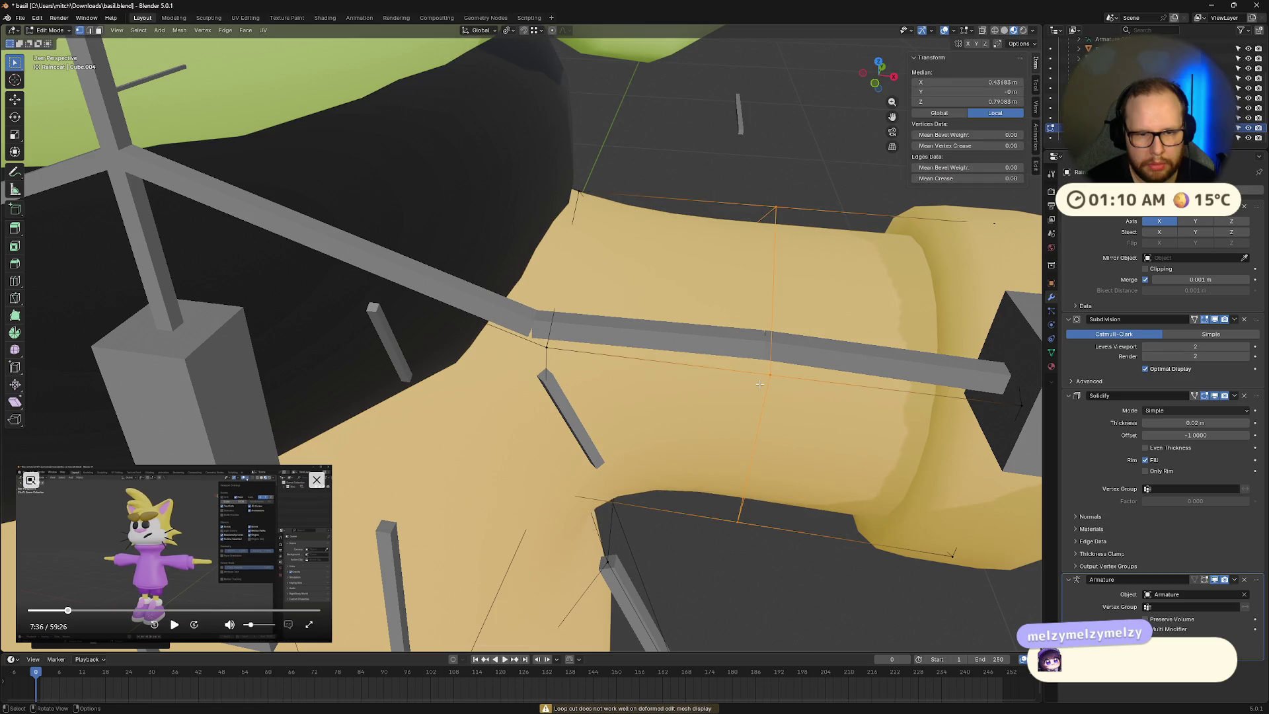
{"action": "middle_click_drag", "start_coordinate": [776, 318], "coordinate": [778, 363]}
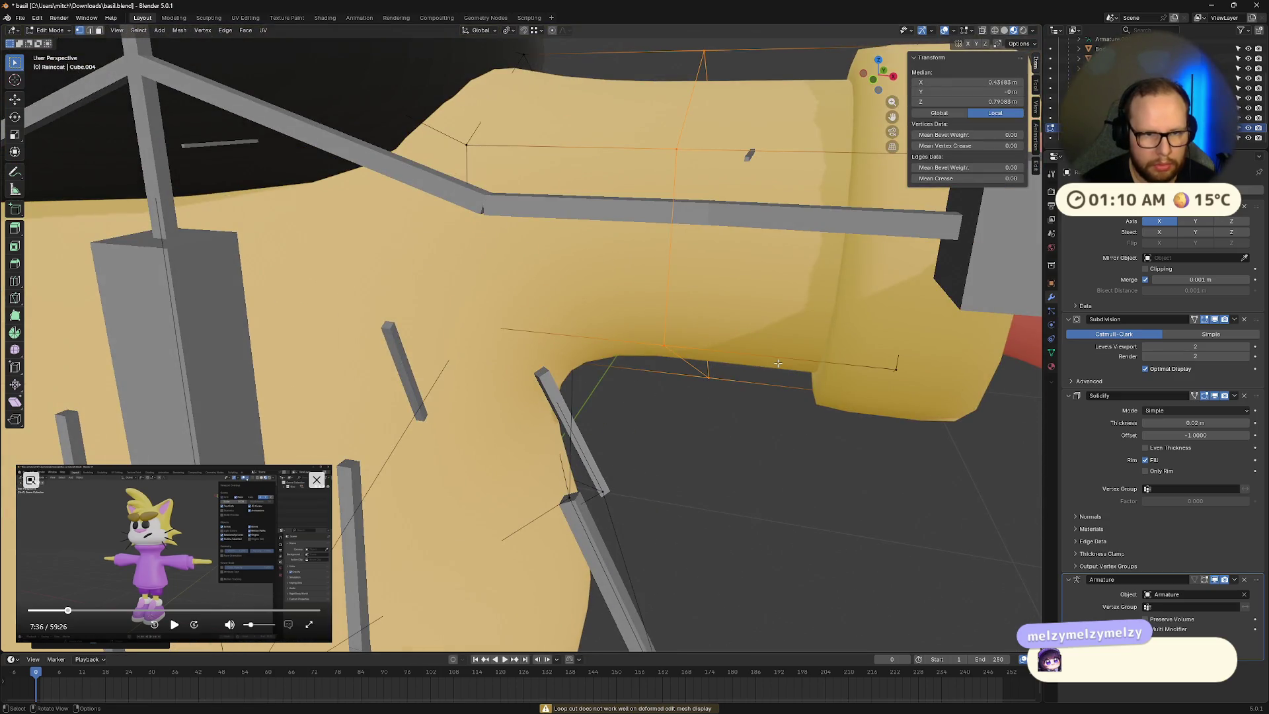
{"action": "key", "text": "r"}
{"action": "key", "text": "x"}
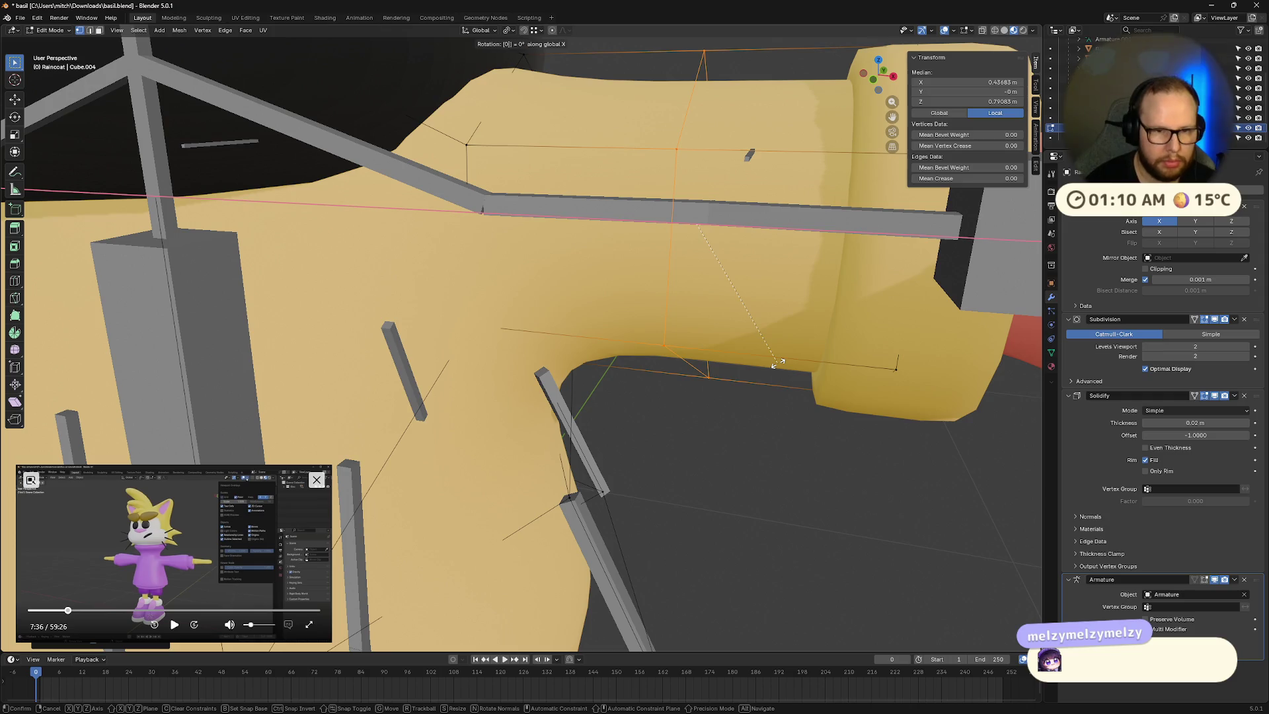
{"action": "key", "text": "Escape"}
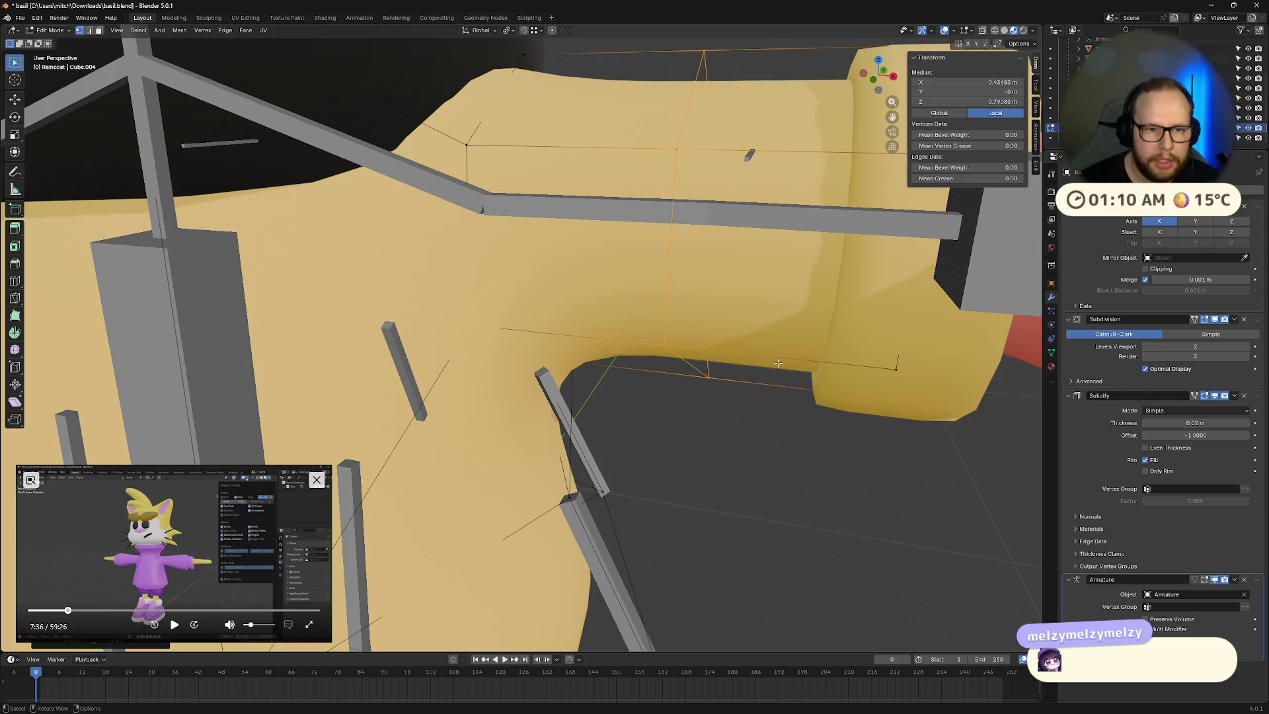
{"action": "scroll", "coordinate": [700, 292], "scroll_direction": "up", "scroll_amount": 3}
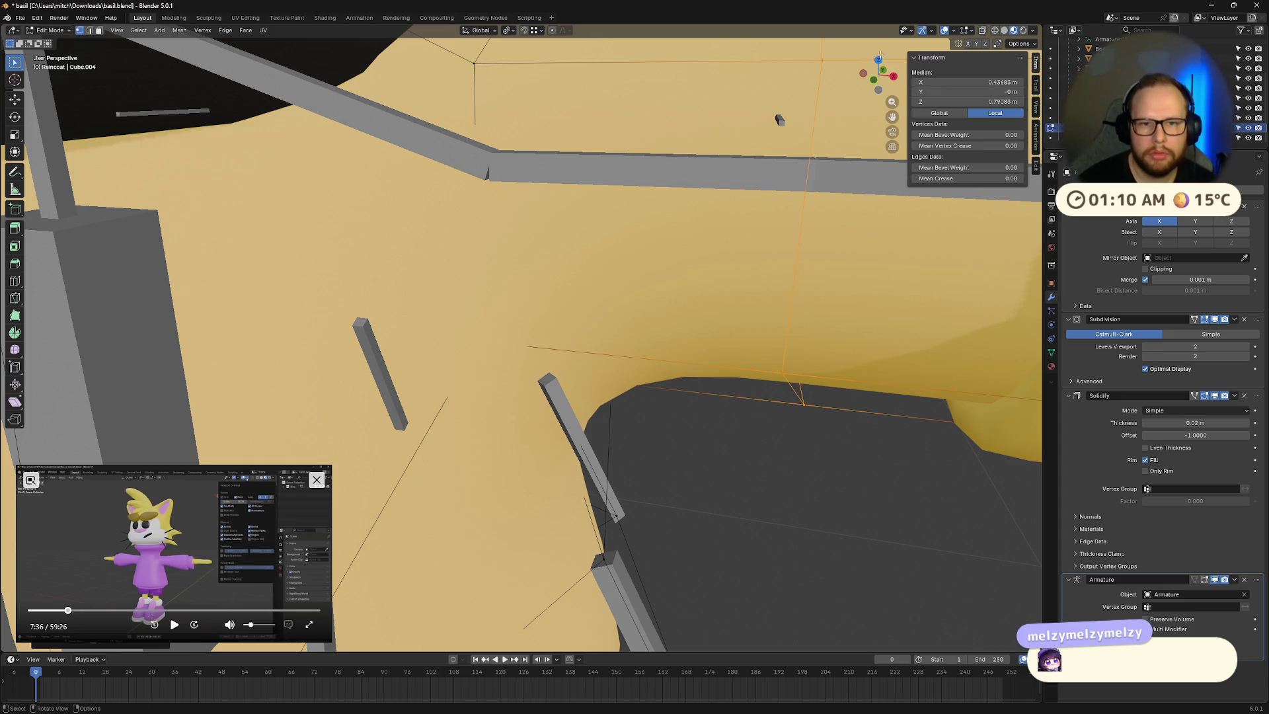
Step: Viewing the sleeve from below, slide the armpit vertex along its edge with G G
{"action": "key", "text": "KP_7"}
{"action": "mouse_move", "coordinate": [867, 458]}
{"action": "middle_mouse_down", "text": "shift"}
{"action": "mouse_move", "coordinate": [694, 205]}
{"action": "mouse_move", "coordinate": [715, 472]}
{"action": "mouse_move", "coordinate": [716, 405]}
{"action": "mouse_move", "coordinate": [827, 231]}
{"action": "mouse_move", "coordinate": [895, 86]}
{"action": "middle_mouse_up", "text": "shift"}
{"action": "scroll", "coordinate": [694, 205], "scroll_direction": "up", "scroll_amount": 3}
{"action": "left_click", "coordinate": [879, 83]}
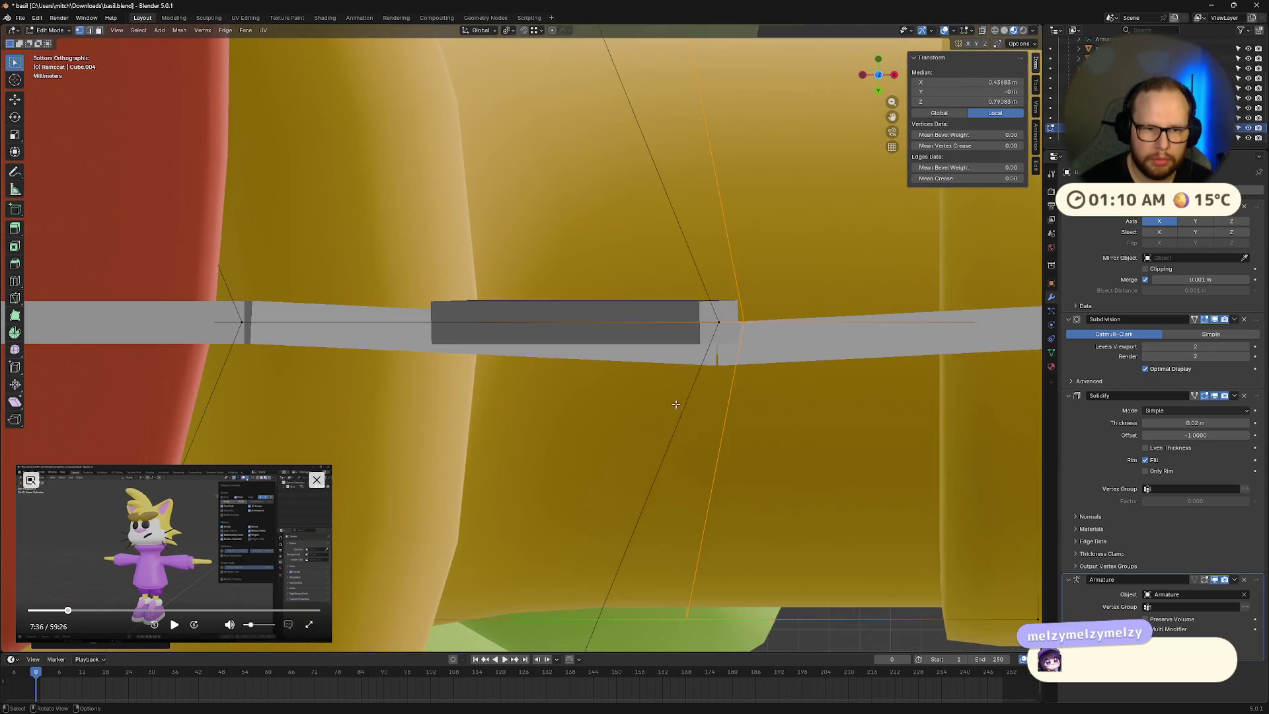
{"action": "mouse_move", "coordinate": [786, 345]}
{"action": "middle_mouse_down", "text": "shift"}
{"action": "mouse_move", "coordinate": [697, 320]}
{"action": "mouse_move", "coordinate": [680, 456]}
{"action": "mouse_move", "coordinate": [623, 298]}
{"action": "mouse_move", "coordinate": [626, 220]}
{"action": "mouse_move", "coordinate": [543, 280]}
{"action": "middle_mouse_up", "text": "shift"}
{"action": "left_click", "coordinate": [557, 274]}
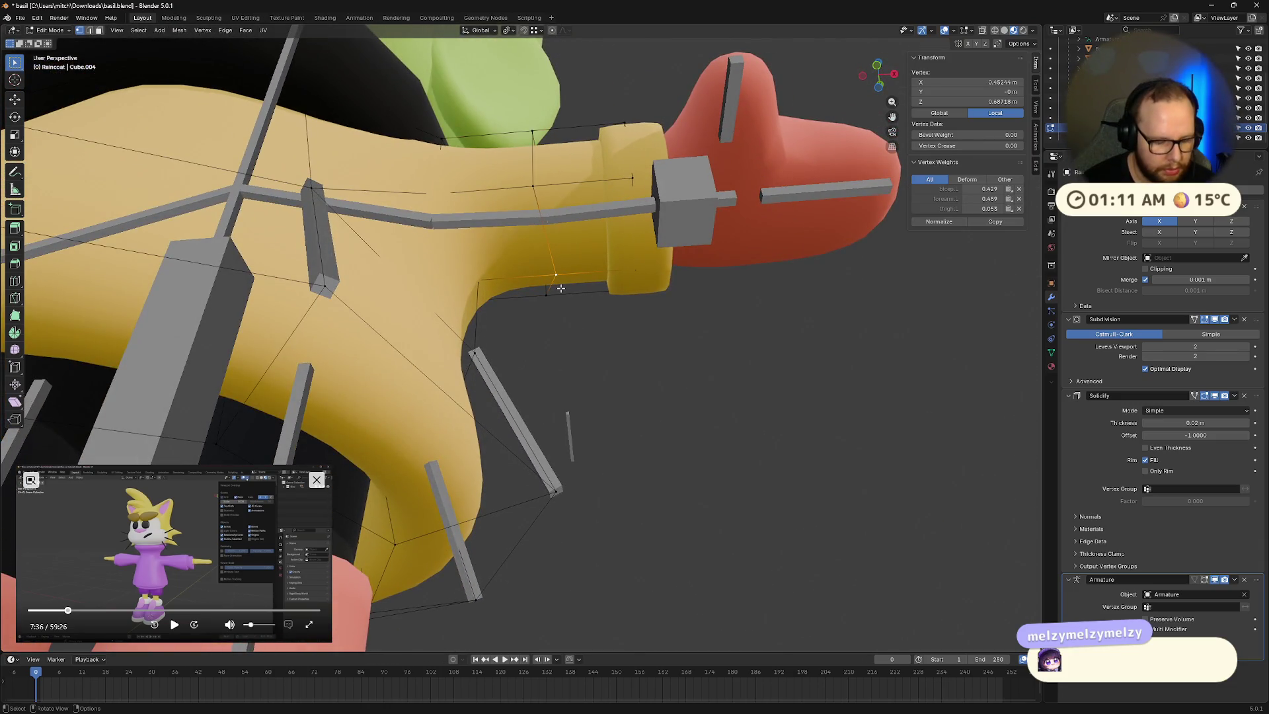
{"action": "key", "text": "g"}
{"action": "key", "text": "z"}
{"action": "key", "text": "z"}
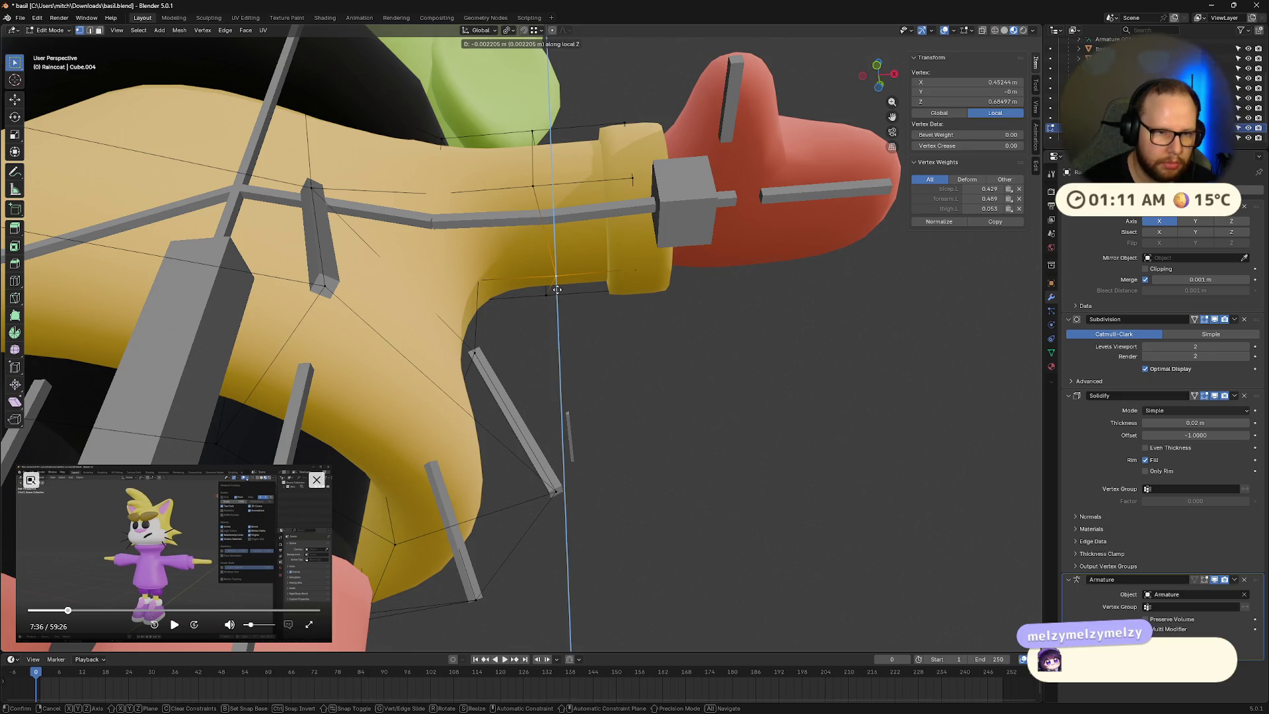
{"action": "key", "text": "z"}
{"action": "key", "text": "g"}
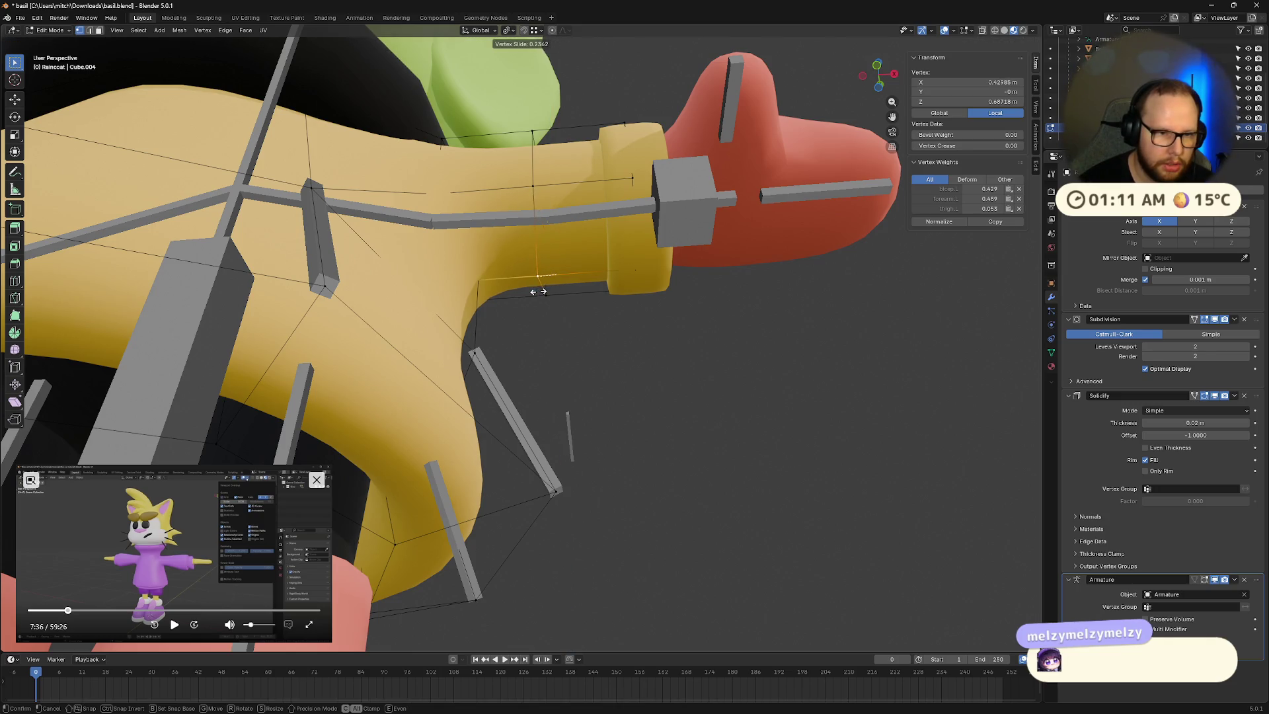
{"action": "left_click", "coordinate": [545, 293]}
Step: Back in Object Mode, save basil.blend and resume the reference tutorial video
{"action": "mouse_move", "coordinate": [545, 293]}
{"action": "middle_mouse_down"}
{"action": "mouse_move", "coordinate": [625, 370]}
{"action": "mouse_move", "coordinate": [603, 383]}
{"action": "mouse_move", "coordinate": [603, 406]}
{"action": "mouse_move", "coordinate": [756, 405]}
{"action": "middle_mouse_up"}
{"action": "left_click", "coordinate": [624, 370]}
{"action": "scroll", "coordinate": [603, 382], "scroll_direction": "down", "scroll_amount": 6}
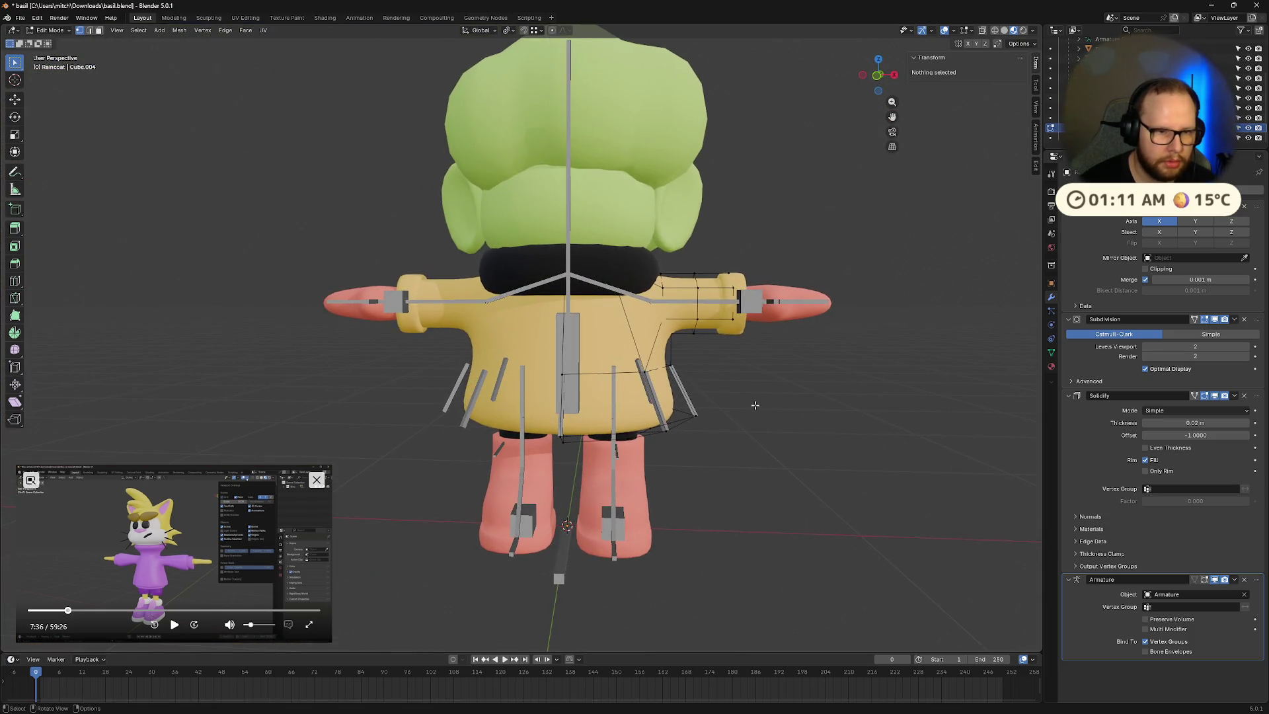
{"action": "key", "text": "Tab"}
{"action": "key", "text": "ctrl+s"}
{"action": "middle_click_drag", "start_coordinate": [838, 399], "coordinate": [805, 411]}
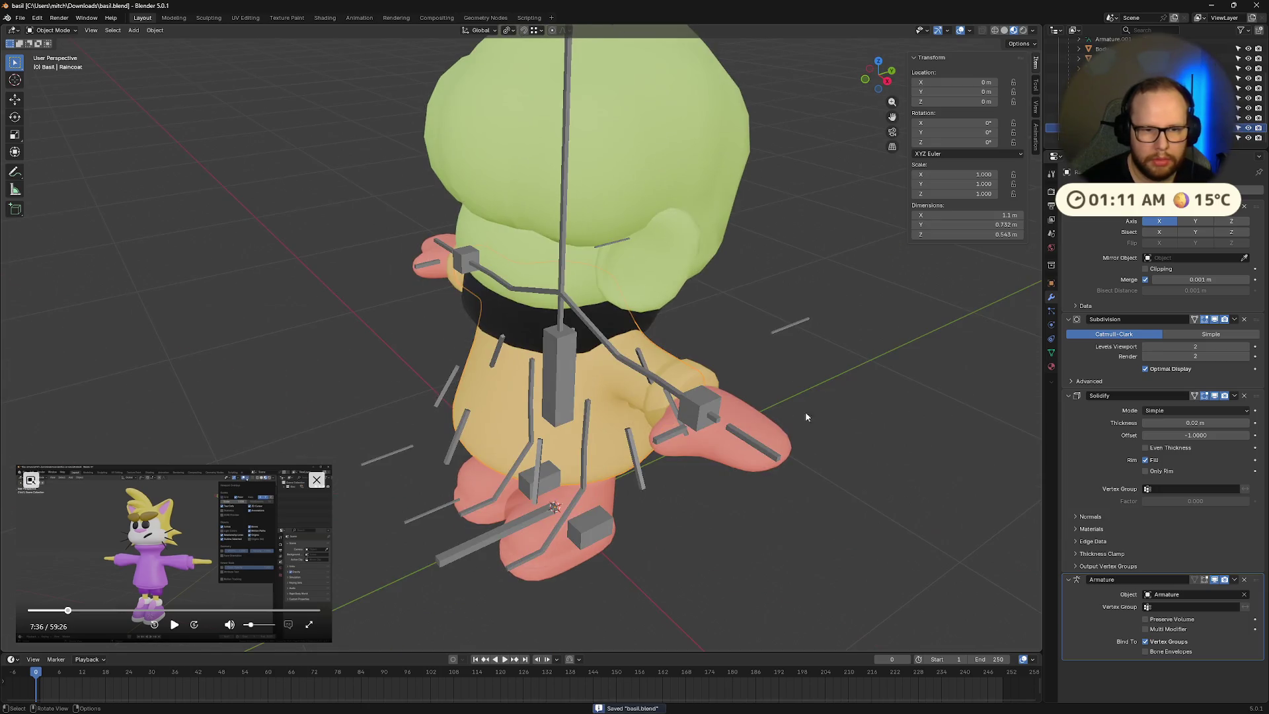
{"action": "mouse_move", "coordinate": [262, 306]}
{"action": "middle_mouse_down"}
{"action": "mouse_move", "coordinate": [255, 319]}
{"action": "mouse_move", "coordinate": [554, 375]}
{"action": "middle_mouse_up"}
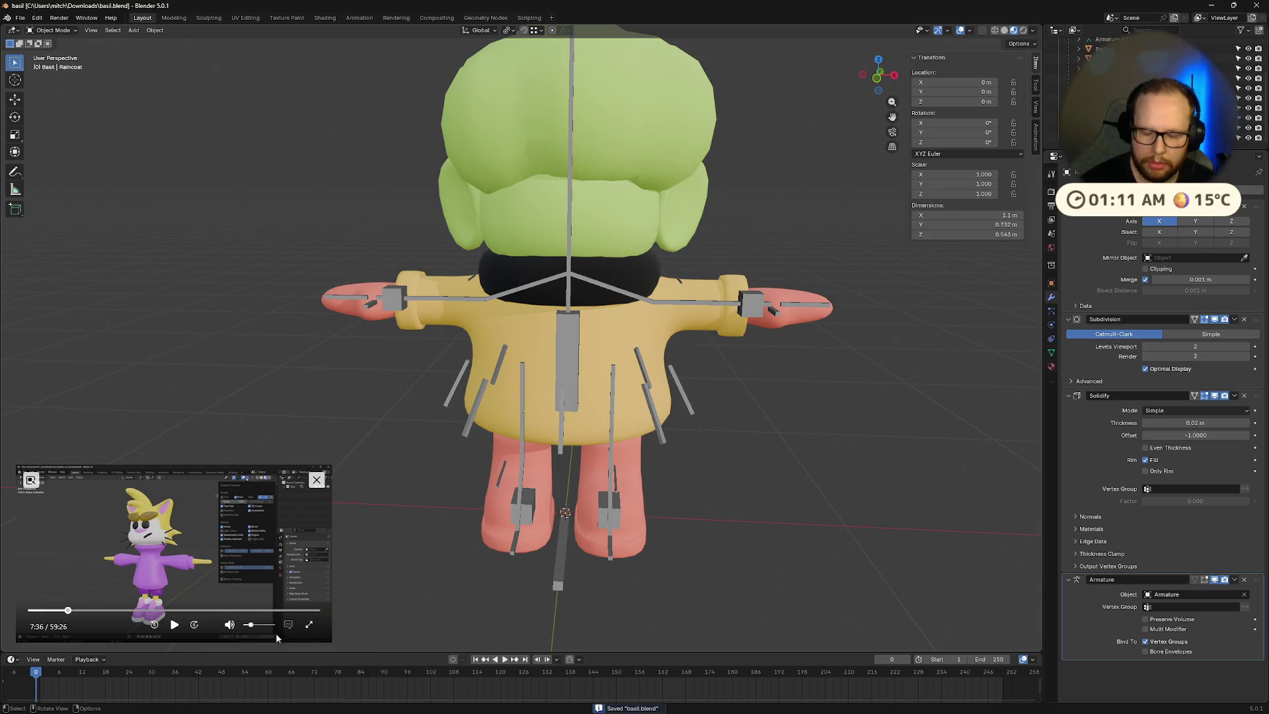
{"action": "left_click", "coordinate": [174, 624]}
Step: Rewind the enlarged tutorial video to 11:55, pause it, and shrink it again
{"action": "left_click_drag", "start_coordinate": [328, 463], "coordinate": [879, 160]}
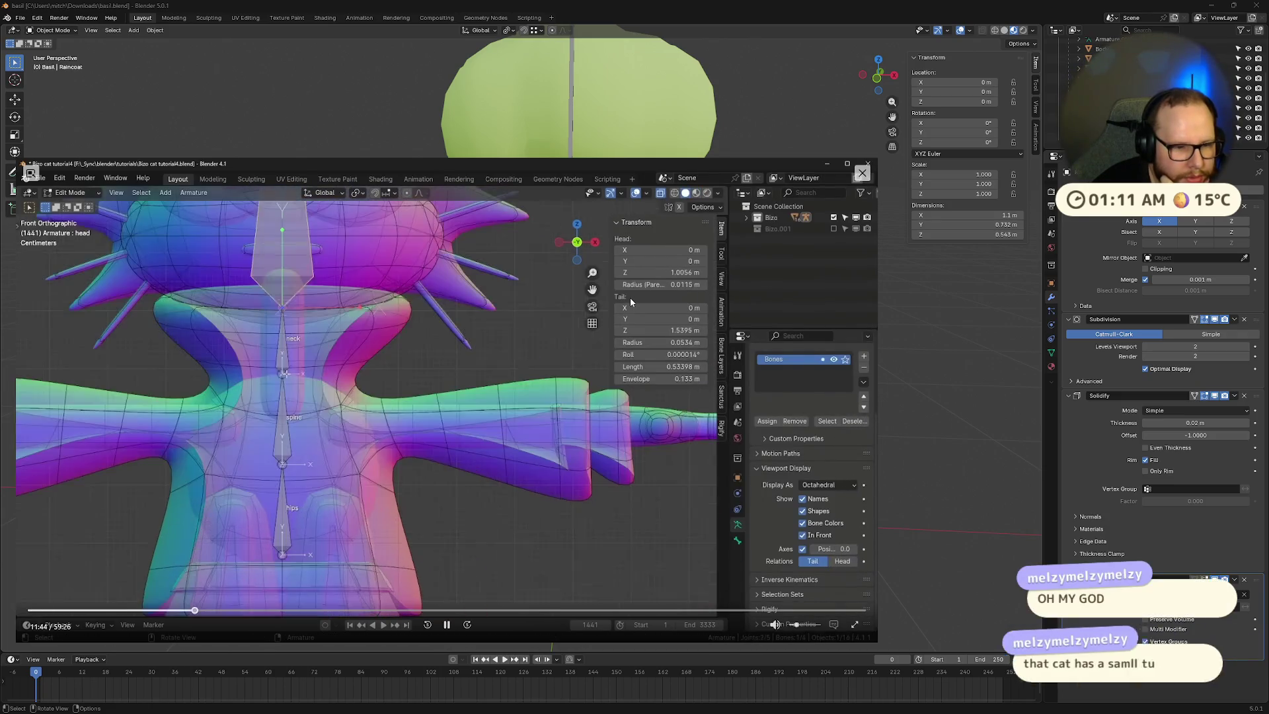
{"action": "key", "text": "Left"}
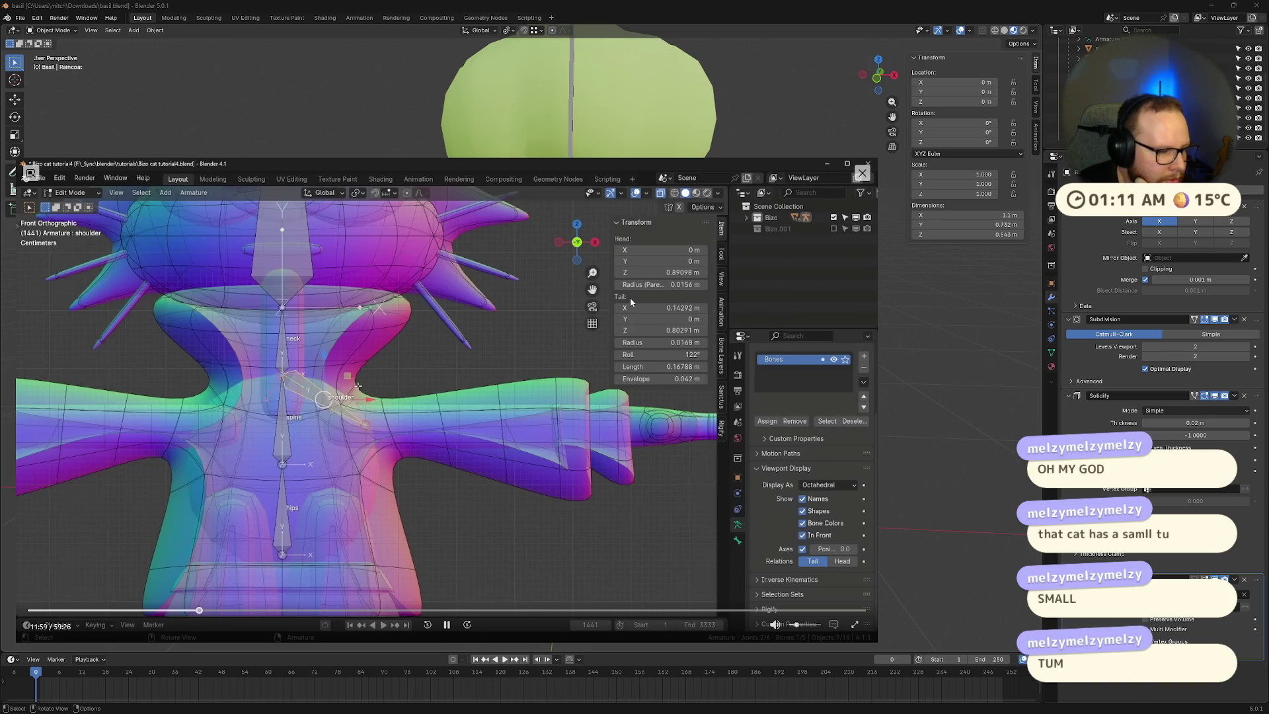
{"action": "key", "text": "Left"}
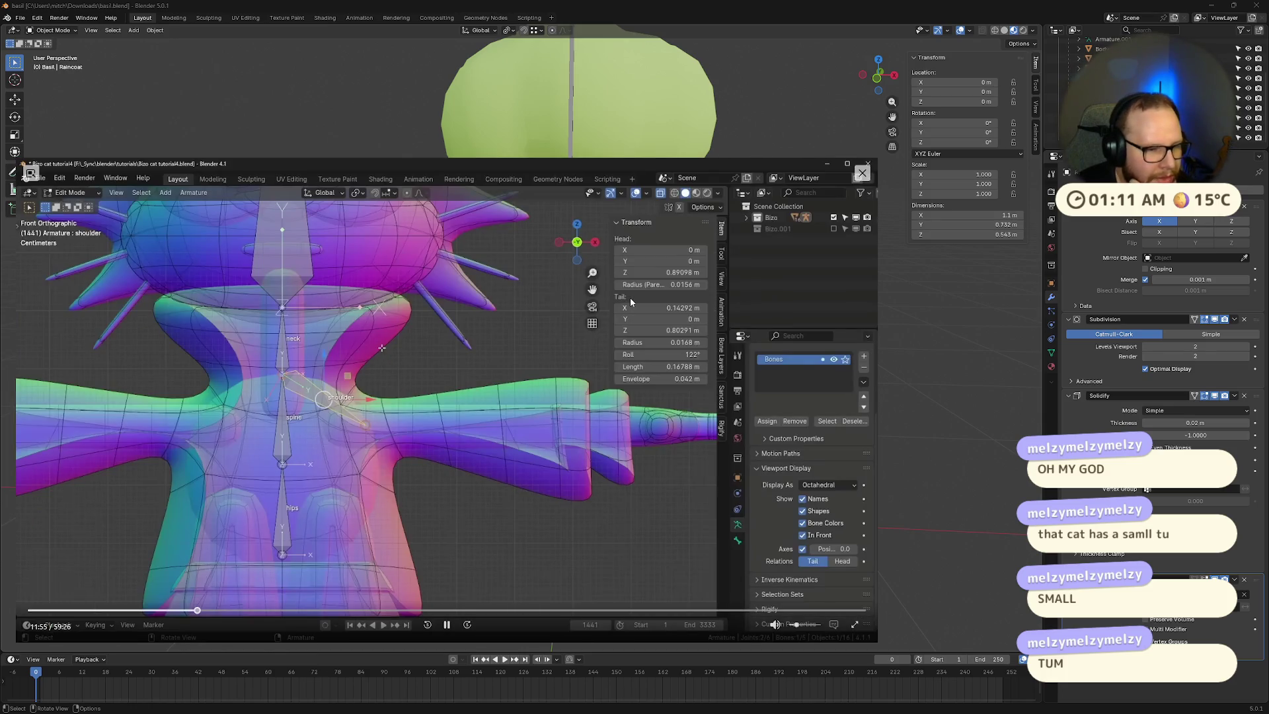
{"action": "key", "text": "space"}
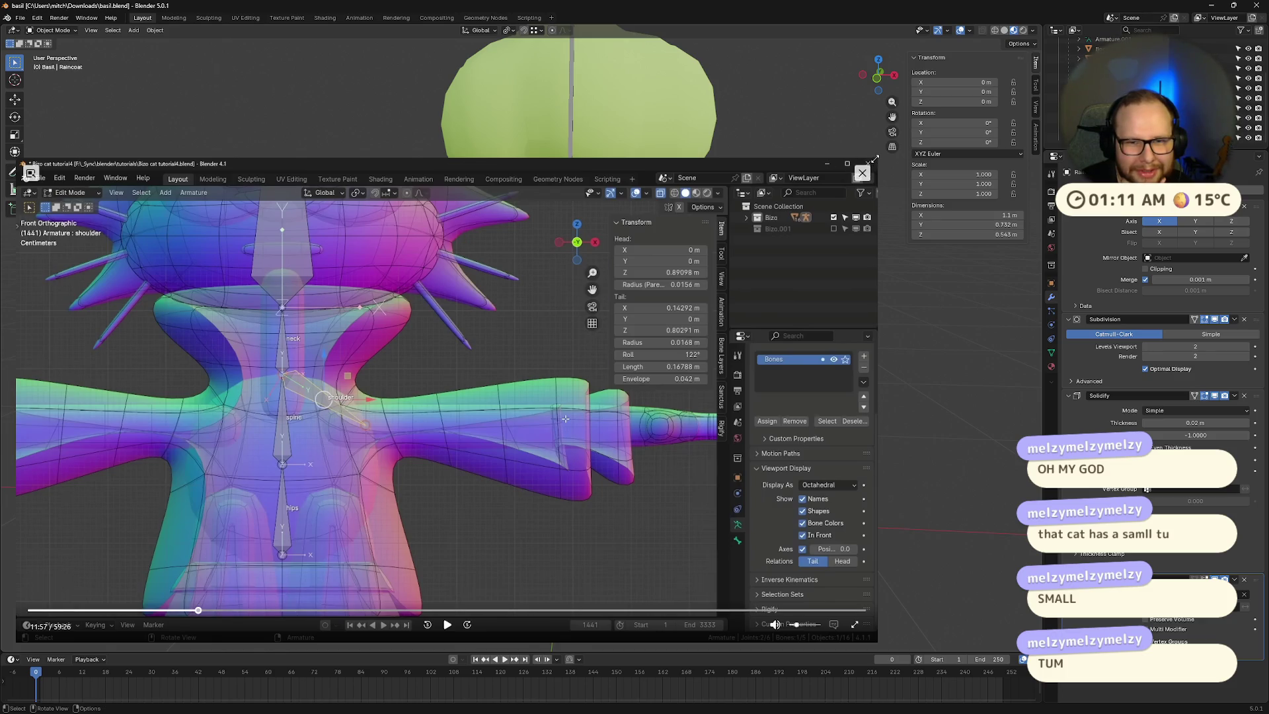
{"action": "left_click_drag", "start_coordinate": [874, 159], "coordinate": [372, 442]}
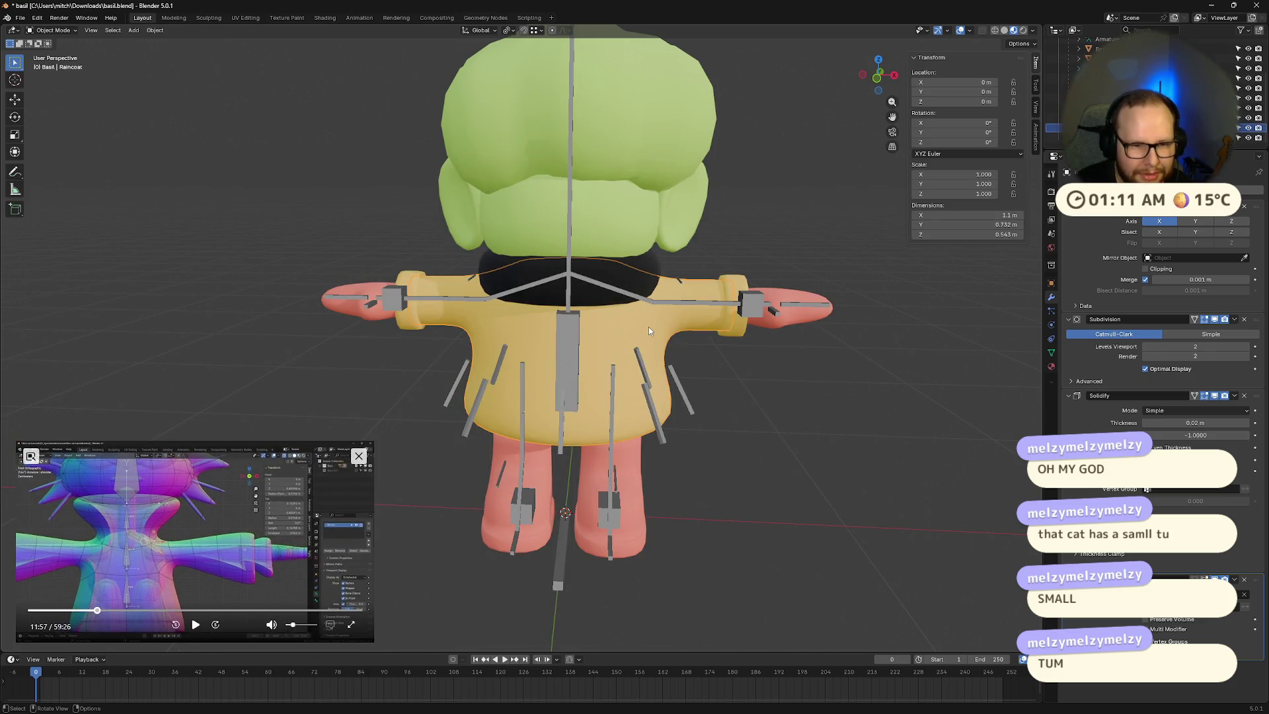
Step: Hide the raincoat, orbit around Basil, then unhide the yellow raincoat with Alt+H
{"action": "key", "text": "h"}
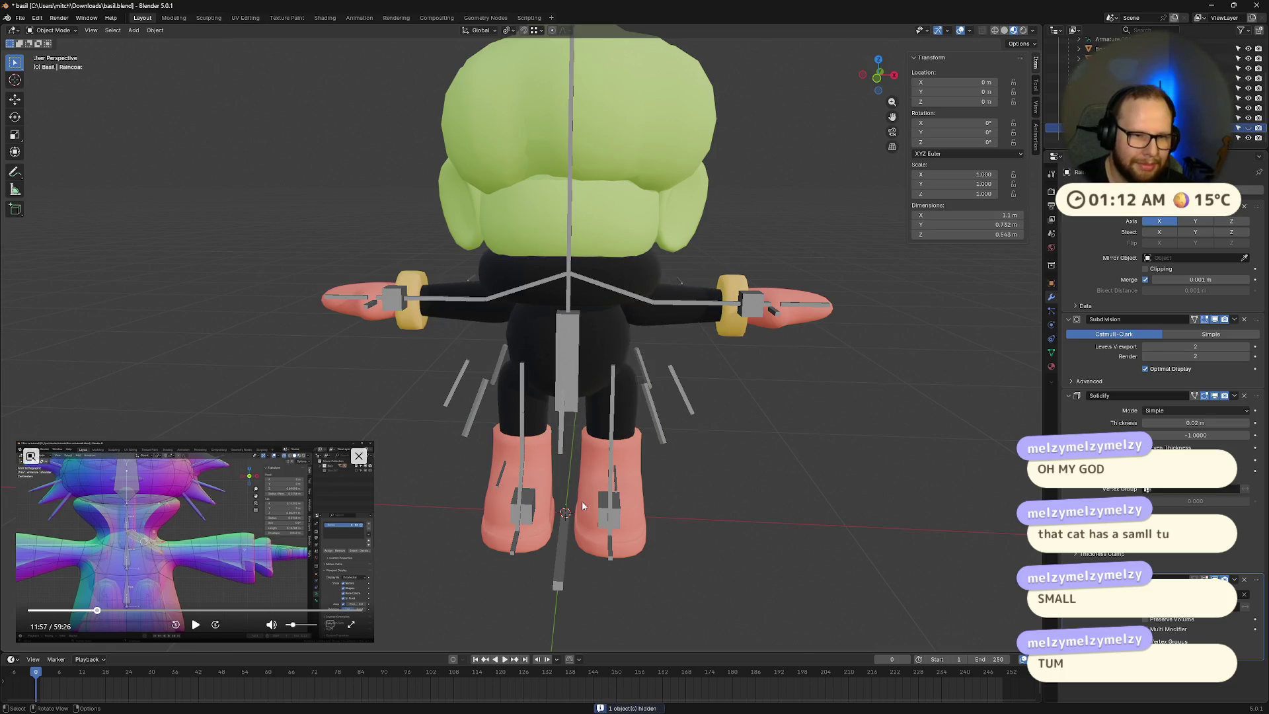
{"action": "mouse_move", "coordinate": [582, 501]}
{"action": "middle_mouse_down"}
{"action": "mouse_move", "coordinate": [577, 470]}
{"action": "mouse_move", "coordinate": [589, 475]}
{"action": "middle_mouse_up"}
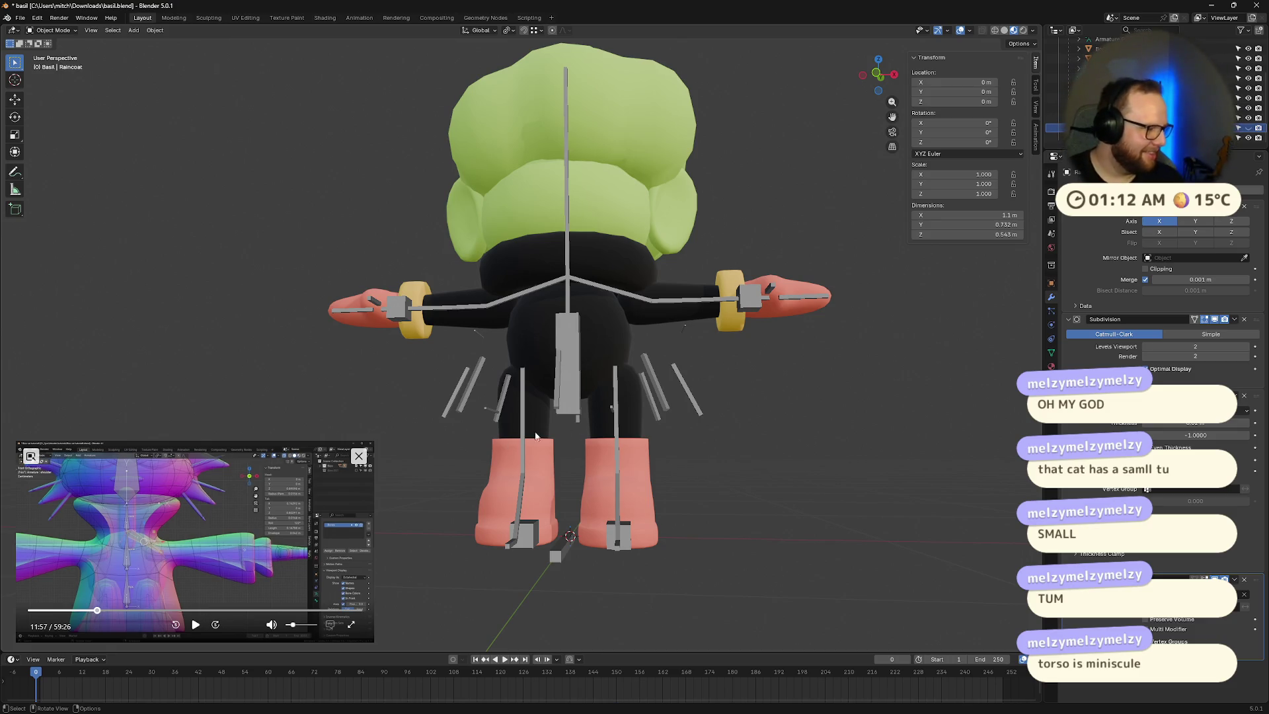
{"action": "mouse_move", "coordinate": [535, 436]}
{"action": "middle_mouse_down"}
{"action": "mouse_move", "coordinate": [538, 391]}
{"action": "mouse_move", "coordinate": [374, 386]}
{"action": "mouse_move", "coordinate": [525, 374]}
{"action": "mouse_move", "coordinate": [598, 428]}
{"action": "mouse_move", "coordinate": [642, 400]}
{"action": "mouse_move", "coordinate": [570, 367]}
{"action": "mouse_move", "coordinate": [592, 395]}
{"action": "middle_mouse_up"}
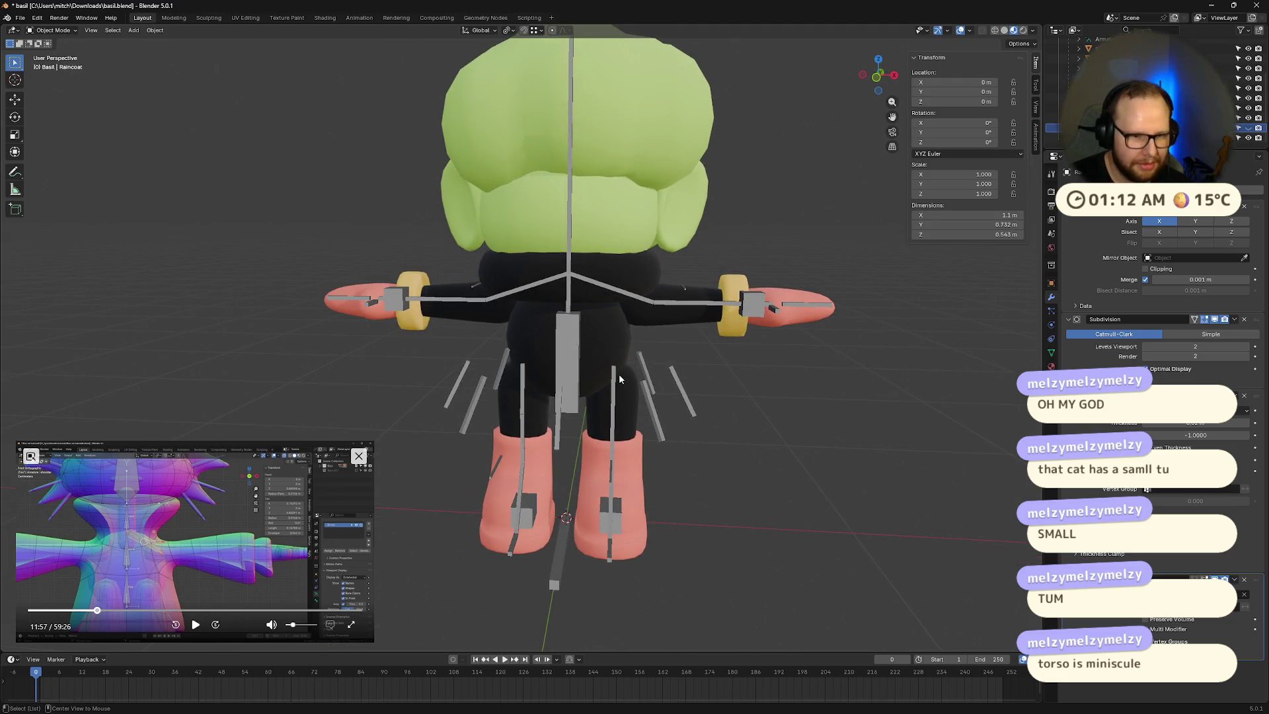
{"action": "key", "text": "alt+h"}
{"action": "middle_click_drag", "start_coordinate": [747, 477], "coordinate": [643, 494]}
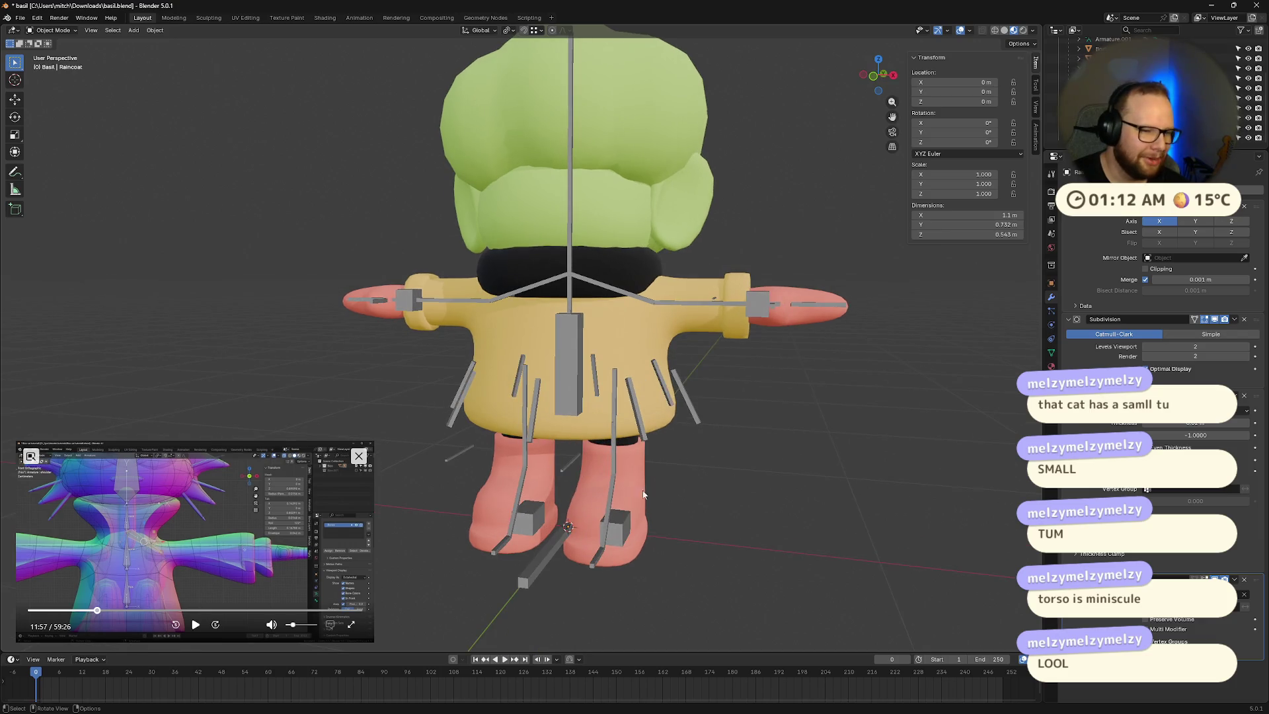
{"action": "left_click_drag", "start_coordinate": [374, 442], "coordinate": [411, 405]}
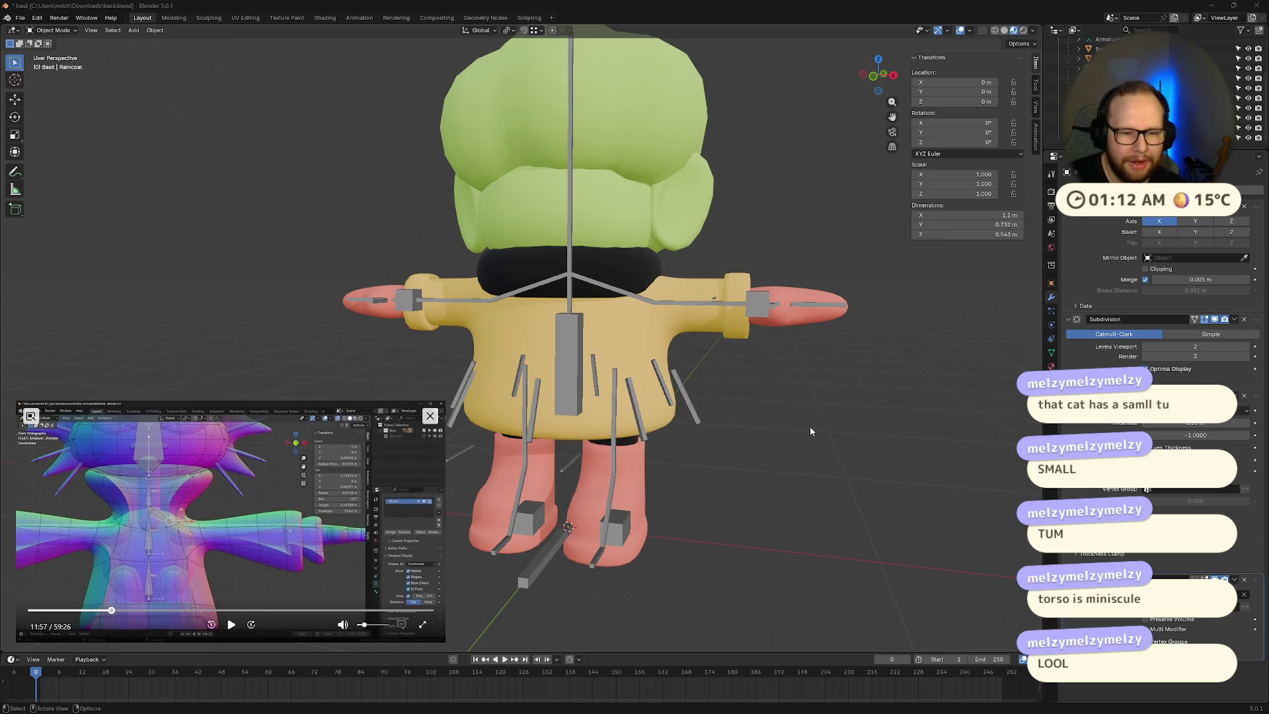
{"action": "middle_click_drag", "start_coordinate": [811, 431], "coordinate": [760, 423]}
Step: Put the raincoat into Weight Paint mode, then return it to Object Mode
{"action": "left_click", "coordinate": [56, 85]}
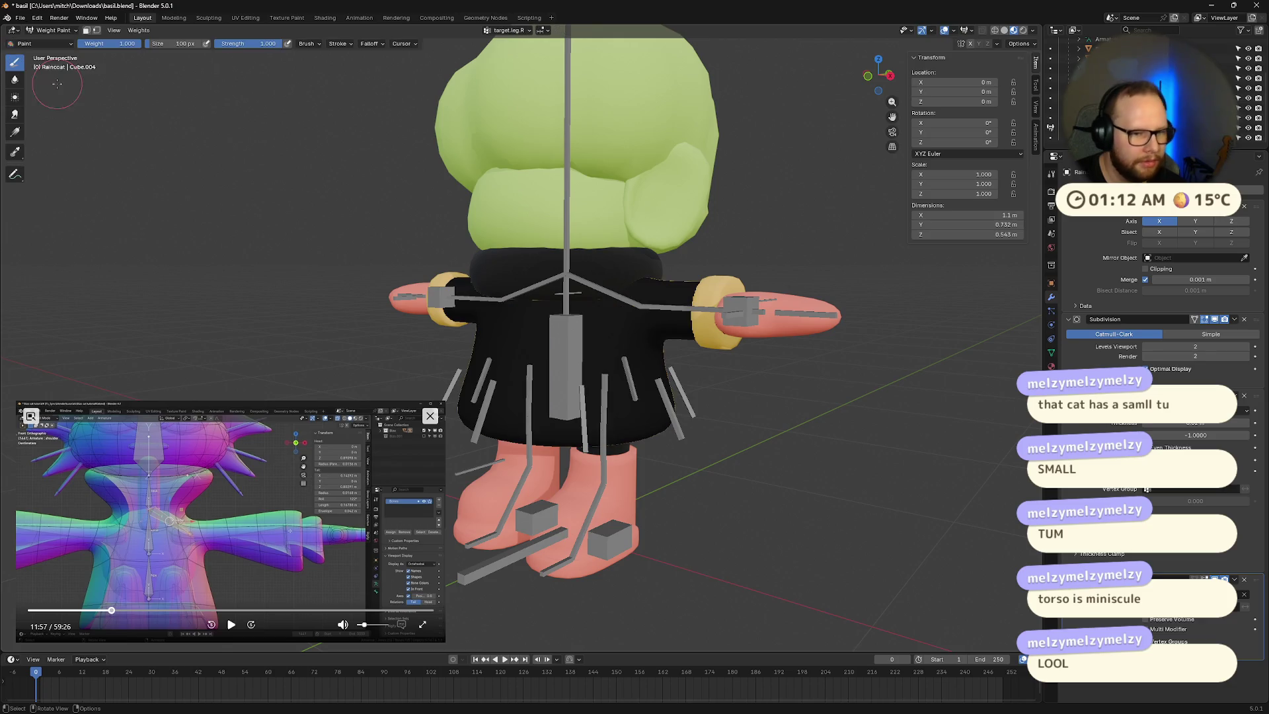
{"action": "mouse_move", "coordinate": [661, 371]}
{"action": "middle_mouse_down"}
{"action": "mouse_move", "coordinate": [756, 393]}
{"action": "mouse_move", "coordinate": [635, 404]}
{"action": "middle_mouse_up"}
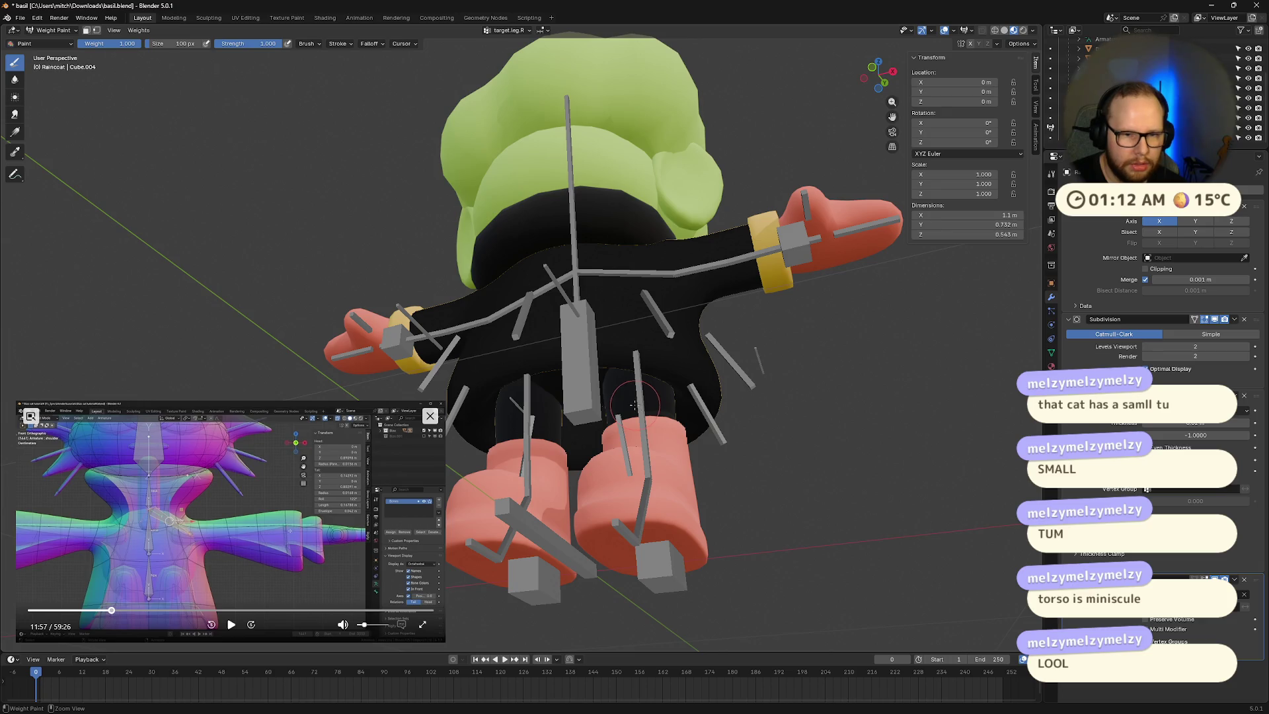
{"action": "left_click", "coordinate": [45, 41]}
{"action": "left_click", "coordinate": [51, 30]}
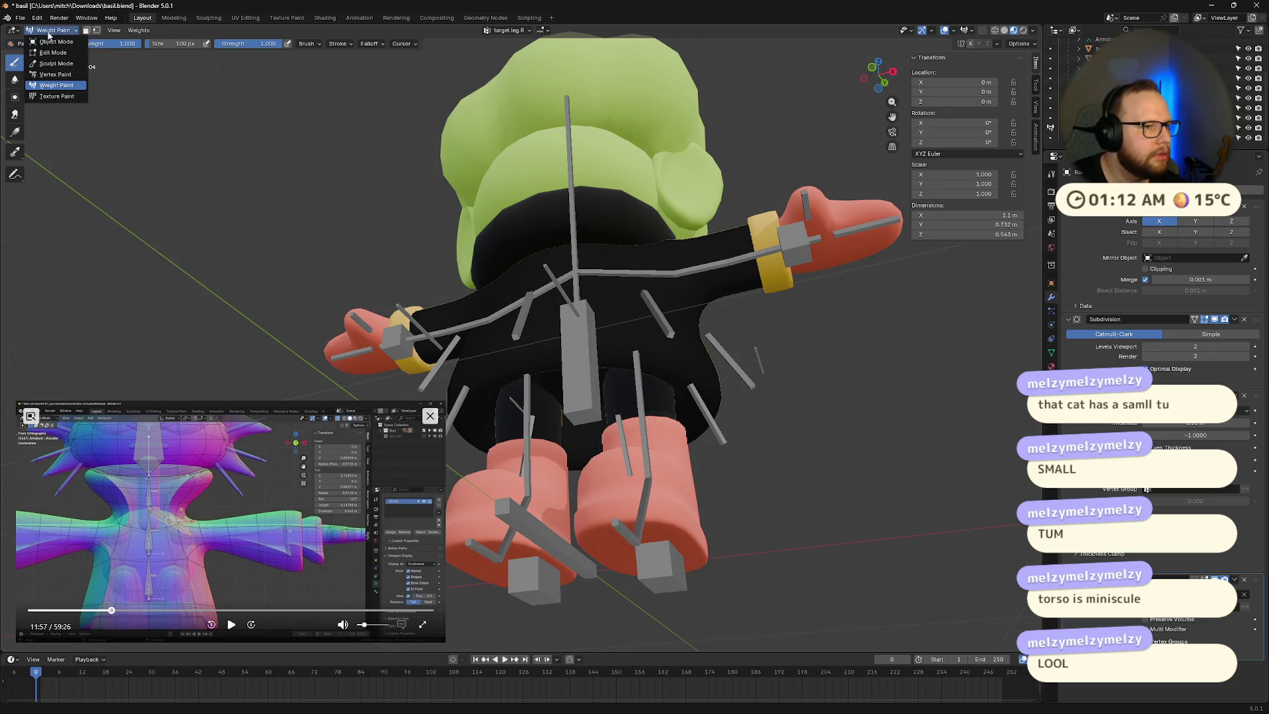
{"action": "left_click", "coordinate": [53, 41]}
Step: Make Basil's limbs active, try Weight Paint on them, and go back to Object Mode
{"action": "left_click", "coordinate": [615, 387]}
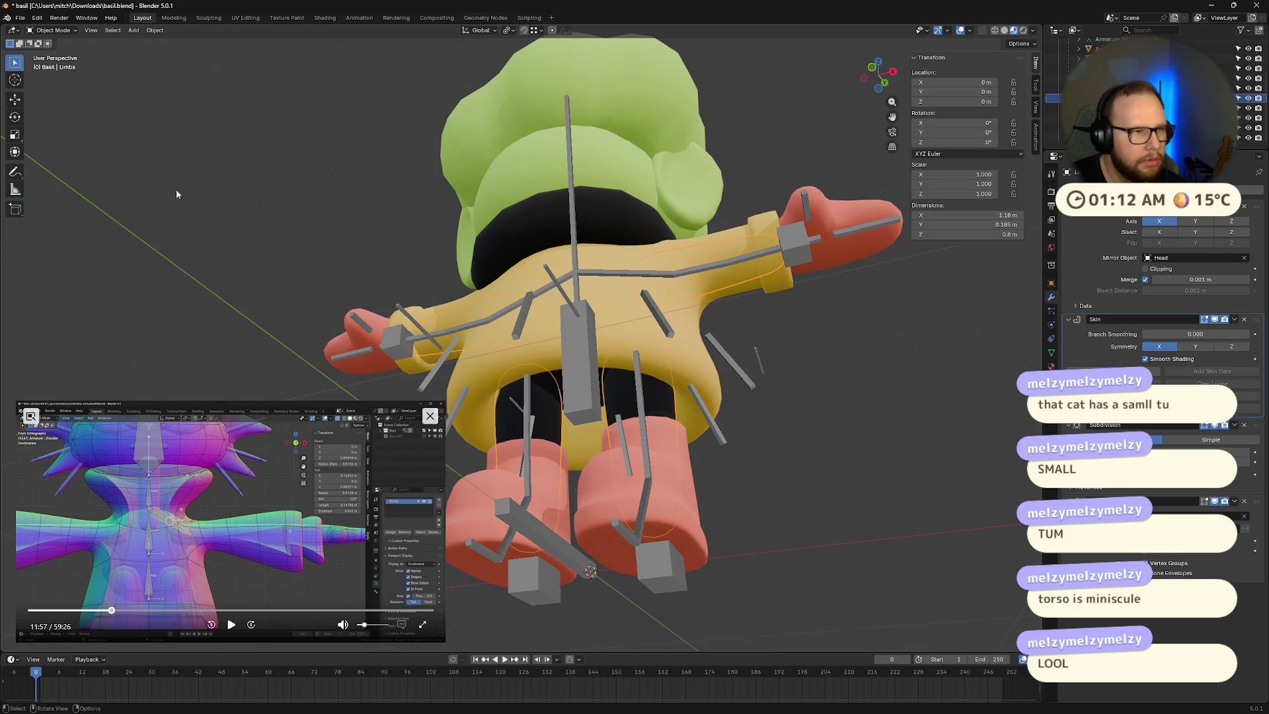
{"action": "left_click", "coordinate": [51, 29]}
{"action": "left_click", "coordinate": [50, 87]}
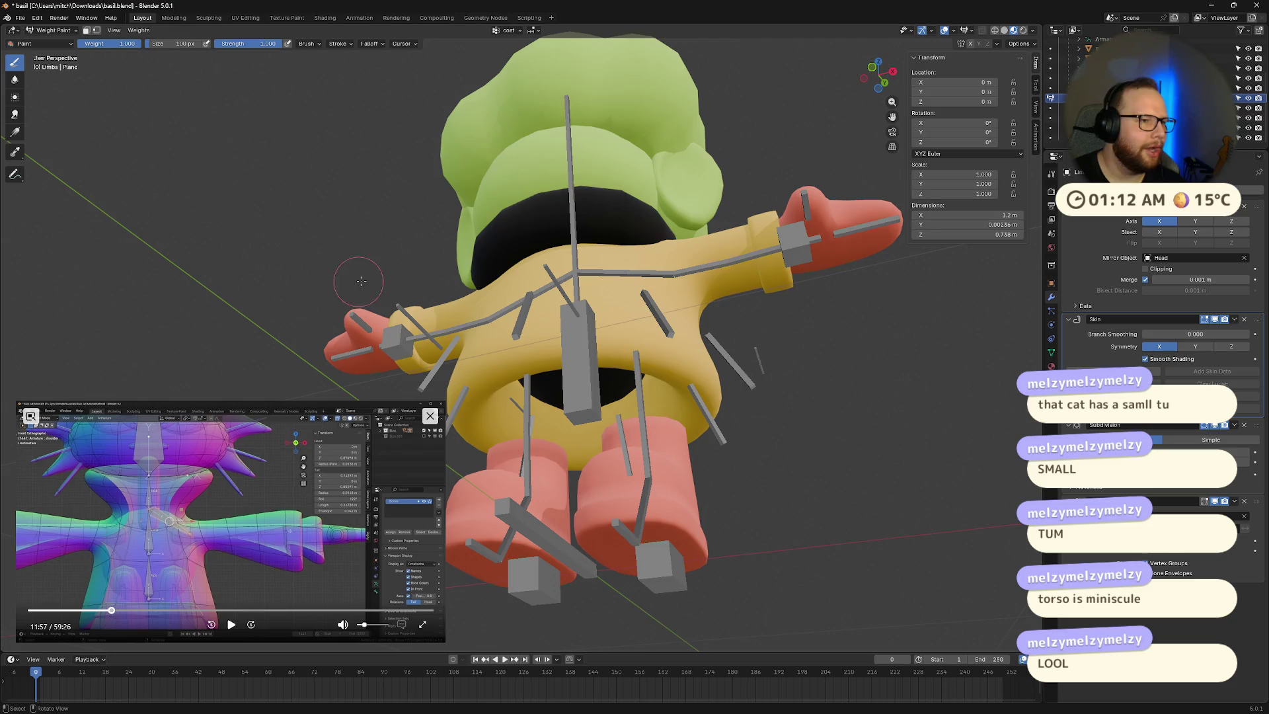
{"action": "mouse_move", "coordinate": [740, 394]}
{"action": "middle_mouse_down"}
{"action": "mouse_move", "coordinate": [714, 382]}
{"action": "mouse_move", "coordinate": [744, 416]}
{"action": "middle_mouse_up"}
{"action": "key", "text": "ctrl+Tab"}
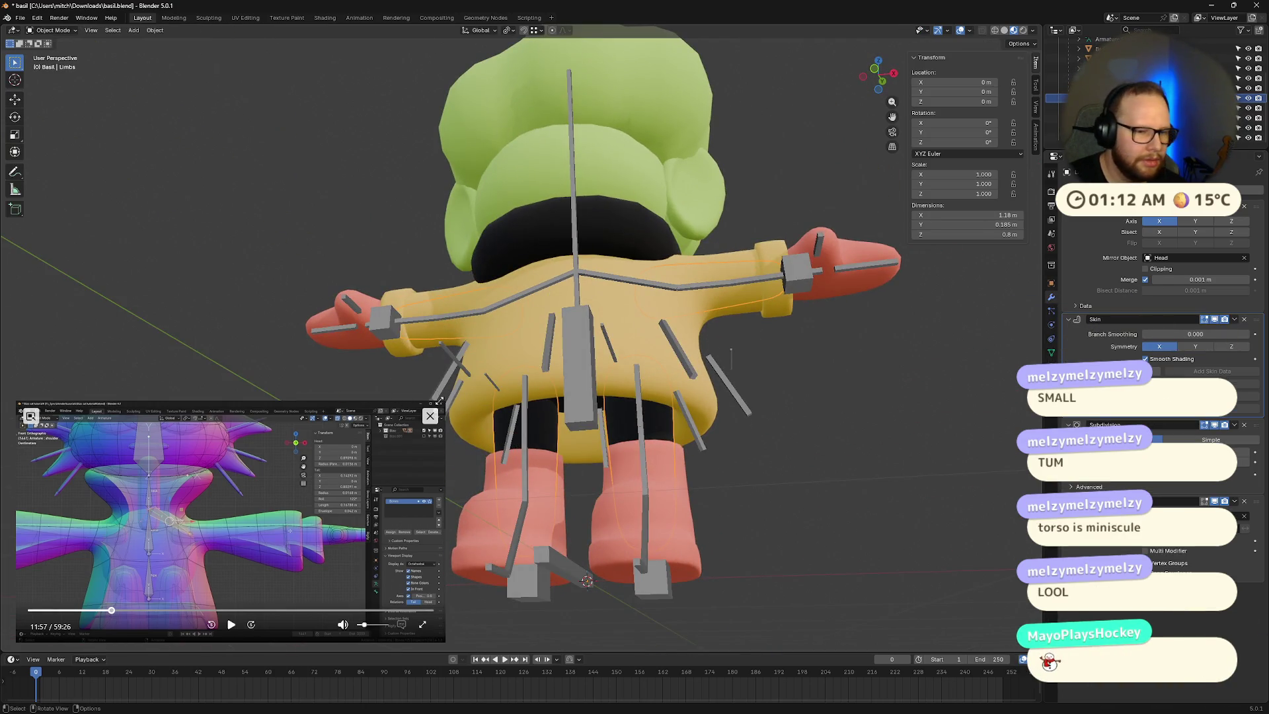
Step: Briefly activate the mittens, reselect the limbs, and inspect Basil from back and underside views
{"action": "mouse_move", "coordinate": [442, 401]}
{"action": "left_mouse_down"}
{"action": "mouse_move", "coordinate": [249, 513]}
{"action": "mouse_move", "coordinate": [657, 275]}
{"action": "mouse_move", "coordinate": [523, 398]}
{"action": "mouse_move", "coordinate": [468, 368]}
{"action": "mouse_move", "coordinate": [369, 425]}
{"action": "mouse_move", "coordinate": [363, 448]}
{"action": "left_mouse_up"}
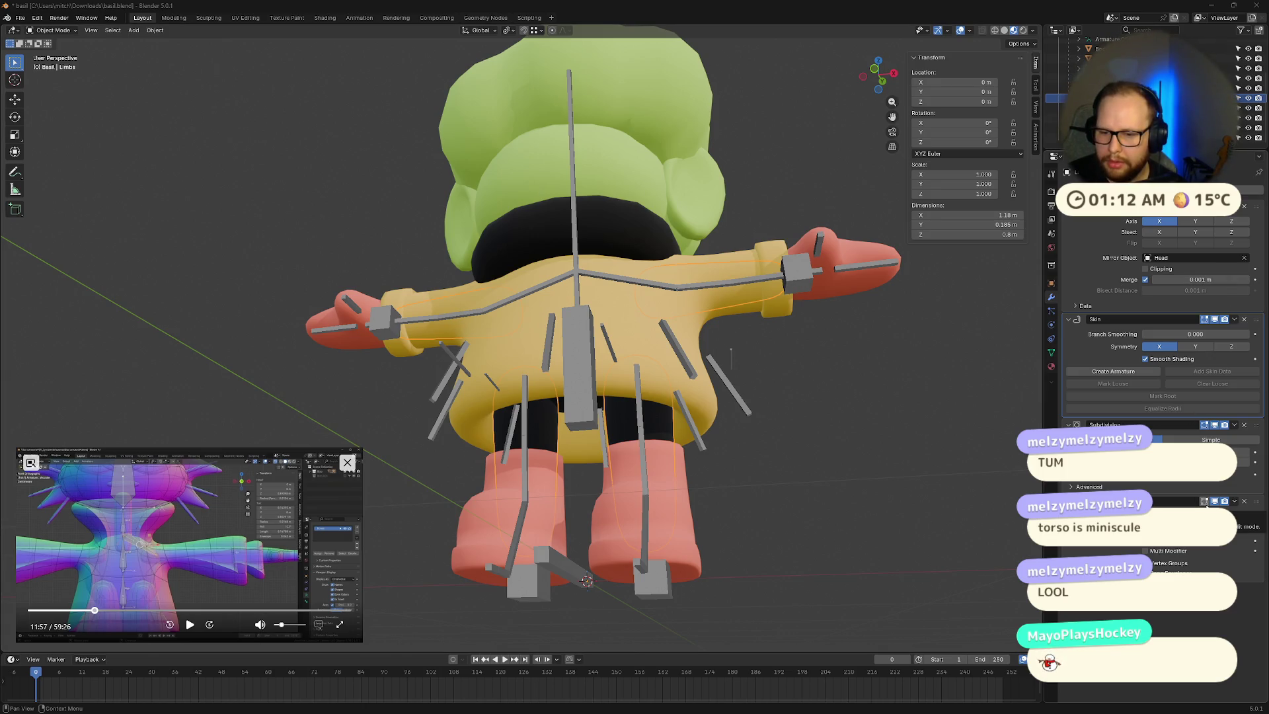
{"action": "middle_click_drag", "start_coordinate": [819, 423], "coordinate": [760, 435]}
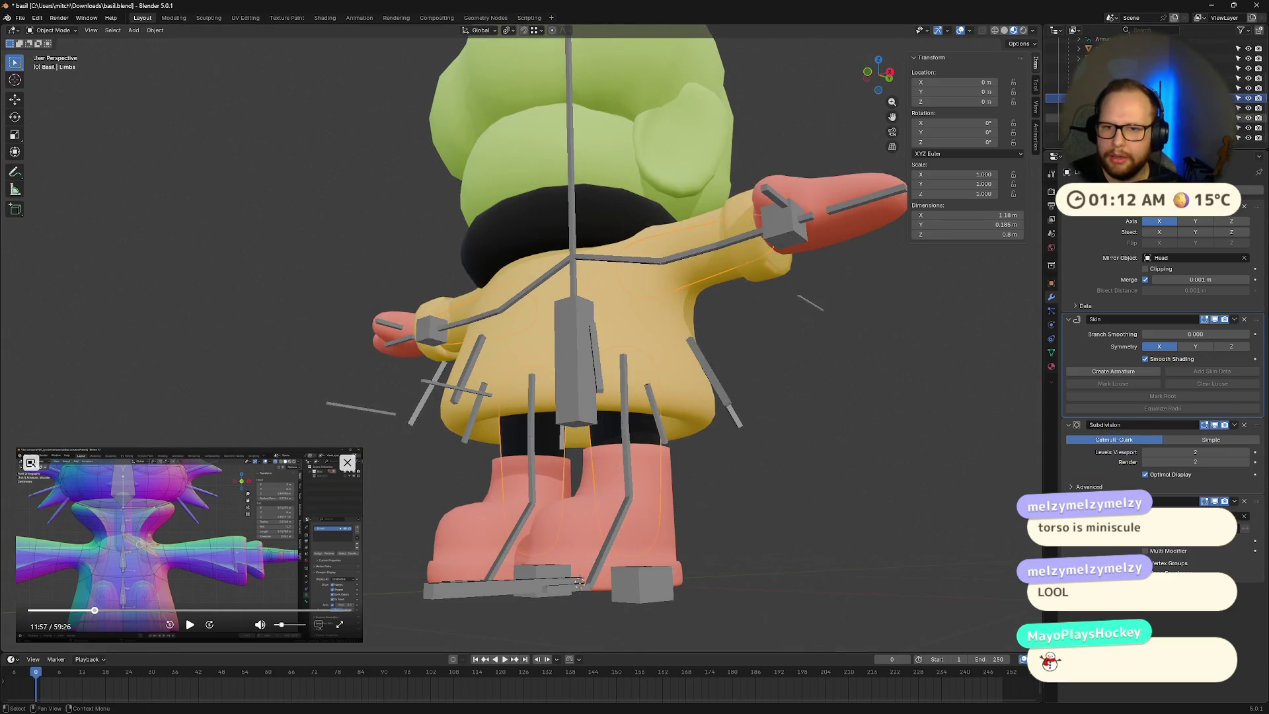
{"action": "left_click", "coordinate": [1123, 107]}
{"action": "left_click", "coordinate": [1124, 98]}
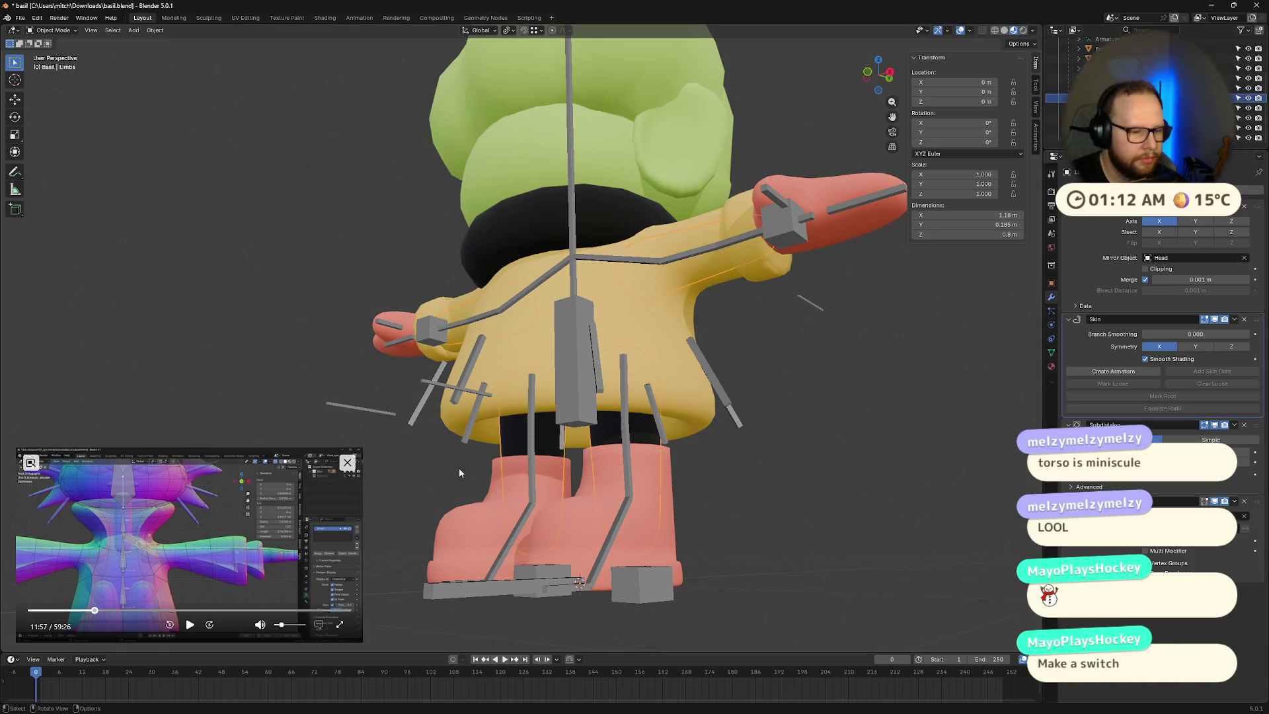
{"action": "middle_click_drag", "start_coordinate": [465, 469], "coordinate": [574, 444]}
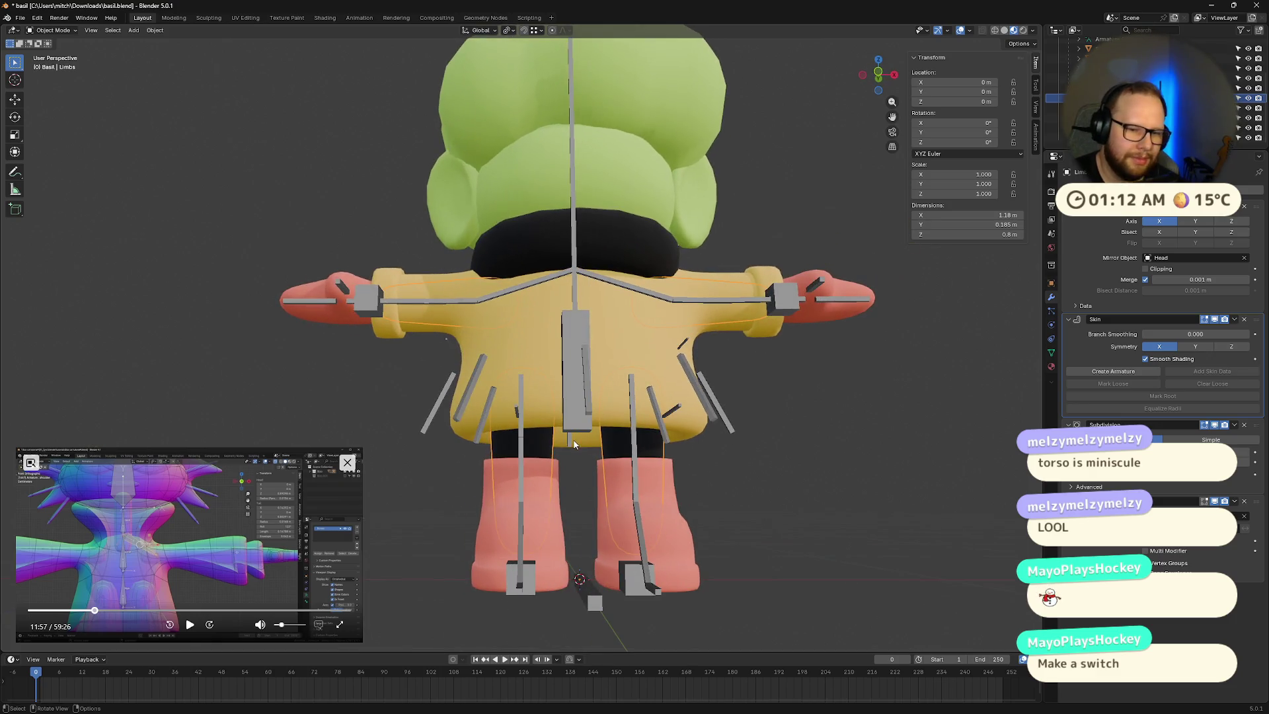
{"action": "mouse_move", "coordinate": [364, 449]}
{"action": "left_mouse_down"}
{"action": "mouse_move", "coordinate": [680, 261]}
{"action": "mouse_move", "coordinate": [304, 393]}
{"action": "mouse_move", "coordinate": [304, 408]}
{"action": "left_mouse_up"}
{"action": "middle_click_drag", "start_coordinate": [344, 416], "coordinate": [580, 430]}
{"action": "middle_click_drag", "start_coordinate": [614, 486], "coordinate": [616, 383]}
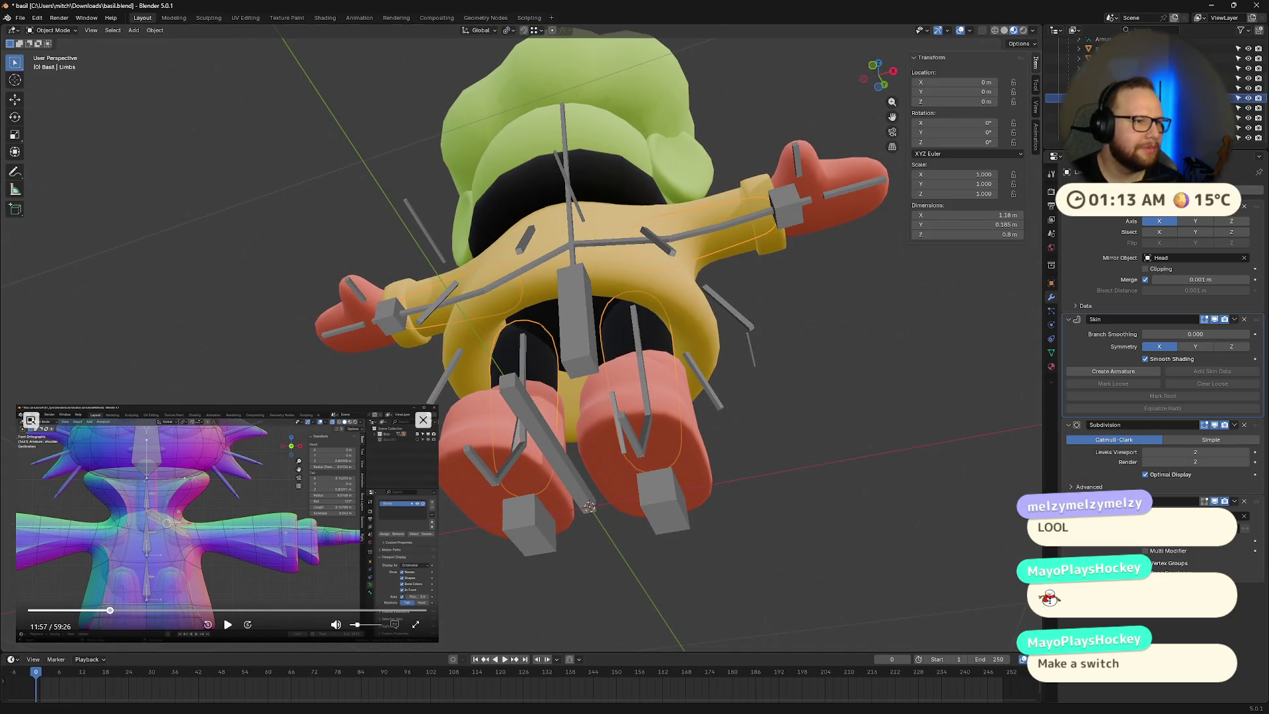
{"action": "left_click", "coordinate": [59, 30]}
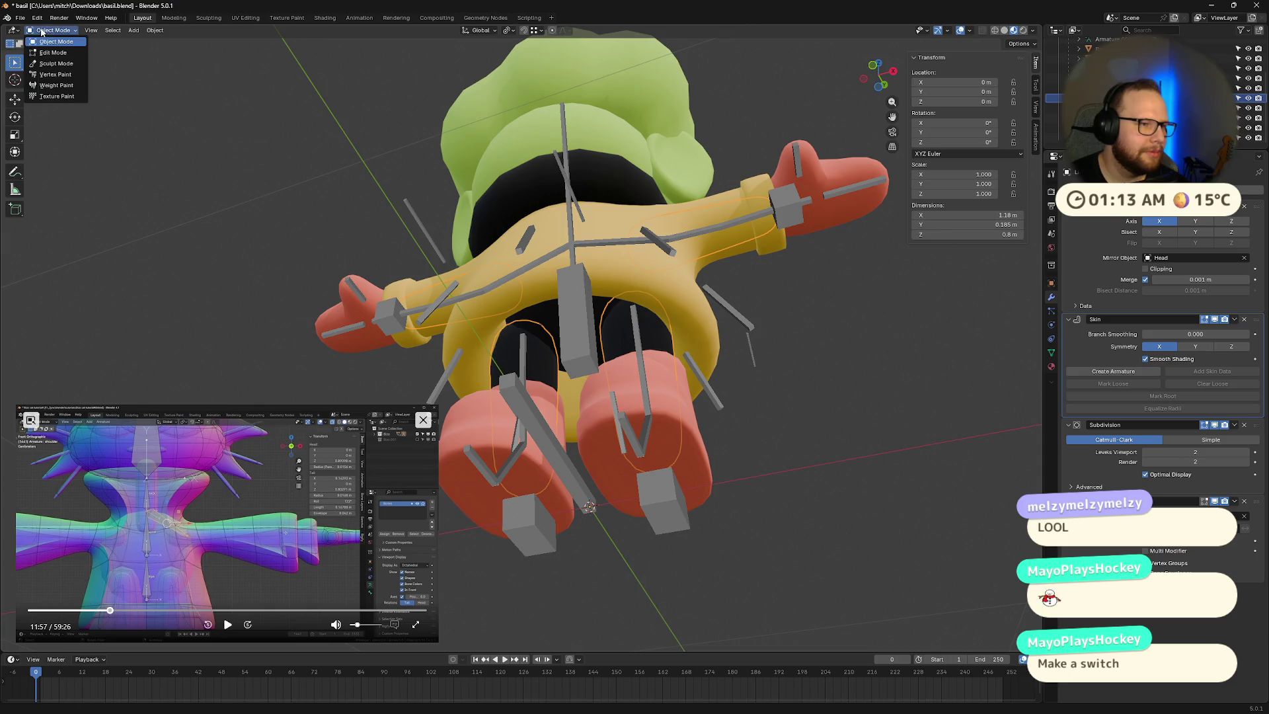
Step: Put the limbs into Weight Paint, briefly try Vertex Paint, then return to Weight Paint facing the torso
{"action": "left_click", "coordinate": [57, 86]}
{"action": "scroll", "coordinate": [561, 299], "scroll_direction": "up", "scroll_amount": 5}
{"action": "scroll", "coordinate": [561, 299], "scroll_direction": "down", "scroll_amount": 5}
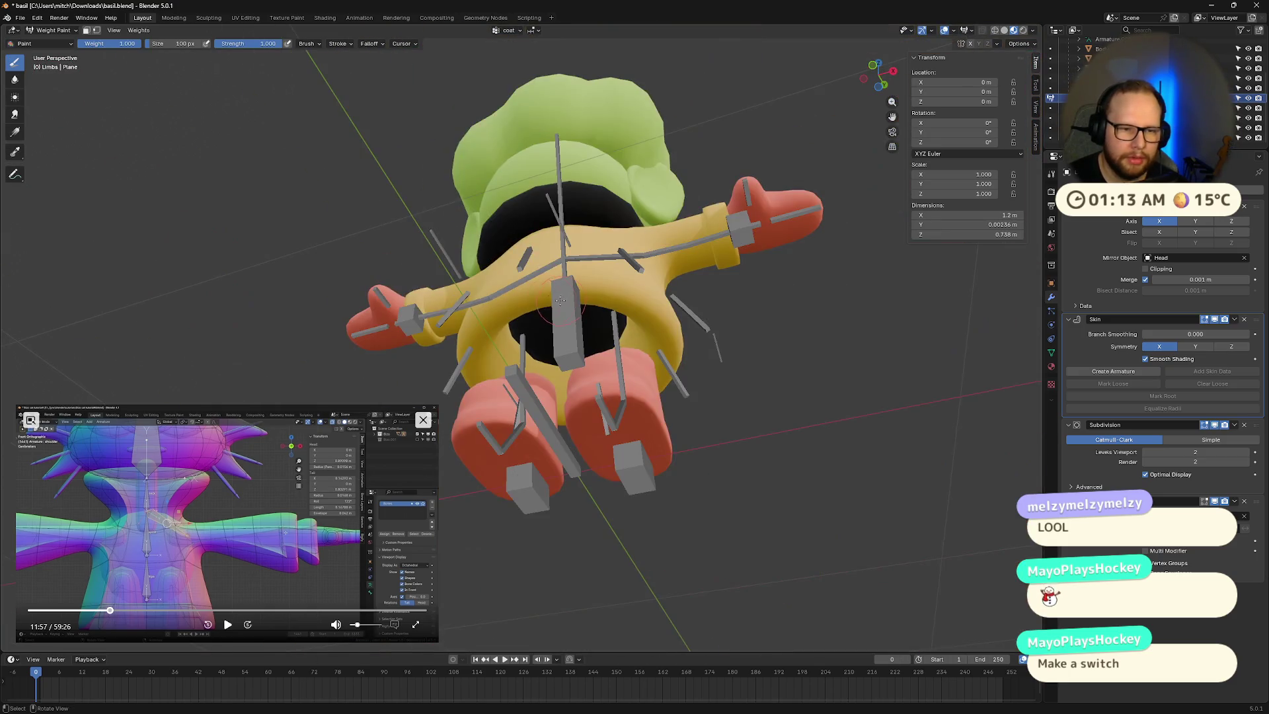
{"action": "left_click", "coordinate": [53, 31]}
{"action": "left_click", "coordinate": [49, 72]}
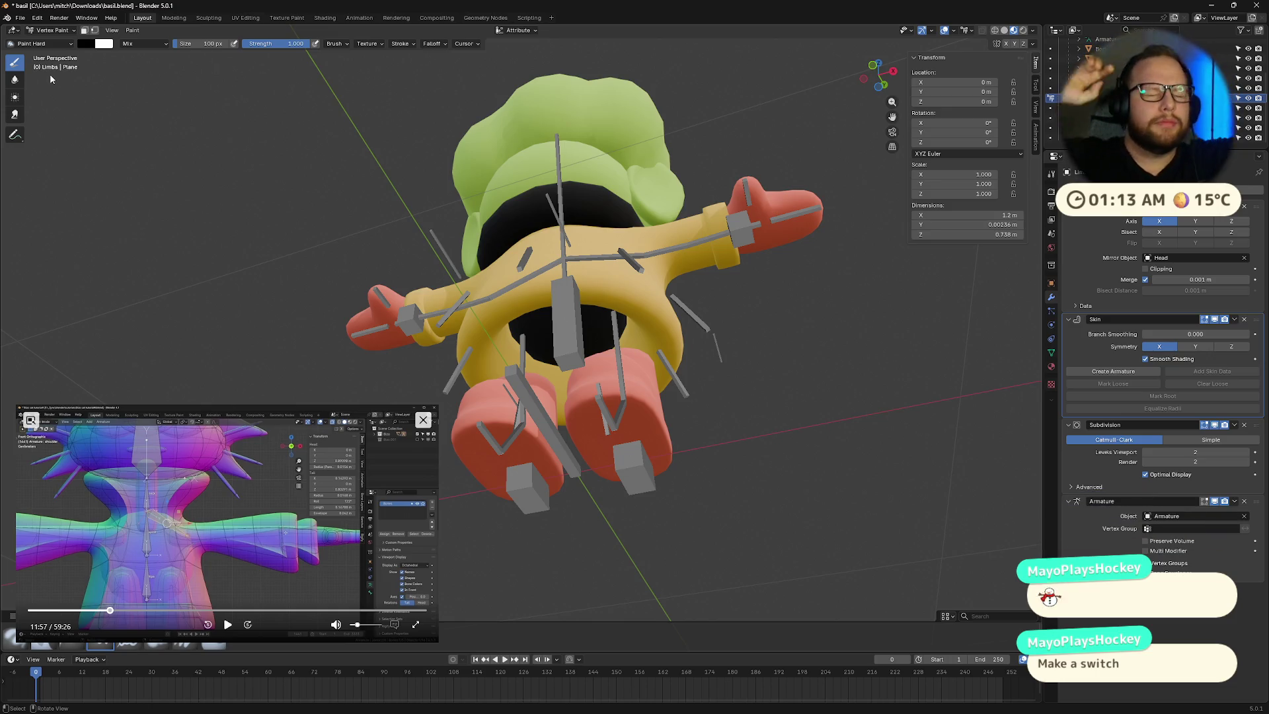
{"action": "left_click", "coordinate": [52, 30]}
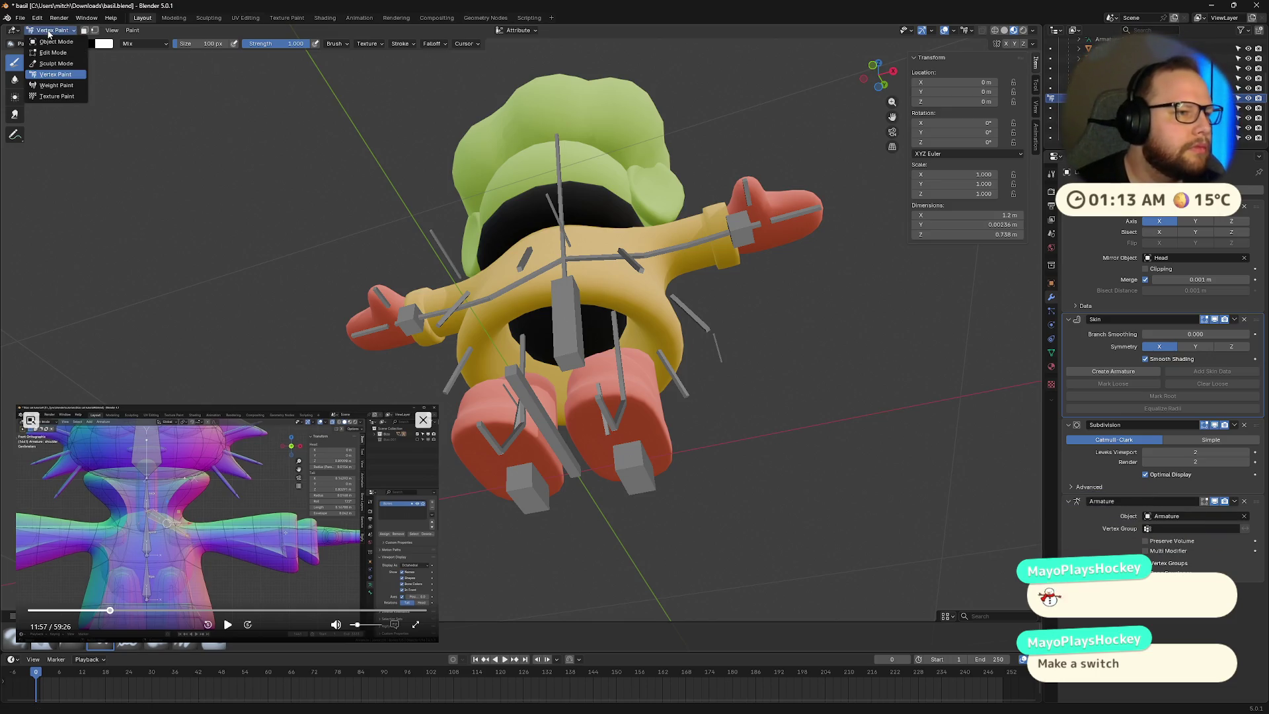
{"action": "left_click", "coordinate": [50, 87]}
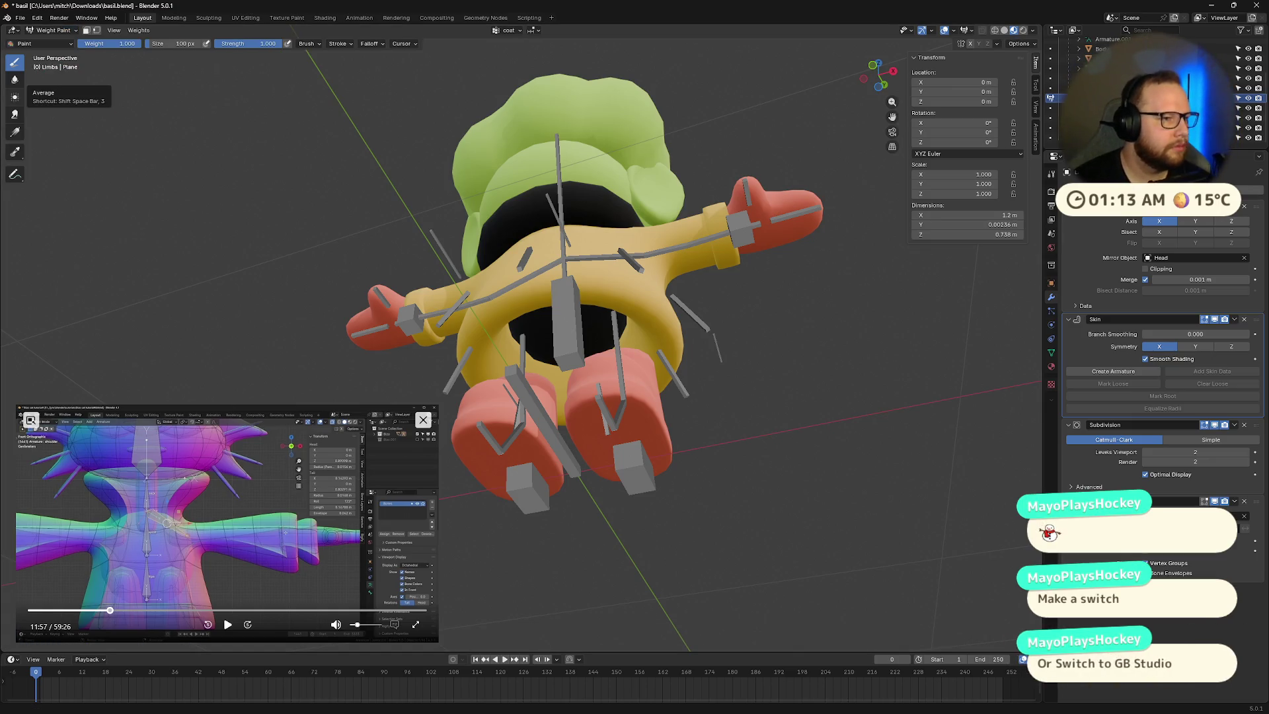
{"action": "mouse_move", "coordinate": [165, 238]}
{"action": "middle_mouse_down"}
{"action": "mouse_move", "coordinate": [313, 283]}
{"action": "mouse_move", "coordinate": [344, 252]}
{"action": "mouse_move", "coordinate": [450, 311]}
{"action": "middle_mouse_up"}
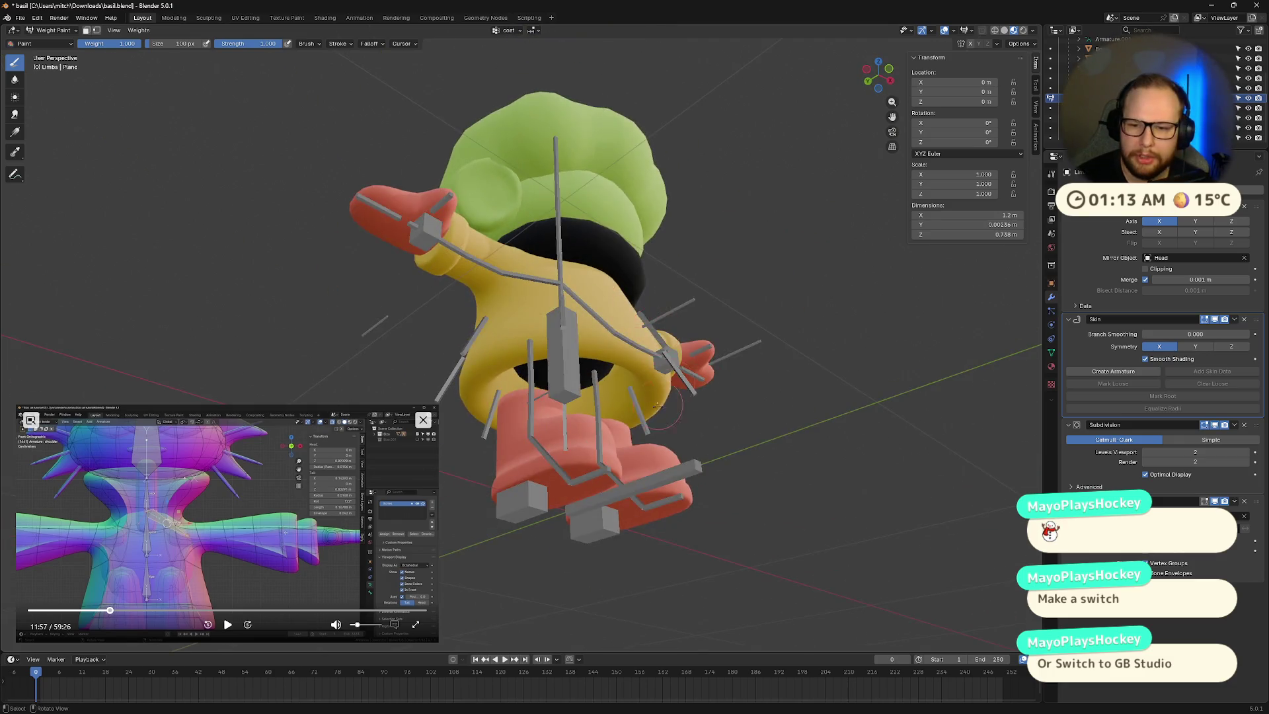
{"action": "scroll", "coordinate": [600, 479], "scroll_direction": "up", "scroll_amount": 5}
{"action": "mouse_move", "coordinate": [599, 478]}
{"action": "middle_mouse_down"}
{"action": "mouse_move", "coordinate": [657, 350]}
{"action": "mouse_move", "coordinate": [679, 372]}
{"action": "middle_mouse_up"}
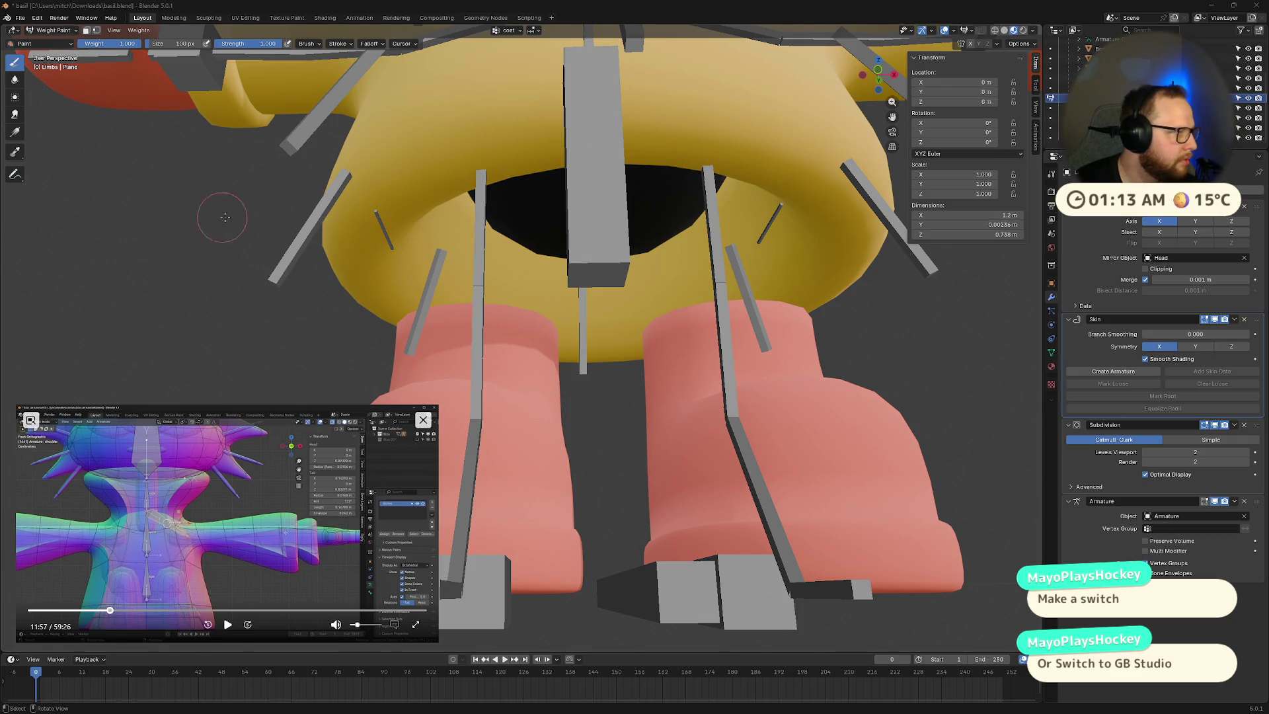
{"action": "middle_click_drag", "start_coordinate": [231, 208], "coordinate": [406, 240]}
{"action": "middle_click_drag", "start_coordinate": [446, 291], "coordinate": [626, 305]}
Step: Isolate the limbs in local view and enable vertex-selection masking for painting
{"action": "key", "text": "KP_Divide"}
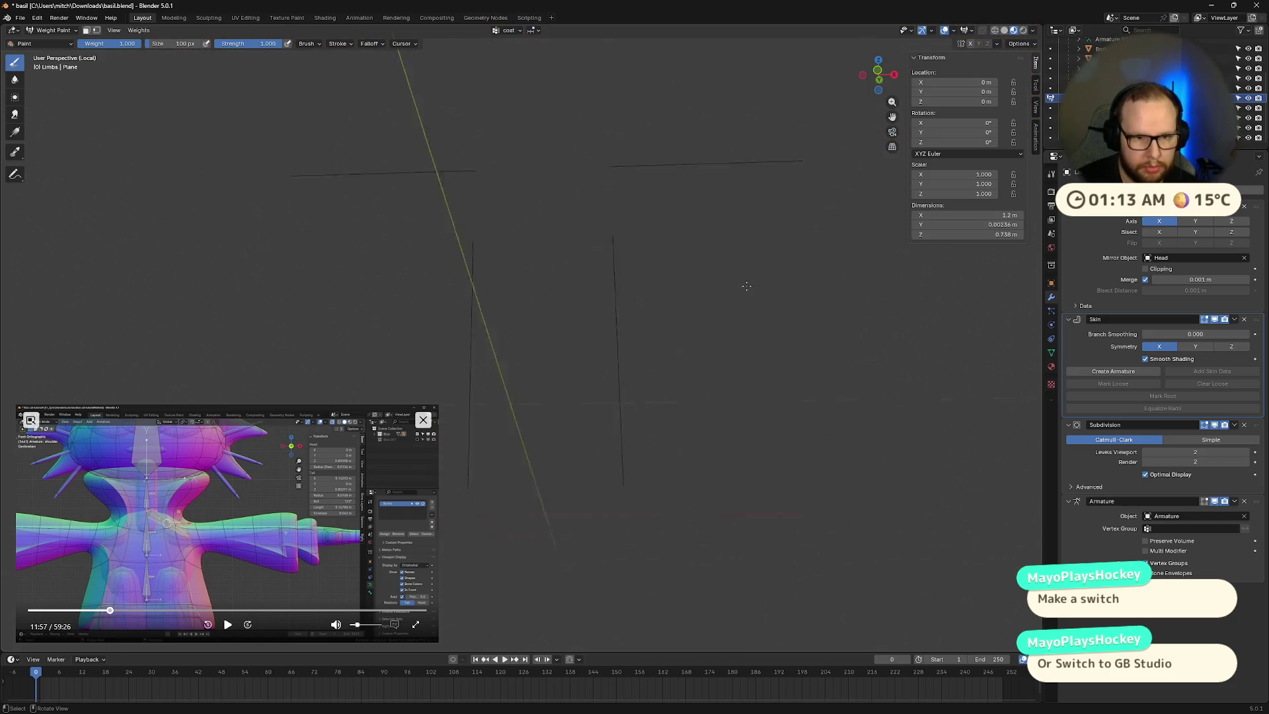
{"action": "mouse_move", "coordinate": [677, 240]}
{"action": "middle_mouse_down"}
{"action": "mouse_move", "coordinate": [582, 312]}
{"action": "mouse_move", "coordinate": [634, 345]}
{"action": "mouse_move", "coordinate": [623, 340]}
{"action": "mouse_move", "coordinate": [725, 370]}
{"action": "mouse_move", "coordinate": [612, 319]}
{"action": "middle_mouse_up"}
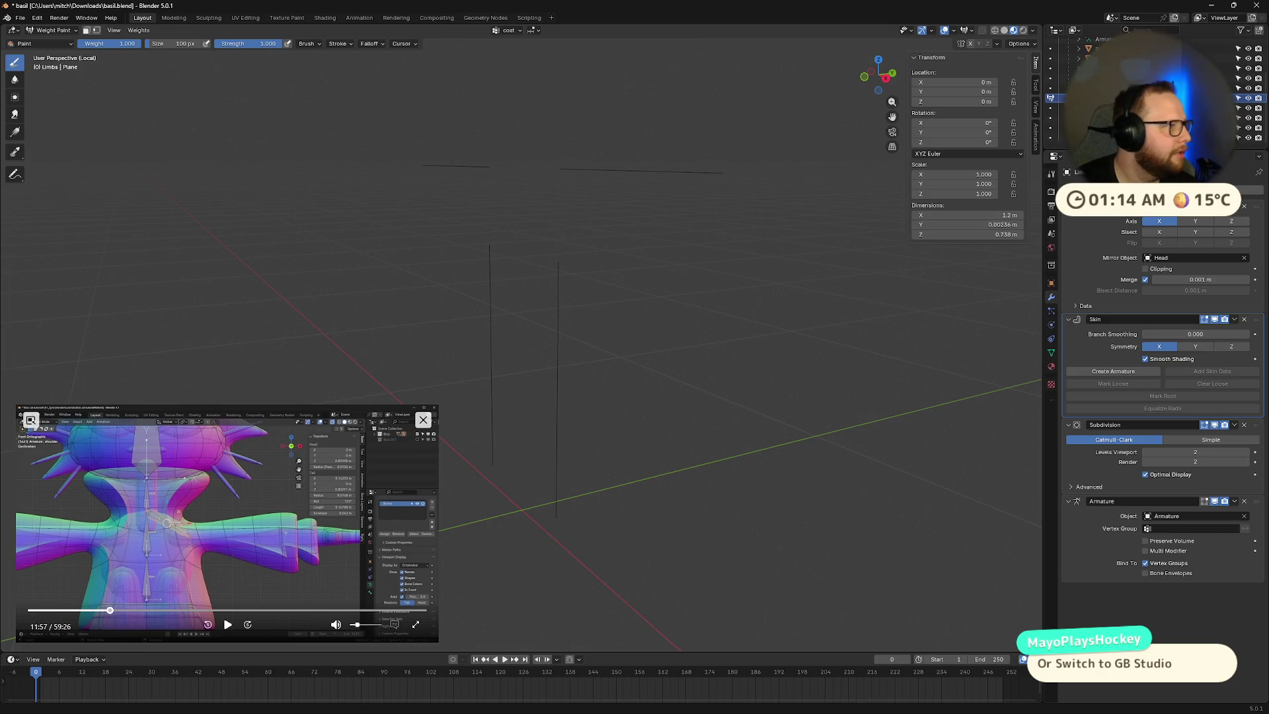
{"action": "mouse_move", "coordinate": [529, 317]}
{"action": "middle_mouse_down"}
{"action": "mouse_move", "coordinate": [553, 306]}
{"action": "mouse_move", "coordinate": [502, 306]}
{"action": "mouse_move", "coordinate": [504, 324]}
{"action": "middle_mouse_up"}
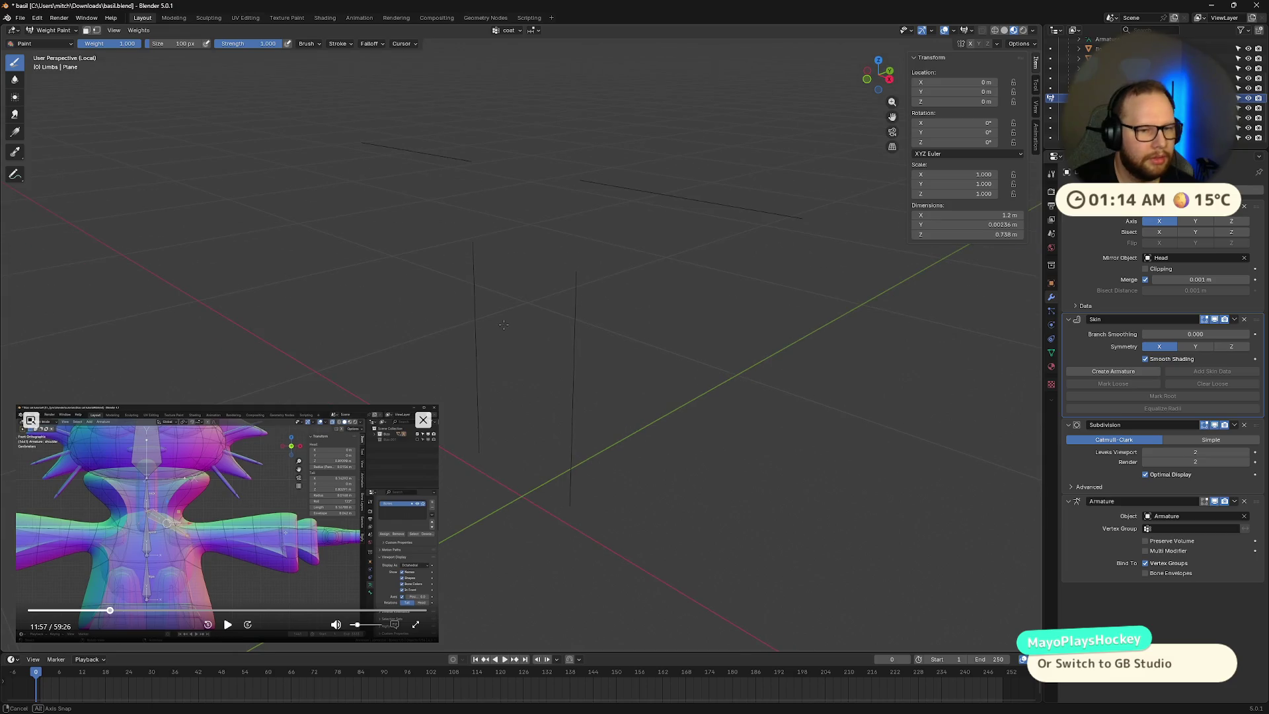
{"action": "left_click", "coordinate": [87, 30]}
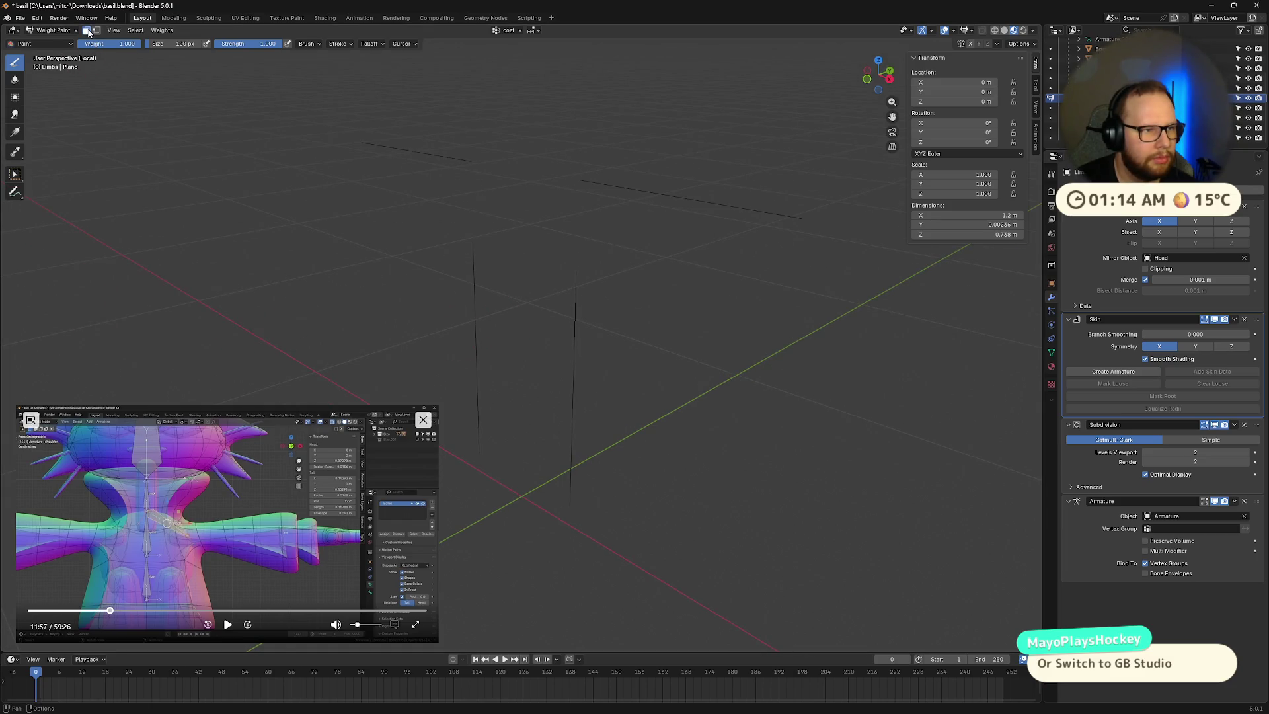
{"action": "left_click", "coordinate": [86, 30]}
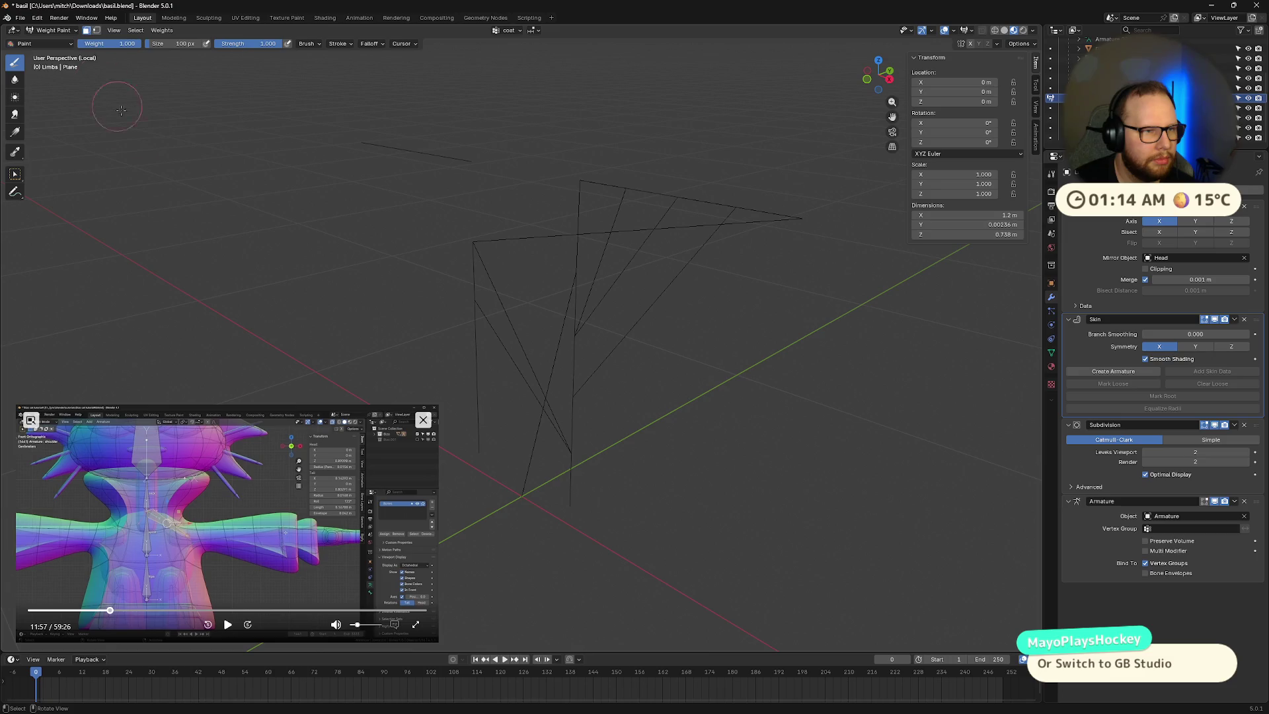
{"action": "middle_click_drag", "start_coordinate": [579, 323], "coordinate": [688, 322]}
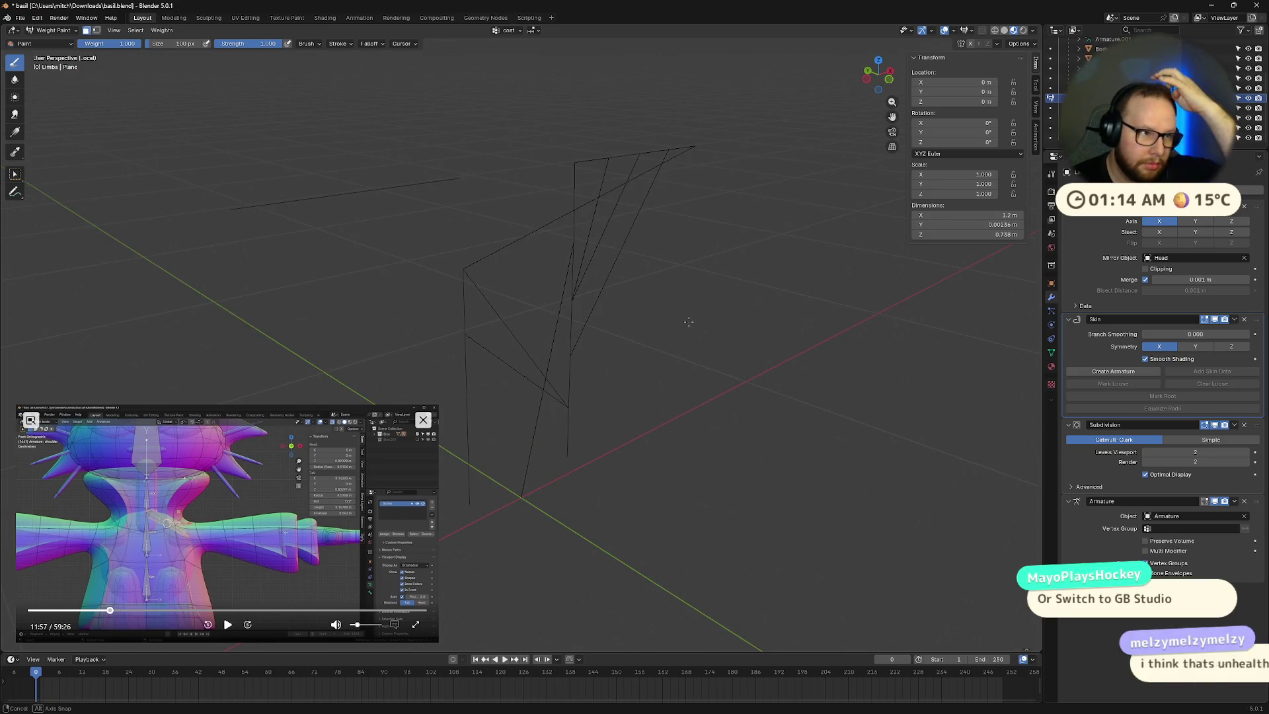
{"action": "middle_click_drag", "start_coordinate": [688, 322], "coordinate": [619, 313]}
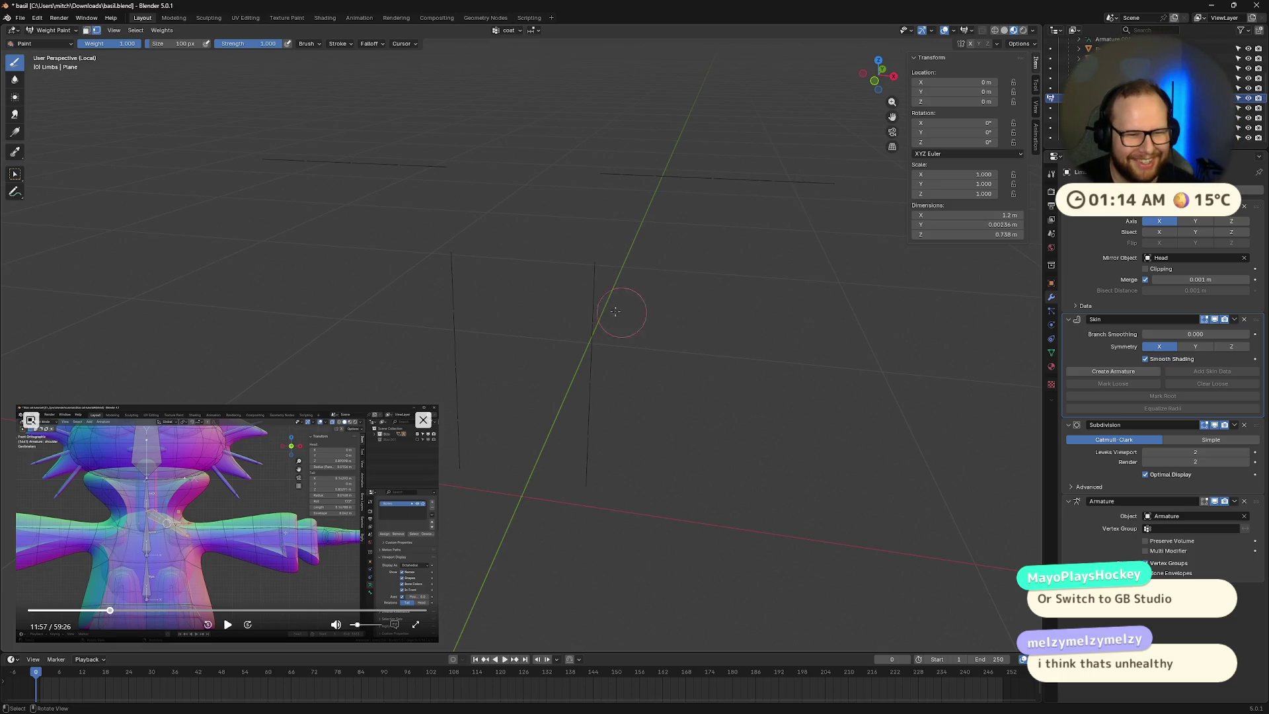
Step: Re-isolate the limbs, move the Armature modifier below Subdivision, then switch to the File Explorer desktop
{"action": "key", "text": "KP_Divide"}
{"action": "mouse_move", "coordinate": [533, 301]}
{"action": "middle_mouse_down"}
{"action": "mouse_move", "coordinate": [740, 287]}
{"action": "mouse_move", "coordinate": [492, 344]}
{"action": "middle_mouse_up"}
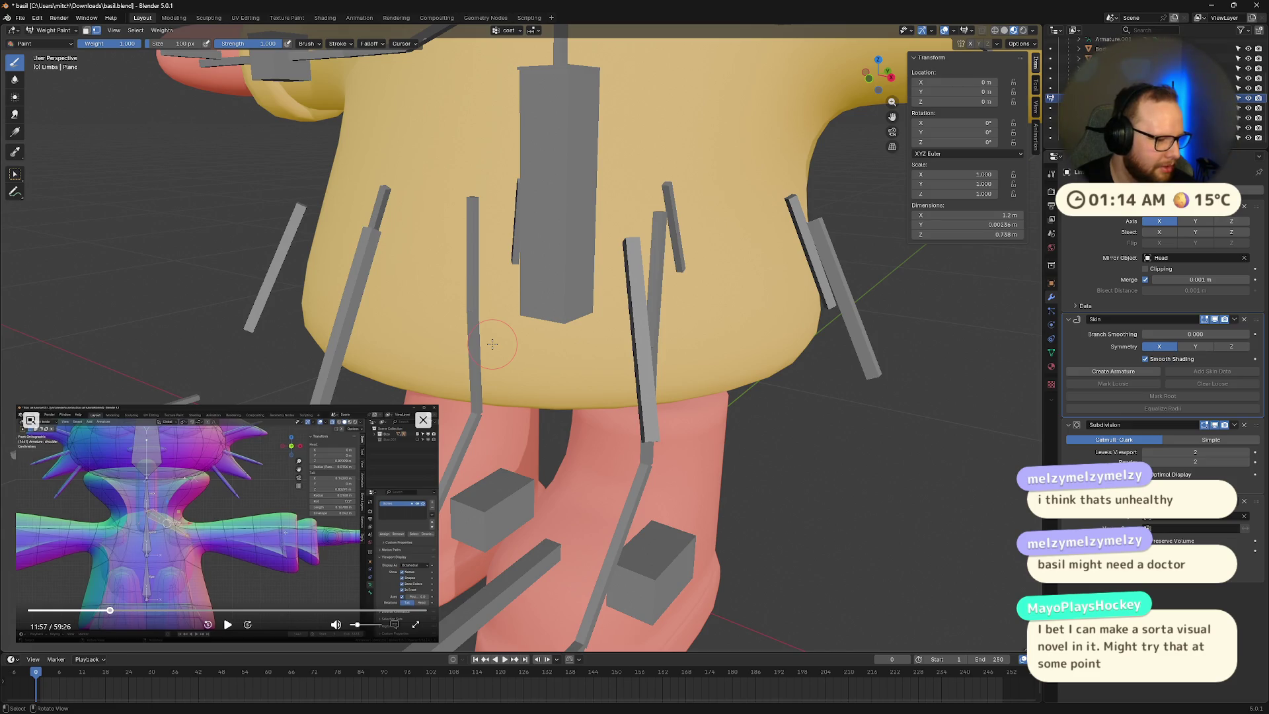
{"action": "key", "text": "KP_Divide"}
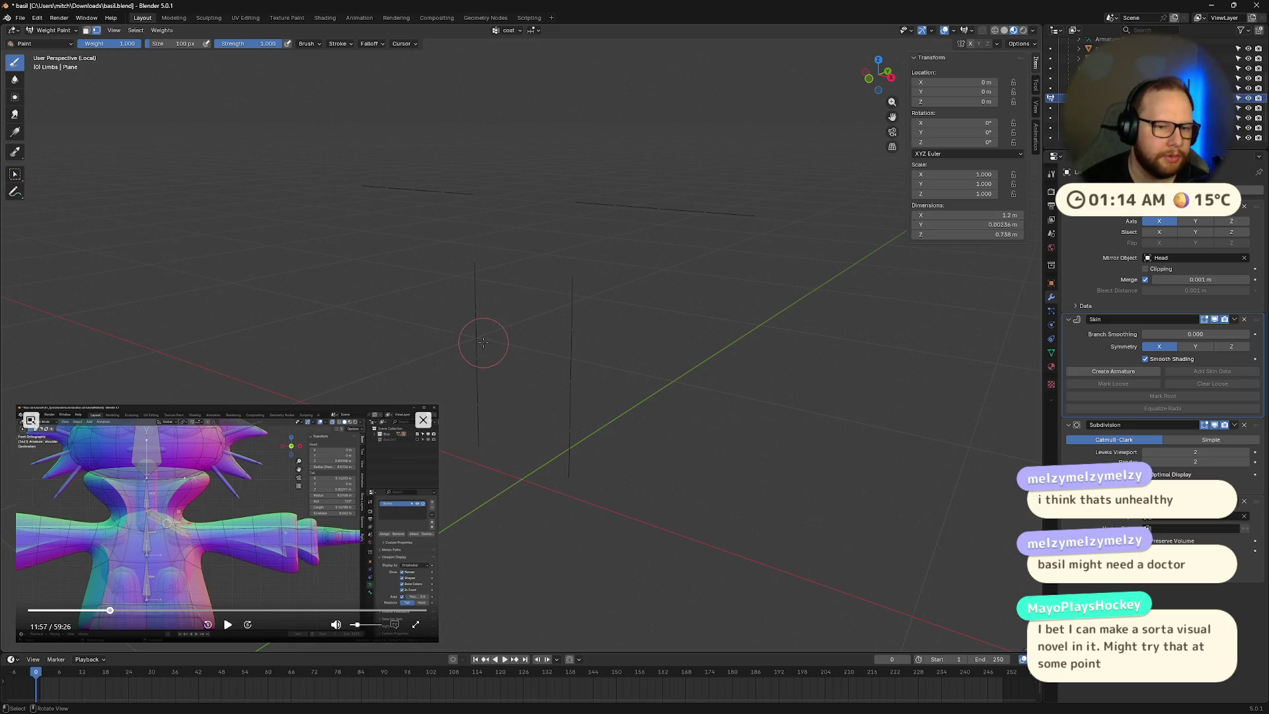
{"action": "mouse_move", "coordinate": [298, 349]}
{"action": "middle_mouse_down"}
{"action": "mouse_move", "coordinate": [468, 328]}
{"action": "mouse_move", "coordinate": [507, 302]}
{"action": "mouse_move", "coordinate": [463, 357]}
{"action": "middle_mouse_up"}
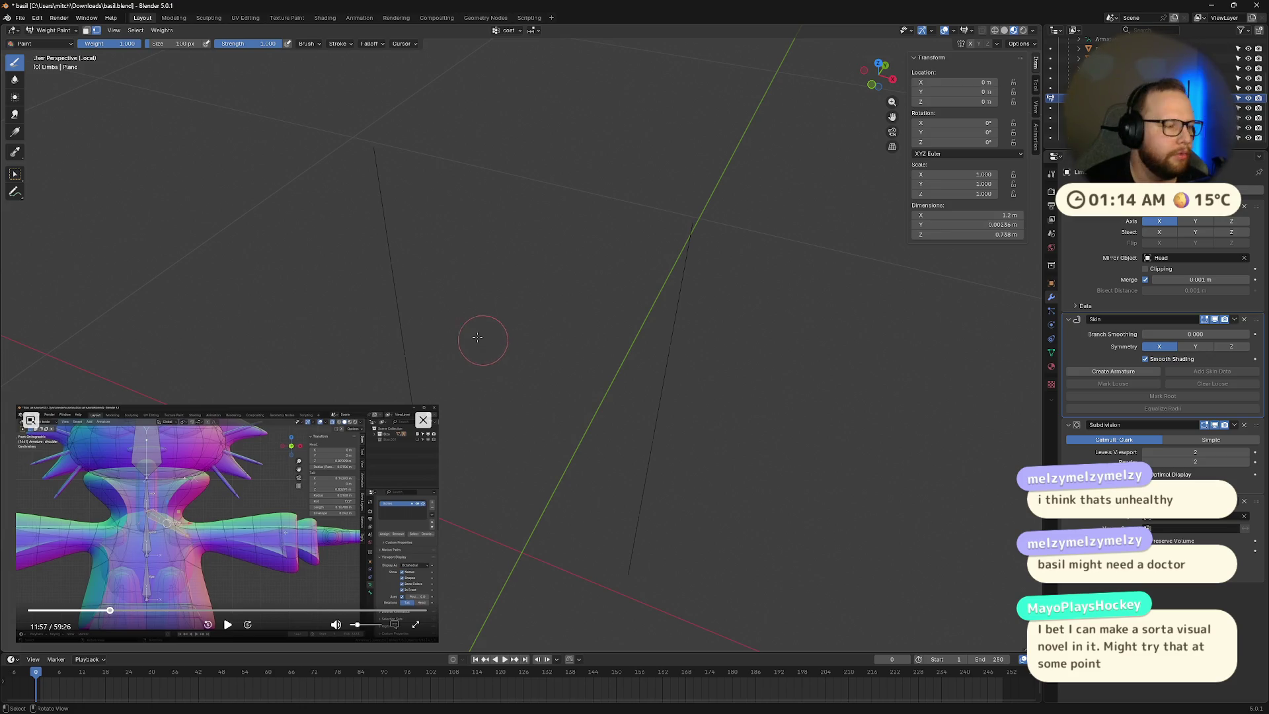
{"action": "mouse_move", "coordinate": [261, 296]}
{"action": "middle_mouse_down"}
{"action": "mouse_move", "coordinate": [509, 293]}
{"action": "mouse_move", "coordinate": [580, 251]}
{"action": "mouse_move", "coordinate": [600, 304]}
{"action": "mouse_move", "coordinate": [668, 249]}
{"action": "mouse_move", "coordinate": [648, 227]}
{"action": "mouse_move", "coordinate": [691, 238]}
{"action": "mouse_move", "coordinate": [471, 276]}
{"action": "middle_mouse_up"}
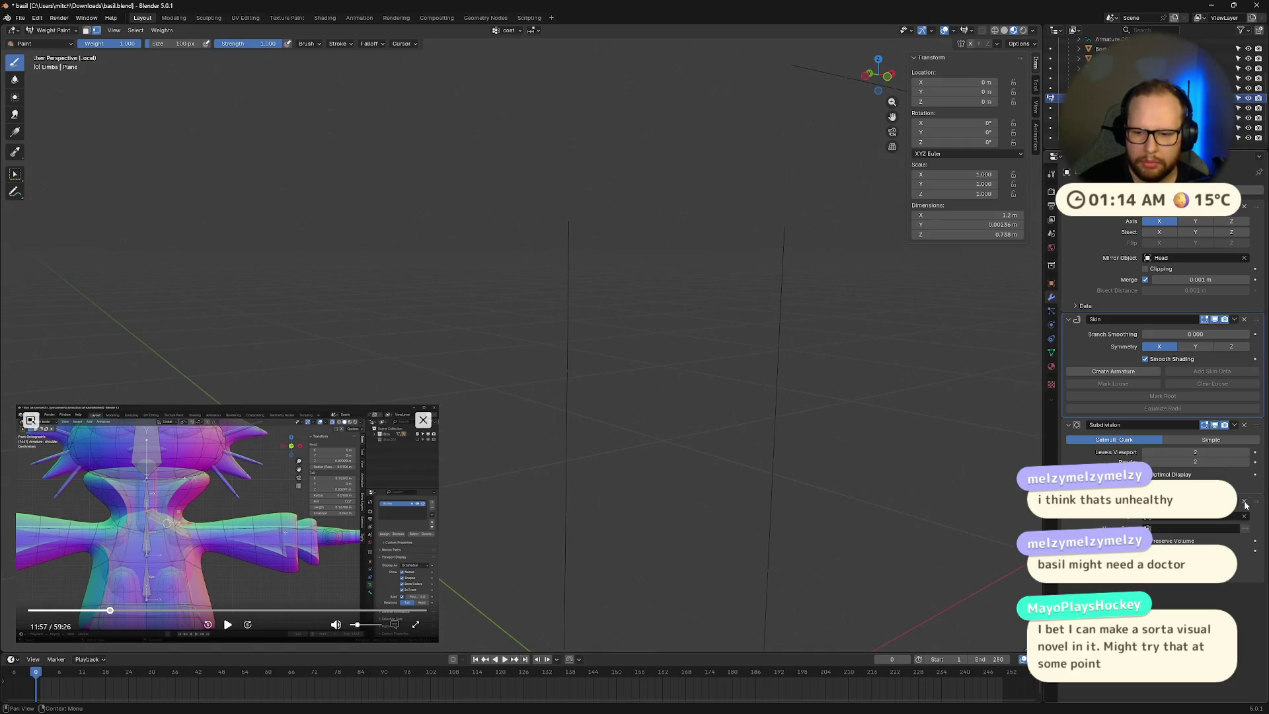
{"action": "mouse_move", "coordinate": [1256, 505]}
{"action": "left_mouse_down"}
{"action": "mouse_move", "coordinate": [1256, 350]}
{"action": "mouse_move", "coordinate": [1257, 436]}
{"action": "left_mouse_up"}
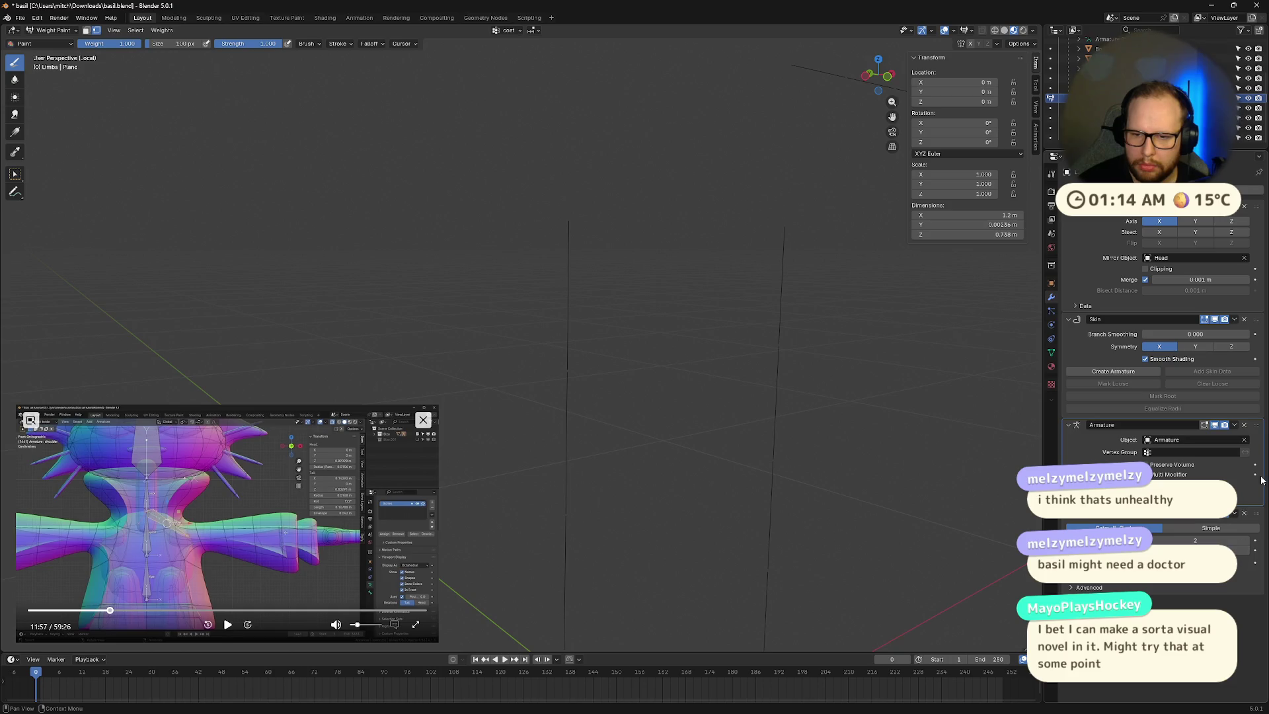
{"action": "left_click_drag", "start_coordinate": [1262, 480], "coordinate": [1260, 557]}
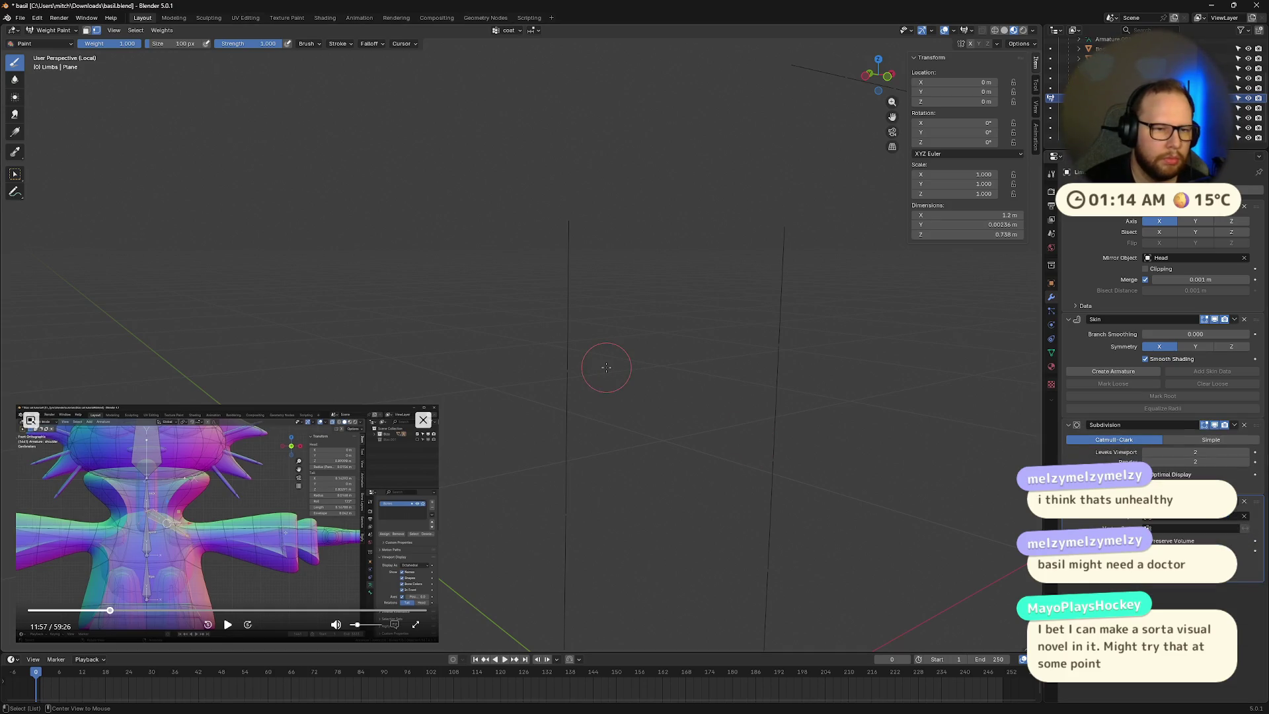
{"action": "key", "text": "ctrl+super+Right"}
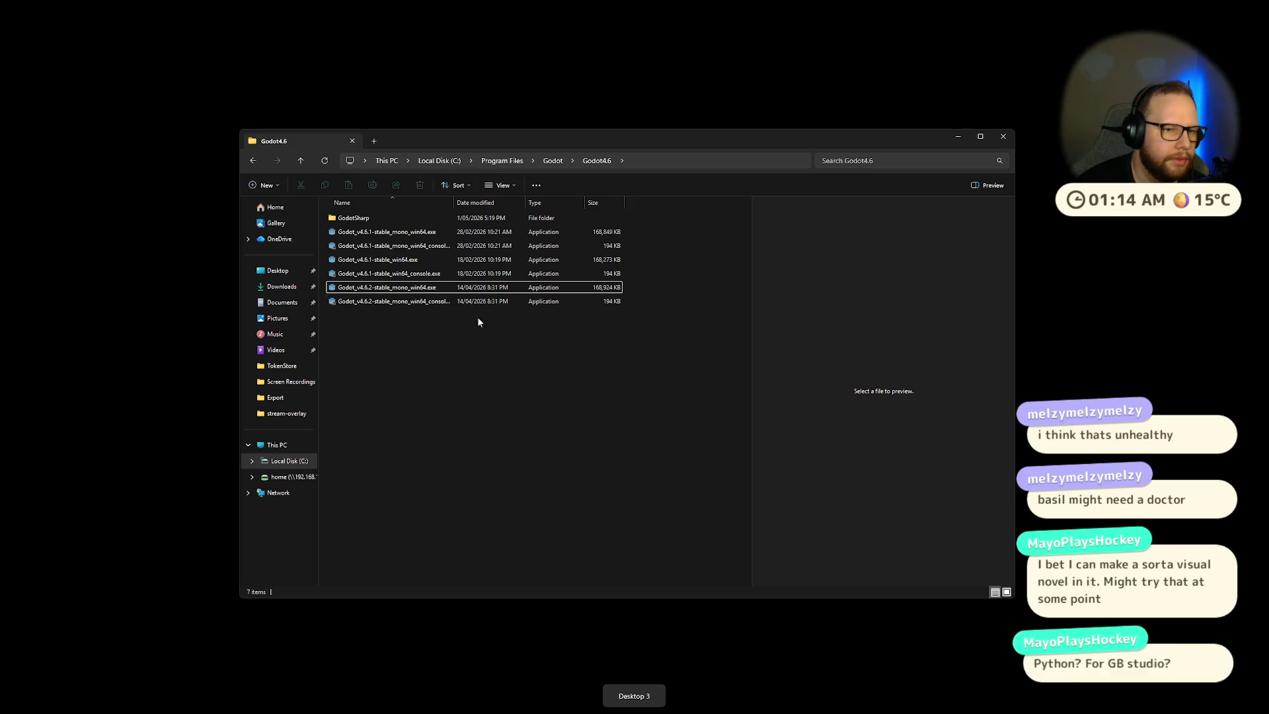
Step: Launch Blender 5.0 from the Recent list in the Windows Start menu
{"action": "key", "text": "super"}
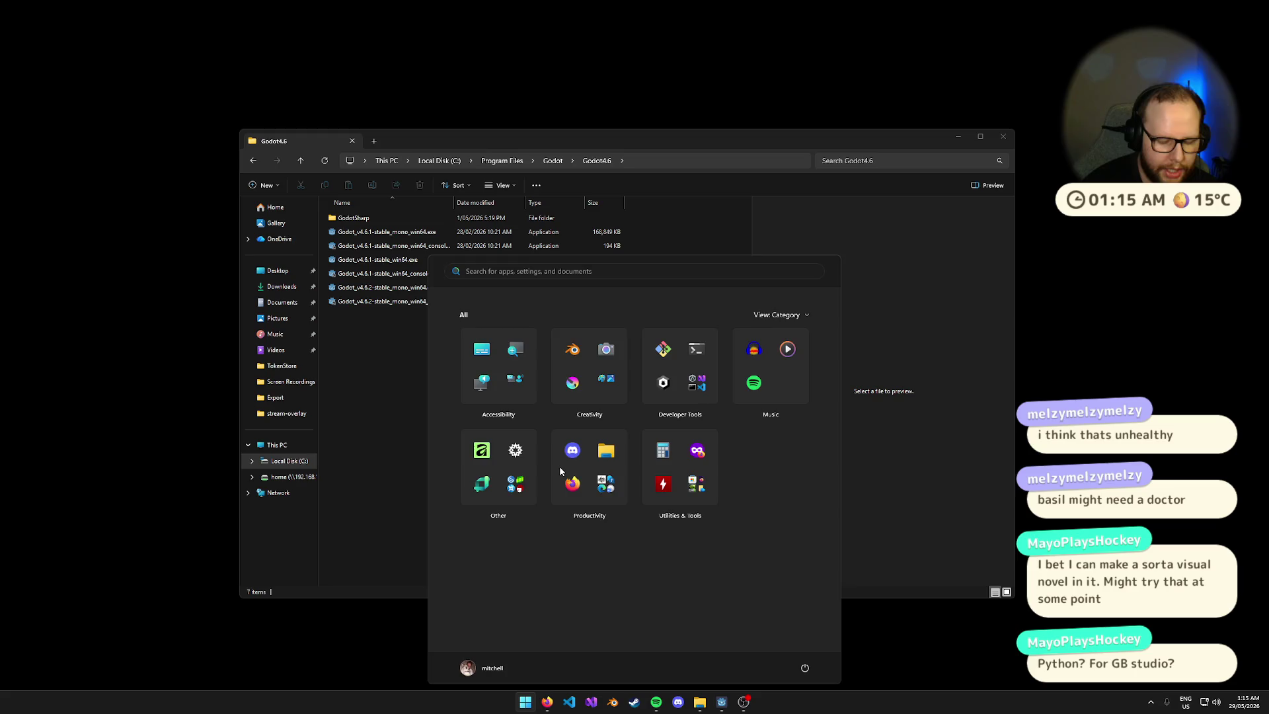
{"action": "type", "text": "pa"}
{"action": "key", "text": "BackSpace"}
{"action": "key", "text": "BackSpace"}
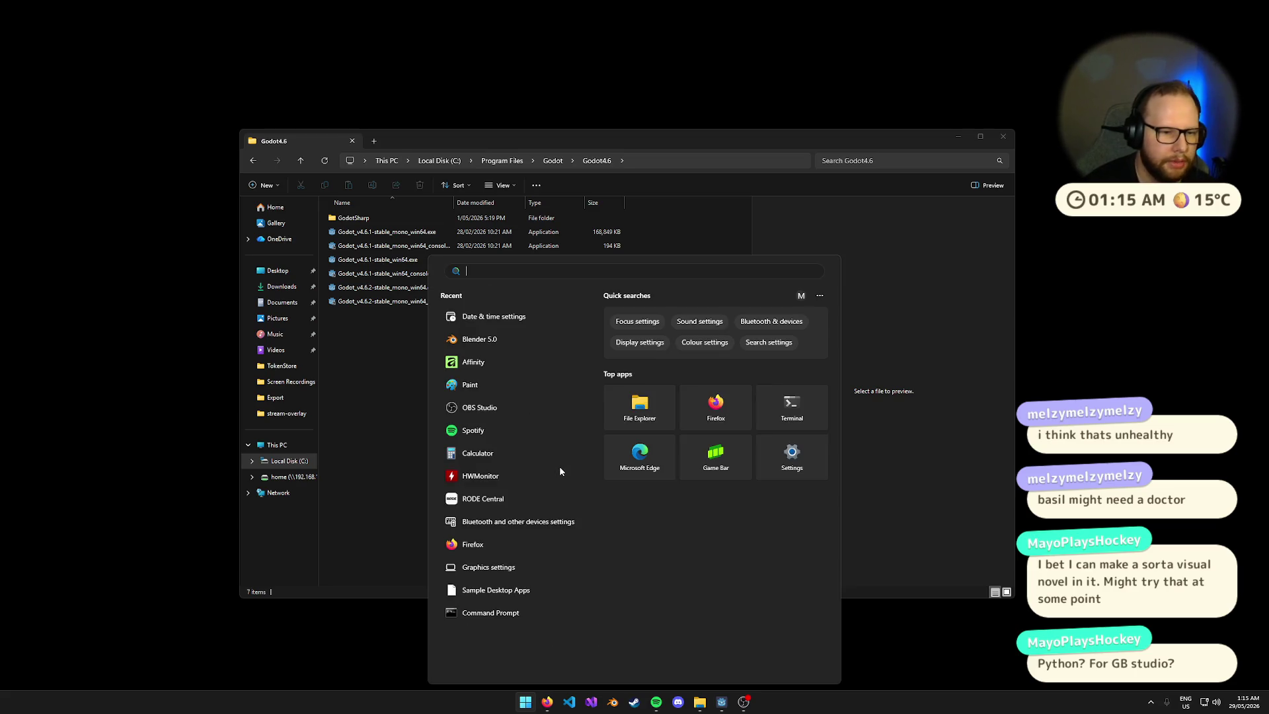
{"action": "left_click", "coordinate": [497, 339]}
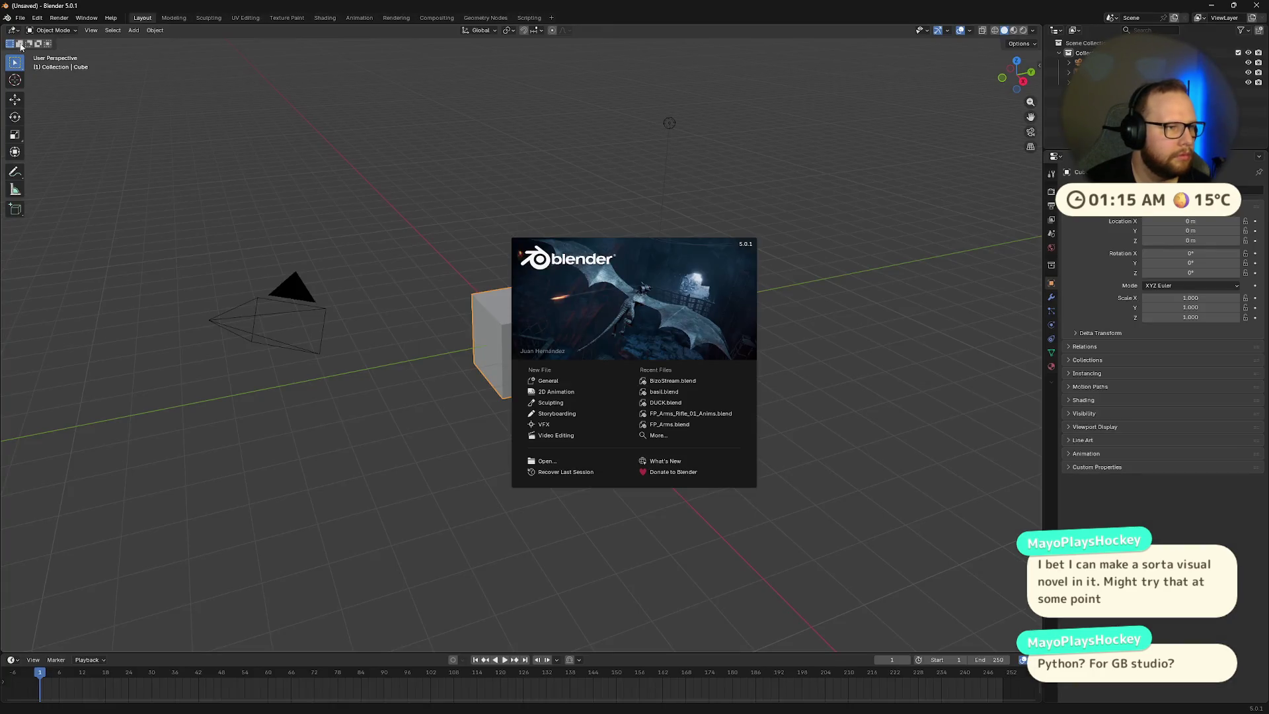
Step: Dismiss the splash screen and bring up the Open file browser on the Downloads folder
{"action": "left_click", "coordinate": [20, 18]}
{"action": "left_click", "coordinate": [20, 18]}
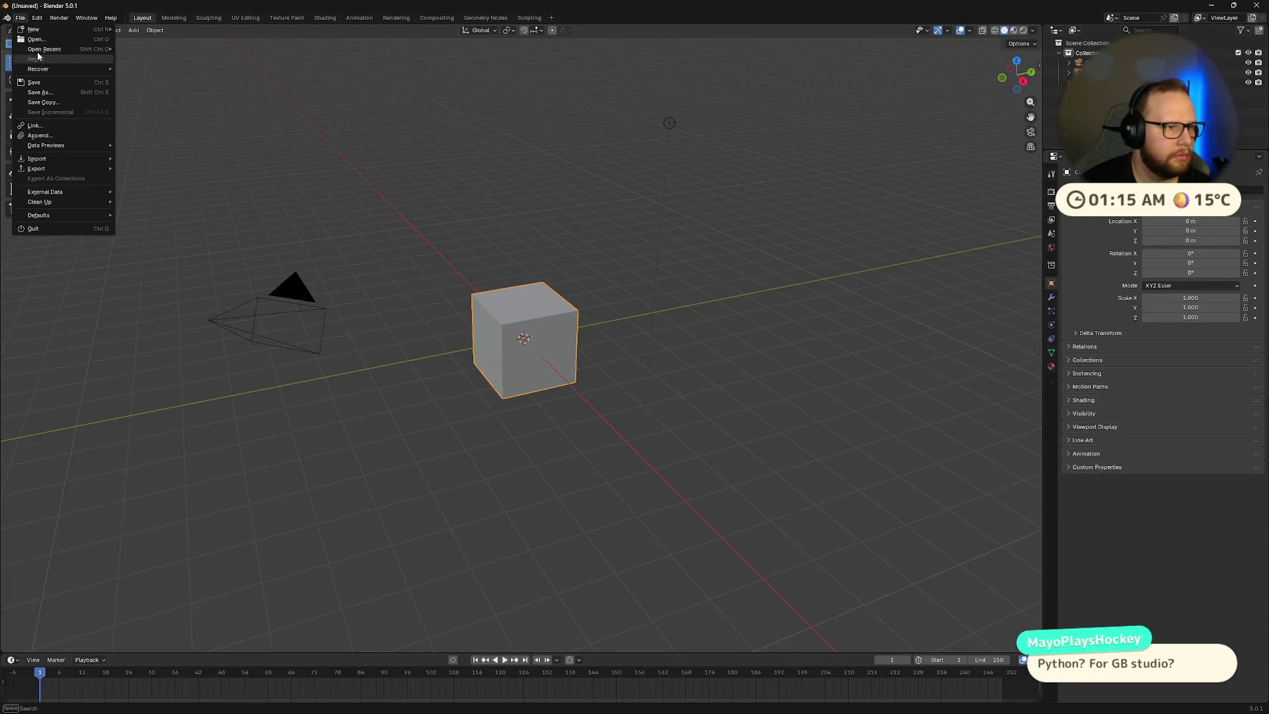
{"action": "left_click", "coordinate": [37, 40]}
Step: Open BizoStream.blend from Downloads, put its armature in Edit Mode, and switch to the Modeling workspace
{"action": "left_click", "coordinate": [443, 520]}
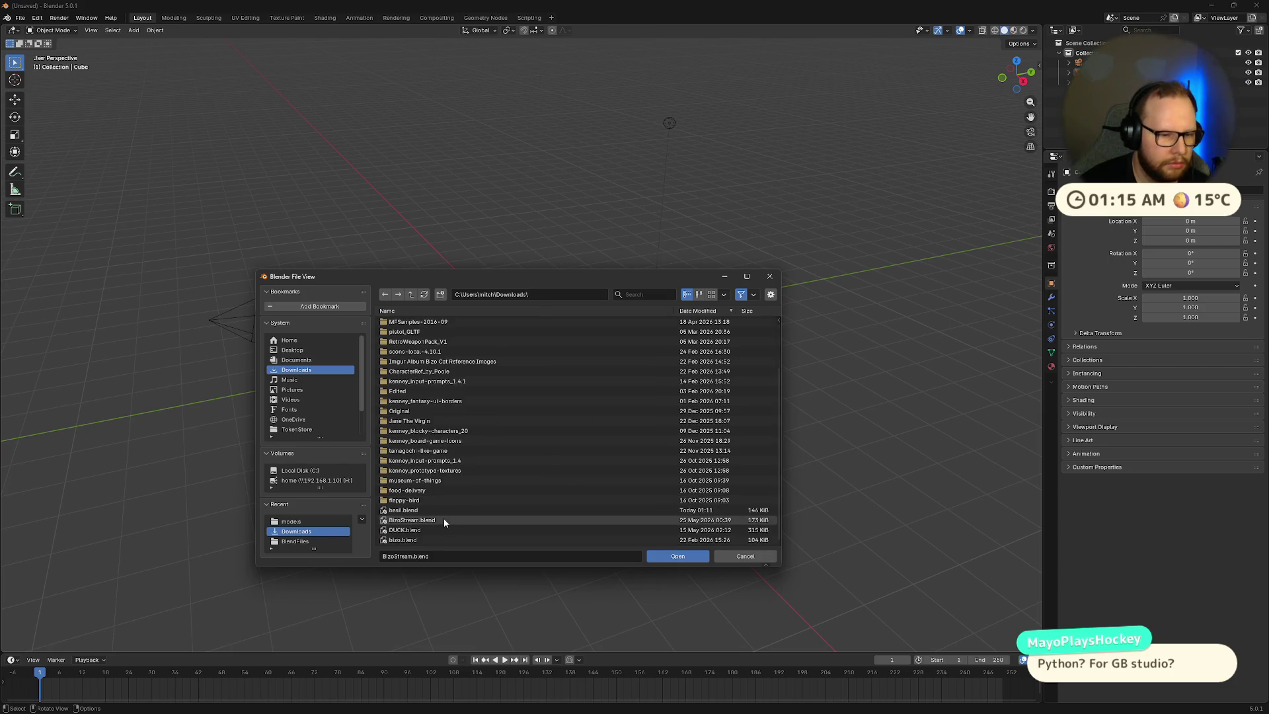
{"action": "double_click", "coordinate": [444, 519]}
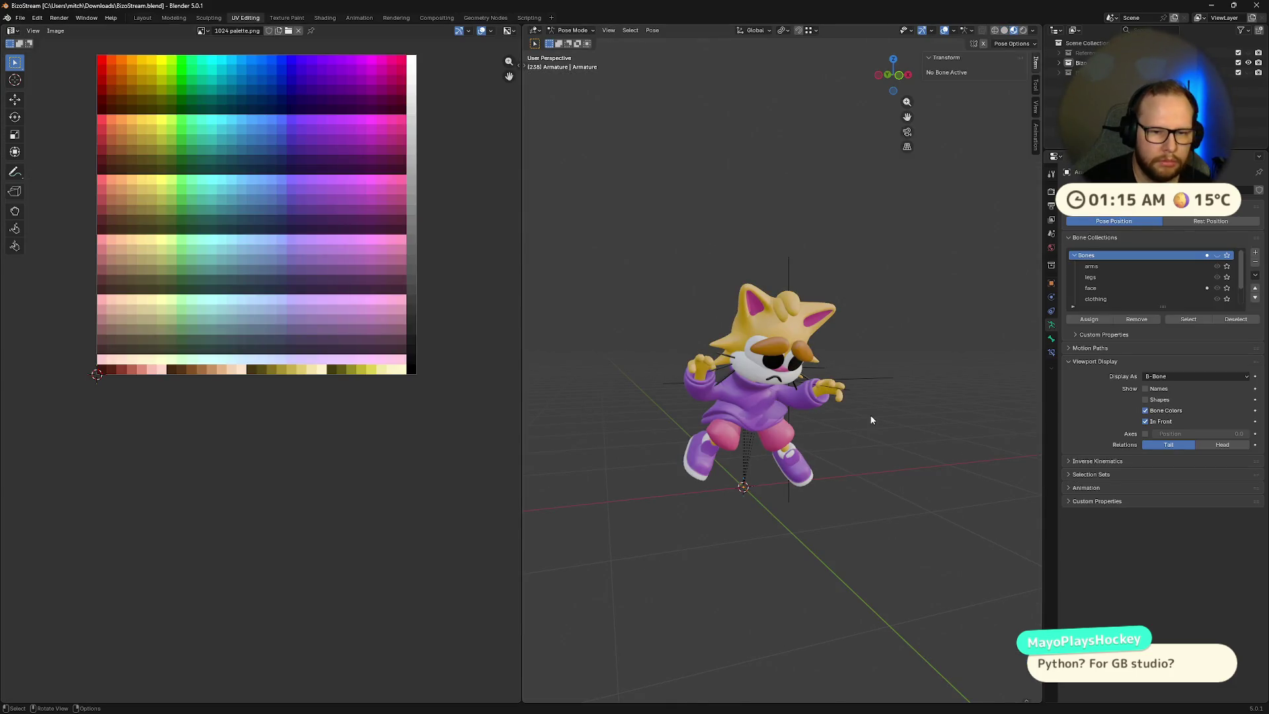
{"action": "scroll", "coordinate": [871, 420], "scroll_direction": "up", "scroll_amount": 5}
{"action": "key", "text": "Tab"}
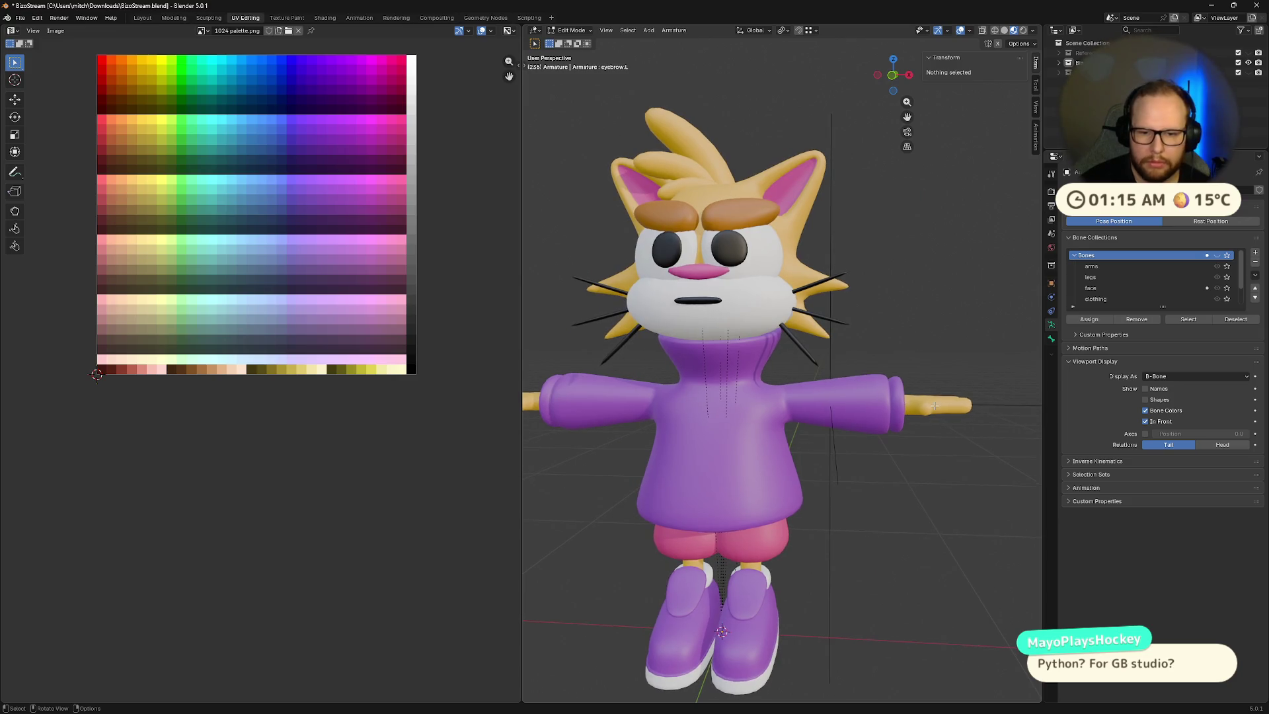
{"action": "middle_click_drag", "start_coordinate": [934, 406], "coordinate": [846, 456]}
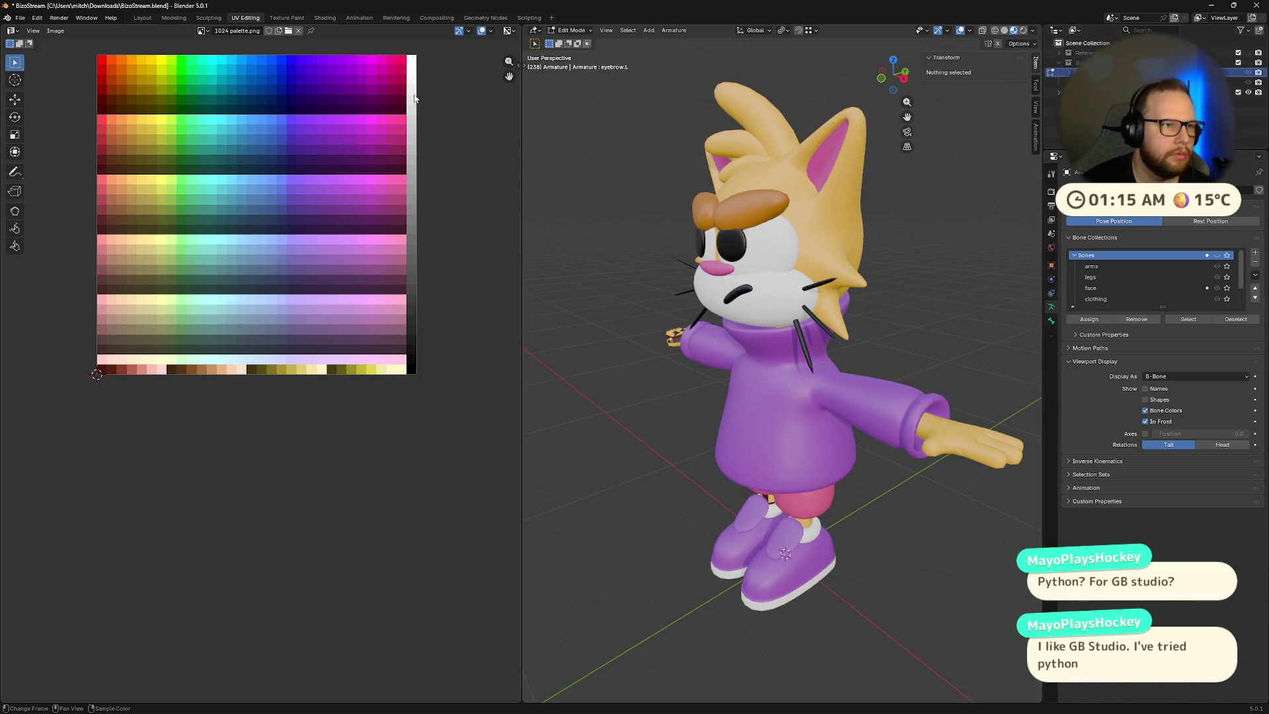
{"action": "left_click", "coordinate": [174, 18]}
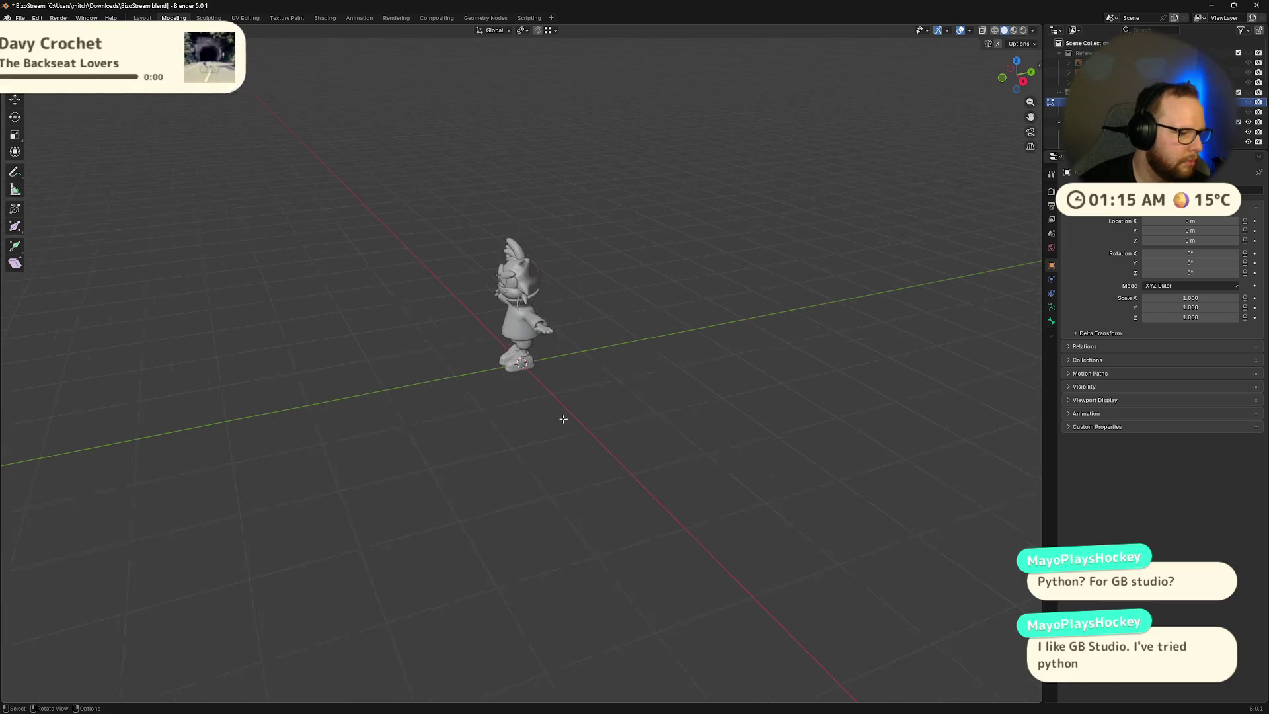
Step: From a front view, return the cat to Object Mode, view its head, then switch to the basil.blend desktop
{"action": "mouse_move", "coordinate": [479, 387]}
{"action": "middle_mouse_down"}
{"action": "mouse_move", "coordinate": [595, 317]}
{"action": "mouse_move", "coordinate": [728, 185]}
{"action": "mouse_move", "coordinate": [771, 166]}
{"action": "mouse_move", "coordinate": [776, 176]}
{"action": "middle_mouse_up"}
{"action": "scroll", "coordinate": [760, 159], "scroll_direction": "up", "scroll_amount": 5}
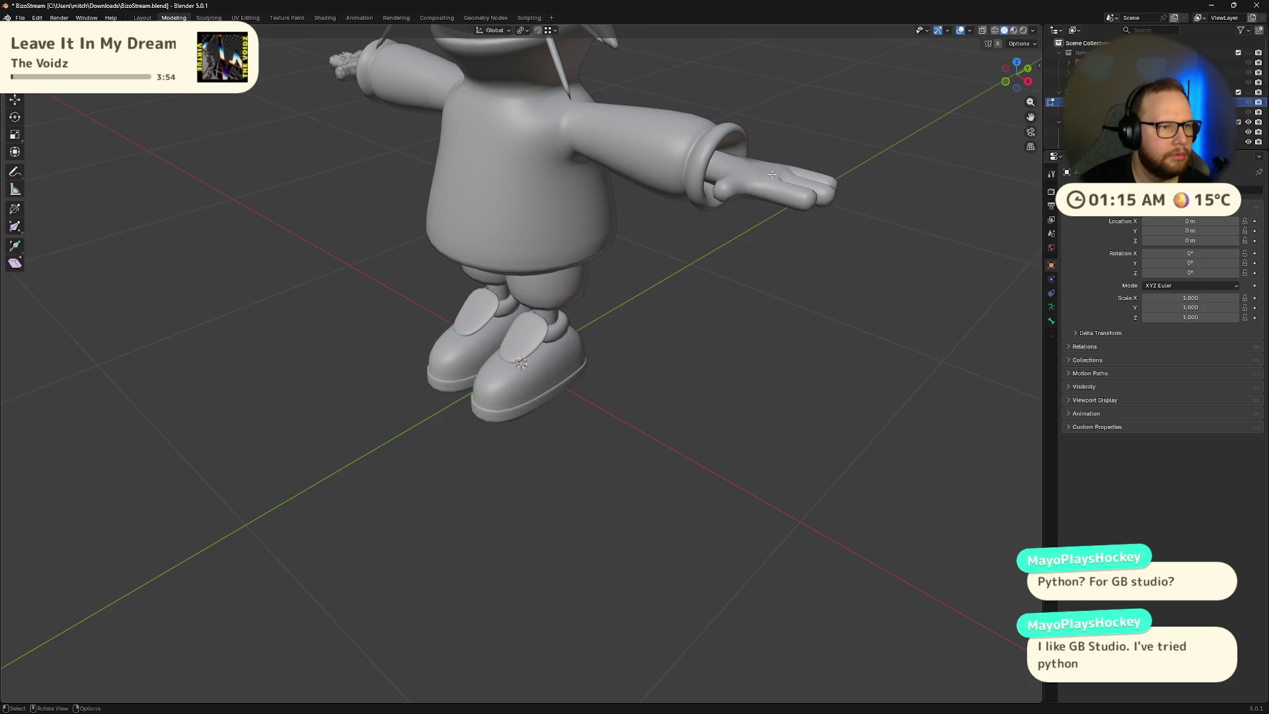
{"action": "key", "text": "ctrl+Tab"}
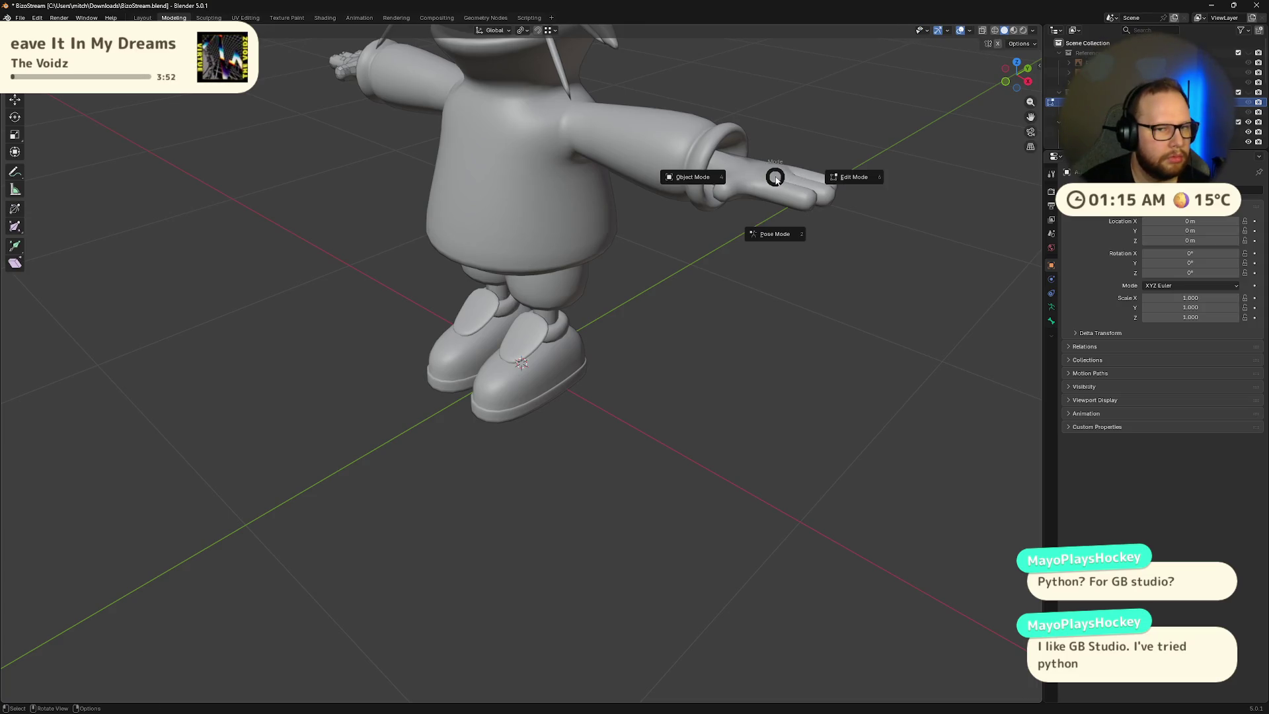
{"action": "left_click", "coordinate": [666, 178]}
{"action": "mouse_move", "coordinate": [801, 200]}
{"action": "middle_mouse_down"}
{"action": "mouse_move", "coordinate": [734, 264]}
{"action": "mouse_move", "coordinate": [746, 224]}
{"action": "mouse_move", "coordinate": [632, 361]}
{"action": "mouse_move", "coordinate": [675, 338]}
{"action": "middle_mouse_up"}
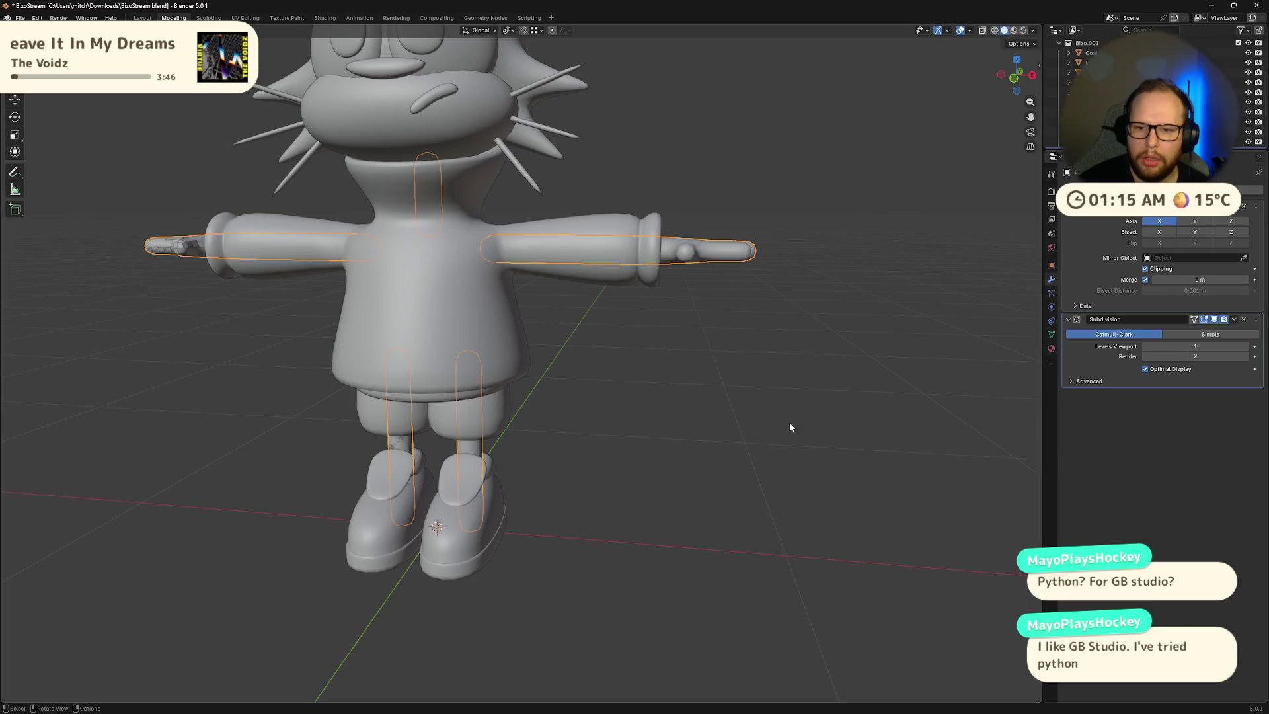
{"action": "key", "text": "ctrl+super+Right"}
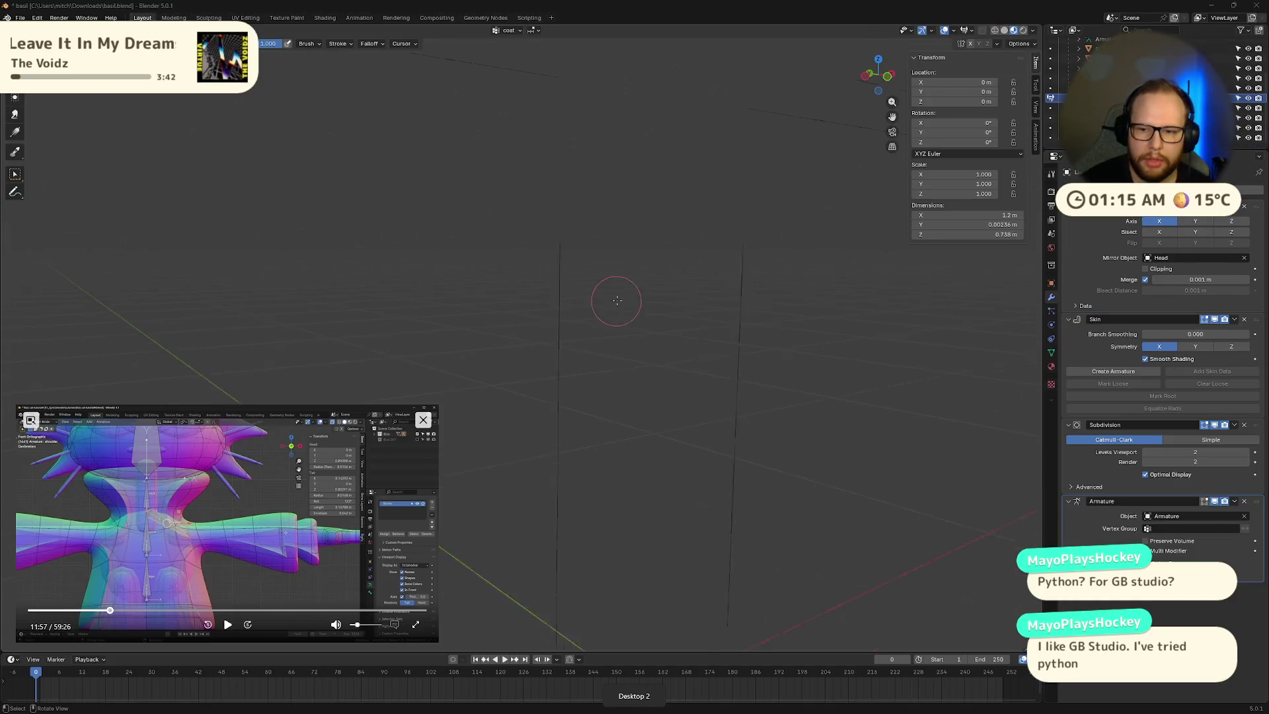
Step: Apply the Skin modifier on Basil's limbs
{"action": "mouse_move", "coordinate": [615, 294]}
{"action": "middle_mouse_down"}
{"action": "mouse_move", "coordinate": [728, 297]}
{"action": "mouse_move", "coordinate": [765, 330]}
{"action": "mouse_move", "coordinate": [807, 340]}
{"action": "mouse_move", "coordinate": [870, 314]}
{"action": "mouse_move", "coordinate": [702, 317]}
{"action": "mouse_move", "coordinate": [621, 334]}
{"action": "mouse_move", "coordinate": [745, 388]}
{"action": "mouse_move", "coordinate": [661, 387]}
{"action": "mouse_move", "coordinate": [804, 389]}
{"action": "mouse_move", "coordinate": [765, 396]}
{"action": "middle_mouse_up"}
{"action": "left_click", "coordinate": [1234, 319]}
{"action": "left_click", "coordinate": [1188, 331]}
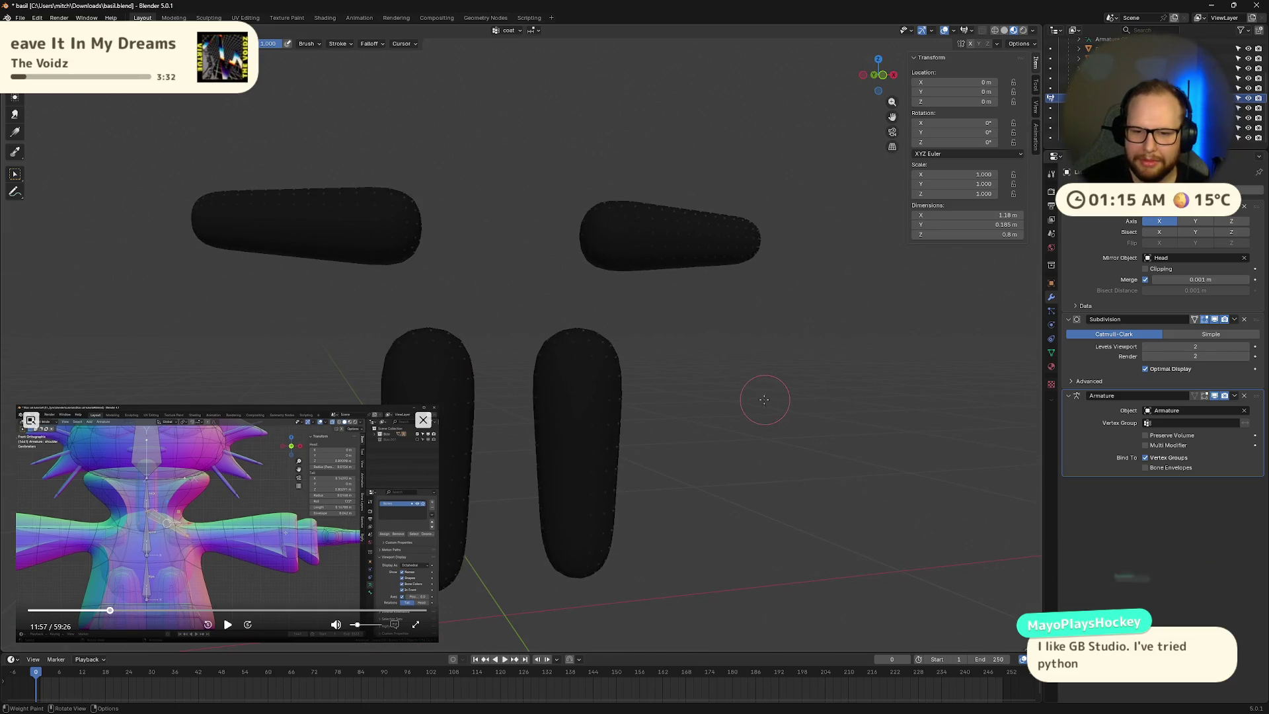
Step: Leave local view to show the whole character and save basil.blend
{"action": "middle_click_drag", "start_coordinate": [396, 370], "coordinate": [254, 273]}
{"action": "scroll", "coordinate": [254, 273], "scroll_direction": "up", "scroll_amount": 3}
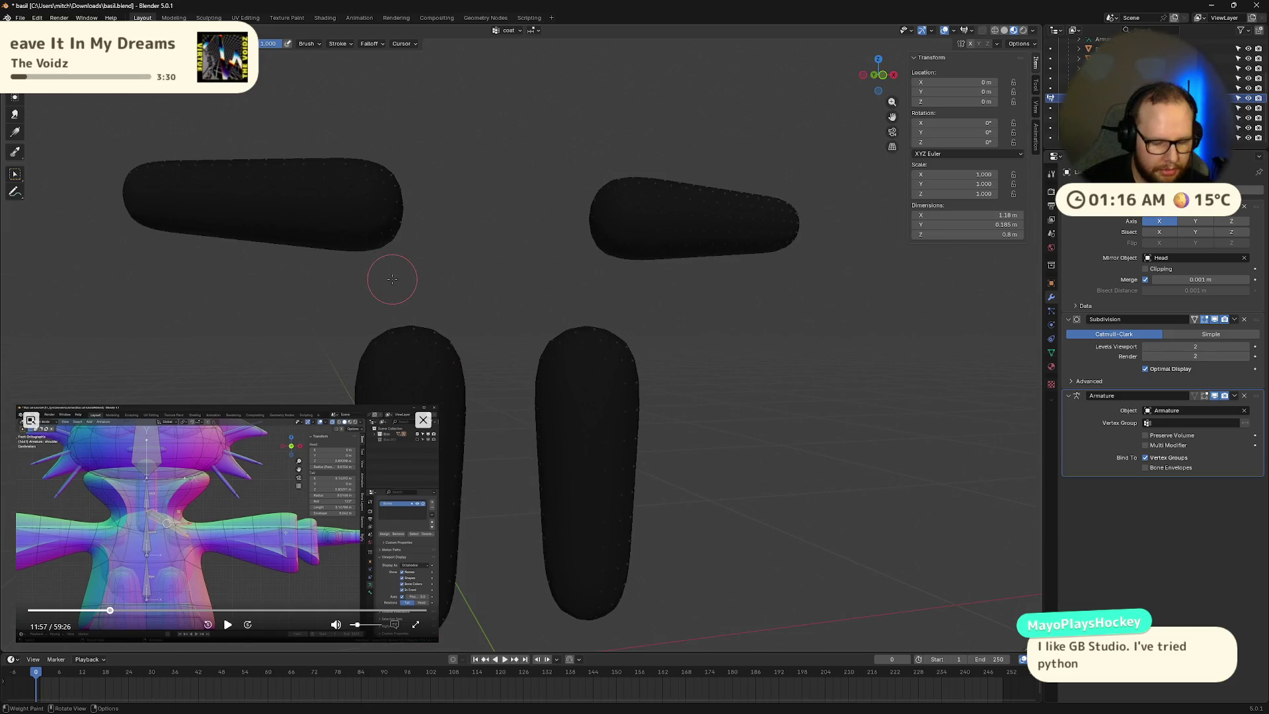
{"action": "key", "text": "KP_Divide"}
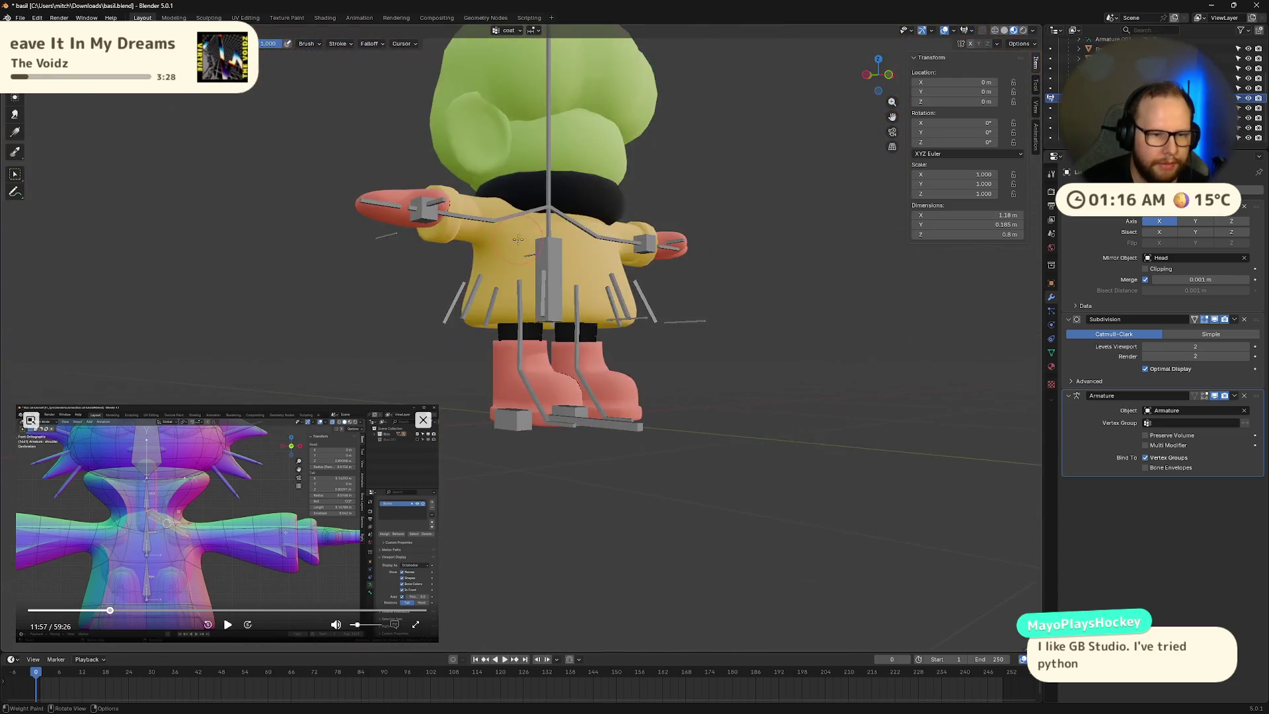
{"action": "middle_click_drag", "start_coordinate": [575, 291], "coordinate": [735, 399]}
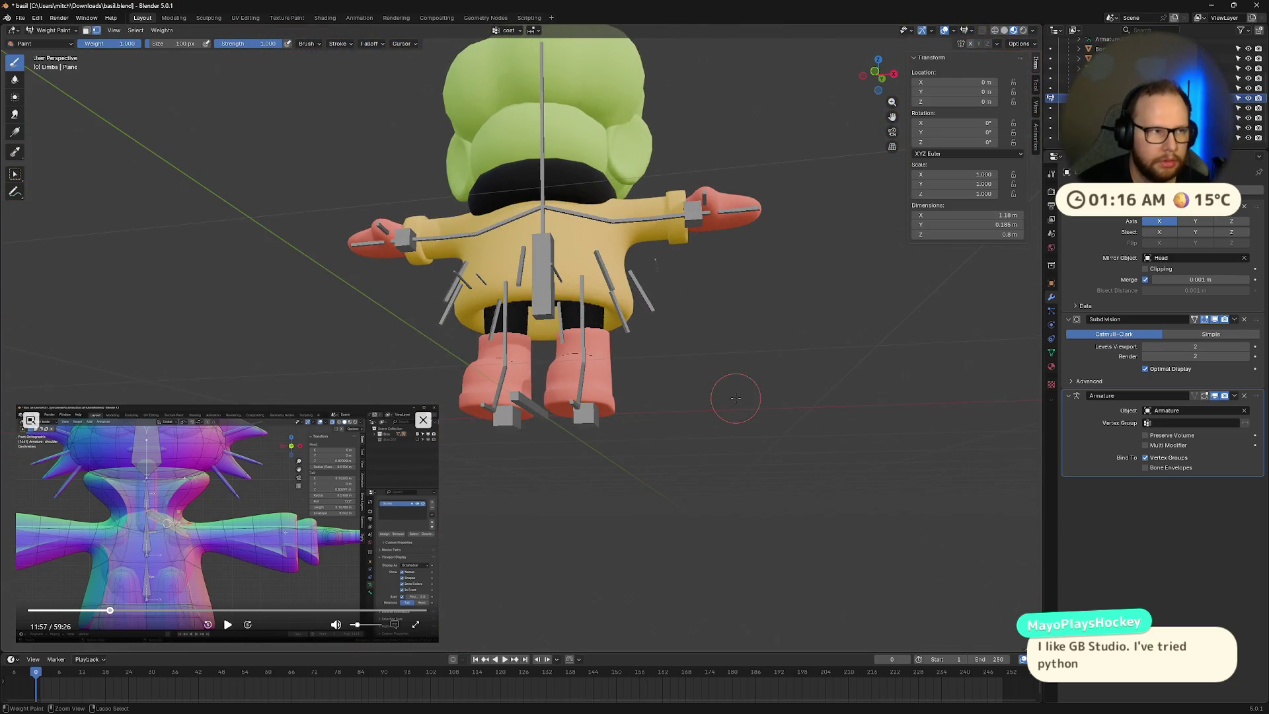
{"action": "key", "text": "ctrl+s"}
Step: Paste the eight copied data-blocks into the scene
{"action": "scroll", "coordinate": [646, 382], "scroll_direction": "up", "scroll_amount": 5}
{"action": "mouse_move", "coordinate": [645, 381]}
{"action": "middle_mouse_down"}
{"action": "mouse_move", "coordinate": [463, 308]}
{"action": "mouse_move", "coordinate": [476, 278]}
{"action": "mouse_move", "coordinate": [456, 310]}
{"action": "mouse_move", "coordinate": [445, 301]}
{"action": "mouse_move", "coordinate": [760, 258]}
{"action": "mouse_move", "coordinate": [782, 212]}
{"action": "middle_mouse_up"}
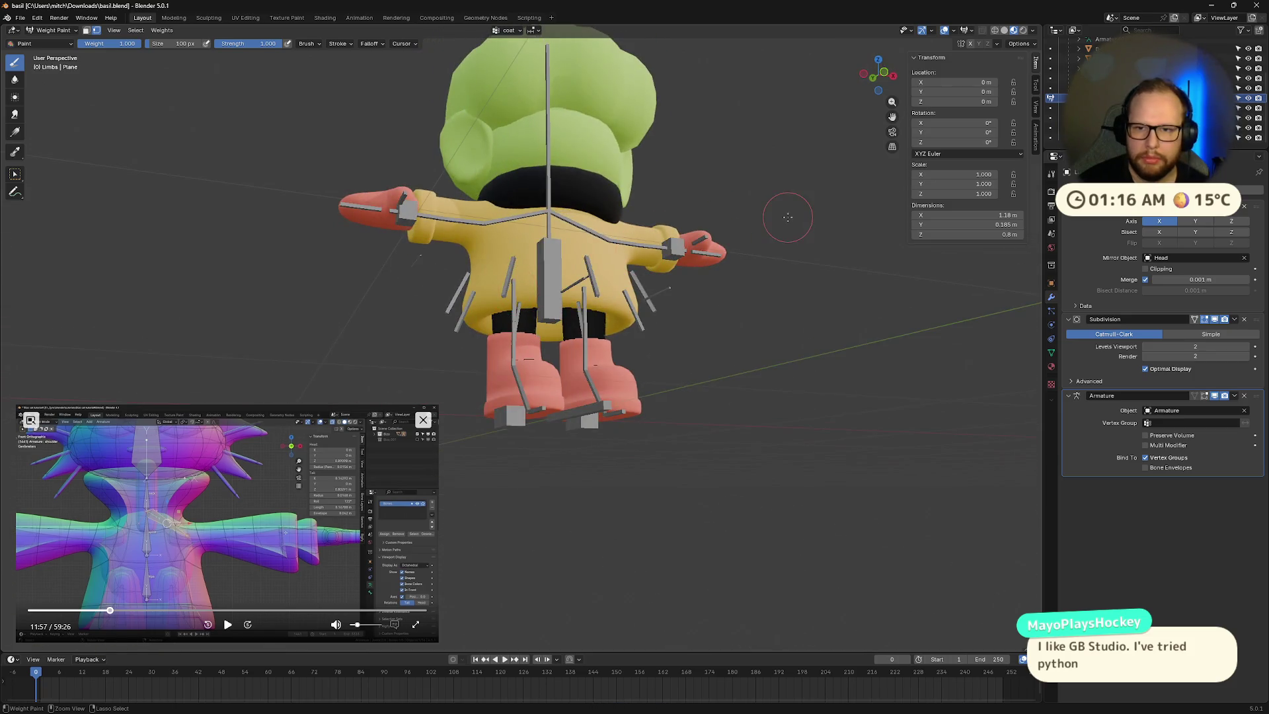
{"action": "middle_click_drag", "start_coordinate": [768, 261], "coordinate": [766, 218]}
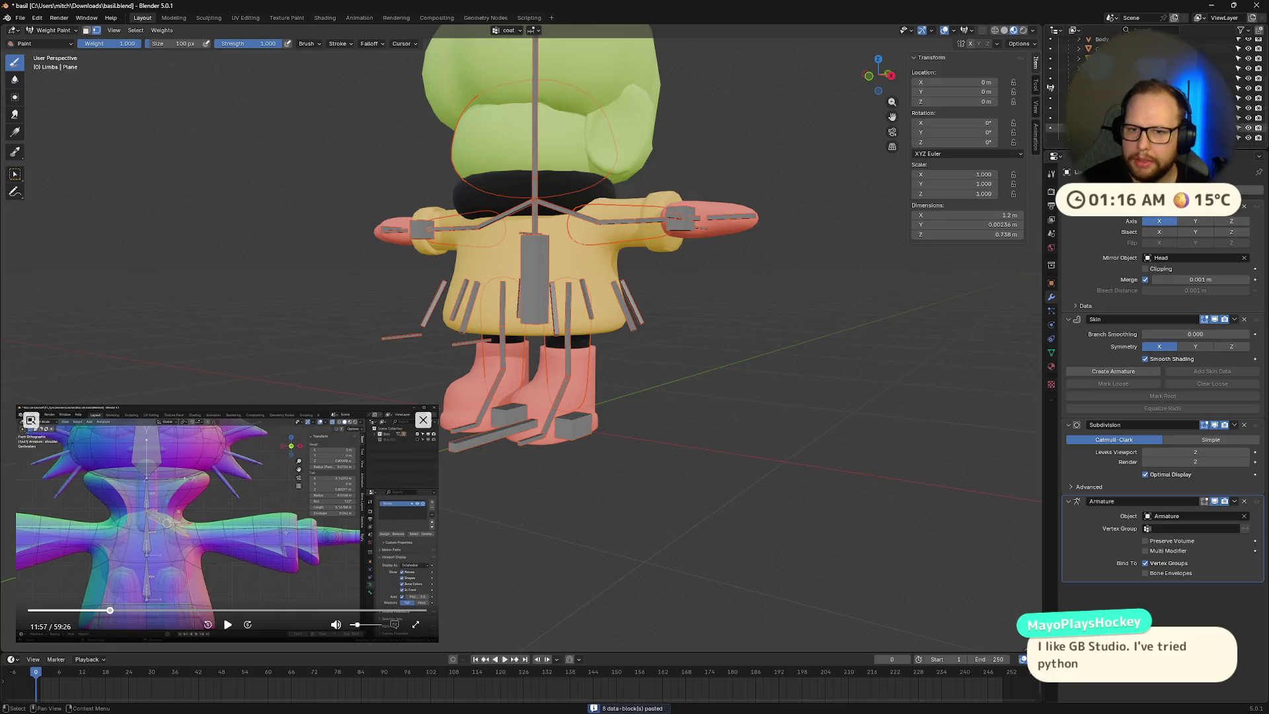
{"action": "key", "text": "ctrl+v"}
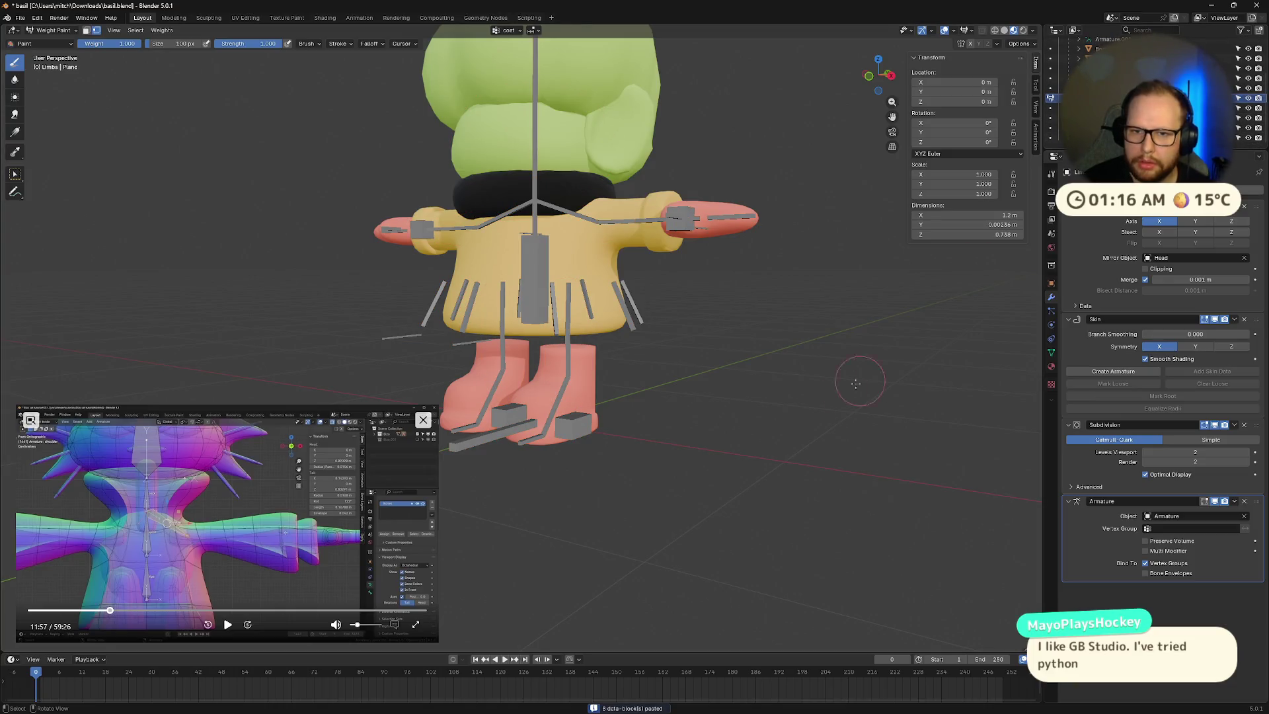
Step: Return to Object Mode and rename the Limbs.001 copy to Limbs.Skin
{"action": "left_click", "coordinate": [51, 30]}
{"action": "left_click", "coordinate": [52, 43]}
{"action": "key", "text": "a"}
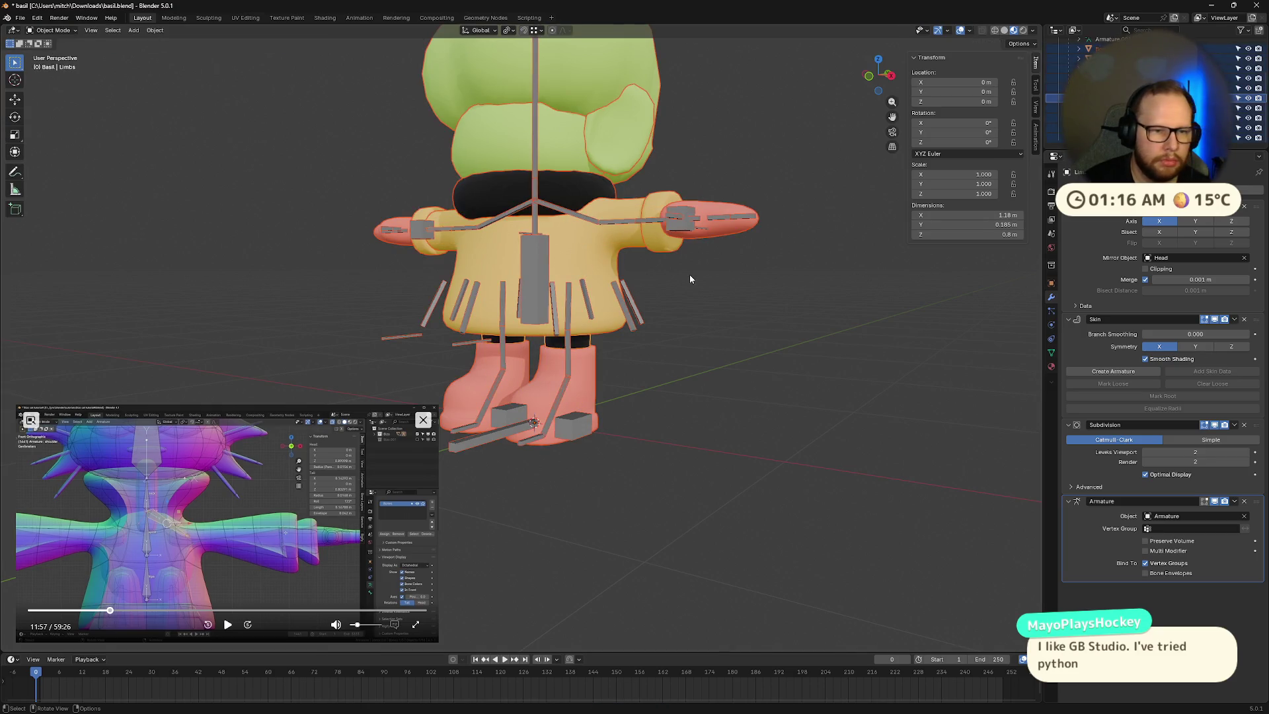
{"action": "left_click", "coordinate": [1097, 107]}
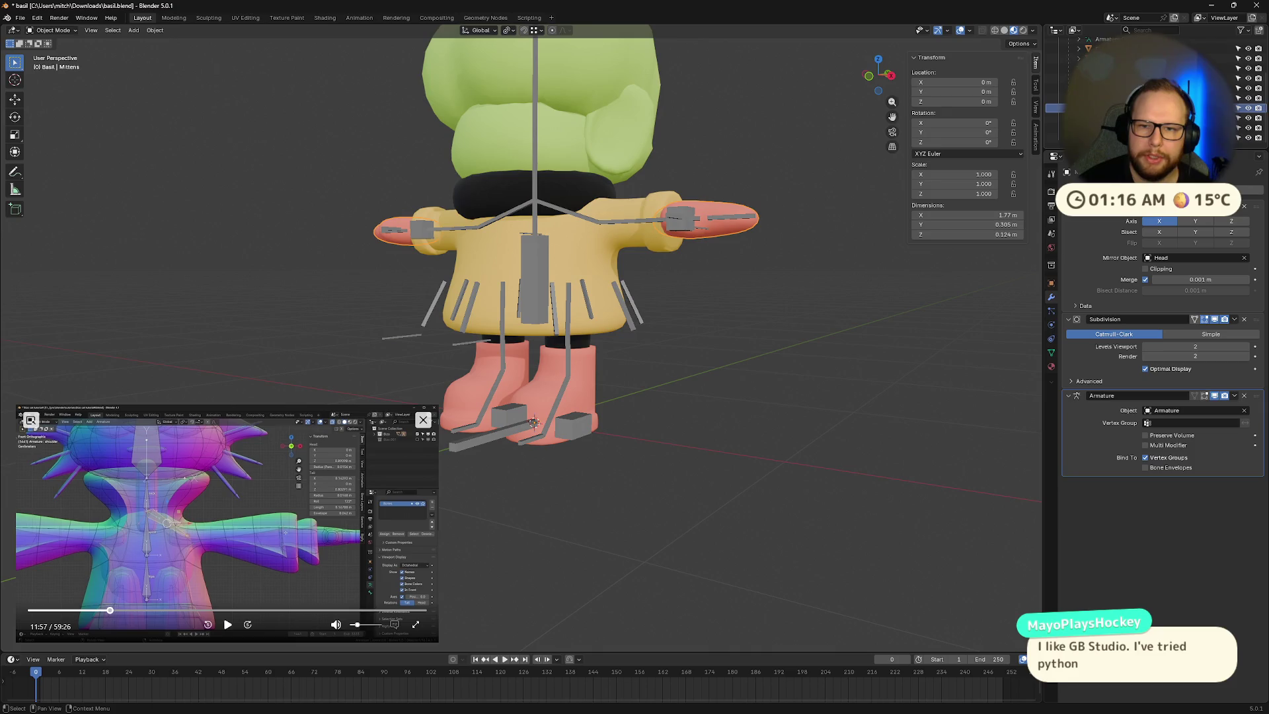
{"action": "left_click", "coordinate": [1097, 98]}
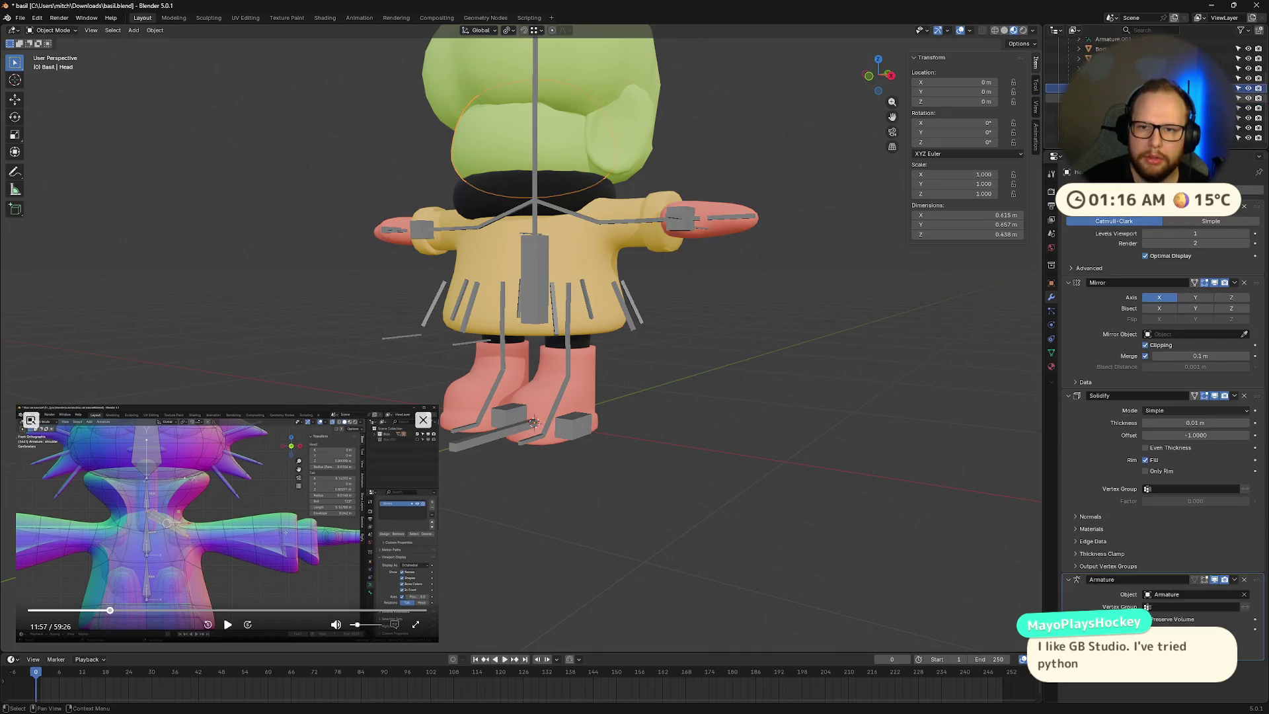
{"action": "middle_click_drag", "start_coordinate": [834, 324], "coordinate": [743, 366]}
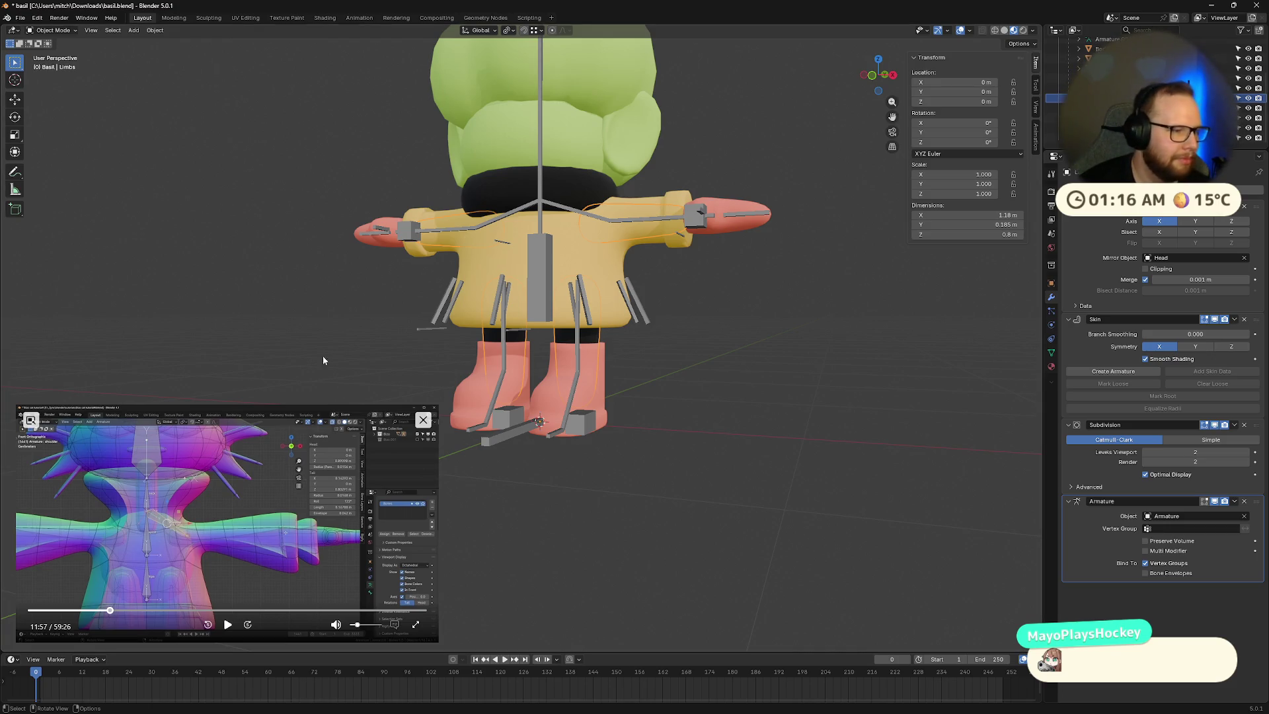
{"action": "middle_click_drag", "start_coordinate": [700, 384], "coordinate": [740, 379]}
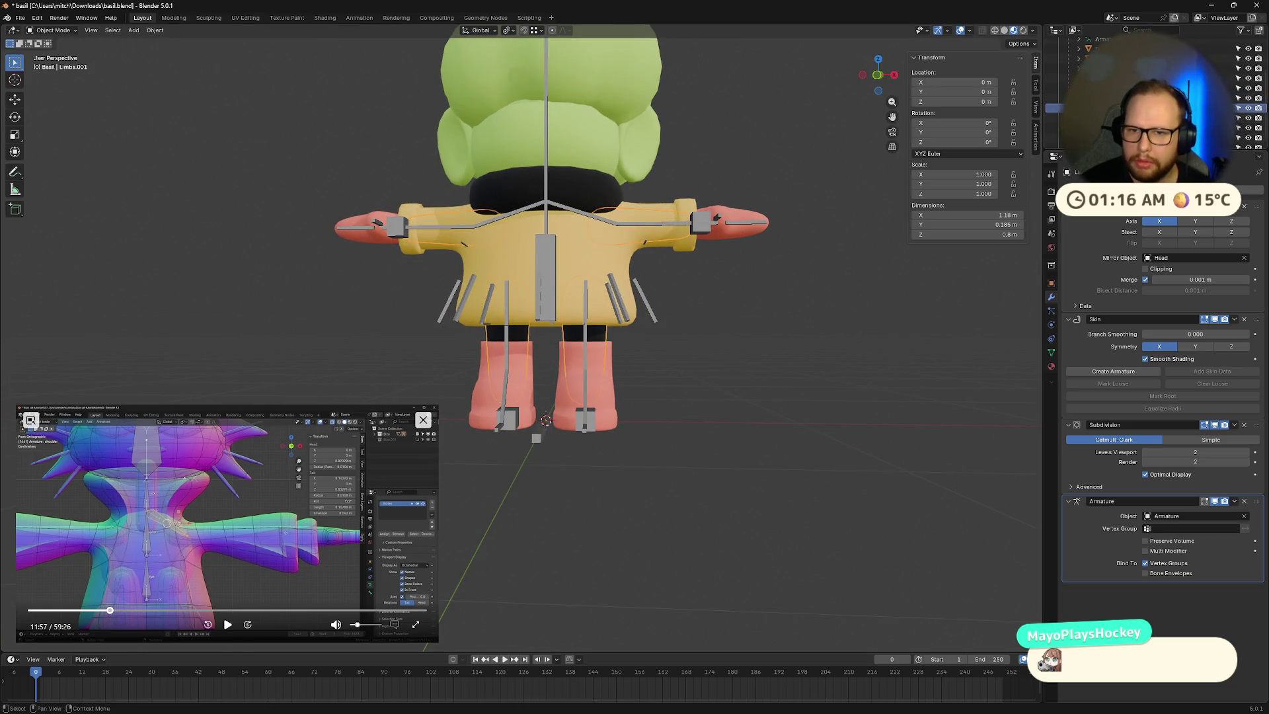
{"action": "key", "text": "F2"}
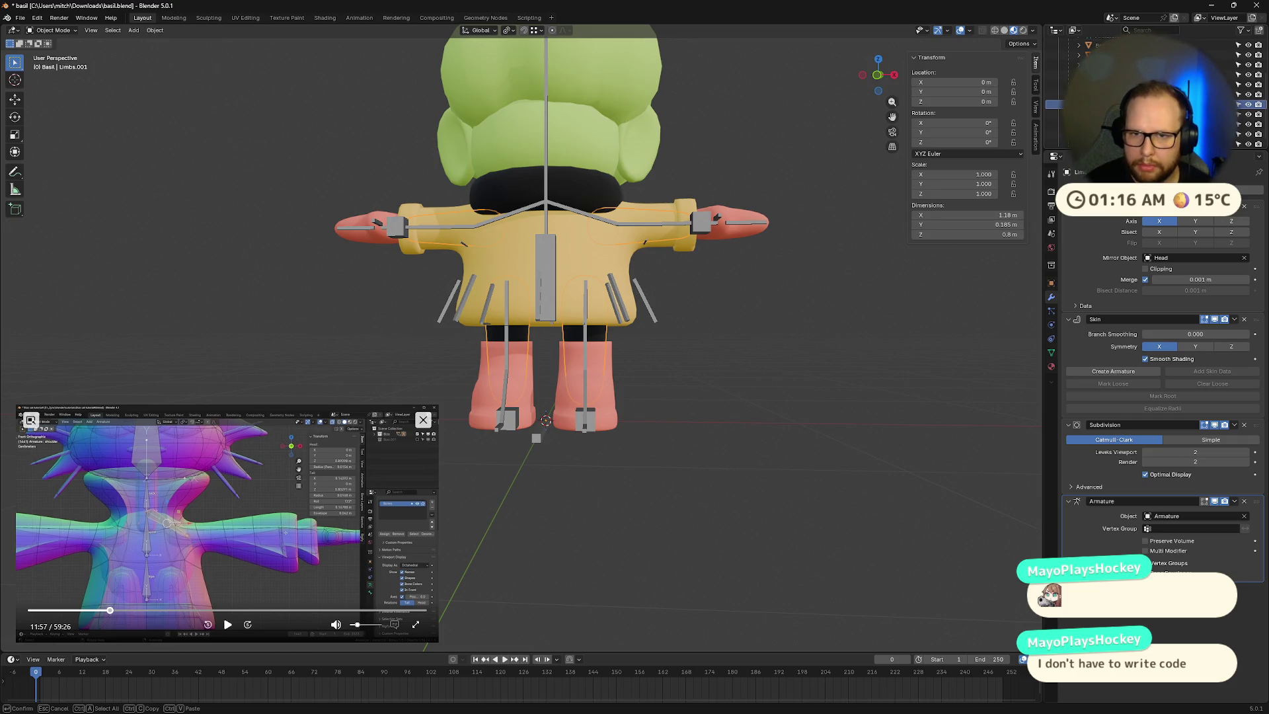
{"action": "key", "text": "Return"}
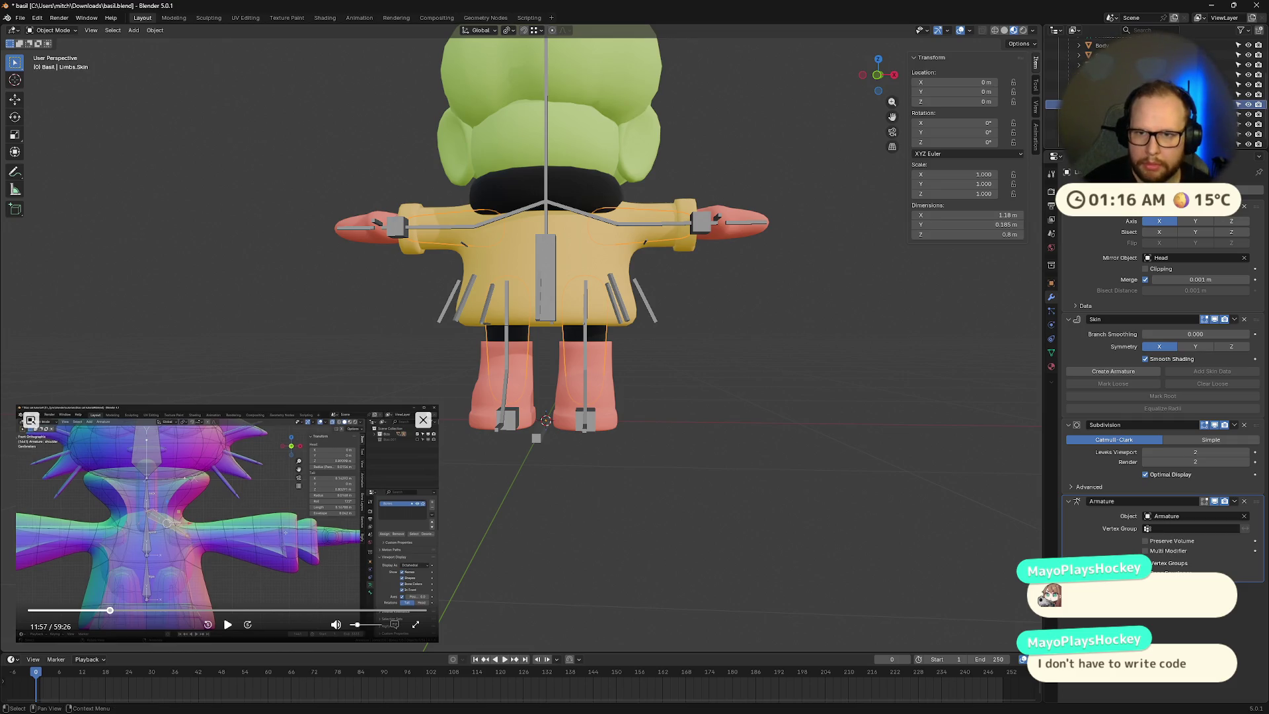
Step: Apply the Skin modifier on the Limbs object and save basil.blend
{"action": "left_click", "coordinate": [1111, 94]}
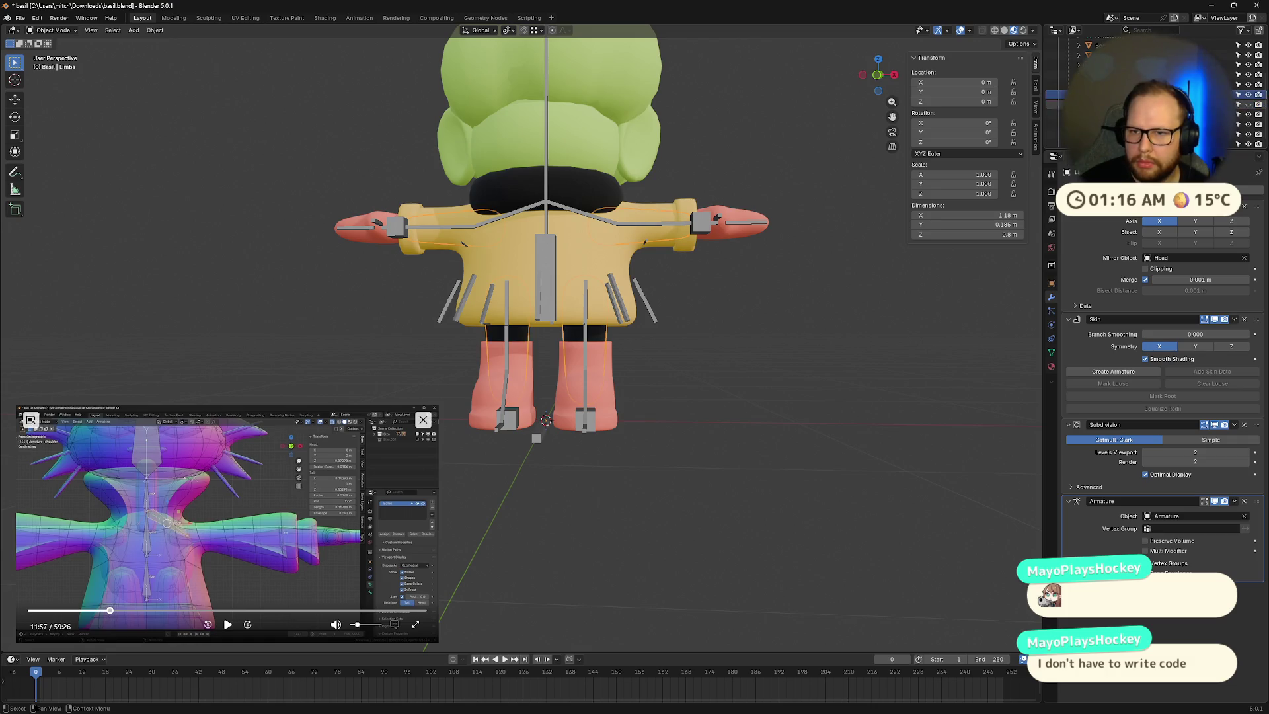
{"action": "left_click", "coordinate": [1235, 319]}
{"action": "left_click", "coordinate": [1187, 332]}
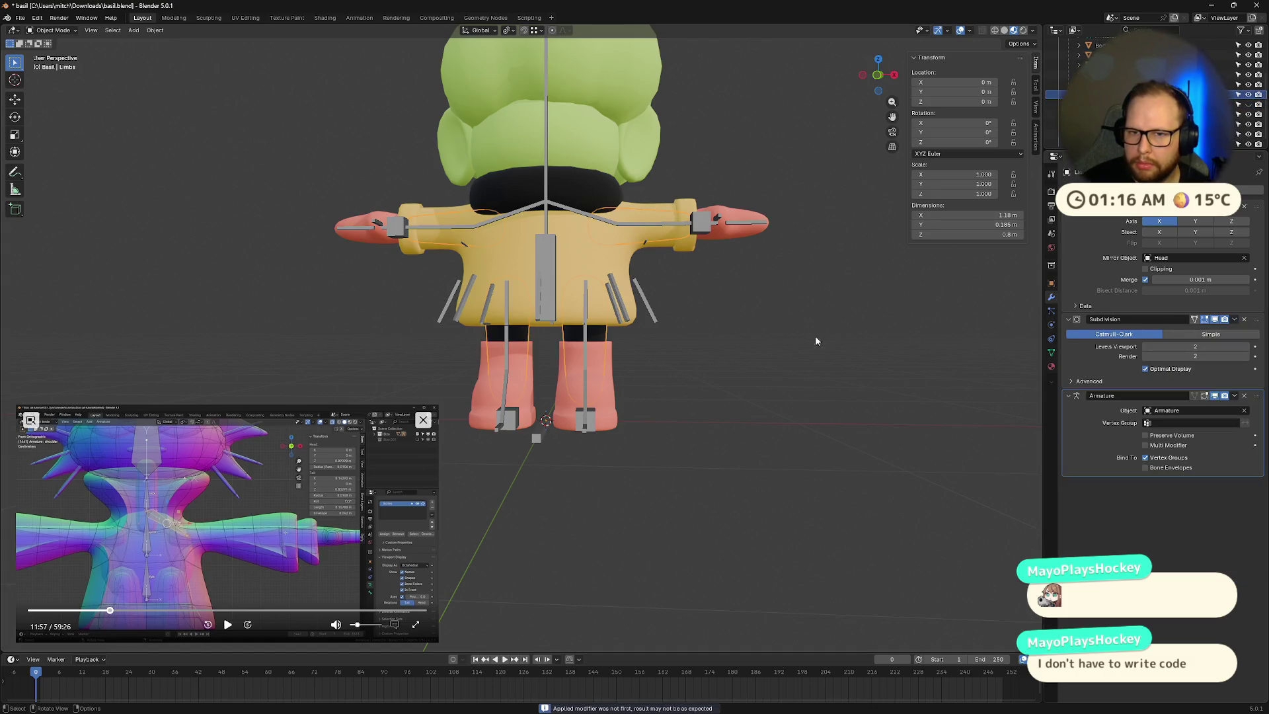
{"action": "key", "text": "ctrl+s"}
{"action": "mouse_move", "coordinate": [798, 338]}
{"action": "middle_mouse_down"}
{"action": "mouse_move", "coordinate": [736, 319]}
{"action": "mouse_move", "coordinate": [661, 344]}
{"action": "middle_mouse_up"}
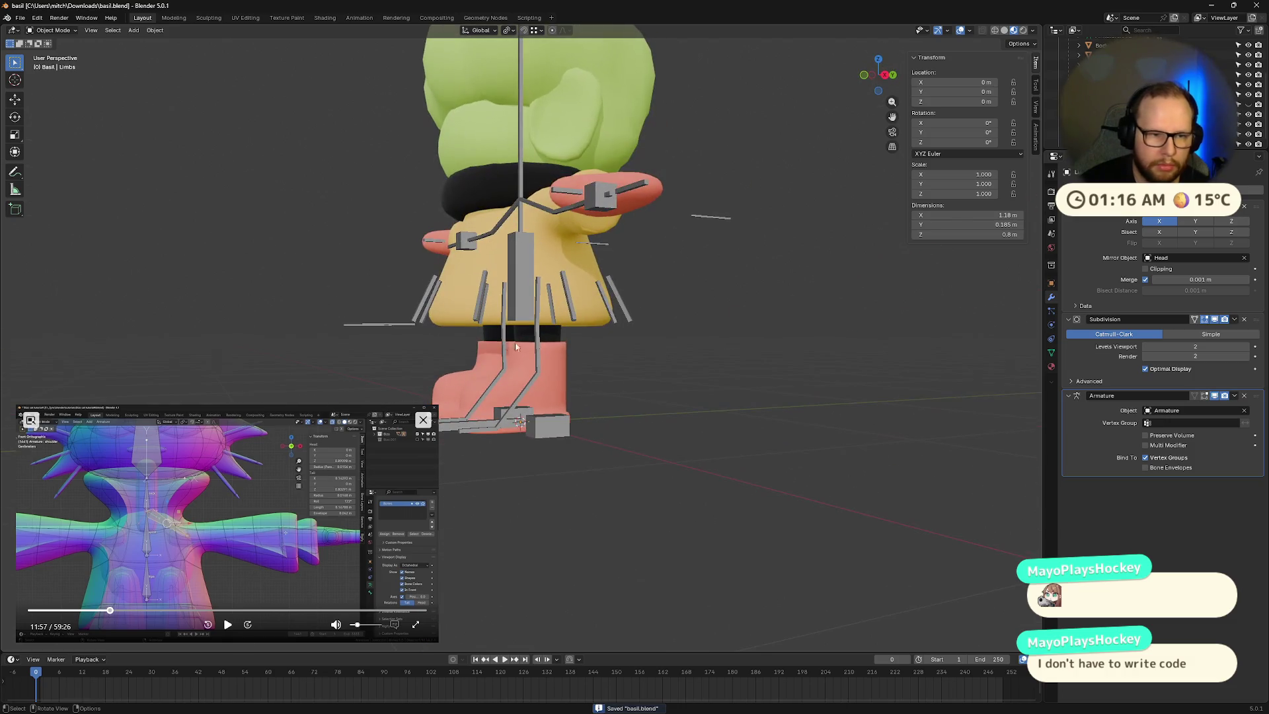
Step: Zoom in on the boots and select the Wellies mesh
{"action": "scroll", "coordinate": [660, 348], "scroll_direction": "up", "scroll_amount": 4}
{"action": "scroll", "coordinate": [660, 348], "scroll_direction": "up", "scroll_amount": 2}
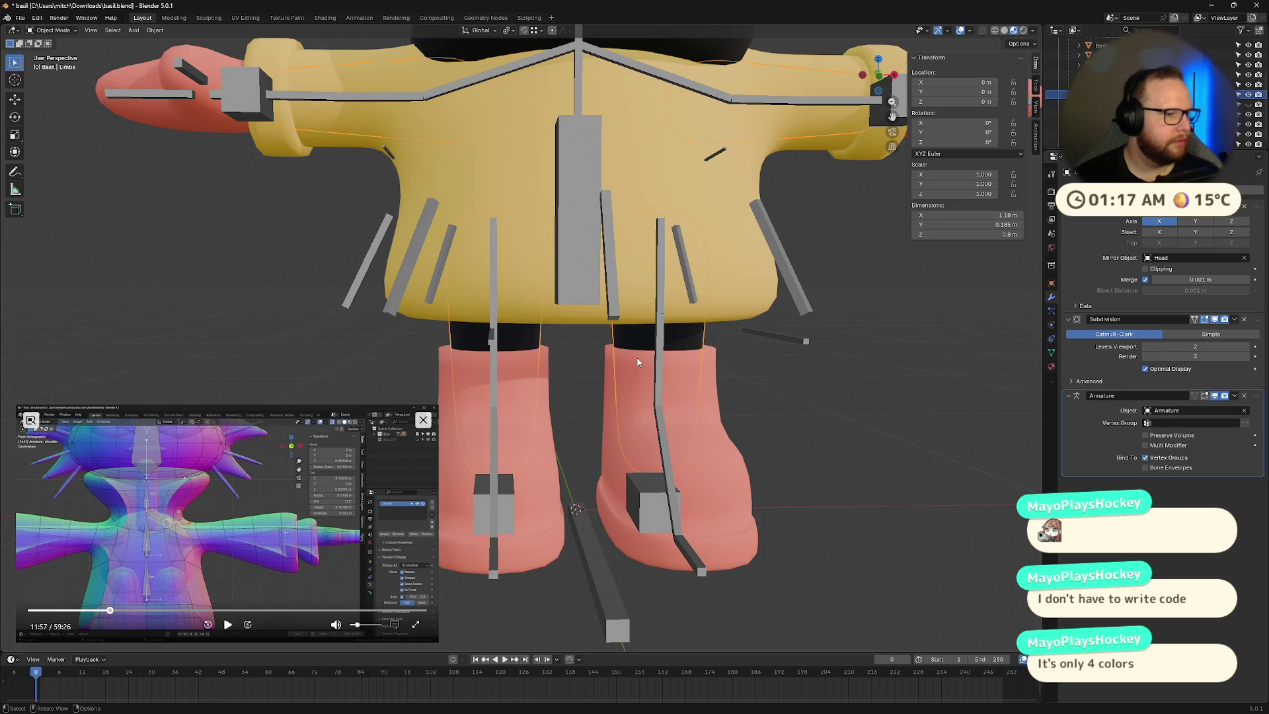
{"action": "middle_click_drag", "start_coordinate": [518, 425], "coordinate": [629, 377]}
{"action": "left_click", "coordinate": [630, 383]}
{"action": "scroll", "coordinate": [582, 418], "scroll_direction": "up", "scroll_amount": 3}
{"action": "mouse_move", "coordinate": [723, 411]}
{"action": "middle_mouse_down"}
{"action": "mouse_move", "coordinate": [582, 418]}
{"action": "mouse_move", "coordinate": [666, 417]}
{"action": "mouse_move", "coordinate": [609, 406]}
{"action": "mouse_move", "coordinate": [688, 436]}
{"action": "mouse_move", "coordinate": [572, 392]}
{"action": "middle_mouse_up"}
{"action": "scroll", "coordinate": [583, 418], "scroll_direction": "down", "scroll_amount": 3}
{"action": "scroll", "coordinate": [573, 392], "scroll_direction": "up", "scroll_amount": 2}
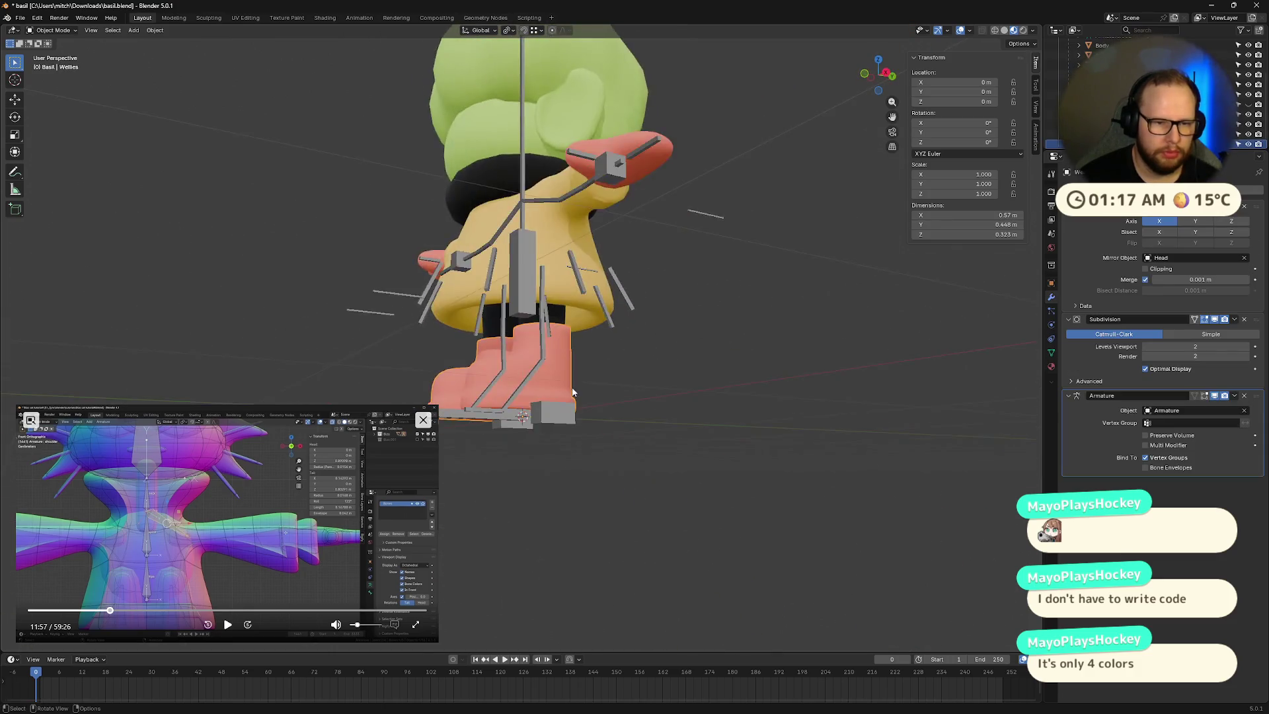
{"action": "scroll", "coordinate": [573, 392], "scroll_direction": "up", "scroll_amount": 3}
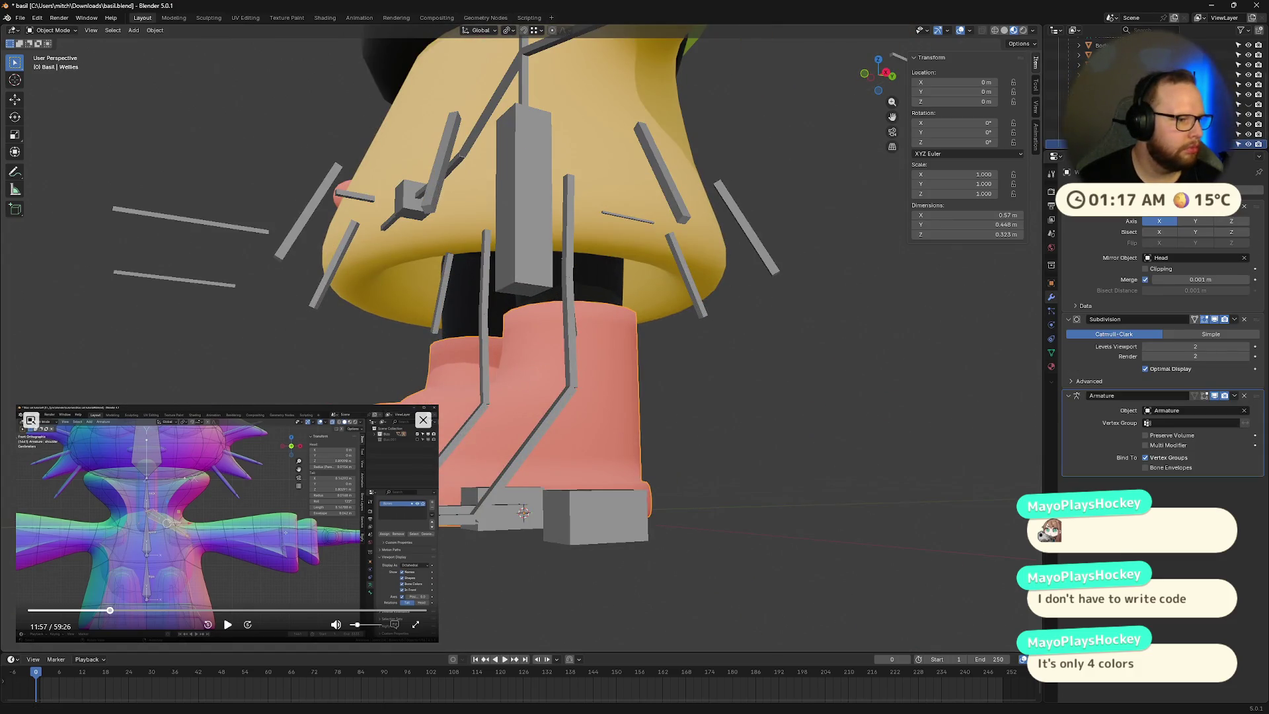
Step: Select the armature, then add the Wellies as the active object
{"action": "mouse_move", "coordinate": [568, 277]}
{"action": "middle_mouse_down"}
{"action": "mouse_move", "coordinate": [595, 238]}
{"action": "mouse_move", "coordinate": [555, 258]}
{"action": "mouse_move", "coordinate": [572, 249]}
{"action": "mouse_move", "coordinate": [628, 386]}
{"action": "middle_mouse_up"}
{"action": "left_click", "coordinate": [607, 370], "text": "shift"}
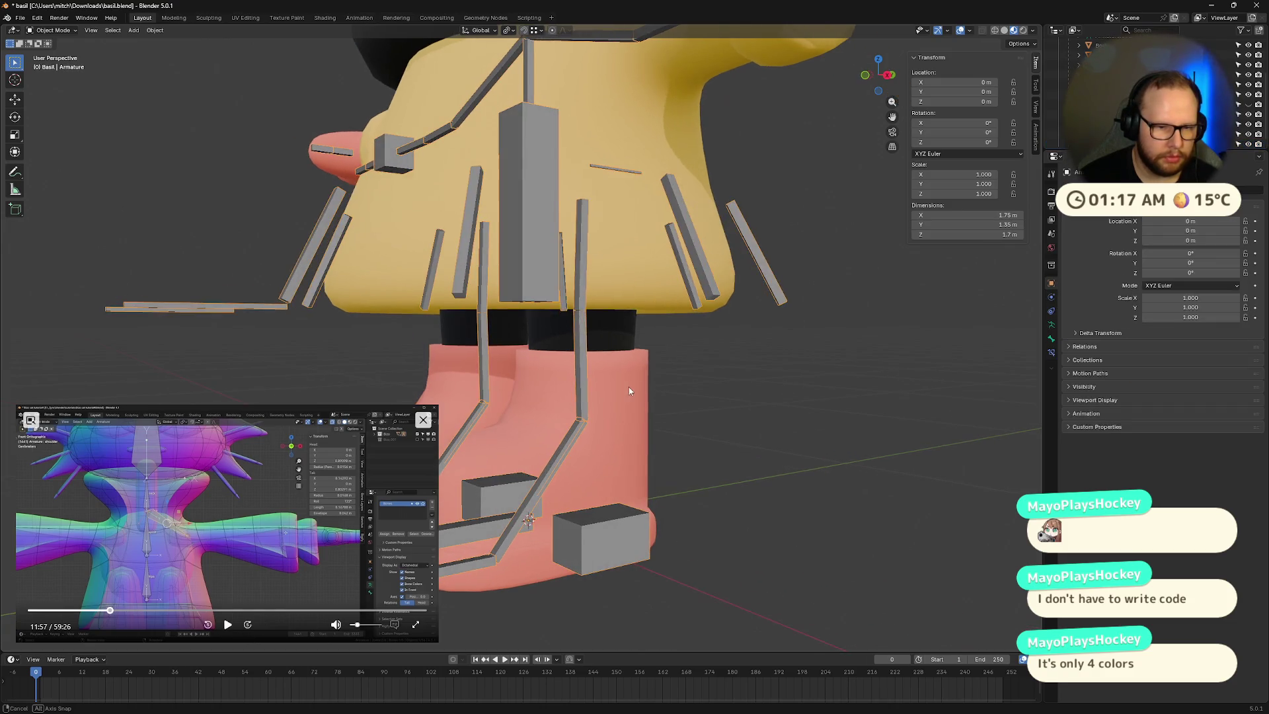
{"action": "left_click", "coordinate": [619, 457], "text": "shift"}
{"action": "middle_click_drag", "start_coordinate": [619, 457], "coordinate": [683, 464]}
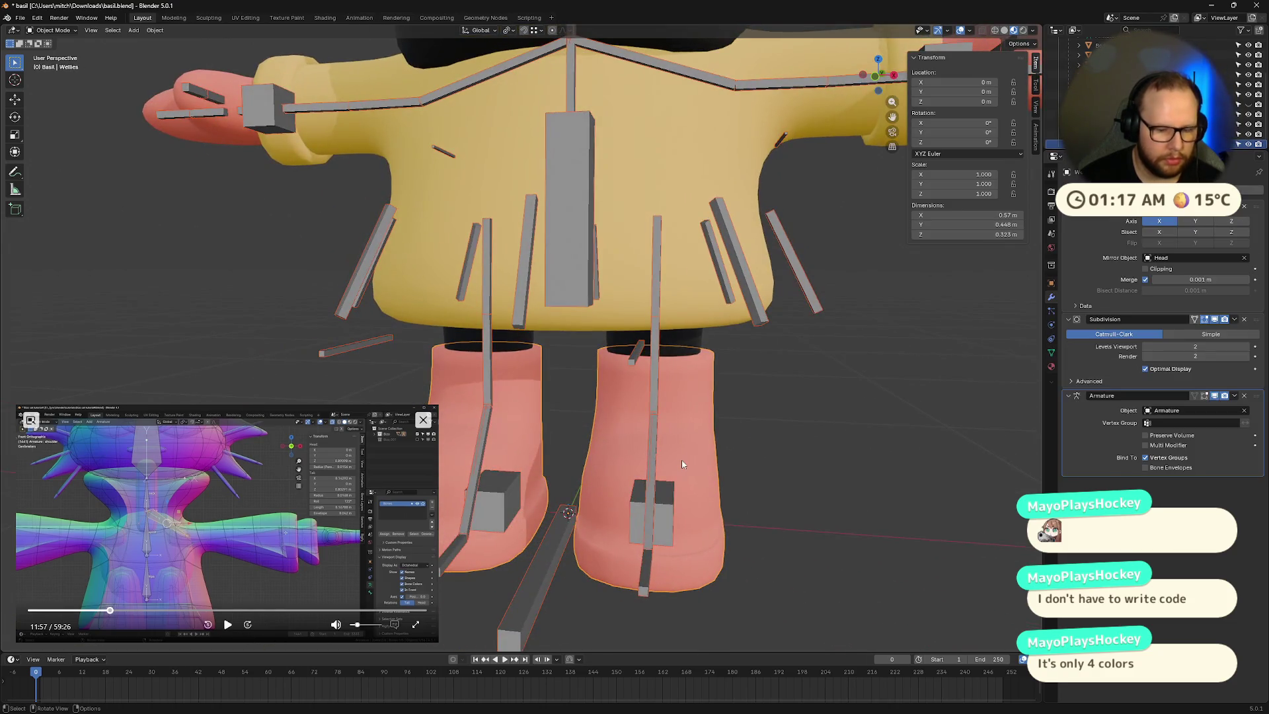
{"action": "left_click", "coordinate": [66, 30]}
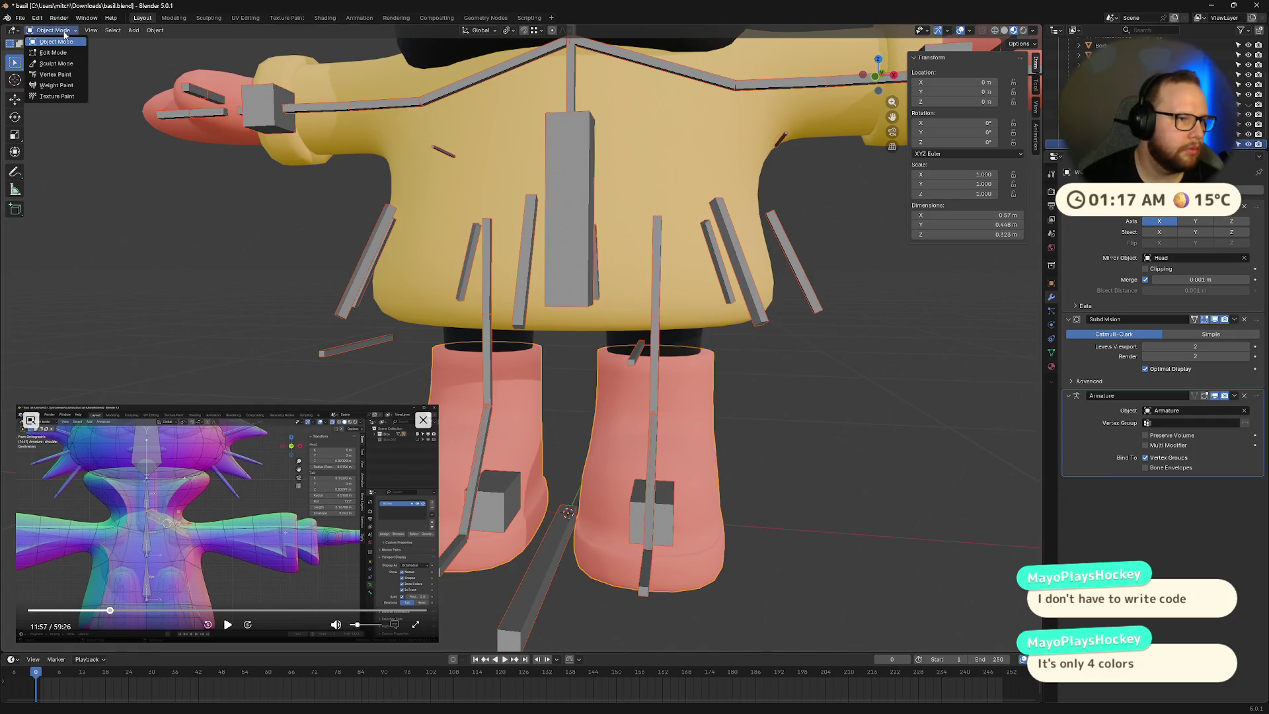
Step: Put the Wellies in Weight Paint mode and display the toe.R vertex group
{"action": "left_click", "coordinate": [68, 88]}
{"action": "mouse_move", "coordinate": [582, 396]}
{"action": "middle_mouse_down"}
{"action": "mouse_move", "coordinate": [635, 410]}
{"action": "mouse_move", "coordinate": [598, 434]}
{"action": "mouse_move", "coordinate": [611, 430]}
{"action": "middle_mouse_up"}
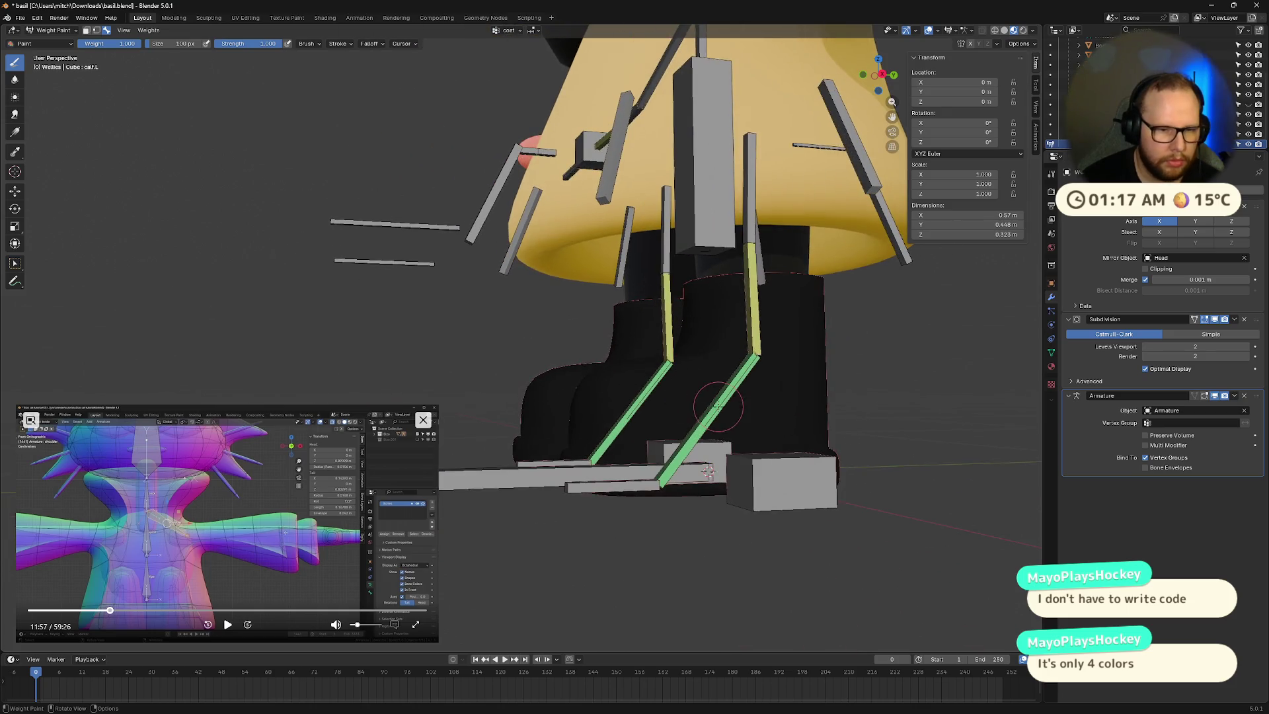
{"action": "left_click", "coordinate": [508, 30]}
{"action": "mouse_move", "coordinate": [503, 101]}
{"action": "left_mouse_down"}
{"action": "mouse_move", "coordinate": [504, 443]}
{"action": "mouse_move", "coordinate": [505, 381]}
{"action": "left_mouse_up"}
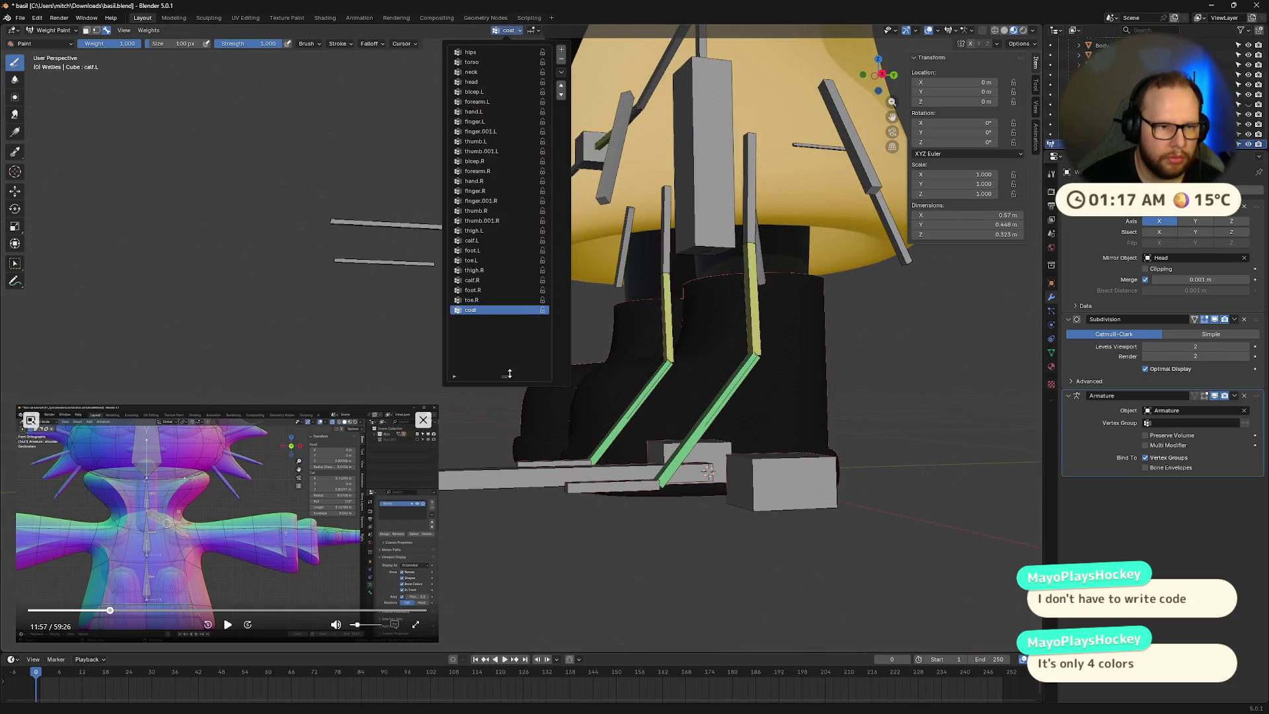
{"action": "left_click", "coordinate": [483, 301]}
Step: Enable face selection masking and view the toe.L, then foot.L weights
{"action": "middle_click_drag", "start_coordinate": [595, 429], "coordinate": [664, 525]}
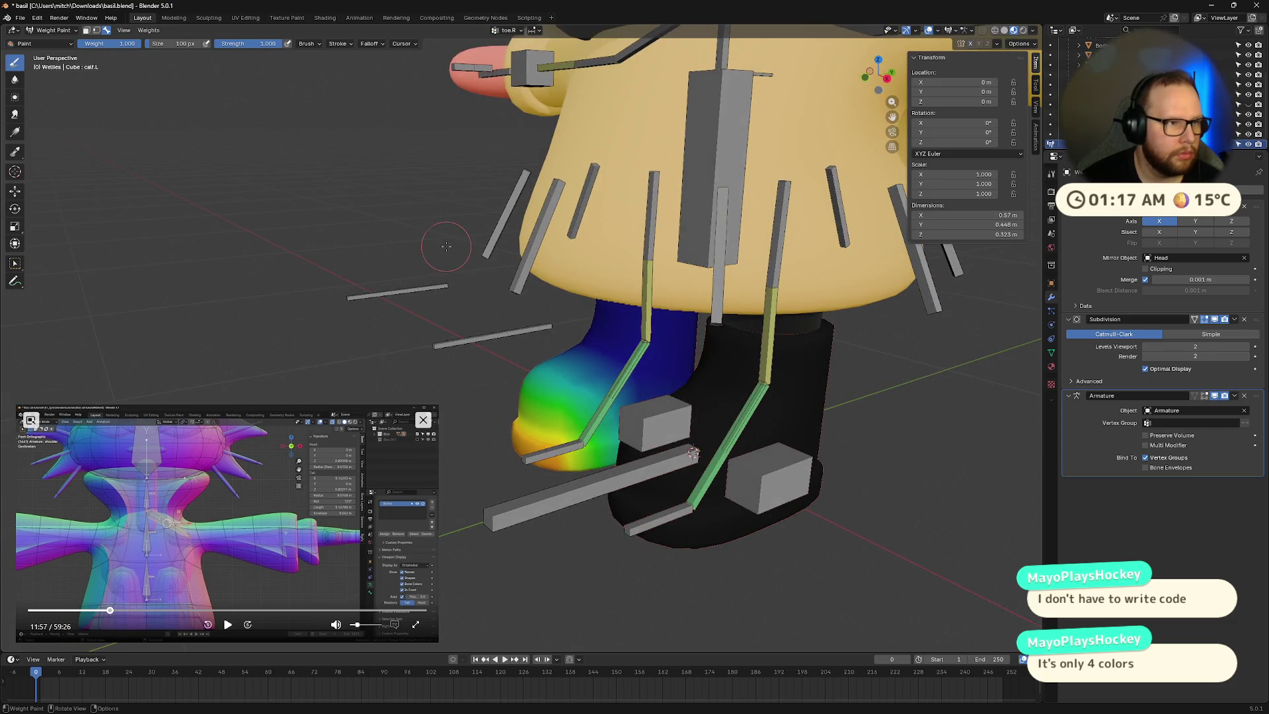
{"action": "key", "text": "m"}
{"action": "key", "text": "m"}
{"action": "left_click", "coordinate": [658, 522], "text": "ctrl"}
{"action": "middle_click_drag", "start_coordinate": [658, 522], "coordinate": [687, 486]}
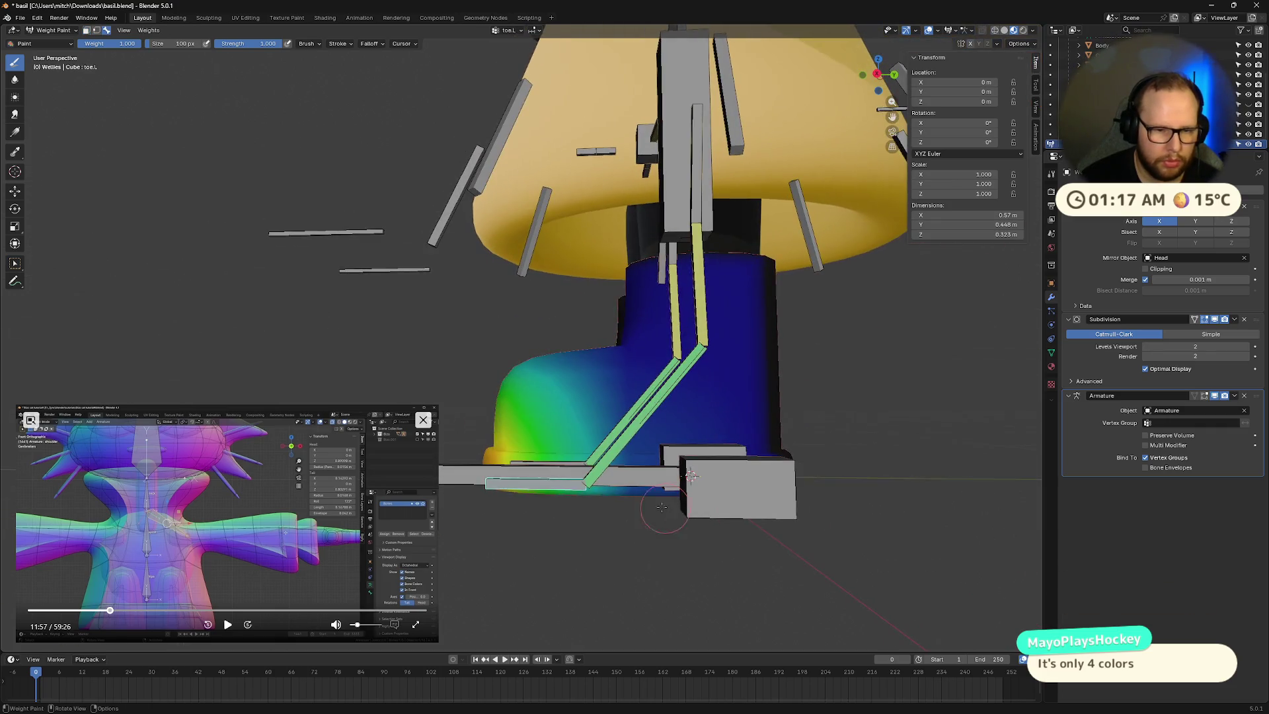
{"action": "left_click", "coordinate": [614, 441], "text": "ctrl"}
{"action": "mouse_move", "coordinate": [614, 442]}
{"action": "middle_mouse_down"}
{"action": "mouse_move", "coordinate": [706, 466]}
{"action": "mouse_move", "coordinate": [747, 436]}
{"action": "mouse_move", "coordinate": [720, 456]}
{"action": "middle_mouse_up"}
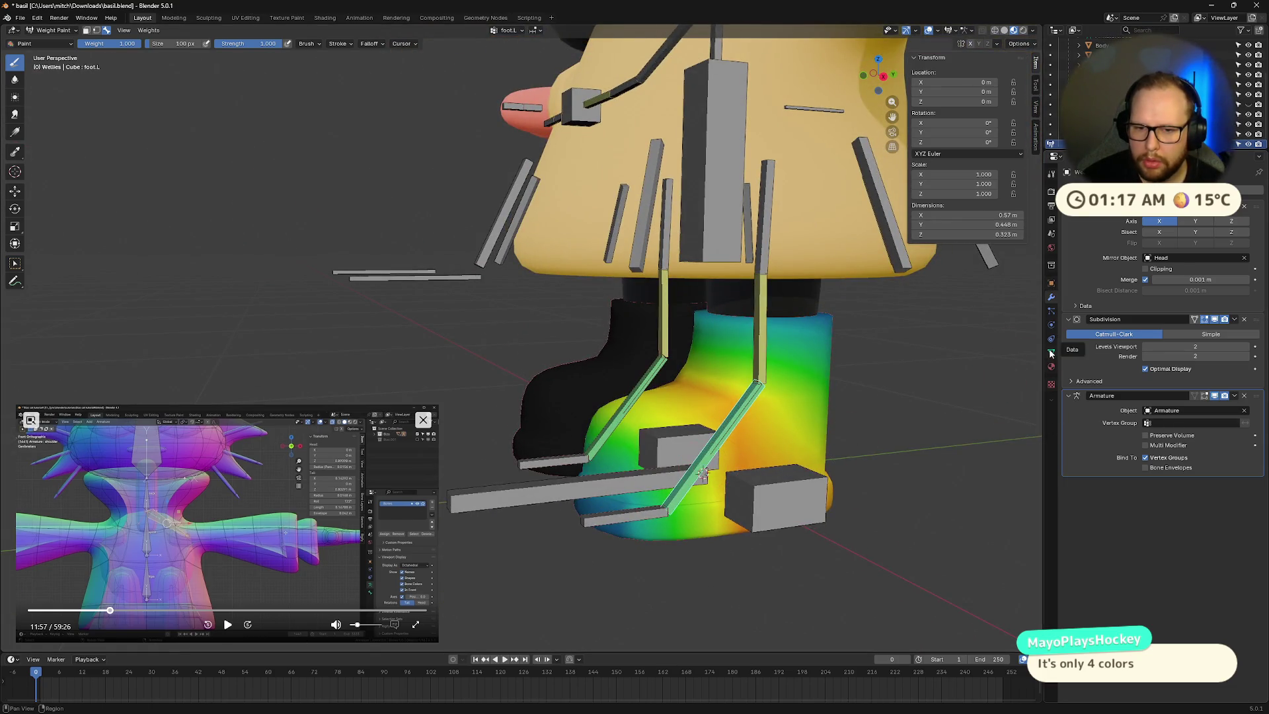
{"action": "left_click", "coordinate": [31, 420]}
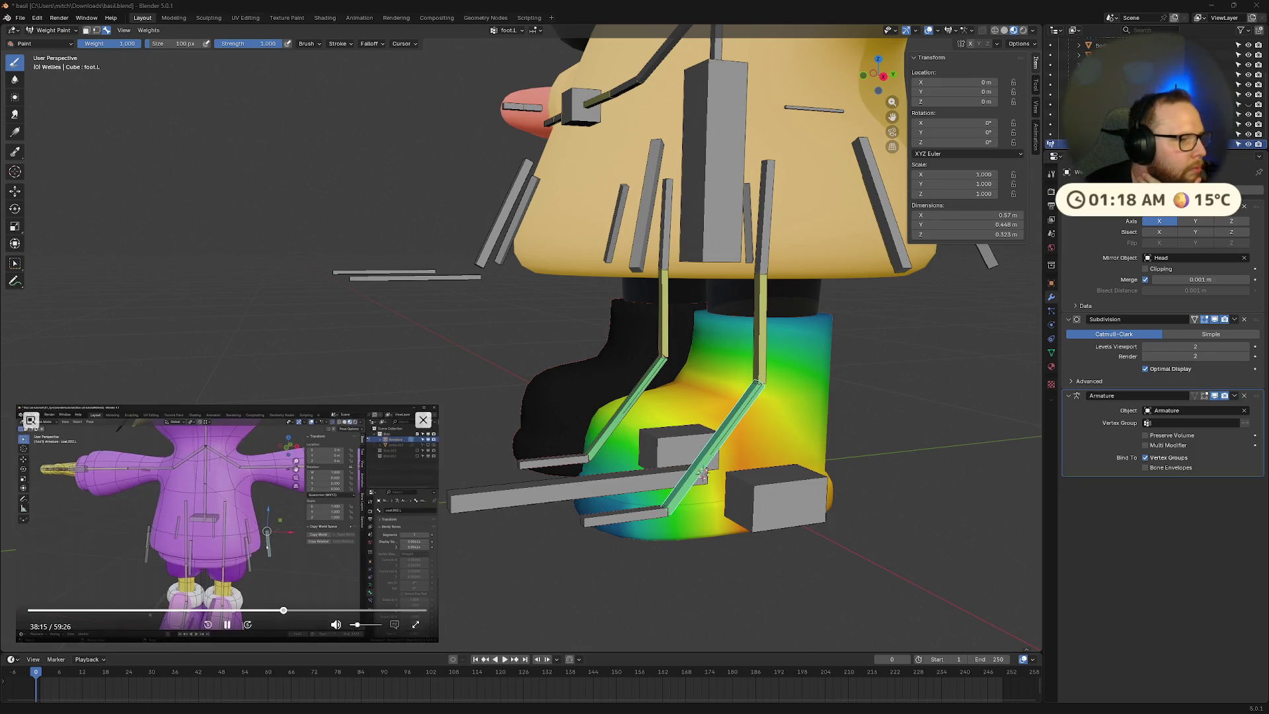
{"action": "mouse_move", "coordinate": [440, 411]}
{"action": "left_mouse_down"}
{"action": "mouse_move", "coordinate": [524, 360]}
{"action": "mouse_move", "coordinate": [511, 363]}
{"action": "left_mouse_up"}
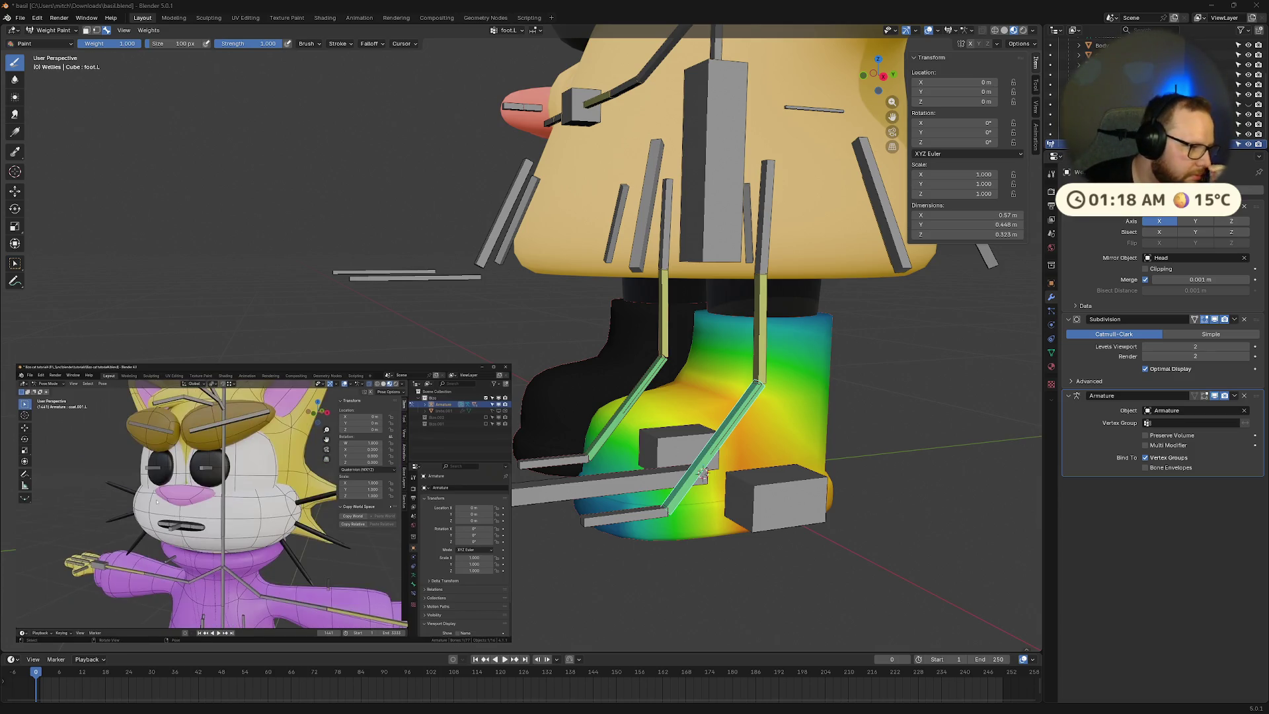
Step: Check the calf.L, thigh.L, hips and torso bone weights
{"action": "mouse_move", "coordinate": [293, 610]}
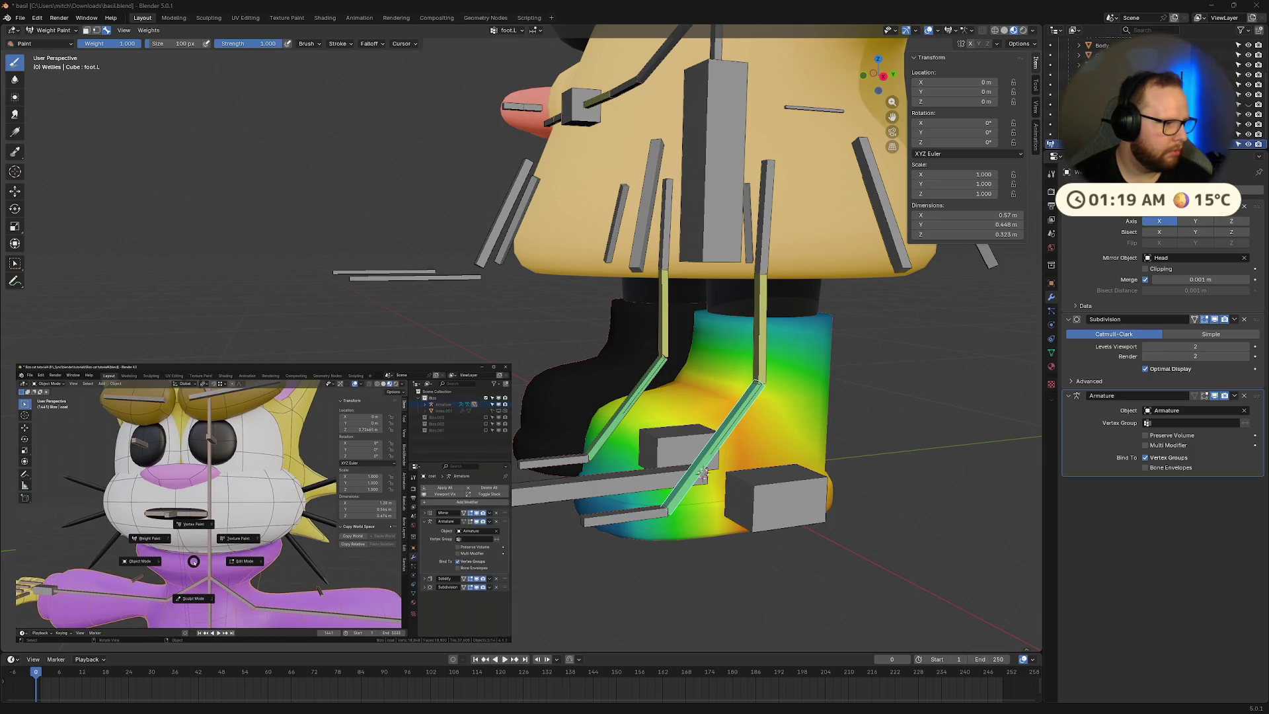
{"action": "mouse_move", "coordinate": [278, 423]}
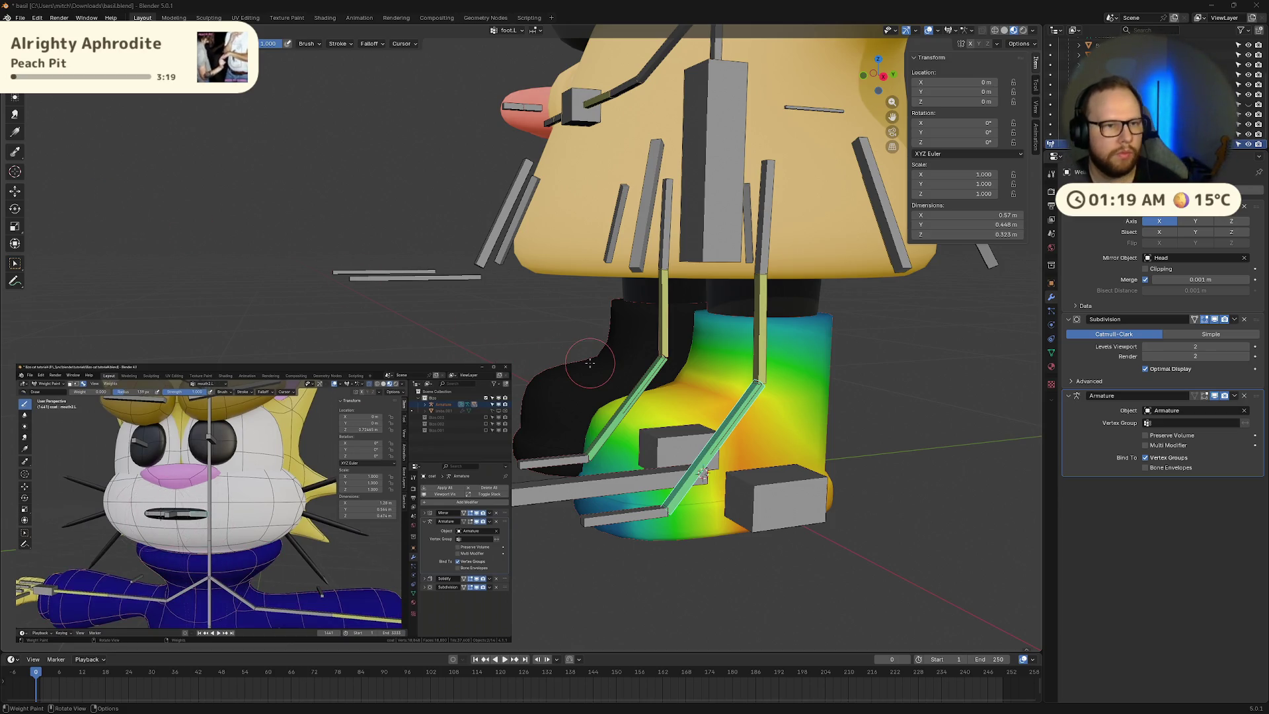
{"action": "left_click", "coordinate": [753, 360], "text": "ctrl"}
{"action": "mouse_move", "coordinate": [754, 361]}
{"action": "middle_mouse_down"}
{"action": "mouse_move", "coordinate": [864, 340]}
{"action": "mouse_move", "coordinate": [819, 478]}
{"action": "mouse_move", "coordinate": [935, 445]}
{"action": "mouse_move", "coordinate": [867, 471]}
{"action": "mouse_move", "coordinate": [699, 317]}
{"action": "mouse_move", "coordinate": [691, 370]}
{"action": "mouse_move", "coordinate": [708, 450]}
{"action": "mouse_move", "coordinate": [733, 447]}
{"action": "middle_mouse_up"}
{"action": "left_click", "coordinate": [747, 351], "text": "ctrl"}
{"action": "left_click", "coordinate": [699, 318], "text": "ctrl"}
{"action": "left_click", "coordinate": [707, 450], "text": "ctrl"}
Step: Check the forearm bone's weights, pause the tutorial, and show the weight brush settings
{"action": "left_click", "coordinate": [767, 203], "text": "ctrl"}
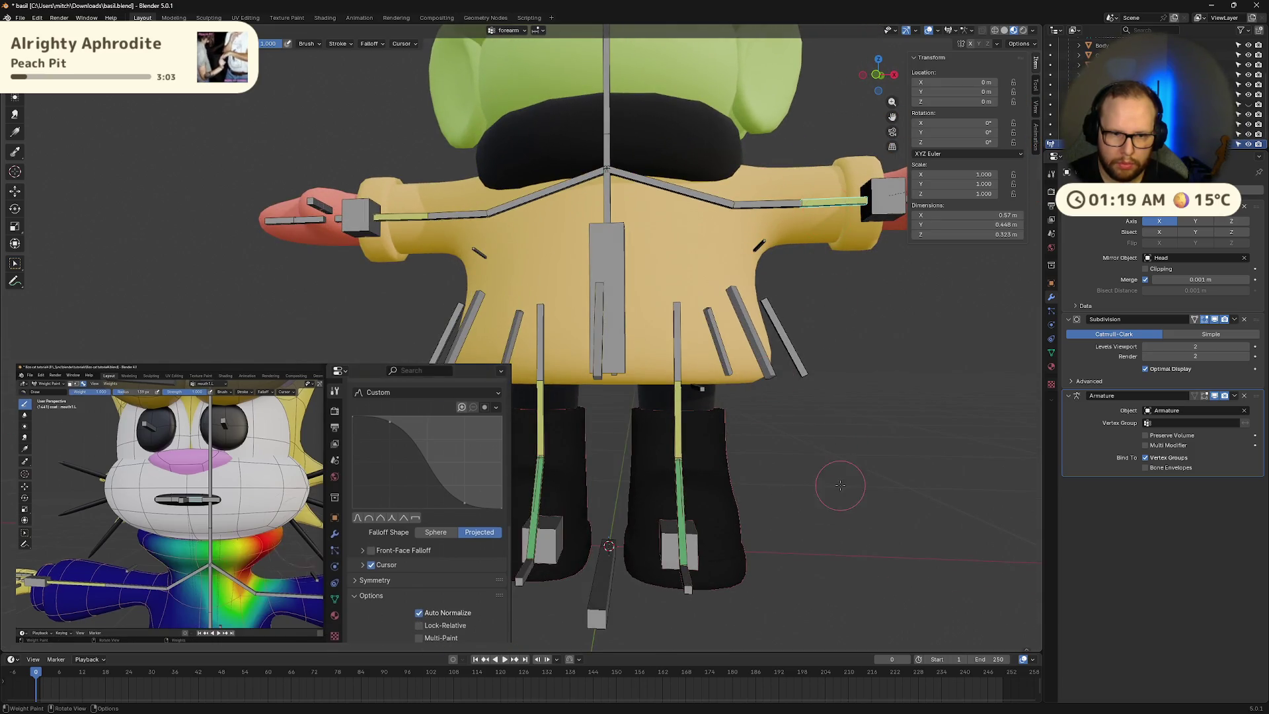
{"action": "middle_click_drag", "start_coordinate": [840, 485], "coordinate": [760, 479]}
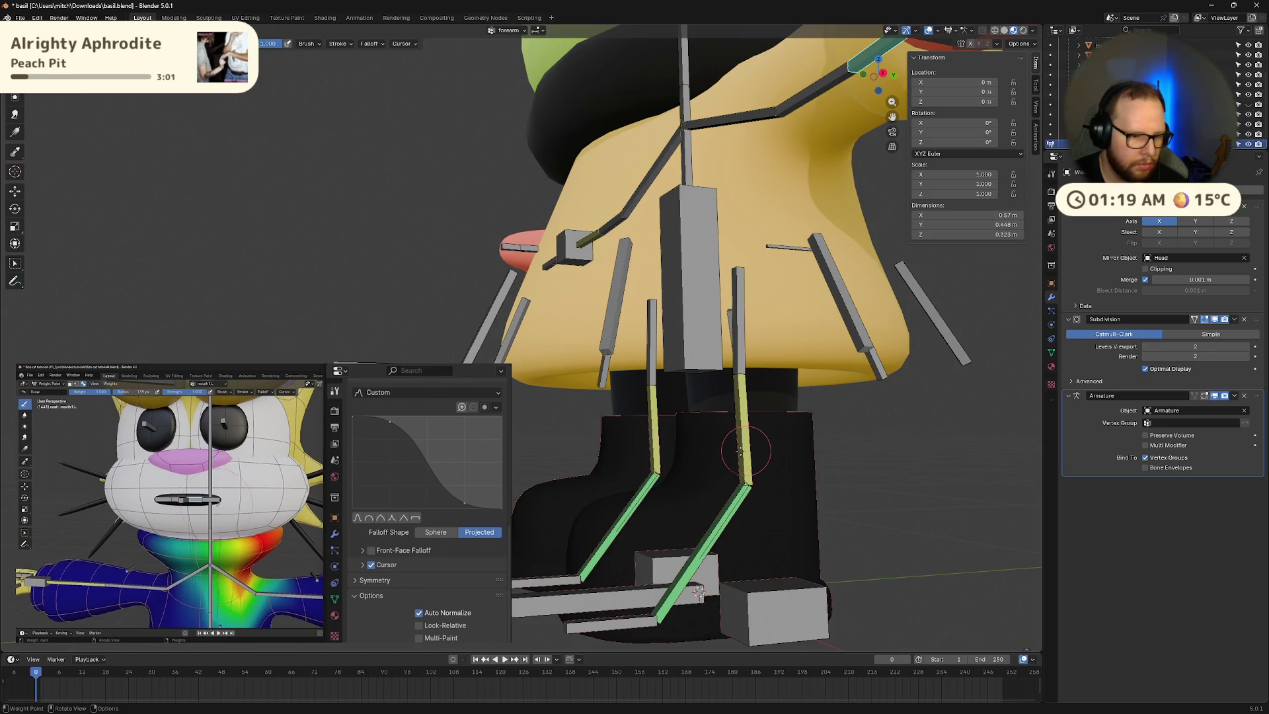
{"action": "left_click", "coordinate": [266, 624]}
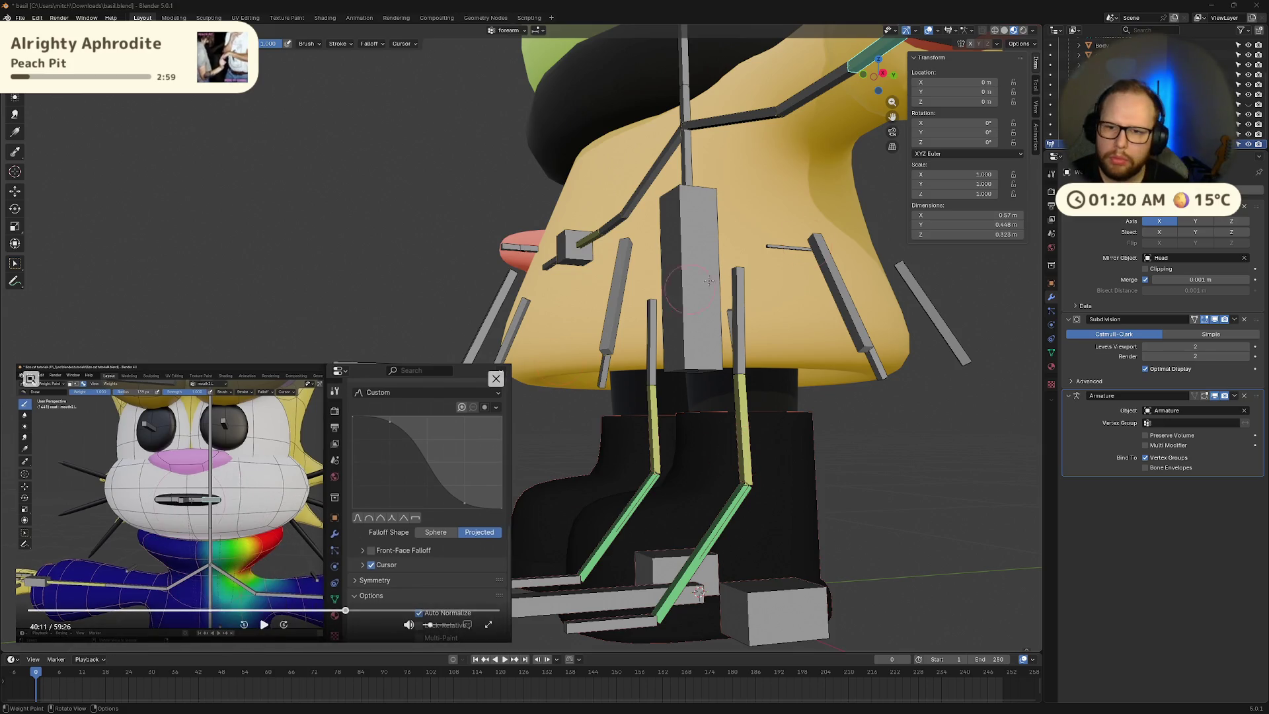
{"action": "left_click", "coordinate": [1051, 173]}
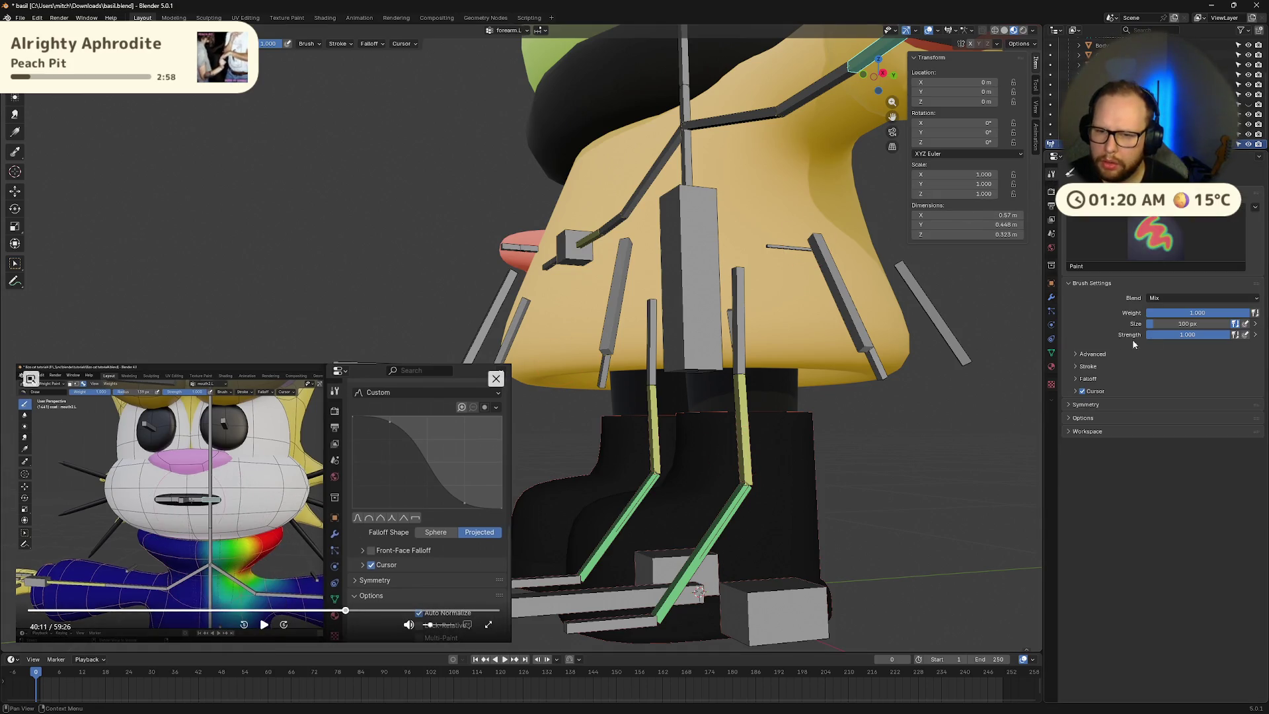
Step: Browse the brush panels and reveal the Auto Normalize and Multi-Paint options
{"action": "left_click", "coordinate": [1077, 356]}
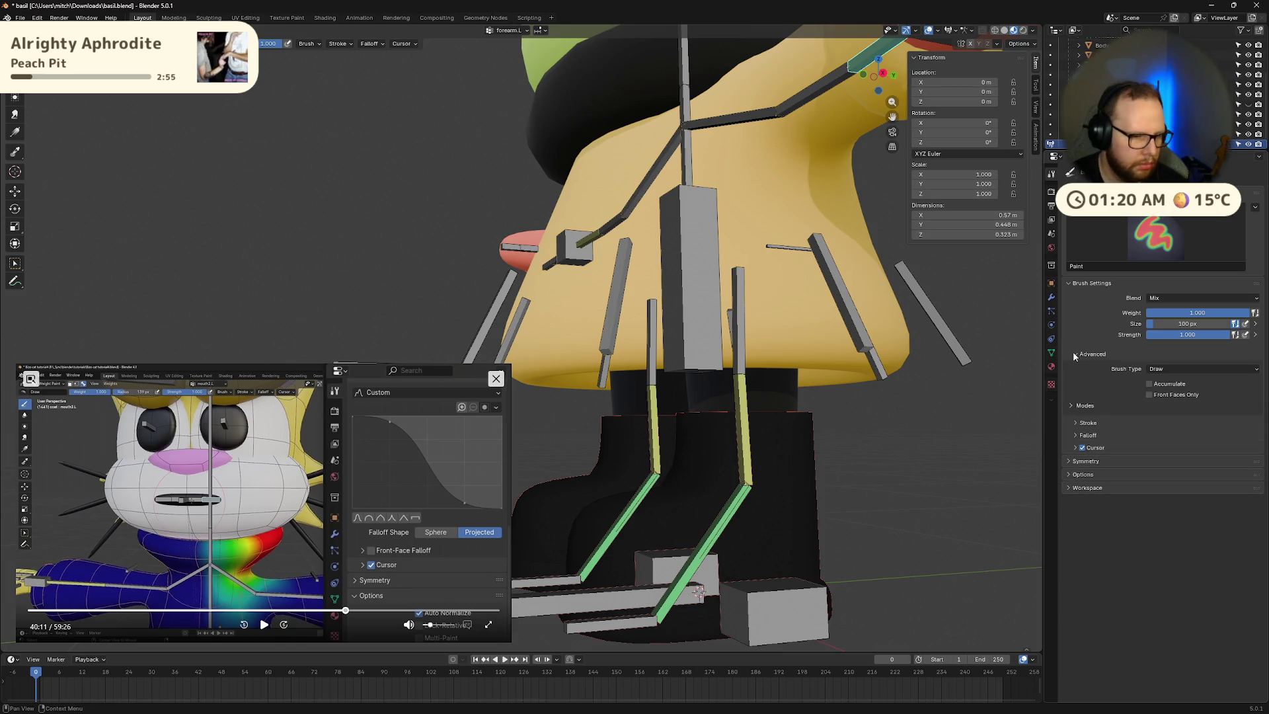
{"action": "left_click", "coordinate": [1073, 353]}
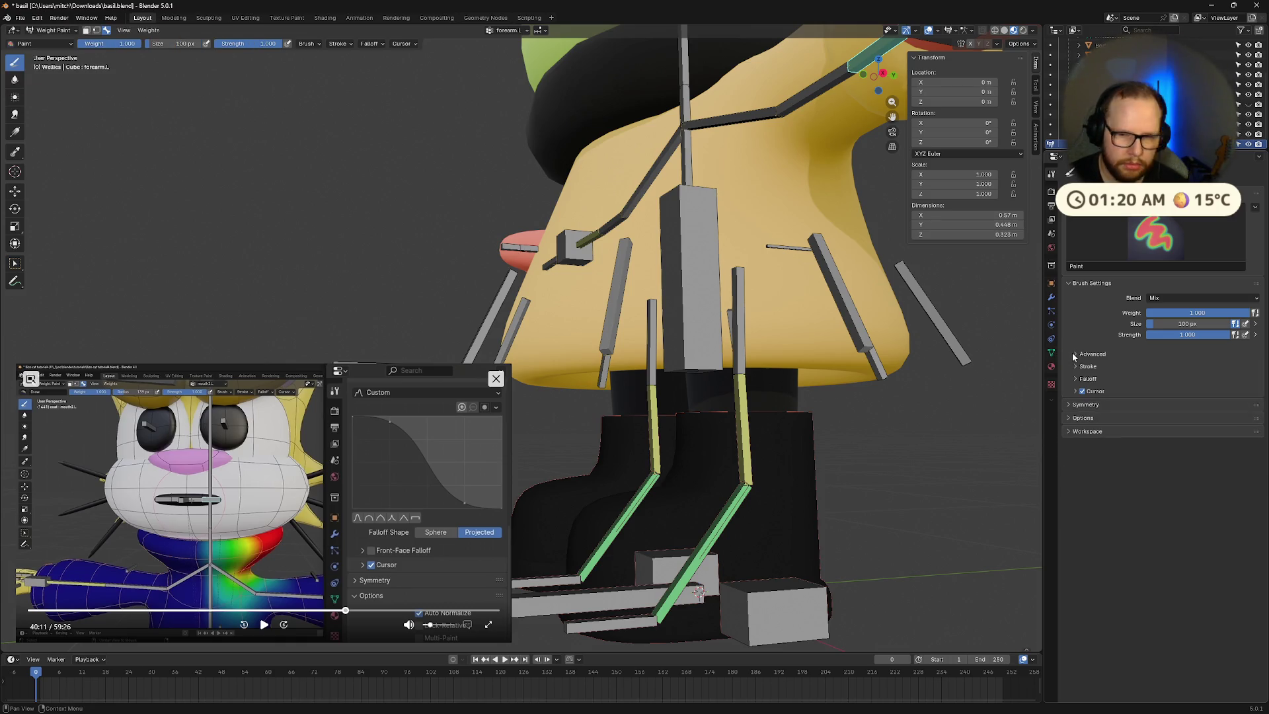
{"action": "left_click", "coordinate": [1077, 405]}
{"action": "left_click", "coordinate": [1078, 405]}
{"action": "left_click", "coordinate": [1078, 355]}
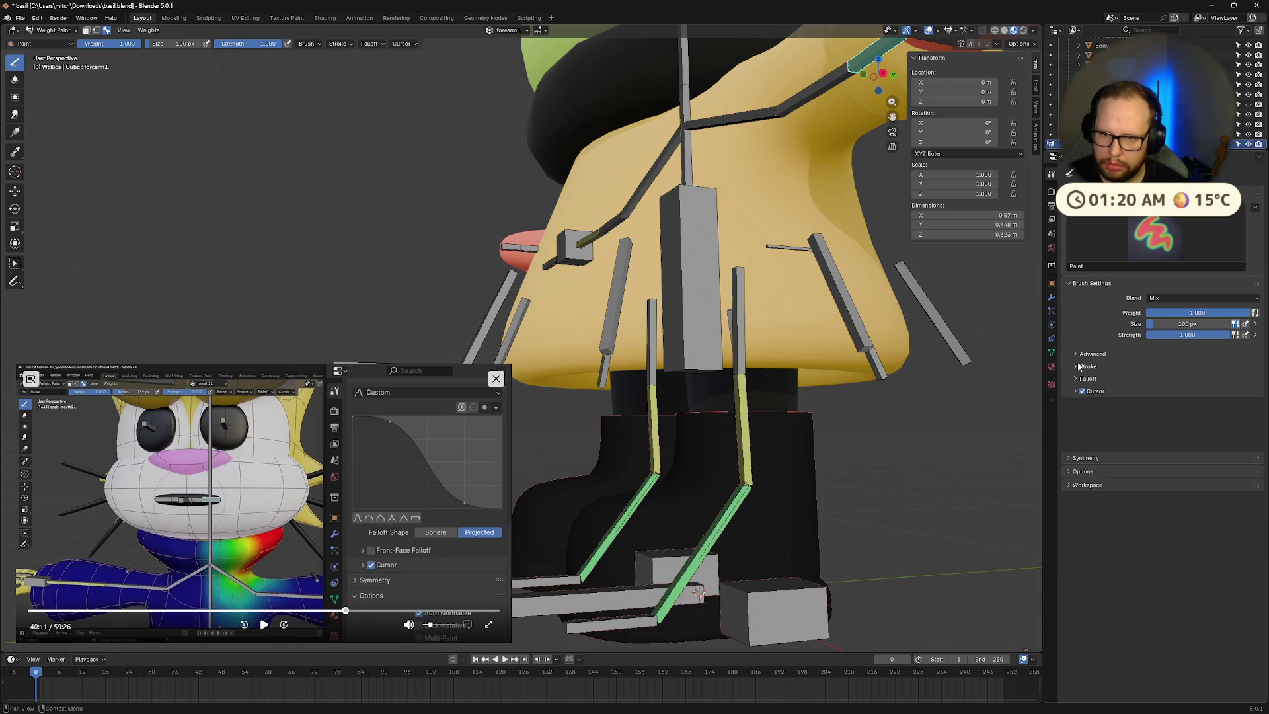
{"action": "left_click", "coordinate": [1080, 356]}
{"action": "left_click", "coordinate": [1081, 379]}
{"action": "left_click", "coordinate": [1081, 379]}
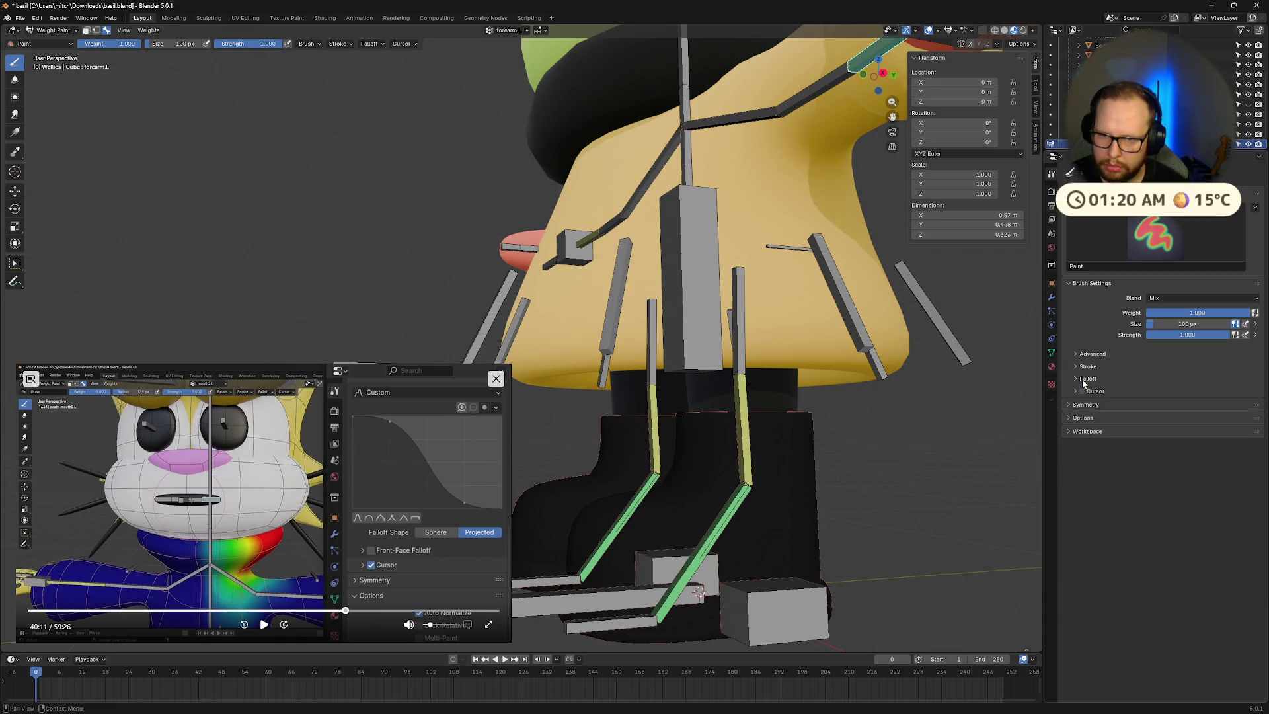
{"action": "left_click", "coordinate": [1084, 392]}
{"action": "left_click", "coordinate": [1074, 390]}
{"action": "left_click", "coordinate": [1074, 419]}
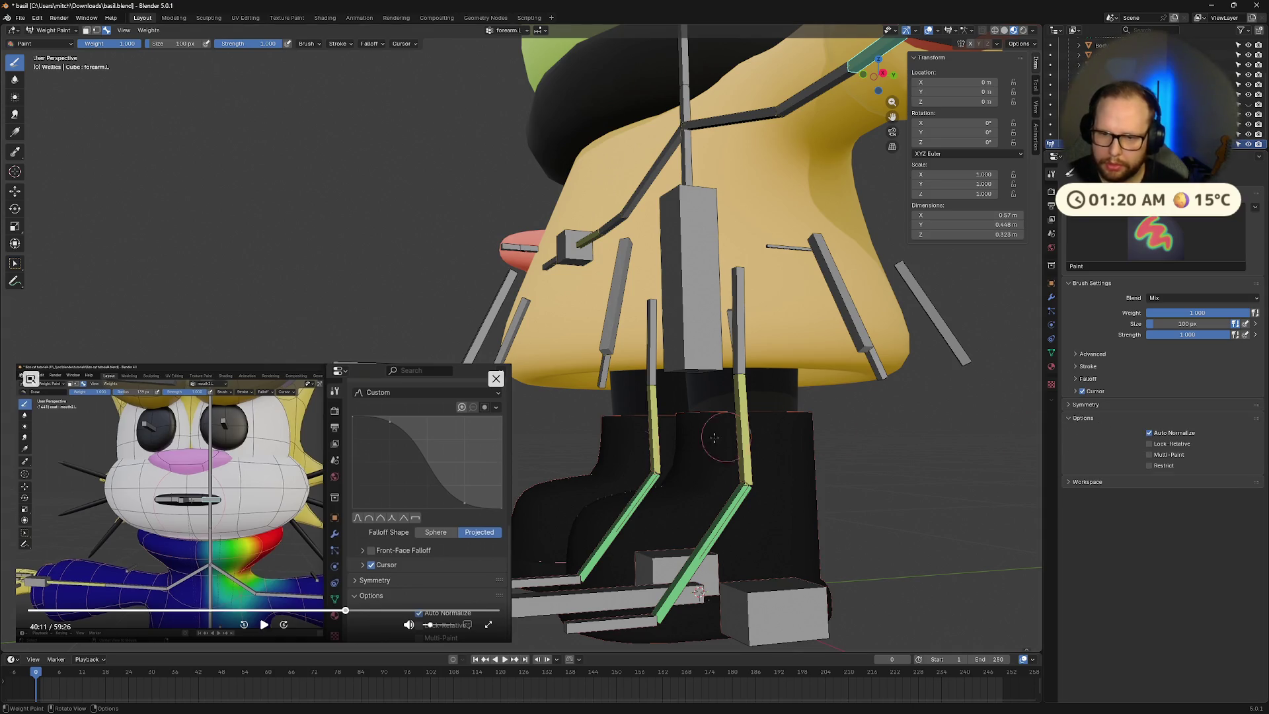
Step: Reveal the stroke spacing, vertex group mirroring and falloff curve settings
{"action": "left_click", "coordinate": [258, 623]}
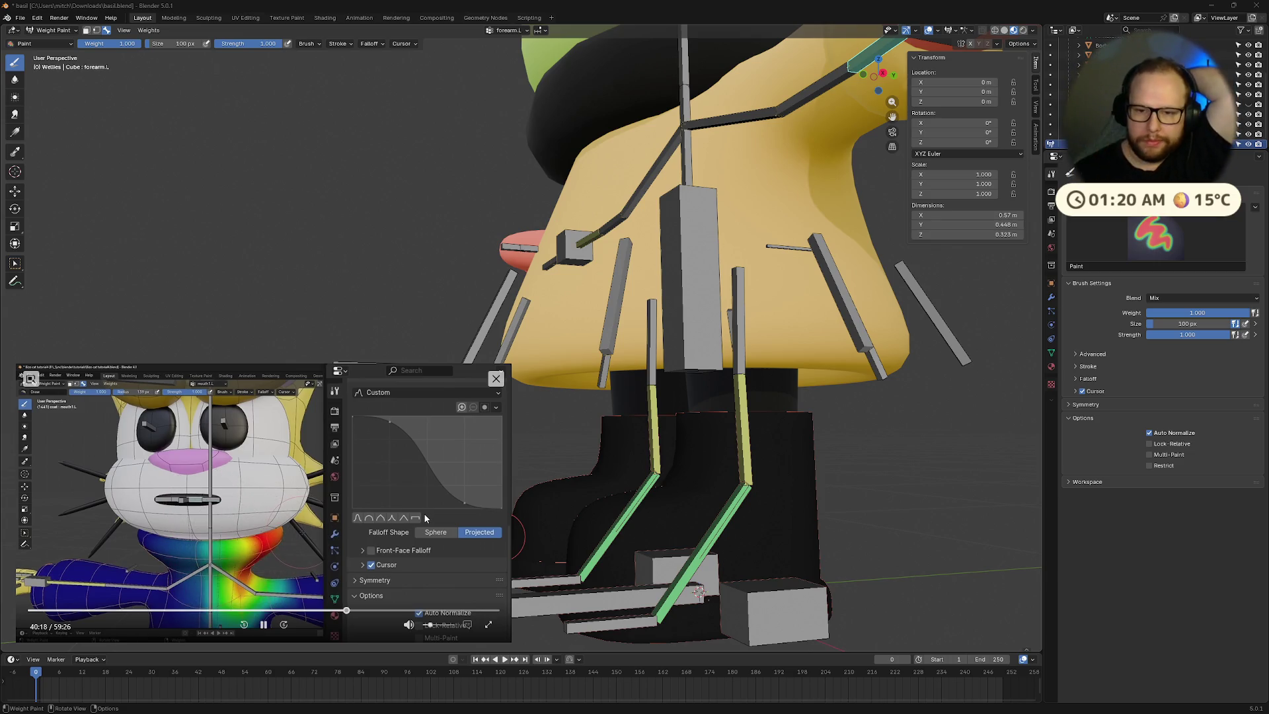
{"action": "left_click", "coordinate": [1080, 367]}
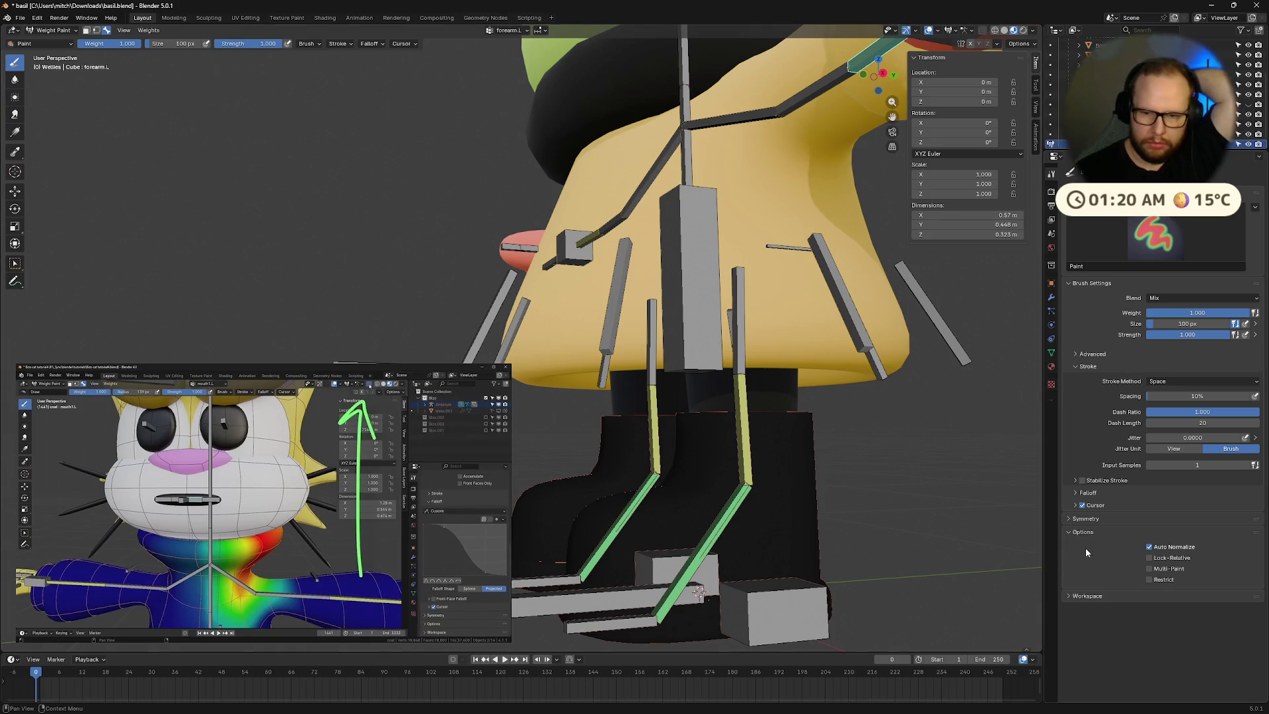
{"action": "left_click", "coordinate": [1083, 522]}
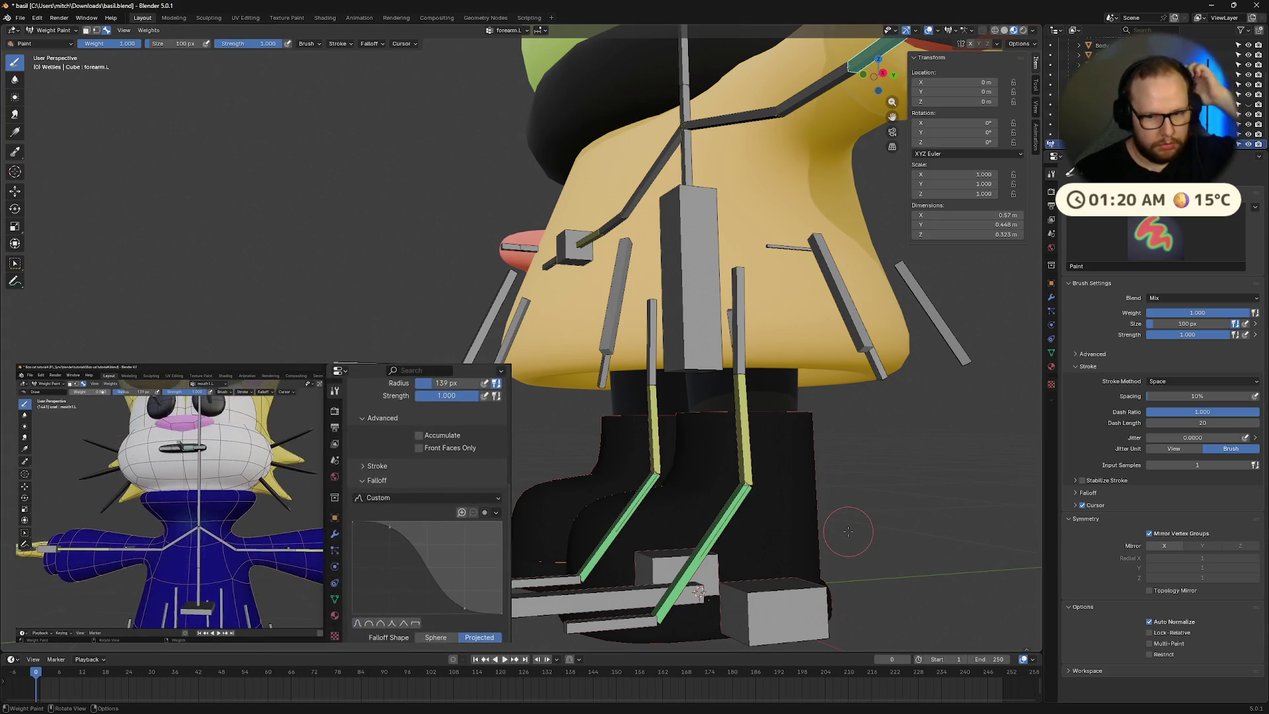
{"action": "left_click", "coordinate": [1160, 489]}
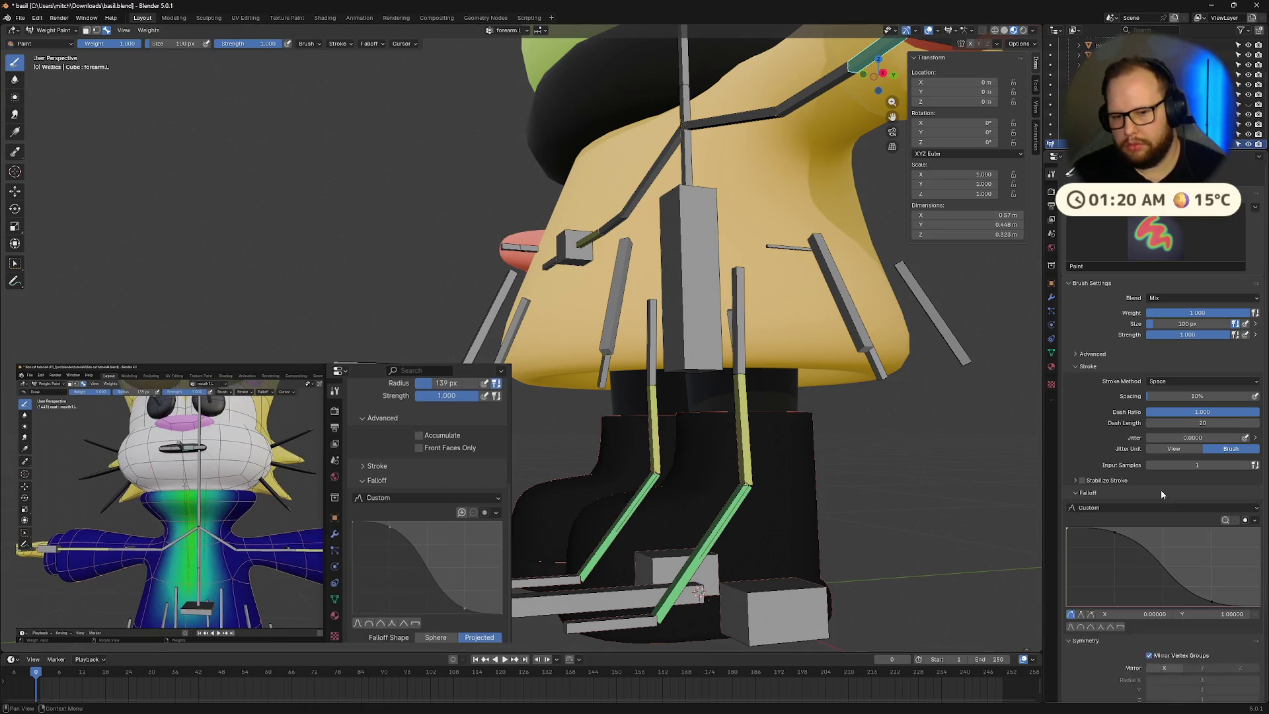
Step: Pause the reference video and enable X-axis mirror symmetry for painting
{"action": "scroll", "coordinate": [1160, 490], "scroll_direction": "down", "scroll_amount": 1}
{"action": "scroll", "coordinate": [1167, 516], "scroll_direction": "down", "scroll_amount": 6}
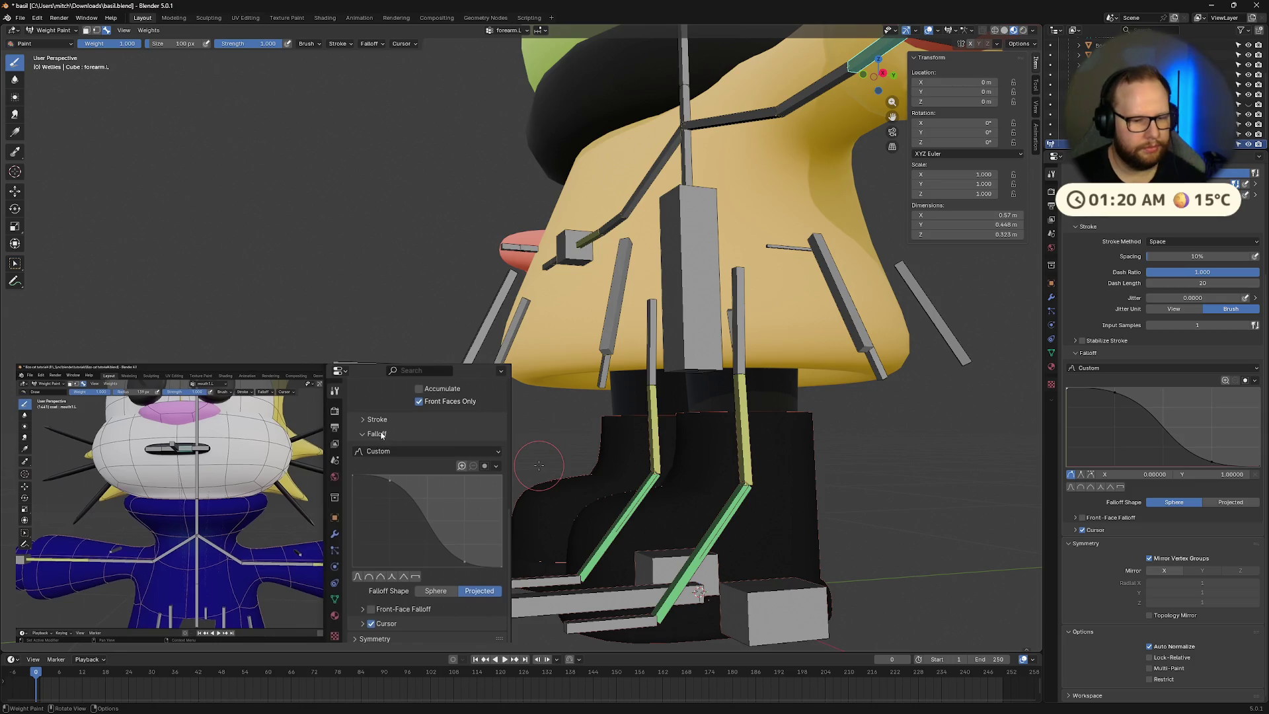
{"action": "mouse_move", "coordinate": [263, 627]}
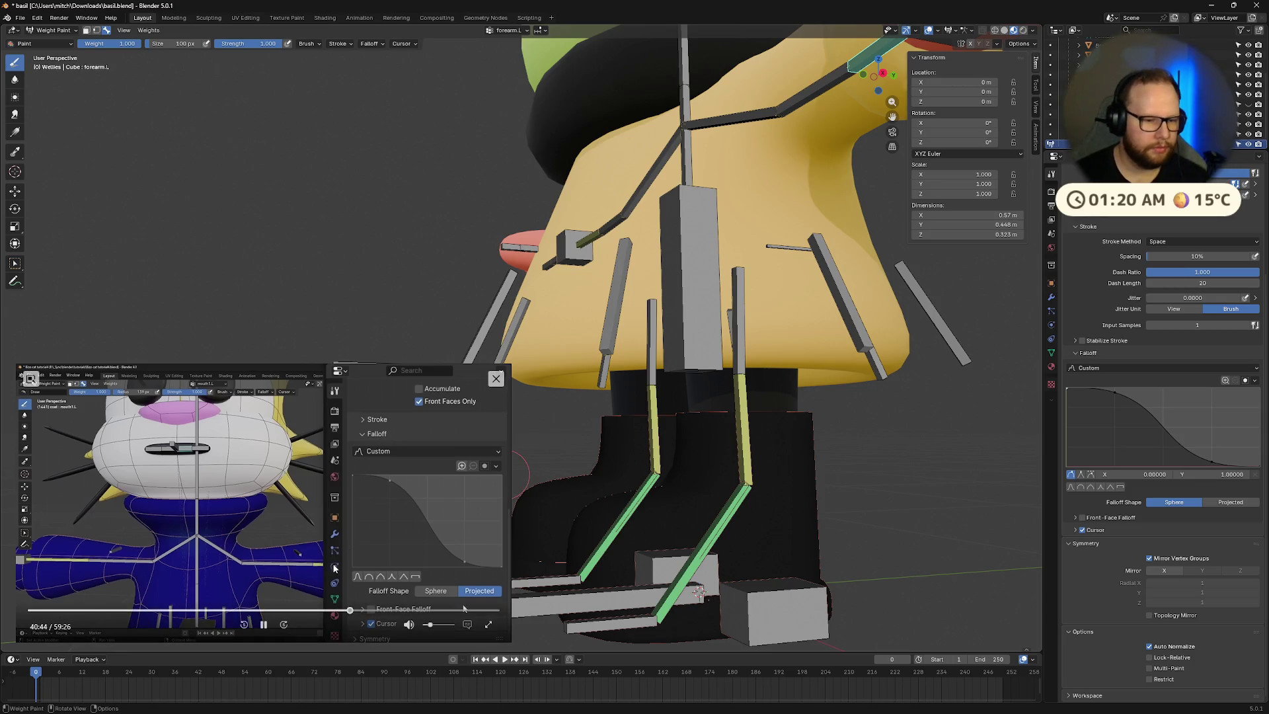
{"action": "left_click", "coordinate": [264, 626]}
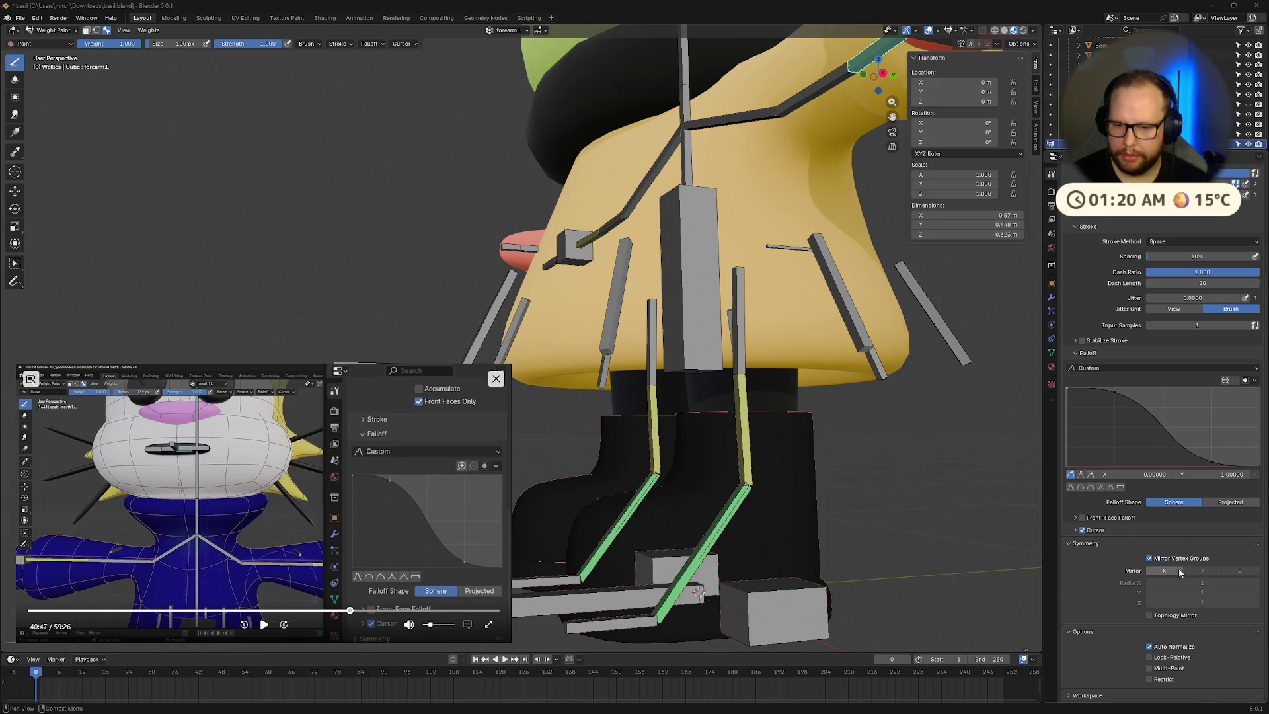
{"action": "left_click", "coordinate": [1165, 570]}
Step: View the wellies' weights for calf.L, foot.L and toe.L
{"action": "middle_click_drag", "start_coordinate": [789, 549], "coordinate": [752, 530]}
{"action": "middle_click_drag", "start_coordinate": [691, 412], "coordinate": [731, 499]}
{"action": "left_click", "coordinate": [730, 499], "text": "ctrl"}
{"action": "left_click", "coordinate": [713, 567], "text": "ctrl"}
{"action": "left_click", "coordinate": [691, 600], "text": "ctrl"}
{"action": "mouse_move", "coordinate": [691, 601]}
{"action": "middle_mouse_down"}
{"action": "mouse_move", "coordinate": [761, 566]}
{"action": "mouse_move", "coordinate": [727, 580]}
{"action": "middle_mouse_up"}
Step: Return the wellies to Object Mode and put the armature into Pose Mode
{"action": "key", "text": "ctrl+Tab"}
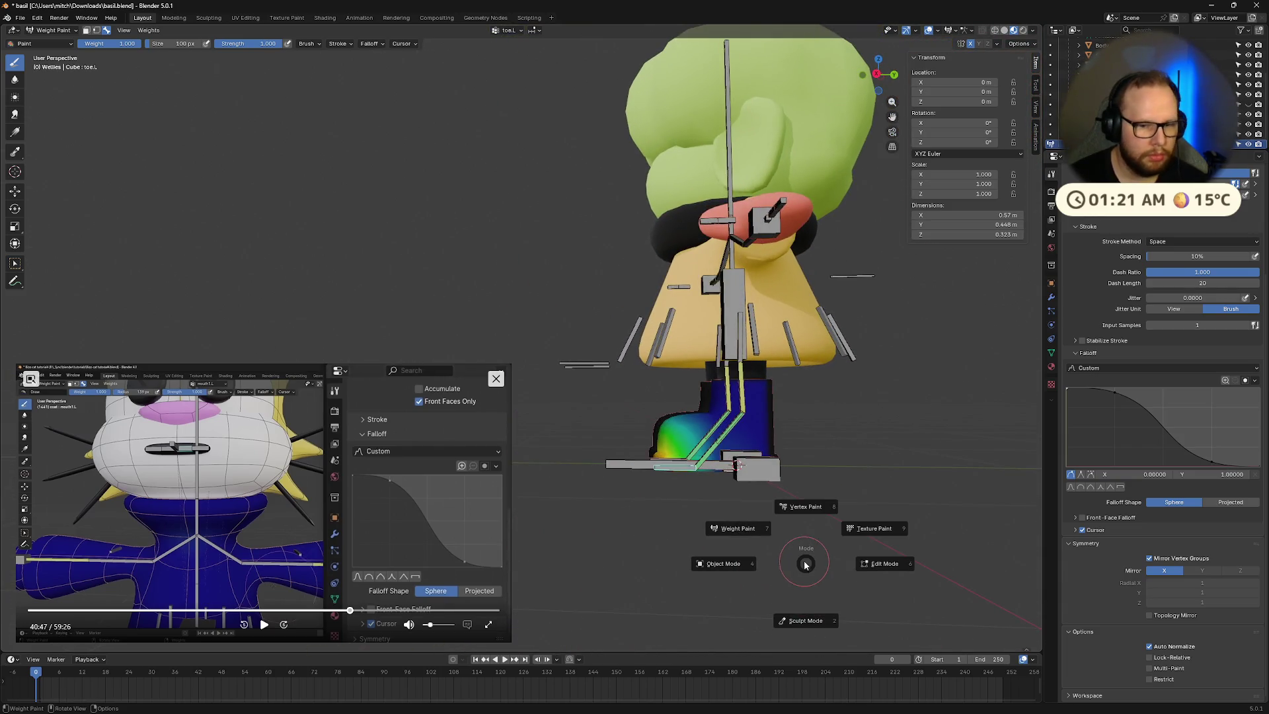
{"action": "left_click", "coordinate": [884, 564]}
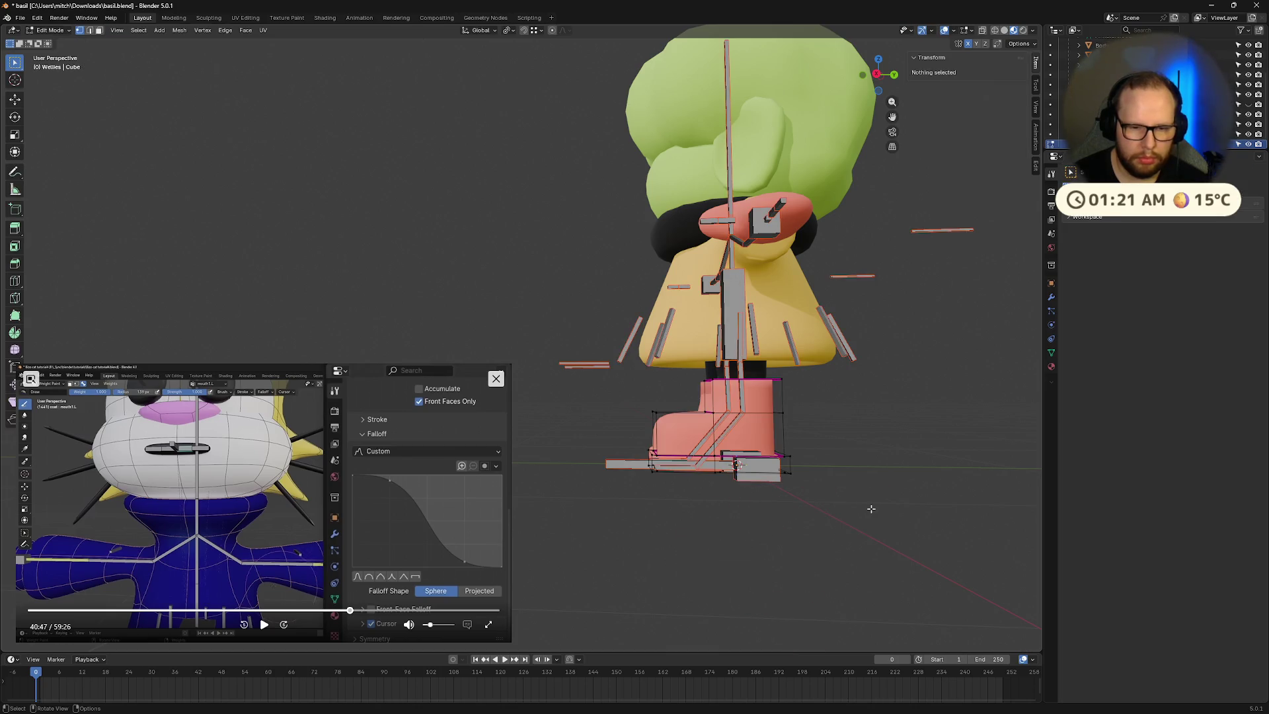
{"action": "key", "text": "ctrl+Tab"}
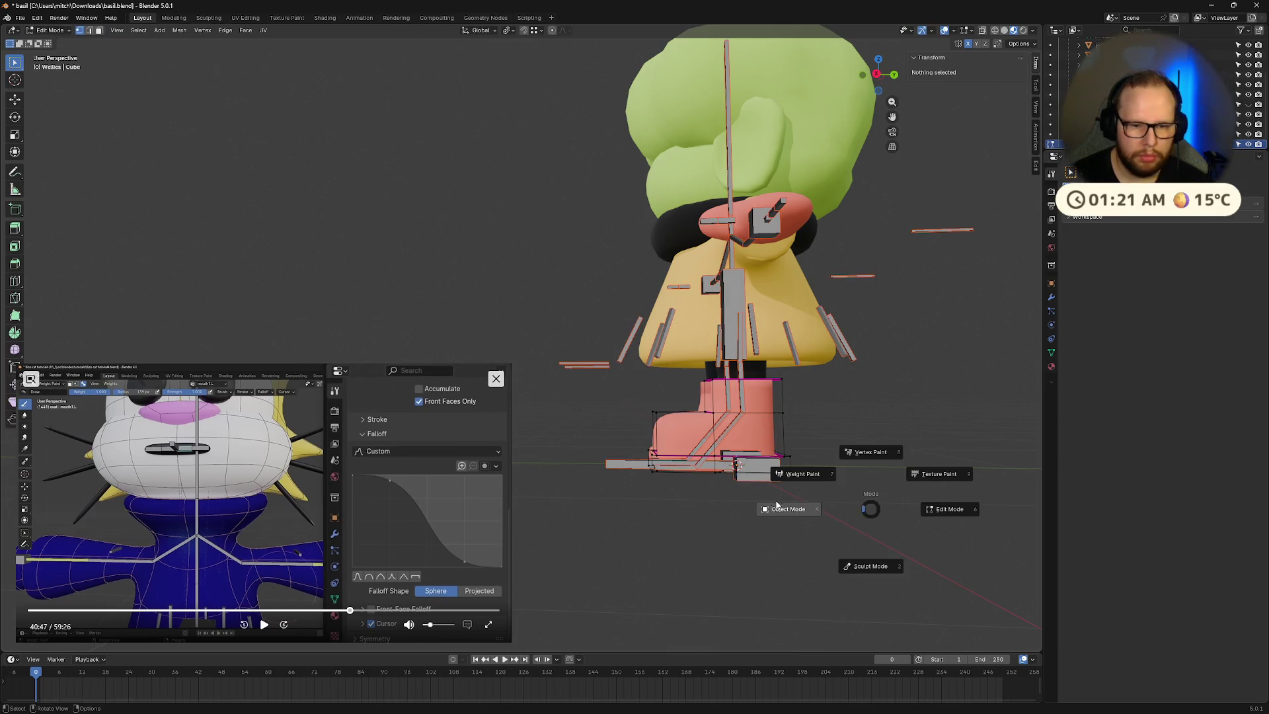
{"action": "left_click", "coordinate": [802, 473]}
{"action": "scroll", "coordinate": [831, 437], "scroll_direction": "up", "scroll_amount": 2}
{"action": "key", "text": "Tab"}
{"action": "key", "text": "Tab"}
{"action": "key", "text": "ctrl+Tab"}
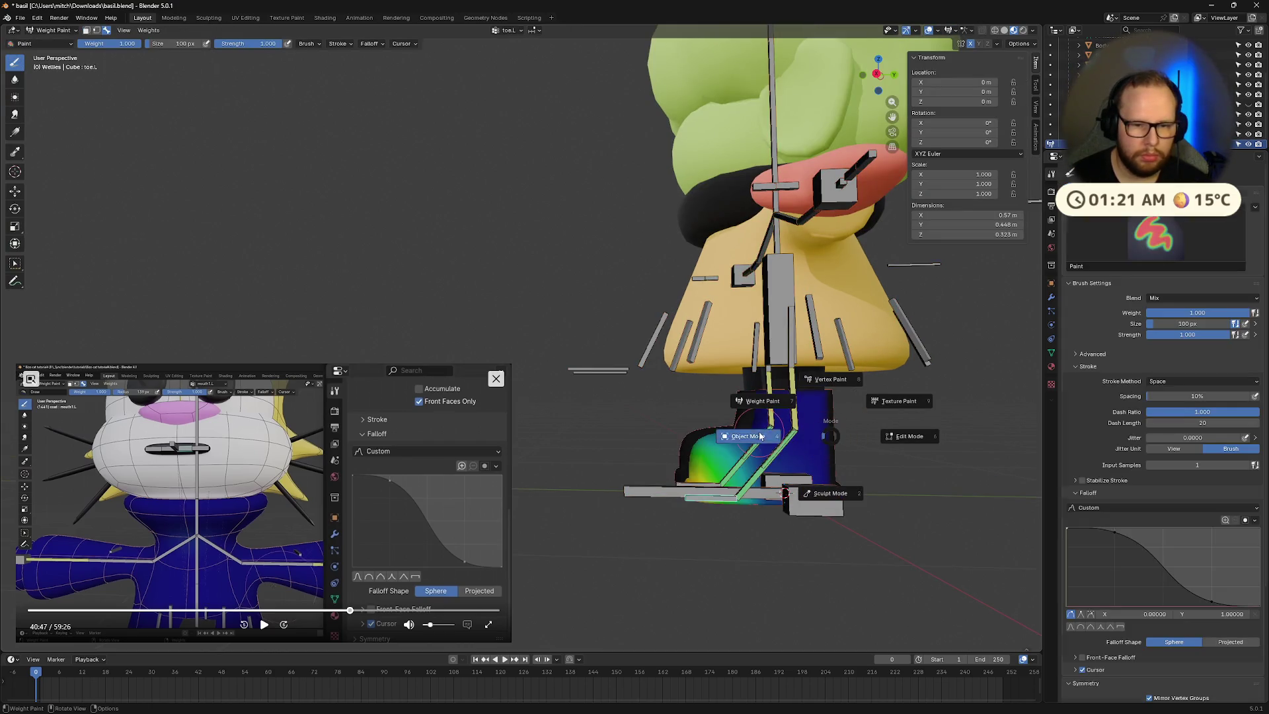
{"action": "left_click", "coordinate": [768, 480]}
{"action": "left_click", "coordinate": [764, 477]}
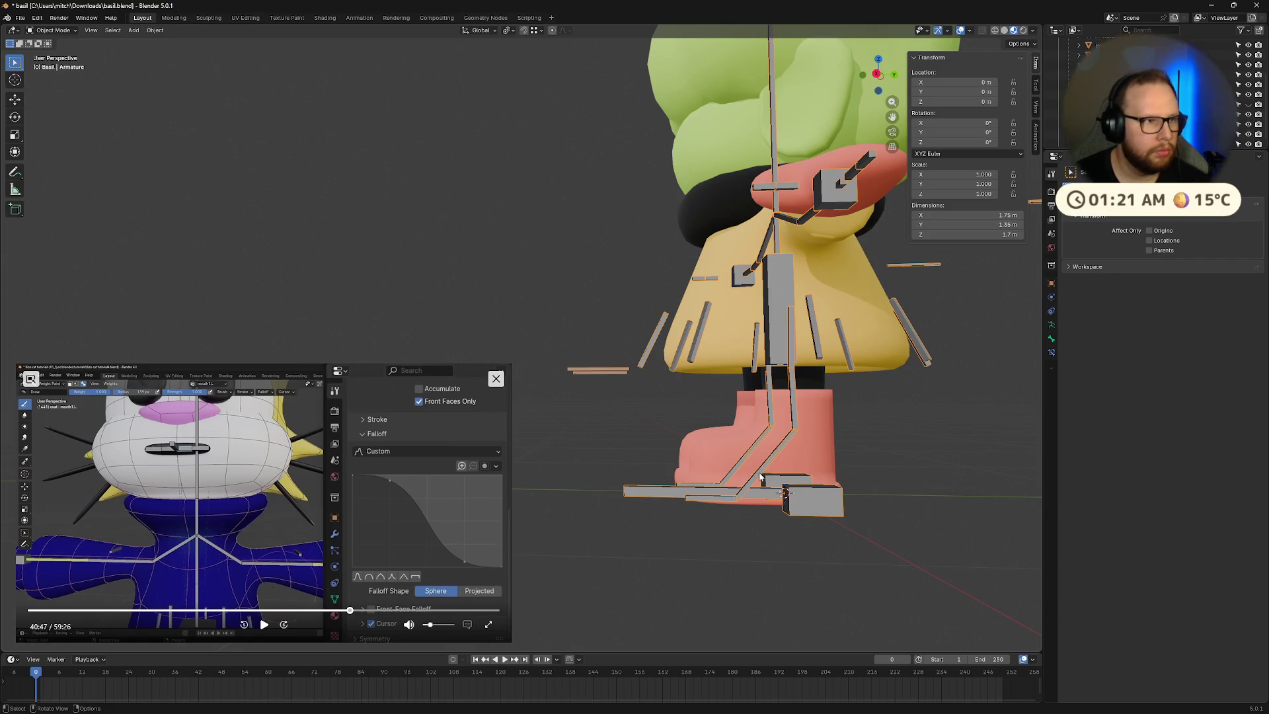
{"action": "key", "text": "ctrl+Tab"}
Step: Rotate toe.L around X and move heel.L to test boot deformation
{"action": "scroll", "coordinate": [815, 546], "scroll_direction": "up", "scroll_amount": 3}
{"action": "middle_click_drag", "start_coordinate": [835, 563], "coordinate": [687, 532]}
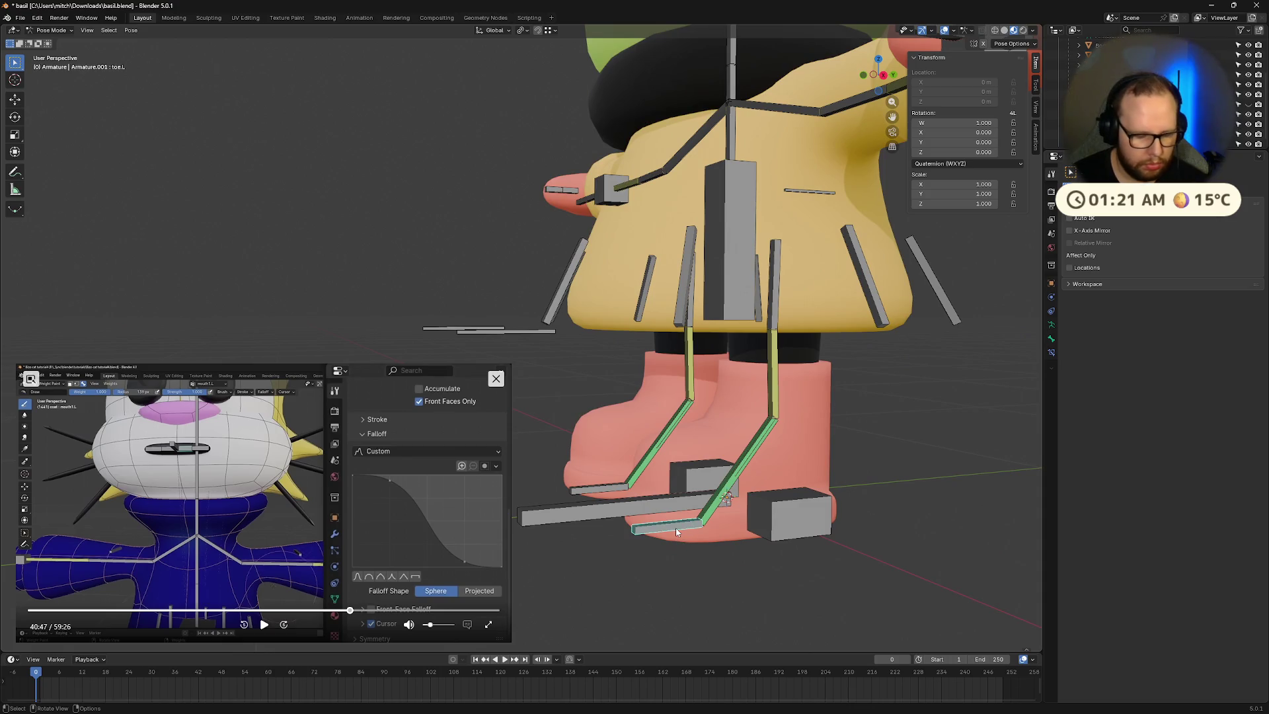
{"action": "key", "text": "r"}
{"action": "key", "text": "x"}
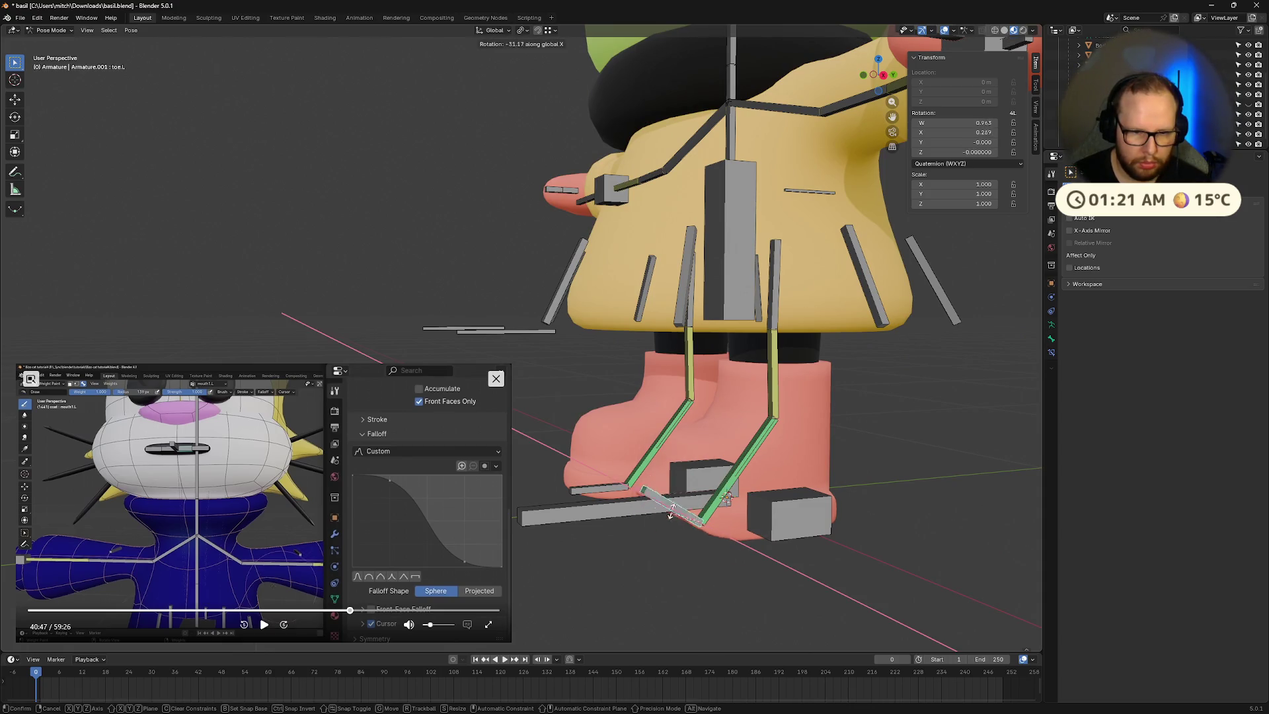
{"action": "left_click", "coordinate": [669, 509]}
{"action": "middle_click_drag", "start_coordinate": [670, 510], "coordinate": [835, 558]}
{"action": "left_click", "coordinate": [836, 558]}
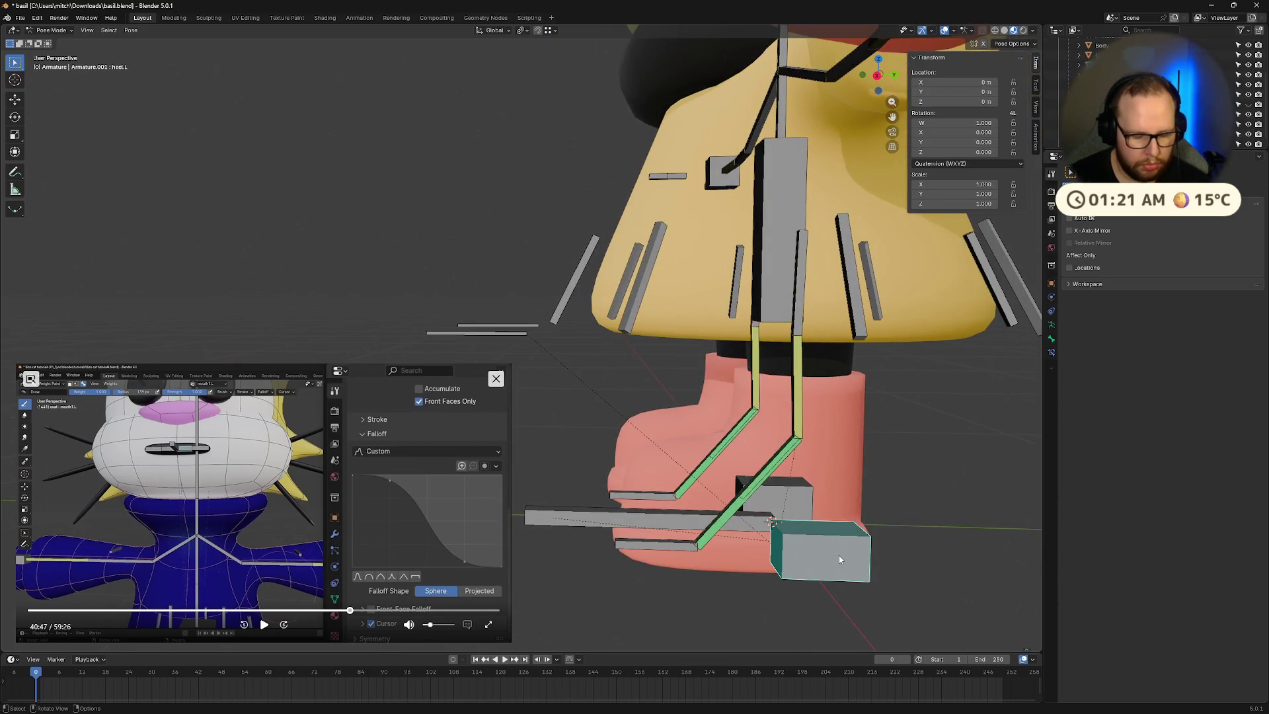
{"action": "key", "text": "r"}
{"action": "key", "text": "g"}
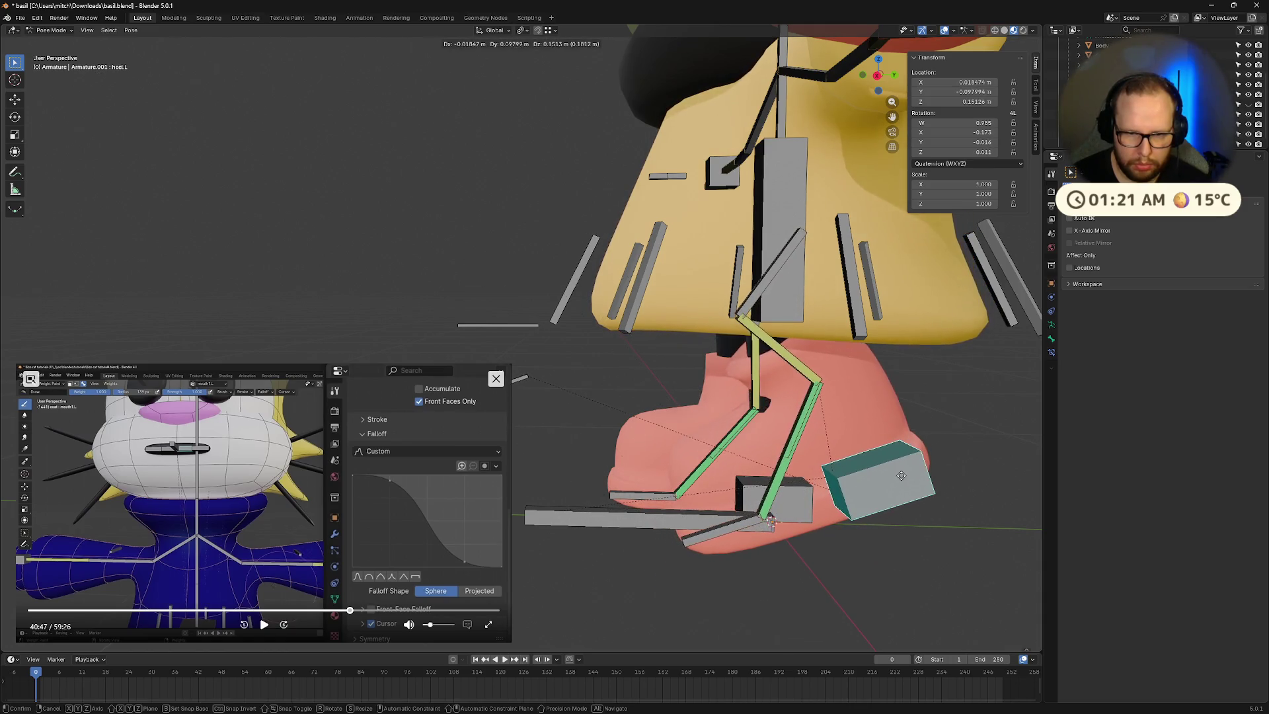
{"action": "left_click", "coordinate": [901, 475]}
Step: Rotate toe.L onto the floor and move and tilt heel.L to flex the foot
{"action": "left_click", "coordinate": [714, 537]}
{"action": "key", "text": "r"}
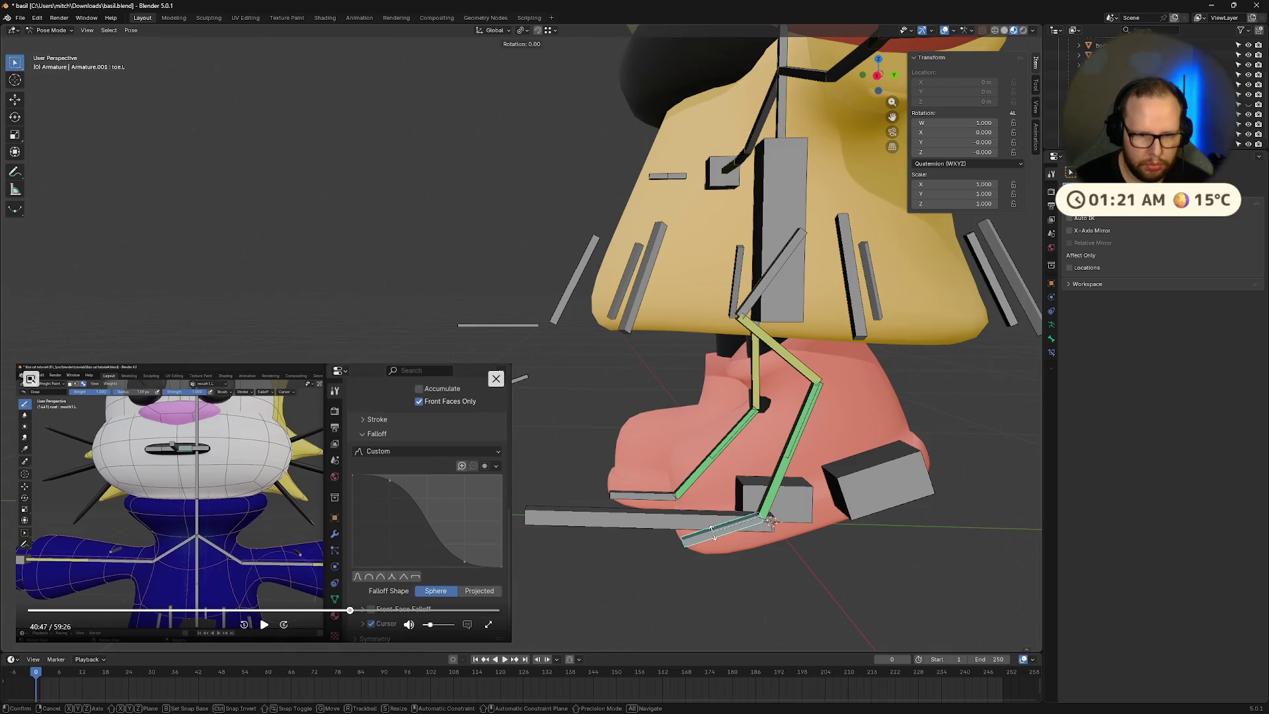
{"action": "left_click", "coordinate": [819, 516]}
{"action": "left_click", "coordinate": [861, 504]}
{"action": "left_click_drag", "start_coordinate": [861, 504], "coordinate": [951, 542]}
{"action": "key", "text": "r"}
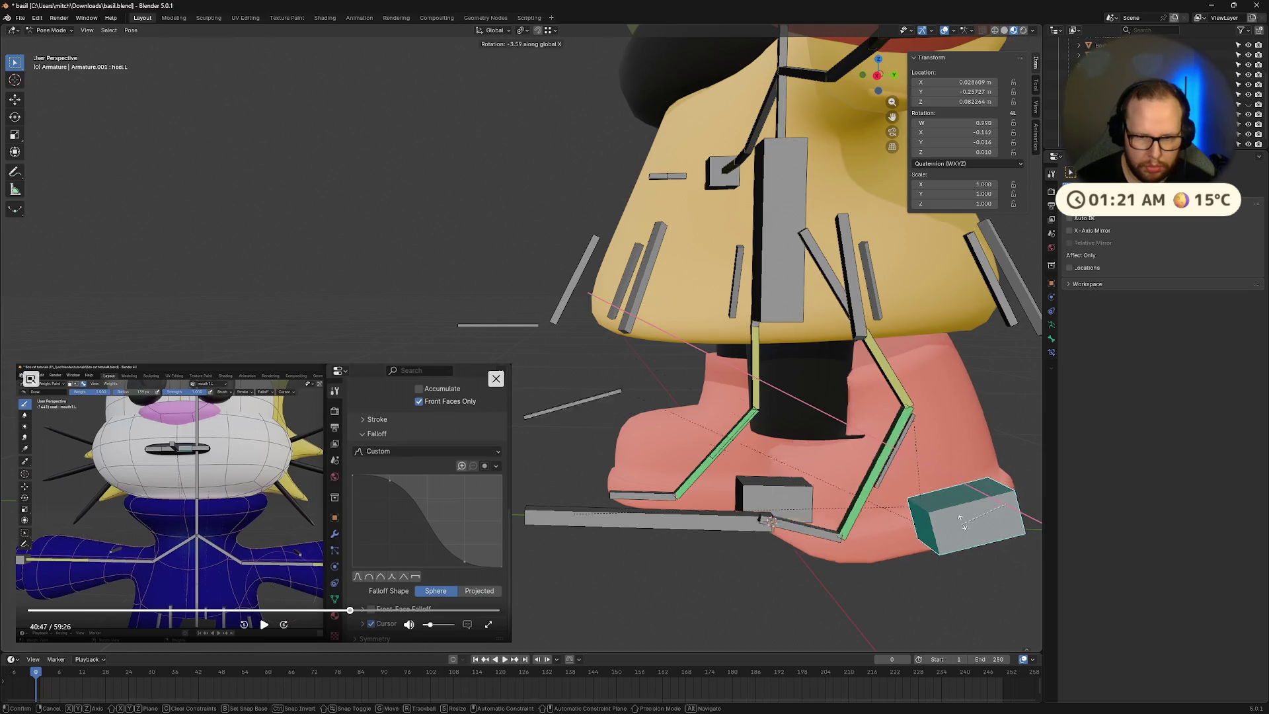
{"action": "left_click", "coordinate": [980, 544]}
{"action": "key", "text": "g"}
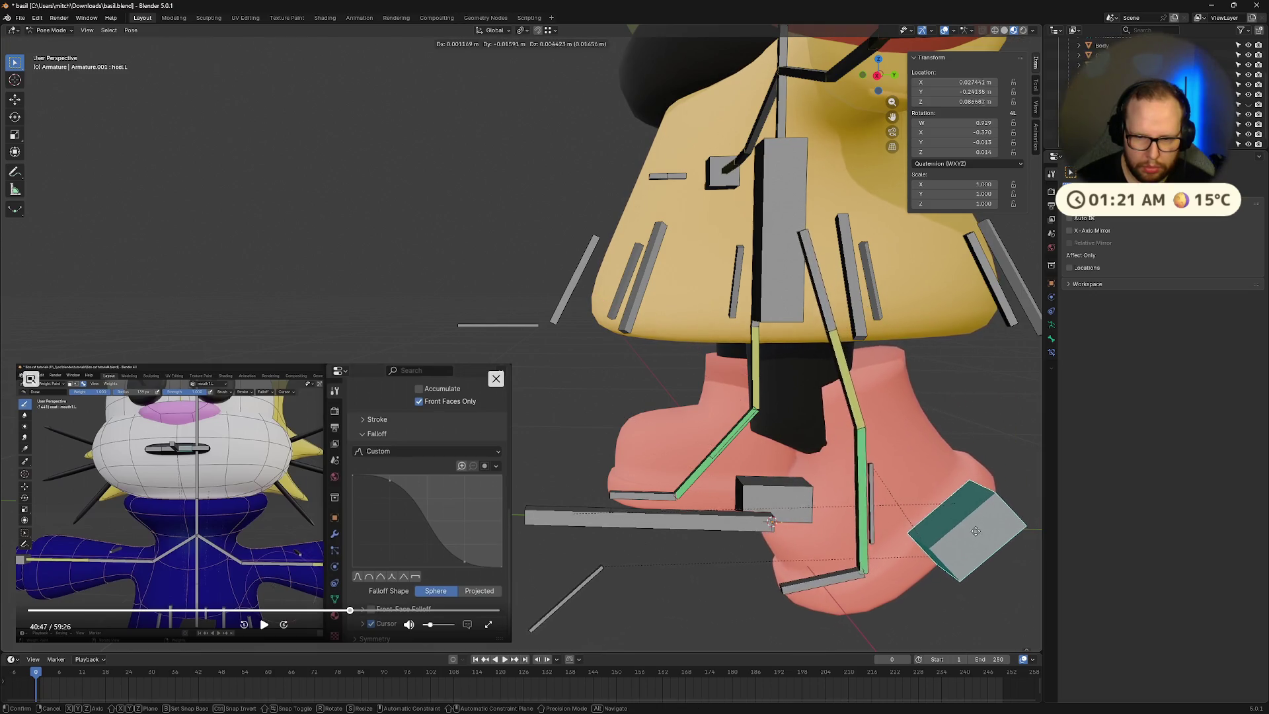
{"action": "left_click", "coordinate": [926, 464]}
{"action": "mouse_move", "coordinate": [926, 464]}
{"action": "middle_mouse_down"}
{"action": "mouse_move", "coordinate": [991, 471]}
{"action": "mouse_move", "coordinate": [941, 462]}
{"action": "middle_mouse_up"}
{"action": "key", "text": "ctrl+z"}
{"action": "key", "text": "ctrl+z"}
{"action": "key", "text": "ctrl+shift+z"}
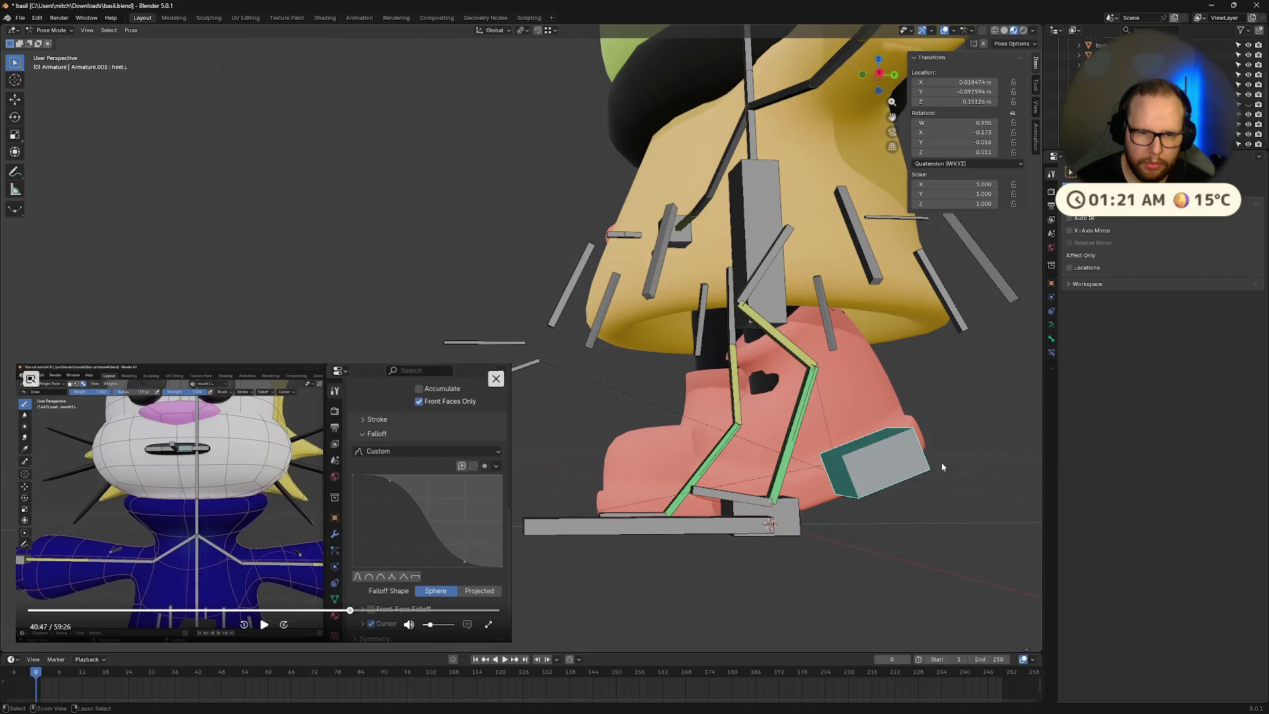
Step: Clear all bone rotations and locations back to the rest pose
{"action": "key", "text": "alt+g"}
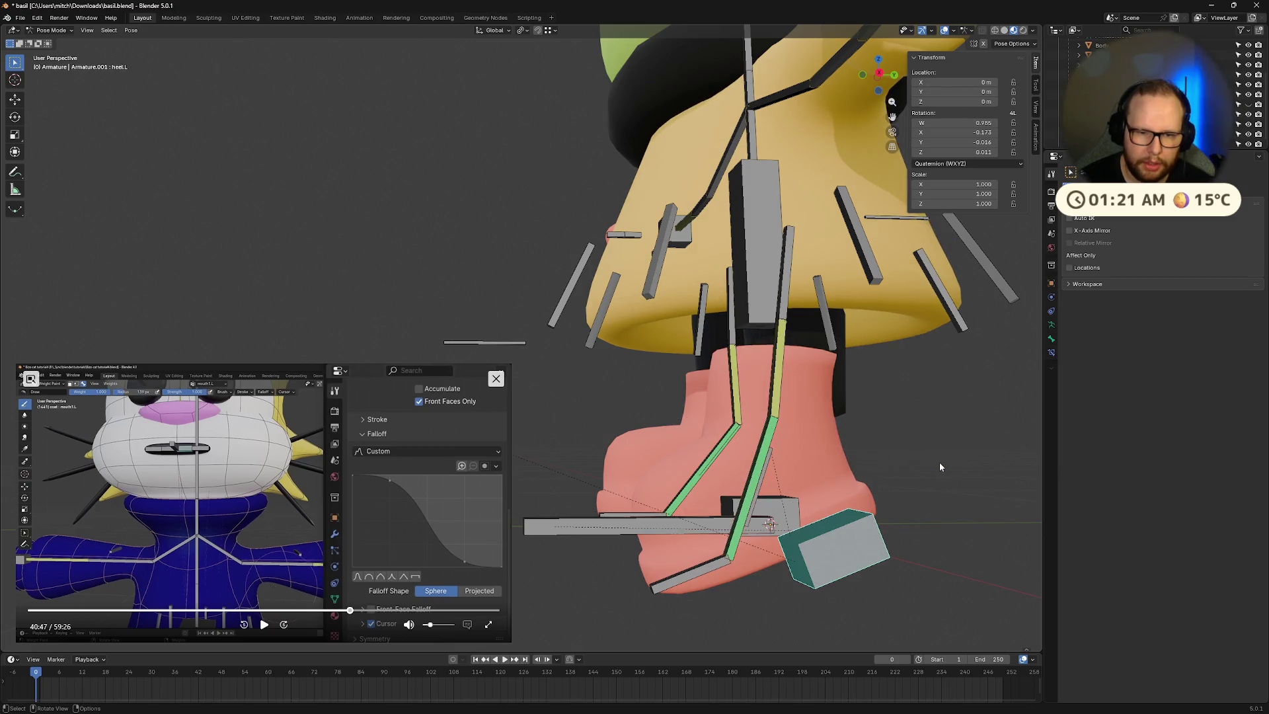
{"action": "key", "text": "a"}
{"action": "key", "text": "alt+r"}
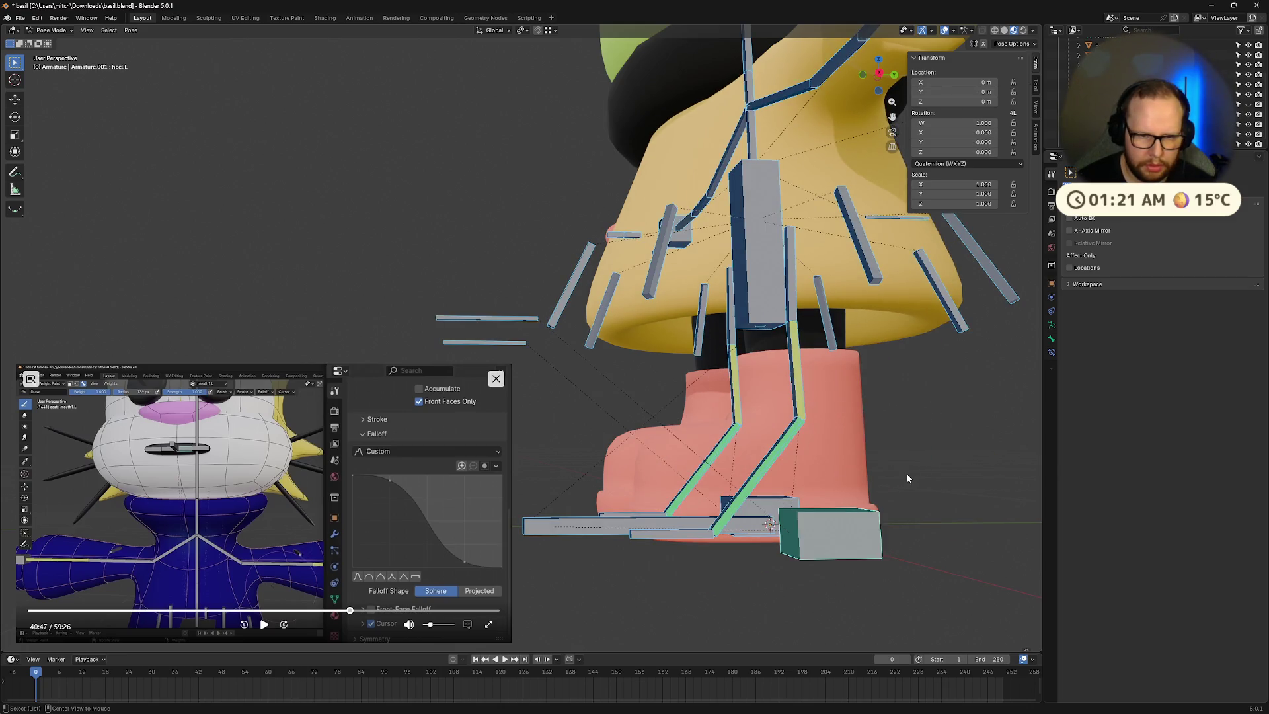
{"action": "left_click", "coordinate": [921, 547]}
{"action": "middle_click_drag", "start_coordinate": [922, 548], "coordinate": [785, 483]}
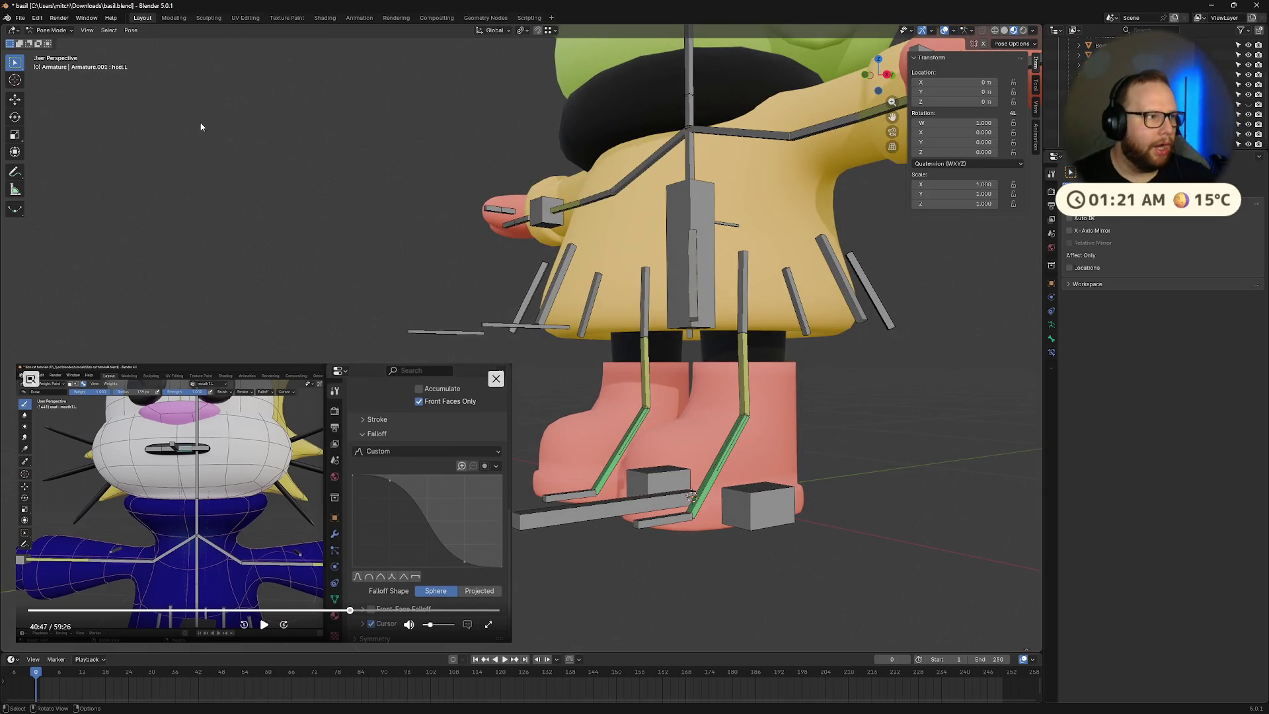
Step: Shrink the tutorial video, select Limbs plus the armature, and enter Weight Paint
{"action": "left_click_drag", "start_coordinate": [508, 365], "coordinate": [318, 473]}
{"action": "left_click", "coordinate": [46, 32]}
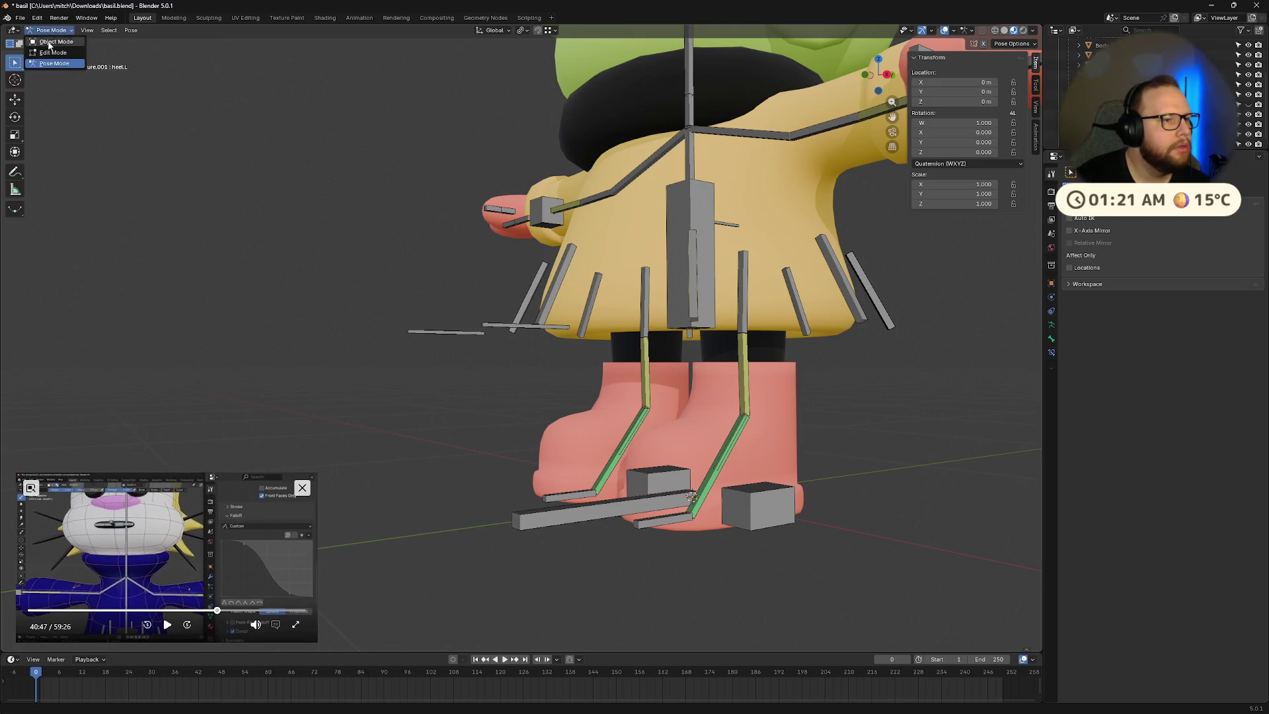
{"action": "left_click", "coordinate": [53, 42]}
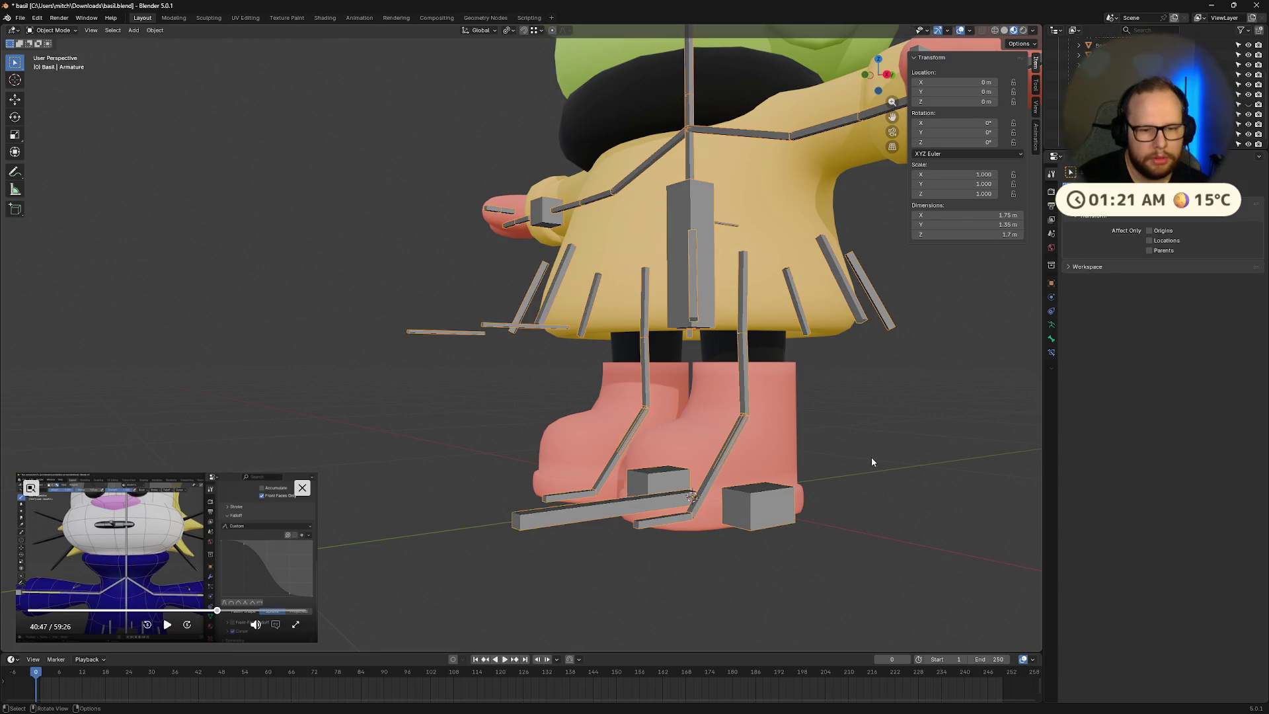
{"action": "left_click", "coordinate": [695, 435]}
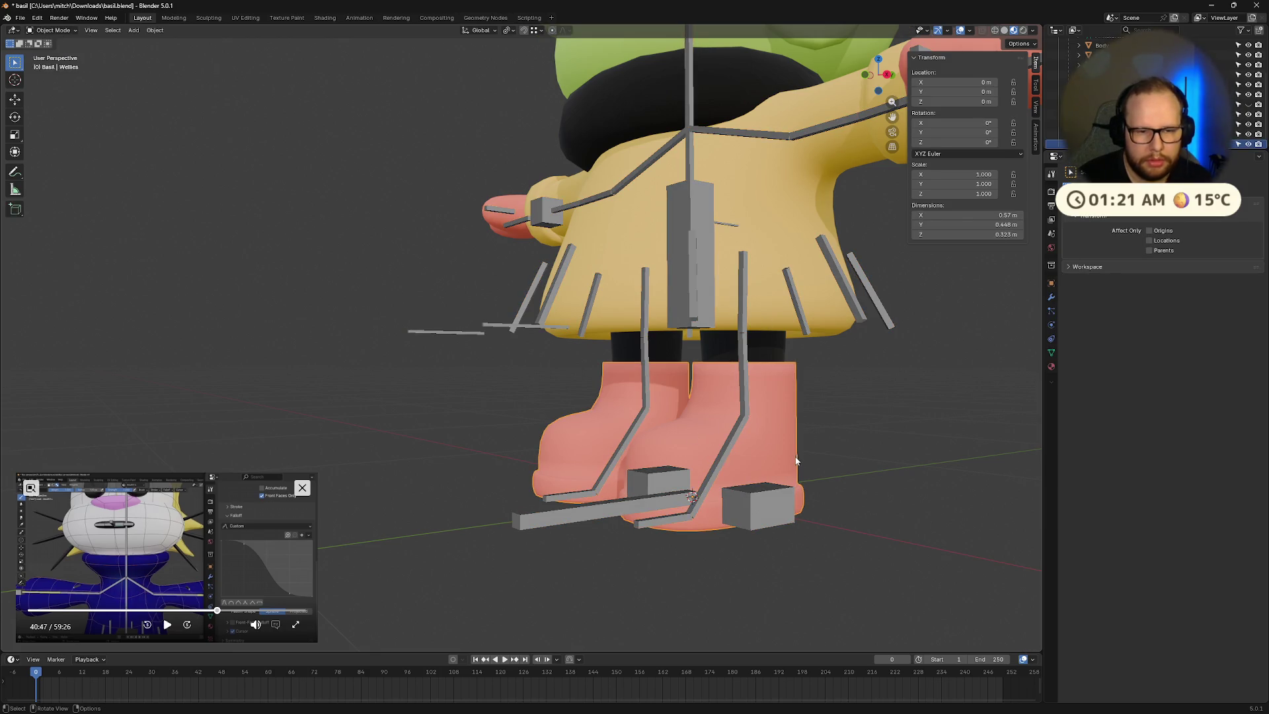
{"action": "left_click", "coordinate": [743, 360], "text": "shift"}
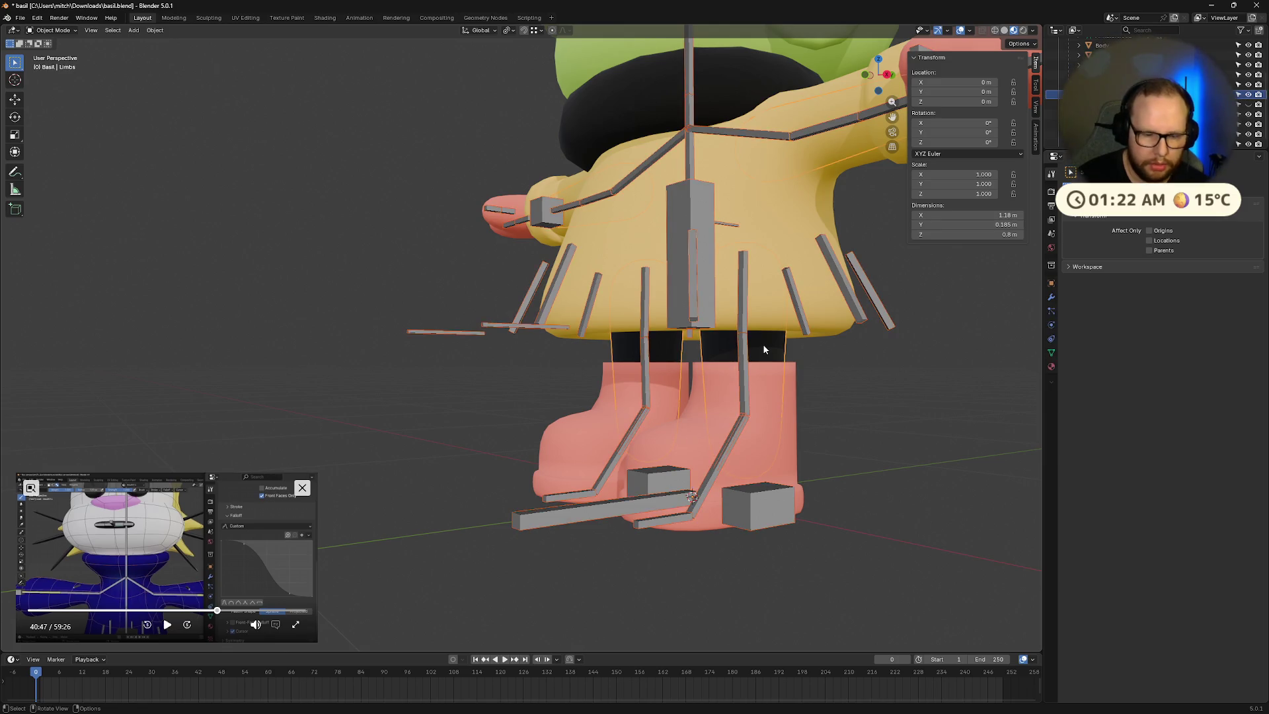
{"action": "left_click", "coordinate": [50, 31]}
{"action": "left_click", "coordinate": [58, 85]}
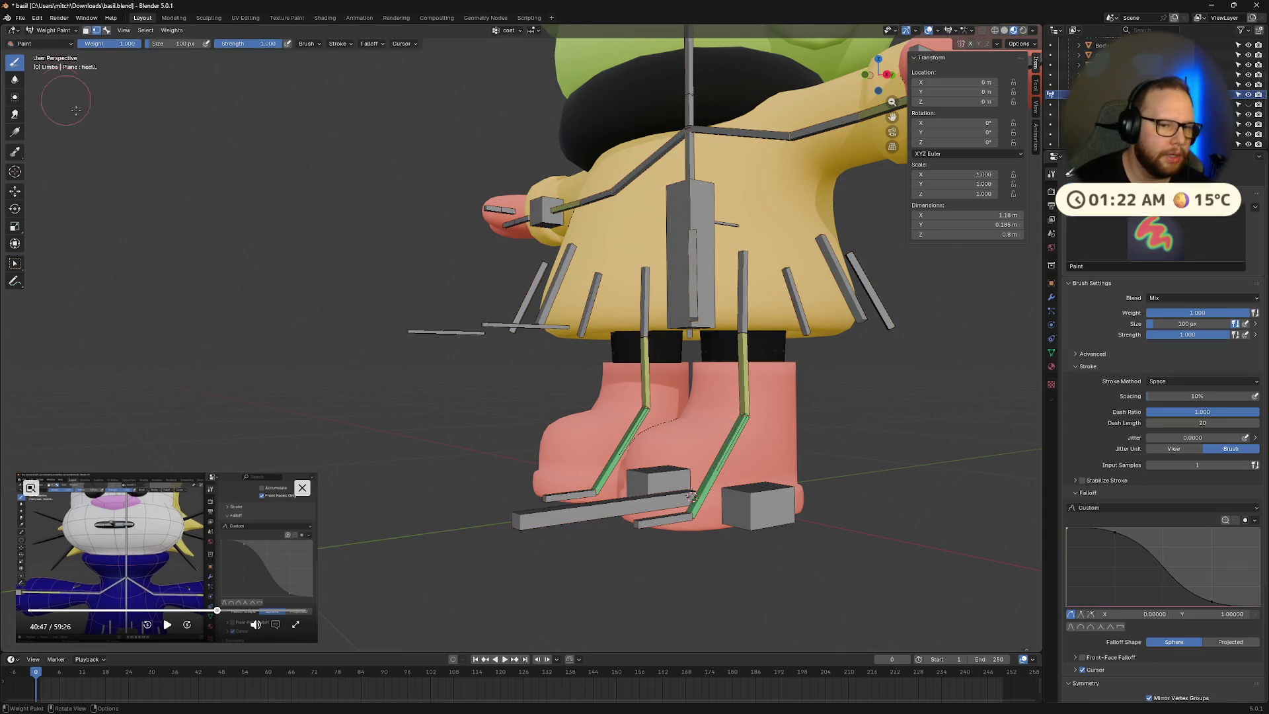
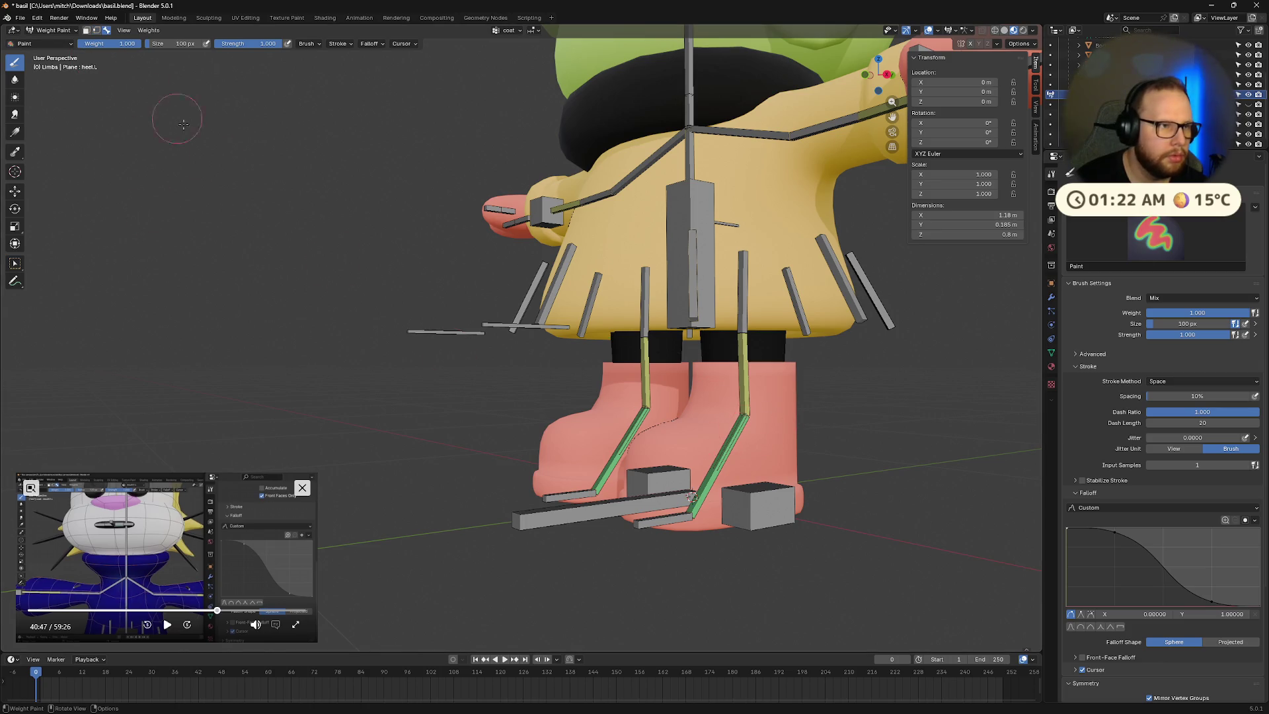
Step: Make calf.L the active weight group and isolate the limbs and bones in local view
{"action": "left_click", "coordinate": [736, 434], "text": "ctrl"}
{"action": "left_click", "coordinate": [741, 395], "text": "ctrl"}
{"action": "mouse_move", "coordinate": [742, 395]}
{"action": "middle_mouse_down"}
{"action": "mouse_move", "coordinate": [668, 397]}
{"action": "mouse_move", "coordinate": [749, 404]}
{"action": "middle_mouse_up"}
{"action": "key", "text": "KP_Divide"}
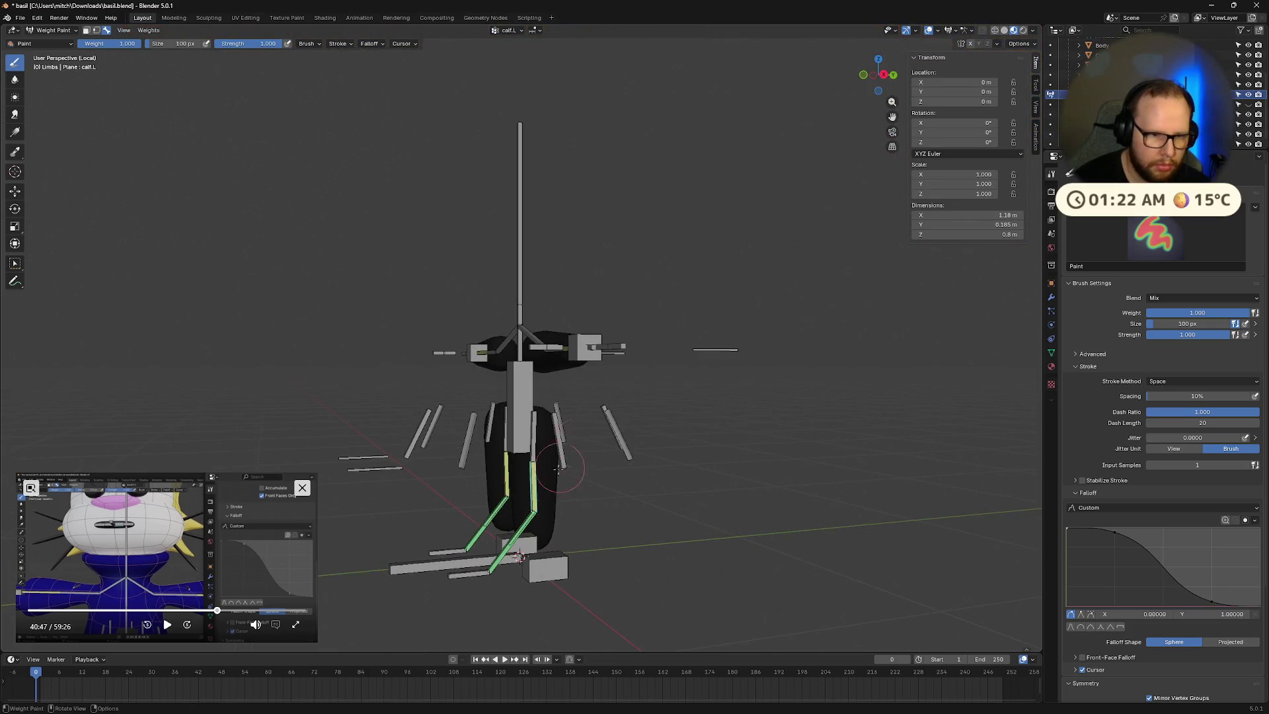
{"action": "scroll", "coordinate": [572, 452], "scroll_direction": "up", "scroll_amount": 6}
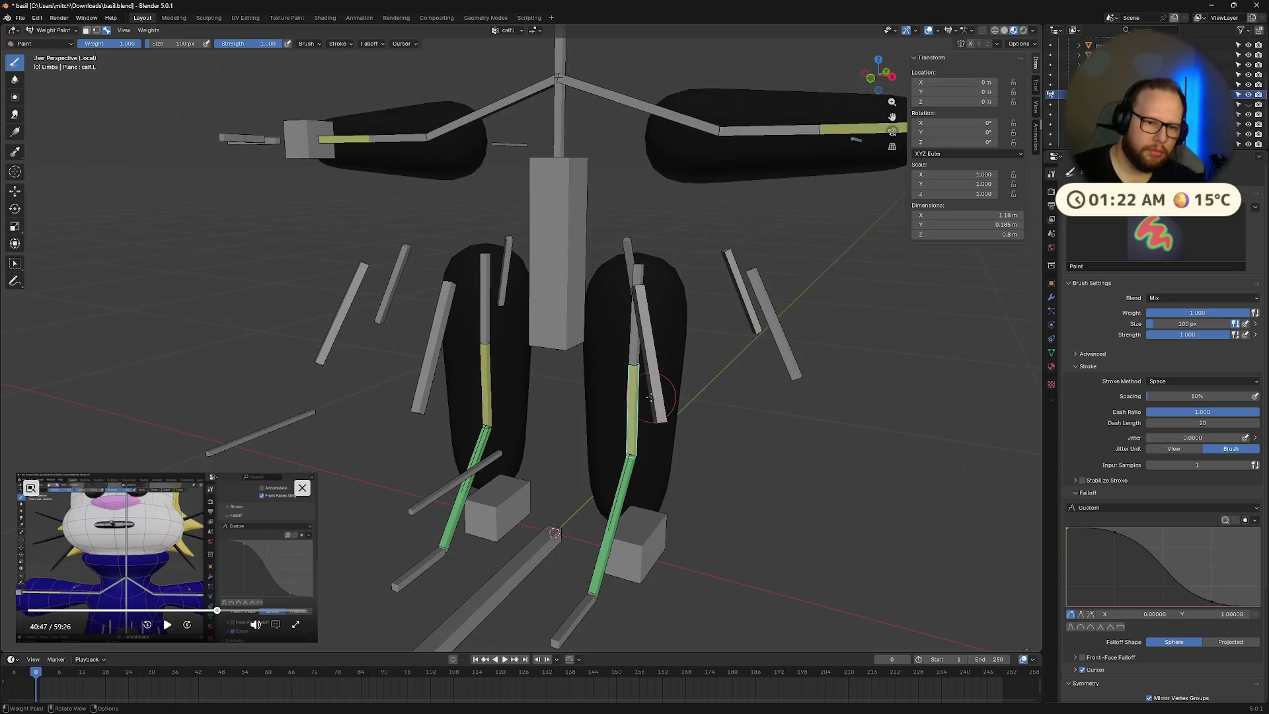
{"action": "scroll", "coordinate": [650, 397], "scroll_direction": "down", "scroll_amount": 5}
{"action": "scroll", "coordinate": [646, 370], "scroll_direction": "up", "scroll_amount": 3}
{"action": "scroll", "coordinate": [634, 367], "scroll_direction": "down", "scroll_amount": 3}
{"action": "mouse_move", "coordinate": [604, 366]}
{"action": "middle_mouse_down"}
{"action": "mouse_move", "coordinate": [718, 350]}
{"action": "mouse_move", "coordinate": [617, 363]}
{"action": "middle_mouse_up"}
{"action": "scroll", "coordinate": [603, 444], "scroll_direction": "up", "scroll_amount": 6}
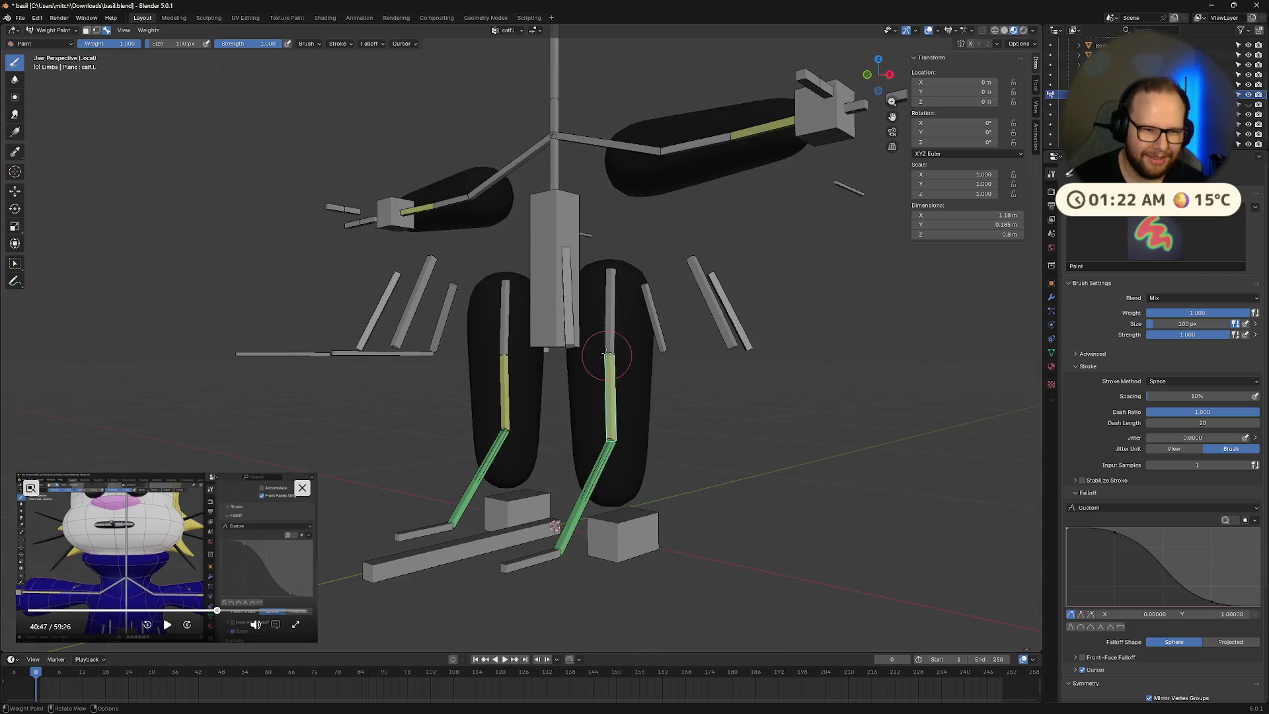
Step: Check the foot.L weights on the leg, then return to the calf.L group
{"action": "left_click", "coordinate": [727, 310], "text": "ctrl"}
{"action": "middle_click_drag", "start_coordinate": [728, 311], "coordinate": [700, 396]}
{"action": "left_click", "coordinate": [611, 506], "text": "ctrl"}
{"action": "mouse_move", "coordinate": [612, 505]}
{"action": "middle_mouse_down"}
{"action": "mouse_move", "coordinate": [571, 504]}
{"action": "mouse_move", "coordinate": [562, 435]}
{"action": "middle_mouse_up"}
{"action": "left_click", "coordinate": [560, 438], "text": "ctrl"}
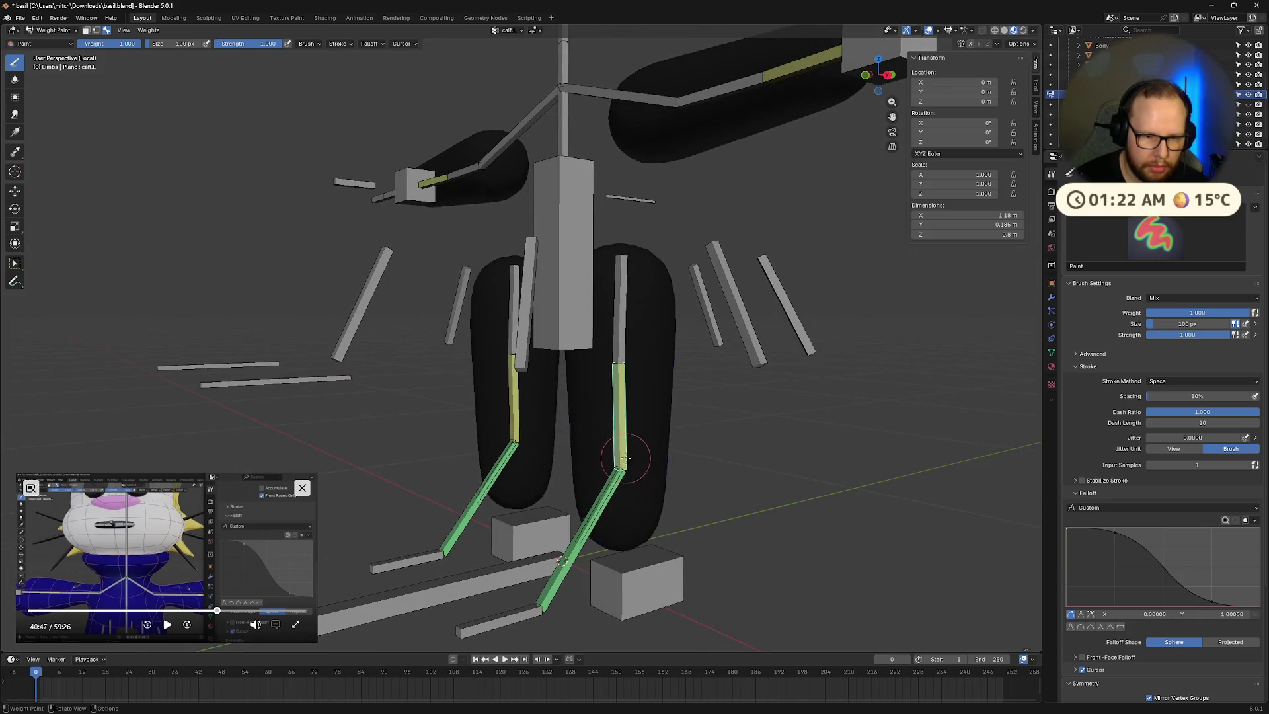
Step: Paint extra calf.L weight up the left leg and on the lower calf
{"action": "left_click", "coordinate": [625, 458]}
{"action": "mouse_move", "coordinate": [594, 413]}
{"action": "left_mouse_down"}
{"action": "mouse_move", "coordinate": [627, 351]}
{"action": "mouse_move", "coordinate": [621, 384]}
{"action": "left_mouse_up"}
{"action": "middle_click_drag", "start_coordinate": [621, 383], "coordinate": [686, 374]}
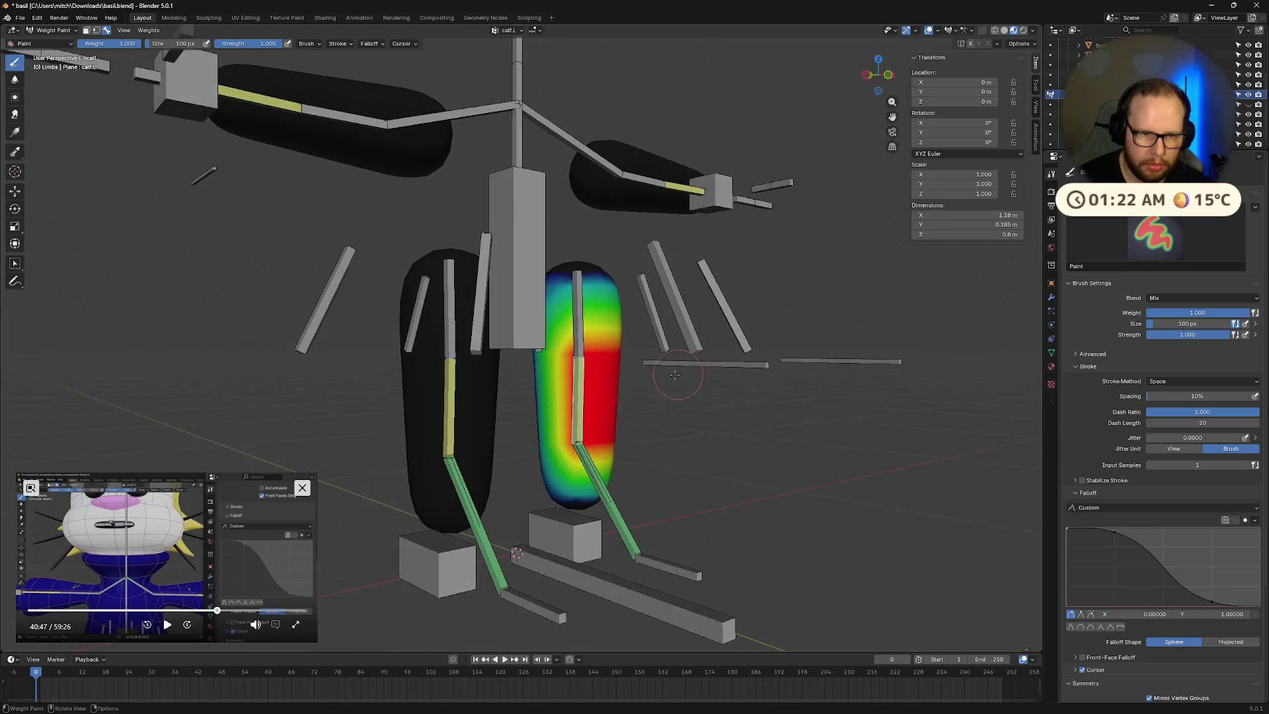
{"action": "middle_click_drag", "start_coordinate": [559, 422], "coordinate": [426, 372]}
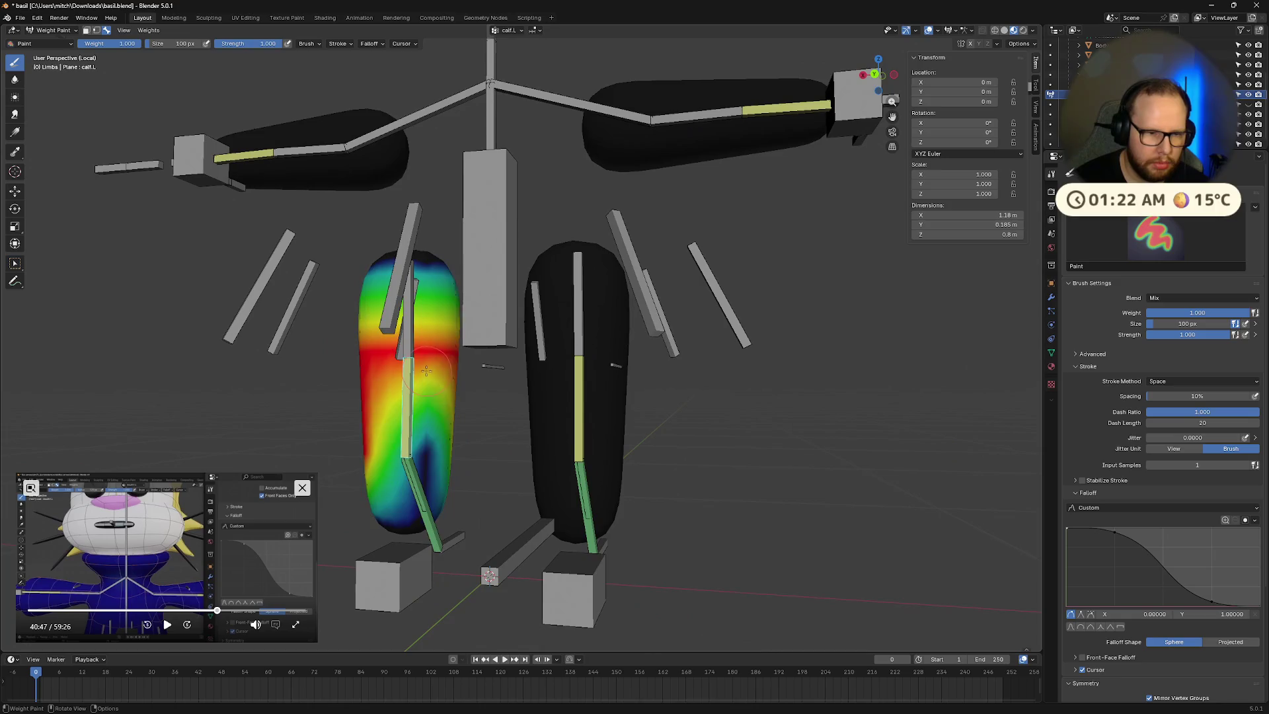
{"action": "left_click", "coordinate": [434, 433]}
{"action": "mouse_move", "coordinate": [435, 433]}
{"action": "middle_mouse_down"}
{"action": "mouse_move", "coordinate": [663, 439]}
{"action": "mouse_move", "coordinate": [625, 483]}
{"action": "middle_mouse_up"}
Step: Review the thigh.L, calf.R, thigh.R and foot.R weights
{"action": "left_click", "coordinate": [626, 486], "text": "ctrl"}
{"action": "left_click", "coordinate": [635, 413], "text": "ctrl"}
{"action": "left_click", "coordinate": [639, 345], "text": "ctrl"}
{"action": "middle_click_drag", "start_coordinate": [639, 345], "coordinate": [644, 357]}
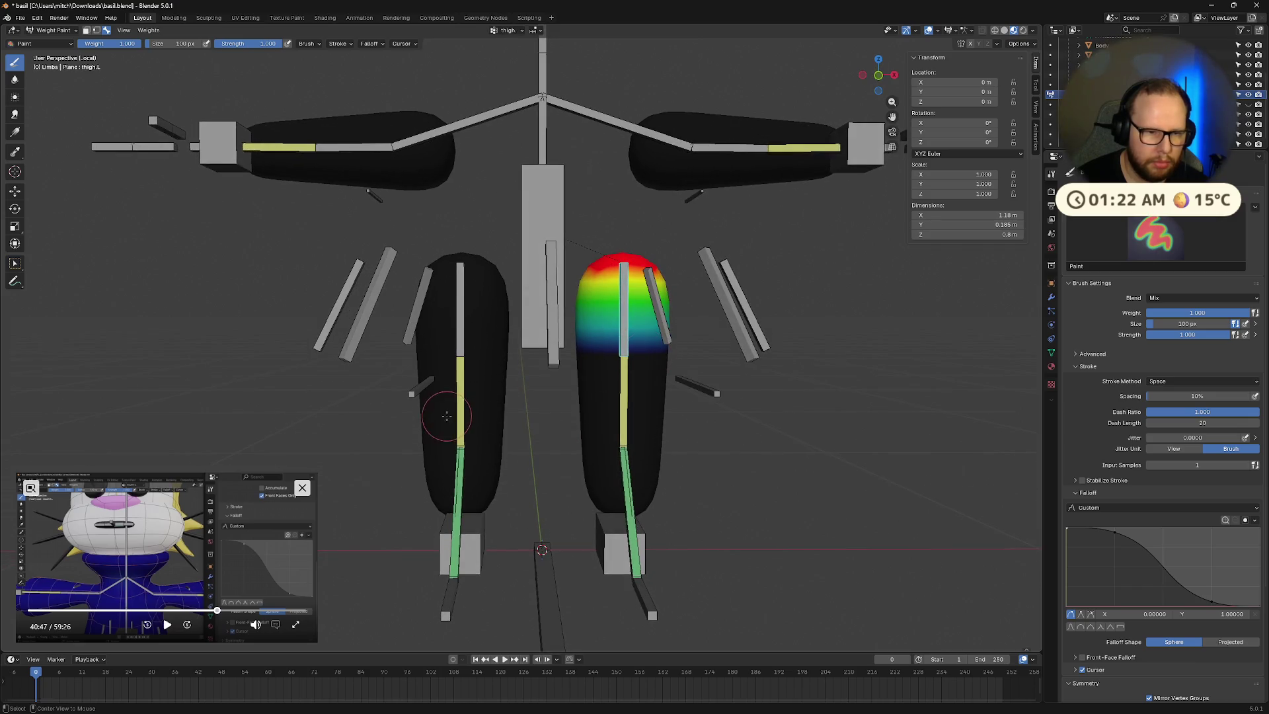
{"action": "left_click", "coordinate": [458, 400], "text": "ctrl"}
{"action": "left_click", "coordinate": [461, 335], "text": "ctrl"}
{"action": "left_click", "coordinate": [458, 463], "text": "ctrl"}
{"action": "middle_click_drag", "start_coordinate": [458, 462], "coordinate": [542, 472]}
Step: Take the limbs mesh out of Weight Paint through Edit Mode into Object Mode
{"action": "key", "text": "ctrl+Tab"}
{"action": "key", "text": "Tab"}
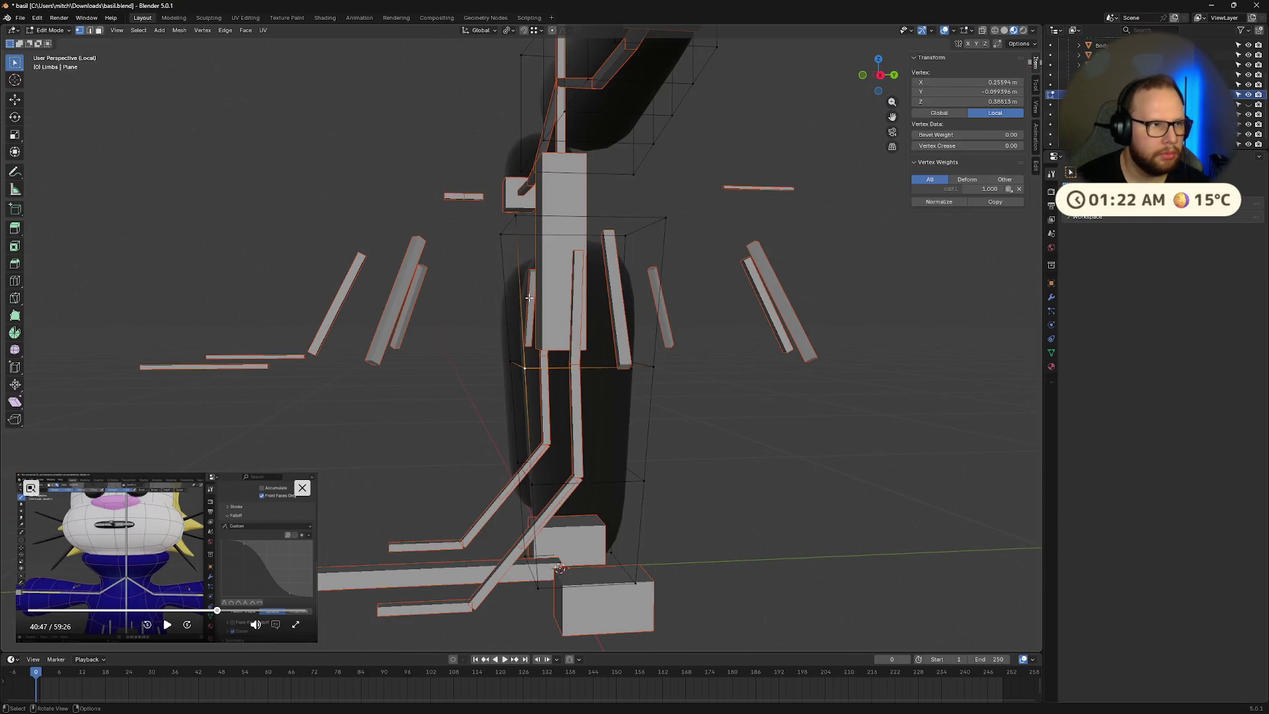
{"action": "key", "text": "ctrl+Tab"}
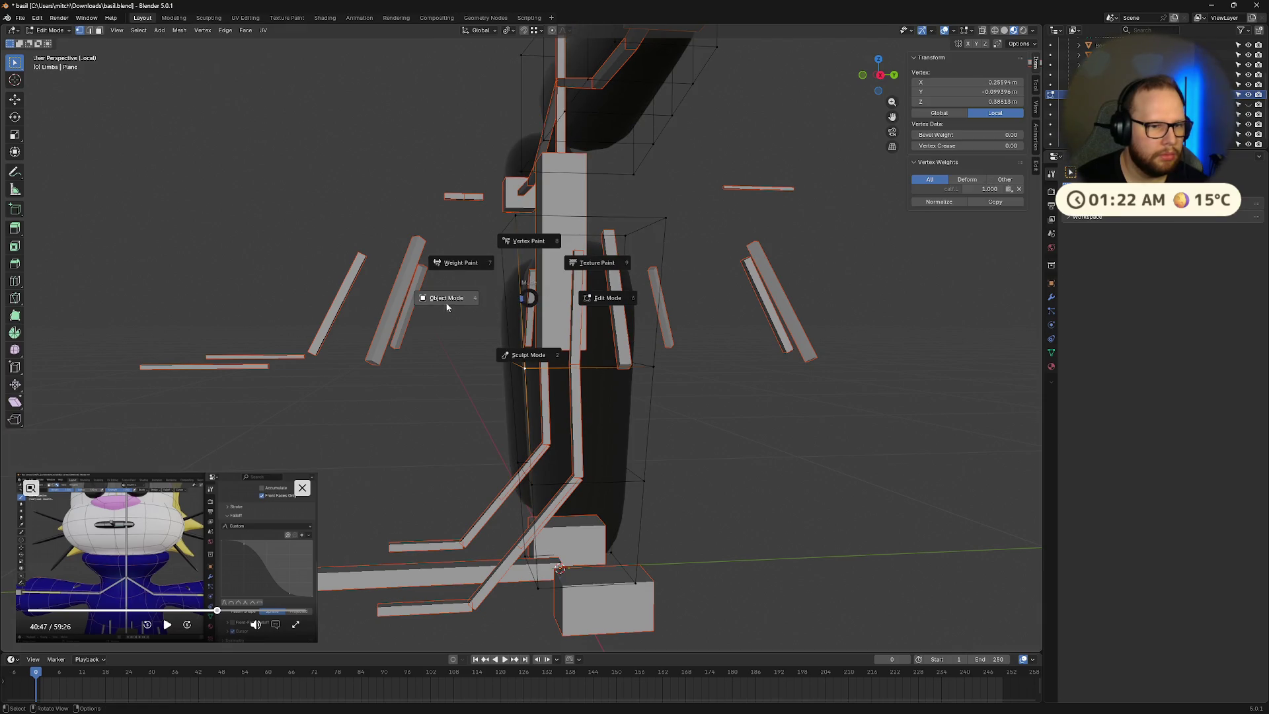
{"action": "key", "text": "4"}
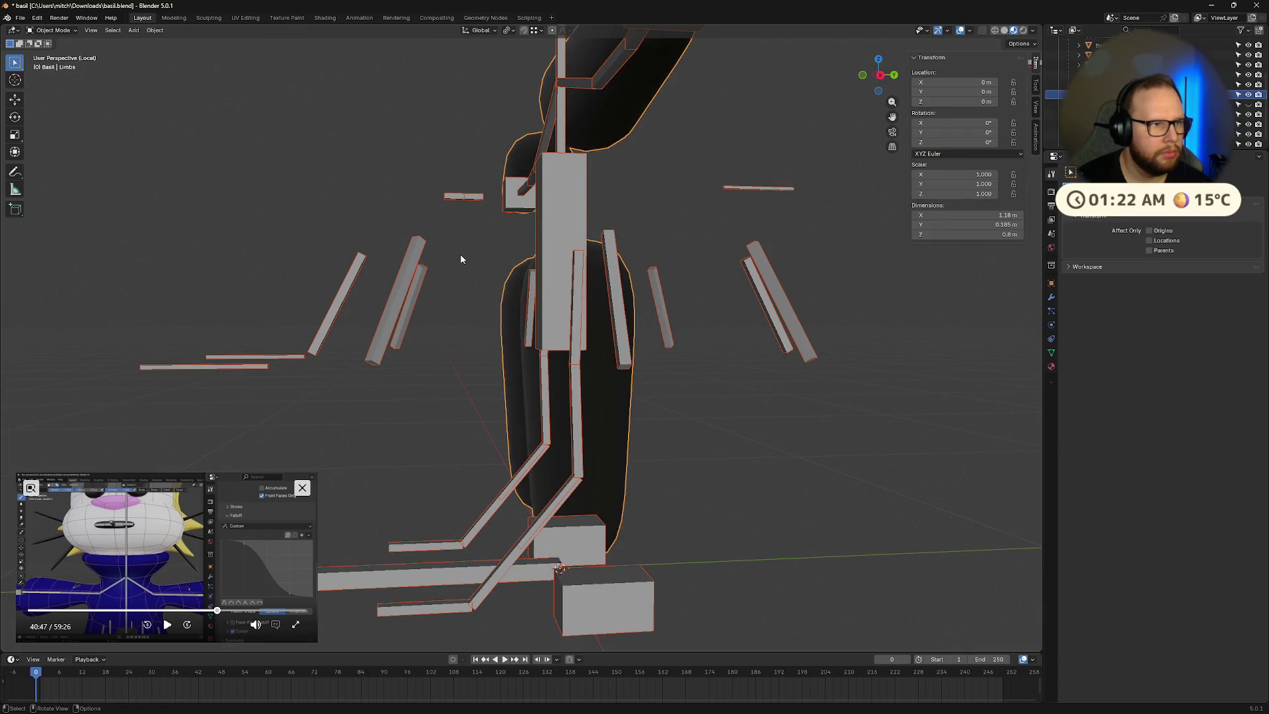
Step: Select the armature as the active object and switch it to Pose Mode
{"action": "key", "text": "ctrl+Tab"}
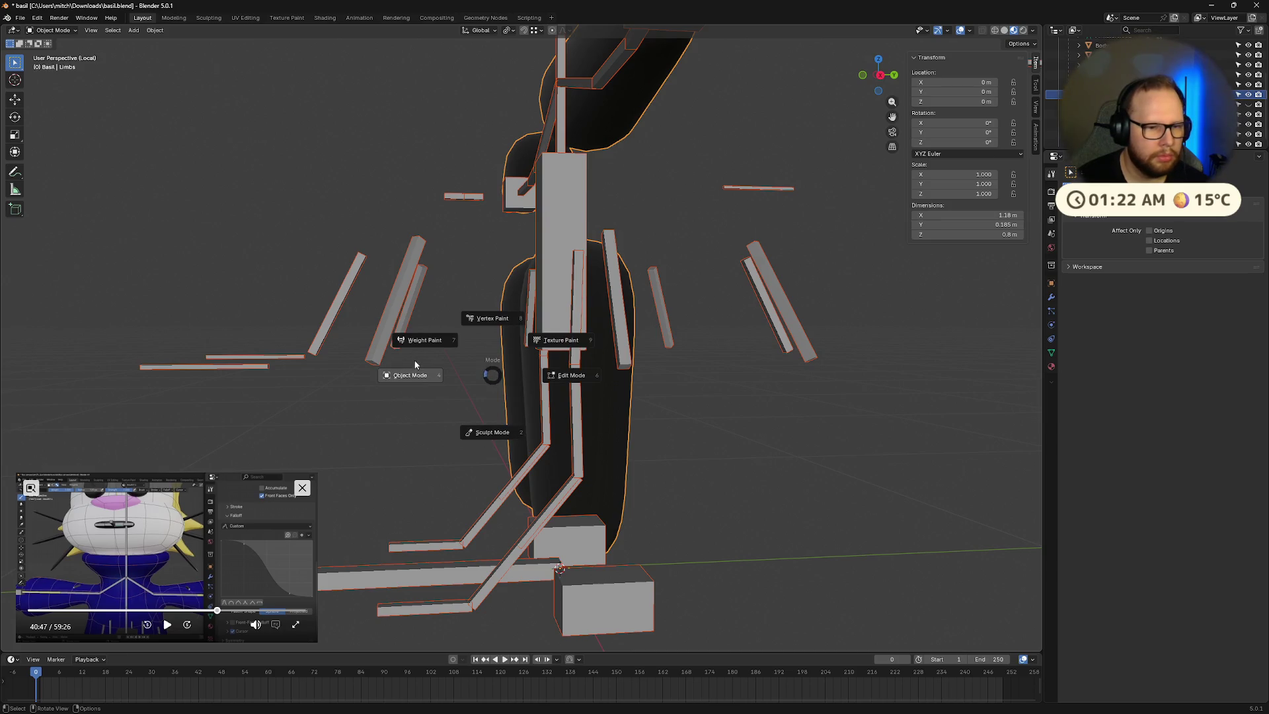
{"action": "left_click", "coordinate": [414, 355]}
{"action": "left_click", "coordinate": [575, 425]}
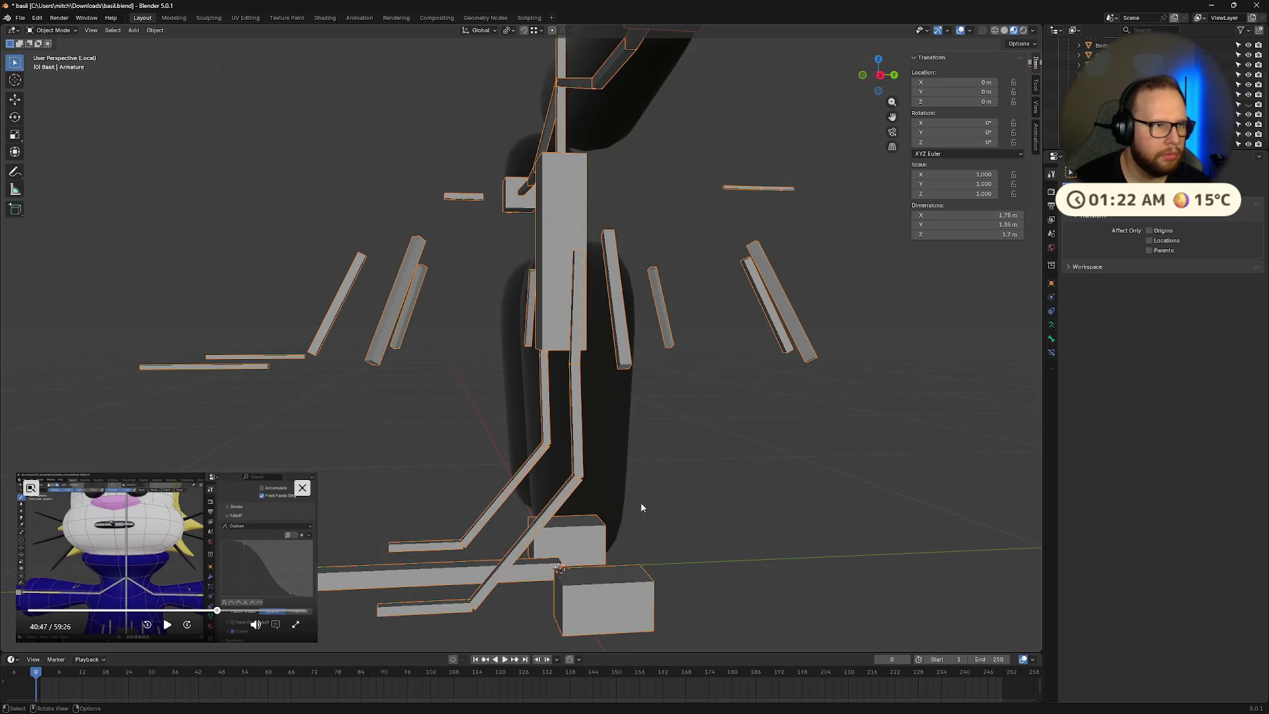
{"action": "key", "text": "ctrl+Tab"}
Step: Trial an X rotation on foot.L and a move of the heel.L control, cancelling both
{"action": "left_click", "coordinate": [560, 504]}
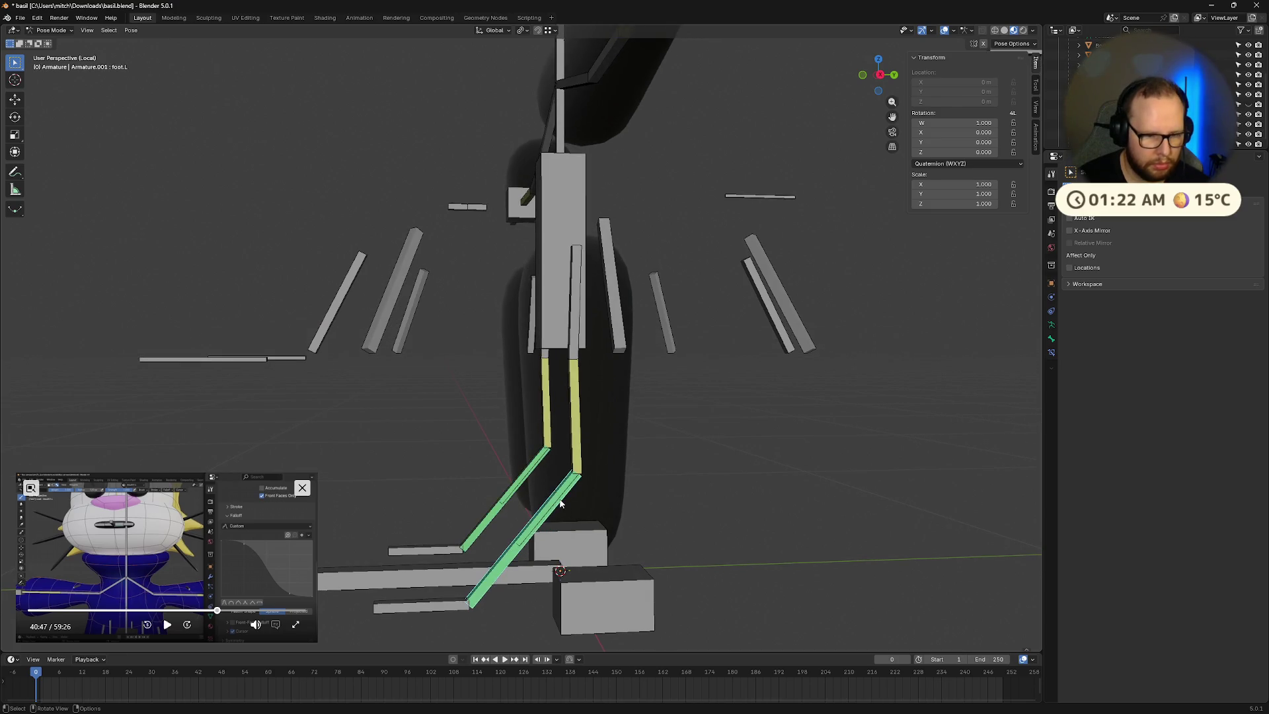
{"action": "key", "text": "r"}
{"action": "key", "text": "x"}
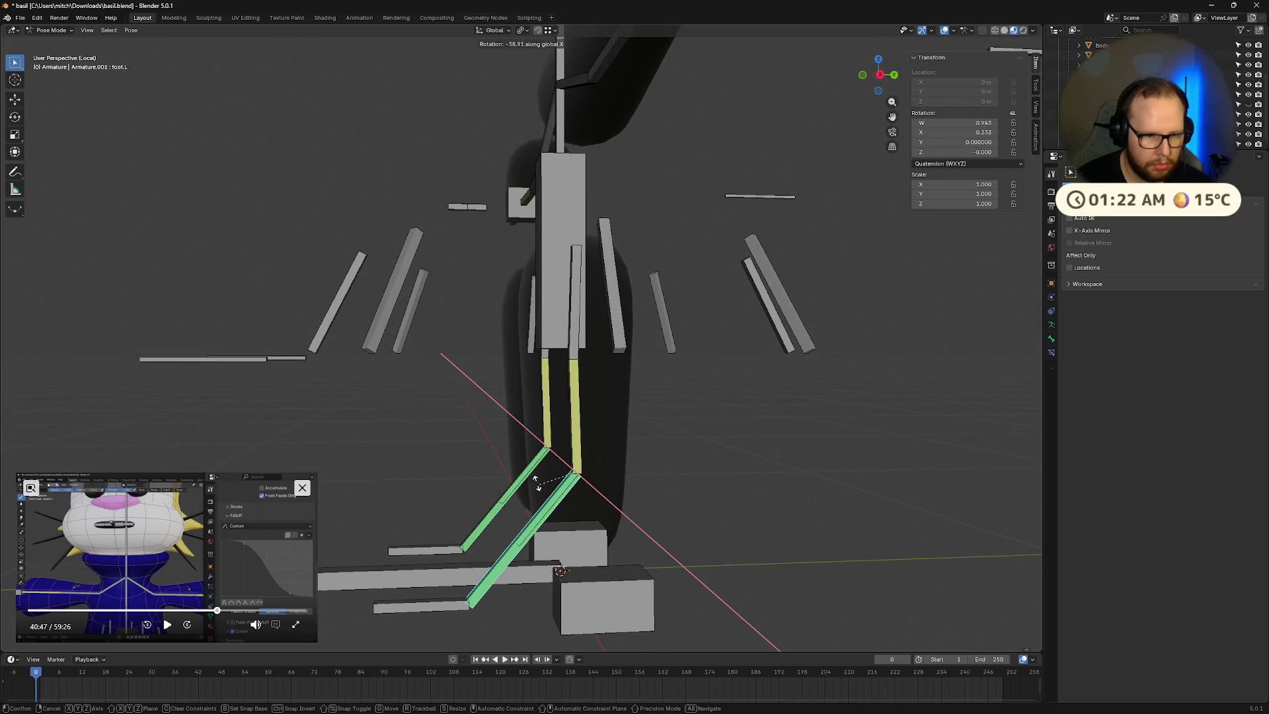
{"action": "key", "text": "Escape"}
{"action": "left_click", "coordinate": [605, 599]}
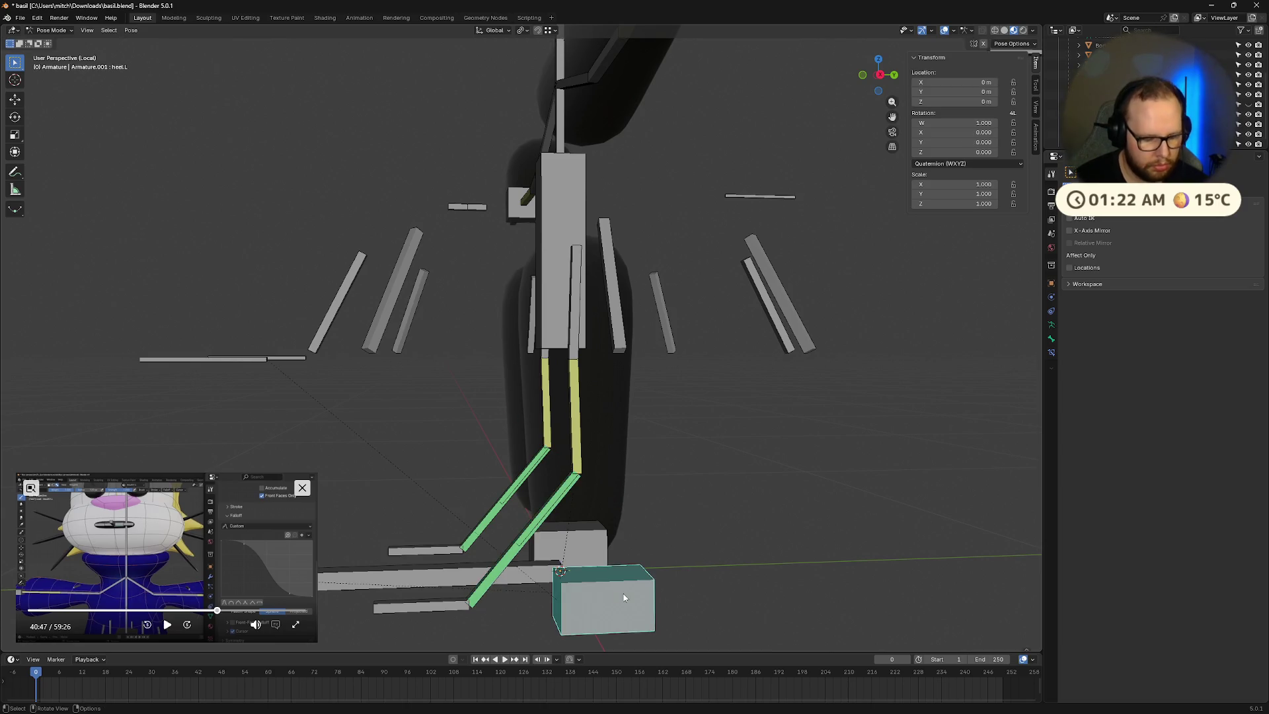
{"action": "key", "text": "g"}
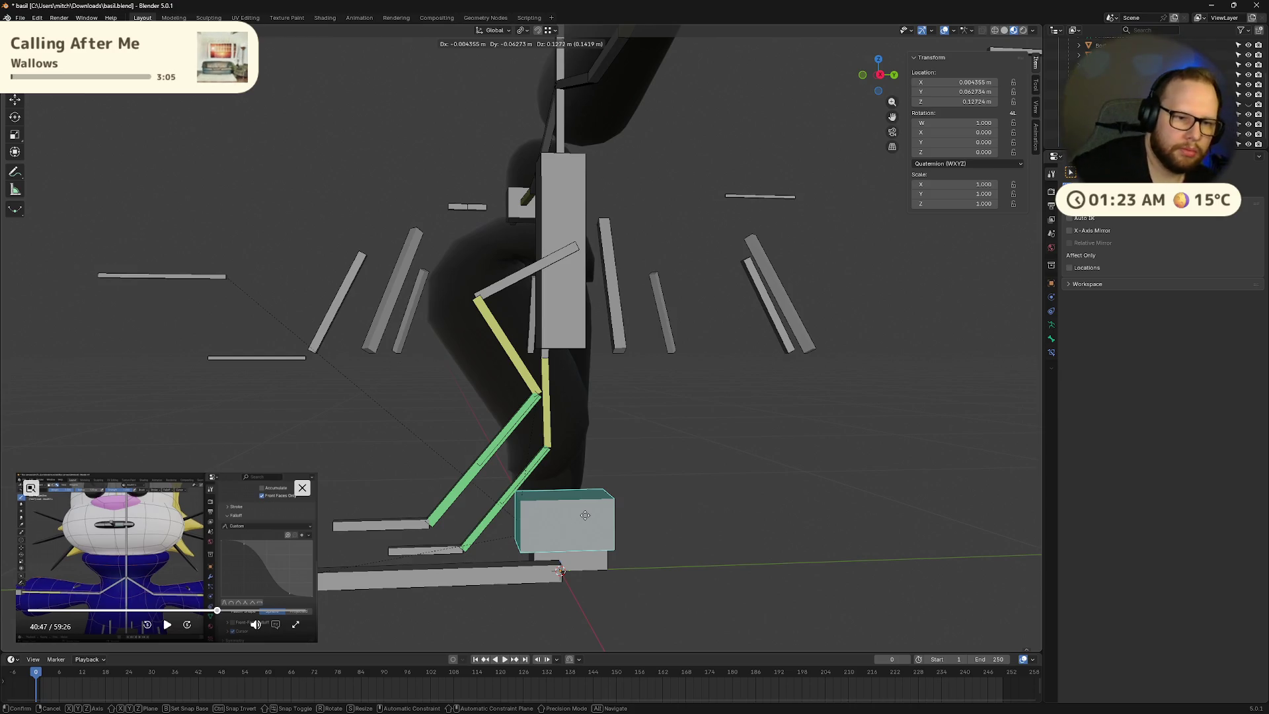
{"action": "key", "text": "Escape"}
{"action": "mouse_move", "coordinate": [585, 515]}
{"action": "middle_mouse_down"}
{"action": "mouse_move", "coordinate": [604, 518]}
{"action": "mouse_move", "coordinate": [556, 499]}
{"action": "mouse_move", "coordinate": [604, 467]}
{"action": "mouse_move", "coordinate": [622, 480]}
{"action": "mouse_move", "coordinate": [570, 493]}
{"action": "middle_mouse_up"}
Step: Test an X rotation on another leg bone, then cancel it
{"action": "left_click", "coordinate": [476, 390]}
{"action": "middle_click_drag", "start_coordinate": [476, 390], "coordinate": [553, 404]}
{"action": "key", "text": "r"}
{"action": "key", "text": "x"}
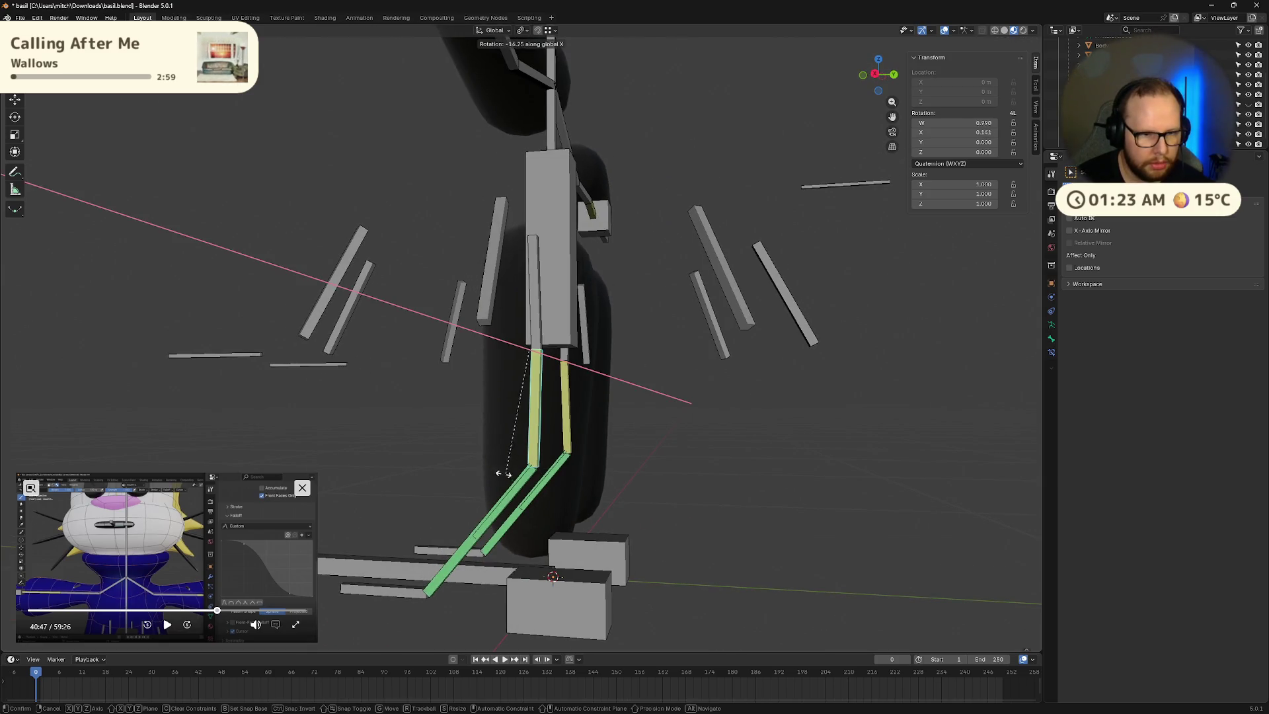
{"action": "key", "text": "Escape"}
Step: Rotate the upper left leg bone about -39° around the global X axis
{"action": "middle_click_drag", "start_coordinate": [670, 516], "coordinate": [454, 304]}
{"action": "left_click", "coordinate": [483, 322]}
{"action": "key", "text": "r"}
{"action": "key", "text": "x"}
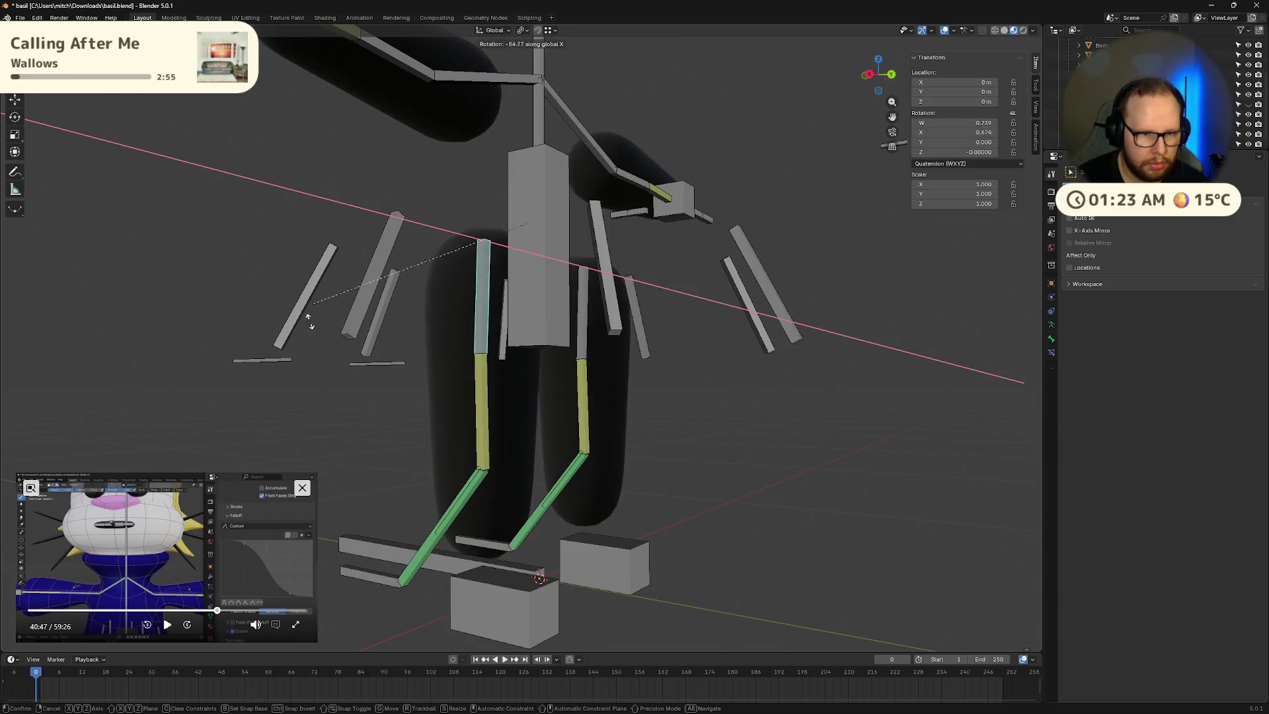
{"action": "mouse_move", "coordinate": [793, 453]}
{"action": "middle_mouse_down", "text": "alt"}
{"action": "mouse_move", "coordinate": [697, 517]}
{"action": "mouse_move", "coordinate": [643, 517]}
{"action": "mouse_move", "coordinate": [661, 536]}
{"action": "mouse_move", "coordinate": [692, 525]}
{"action": "mouse_move", "coordinate": [600, 601]}
{"action": "middle_mouse_up", "text": "alt"}
{"action": "left_click", "coordinate": [666, 524]}
Step: Move the heel control to bend the legs, then reset it to rest with Alt+G
{"action": "left_click", "coordinate": [600, 600]}
{"action": "key", "text": "g"}
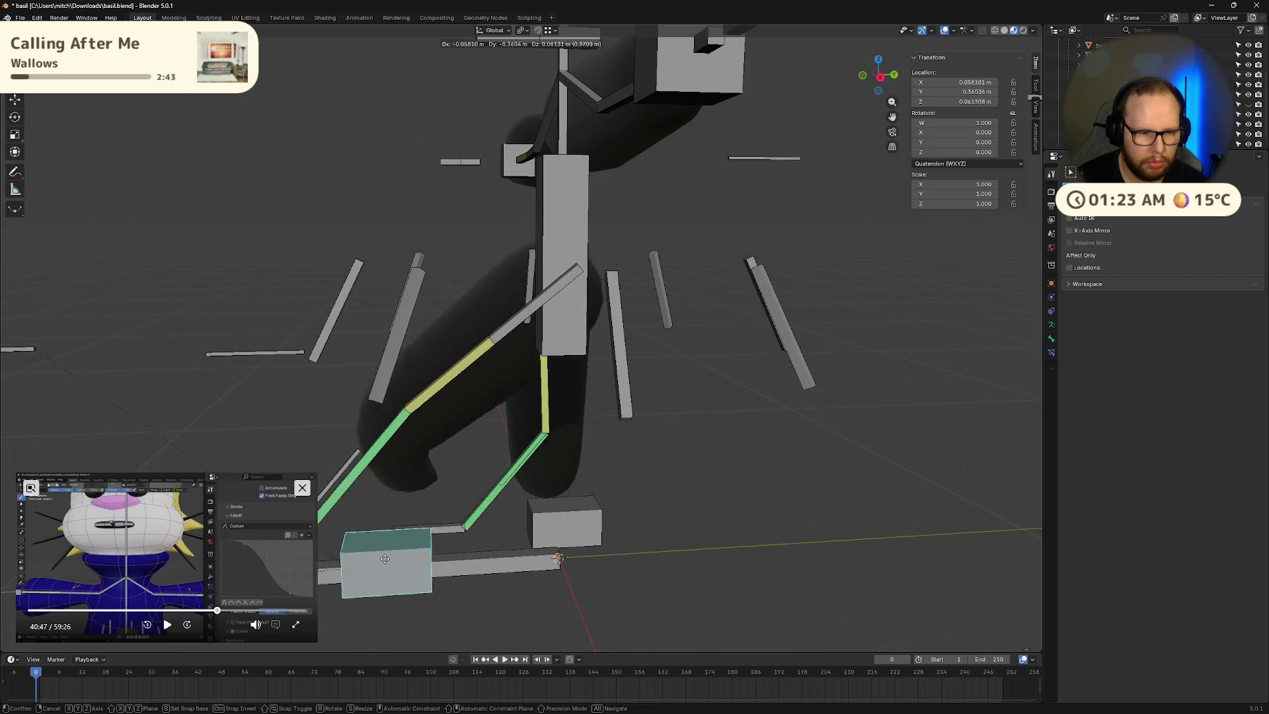
{"action": "left_click", "coordinate": [374, 553]}
{"action": "mouse_move", "coordinate": [374, 553]}
{"action": "middle_mouse_down"}
{"action": "mouse_move", "coordinate": [540, 516]}
{"action": "mouse_move", "coordinate": [456, 549]}
{"action": "mouse_move", "coordinate": [357, 561]}
{"action": "middle_mouse_up"}
{"action": "key", "text": "alt+g"}
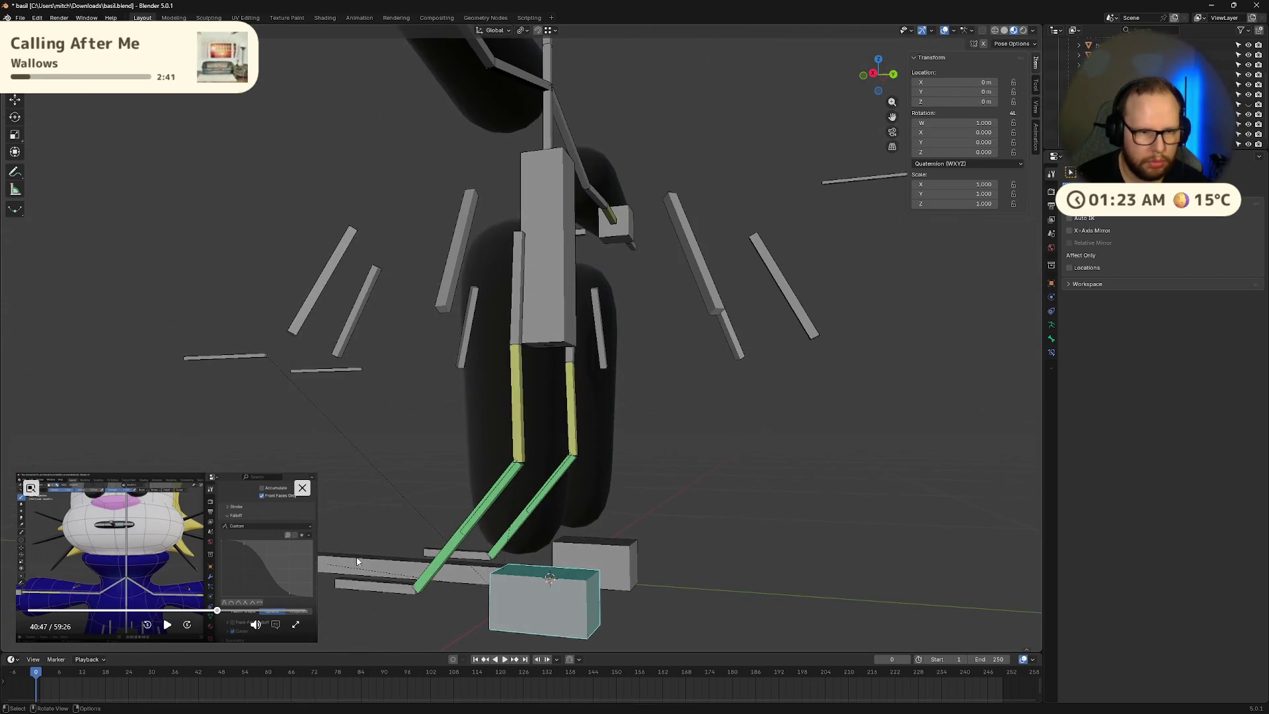
Step: Trial-rotate the thin upper leg bone and move the heel control, cancelling both
{"action": "left_click", "coordinate": [516, 334]}
{"action": "key", "text": "r"}
{"action": "key", "text": "x"}
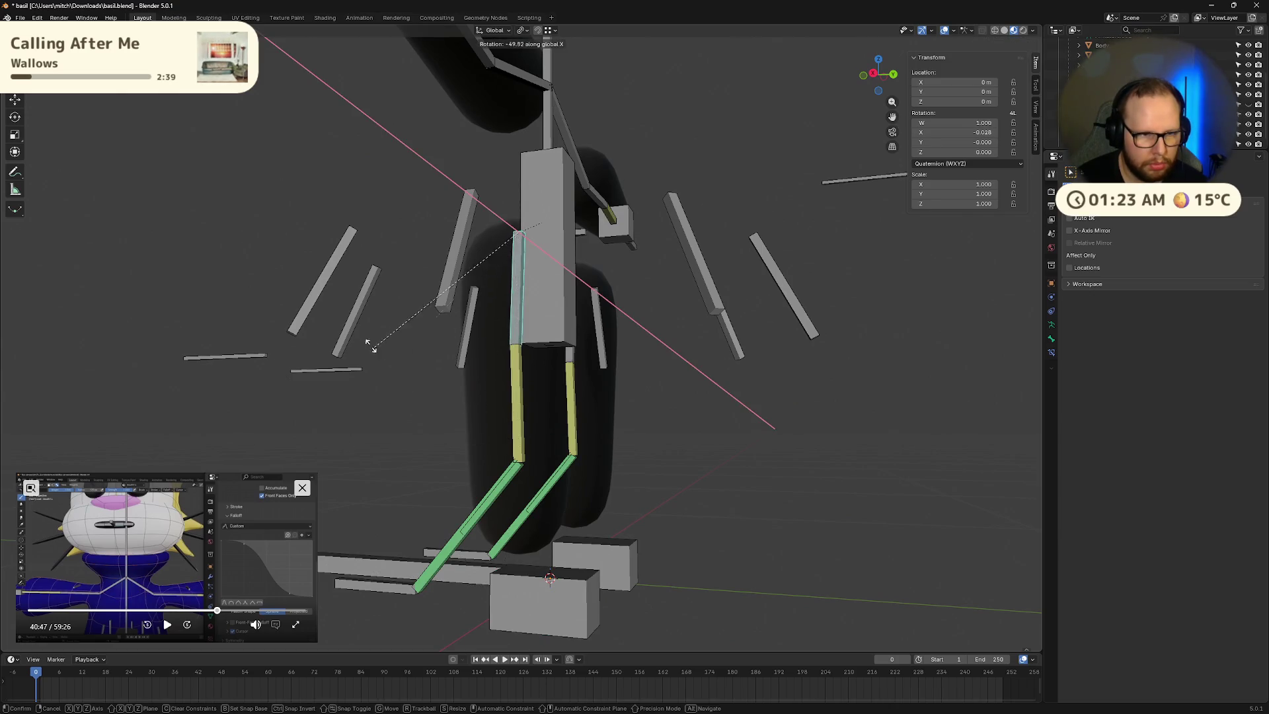
{"action": "key", "text": "Escape"}
{"action": "mouse_move", "coordinate": [791, 326]}
{"action": "middle_mouse_down"}
{"action": "mouse_move", "coordinate": [729, 573]}
{"action": "mouse_move", "coordinate": [597, 577]}
{"action": "middle_mouse_up"}
{"action": "left_click", "coordinate": [597, 572]}
{"action": "key", "text": "g"}
{"action": "key", "text": "Escape"}
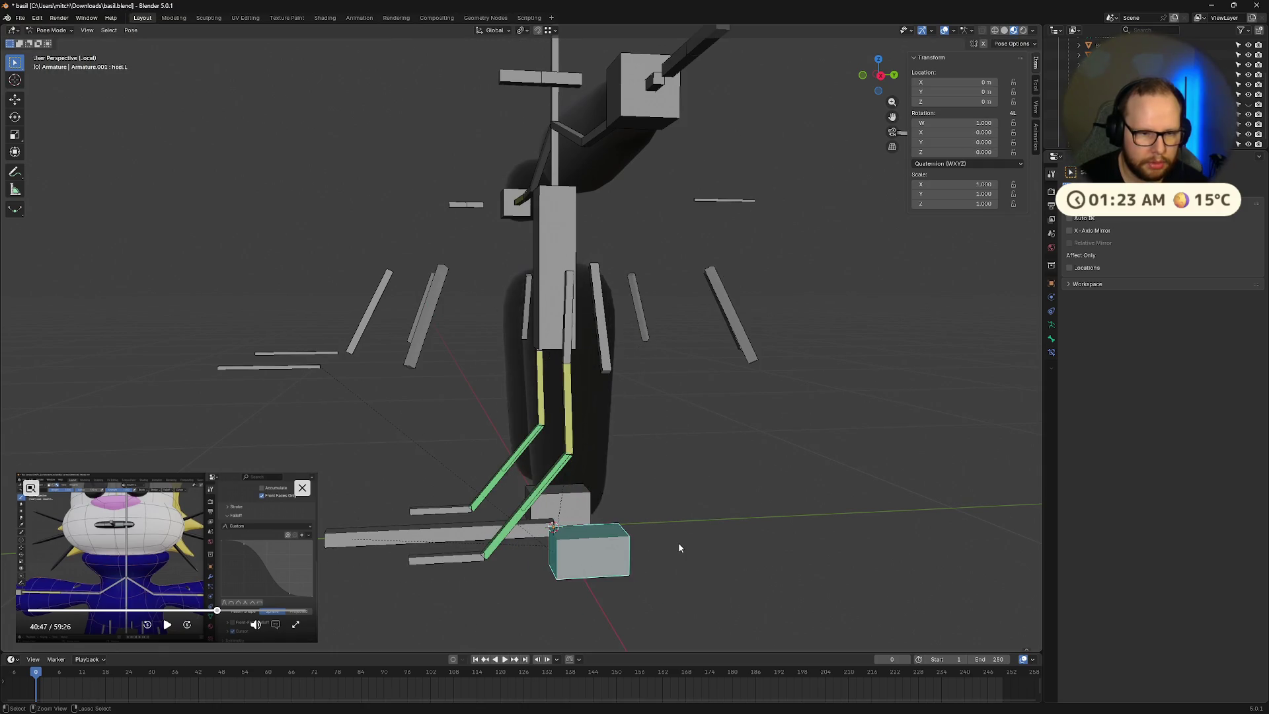
{"action": "mouse_move", "coordinate": [581, 559]}
{"action": "middle_mouse_down"}
{"action": "mouse_move", "coordinate": [646, 589]}
{"action": "mouse_move", "coordinate": [617, 561]}
{"action": "mouse_move", "coordinate": [626, 587]}
{"action": "mouse_move", "coordinate": [612, 330]}
{"action": "mouse_move", "coordinate": [729, 452]}
{"action": "middle_mouse_up"}
{"action": "mouse_move", "coordinate": [674, 362]}
{"action": "middle_mouse_down"}
{"action": "mouse_move", "coordinate": [630, 323]}
{"action": "mouse_move", "coordinate": [697, 302]}
{"action": "mouse_move", "coordinate": [760, 311]}
{"action": "mouse_move", "coordinate": [766, 290]}
{"action": "mouse_move", "coordinate": [632, 322]}
{"action": "middle_mouse_up"}
Step: Enter the armature's Edit Mode and select thigh.L, then control.torso
{"action": "key", "text": "Tab"}
{"action": "left_click", "coordinate": [695, 302]}
{"action": "left_click", "coordinate": [587, 334]}
Step: Cancel the control.torso rotation and put the armature into Pose Mode
{"action": "key", "text": "r"}
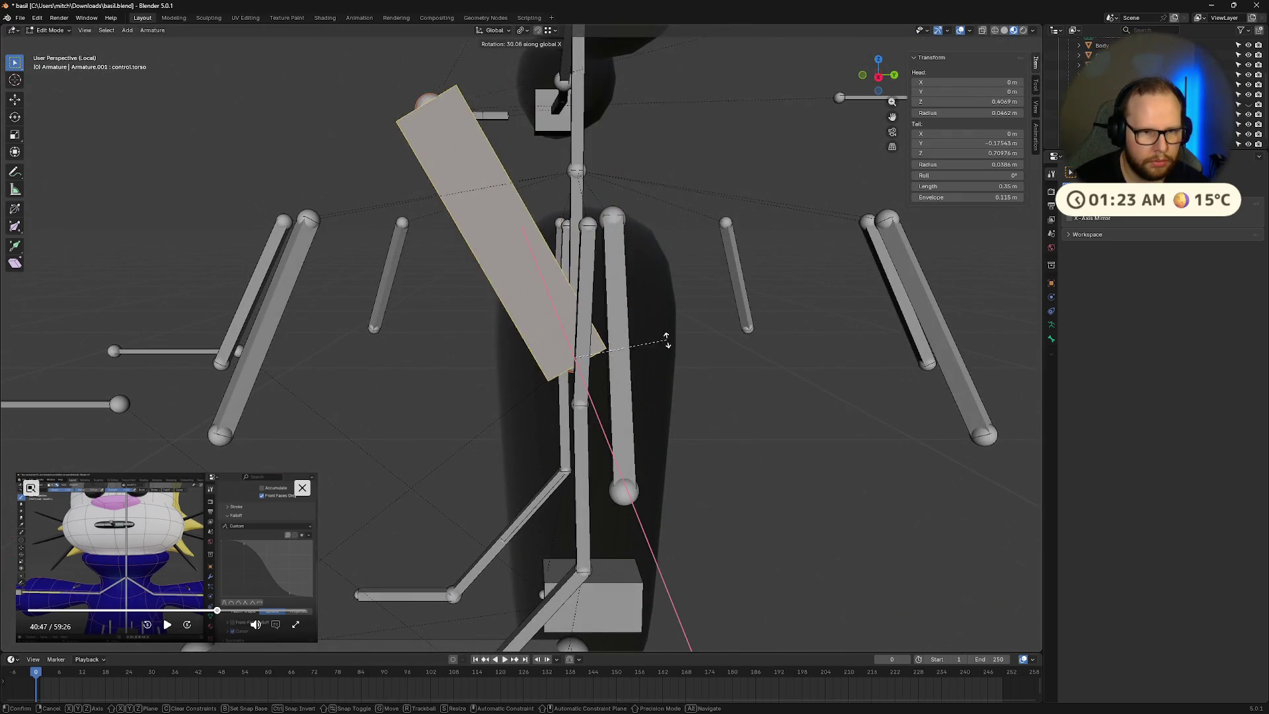
{"action": "key", "text": "Escape"}
{"action": "key", "text": "ctrl+Tab"}
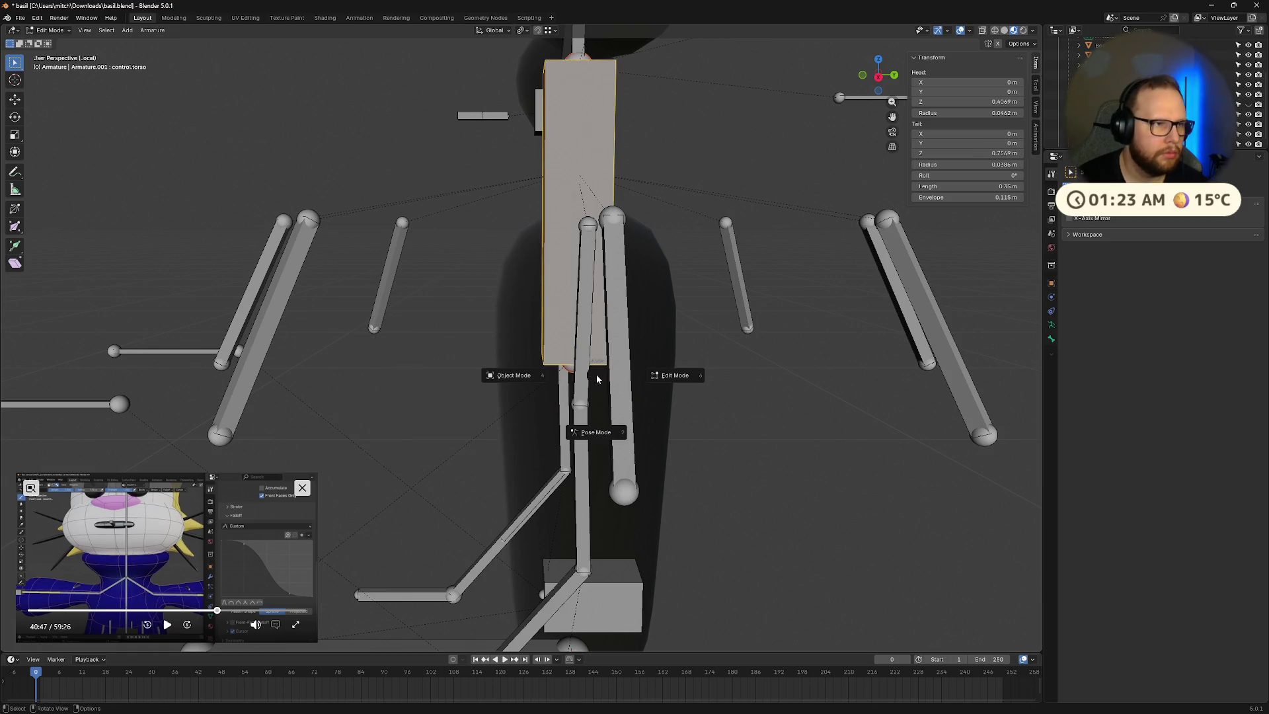
{"action": "left_click", "coordinate": [596, 378]}
Step: Rotate the hips bone around global X, then undo back to the rest pose
{"action": "left_click", "coordinate": [580, 367]}
{"action": "key", "text": "r"}
{"action": "key", "text": "x"}
{"action": "left_click", "coordinate": [651, 294]}
{"action": "mouse_move", "coordinate": [651, 294]}
{"action": "middle_mouse_down"}
{"action": "mouse_move", "coordinate": [643, 275]}
{"action": "mouse_move", "coordinate": [643, 339]}
{"action": "mouse_move", "coordinate": [624, 364]}
{"action": "mouse_move", "coordinate": [558, 406]}
{"action": "mouse_move", "coordinate": [581, 339]}
{"action": "middle_mouse_up"}
{"action": "key", "text": "ctrl+z"}
{"action": "scroll", "coordinate": [569, 368], "scroll_direction": "up", "scroll_amount": 3}
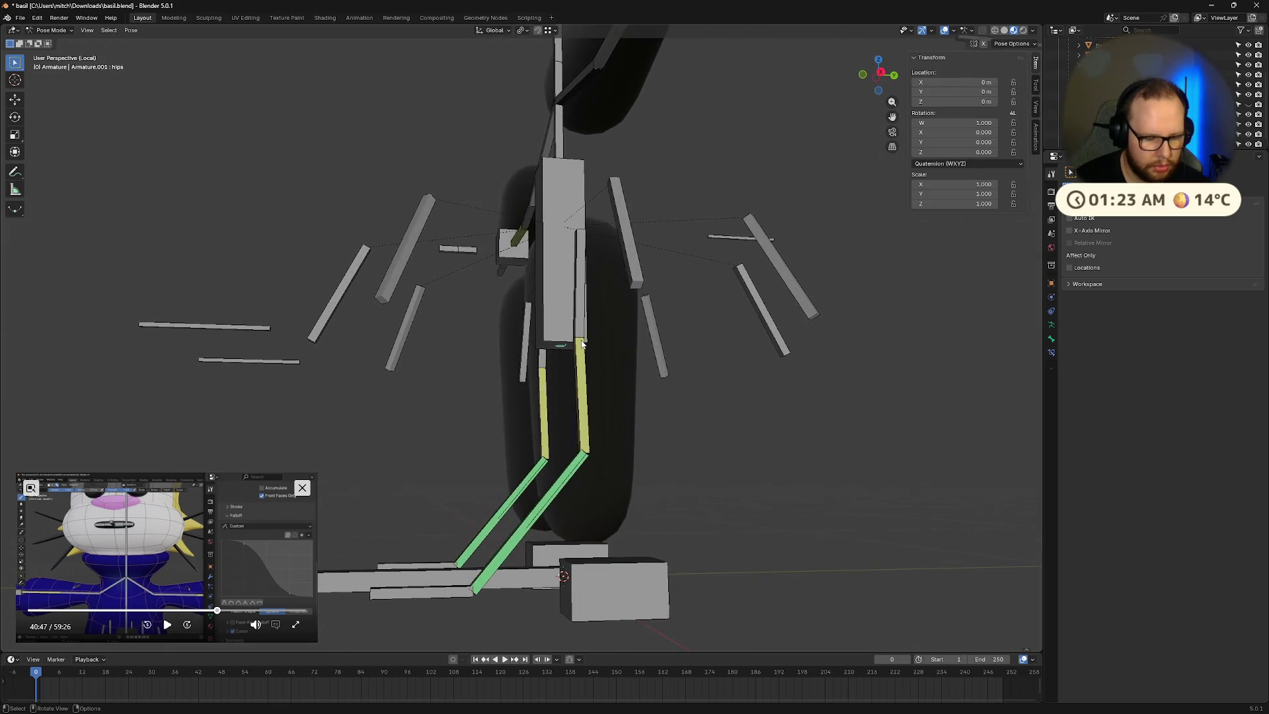
Step: Try a second hips rotation around X and undo it again
{"action": "key", "text": "r"}
{"action": "key", "text": "x"}
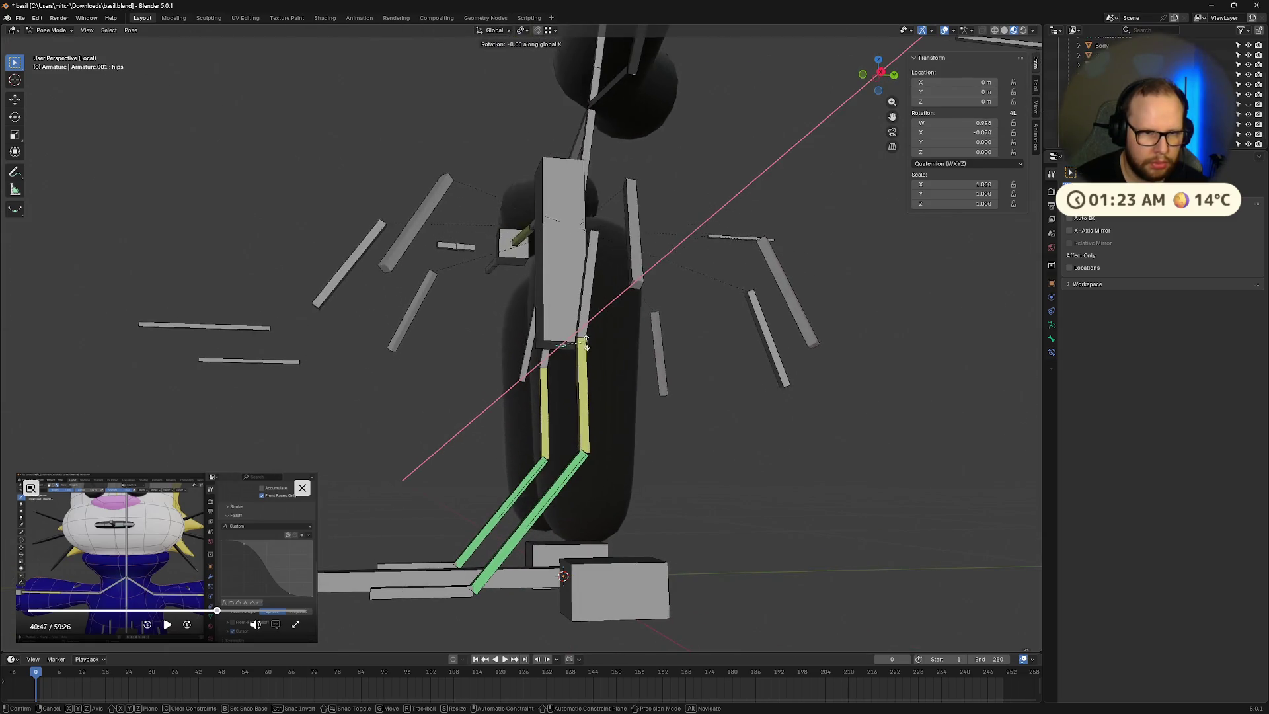
{"action": "left_click", "coordinate": [546, 371]}
{"action": "mouse_move", "coordinate": [545, 370]}
{"action": "middle_mouse_down"}
{"action": "mouse_move", "coordinate": [476, 405]}
{"action": "mouse_move", "coordinate": [456, 379]}
{"action": "mouse_move", "coordinate": [561, 396]}
{"action": "middle_mouse_up"}
{"action": "key", "text": "ctrl+z"}
{"action": "mouse_move", "coordinate": [318, 245]}
{"action": "middle_mouse_down"}
{"action": "mouse_move", "coordinate": [698, 260]}
{"action": "mouse_move", "coordinate": [658, 271]}
{"action": "mouse_move", "coordinate": [705, 235]}
{"action": "mouse_move", "coordinate": [573, 242]}
{"action": "middle_mouse_up"}
Step: Select the bicep.L bone and return the armature to Object Mode
{"action": "key", "text": "Tab"}
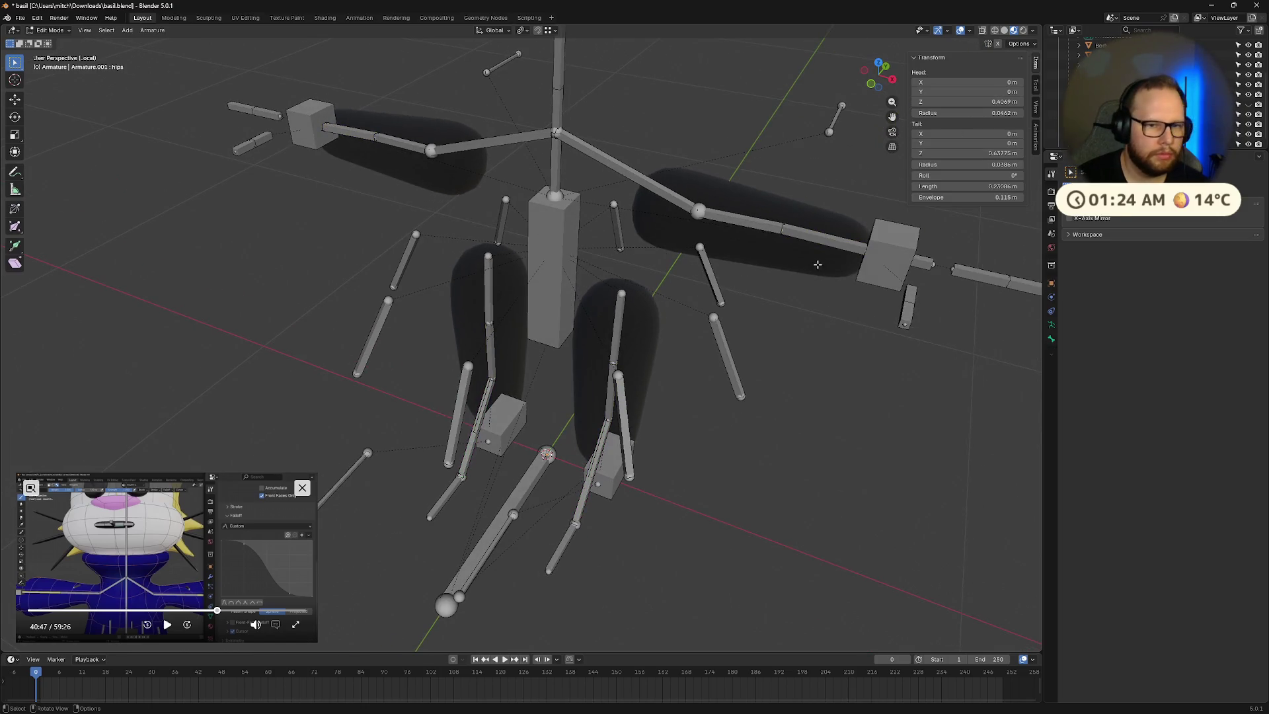
{"action": "key", "text": "Tab"}
{"action": "left_click", "coordinate": [750, 224]}
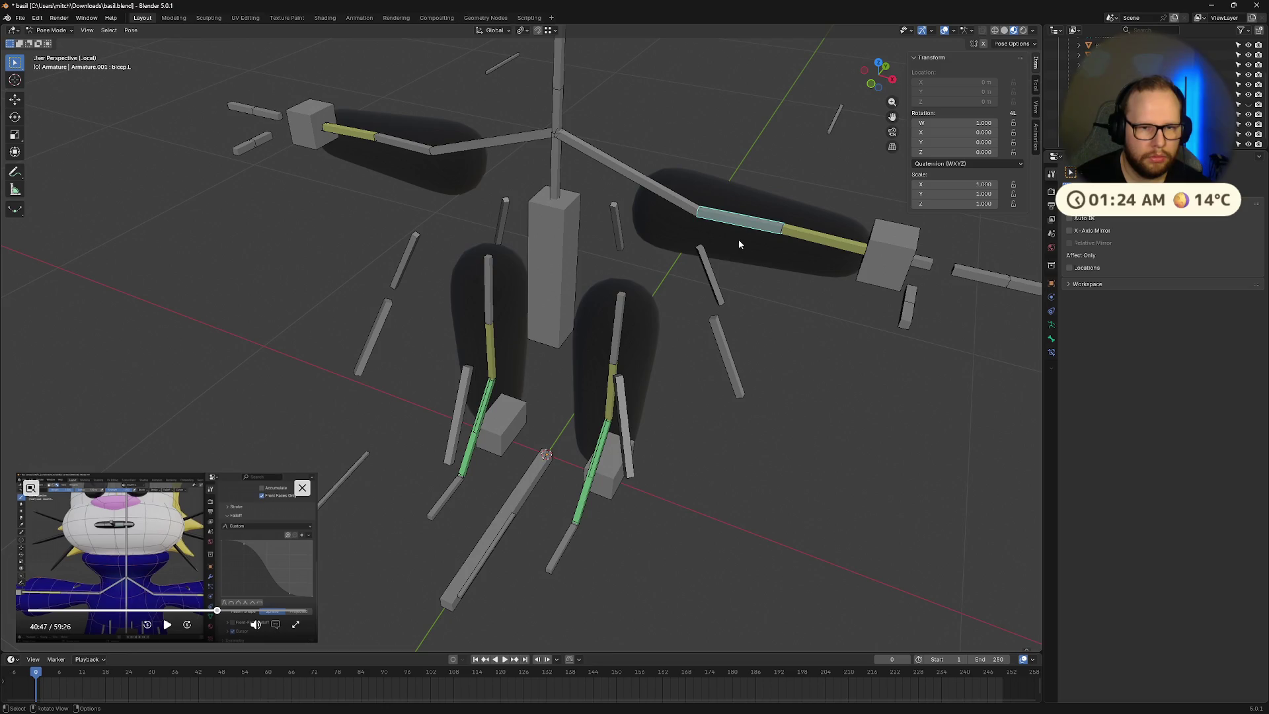
{"action": "key", "text": "ctrl+Tab"}
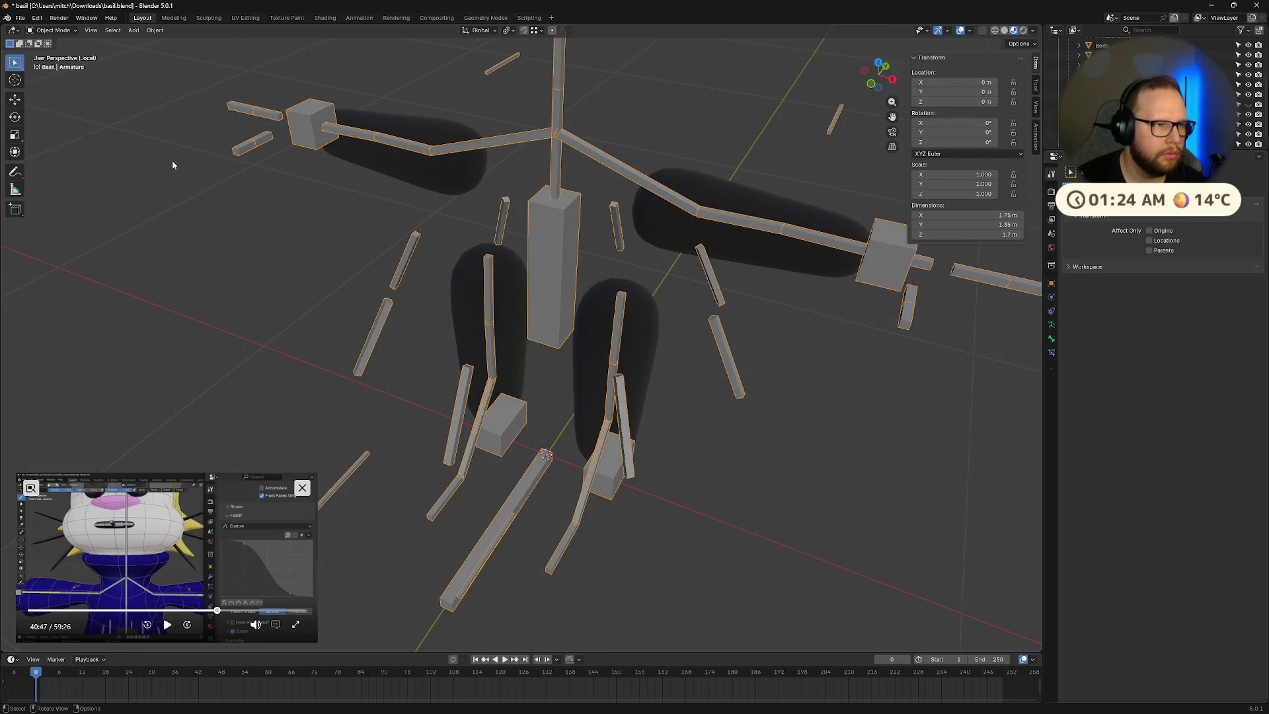
Step: Put the Limbs mesh into Weight Paint and check the calf.R and thigh.R weights
{"action": "left_click", "coordinate": [739, 199], "text": "shift"}
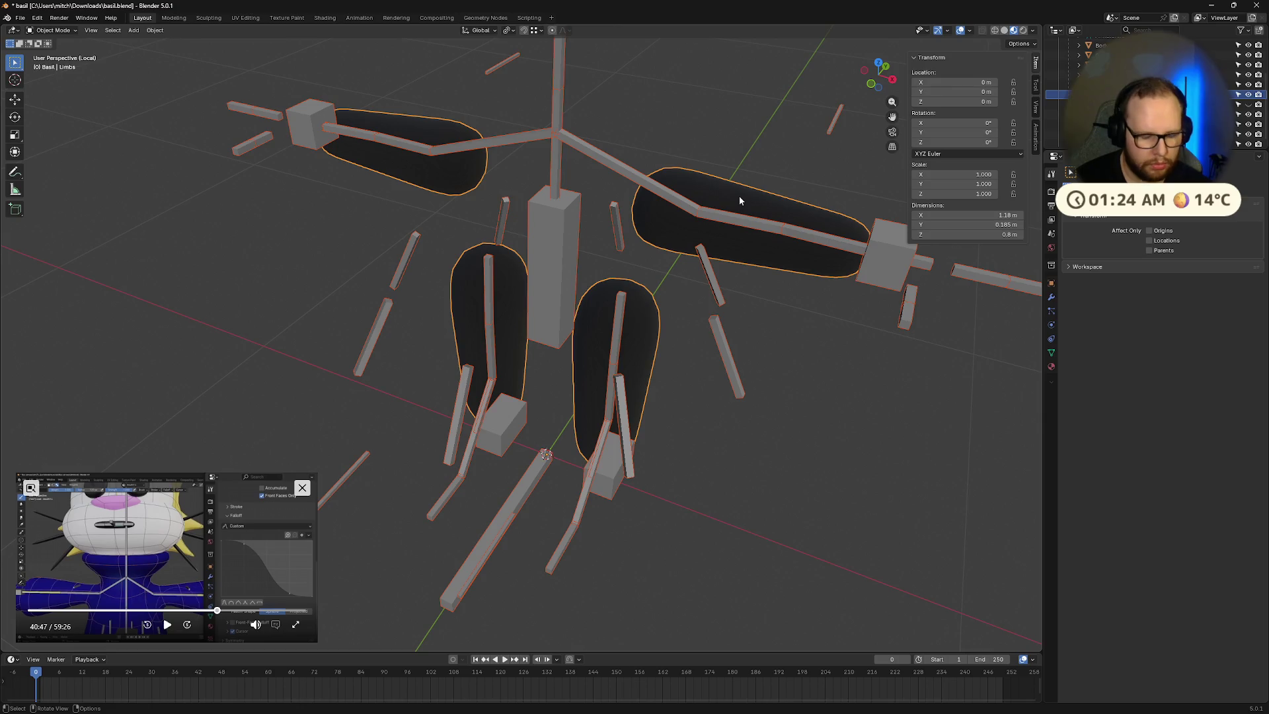
{"action": "left_click", "coordinate": [53, 30]}
{"action": "left_click", "coordinate": [46, 87]}
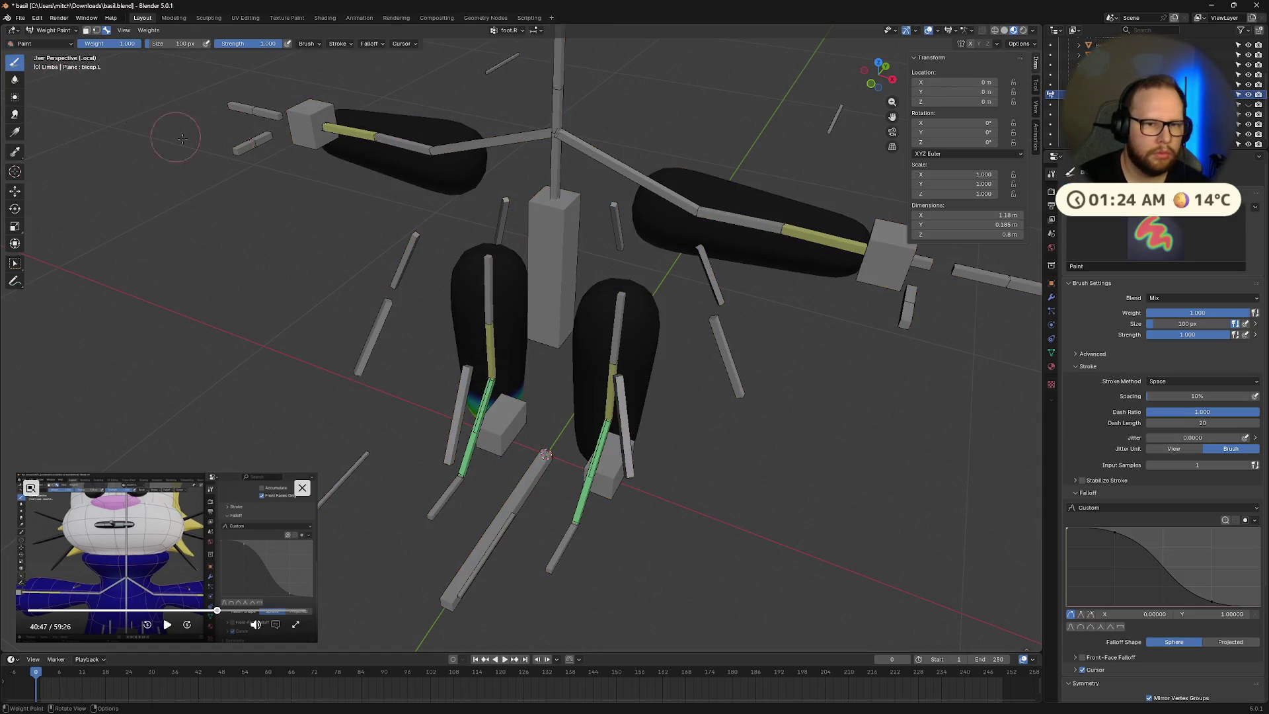
{"action": "middle_click_drag", "start_coordinate": [461, 179], "coordinate": [468, 278]}
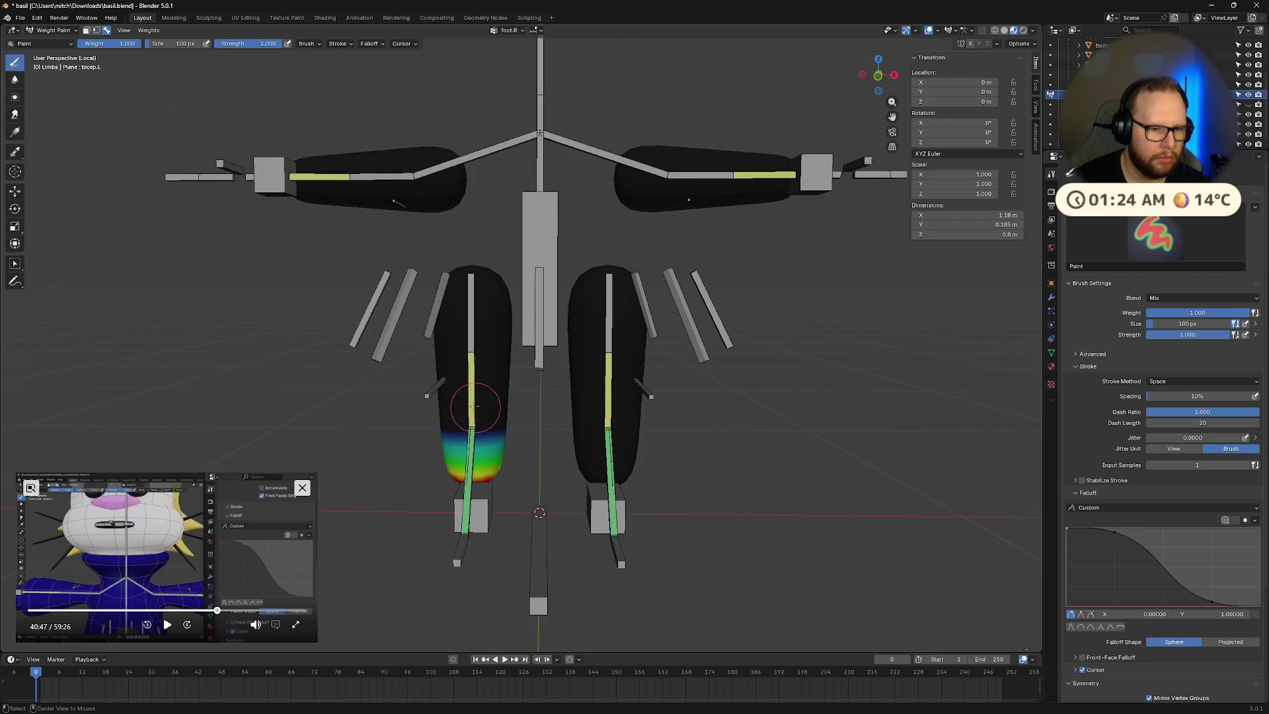
{"action": "left_click", "coordinate": [471, 397], "text": "ctrl"}
{"action": "left_click", "coordinate": [470, 322], "text": "ctrl"}
{"action": "mouse_move", "coordinate": [470, 322]}
{"action": "middle_mouse_down"}
{"action": "mouse_move", "coordinate": [285, 178]}
{"action": "mouse_move", "coordinate": [712, 205]}
{"action": "middle_mouse_up"}
Step: Paint a forearm.L weight gradient at the hand end, undoing the stroke that overreached
{"action": "left_click", "coordinate": [284, 186], "text": "ctrl"}
{"action": "left_click", "coordinate": [793, 215], "text": "ctrl"}
{"action": "middle_click_drag", "start_coordinate": [793, 225], "coordinate": [850, 208]}
{"action": "mouse_move", "coordinate": [849, 208]}
{"action": "left_mouse_down"}
{"action": "mouse_move", "coordinate": [850, 270]}
{"action": "mouse_move", "coordinate": [820, 245]}
{"action": "left_mouse_up"}
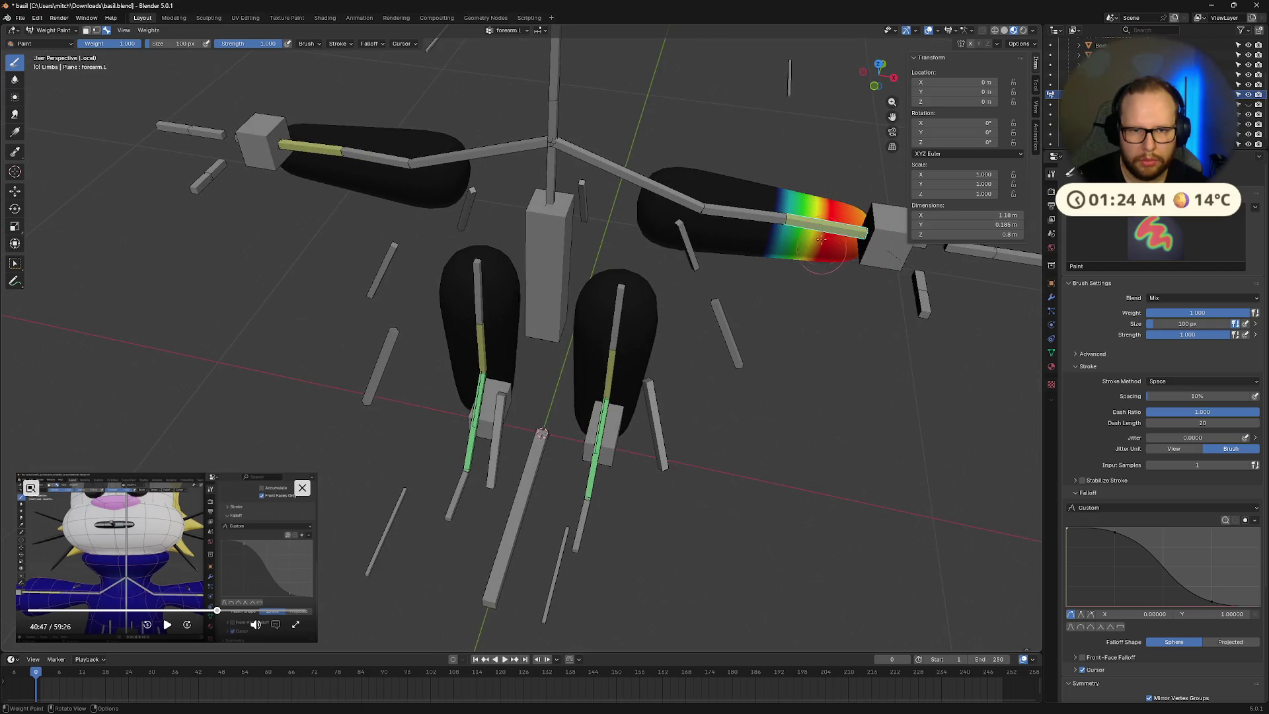
{"action": "left_click_drag", "start_coordinate": [799, 182], "coordinate": [787, 231]}
{"action": "key", "text": "ctrl+z"}
{"action": "left_click_drag", "start_coordinate": [853, 200], "coordinate": [846, 221]}
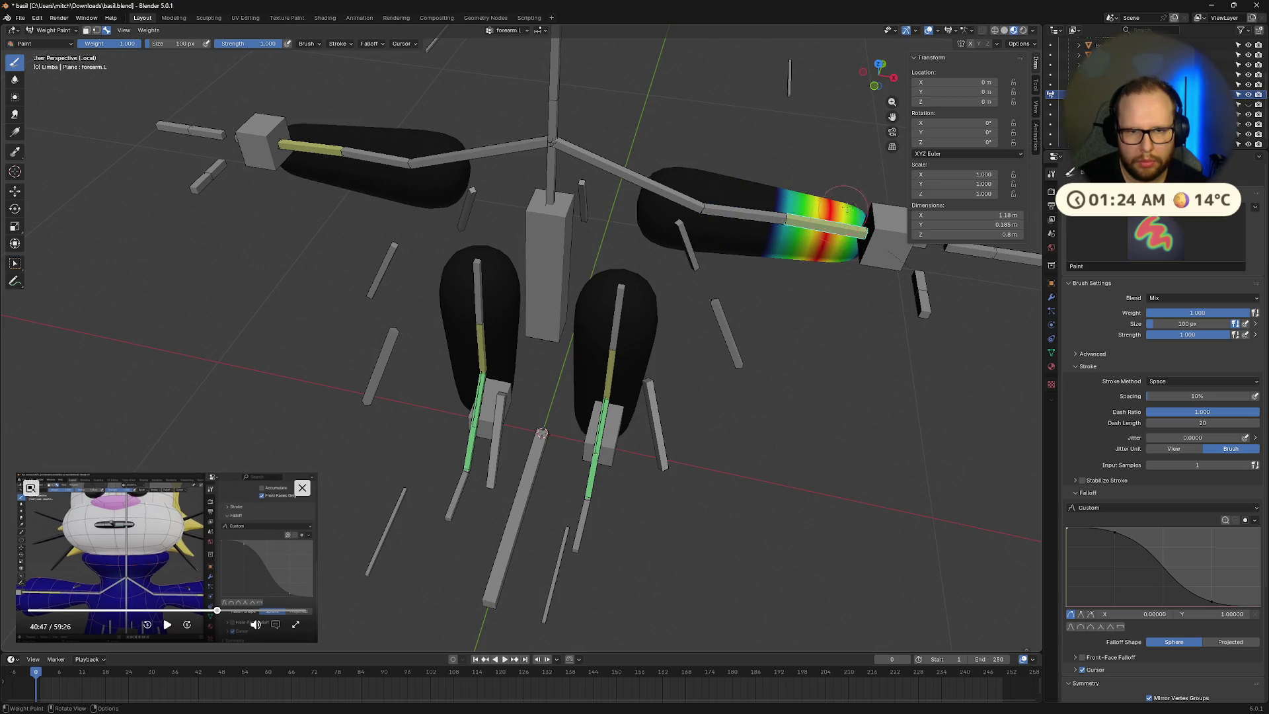
Step: Paint bicep.L weight across the upper arm, then make shoulder.L active
{"action": "middle_click_drag", "start_coordinate": [873, 257], "coordinate": [793, 146]}
{"action": "mouse_move", "coordinate": [727, 66]}
{"action": "middle_mouse_down"}
{"action": "mouse_move", "coordinate": [463, 146]}
{"action": "mouse_move", "coordinate": [225, 257]}
{"action": "middle_mouse_up"}
{"action": "middle_click_drag", "start_coordinate": [192, 210], "coordinate": [222, 176]}
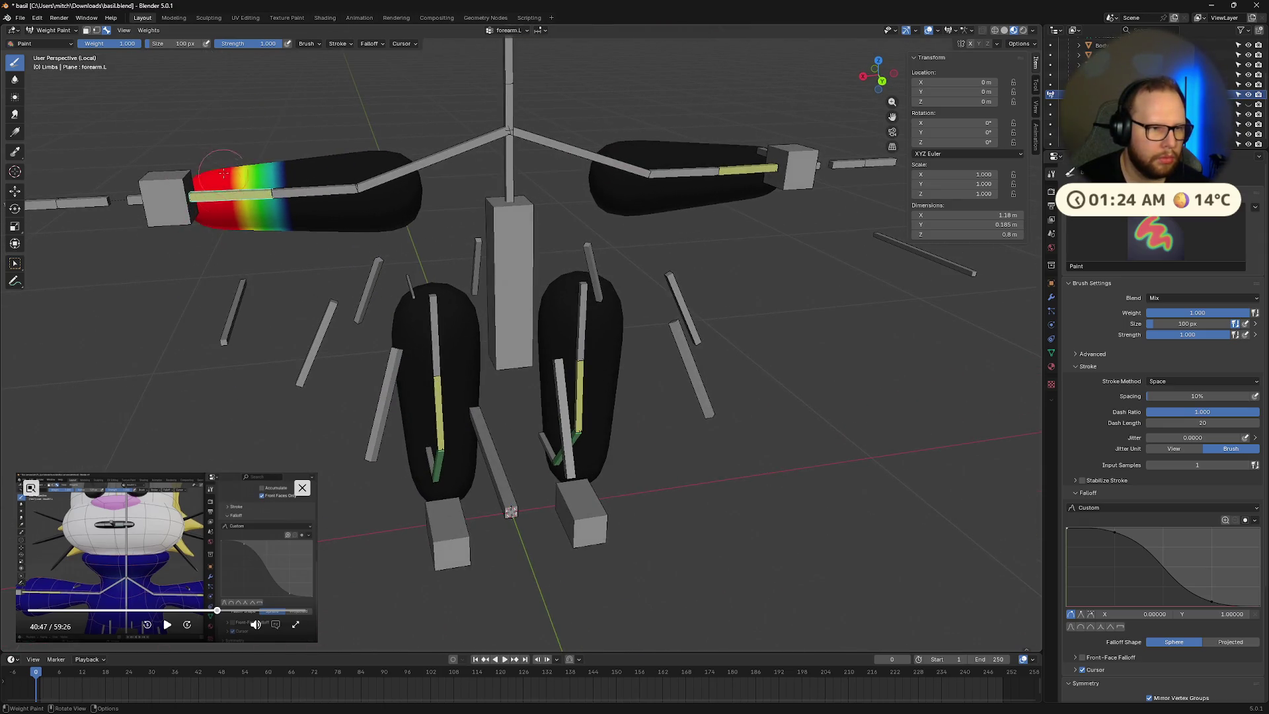
{"action": "left_click", "coordinate": [307, 191], "text": "ctrl"}
{"action": "mouse_move", "coordinate": [304, 192]}
{"action": "left_mouse_down"}
{"action": "mouse_move", "coordinate": [290, 229]}
{"action": "mouse_move", "coordinate": [341, 243]}
{"action": "left_mouse_up"}
{"action": "mouse_move", "coordinate": [319, 160]}
{"action": "middle_mouse_down"}
{"action": "mouse_move", "coordinate": [370, 195]}
{"action": "mouse_move", "coordinate": [628, 149]}
{"action": "mouse_move", "coordinate": [673, 168]}
{"action": "mouse_move", "coordinate": [680, 204]}
{"action": "middle_mouse_up"}
{"action": "left_click", "coordinate": [673, 168], "text": "ctrl"}
Step: Paint shoulder.L weight onto the inner ends of both arms with mirroring
{"action": "left_click_drag", "start_coordinate": [673, 186], "coordinate": [654, 208]}
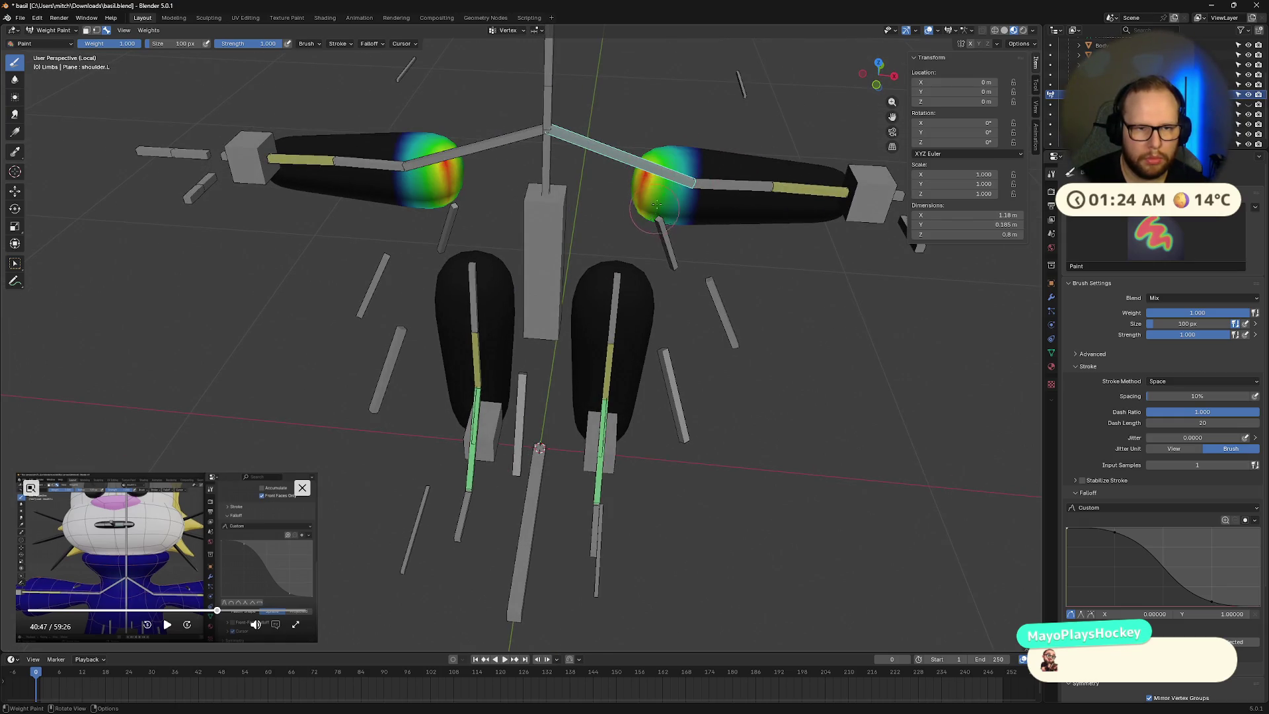
{"action": "mouse_move", "coordinate": [632, 199]}
{"action": "middle_mouse_down"}
{"action": "mouse_move", "coordinate": [396, 93]}
{"action": "mouse_move", "coordinate": [337, 132]}
{"action": "mouse_move", "coordinate": [305, 191]}
{"action": "mouse_move", "coordinate": [342, 143]}
{"action": "middle_mouse_up"}
{"action": "scroll", "coordinate": [368, 78], "scroll_direction": "up", "scroll_amount": 4}
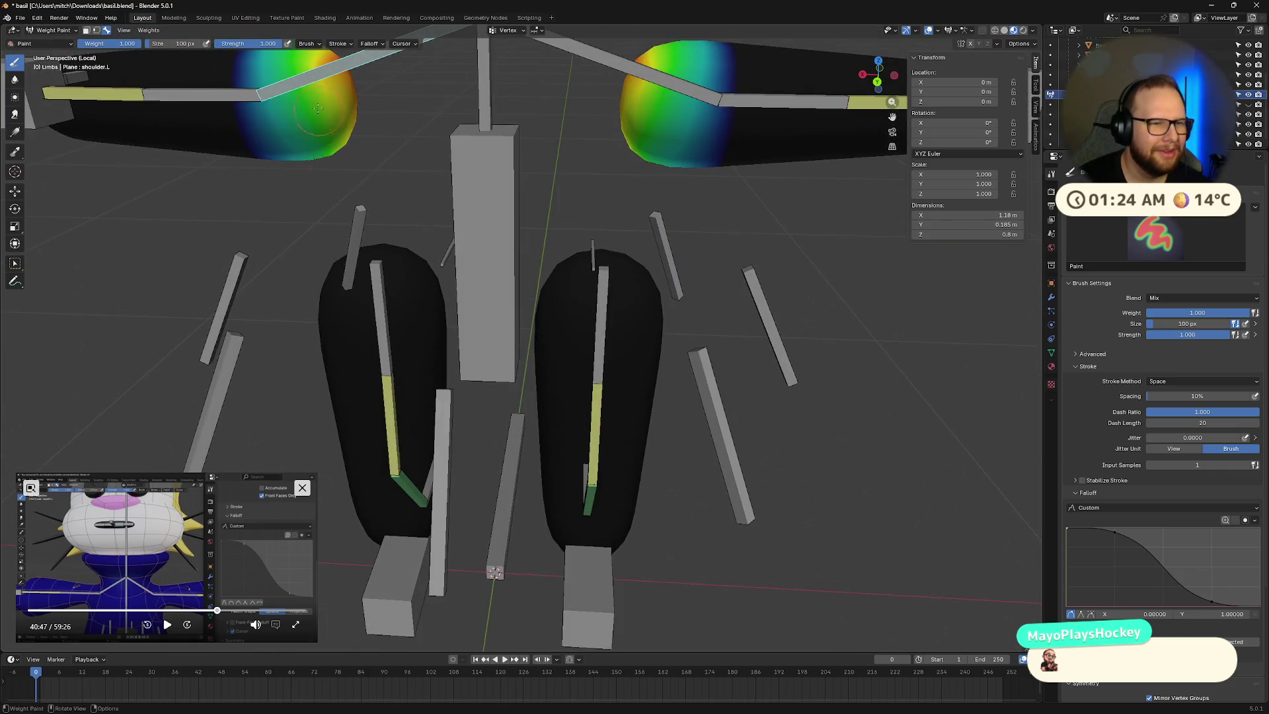
{"action": "left_click_drag", "start_coordinate": [318, 68], "coordinate": [321, 157]}
{"action": "mouse_move", "coordinate": [357, 111]}
{"action": "middle_mouse_down"}
{"action": "mouse_move", "coordinate": [590, 119]}
{"action": "mouse_move", "coordinate": [560, 117]}
{"action": "middle_mouse_up"}
{"action": "mouse_move", "coordinate": [667, 123]}
{"action": "middle_mouse_down"}
{"action": "mouse_move", "coordinate": [653, 173]}
{"action": "mouse_move", "coordinate": [562, 185]}
{"action": "mouse_move", "coordinate": [355, 127]}
{"action": "mouse_move", "coordinate": [581, 176]}
{"action": "mouse_move", "coordinate": [639, 167]}
{"action": "middle_mouse_up"}
{"action": "scroll", "coordinate": [389, 156], "scroll_direction": "down", "scroll_amount": 5}
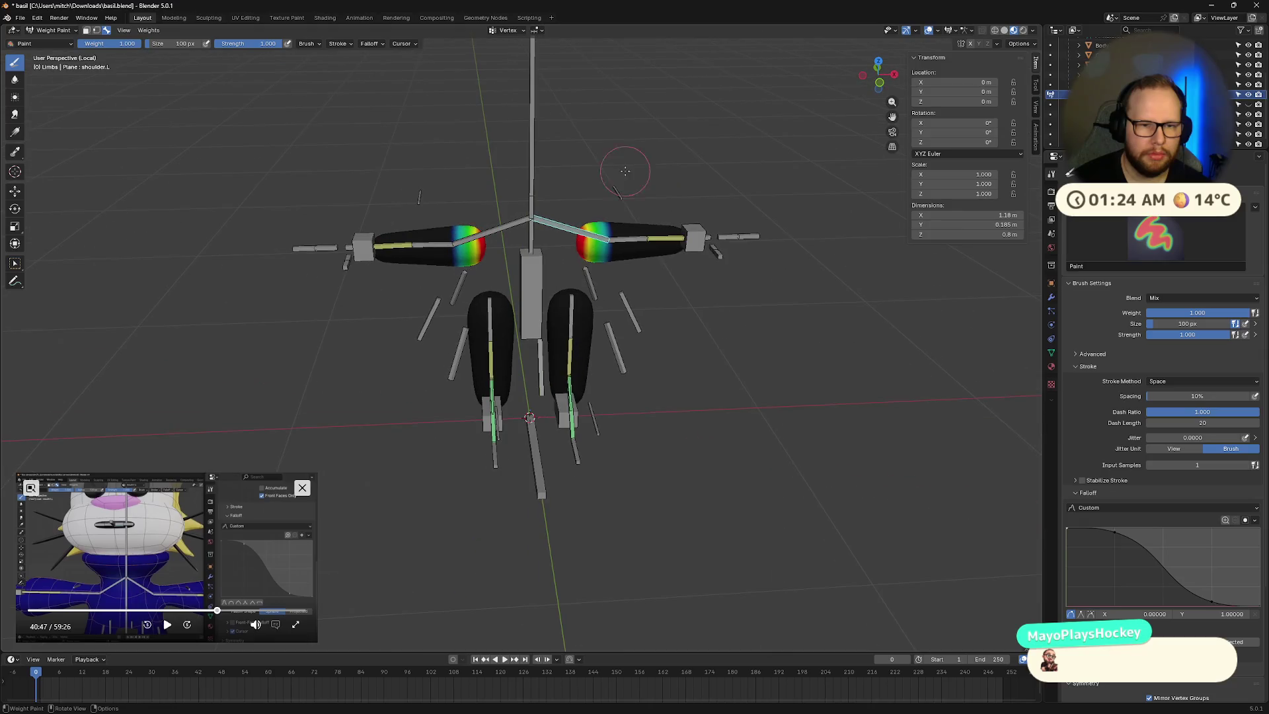
Step: Make bicep.L the active bone, keeping the brush weight at 1.000
{"action": "left_click", "coordinate": [633, 239], "text": "ctrl"}
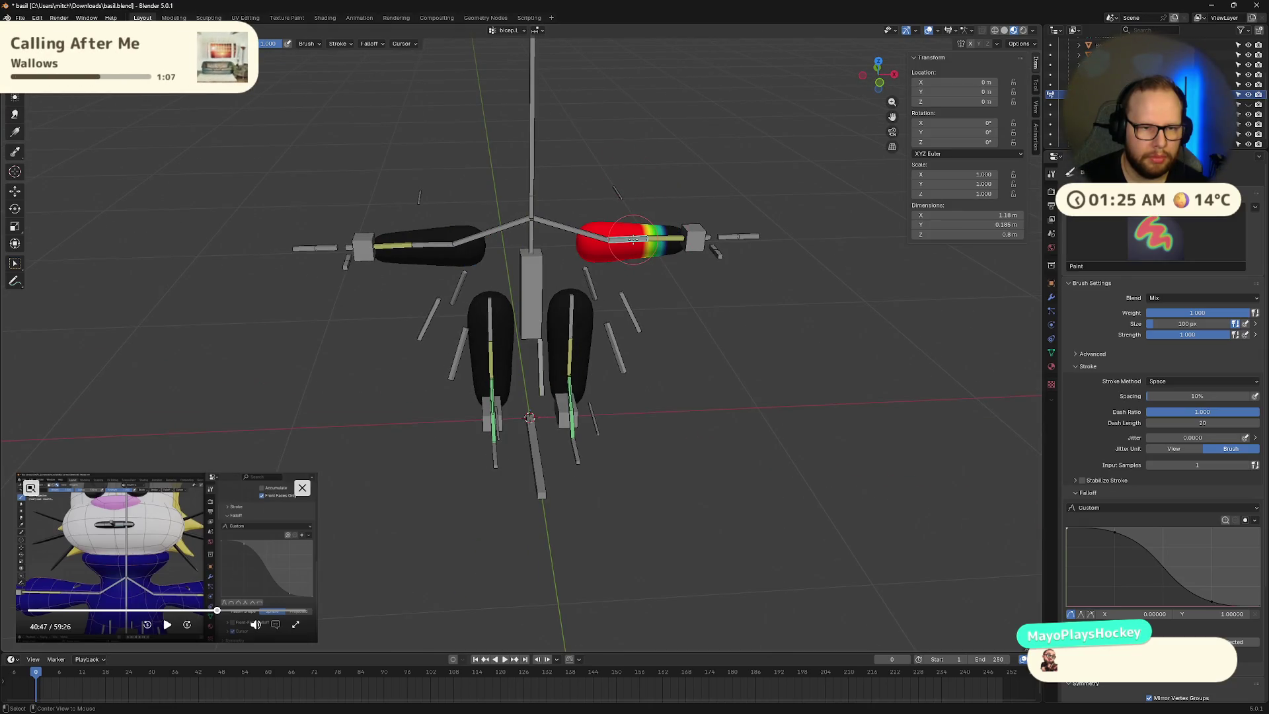
{"action": "middle_click_drag", "start_coordinate": [604, 238], "coordinate": [591, 232]}
{"action": "left_click", "coordinate": [264, 44]}
{"action": "key", "text": "BackSpace"}
{"action": "key", "text": "Return"}
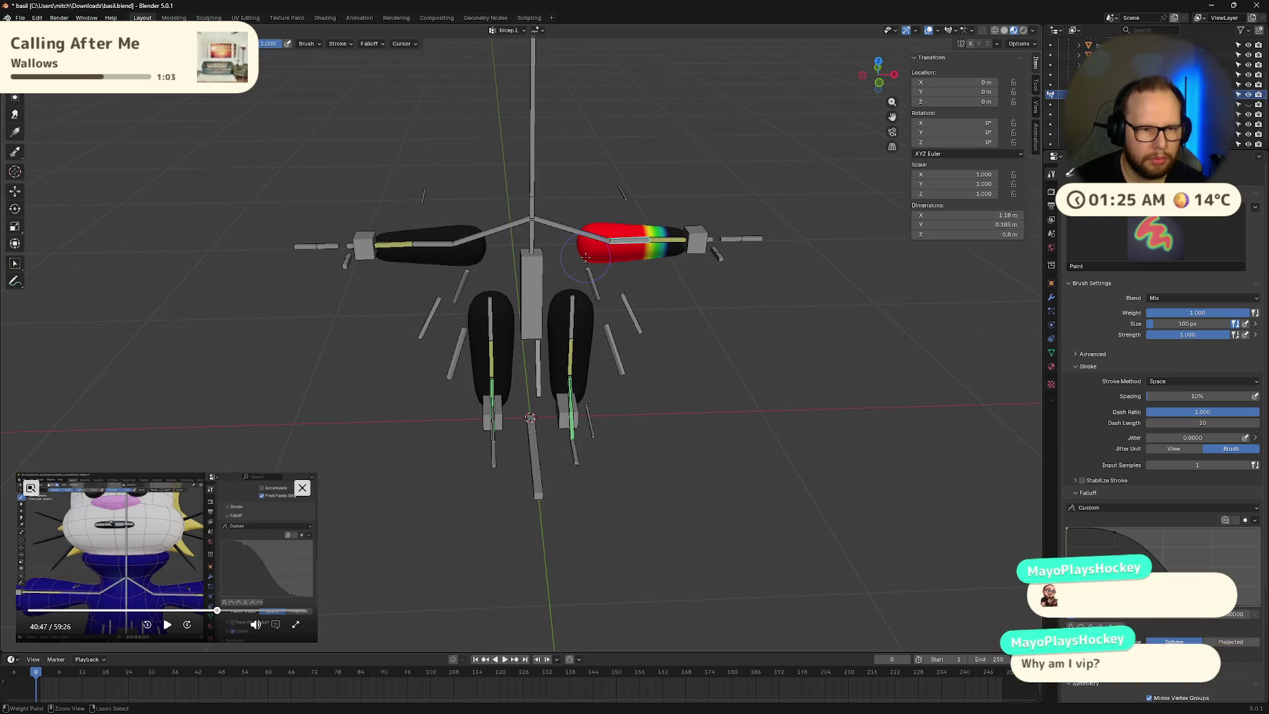
{"action": "scroll", "coordinate": [616, 233], "scroll_direction": "up", "scroll_amount": 3}
{"action": "mouse_move", "coordinate": [619, 231]}
{"action": "middle_mouse_down"}
{"action": "mouse_move", "coordinate": [586, 288]}
{"action": "mouse_move", "coordinate": [560, 222]}
{"action": "mouse_move", "coordinate": [596, 217]}
{"action": "mouse_move", "coordinate": [611, 233]}
{"action": "middle_mouse_up"}
{"action": "scroll", "coordinate": [611, 232], "scroll_direction": "up", "scroll_amount": 2}
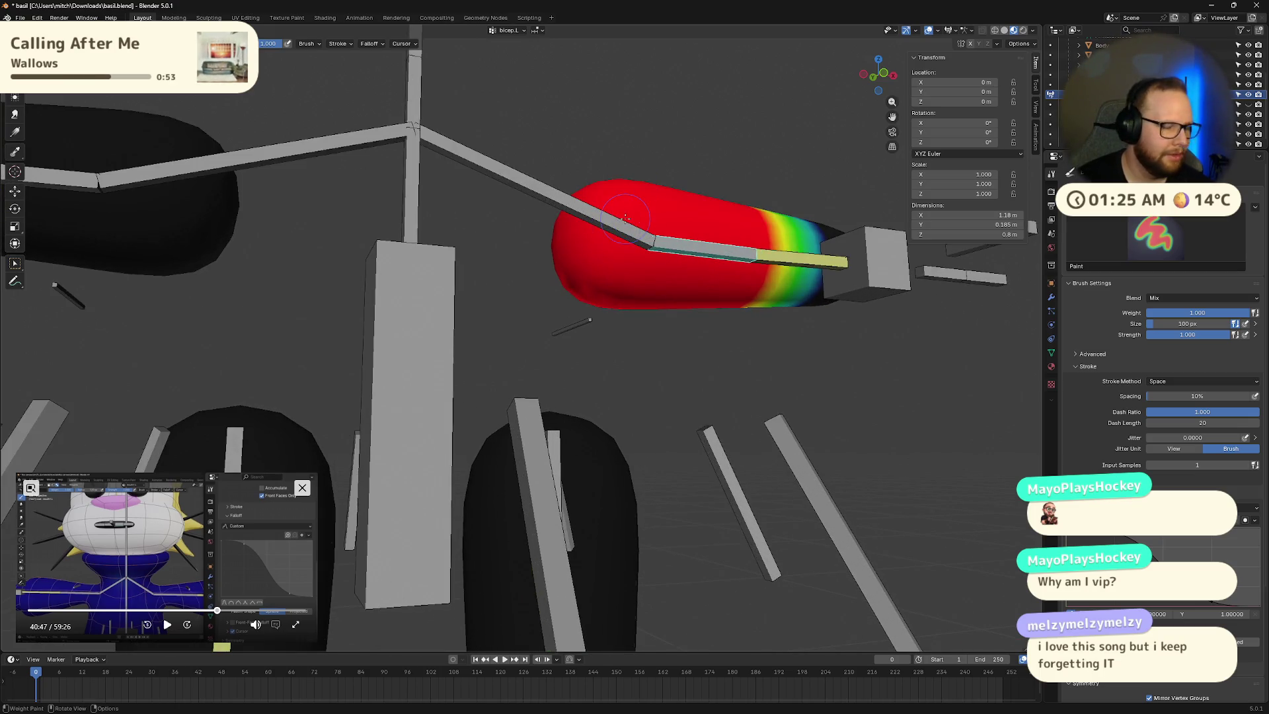
{"action": "middle_click_drag", "start_coordinate": [626, 218], "coordinate": [646, 238]}
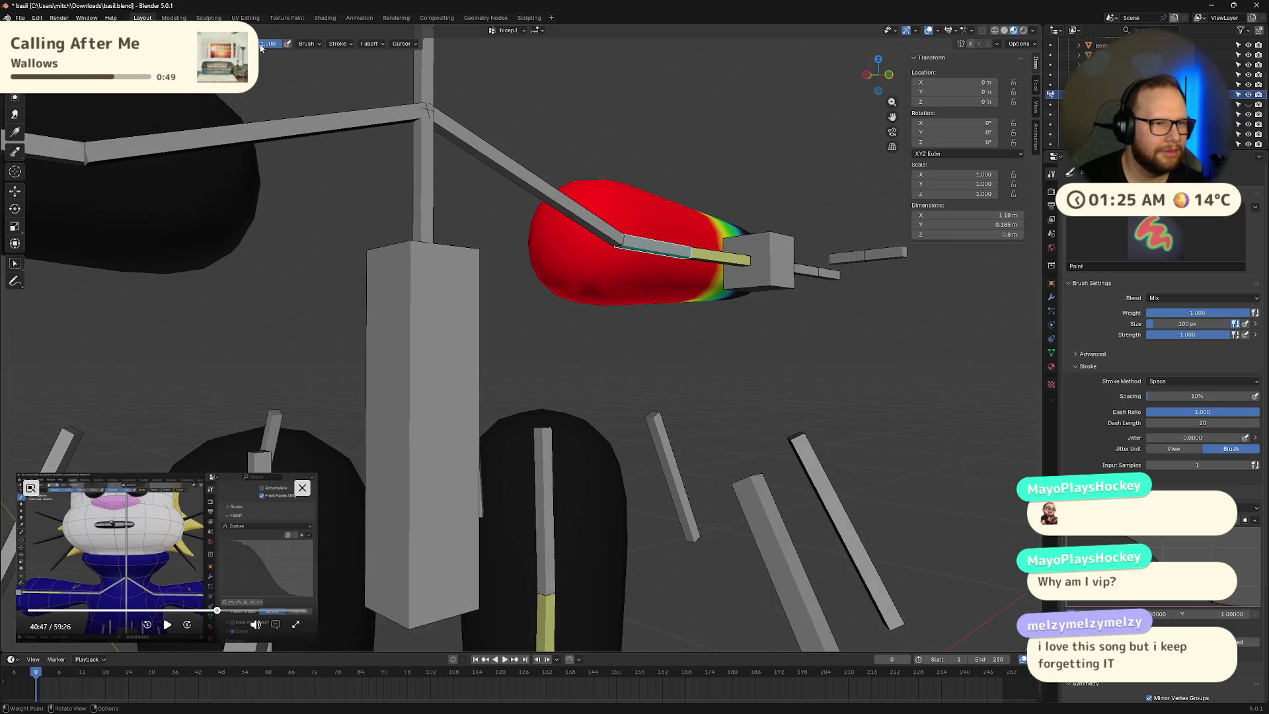
Step: Toggle the brush weight between 0.000 and 1.000 while inspecting the red-painted left arm
{"action": "key", "text": "BackSpace"}
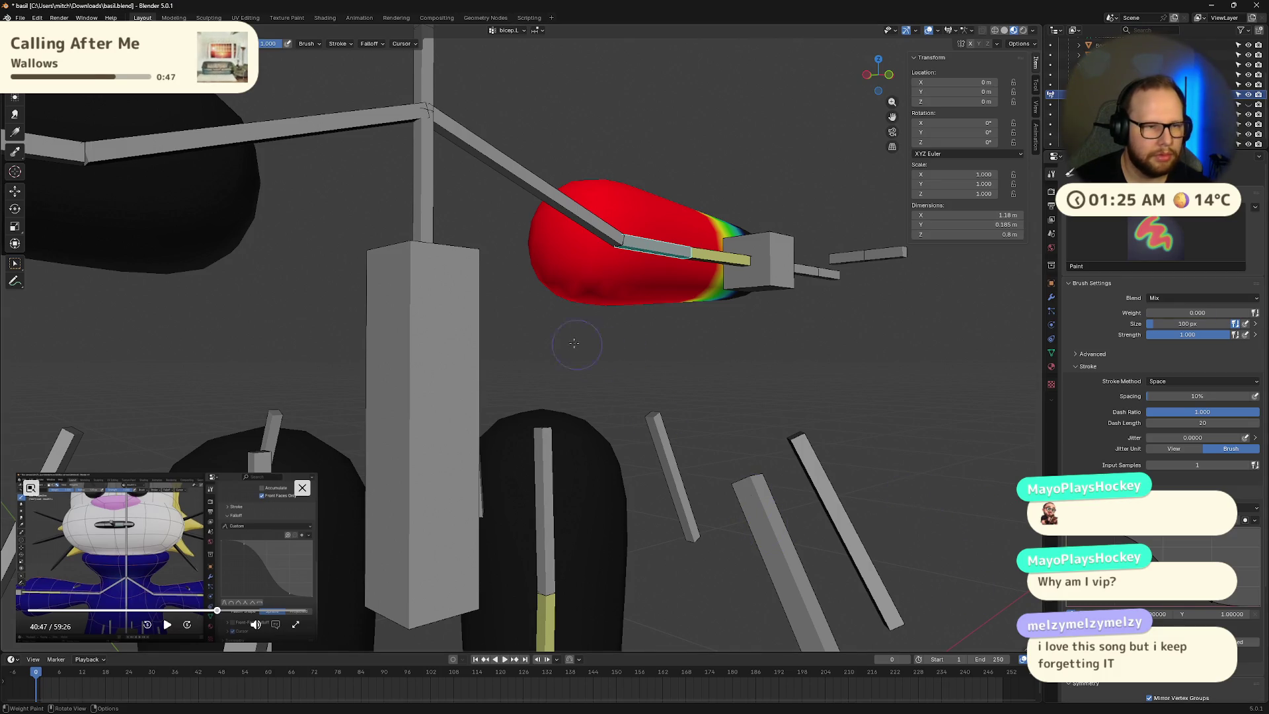
{"action": "key", "text": "ctrl+BackSpace"}
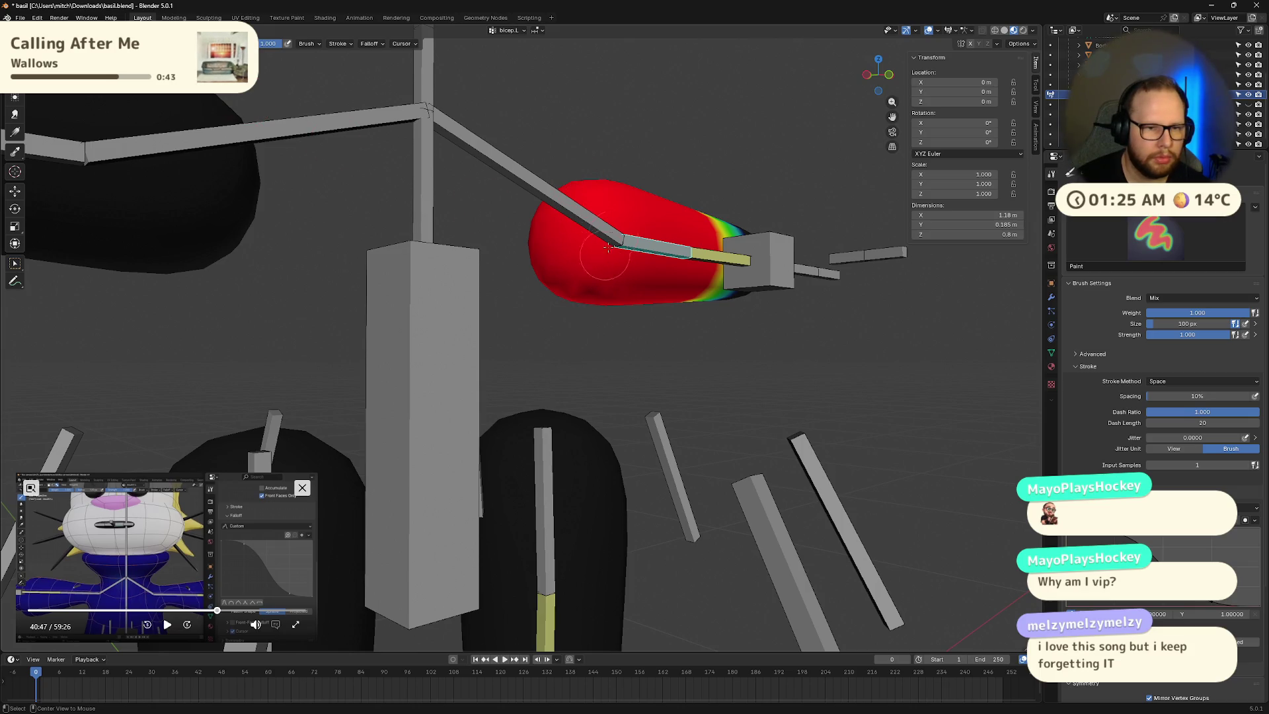
{"action": "middle_click_drag", "start_coordinate": [667, 265], "coordinate": [729, 167]}
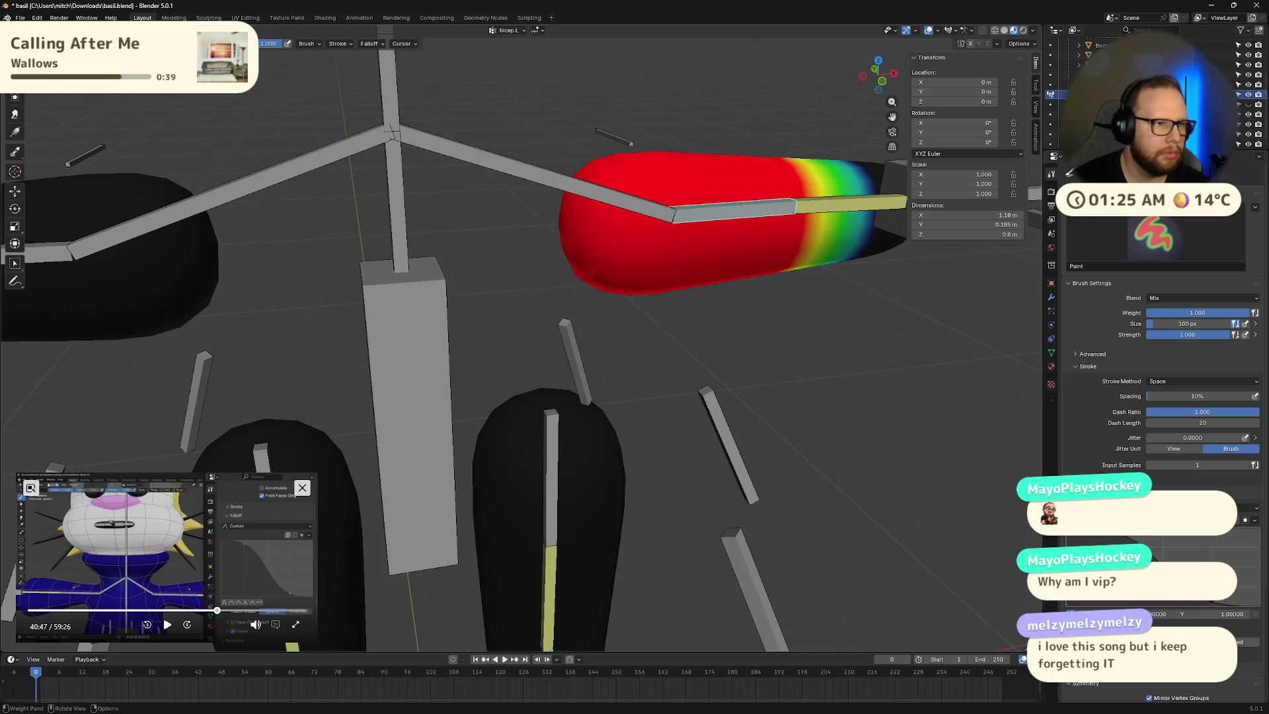
{"action": "key", "text": "ctrl+BackSpace"}
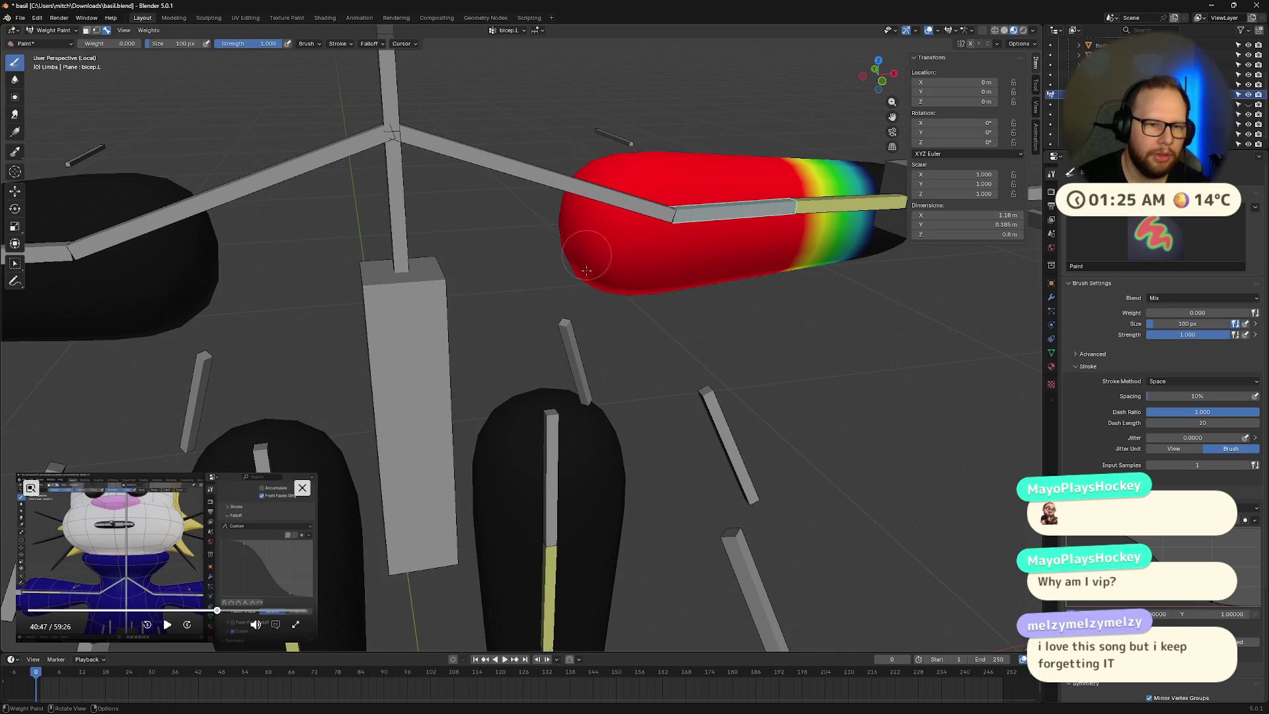
{"action": "mouse_move", "coordinate": [602, 319]}
{"action": "middle_mouse_down"}
{"action": "mouse_move", "coordinate": [621, 288]}
{"action": "mouse_move", "coordinate": [448, 165]}
{"action": "middle_mouse_up"}
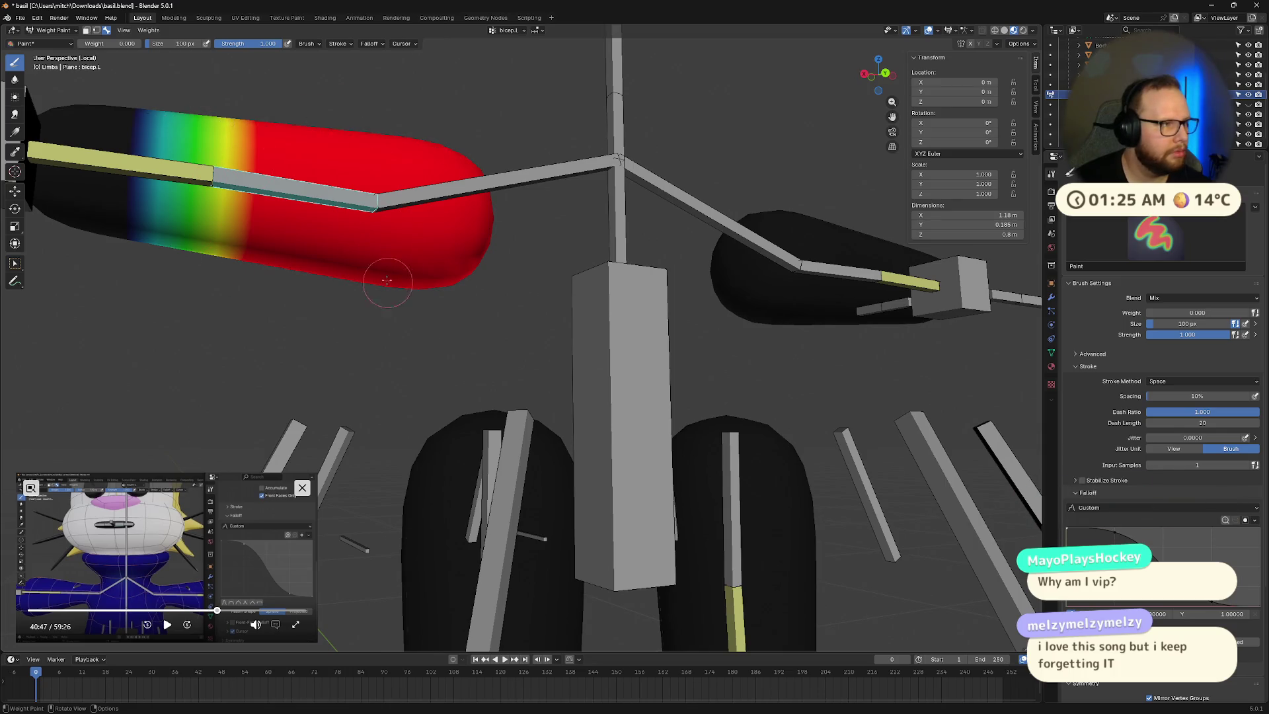
{"action": "left_click_drag", "start_coordinate": [93, 44], "coordinate": [142, 43]}
Step: Compare shoulder.L and bicep.L weights, touch up the bicep.L blend, and set brush weight to 0.000
{"action": "middle_click_drag", "start_coordinate": [132, 99], "coordinate": [217, 213]}
{"action": "left_click", "coordinate": [238, 224], "text": "ctrl"}
{"action": "left_click", "coordinate": [277, 225], "text": "ctrl"}
{"action": "left_click", "coordinate": [406, 211], "text": "ctrl"}
{"action": "left_click", "coordinate": [315, 222], "text": "ctrl"}
{"action": "left_click", "coordinate": [300, 211], "text": "ctrl"}
{"action": "left_click", "coordinate": [300, 219], "text": "ctrl"}
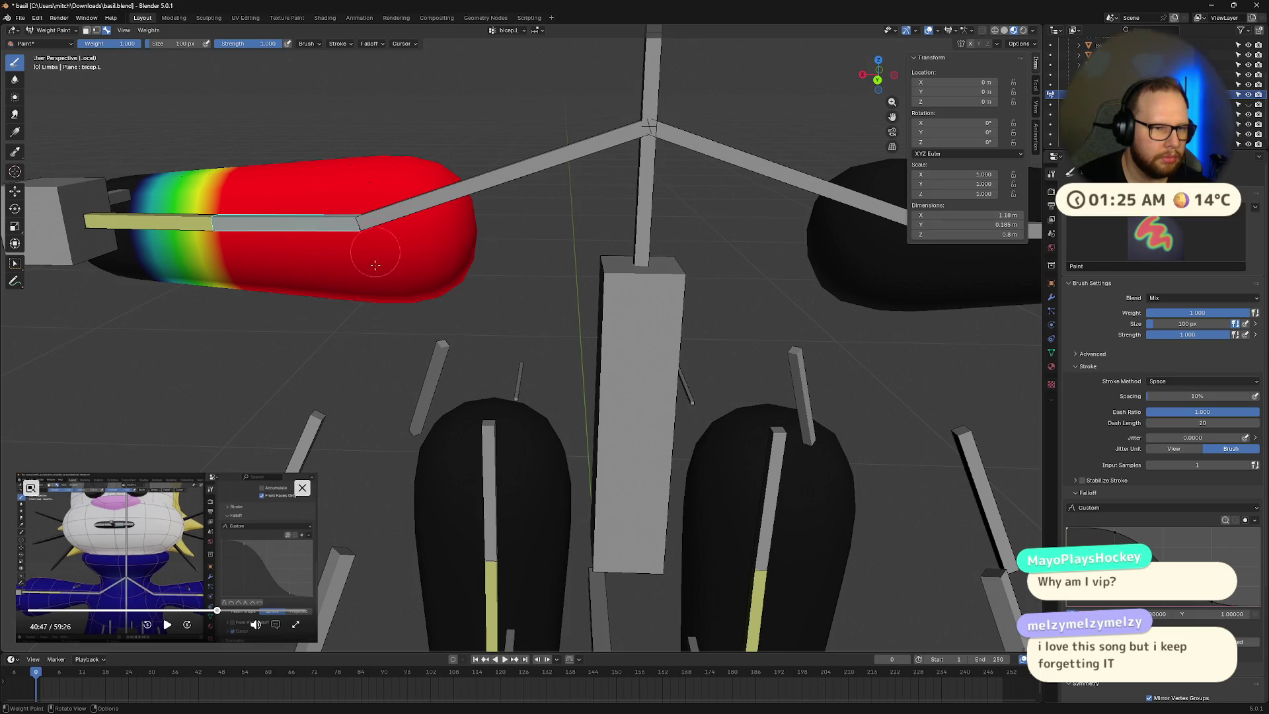
{"action": "left_click_drag", "start_coordinate": [183, 243], "coordinate": [191, 251]}
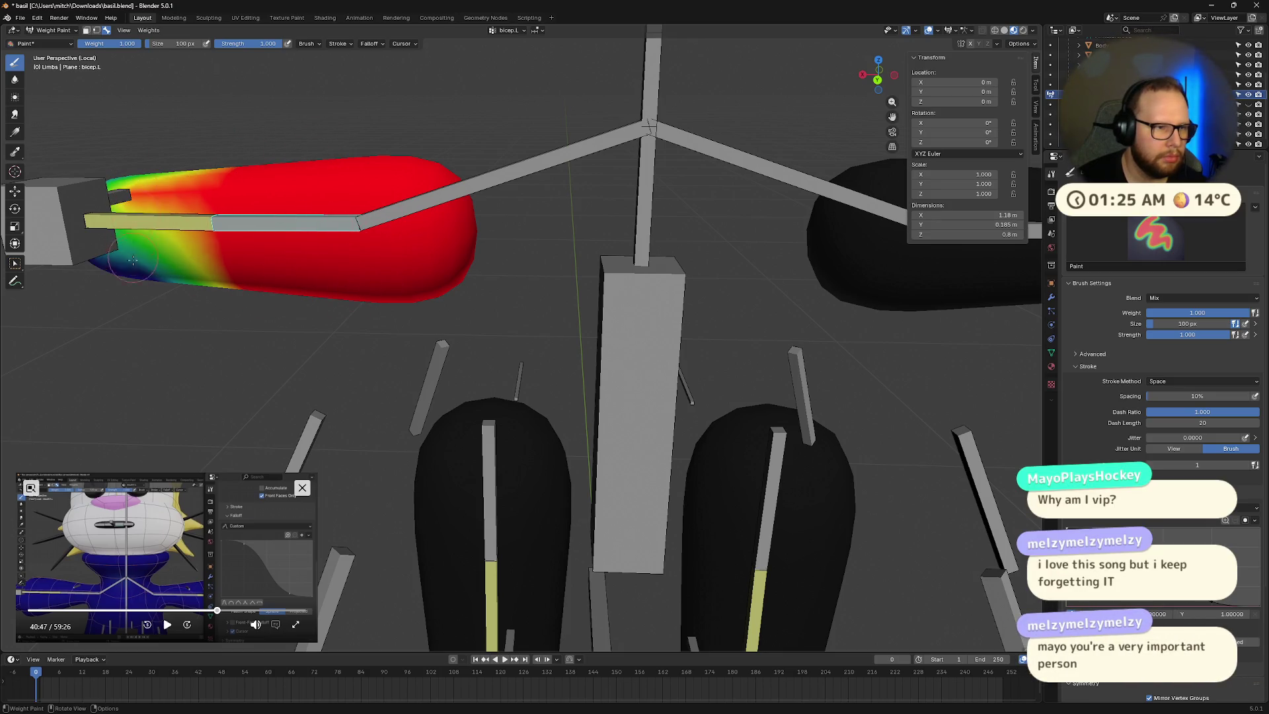
{"action": "key", "text": "ctrl+z"}
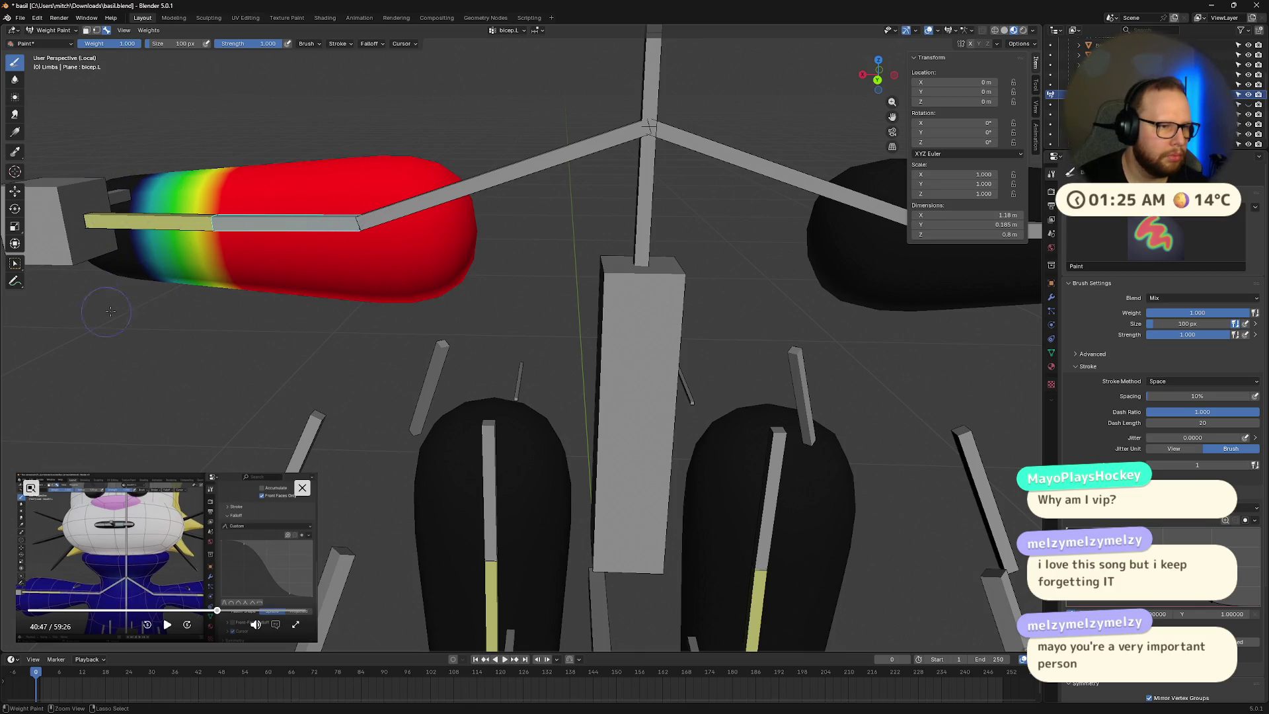
{"action": "middle_click_drag", "start_coordinate": [148, 257], "coordinate": [147, 240]}
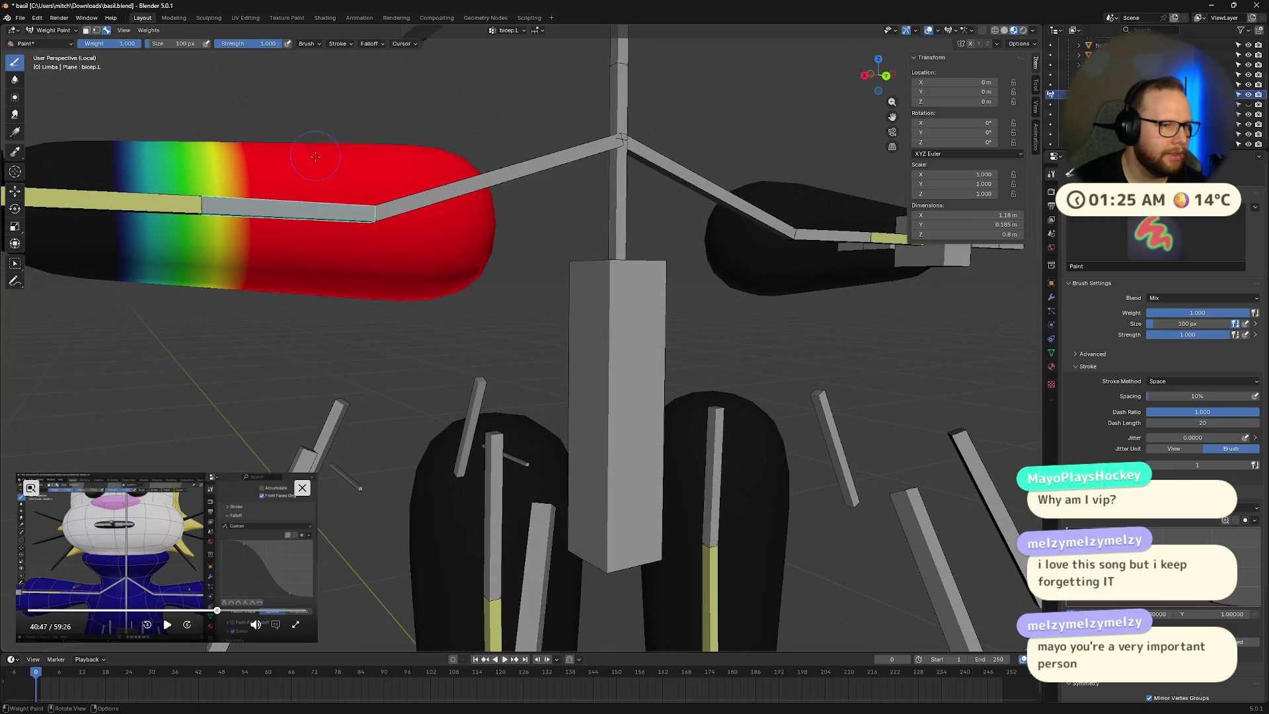
{"action": "middle_click_drag", "start_coordinate": [316, 154], "coordinate": [252, 209]}
{"action": "key", "text": "BackSpace"}
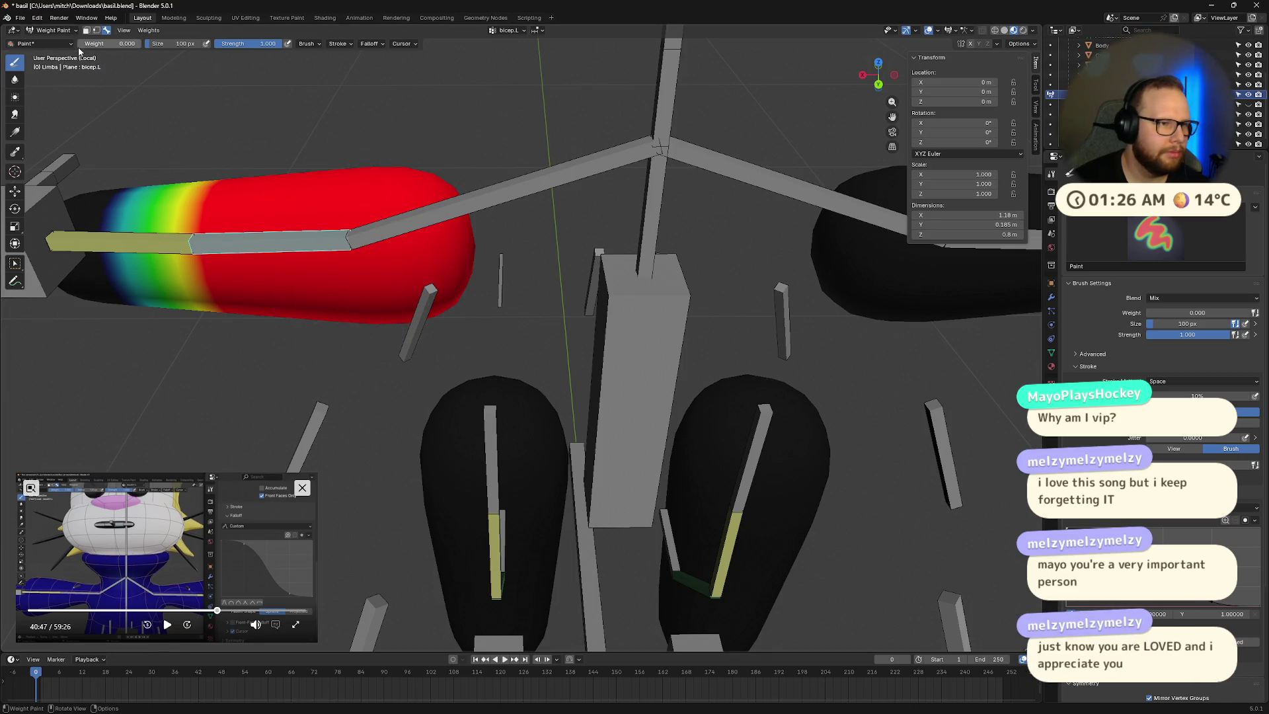
Step: Erase shoulder.L weight from the arm ends, comparing against the bicep.L weight map
{"action": "left_click", "coordinate": [374, 238], "text": "ctrl"}
{"action": "middle_click_drag", "start_coordinate": [374, 238], "coordinate": [423, 264]}
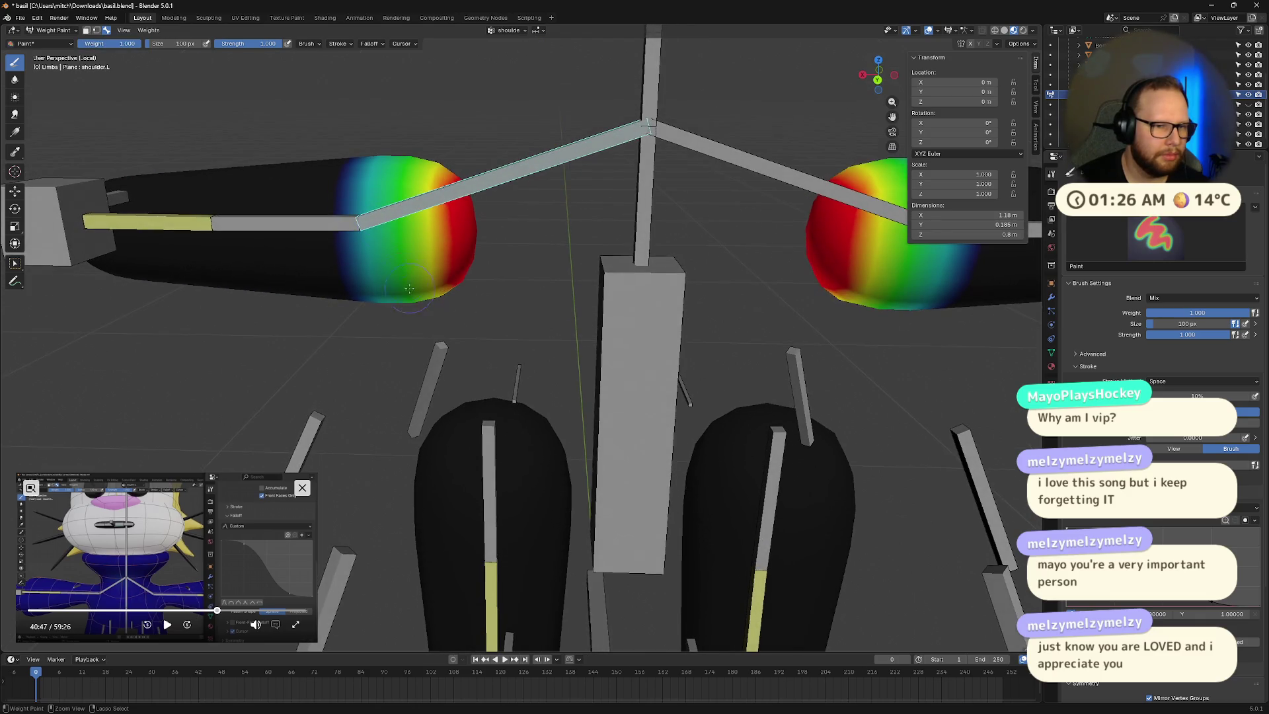
{"action": "left_click", "coordinate": [447, 280]}
{"action": "key", "text": "ctrl+z"}
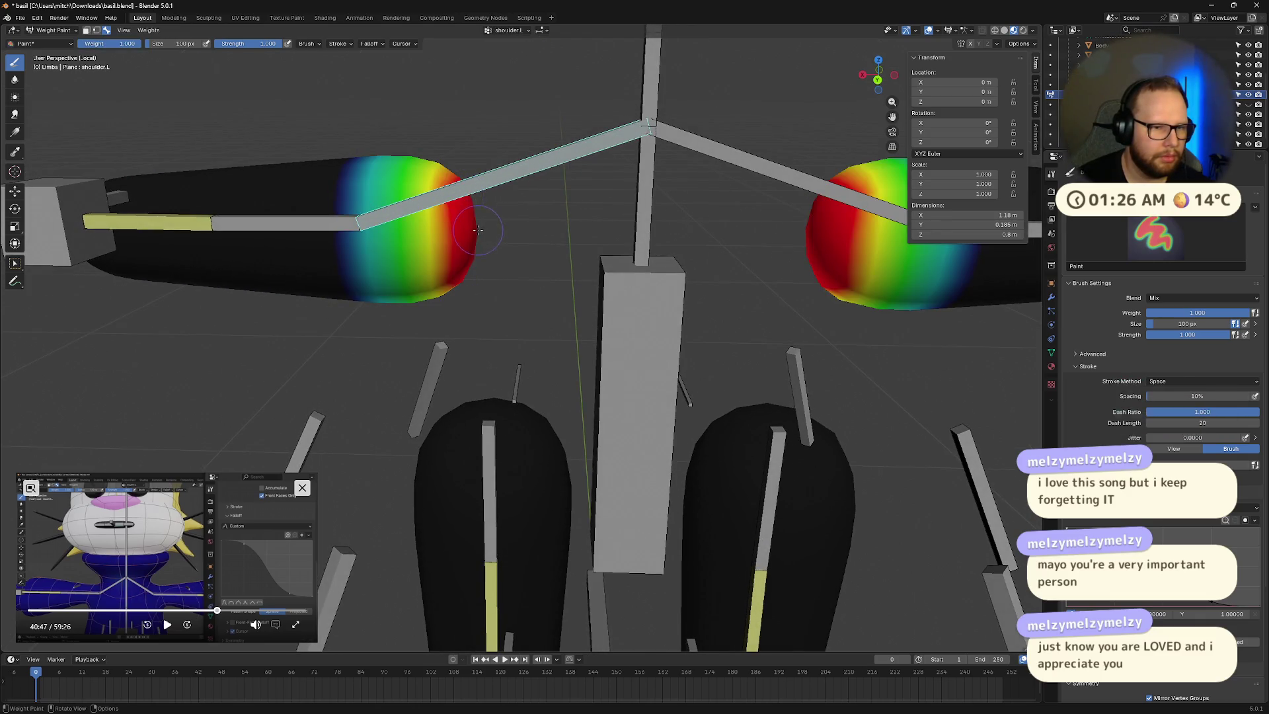
{"action": "left_click", "coordinate": [310, 225], "text": "ctrl"}
{"action": "middle_click_drag", "start_coordinate": [310, 225], "coordinate": [317, 239]}
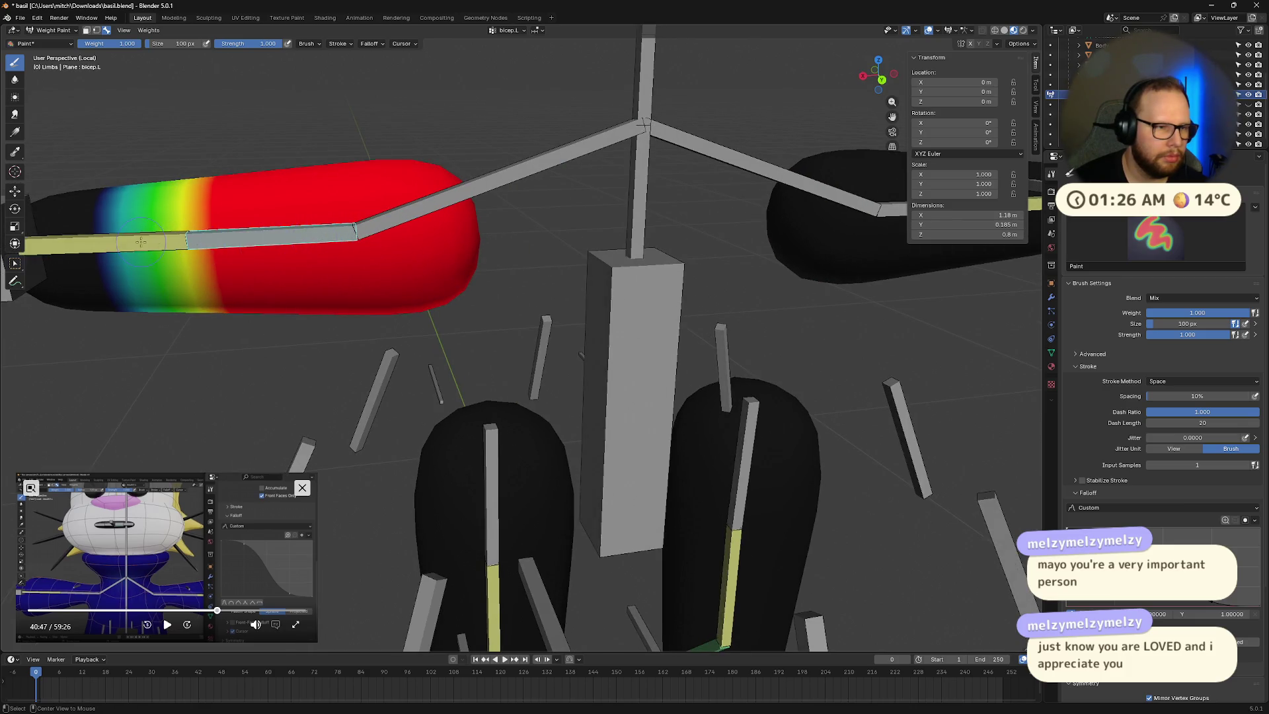
{"action": "left_click", "coordinate": [401, 220], "text": "ctrl"}
{"action": "left_click", "coordinate": [308, 237], "text": "ctrl"}
{"action": "key", "text": "ctrl+z"}
{"action": "mouse_move", "coordinate": [307, 236]}
{"action": "middle_mouse_down"}
{"action": "mouse_move", "coordinate": [465, 232]}
{"action": "mouse_move", "coordinate": [646, 257]}
{"action": "mouse_move", "coordinate": [598, 235]}
{"action": "mouse_move", "coordinate": [583, 195]}
{"action": "mouse_move", "coordinate": [668, 140]}
{"action": "mouse_move", "coordinate": [400, 153]}
{"action": "middle_mouse_up"}
{"action": "key", "text": "ctrl+z"}
{"action": "key", "text": "ctrl+z"}
{"action": "key", "text": "ctrl+z"}
{"action": "key", "text": "ctrl+z"}
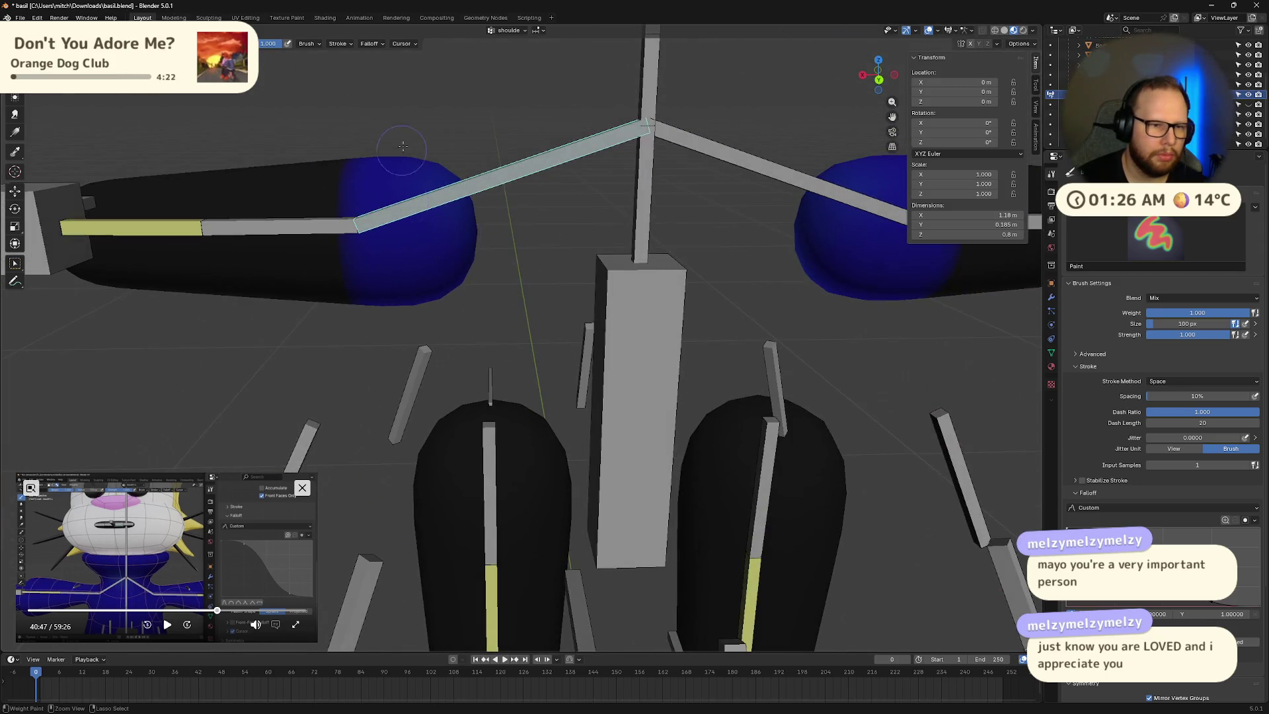
Step: Check the Overlays popover, clear remaining shoulder weights so both arm ends read black, then enter Edit Mode
{"action": "middle_click_drag", "start_coordinate": [347, 195], "coordinate": [425, 266]}
{"action": "key", "text": "KP_1"}
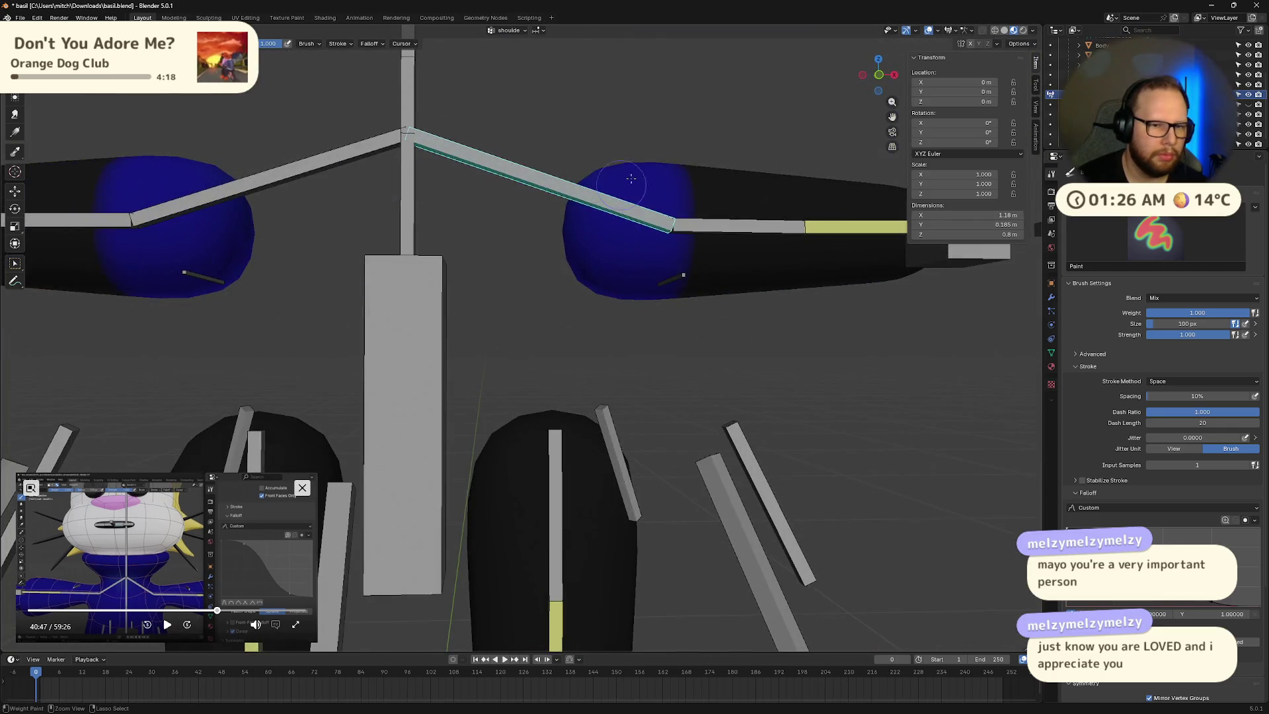
{"action": "middle_click_drag", "start_coordinate": [647, 249], "coordinate": [621, 233]}
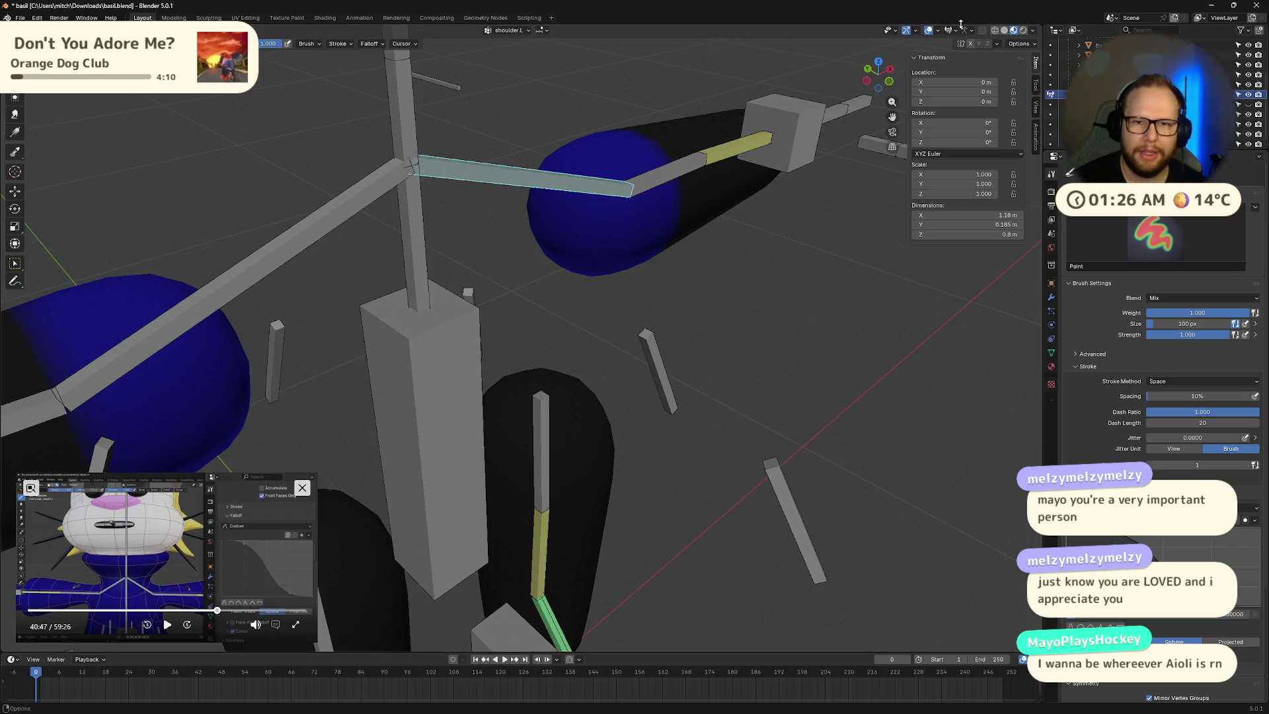
{"action": "left_click", "coordinate": [938, 31]}
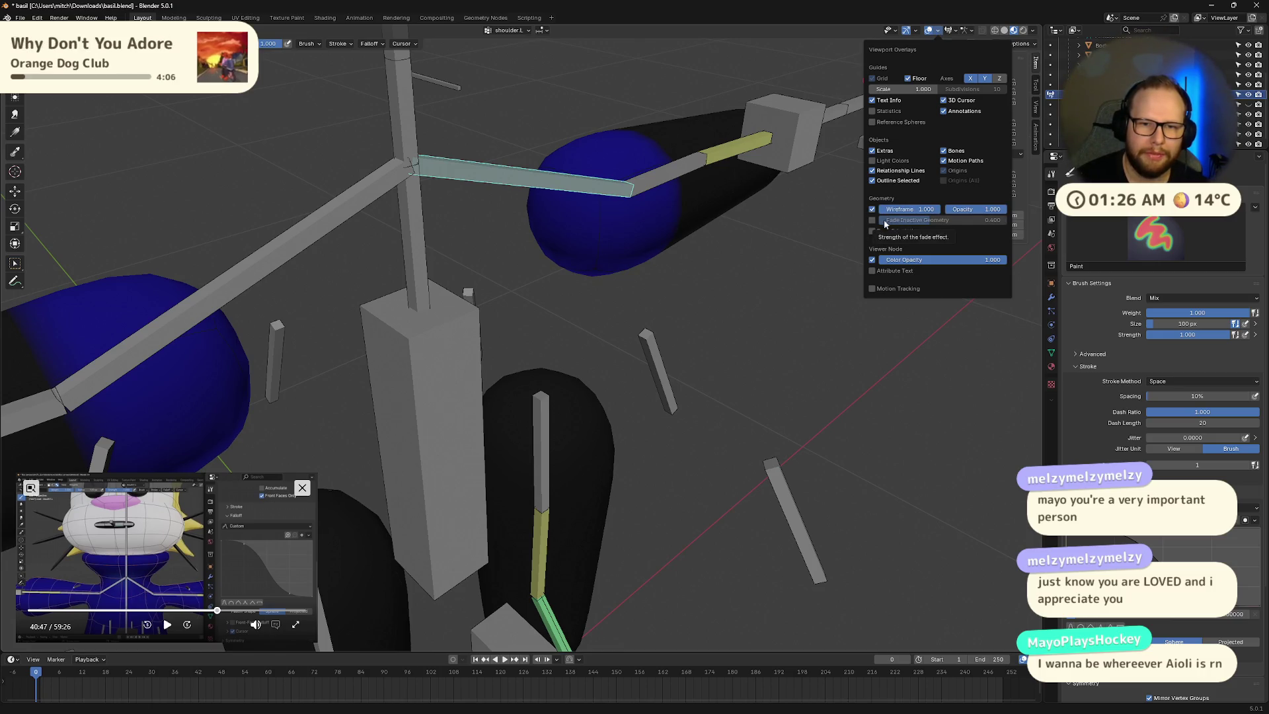
{"action": "mouse_move", "coordinate": [667, 198]}
{"action": "middle_mouse_down"}
{"action": "mouse_move", "coordinate": [598, 189]}
{"action": "mouse_move", "coordinate": [603, 283]}
{"action": "mouse_move", "coordinate": [441, 265]}
{"action": "middle_mouse_up"}
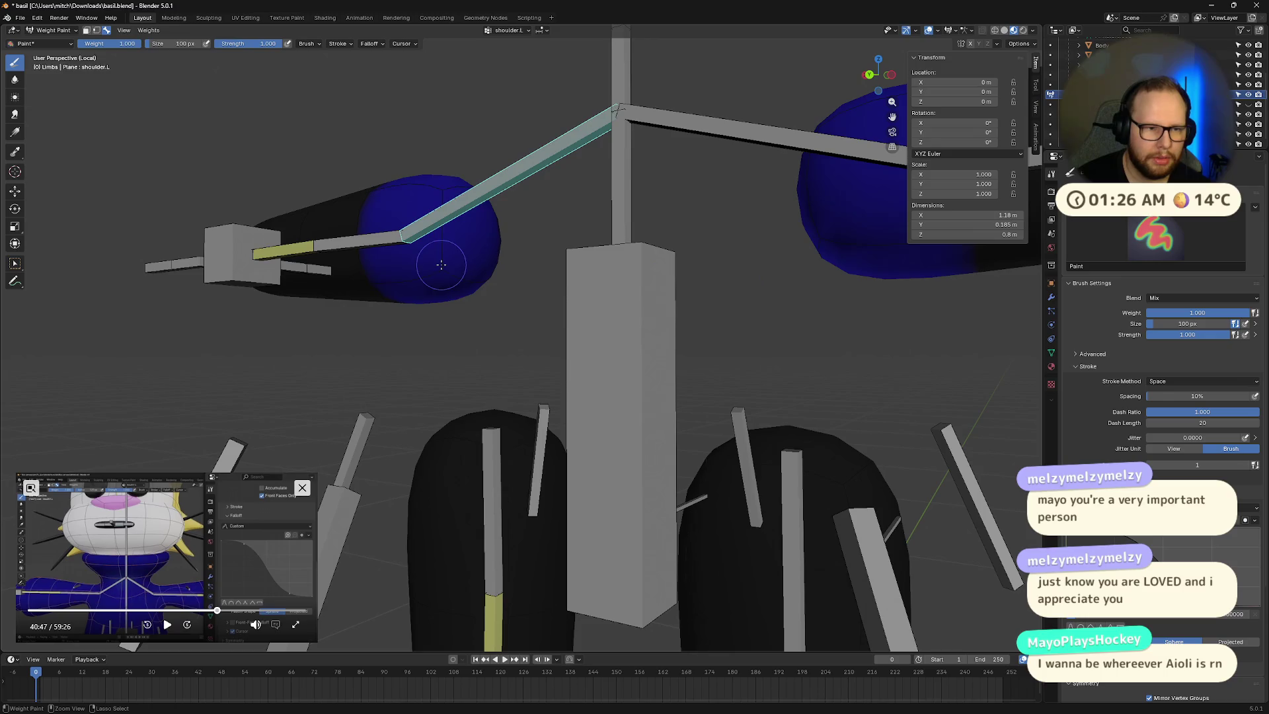
{"action": "key", "text": "ctrl+z"}
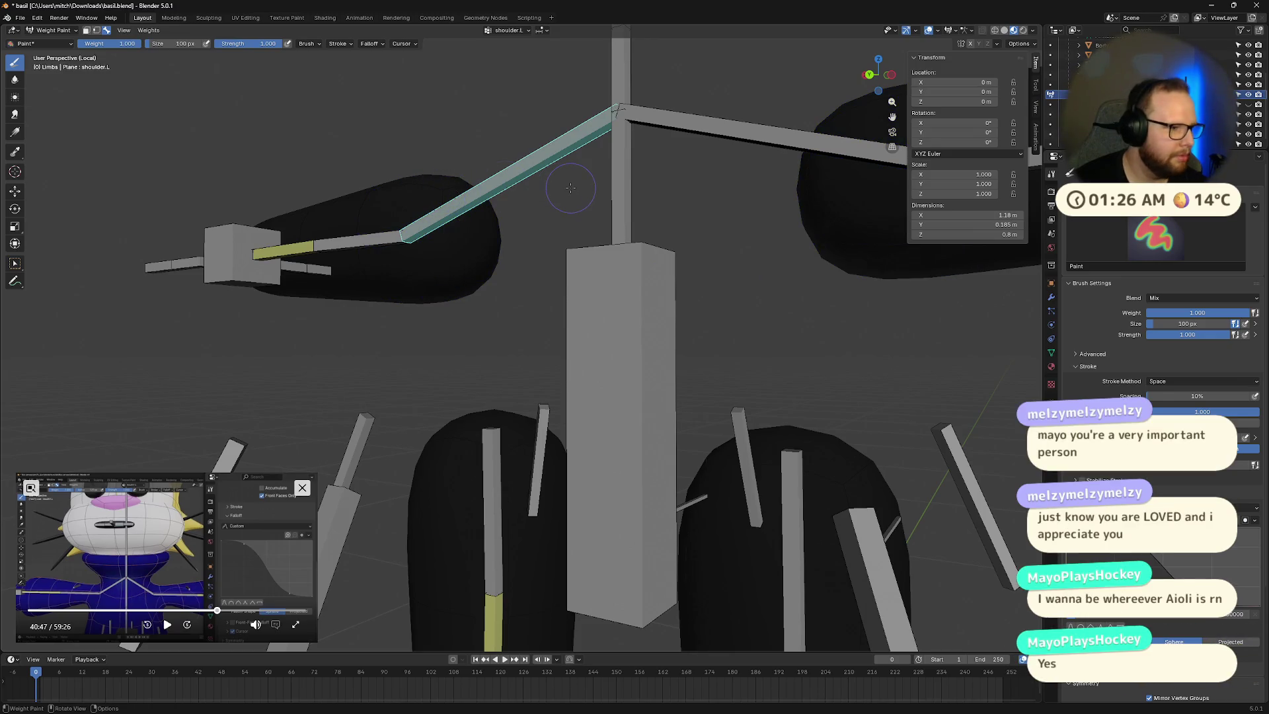
{"action": "mouse_move", "coordinate": [609, 174]}
{"action": "middle_mouse_down"}
{"action": "mouse_move", "coordinate": [593, 226]}
{"action": "mouse_move", "coordinate": [844, 230]}
{"action": "middle_mouse_up"}
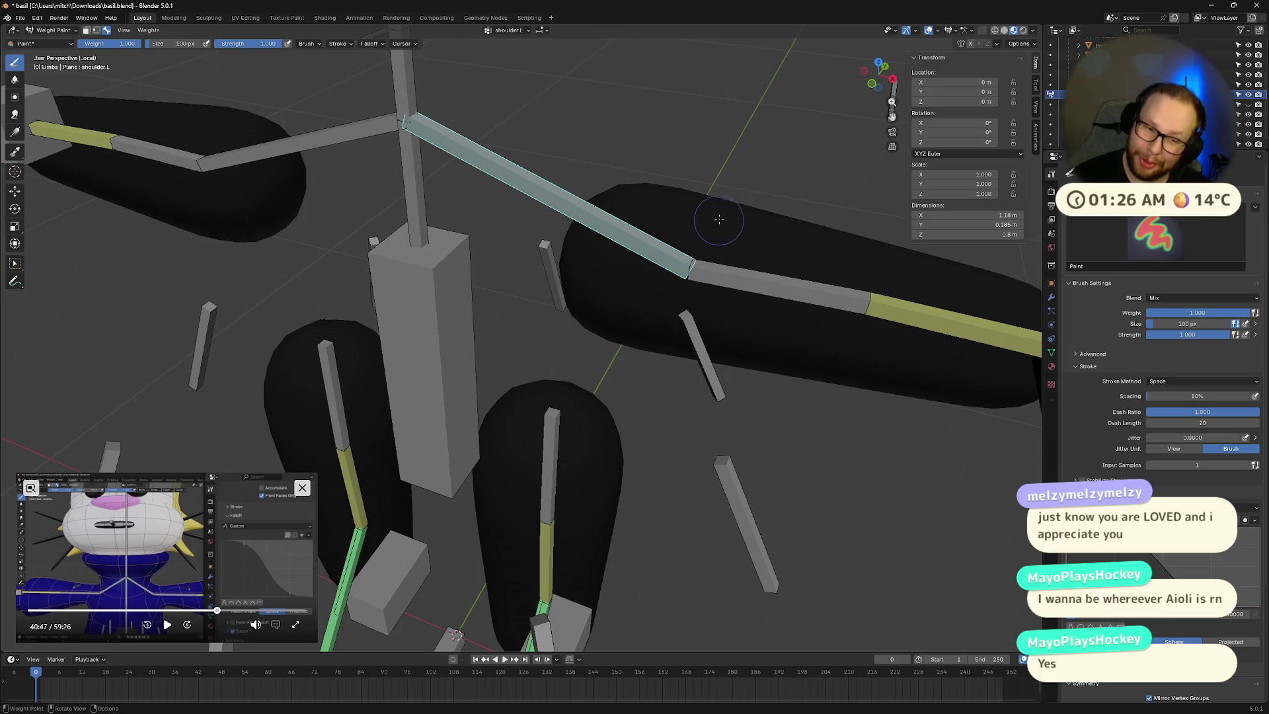
{"action": "mouse_move", "coordinate": [771, 252]}
{"action": "middle_mouse_down"}
{"action": "mouse_move", "coordinate": [855, 269]}
{"action": "mouse_move", "coordinate": [780, 213]}
{"action": "middle_mouse_up"}
{"action": "key", "text": "Tab"}
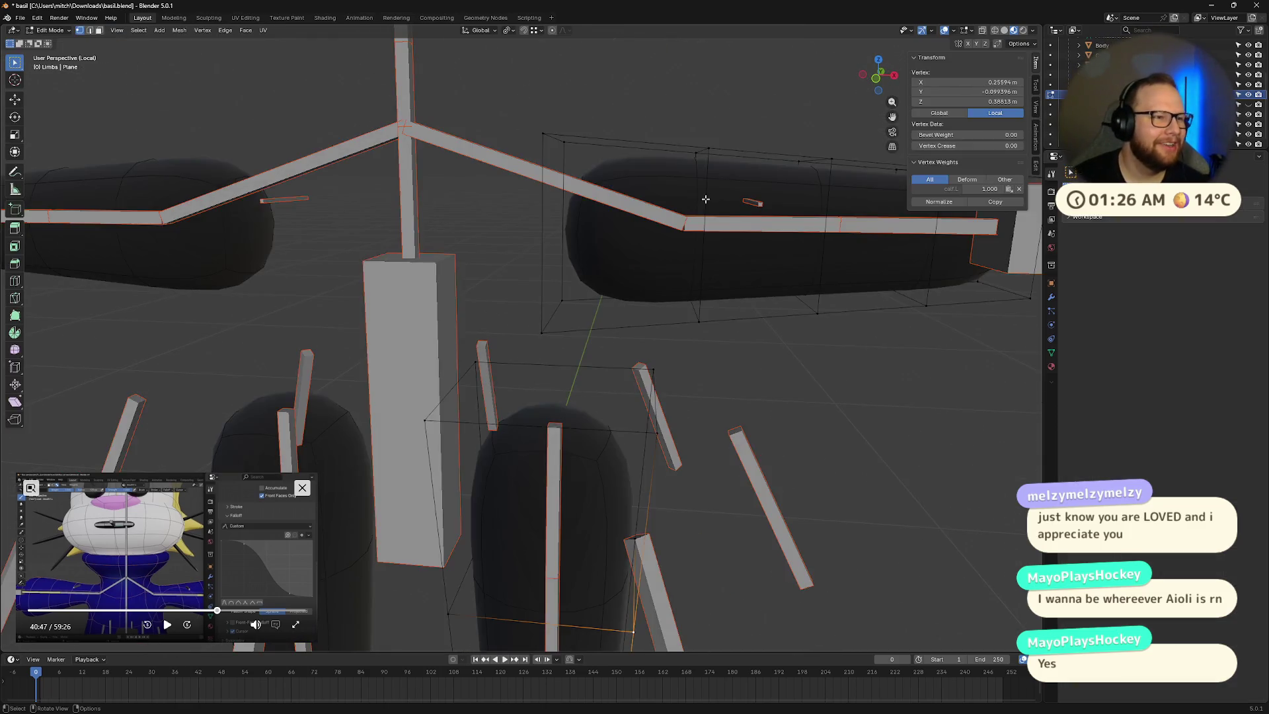
Step: Return the mesh to Object Mode, select Basil's armature, and enter Pose Mode
{"action": "key", "text": "Tab"}
{"action": "left_click", "coordinate": [58, 35]}
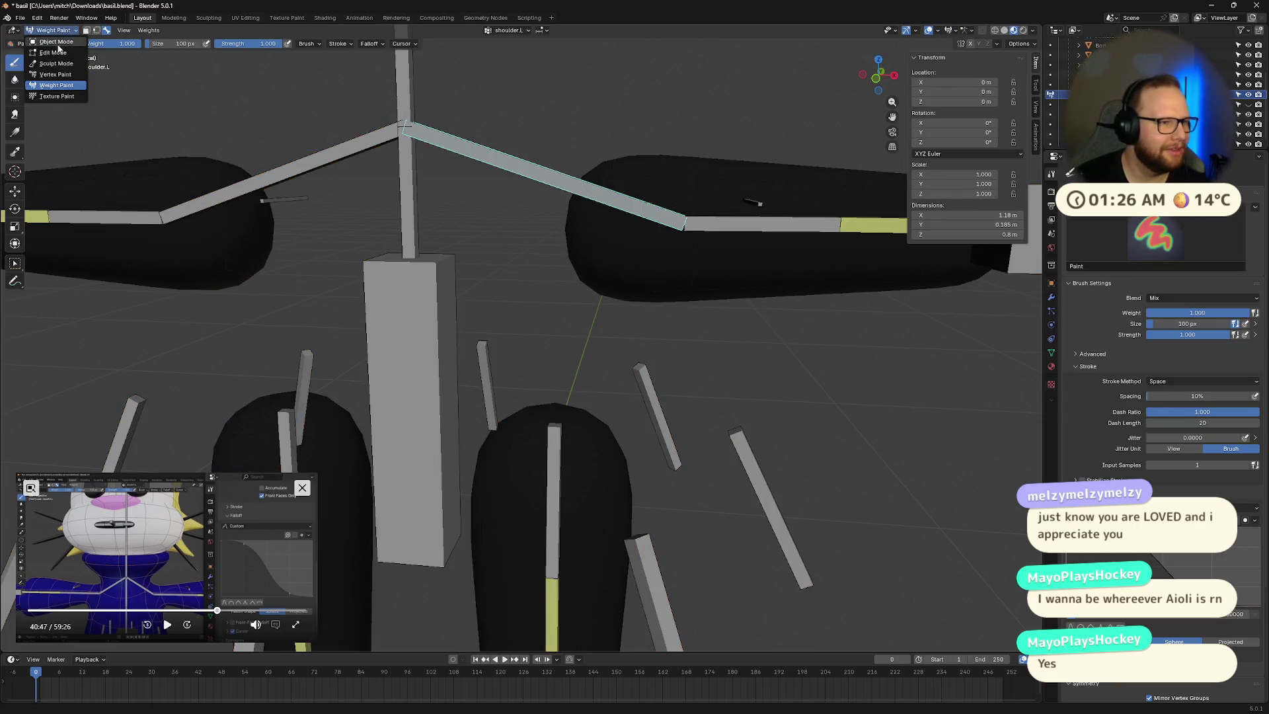
{"action": "left_click", "coordinate": [58, 46]}
{"action": "scroll", "coordinate": [390, 144], "scroll_direction": "down", "scroll_amount": 5}
{"action": "scroll", "coordinate": [509, 189], "scroll_direction": "up", "scroll_amount": 5}
{"action": "key", "text": "Tab"}
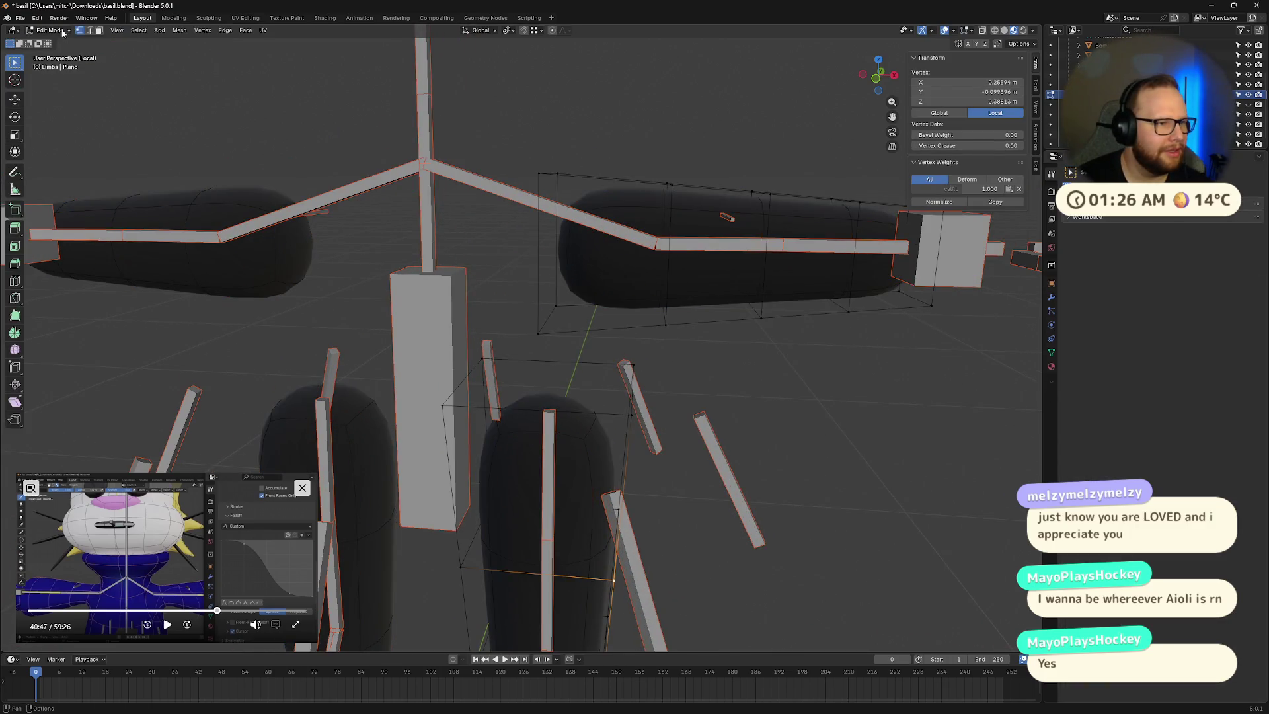
{"action": "key", "text": "ctrl+Tab"}
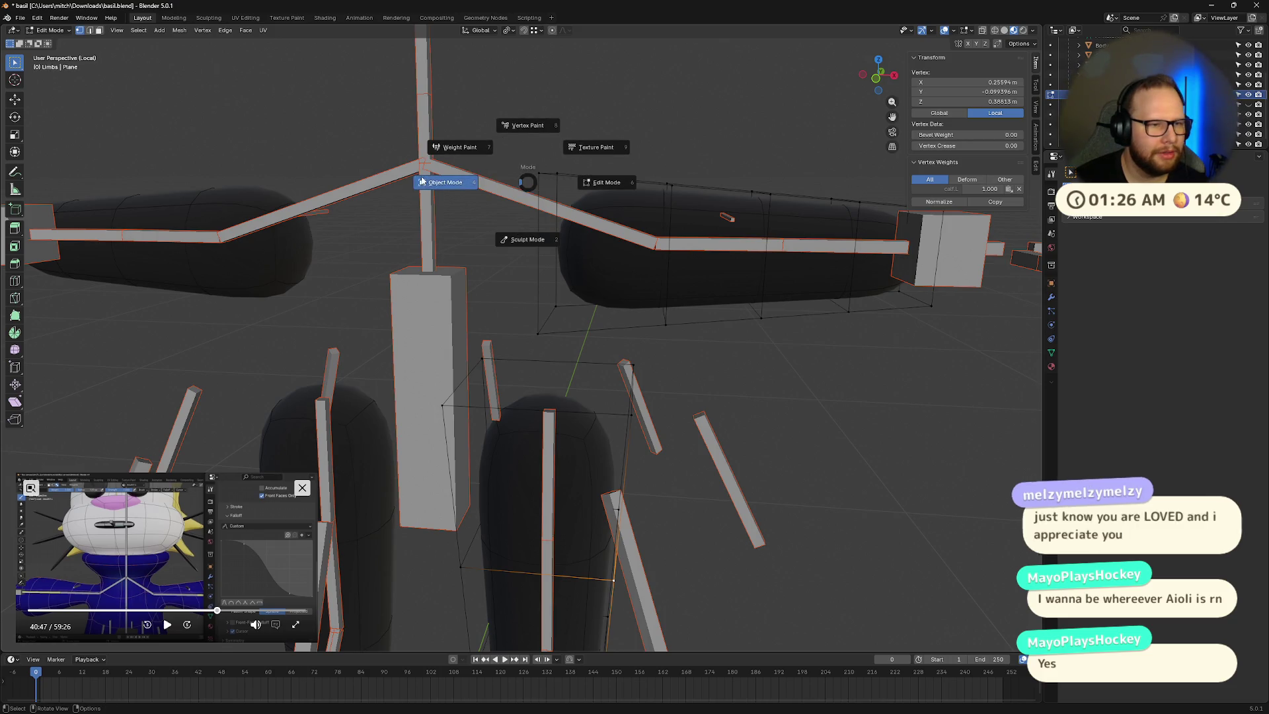
{"action": "left_click", "coordinate": [445, 183]}
{"action": "scroll", "coordinate": [687, 215], "scroll_direction": "down", "scroll_amount": 2}
{"action": "left_click", "coordinate": [678, 280]}
{"action": "key", "text": "ctrl+Tab"}
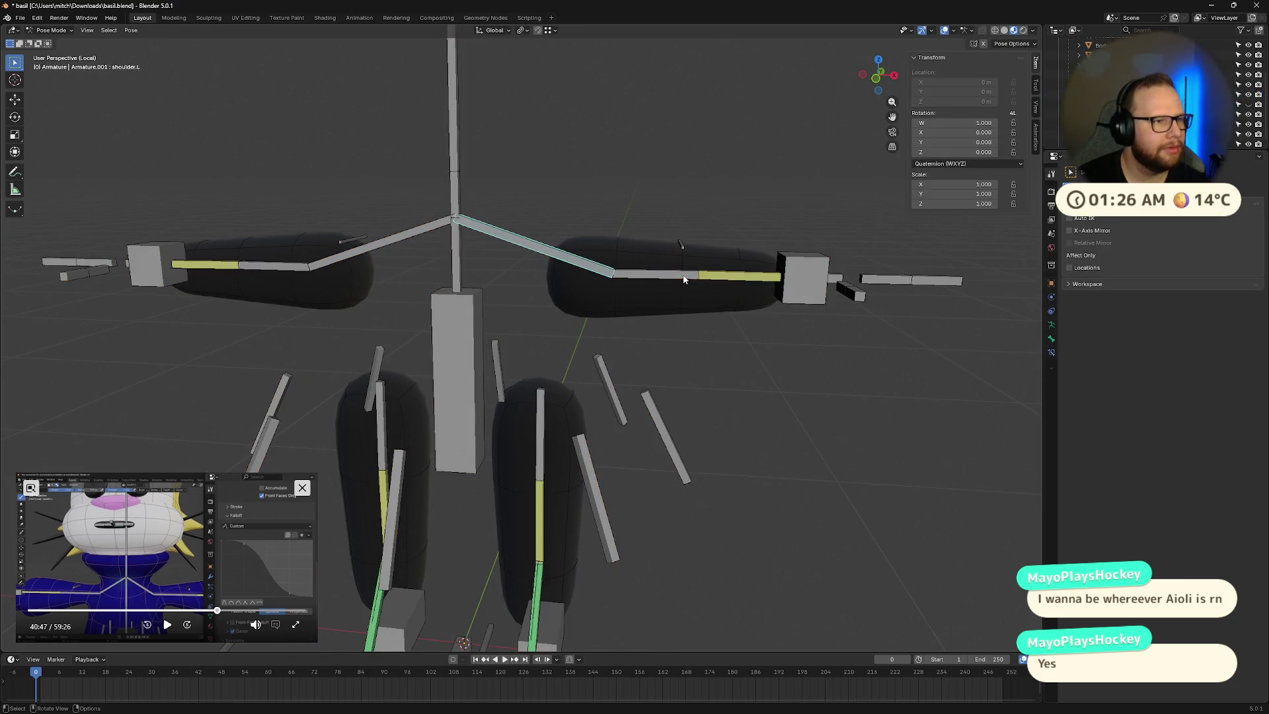
Step: Test-bend the left arm by moving ik.hand.L twice, then reset it to rest with Alt+G
{"action": "middle_click_drag", "start_coordinate": [675, 268], "coordinate": [703, 297]}
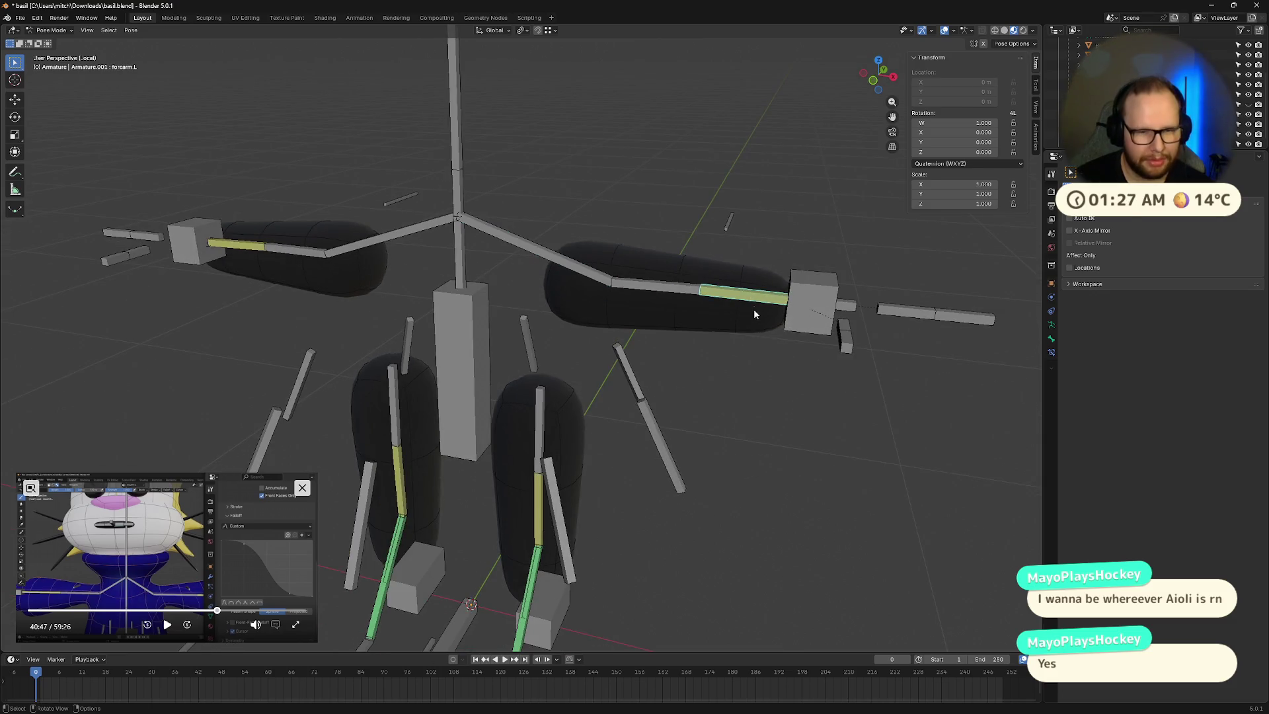
{"action": "mouse_move", "coordinate": [727, 324]}
{"action": "middle_mouse_down"}
{"action": "mouse_move", "coordinate": [710, 335]}
{"action": "mouse_move", "coordinate": [832, 365]}
{"action": "middle_mouse_up"}
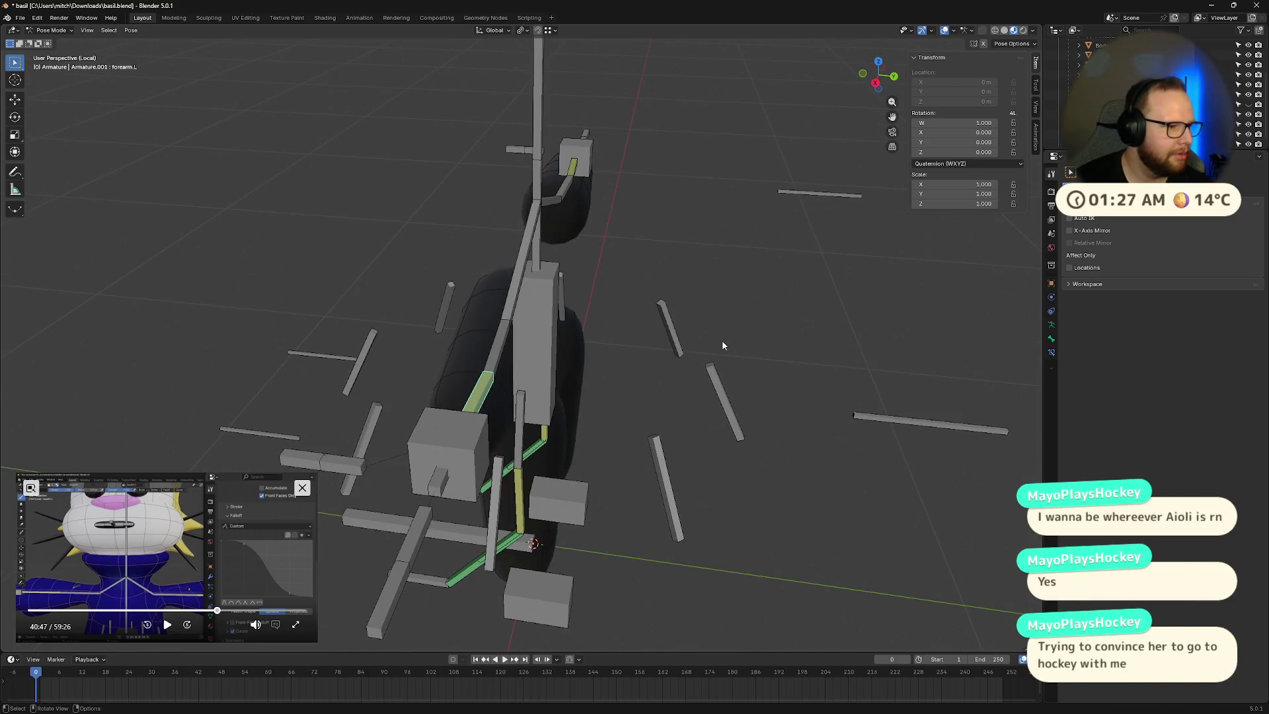
{"action": "mouse_move", "coordinate": [716, 343]}
{"action": "middle_mouse_down"}
{"action": "mouse_move", "coordinate": [830, 359]}
{"action": "mouse_move", "coordinate": [696, 314]}
{"action": "mouse_move", "coordinate": [644, 357]}
{"action": "mouse_move", "coordinate": [654, 357]}
{"action": "middle_mouse_up"}
{"action": "left_click", "coordinate": [843, 360]}
{"action": "key", "text": "g"}
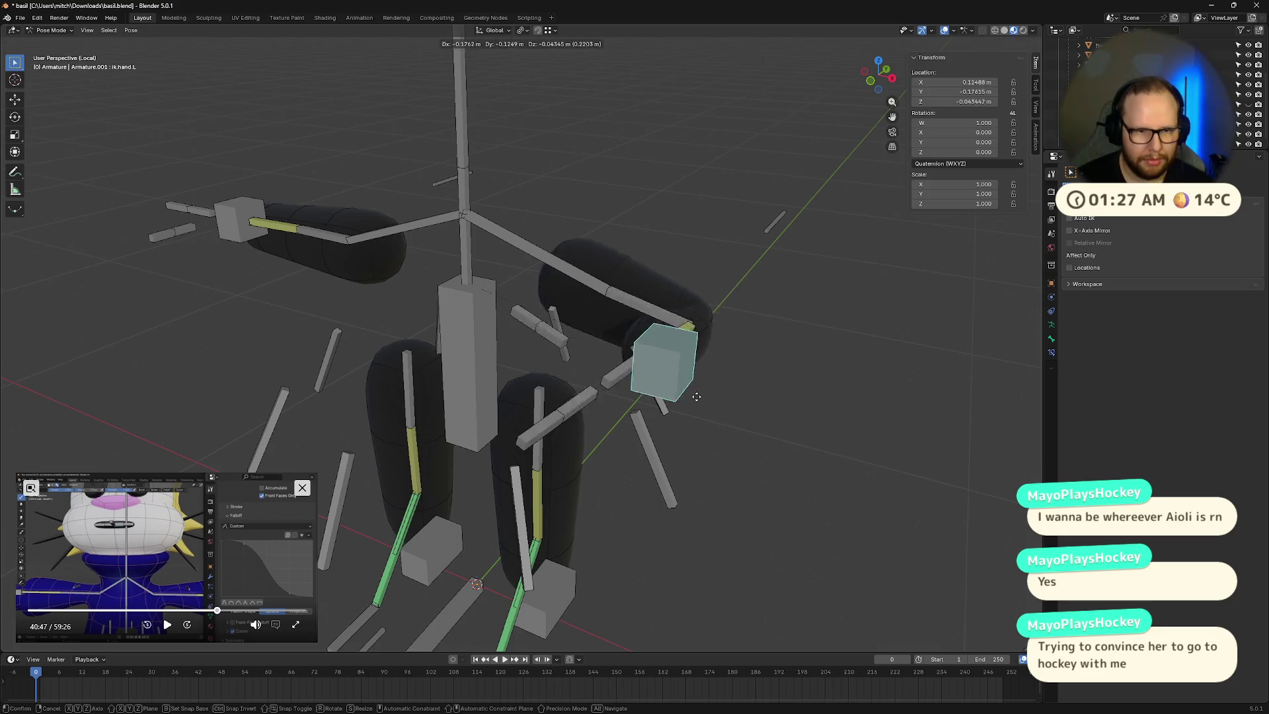
{"action": "left_click", "coordinate": [698, 380]}
{"action": "middle_click_drag", "start_coordinate": [926, 367], "coordinate": [853, 357]}
{"action": "key", "text": "g"}
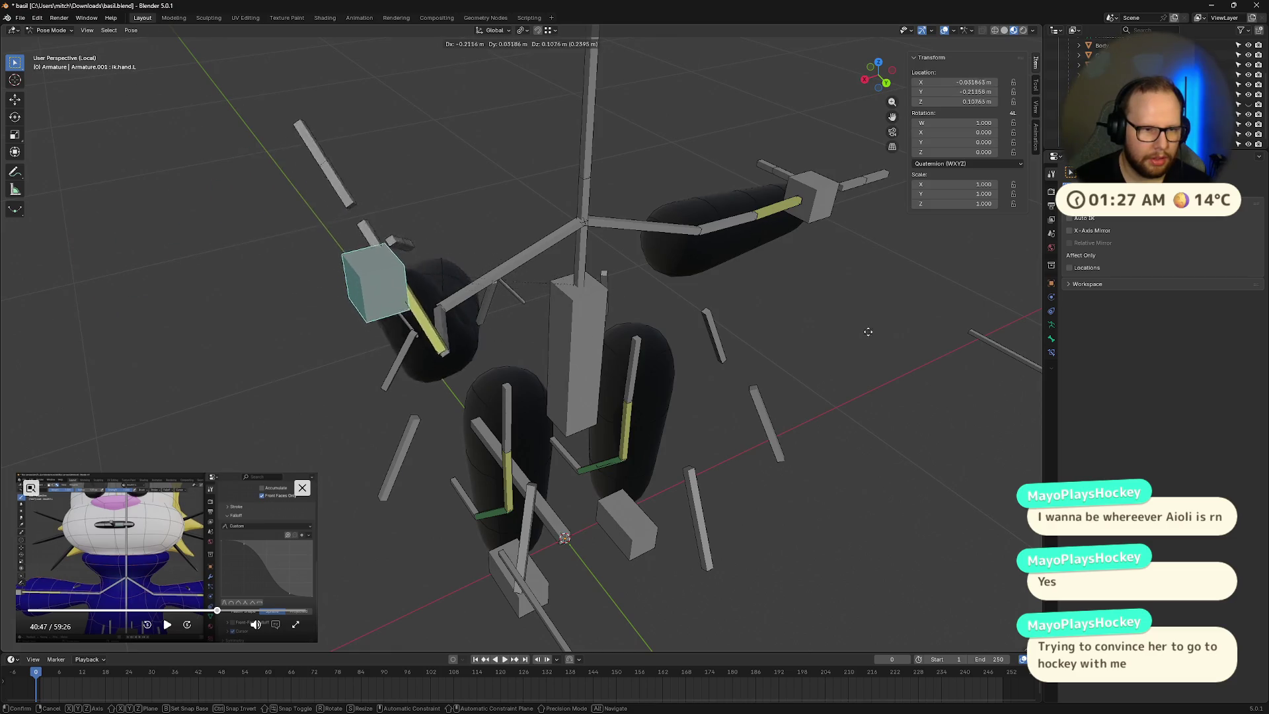
{"action": "middle_click_drag", "start_coordinate": [681, 345], "coordinate": [830, 346], "text": "alt"}
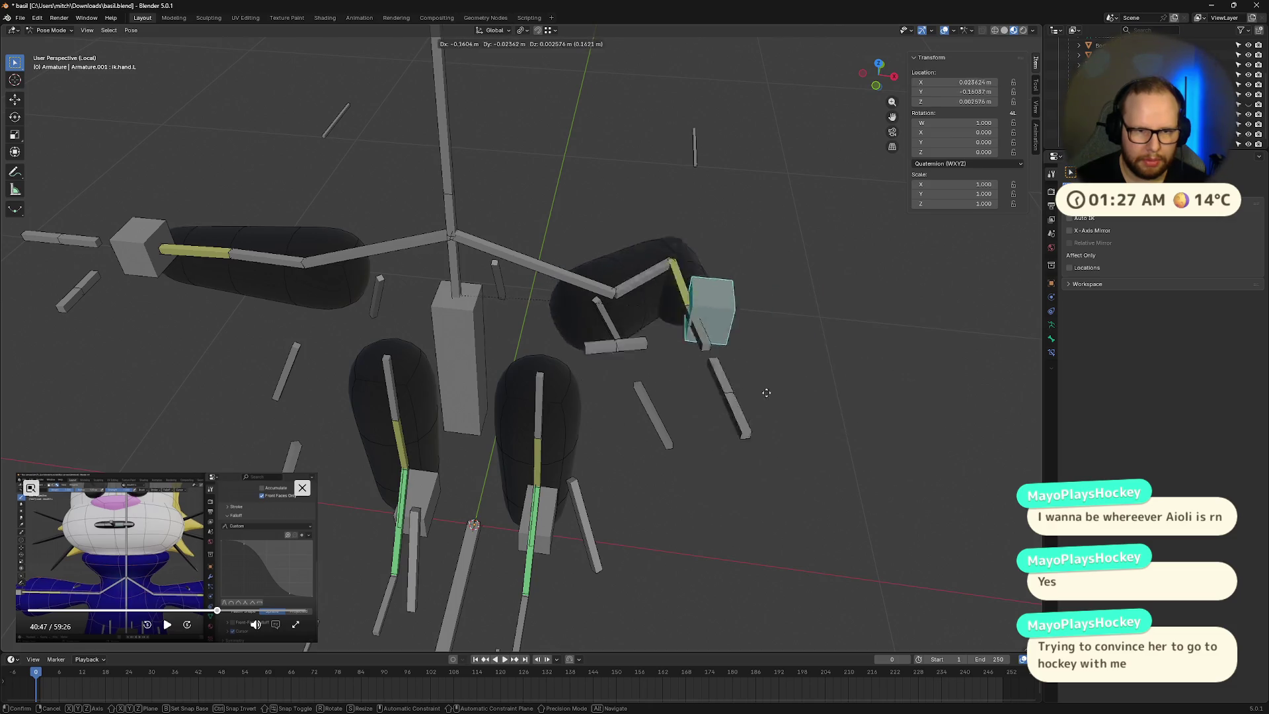
{"action": "left_click", "coordinate": [893, 409]}
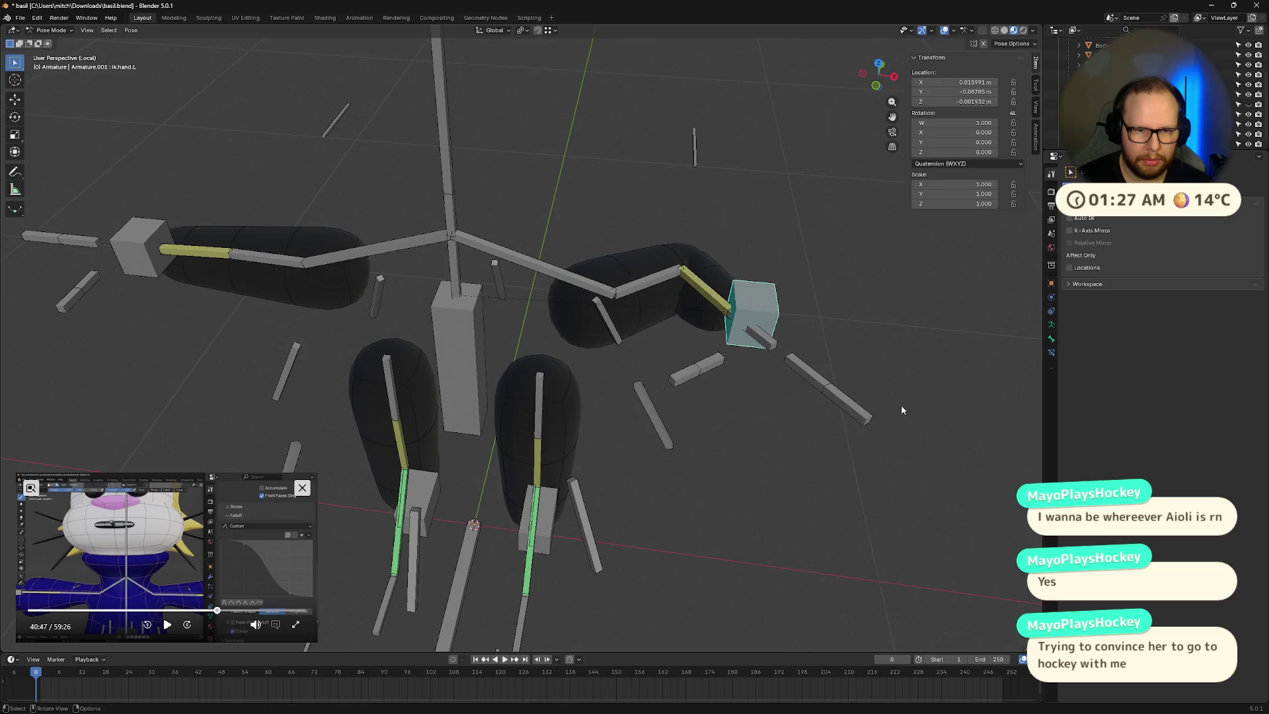
{"action": "key", "text": "alt+g"}
{"action": "left_click", "coordinate": [722, 307]}
{"action": "mouse_move", "coordinate": [1046, 322]}
{"action": "middle_mouse_down", "text": "shift"}
{"action": "mouse_move", "coordinate": [771, 324]}
{"action": "mouse_move", "coordinate": [831, 295]}
{"action": "mouse_move", "coordinate": [747, 317]}
{"action": "middle_mouse_up", "text": "shift"}
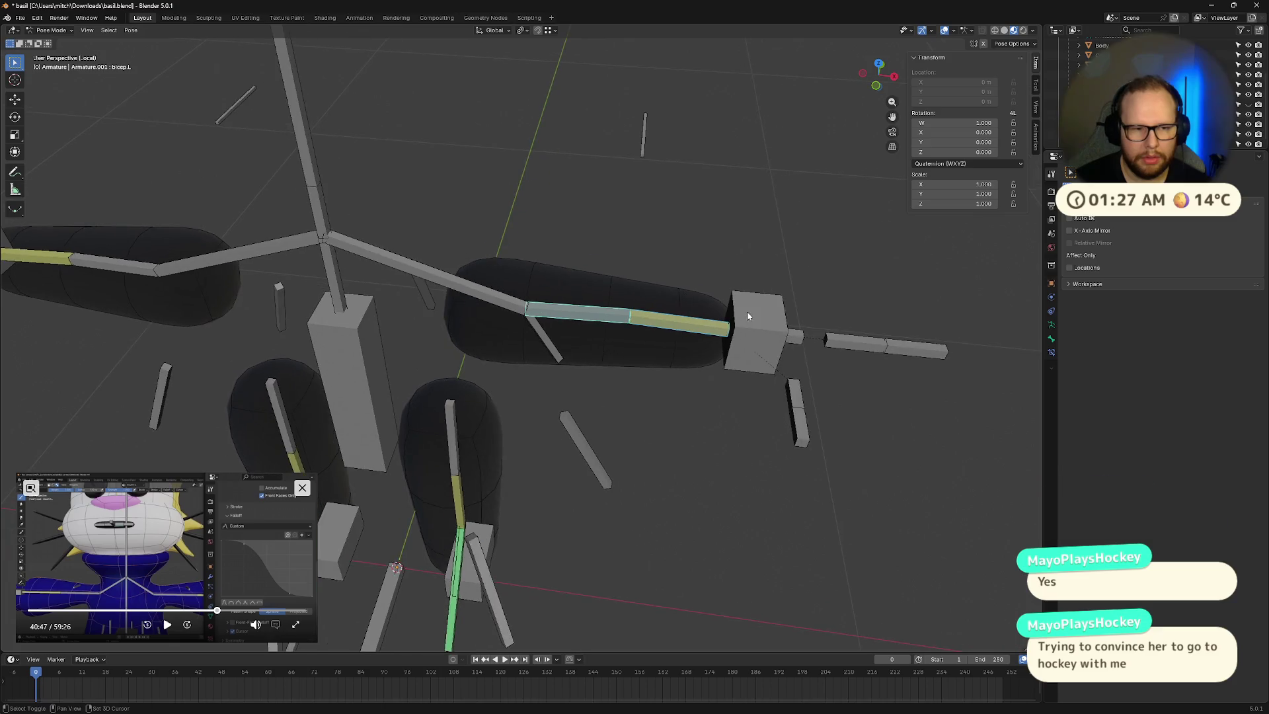
{"action": "scroll", "coordinate": [800, 299], "scroll_direction": "up", "scroll_amount": 2}
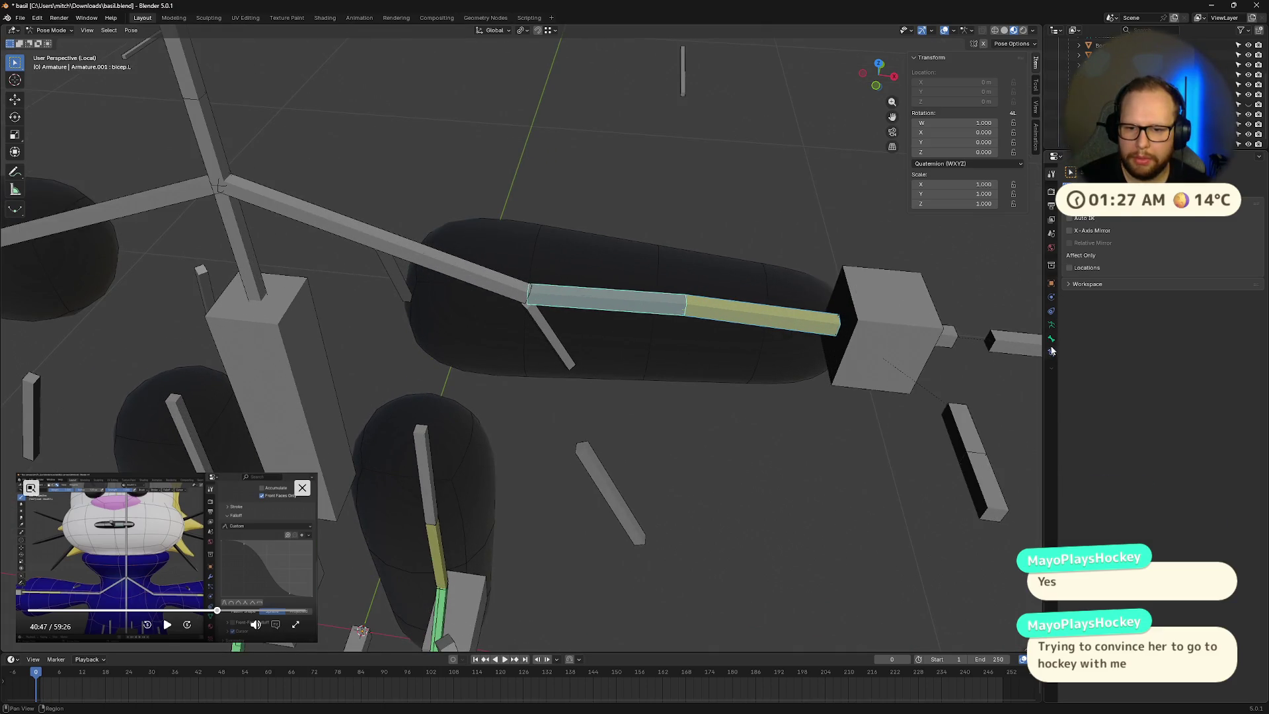
Step: Browse the armature data, bone constraint and Inverse Kinematics settings in Properties
{"action": "left_click", "coordinate": [1051, 324]}
{"action": "left_click", "coordinate": [1069, 295]}
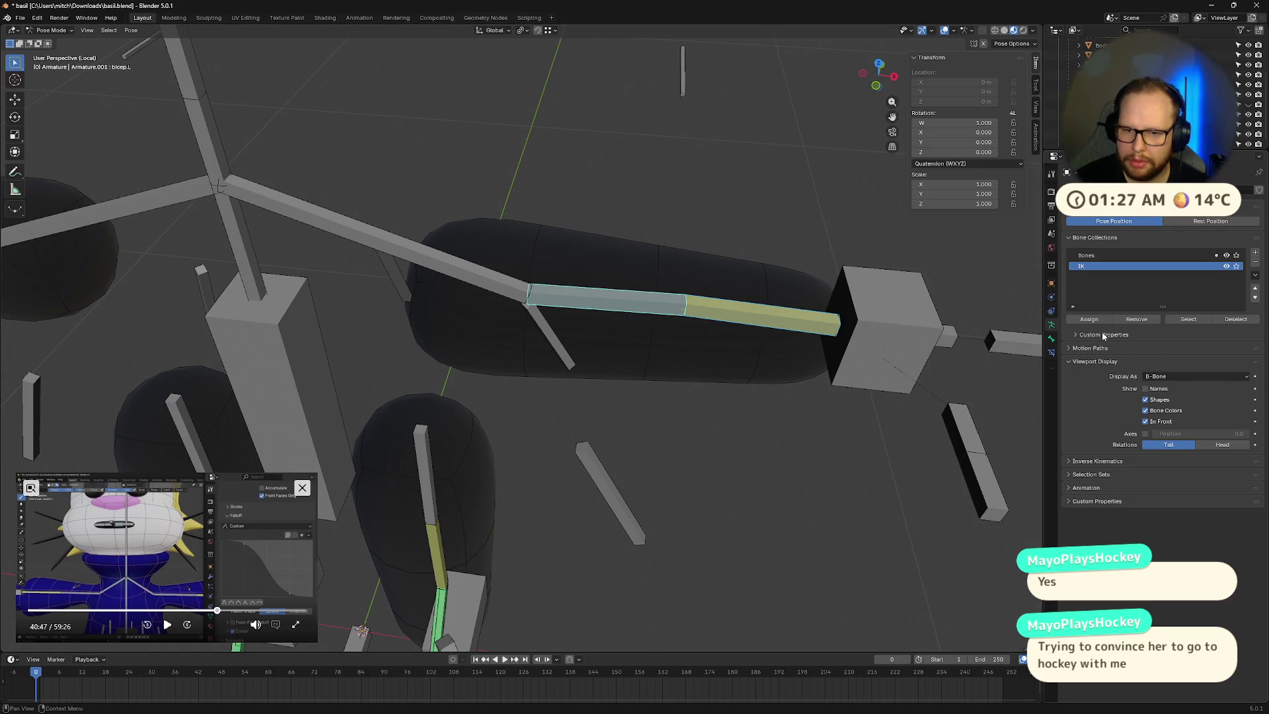
{"action": "left_click", "coordinate": [1091, 348]}
{"action": "left_click", "coordinate": [1091, 350]}
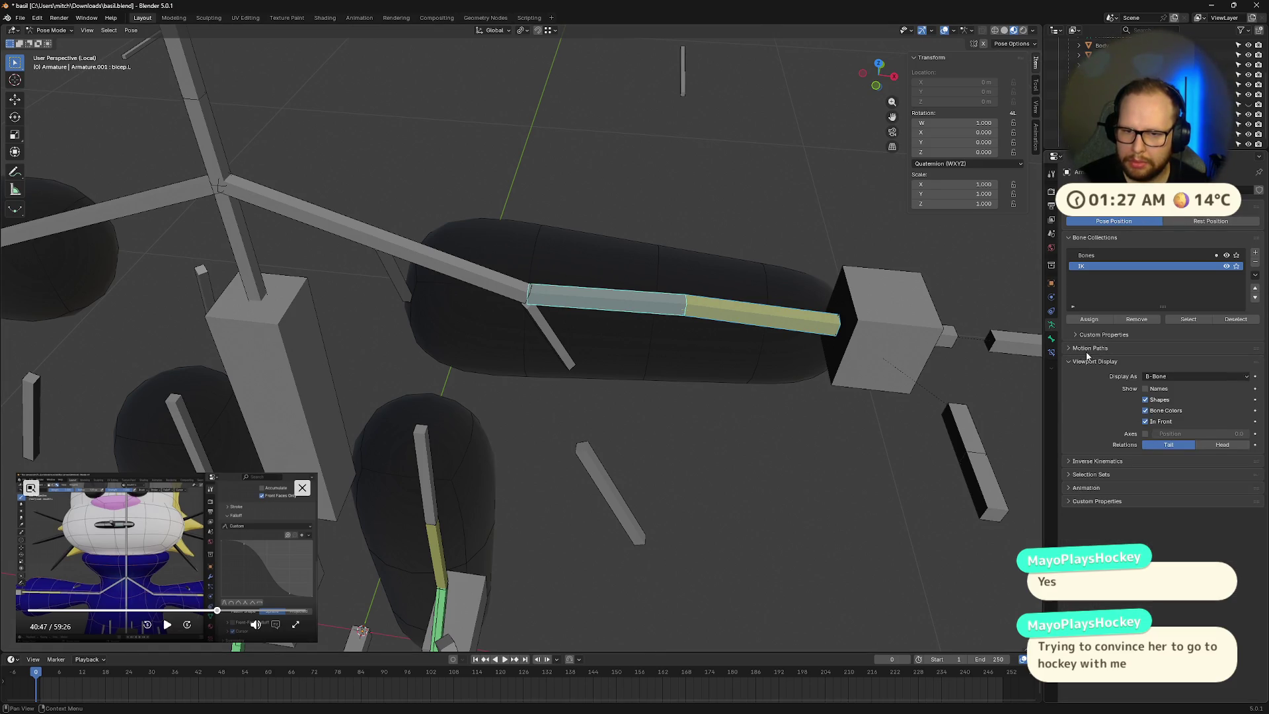
{"action": "left_click", "coordinate": [1051, 352]}
{"action": "left_click", "coordinate": [1164, 189]}
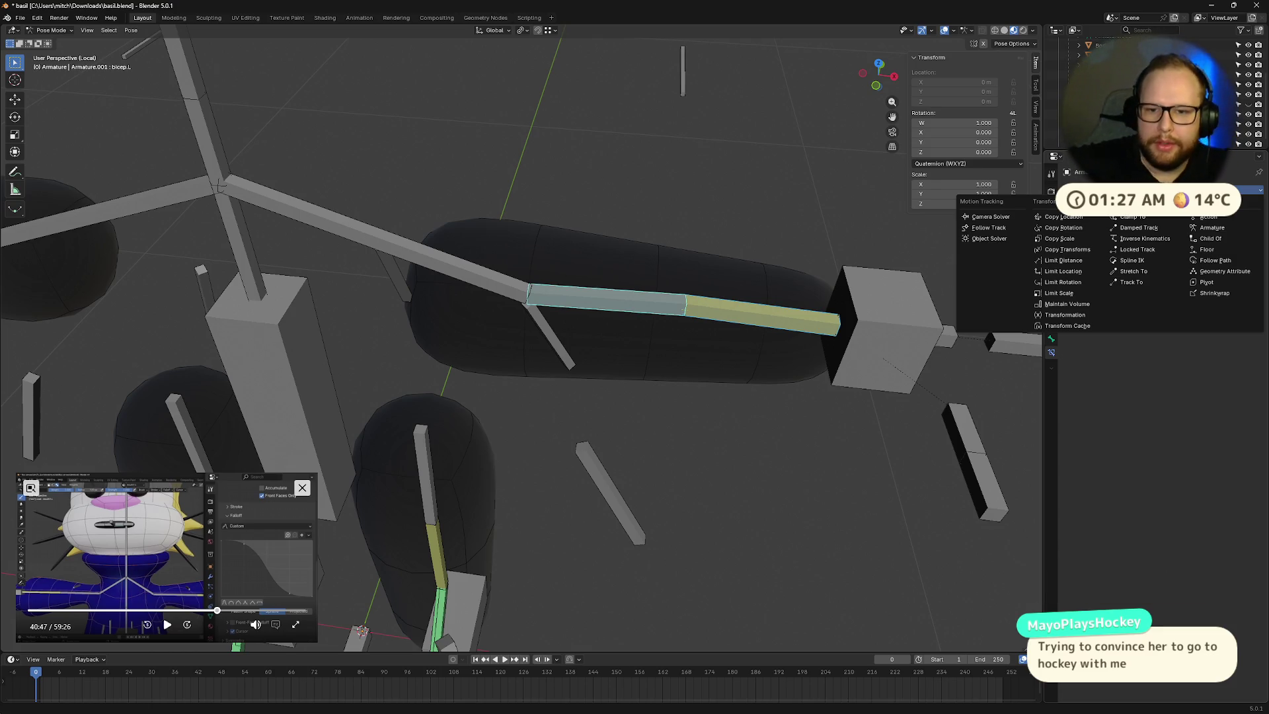
{"action": "key", "text": "Escape"}
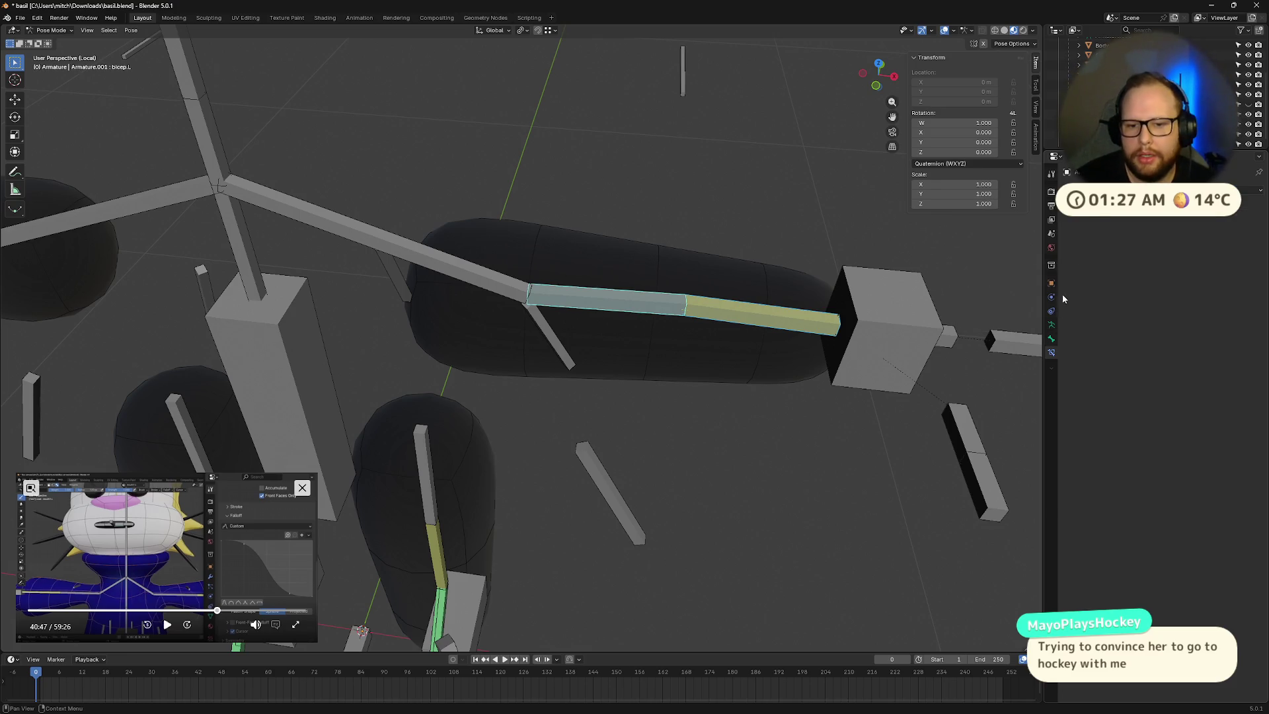
{"action": "left_click", "coordinate": [1051, 325]}
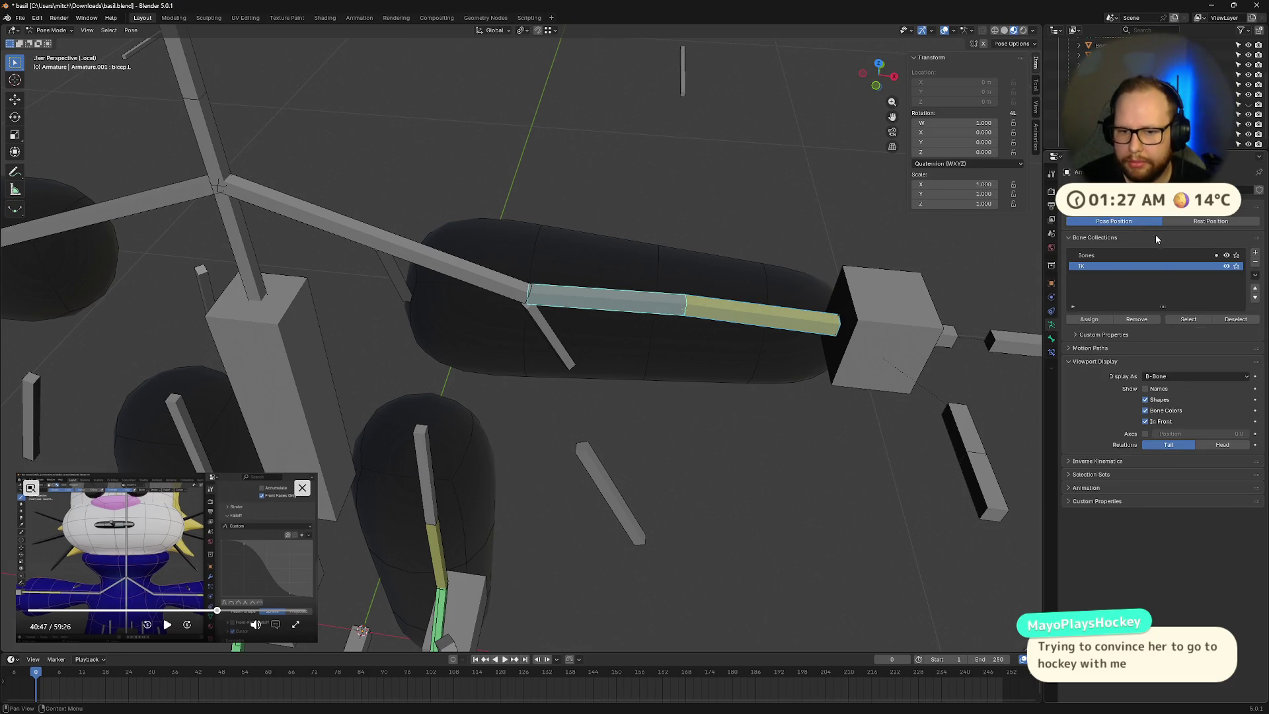
{"action": "left_click", "coordinate": [1116, 461]}
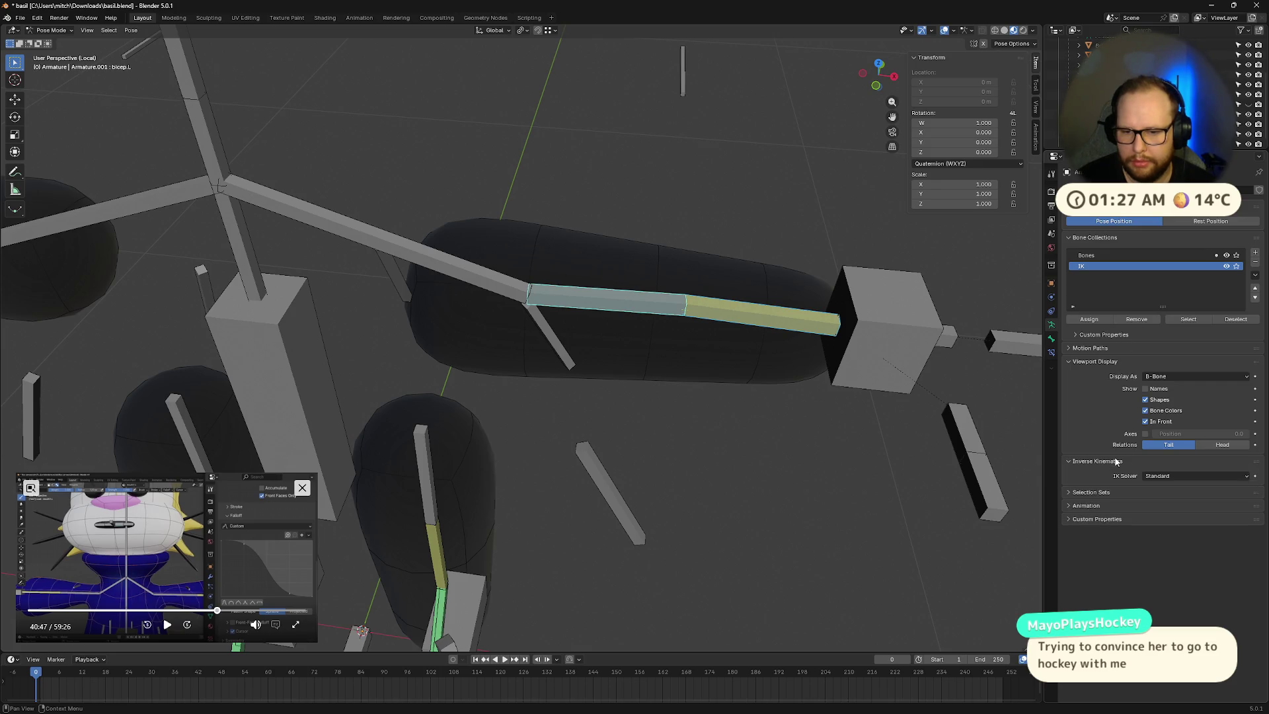
Step: Set the left arm bone's Bendy Bones Segments to 4
{"action": "left_click", "coordinate": [1052, 337]}
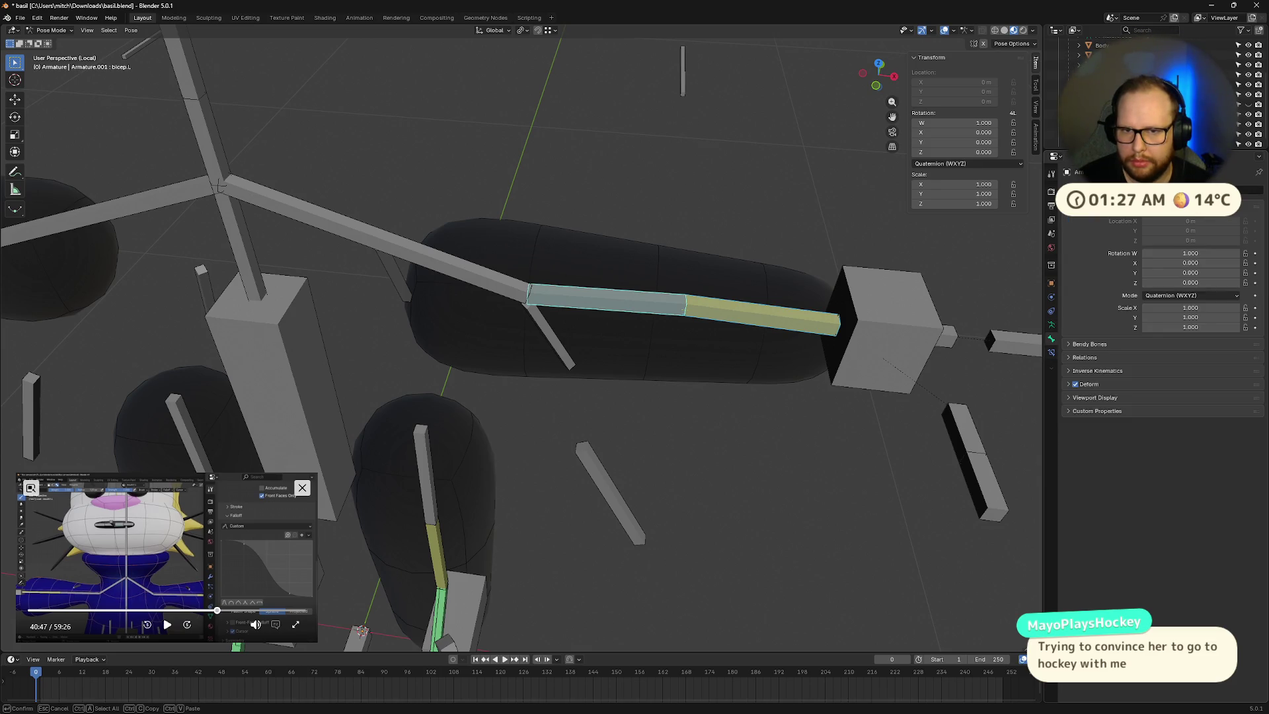
{"action": "left_click", "coordinate": [1095, 345]}
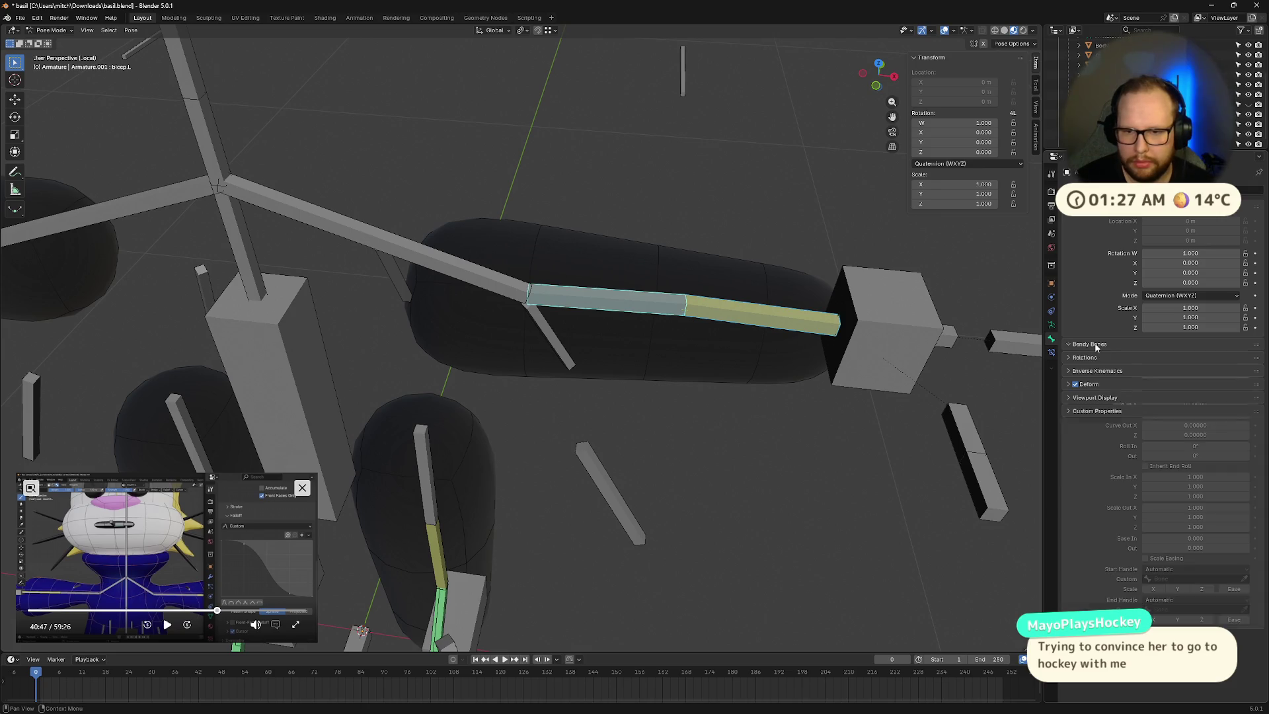
{"action": "left_click_drag", "start_coordinate": [1226, 359], "coordinate": [1265, 359]}
{"action": "key", "text": "ctrl+z"}
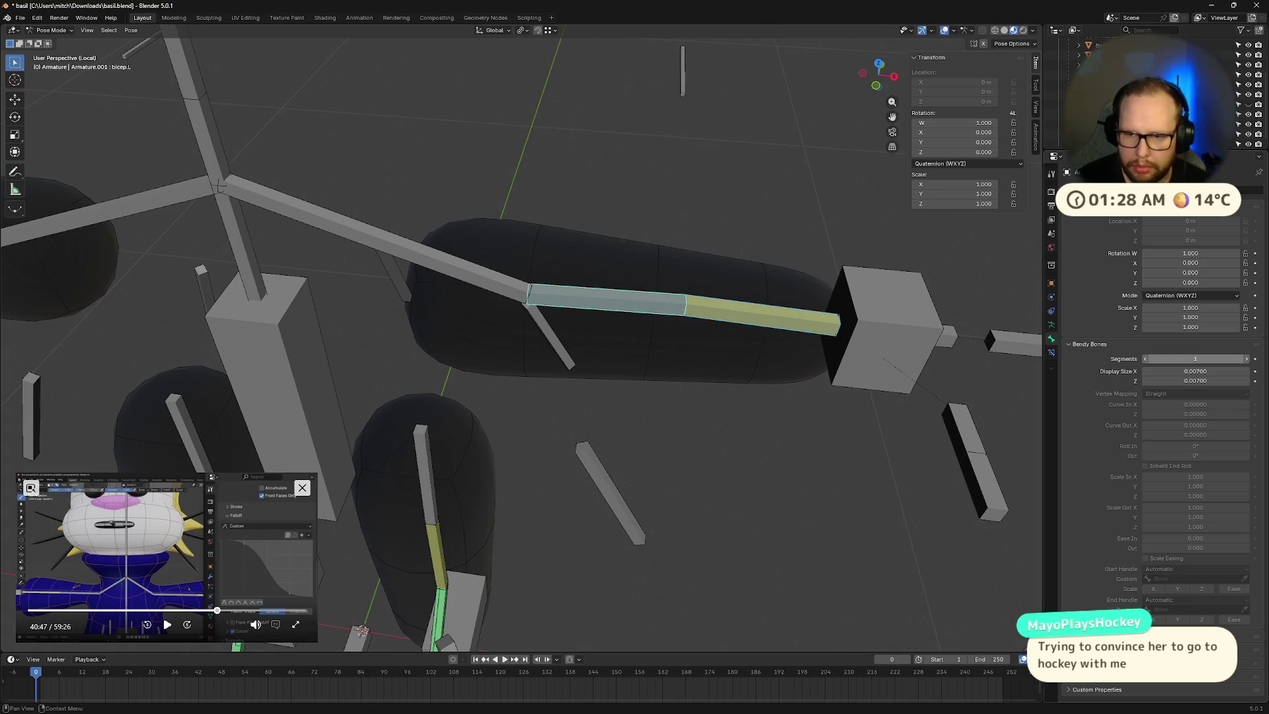
{"action": "left_click", "coordinate": [1199, 359]}
{"action": "type", "text": "16"}
{"action": "key", "text": "Return"}
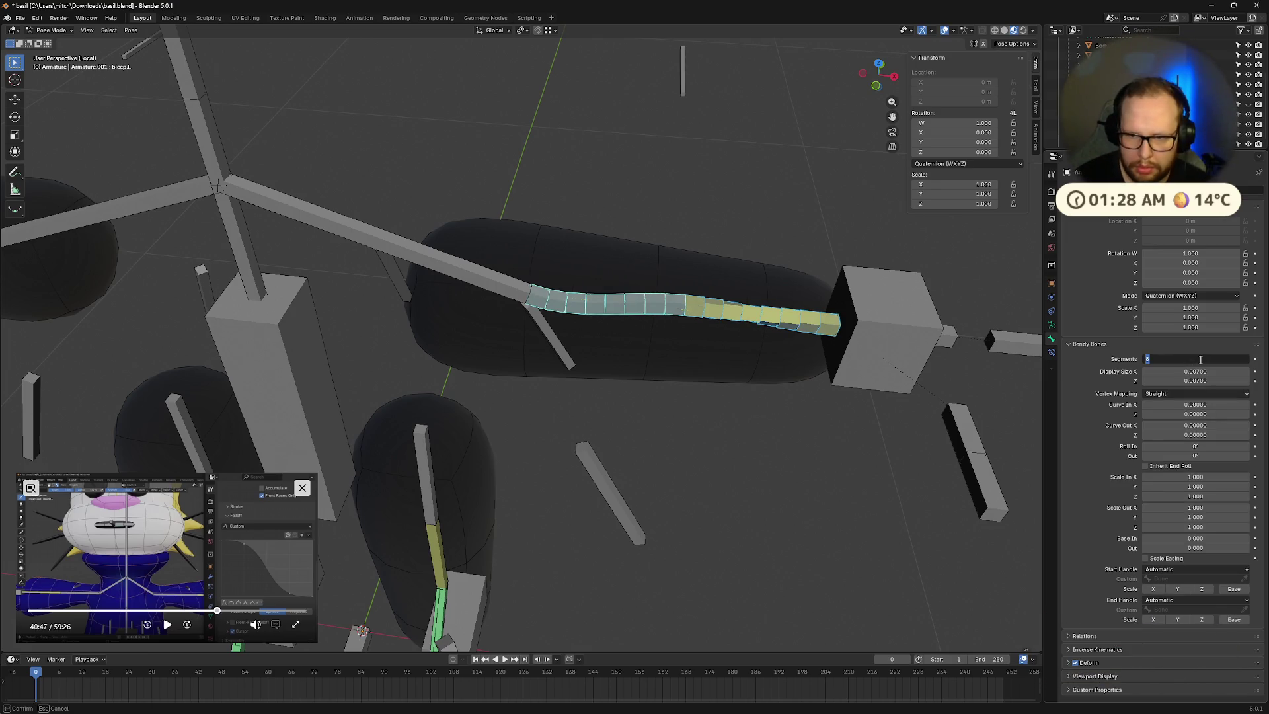
{"action": "type", "text": "4"}
{"action": "key", "text": "Return"}
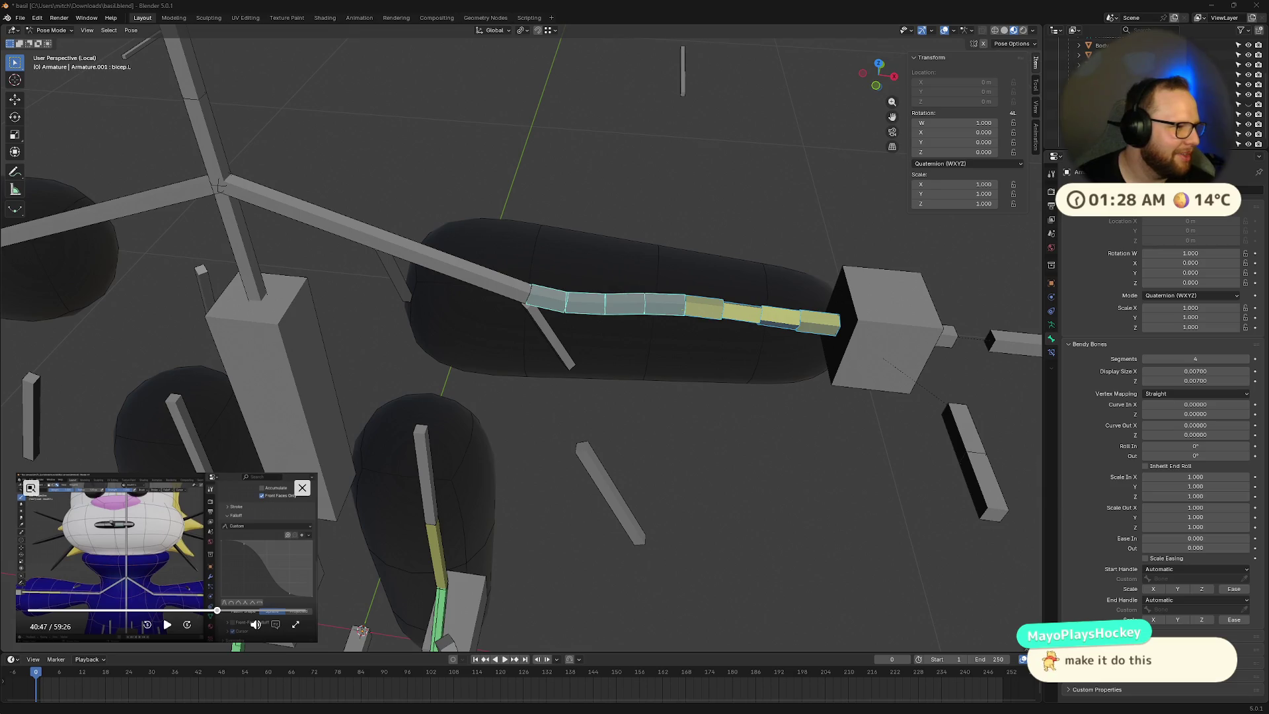
Step: Test the segmented bend by moving ik.hand.L twice, then reset it with Alt+G
{"action": "scroll", "coordinate": [529, 330], "scroll_direction": "down", "scroll_amount": 5}
{"action": "mouse_move", "coordinate": [529, 330]}
{"action": "middle_mouse_down"}
{"action": "mouse_move", "coordinate": [470, 383]}
{"action": "mouse_move", "coordinate": [656, 343]}
{"action": "middle_mouse_up"}
{"action": "left_click", "coordinate": [656, 342]}
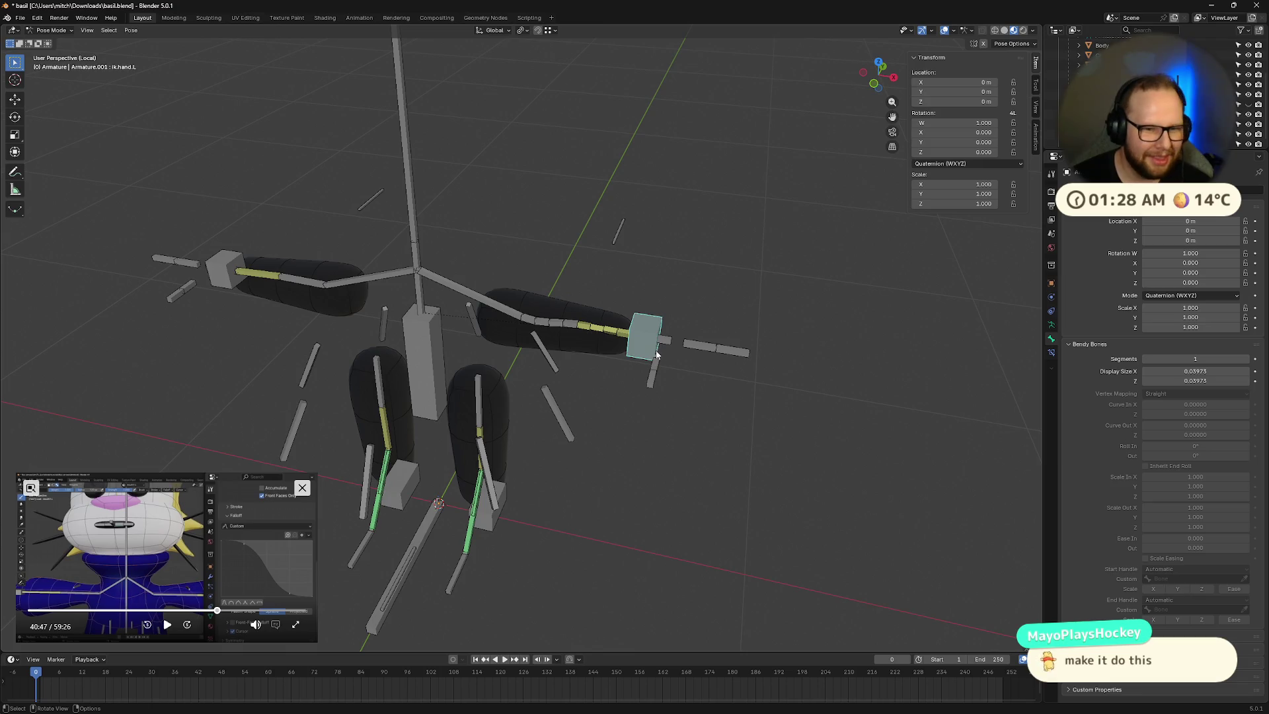
{"action": "key", "text": "g"}
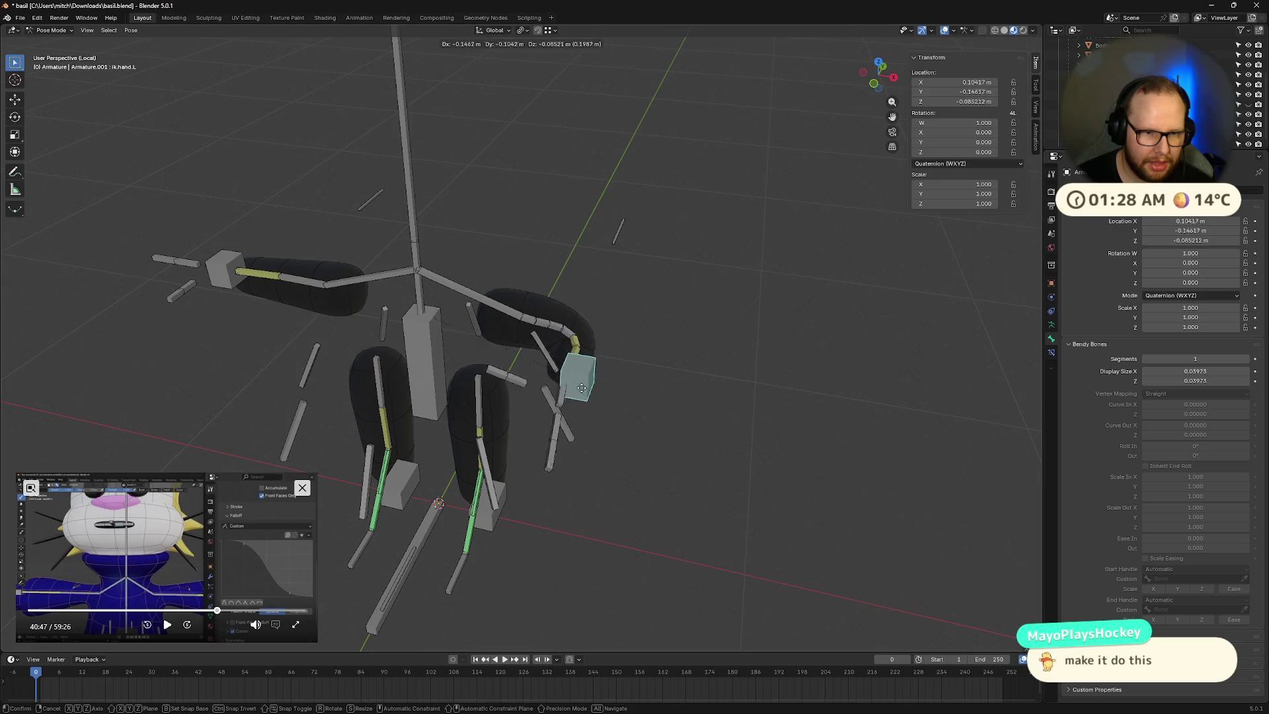
{"action": "left_click", "coordinate": [581, 369]}
{"action": "mouse_move", "coordinate": [582, 368]}
{"action": "middle_mouse_down"}
{"action": "mouse_move", "coordinate": [507, 372]}
{"action": "mouse_move", "coordinate": [599, 341]}
{"action": "middle_mouse_up"}
{"action": "key", "text": "g"}
{"action": "left_click", "coordinate": [524, 355]}
{"action": "key", "text": "alt+g"}
{"action": "left_click", "coordinate": [214, 376]}
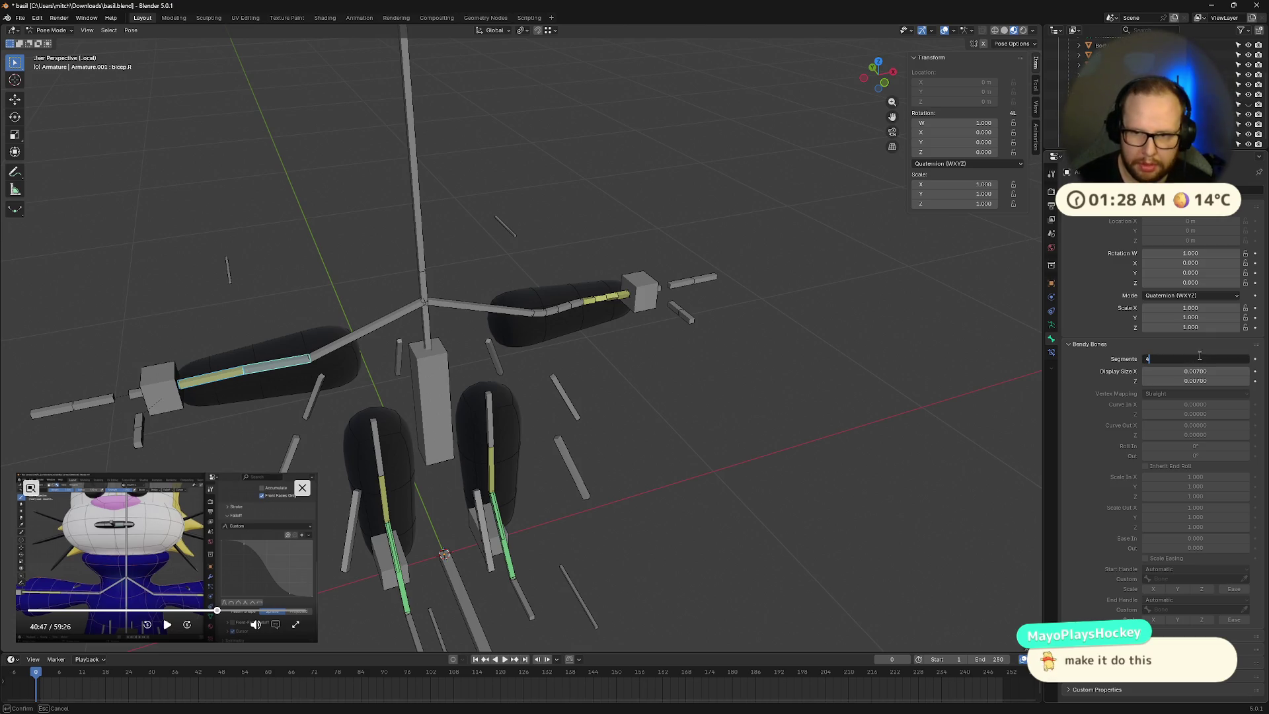
Step: Commit 4 bendy segments on the right arm and test-bend it with ik.hand.R, resetting each time
{"action": "key", "text": "Return"}
{"action": "middle_click_drag", "start_coordinate": [631, 423], "coordinate": [498, 460]}
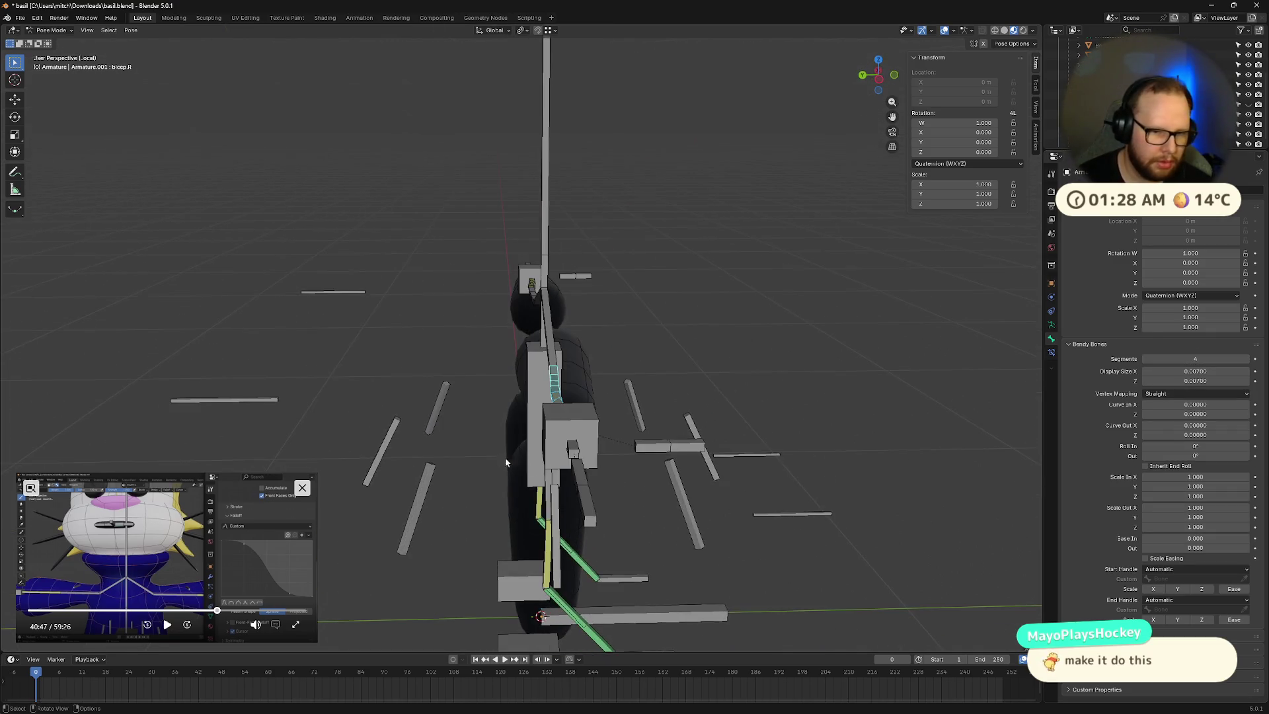
{"action": "mouse_move", "coordinate": [577, 430]}
{"action": "left_mouse_down"}
{"action": "mouse_move", "coordinate": [621, 416]}
{"action": "mouse_move", "coordinate": [621, 300]}
{"action": "mouse_move", "coordinate": [493, 218]}
{"action": "mouse_move", "coordinate": [468, 464]}
{"action": "mouse_move", "coordinate": [654, 452]}
{"action": "mouse_move", "coordinate": [406, 448]}
{"action": "mouse_move", "coordinate": [639, 446]}
{"action": "left_mouse_up"}
{"action": "key", "text": "alt+g"}
{"action": "middle_click_drag", "start_coordinate": [639, 446], "coordinate": [562, 479]}
{"action": "mouse_move", "coordinate": [425, 462]}
{"action": "middle_mouse_down"}
{"action": "mouse_move", "coordinate": [521, 450]}
{"action": "mouse_move", "coordinate": [533, 466]}
{"action": "mouse_move", "coordinate": [631, 471]}
{"action": "middle_mouse_up"}
{"action": "key", "text": "g"}
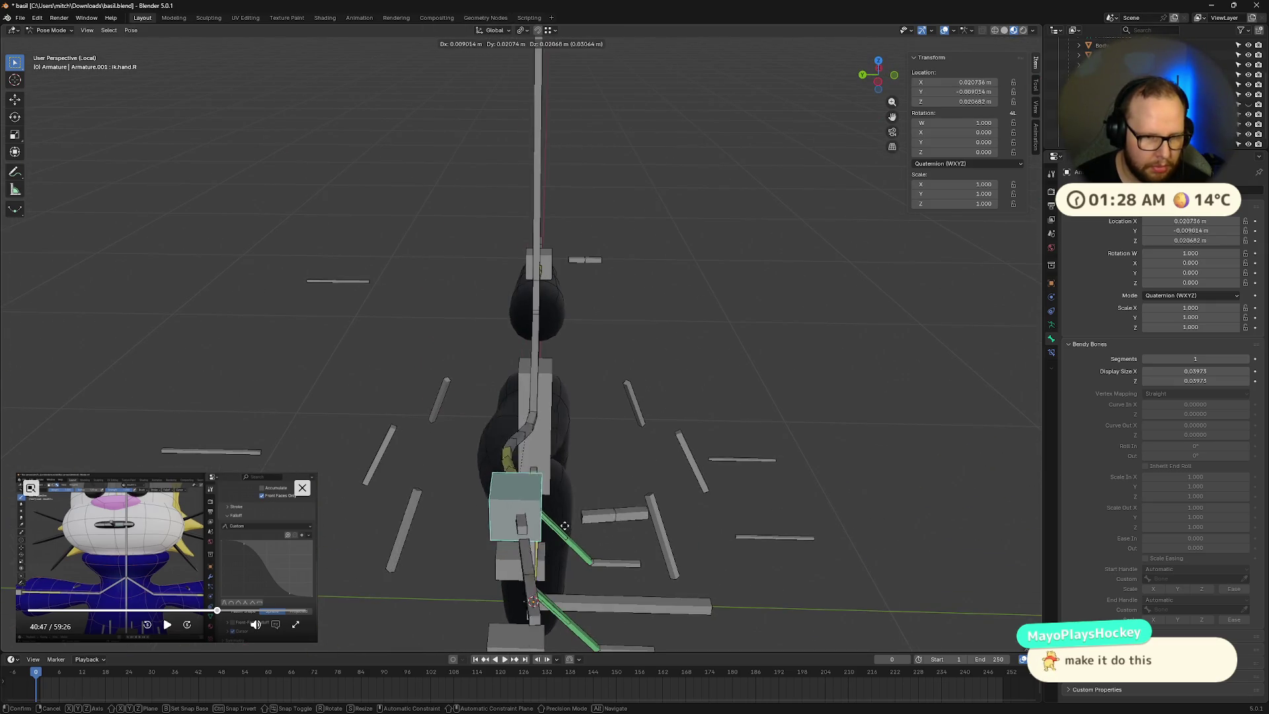
{"action": "middle_click_drag", "start_coordinate": [549, 502], "coordinate": [635, 515]}
{"action": "left_click", "coordinate": [655, 520]}
{"action": "key", "text": "alt+g"}
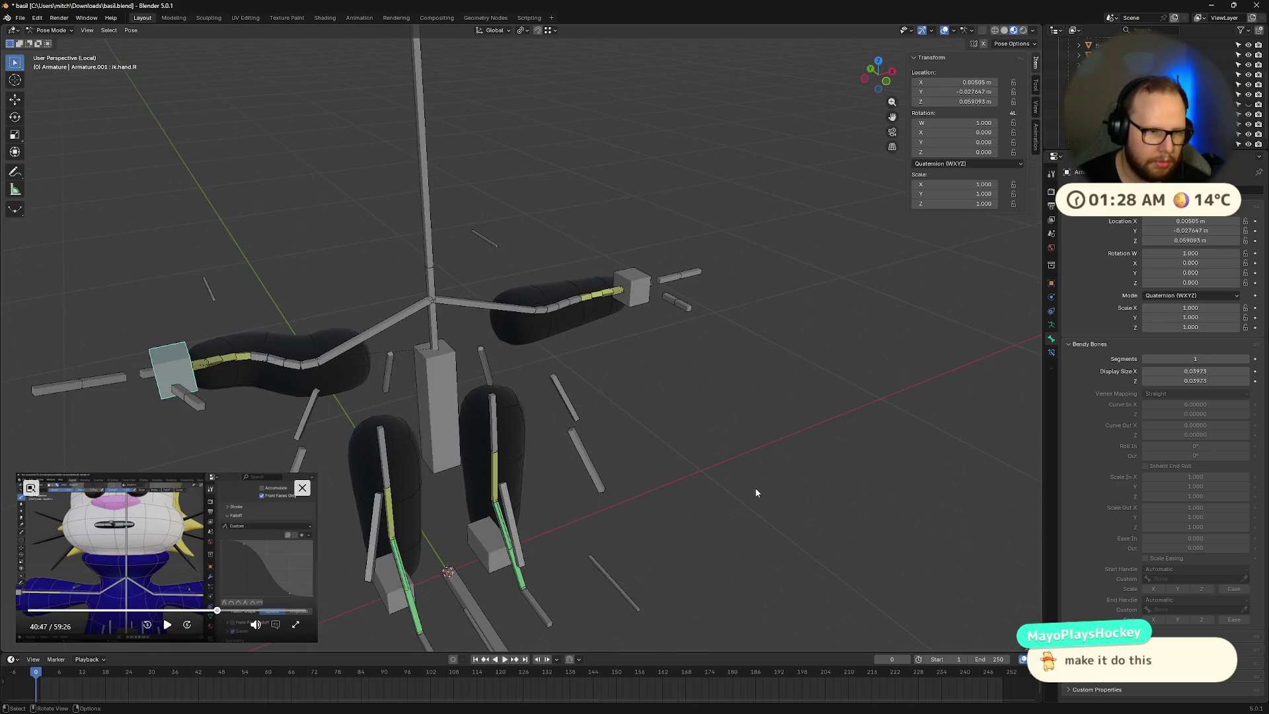
Step: Select all bones and leave local view so the whole Basil character is visible
{"action": "key", "text": "a"}
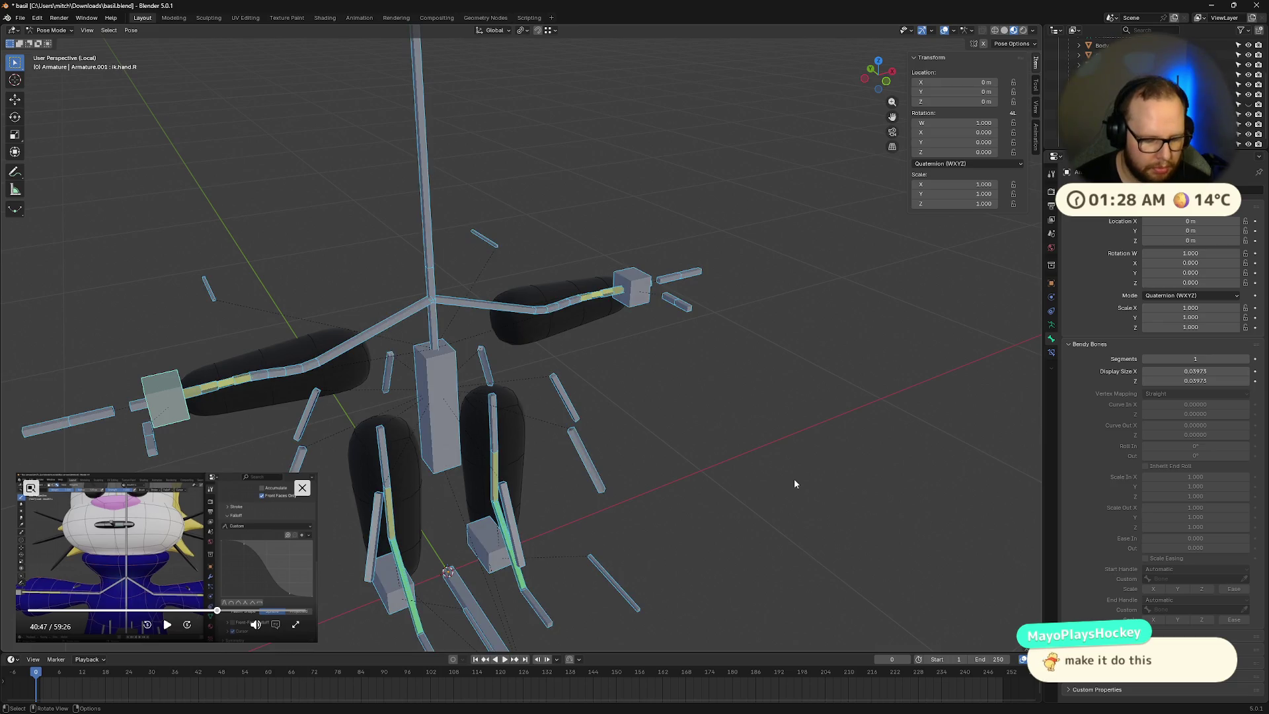
{"action": "key", "text": "slash"}
{"action": "mouse_move", "coordinate": [795, 480]}
{"action": "middle_mouse_down"}
{"action": "mouse_move", "coordinate": [801, 368]}
{"action": "mouse_move", "coordinate": [751, 376]}
{"action": "middle_mouse_up"}
{"action": "left_click", "coordinate": [680, 380]}
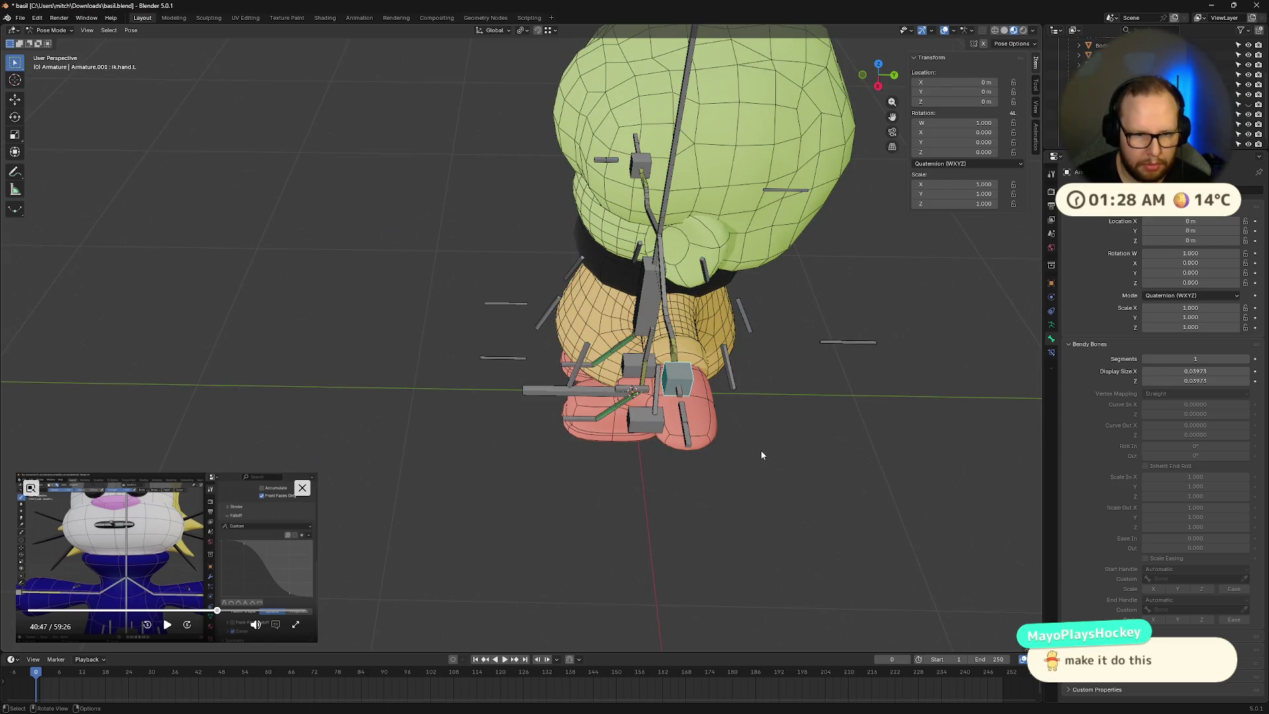
Step: Move the ik.hand.L control to a new spot to test how the left arm follows
{"action": "key", "text": "g"}
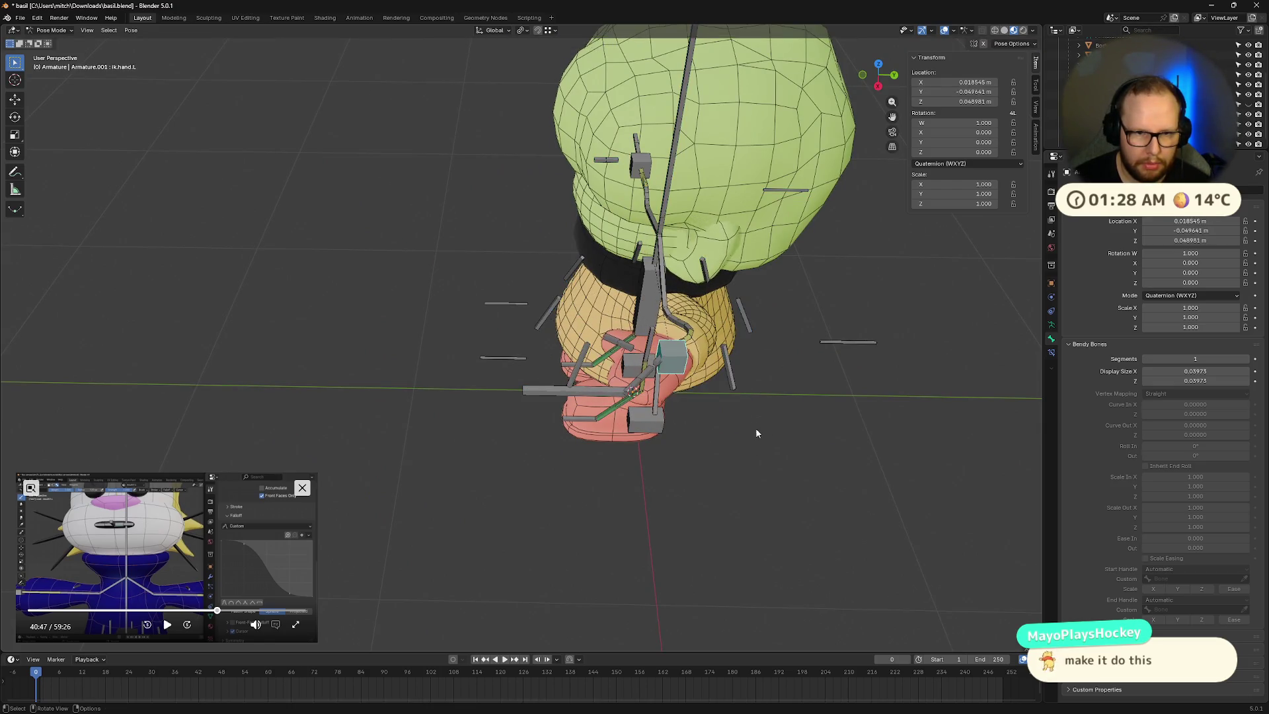
{"action": "middle_click_drag", "start_coordinate": [755, 427], "coordinate": [838, 413], "text": "alt"}
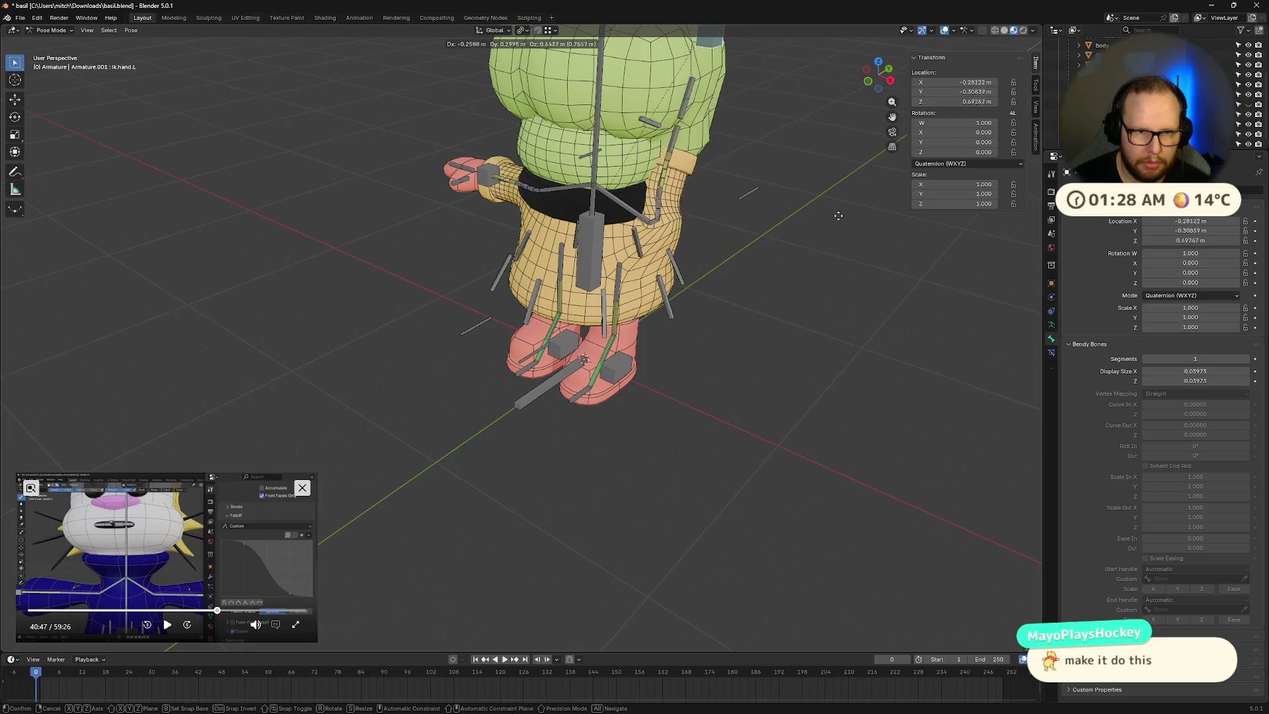
{"action": "middle_click_drag", "start_coordinate": [843, 338], "coordinate": [911, 255], "text": "alt"}
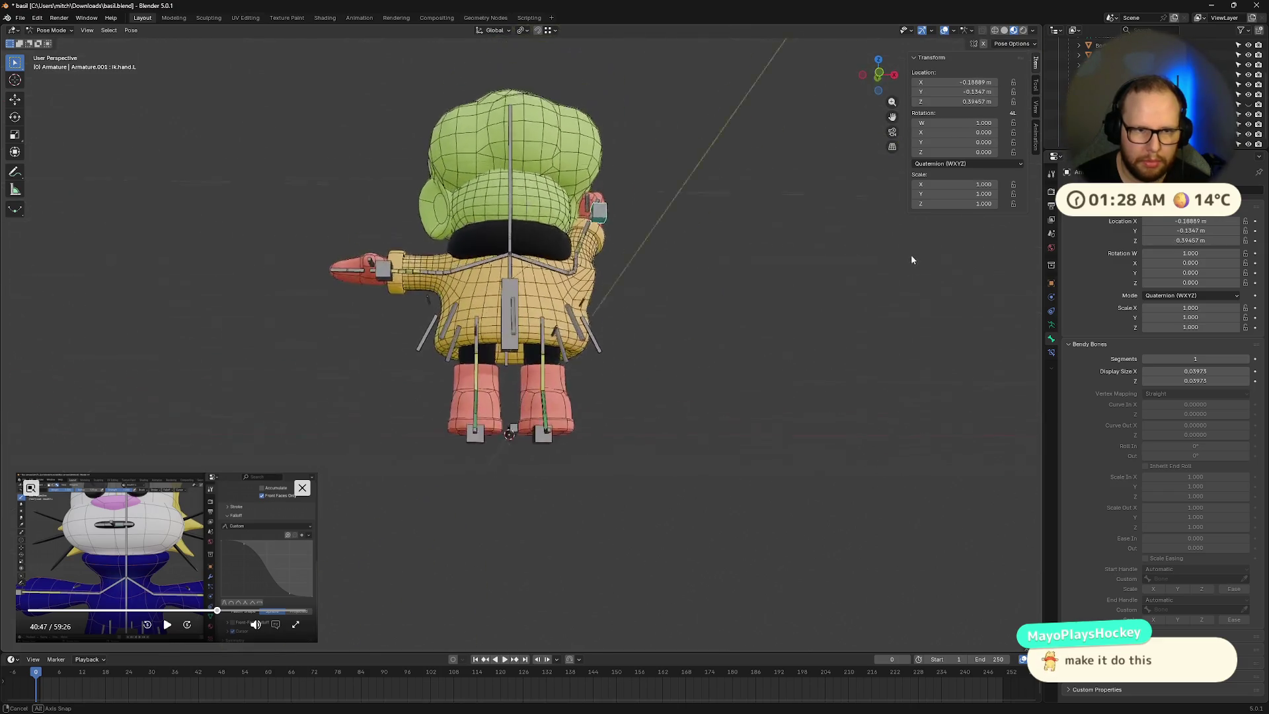
{"action": "left_click", "coordinate": [911, 256]}
{"action": "scroll", "coordinate": [899, 263], "scroll_direction": "up", "scroll_amount": 6}
{"action": "scroll", "coordinate": [626, 474], "scroll_direction": "up", "scroll_amount": 5}
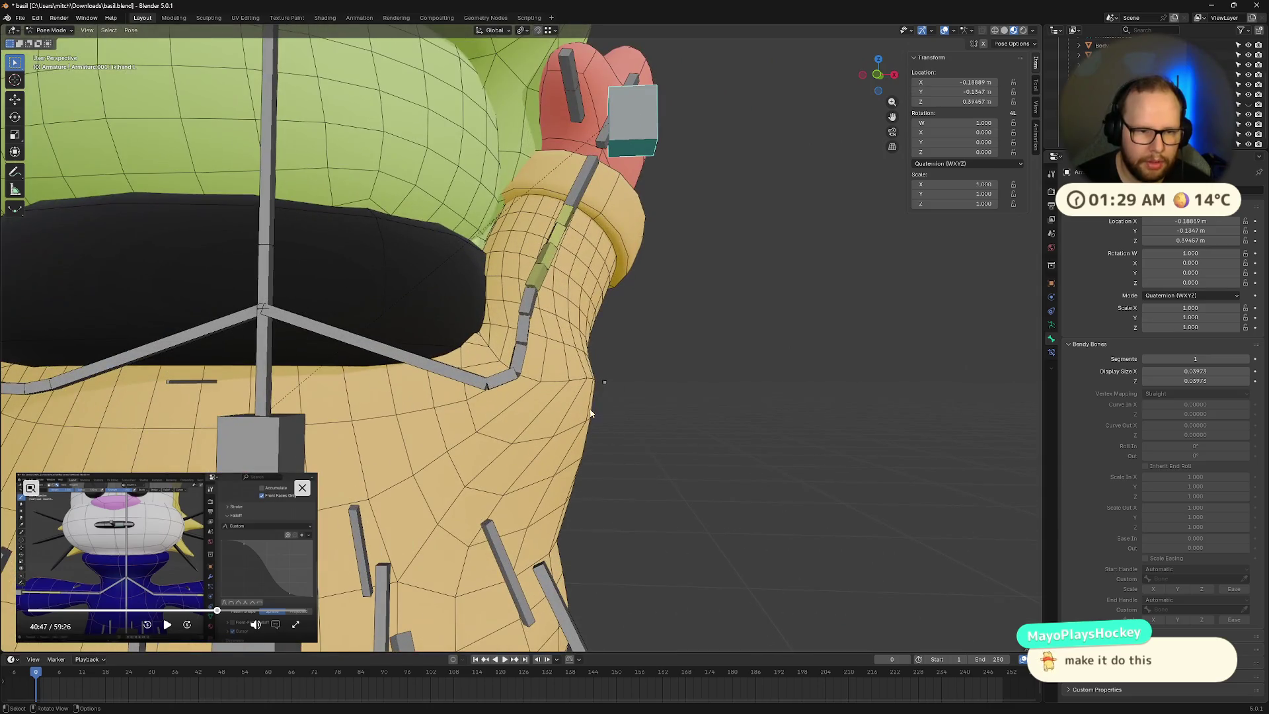
{"action": "scroll", "coordinate": [621, 403], "scroll_direction": "down", "scroll_amount": 8}
Step: Move the left hand IK control again to a lower position
{"action": "key", "text": "g"}
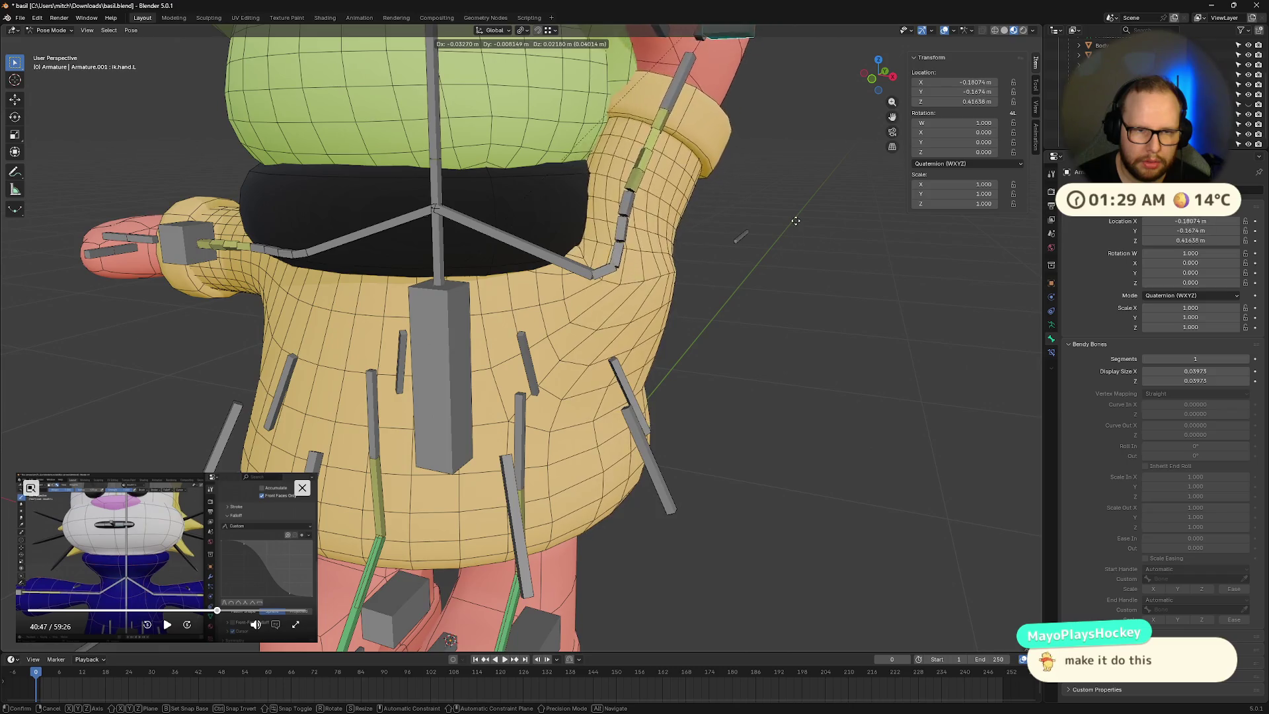
{"action": "left_click", "coordinate": [723, 586]}
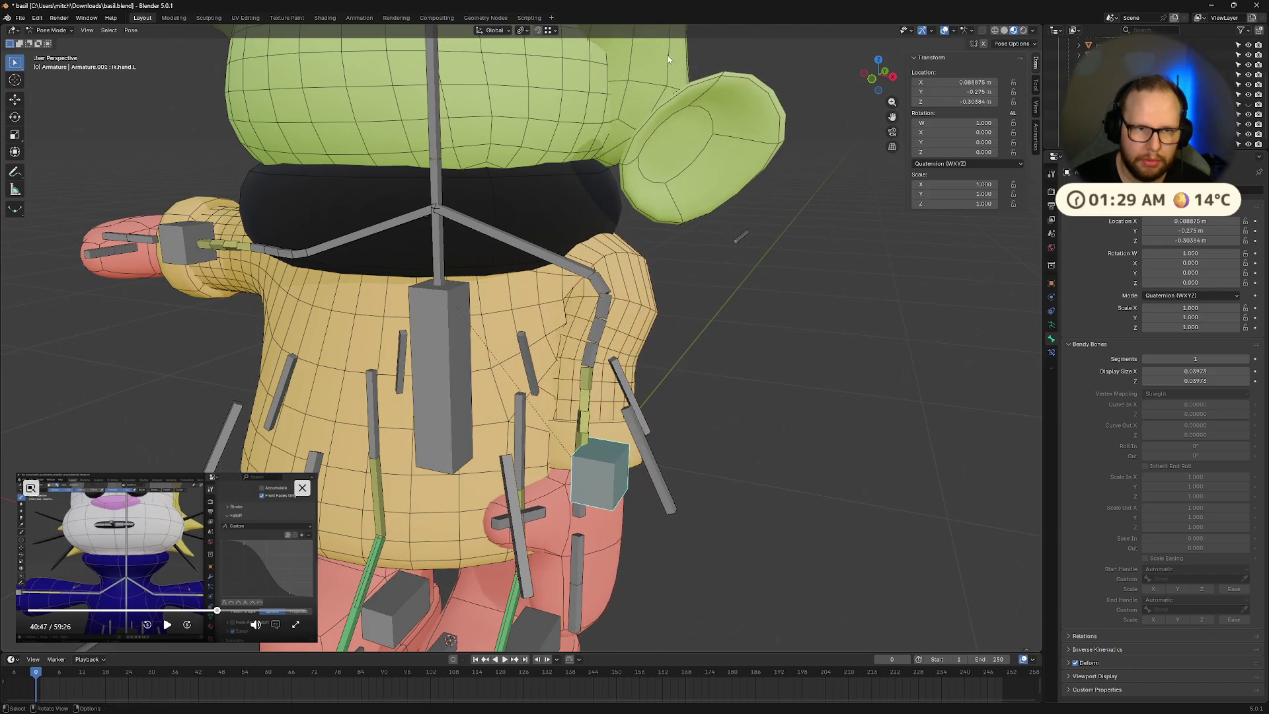
{"action": "scroll", "coordinate": [741, 149], "scroll_direction": "down", "scroll_amount": 6}
{"action": "mouse_move", "coordinate": [745, 139]}
{"action": "middle_mouse_down"}
{"action": "mouse_move", "coordinate": [648, 142]}
{"action": "mouse_move", "coordinate": [784, 147]}
{"action": "mouse_move", "coordinate": [667, 90]}
{"action": "mouse_move", "coordinate": [632, 221]}
{"action": "middle_mouse_up"}
Step: Try rotating the head bone, cancel it, and undo the hand moves back to rest
{"action": "left_click", "coordinate": [550, 223]}
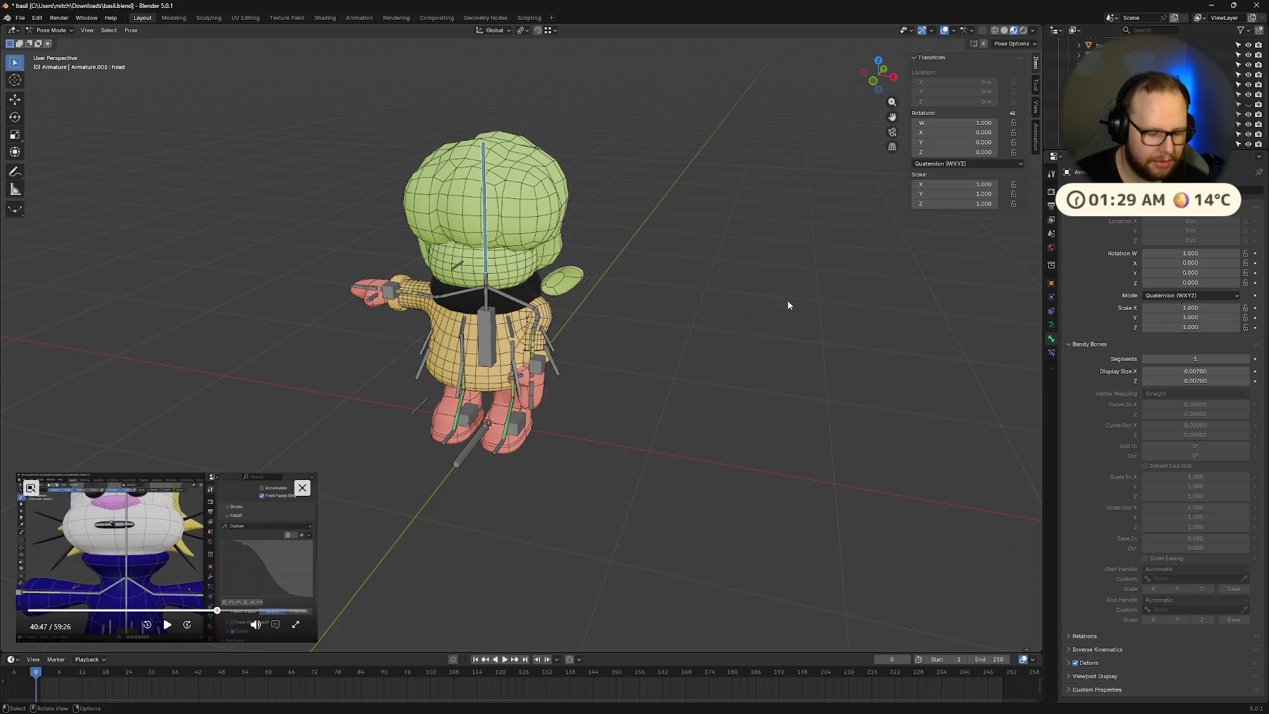
{"action": "key", "text": "r"}
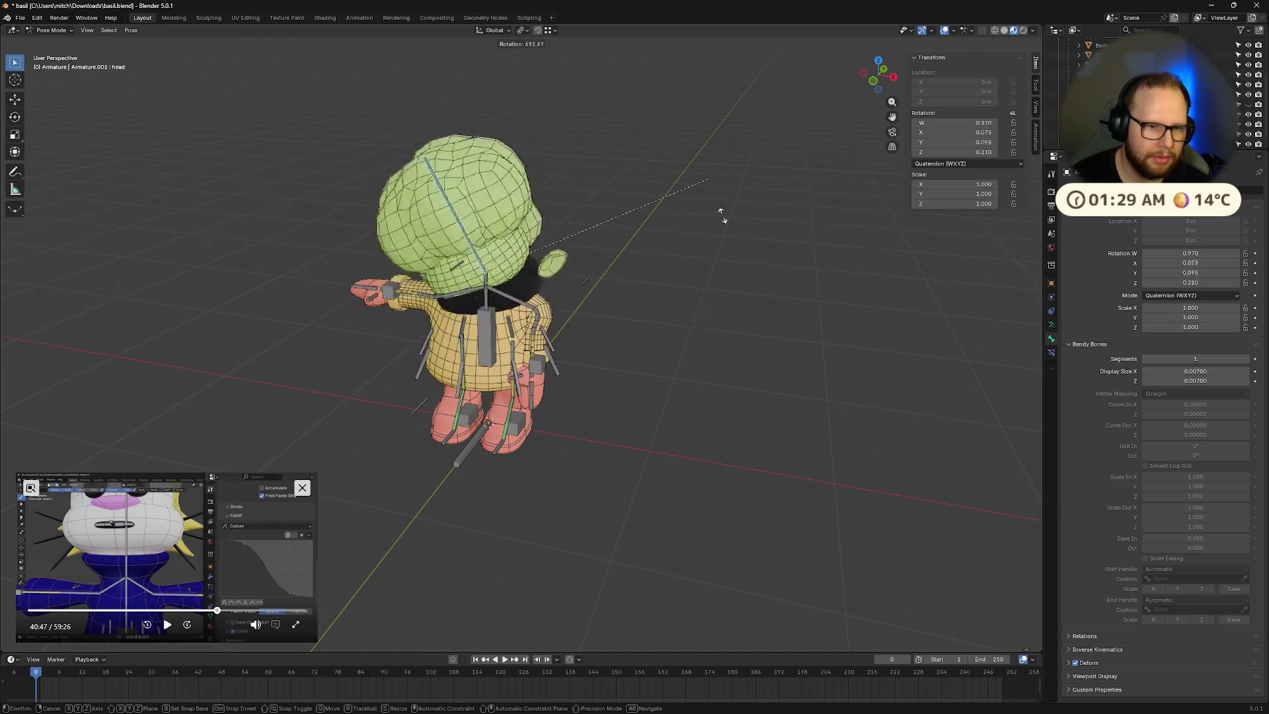
{"action": "key", "text": "Escape"}
{"action": "key", "text": "ctrl+z"}
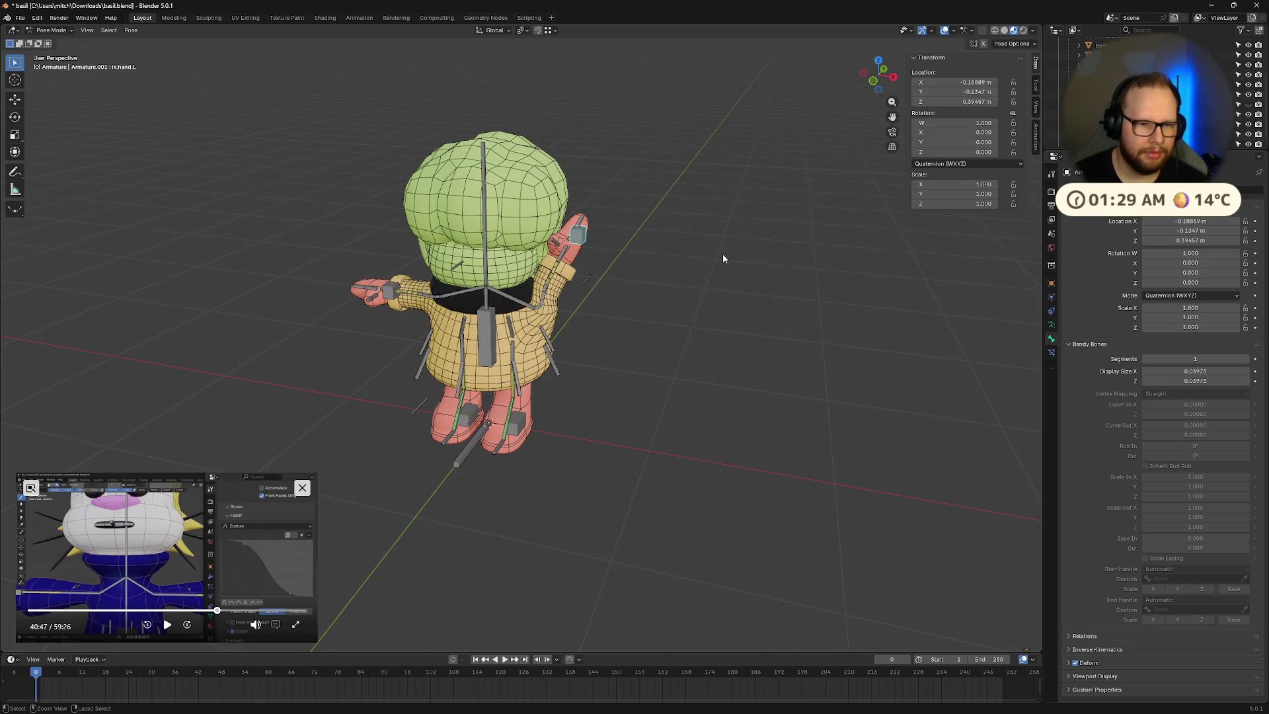
{"action": "key", "text": "ctrl+z"}
Step: Cancel a further hand move so the left arm stays at rest, then deselect the bone
{"action": "mouse_move", "coordinate": [733, 258]}
{"action": "middle_mouse_down", "text": "ctrl"}
{"action": "mouse_move", "coordinate": [688, 219]}
{"action": "mouse_move", "coordinate": [826, 303]}
{"action": "mouse_move", "coordinate": [719, 325]}
{"action": "mouse_move", "coordinate": [716, 369]}
{"action": "middle_mouse_up", "text": "ctrl"}
{"action": "scroll", "coordinate": [734, 244], "scroll_direction": "down", "scroll_amount": 5}
{"action": "scroll", "coordinate": [719, 328], "scroll_direction": "up", "scroll_amount": 3}
{"action": "key", "text": "g"}
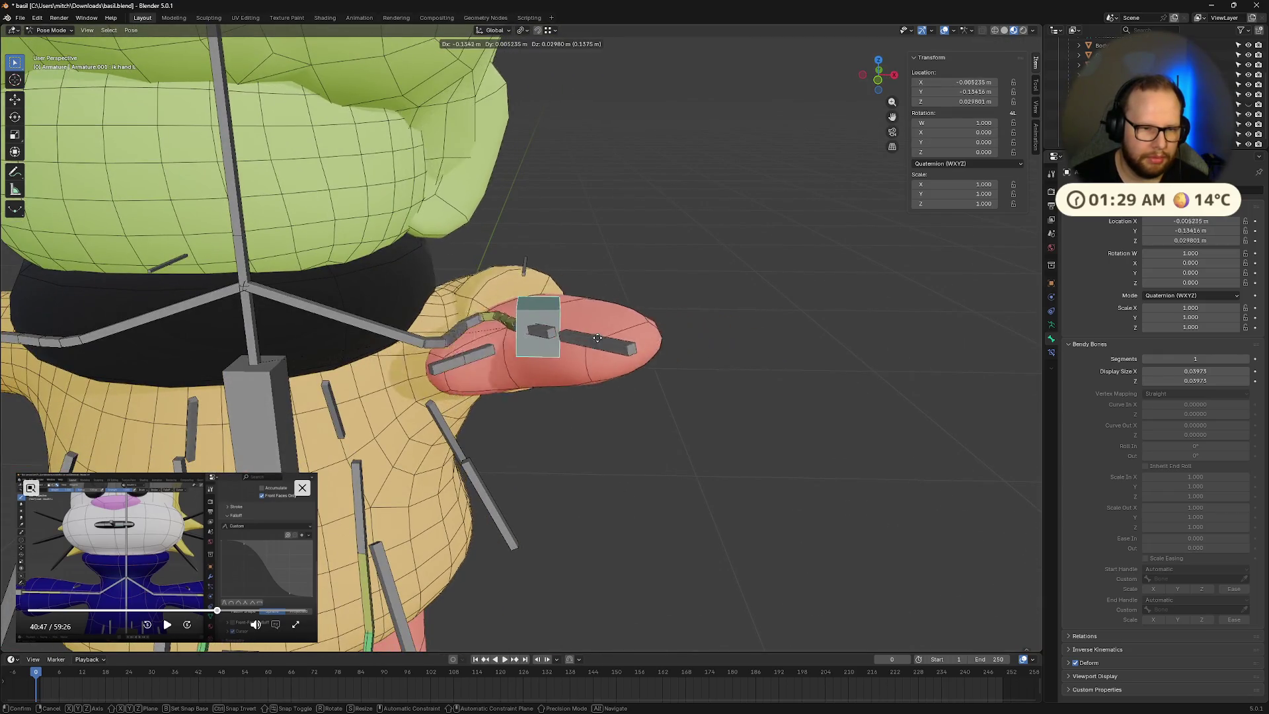
{"action": "right_click", "coordinate": [593, 512]}
{"action": "middle_click_drag", "start_coordinate": [537, 450], "coordinate": [668, 536]}
{"action": "left_click", "coordinate": [694, 560]}
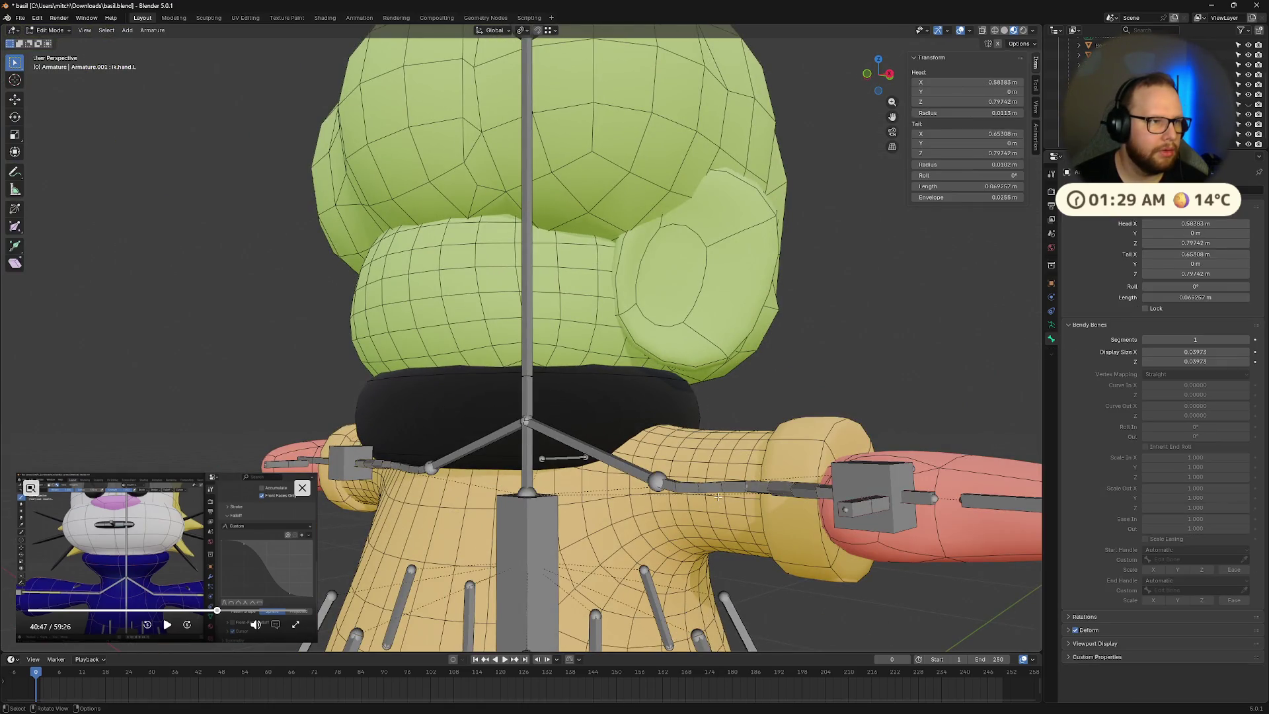
Step: Select the Raincoat mesh and put it into Weight Paint mode
{"action": "key", "text": "ctrl+Tab"}
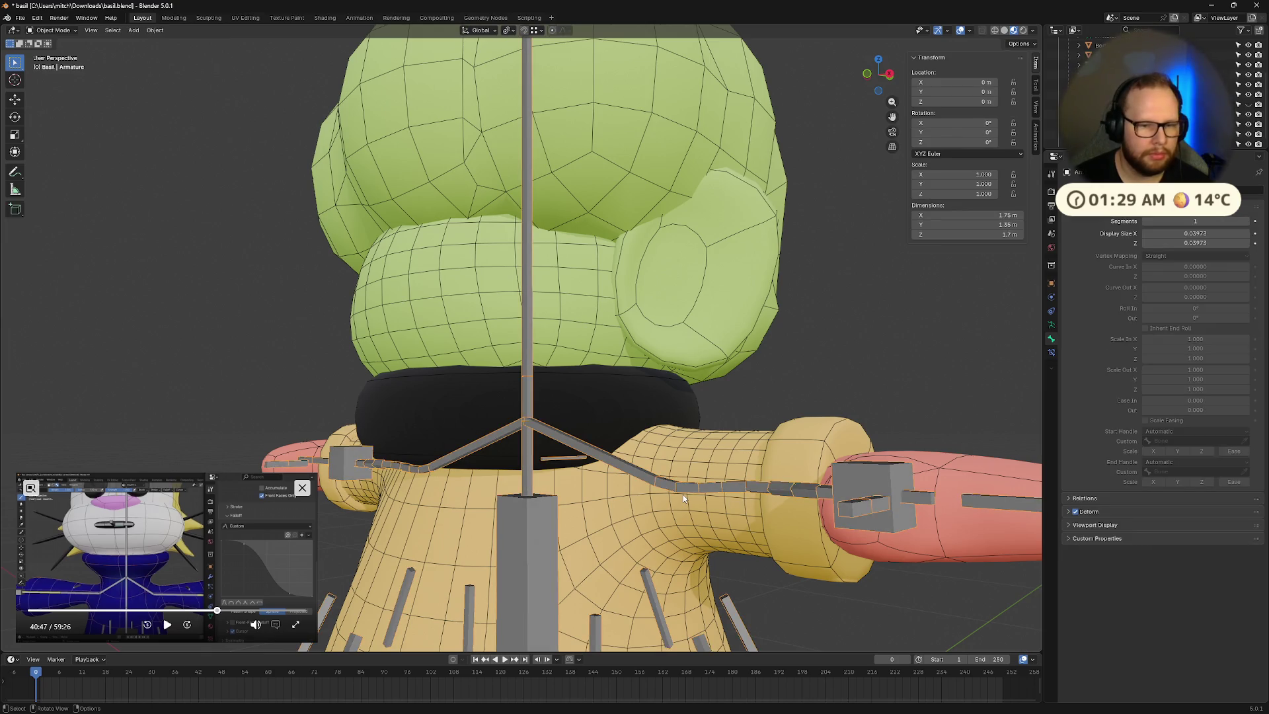
{"action": "mouse_move", "coordinate": [685, 498]}
{"action": "middle_mouse_down"}
{"action": "mouse_move", "coordinate": [752, 504]}
{"action": "mouse_move", "coordinate": [558, 375]}
{"action": "middle_mouse_up"}
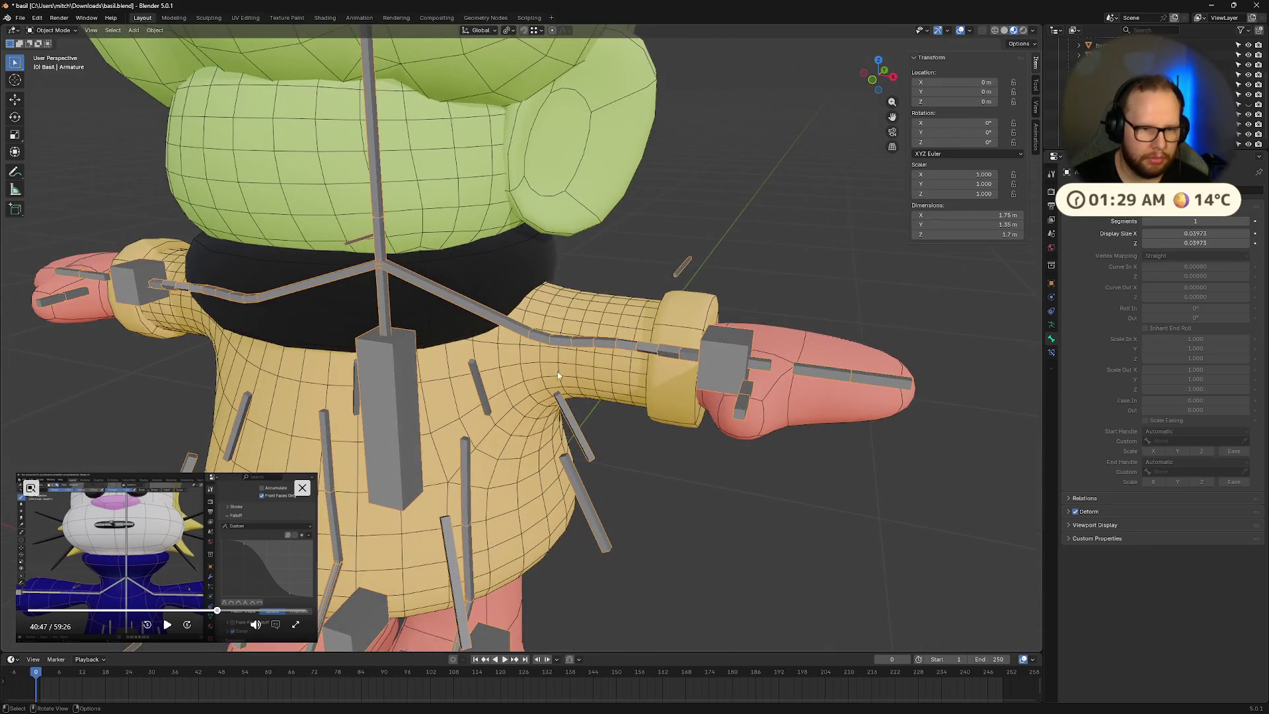
{"action": "left_click", "coordinate": [518, 393]}
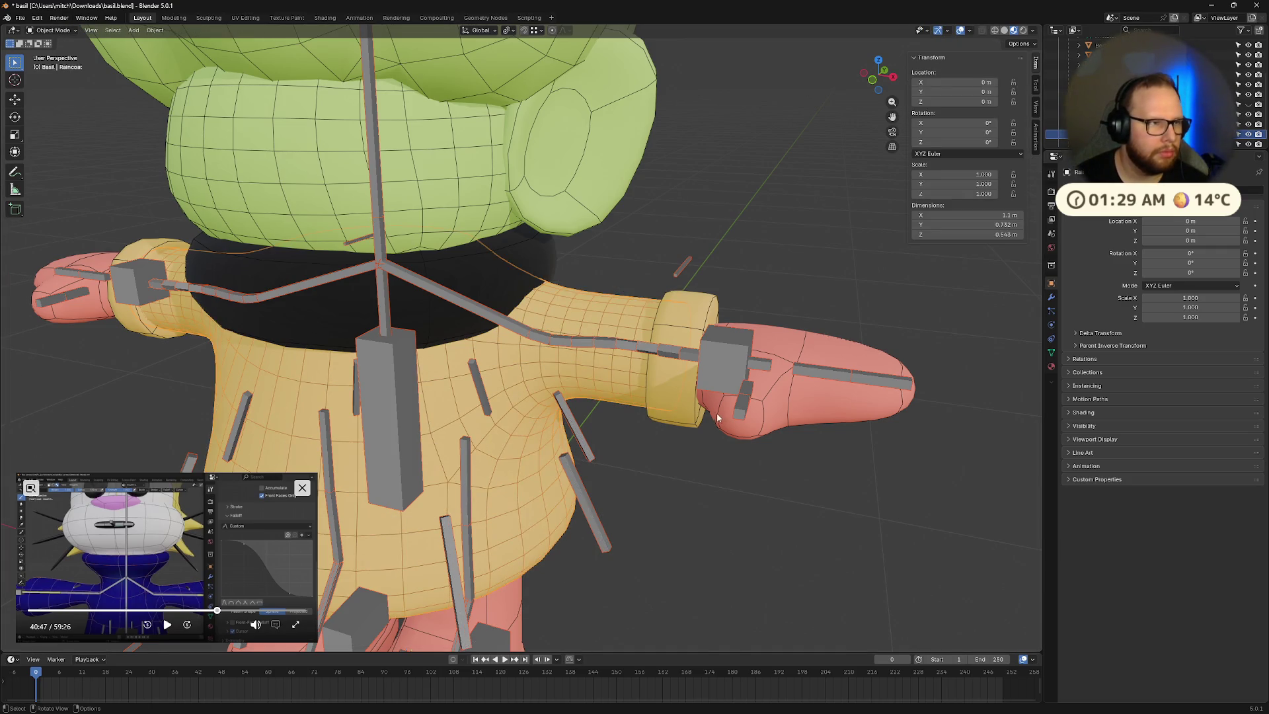
{"action": "key", "text": "ctrl+Tab"}
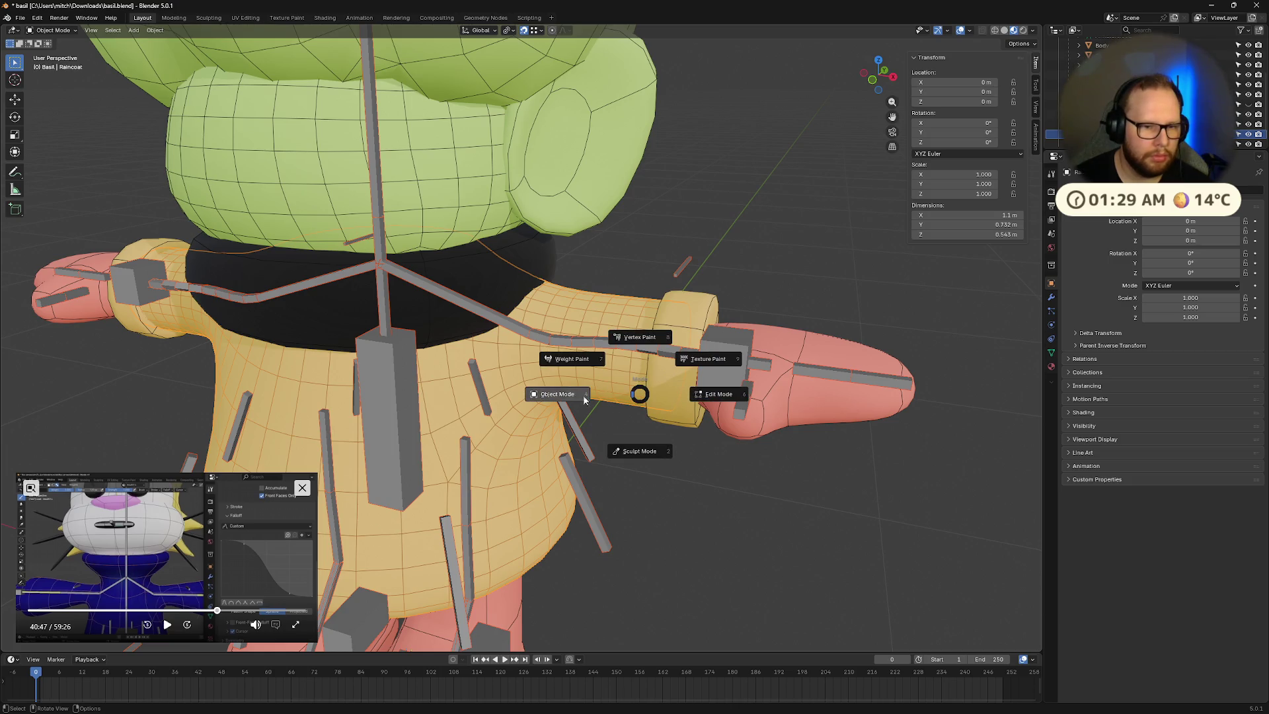
{"action": "left_click", "coordinate": [632, 388]}
Step: Compare the forearm.L, bicep.L and shoulder.L weights on the raincoat, then enter Edit Mode
{"action": "middle_click_drag", "start_coordinate": [623, 441], "coordinate": [662, 444]}
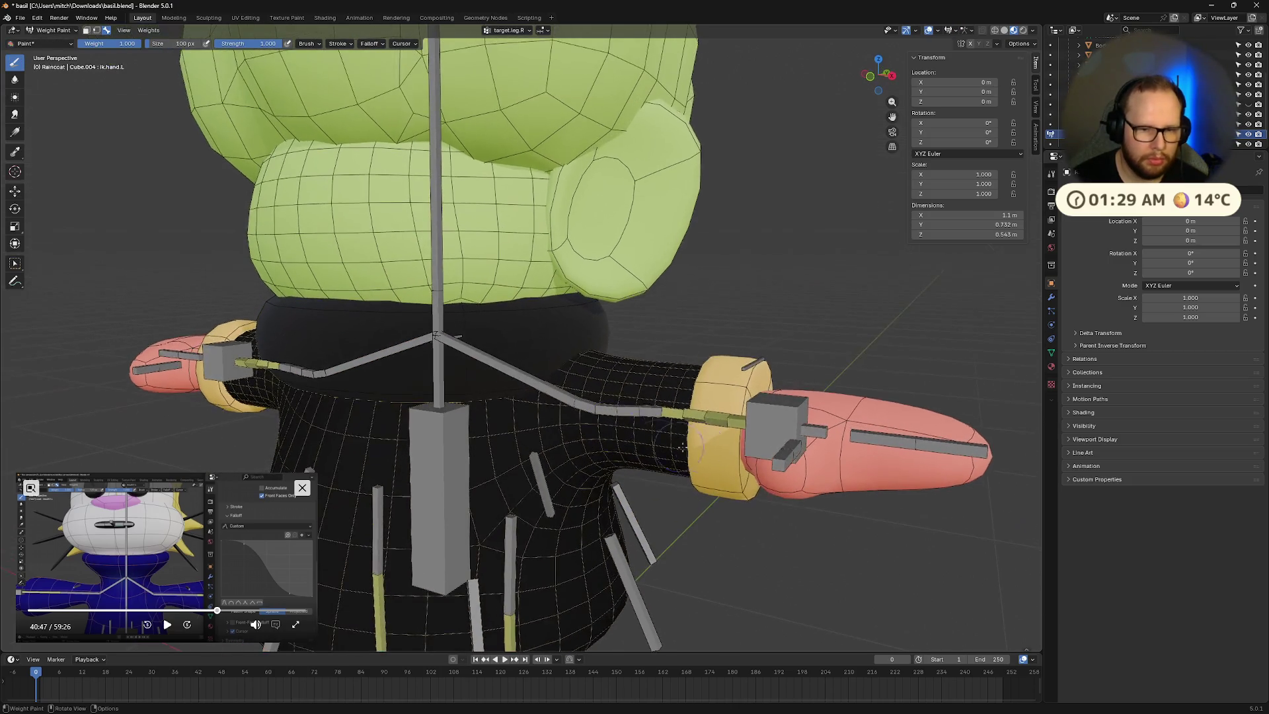
{"action": "left_click", "coordinate": [770, 423], "text": "ctrl"}
{"action": "mouse_move", "coordinate": [770, 423]}
{"action": "middle_mouse_down"}
{"action": "mouse_move", "coordinate": [758, 451]}
{"action": "mouse_move", "coordinate": [717, 462]}
{"action": "mouse_move", "coordinate": [742, 504]}
{"action": "mouse_move", "coordinate": [739, 474]}
{"action": "mouse_move", "coordinate": [599, 410]}
{"action": "mouse_move", "coordinate": [635, 405]}
{"action": "mouse_move", "coordinate": [661, 375]}
{"action": "middle_mouse_up"}
{"action": "left_click", "coordinate": [697, 447], "text": "ctrl"}
{"action": "left_click", "coordinate": [595, 408], "text": "ctrl"}
{"action": "left_click", "coordinate": [624, 415], "text": "ctrl"}
{"action": "left_click", "coordinate": [661, 375], "text": "ctrl"}
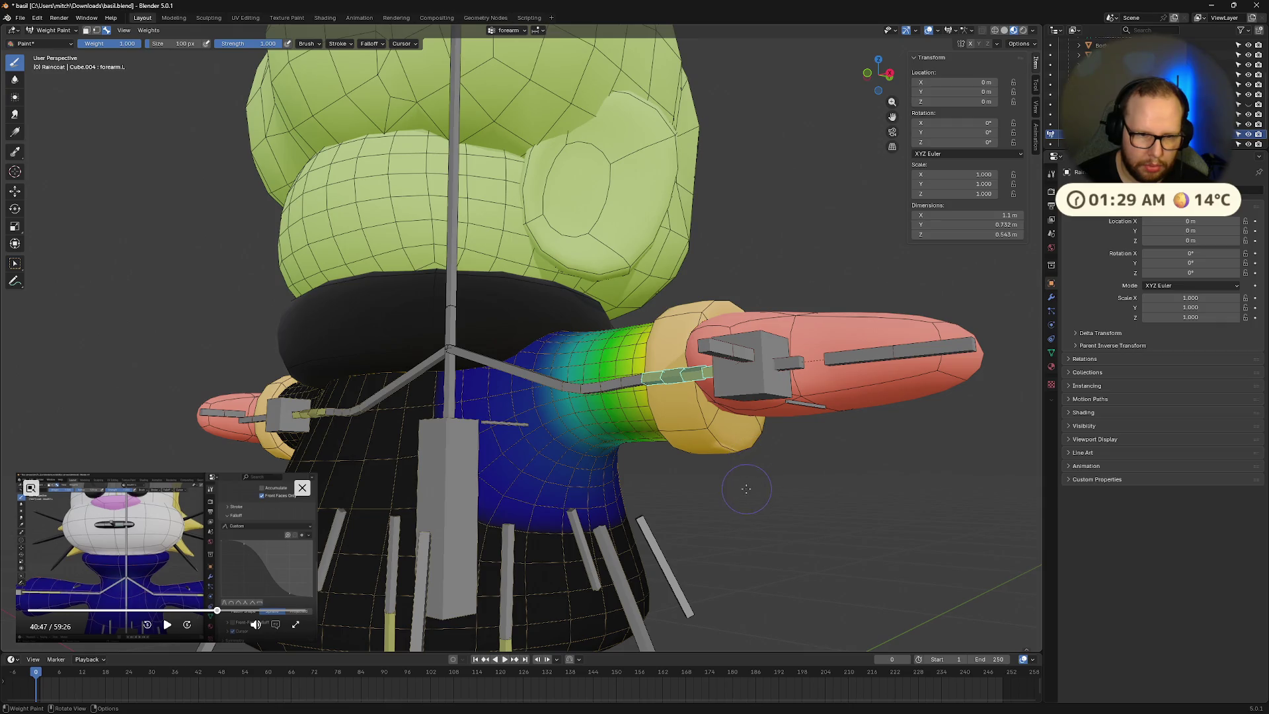
{"action": "middle_click_drag", "start_coordinate": [641, 505], "coordinate": [679, 479]}
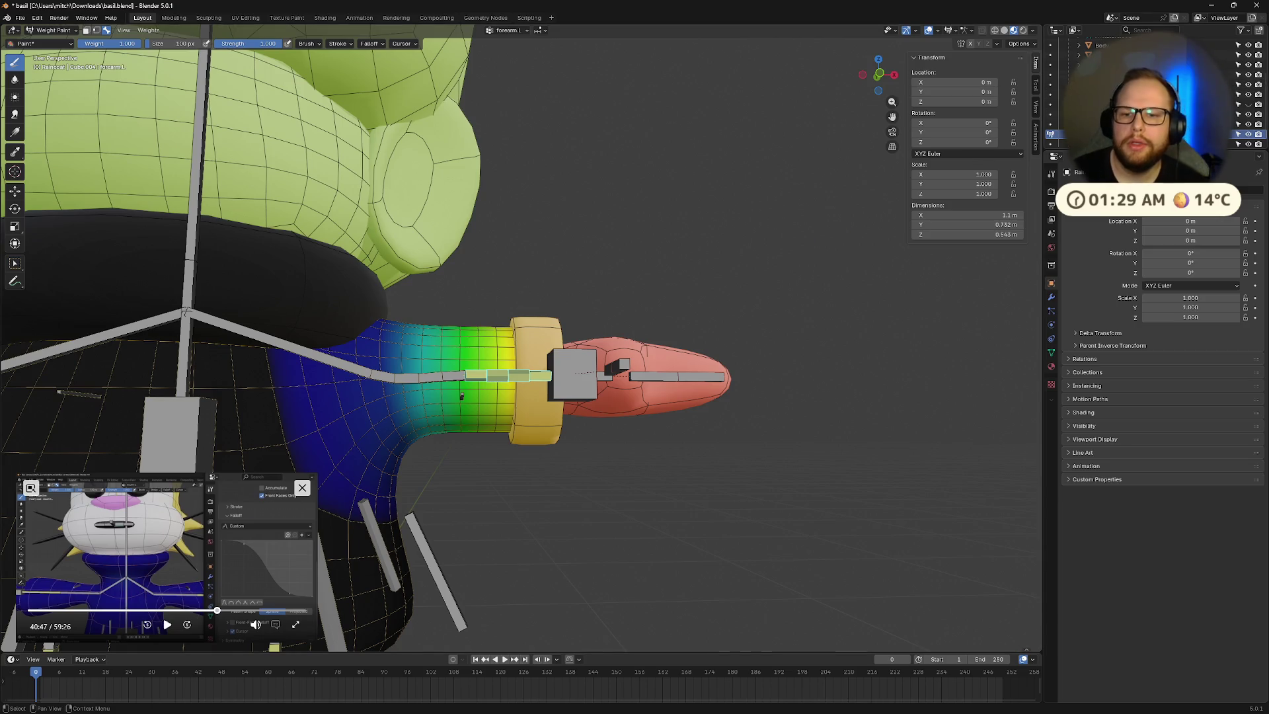
{"action": "key", "text": "Tab"}
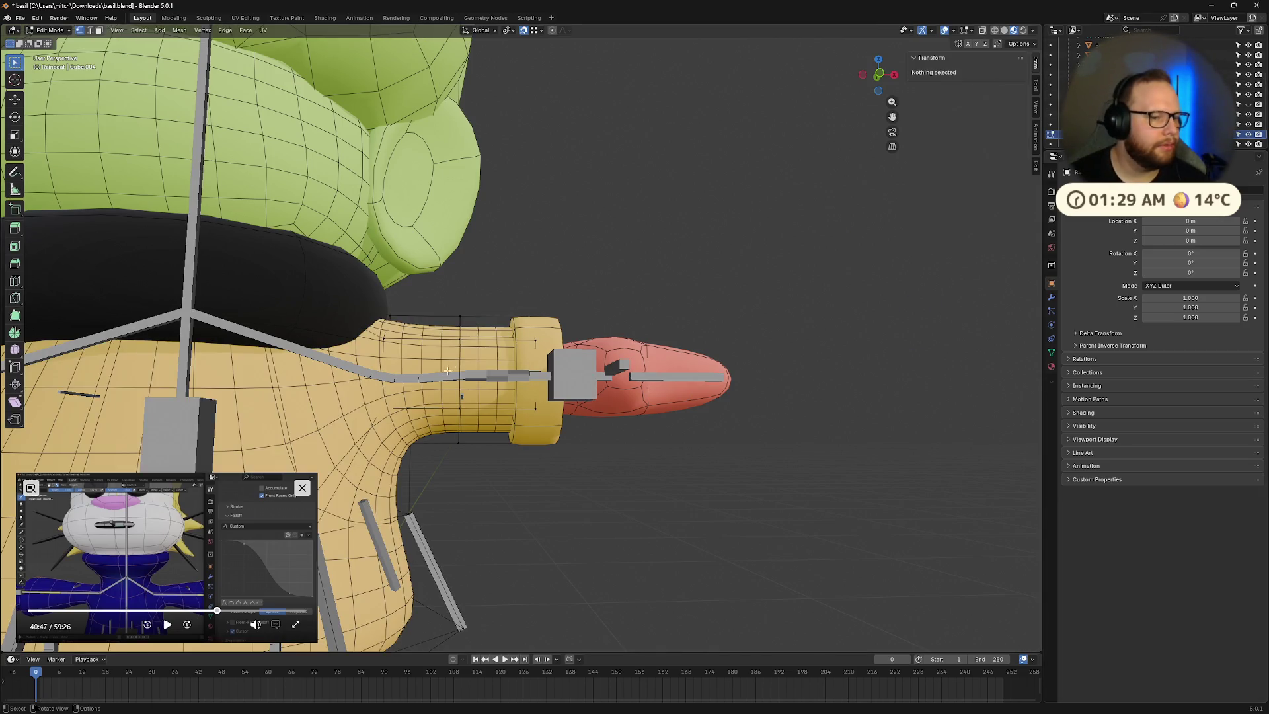
Step: Slide a raincoat vertex under the left arm along its edge
{"action": "left_click", "coordinate": [437, 448]}
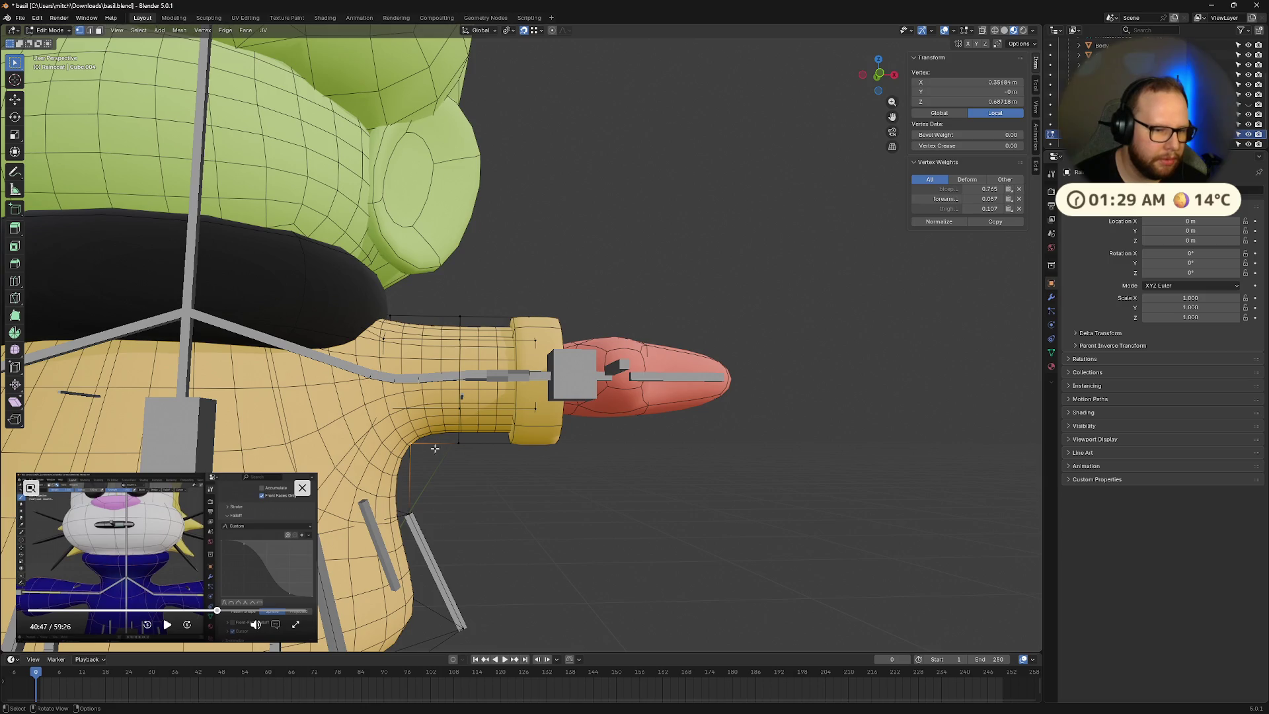
{"action": "key", "text": "shift+v"}
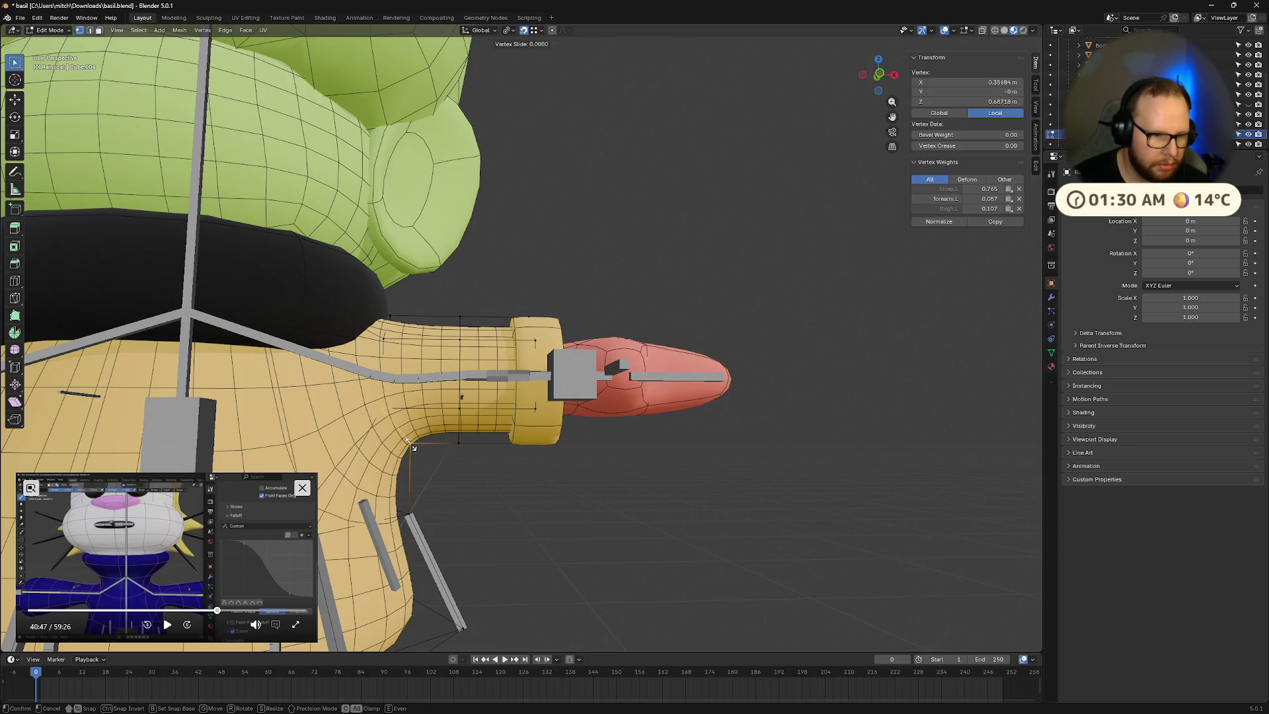
{"action": "left_click", "coordinate": [377, 404]}
{"action": "mouse_move", "coordinate": [377, 406]}
{"action": "middle_mouse_down"}
{"action": "mouse_move", "coordinate": [371, 492]}
{"action": "mouse_move", "coordinate": [441, 488]}
{"action": "middle_mouse_up"}
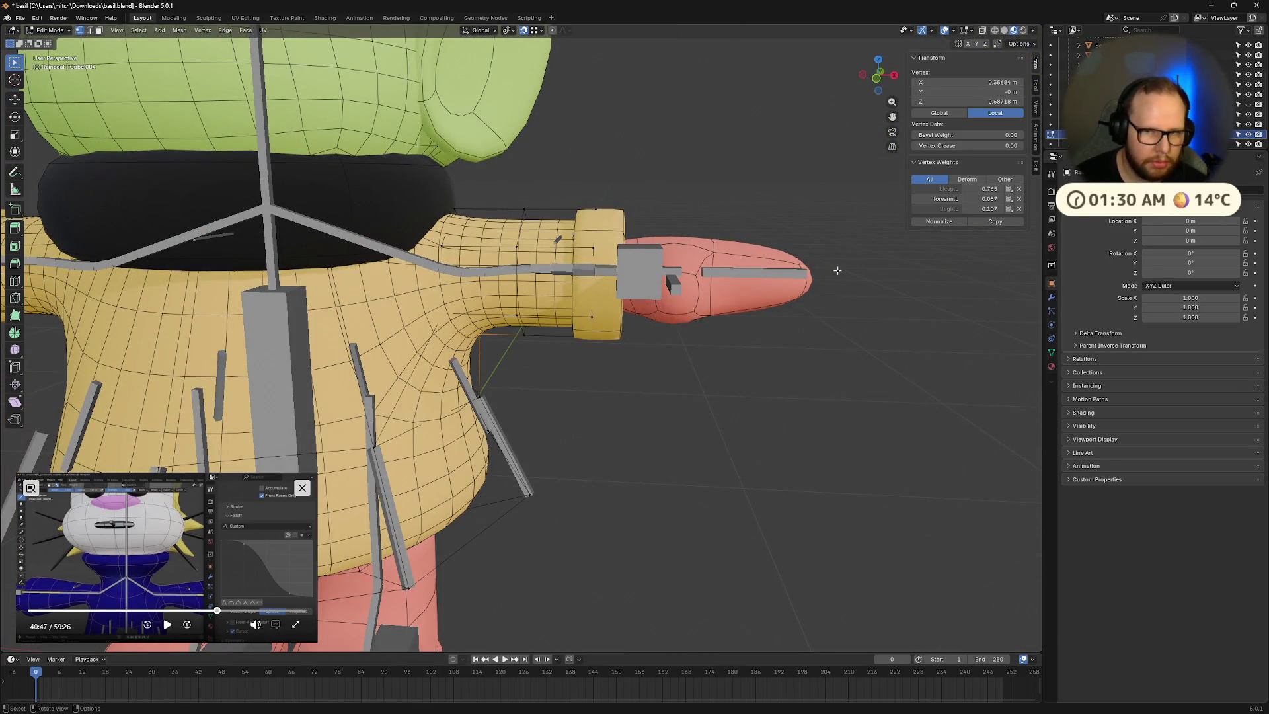
Step: Disable the Subdivision modifier's viewport display to see the raw raincoat mesh
{"action": "left_click", "coordinate": [1052, 299]}
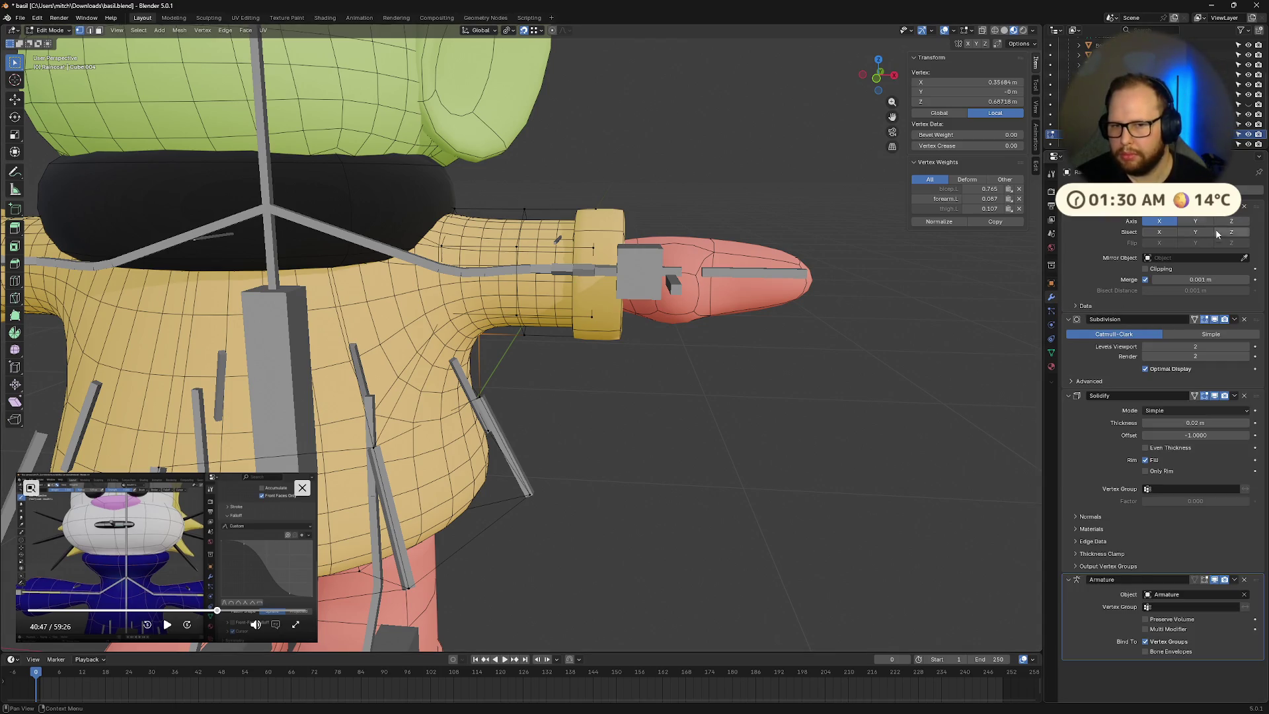
{"action": "left_click", "coordinate": [1212, 322]}
{"action": "middle_click_drag", "start_coordinate": [742, 459], "coordinate": [523, 390]}
{"action": "mouse_move", "coordinate": [678, 456]}
{"action": "middle_mouse_down"}
{"action": "mouse_move", "coordinate": [776, 536]}
{"action": "mouse_move", "coordinate": [743, 513]}
{"action": "mouse_move", "coordinate": [754, 473]}
{"action": "mouse_move", "coordinate": [692, 464]}
{"action": "mouse_move", "coordinate": [734, 439]}
{"action": "mouse_move", "coordinate": [712, 388]}
{"action": "mouse_move", "coordinate": [654, 372]}
{"action": "middle_mouse_up"}
{"action": "mouse_move", "coordinate": [577, 374]}
{"action": "middle_mouse_down"}
{"action": "mouse_move", "coordinate": [350, 331]}
{"action": "mouse_move", "coordinate": [559, 217]}
{"action": "mouse_move", "coordinate": [539, 303]}
{"action": "mouse_move", "coordinate": [629, 441]}
{"action": "middle_mouse_up"}
Step: Move the selected underarm vertex along the X axis and inspect the underarm
{"action": "key", "text": "g"}
{"action": "key", "text": "x"}
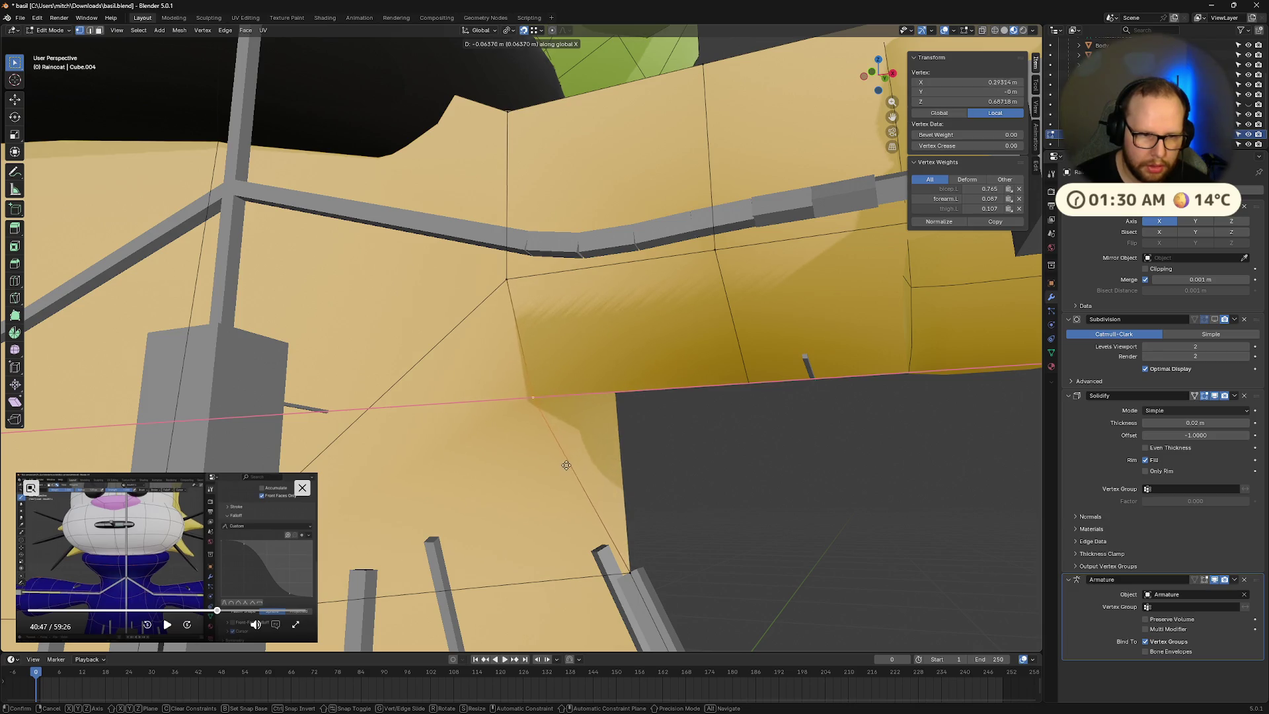
{"action": "left_click", "coordinate": [567, 465]}
{"action": "mouse_move", "coordinate": [567, 465]}
{"action": "middle_mouse_down"}
{"action": "mouse_move", "coordinate": [640, 482]}
{"action": "mouse_move", "coordinate": [585, 474]}
{"action": "mouse_move", "coordinate": [495, 419]}
{"action": "mouse_move", "coordinate": [443, 461]}
{"action": "mouse_move", "coordinate": [519, 474]}
{"action": "mouse_move", "coordinate": [548, 496]}
{"action": "mouse_move", "coordinate": [545, 467]}
{"action": "middle_mouse_up"}
{"action": "right_click", "coordinate": [545, 467]}
{"action": "mouse_move", "coordinate": [522, 455]}
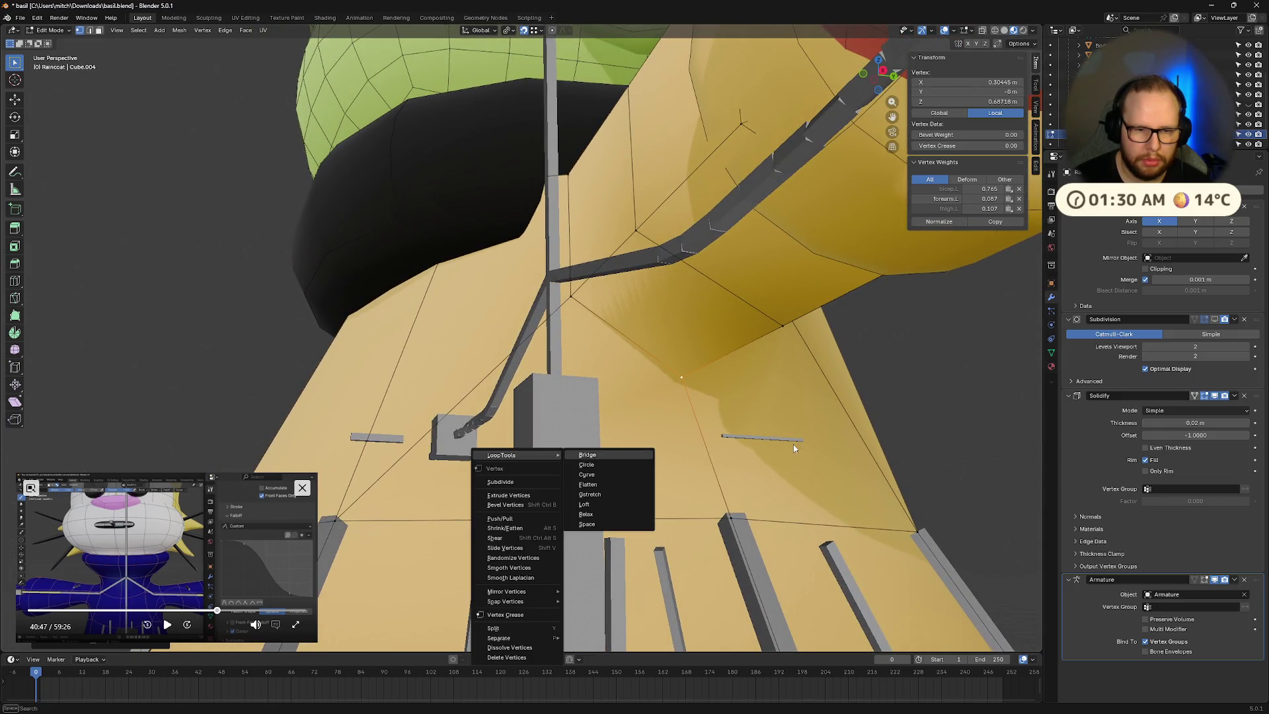
{"action": "left_click", "coordinate": [793, 448]}
{"action": "mouse_move", "coordinate": [783, 443]}
{"action": "middle_mouse_down"}
{"action": "mouse_move", "coordinate": [708, 424]}
{"action": "mouse_move", "coordinate": [712, 449]}
{"action": "mouse_move", "coordinate": [570, 314]}
{"action": "middle_mouse_up"}
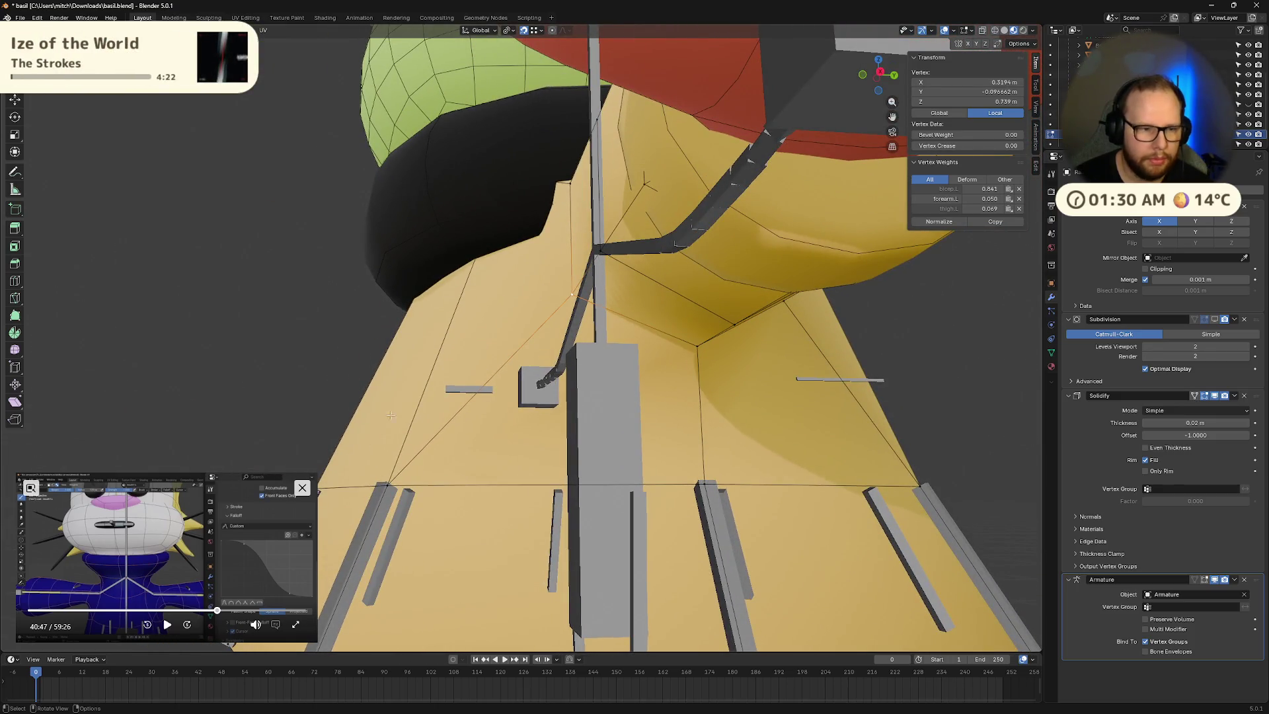
Step: Cut new edges into the raincoat's armpit with the Knife tool
{"action": "key", "text": "k"}
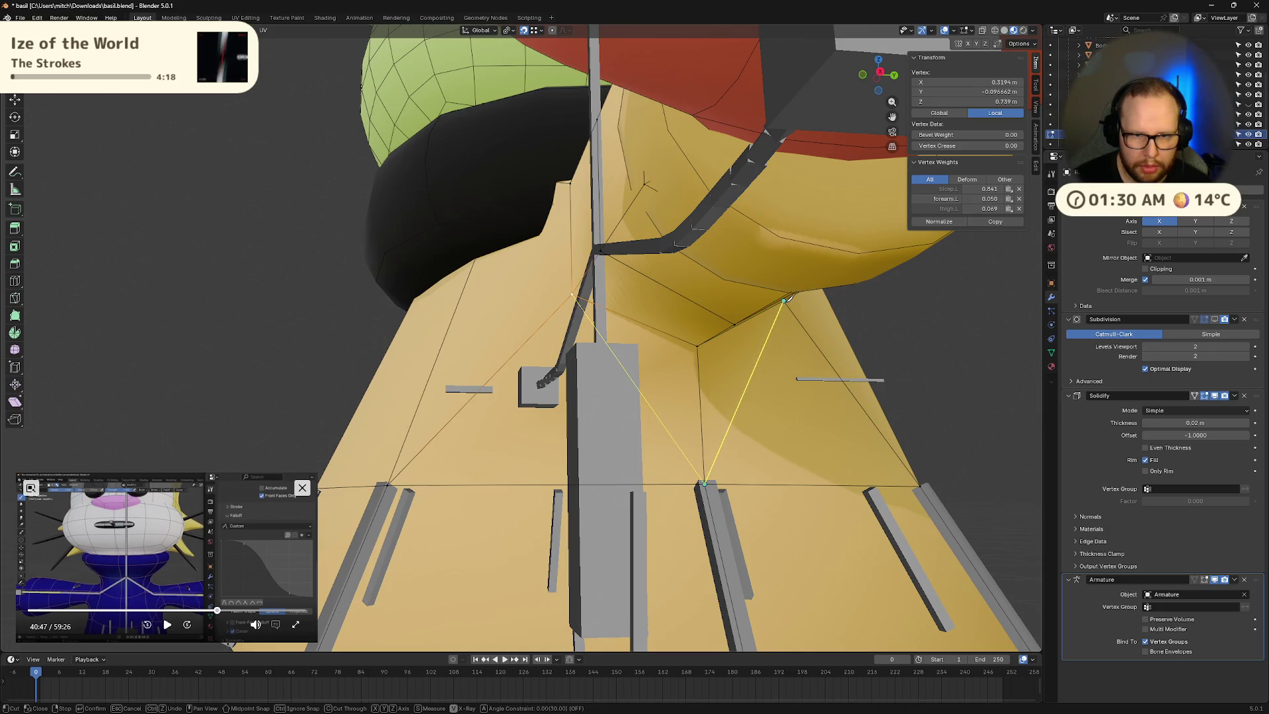
{"action": "middle_click_drag", "start_coordinate": [804, 349], "coordinate": [803, 394]}
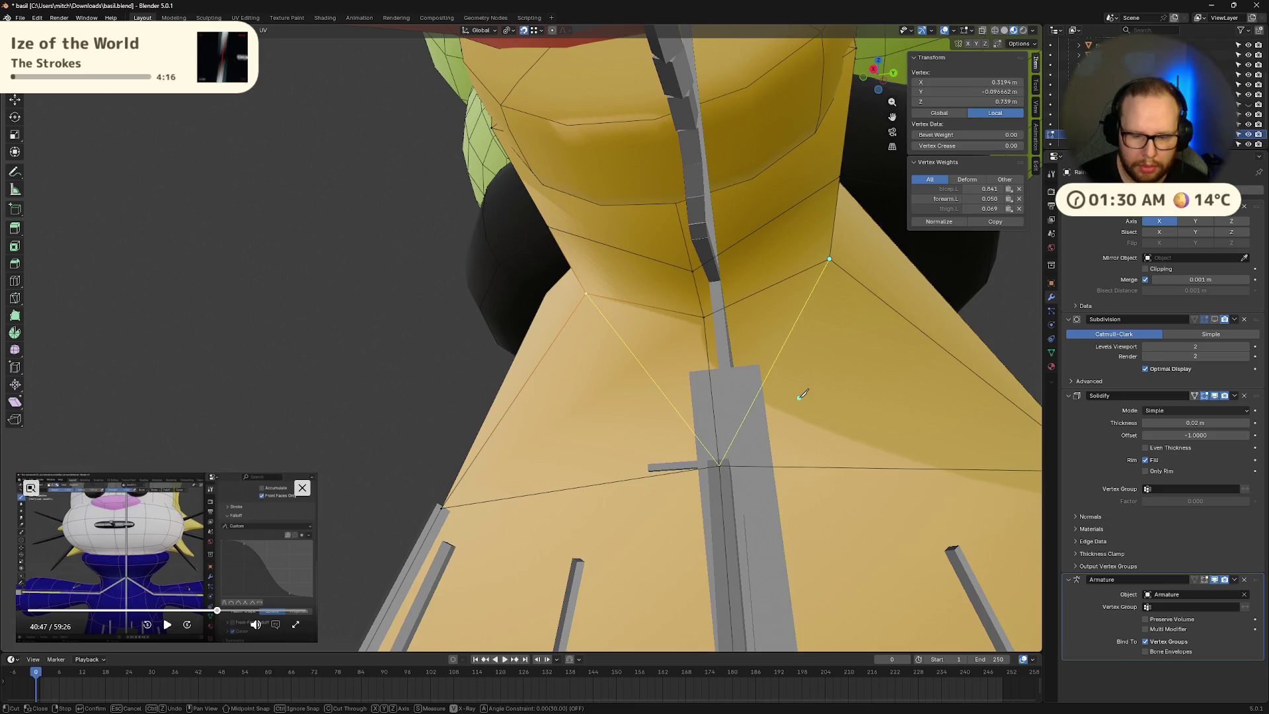
{"action": "key", "text": "Return"}
{"action": "middle_click_drag", "start_coordinate": [703, 366], "coordinate": [576, 343]}
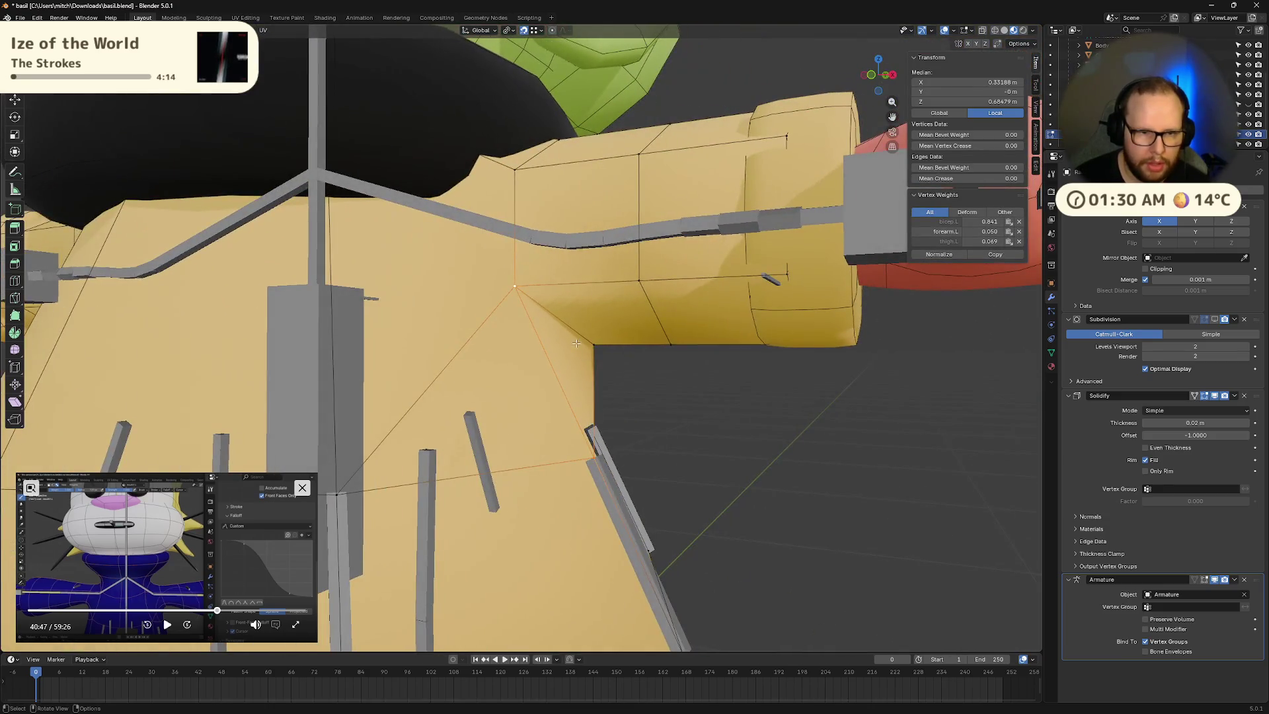
Step: Move the armpit corner vertex along the X axis
{"action": "left_click", "coordinate": [576, 343]}
{"action": "key", "text": "g"}
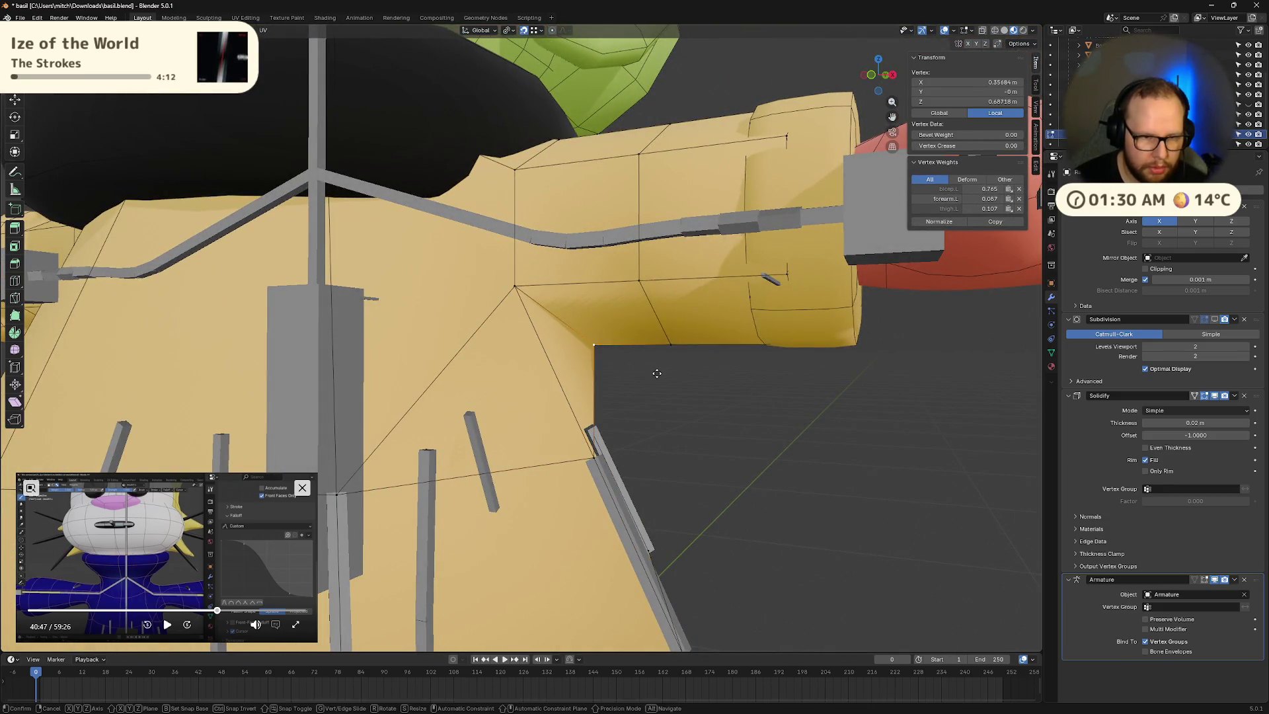
{"action": "key", "text": "z"}
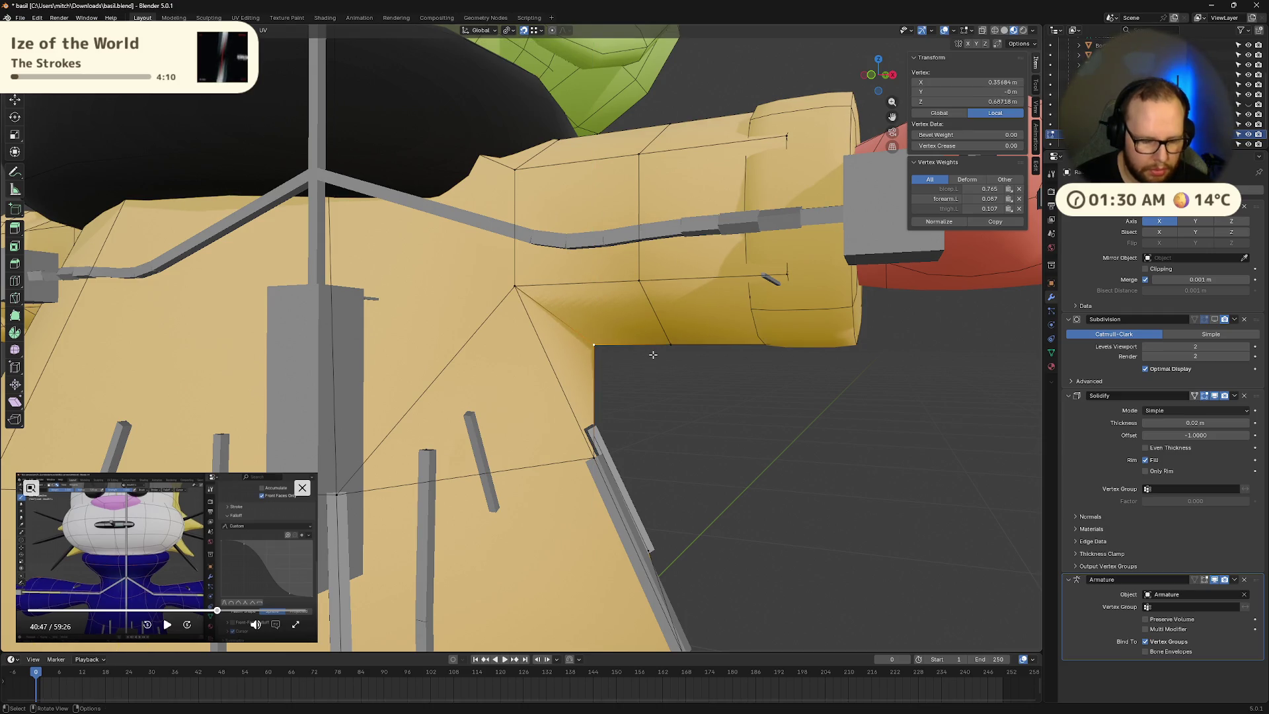
{"action": "key", "text": "x"}
{"action": "left_click", "coordinate": [629, 354]}
{"action": "mouse_move", "coordinate": [634, 359]}
{"action": "middle_mouse_down"}
{"action": "mouse_move", "coordinate": [668, 362]}
{"action": "mouse_move", "coordinate": [630, 371]}
{"action": "middle_mouse_up"}
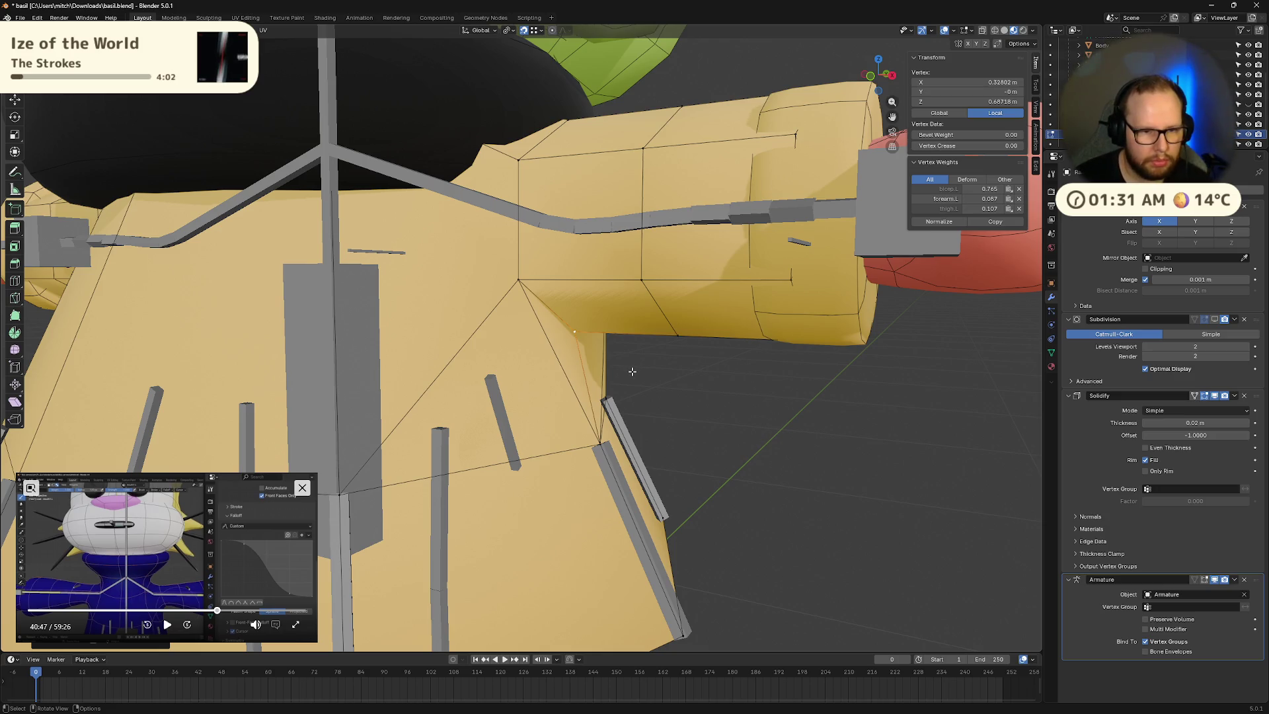
Step: Shift the armpit vertex further along X, then reposition it freely
{"action": "key", "text": "g"}
{"action": "key", "text": "x"}
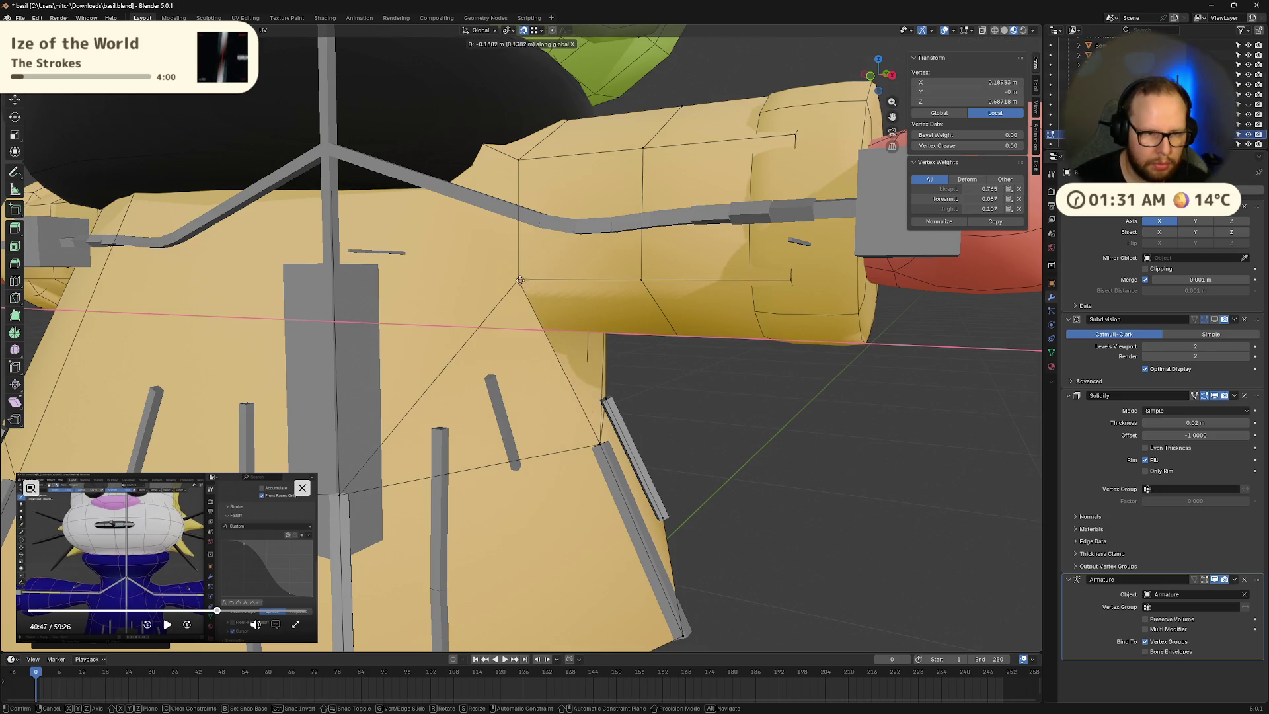
{"action": "left_click", "coordinate": [630, 318]}
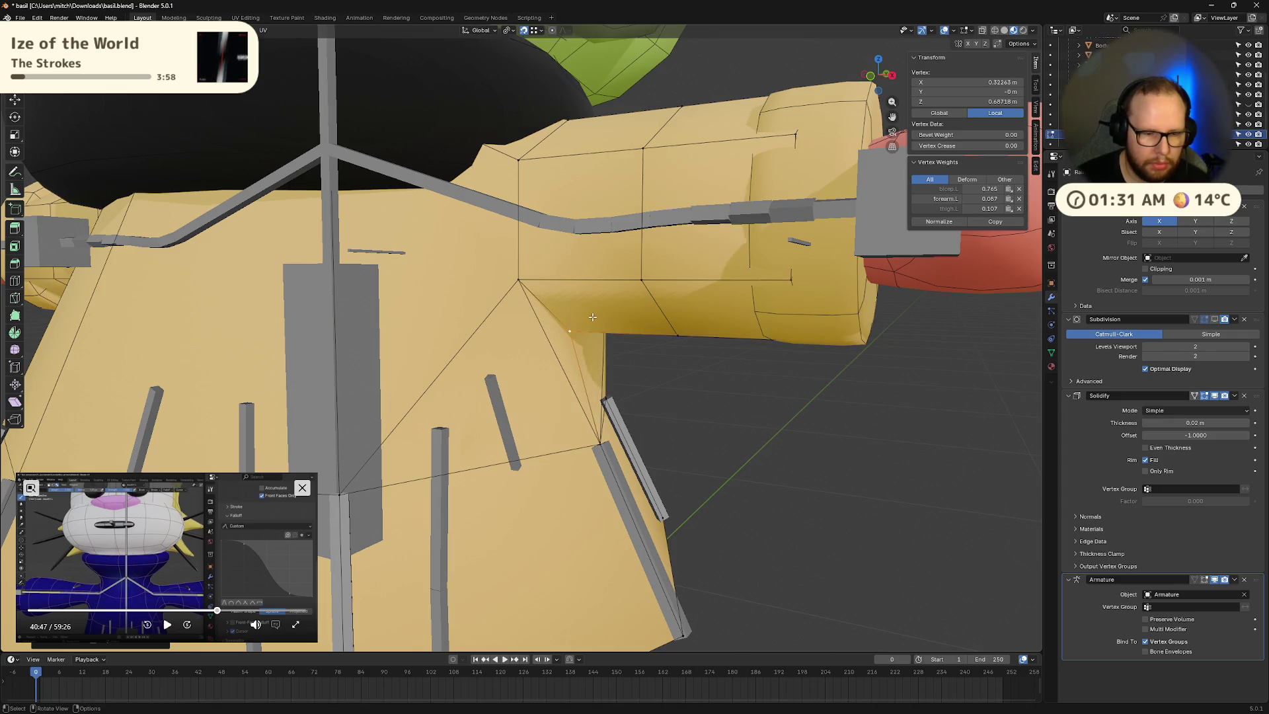
{"action": "key", "text": "g"}
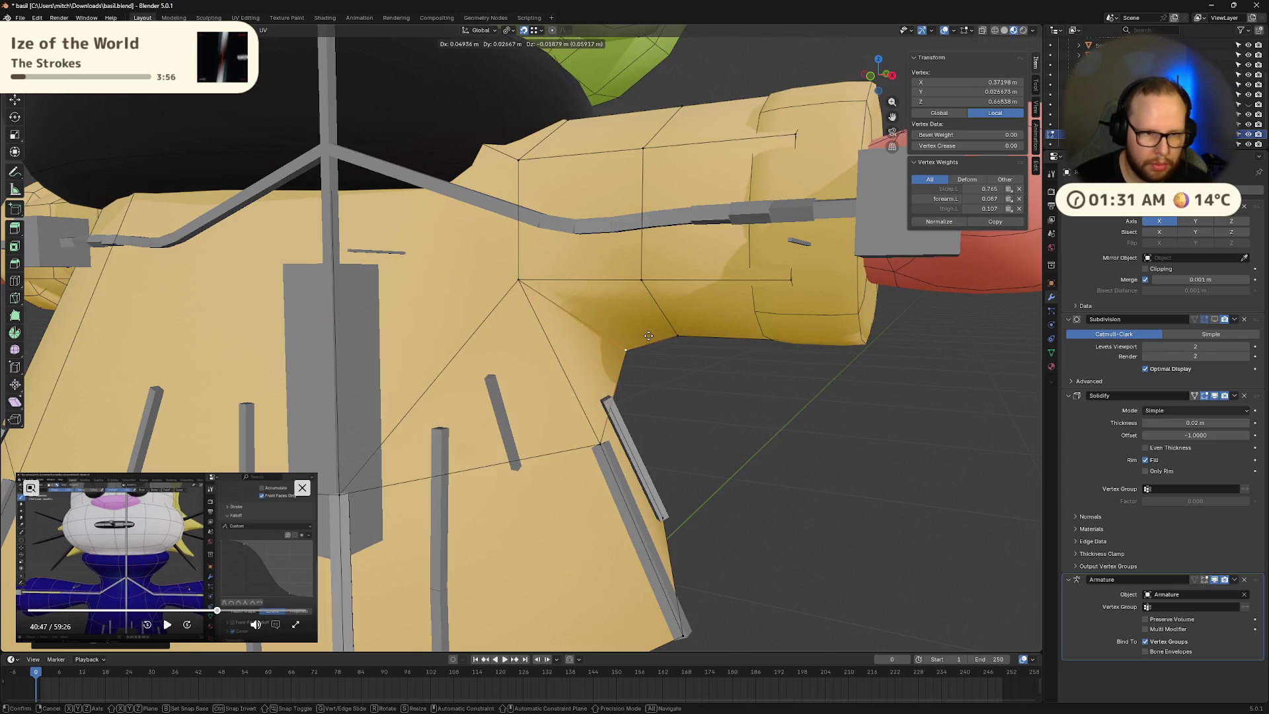
{"action": "left_click", "coordinate": [584, 322]}
{"action": "middle_click_drag", "start_coordinate": [585, 322], "coordinate": [569, 310]}
Step: Vertex-slide two armpit vertices along their edges to smooth the shoulder join
{"action": "key", "text": "shift+v"}
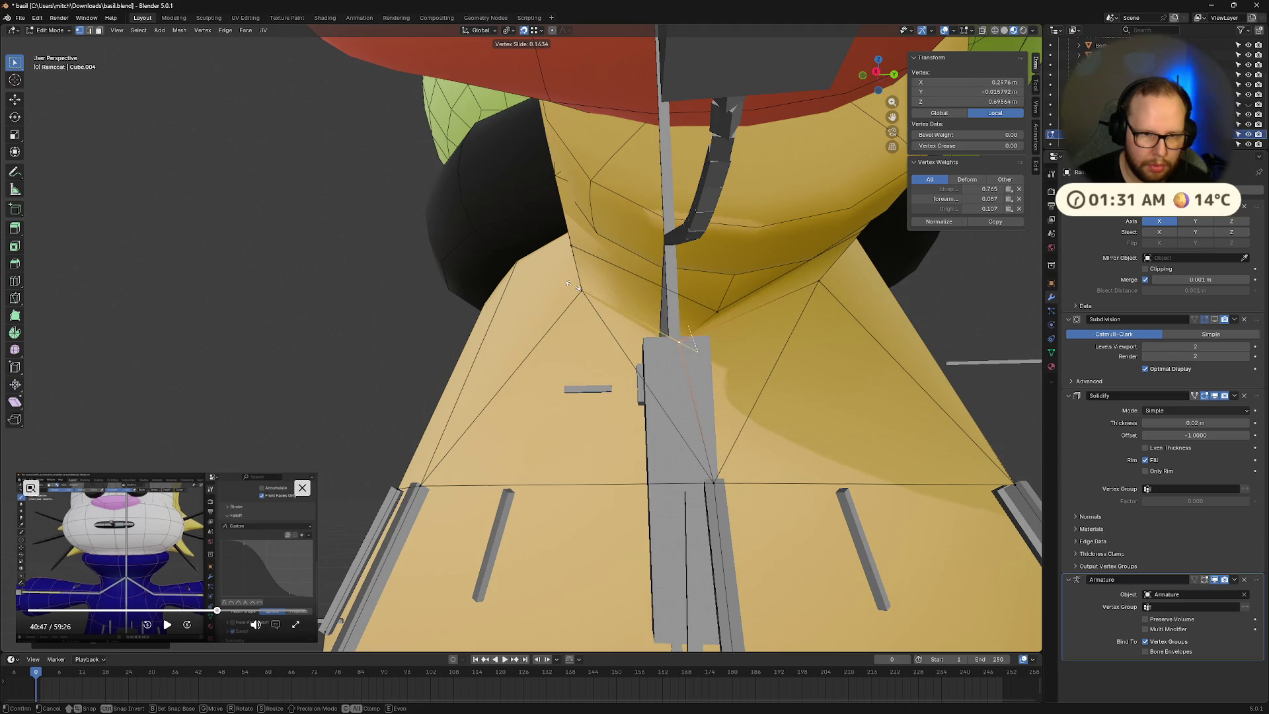
{"action": "left_click", "coordinate": [605, 309]}
{"action": "middle_click_drag", "start_coordinate": [606, 309], "coordinate": [666, 334]}
{"action": "key", "text": "shift+v"}
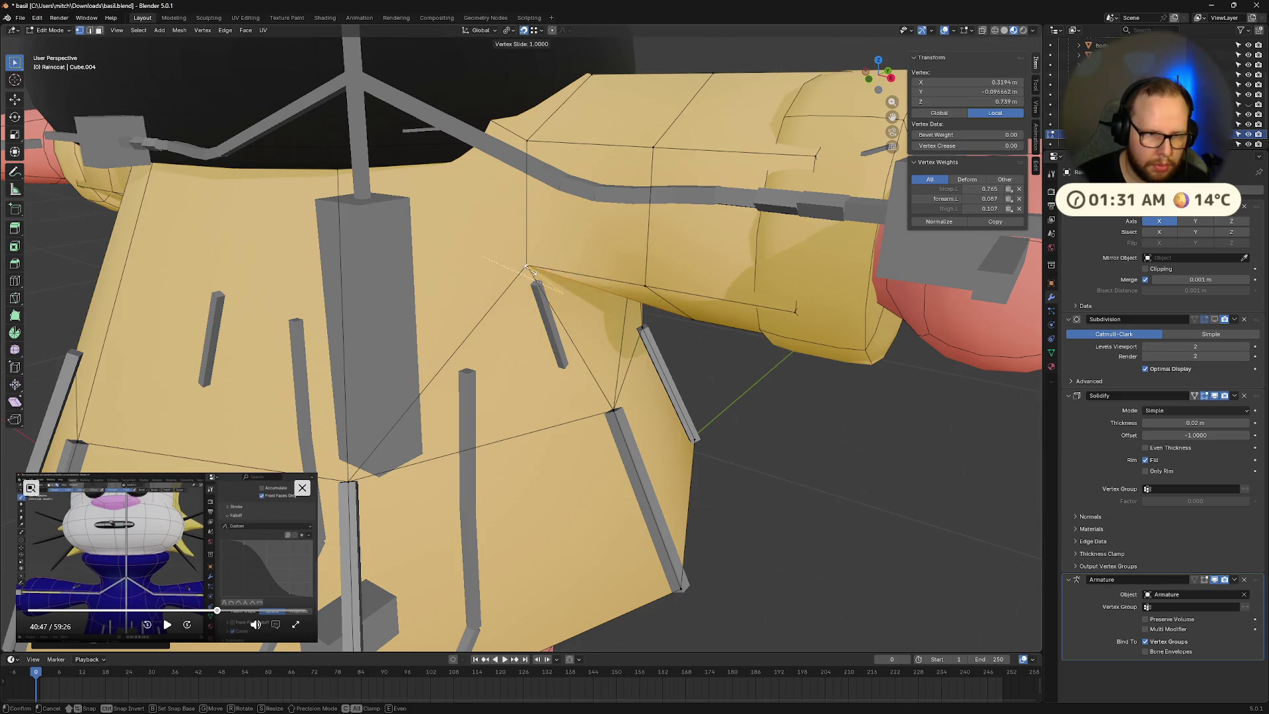
{"action": "left_click", "coordinate": [519, 263]}
{"action": "middle_click_drag", "start_coordinate": [519, 263], "coordinate": [559, 272]}
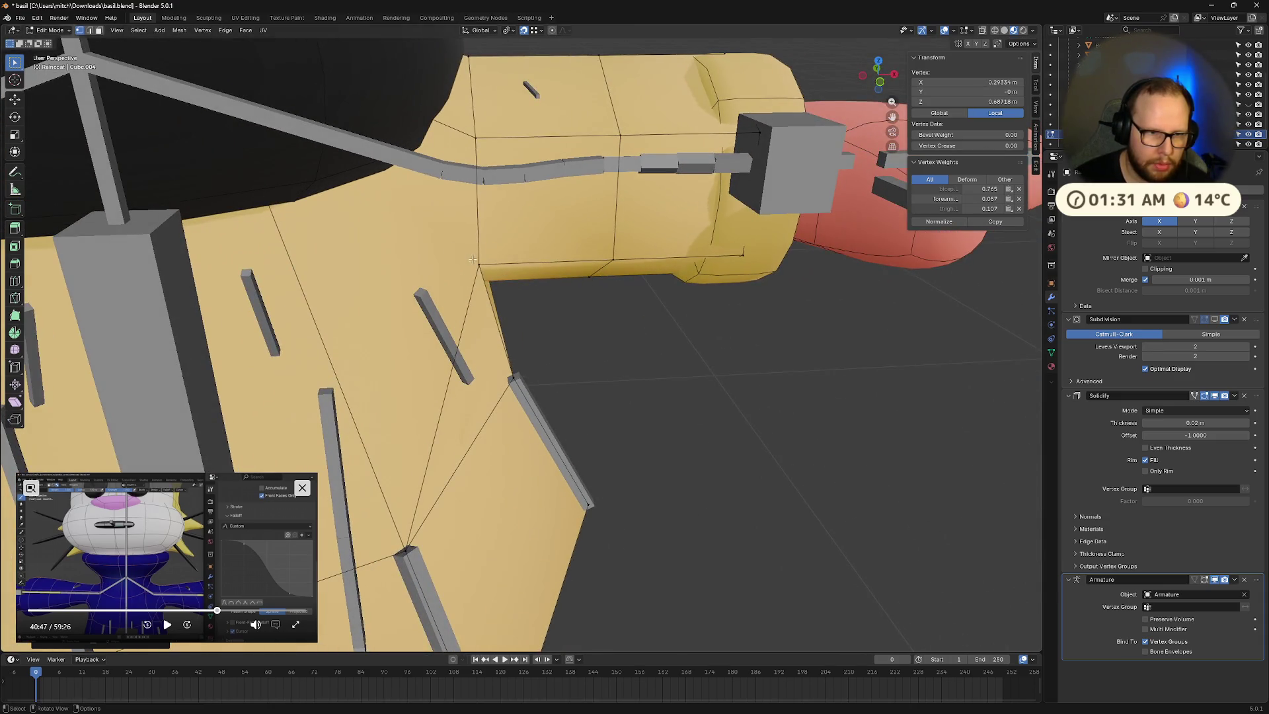
Step: Slide more armpit vertices along their edges and nudge one along the X axis
{"action": "key", "text": "shift+v"}
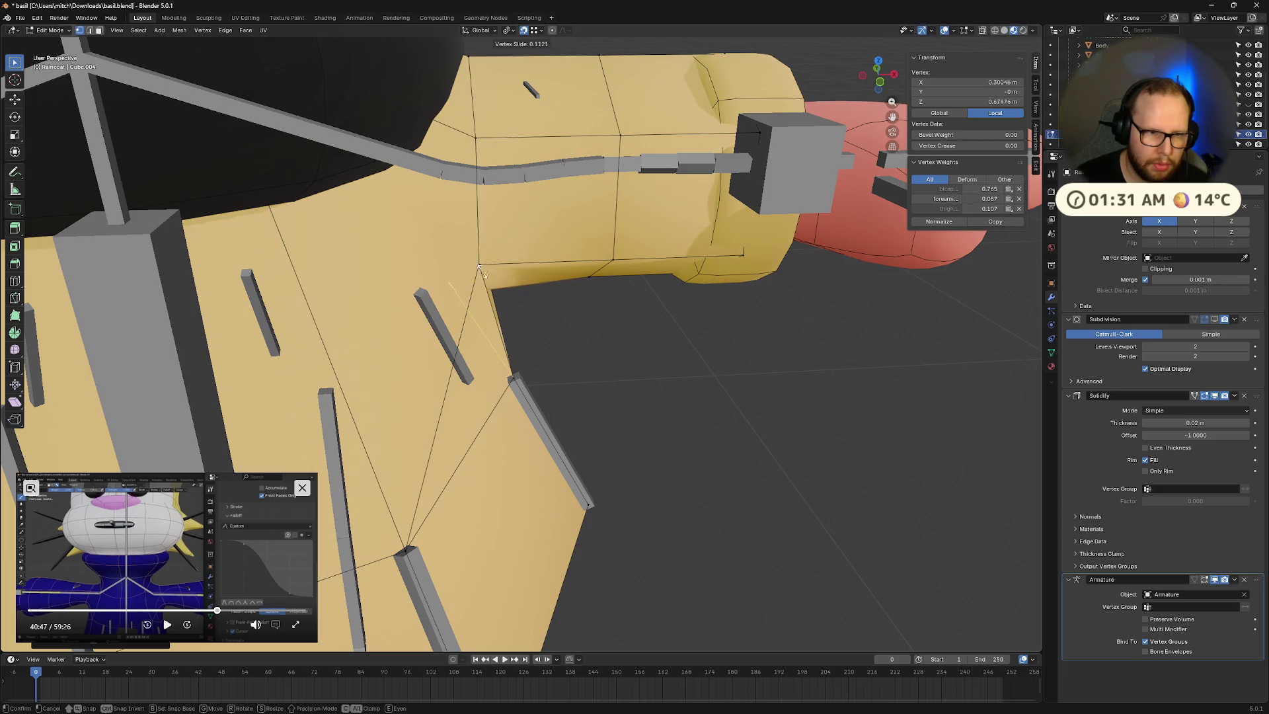
{"action": "left_click", "coordinate": [623, 351]}
{"action": "mouse_move", "coordinate": [624, 350]}
{"action": "middle_mouse_down"}
{"action": "mouse_move", "coordinate": [731, 295]}
{"action": "mouse_move", "coordinate": [562, 291]}
{"action": "mouse_move", "coordinate": [575, 278]}
{"action": "middle_mouse_up"}
{"action": "key", "text": "shift+v"}
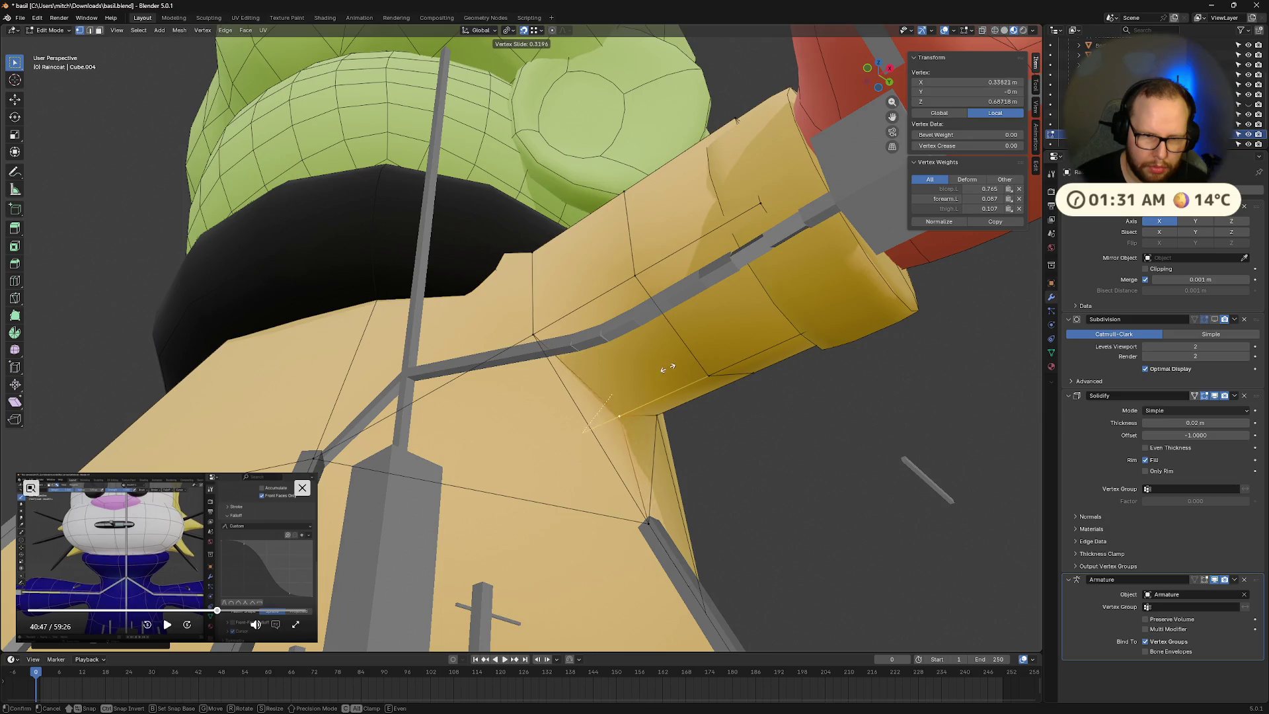
{"action": "left_click", "coordinate": [683, 383]}
{"action": "mouse_move", "coordinate": [687, 393]}
{"action": "middle_mouse_down"}
{"action": "mouse_move", "coordinate": [716, 439]}
{"action": "mouse_move", "coordinate": [701, 417]}
{"action": "mouse_move", "coordinate": [518, 410]}
{"action": "mouse_move", "coordinate": [524, 397]}
{"action": "mouse_move", "coordinate": [569, 396]}
{"action": "mouse_move", "coordinate": [714, 419]}
{"action": "mouse_move", "coordinate": [675, 418]}
{"action": "mouse_move", "coordinate": [711, 394]}
{"action": "mouse_move", "coordinate": [742, 416]}
{"action": "mouse_move", "coordinate": [731, 388]}
{"action": "mouse_move", "coordinate": [692, 404]}
{"action": "middle_mouse_up"}
{"action": "key", "text": "g"}
{"action": "key", "text": "x"}
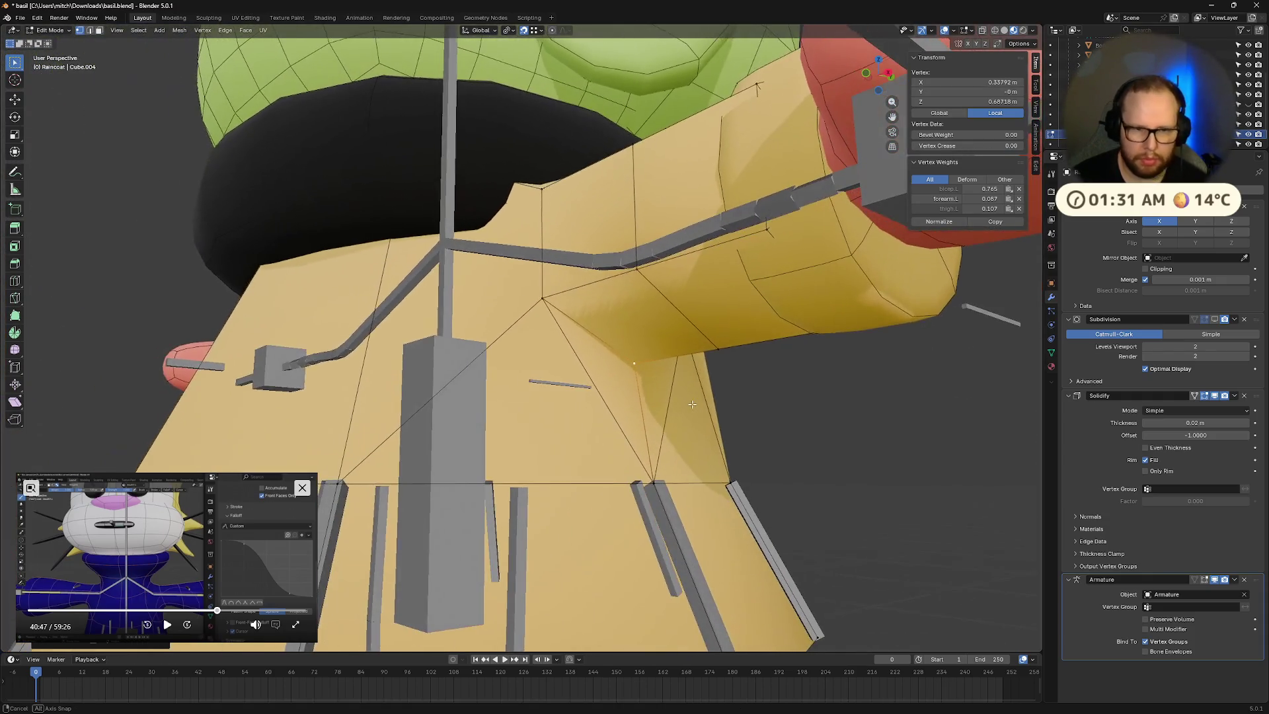
{"action": "middle_click_drag", "start_coordinate": [860, 436], "coordinate": [788, 464]}
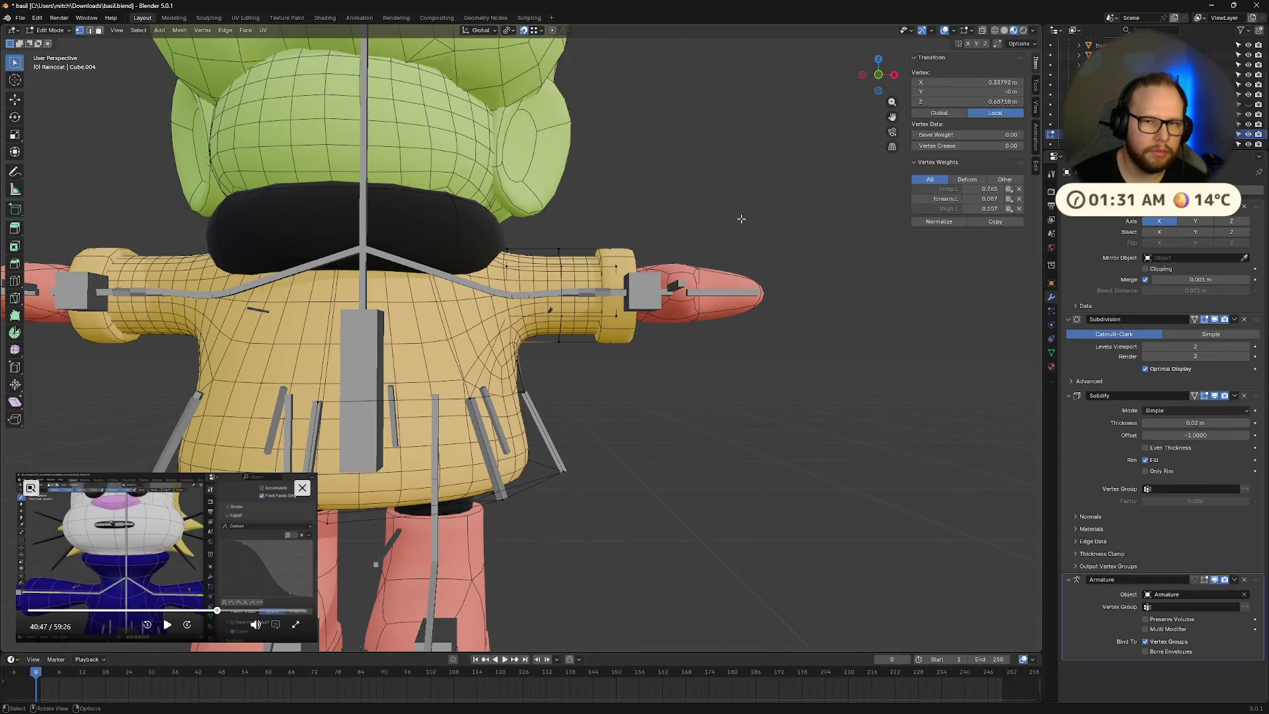
Step: Toggle overlays off and on to check the coat, then return the Raincoat to Object Mode
{"action": "left_click", "coordinate": [943, 33]}
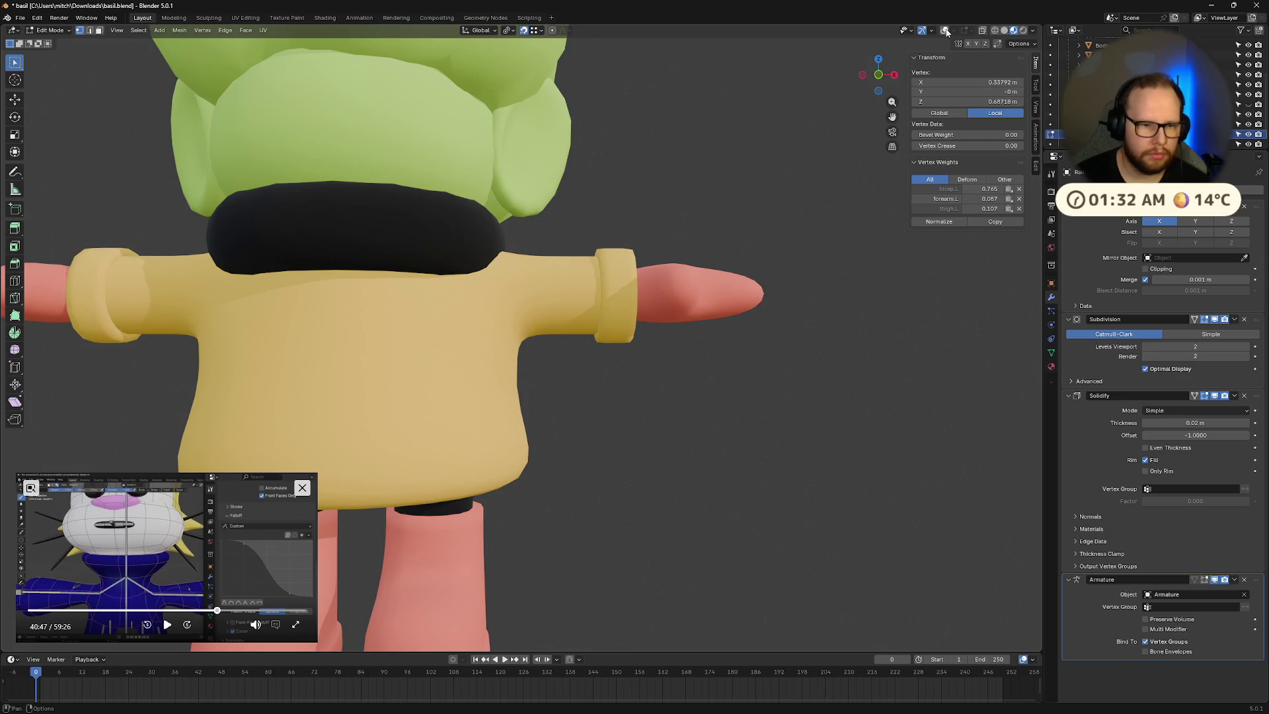
{"action": "left_click", "coordinate": [946, 33]}
{"action": "key", "text": "ctrl+Tab"}
{"action": "middle_click_drag", "start_coordinate": [784, 363], "coordinate": [772, 384]}
{"action": "key", "text": "Tab"}
{"action": "scroll", "coordinate": [774, 344], "scroll_direction": "down", "scroll_amount": 5}
{"action": "left_click", "coordinate": [671, 331]}
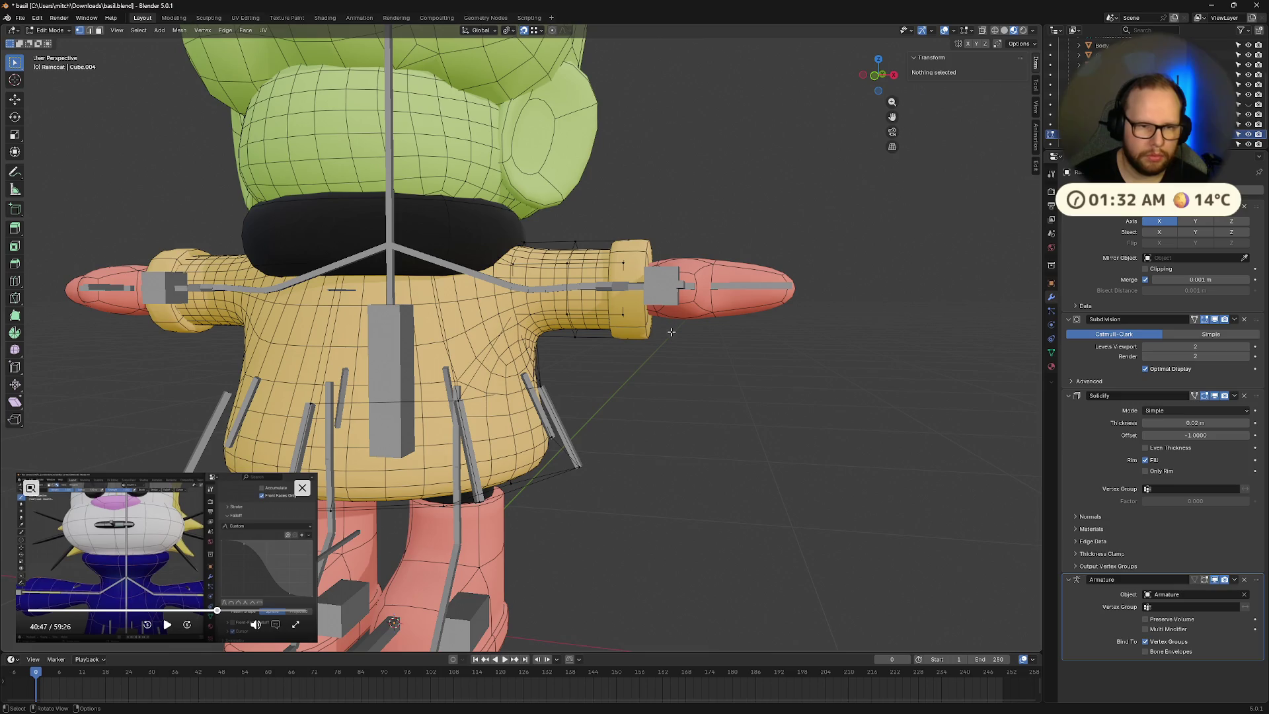
{"action": "key", "text": "ctrl+Tab"}
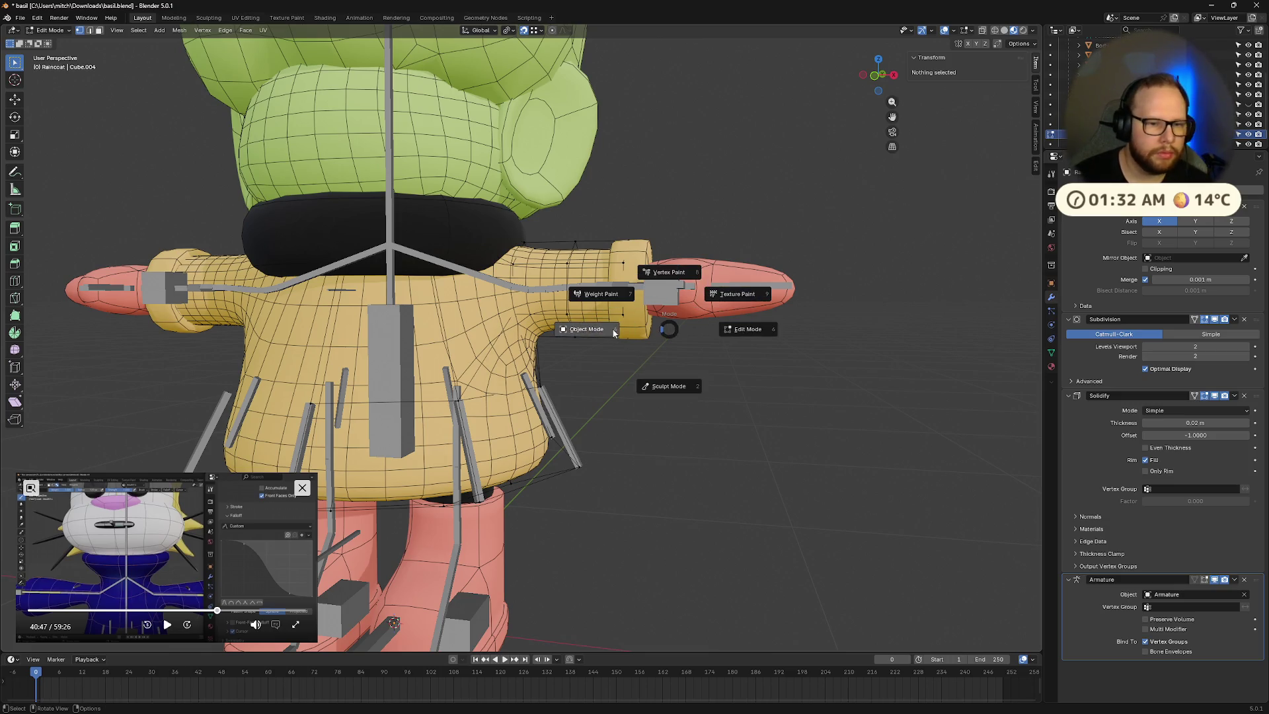
{"action": "left_click", "coordinate": [614, 332]}
Step: Raise ik.hand.L in Pose Mode and inspect how the raincoat deforms
{"action": "left_click", "coordinate": [671, 283]}
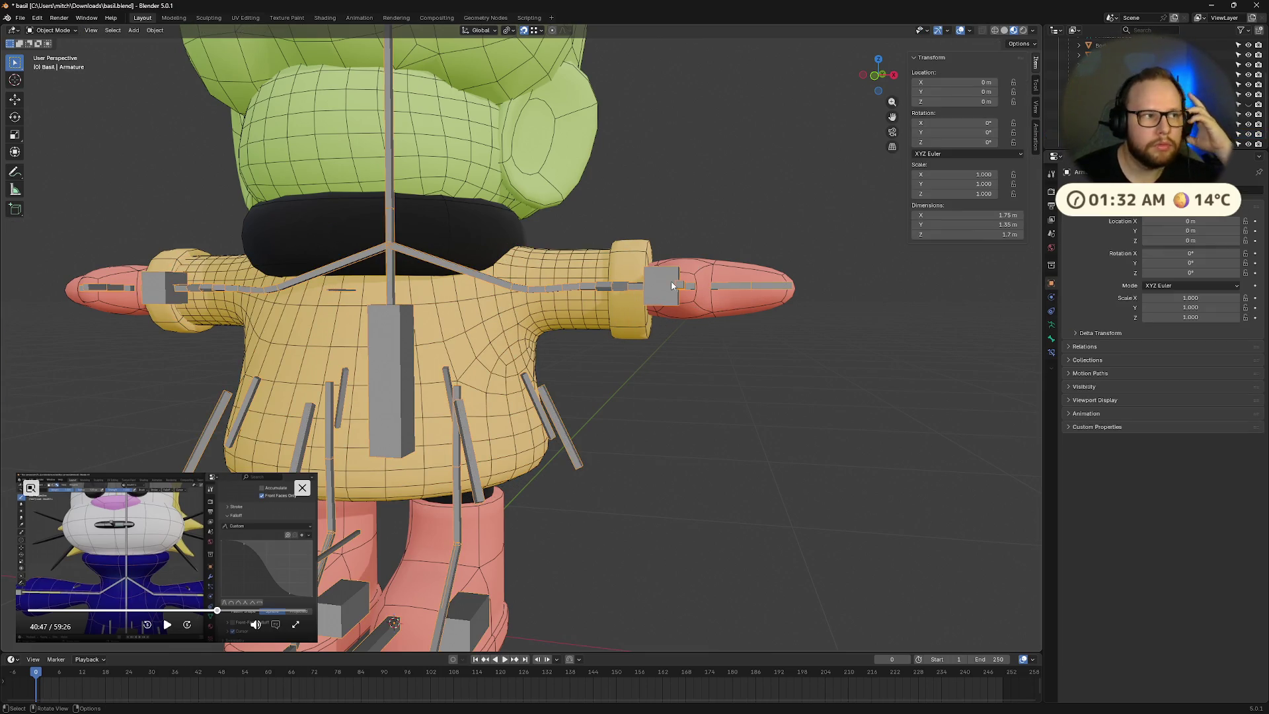
{"action": "key", "text": "ctrl+Tab"}
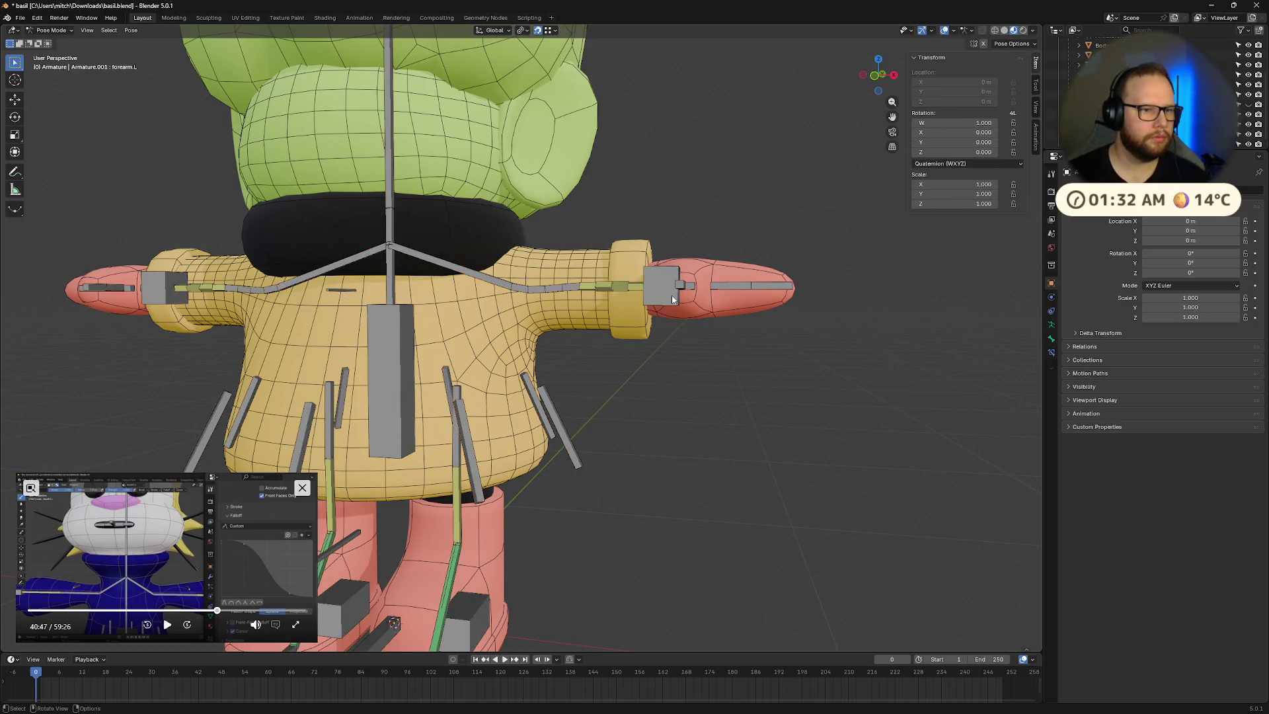
{"action": "left_click", "coordinate": [668, 299]}
{"action": "key", "text": "g"}
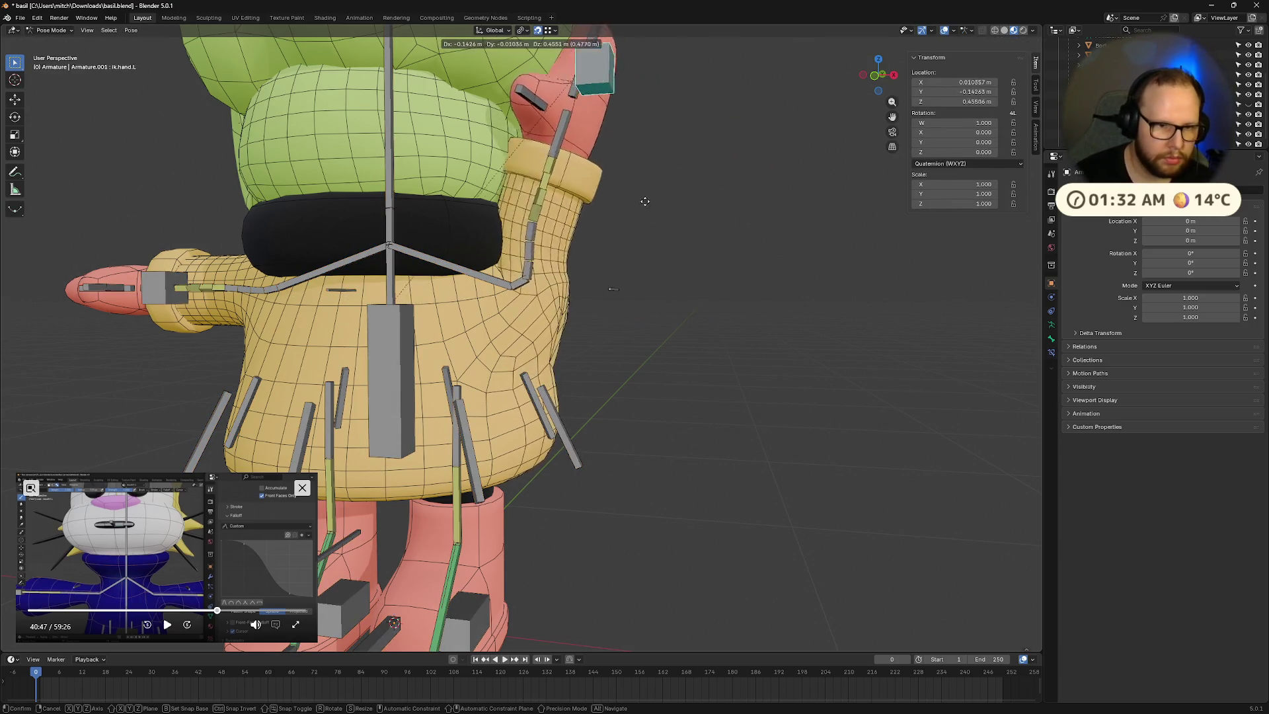
{"action": "left_click", "coordinate": [628, 181]}
{"action": "mouse_move", "coordinate": [628, 187]}
{"action": "middle_mouse_down"}
{"action": "mouse_move", "coordinate": [458, 225]}
{"action": "mouse_move", "coordinate": [468, 256]}
{"action": "mouse_move", "coordinate": [604, 248]}
{"action": "middle_mouse_up"}
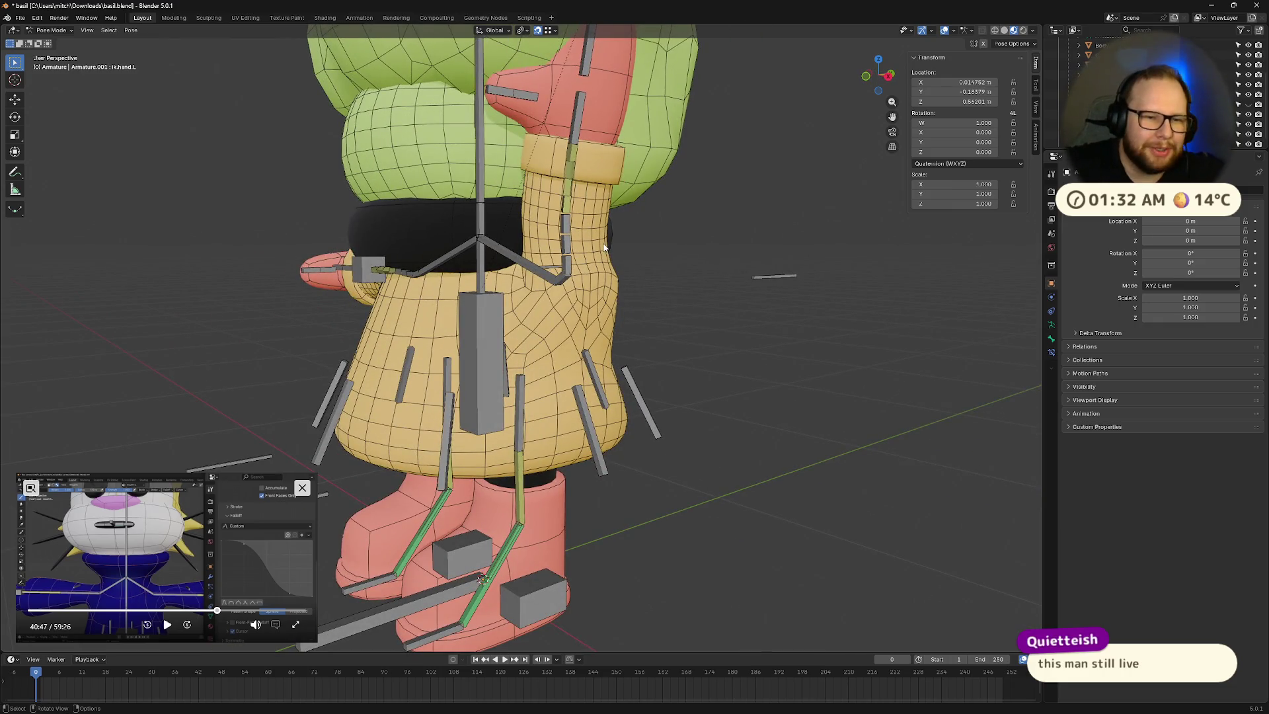
{"action": "scroll", "coordinate": [574, 208], "scroll_direction": "up", "scroll_amount": 3}
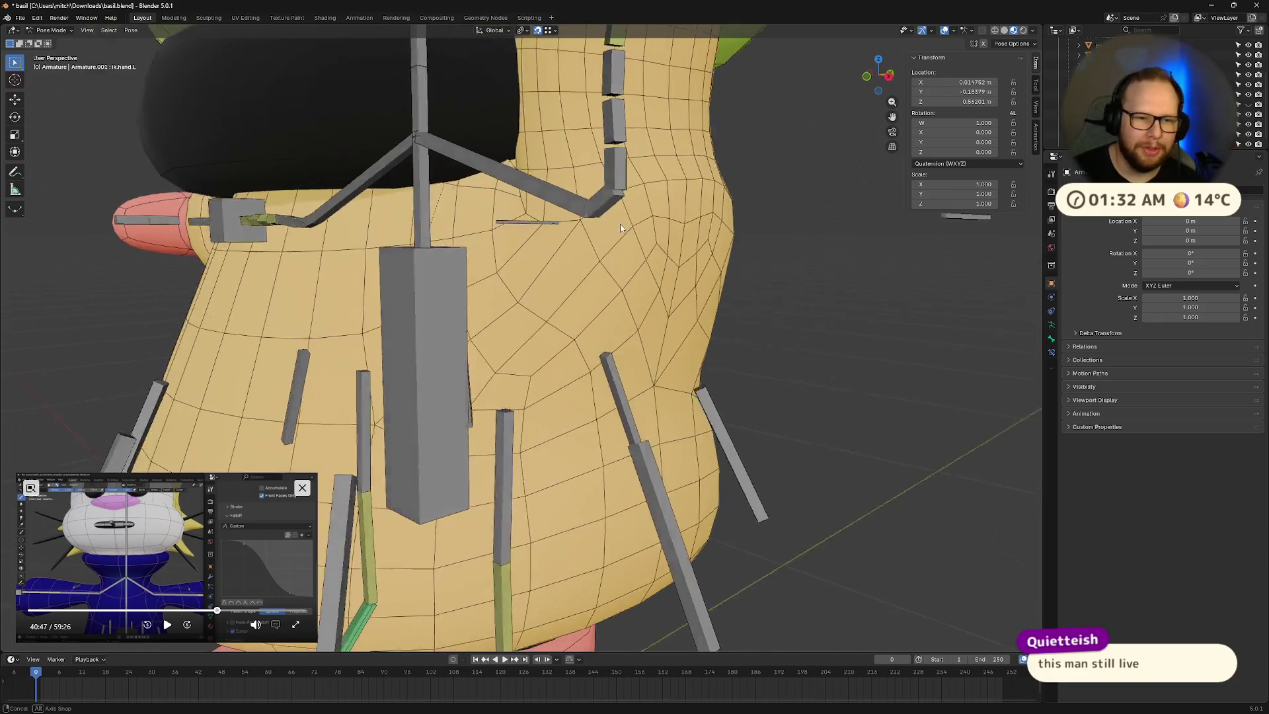
{"action": "middle_click_drag", "start_coordinate": [574, 208], "coordinate": [679, 207]}
{"action": "scroll", "coordinate": [696, 200], "scroll_direction": "down", "scroll_amount": 4}
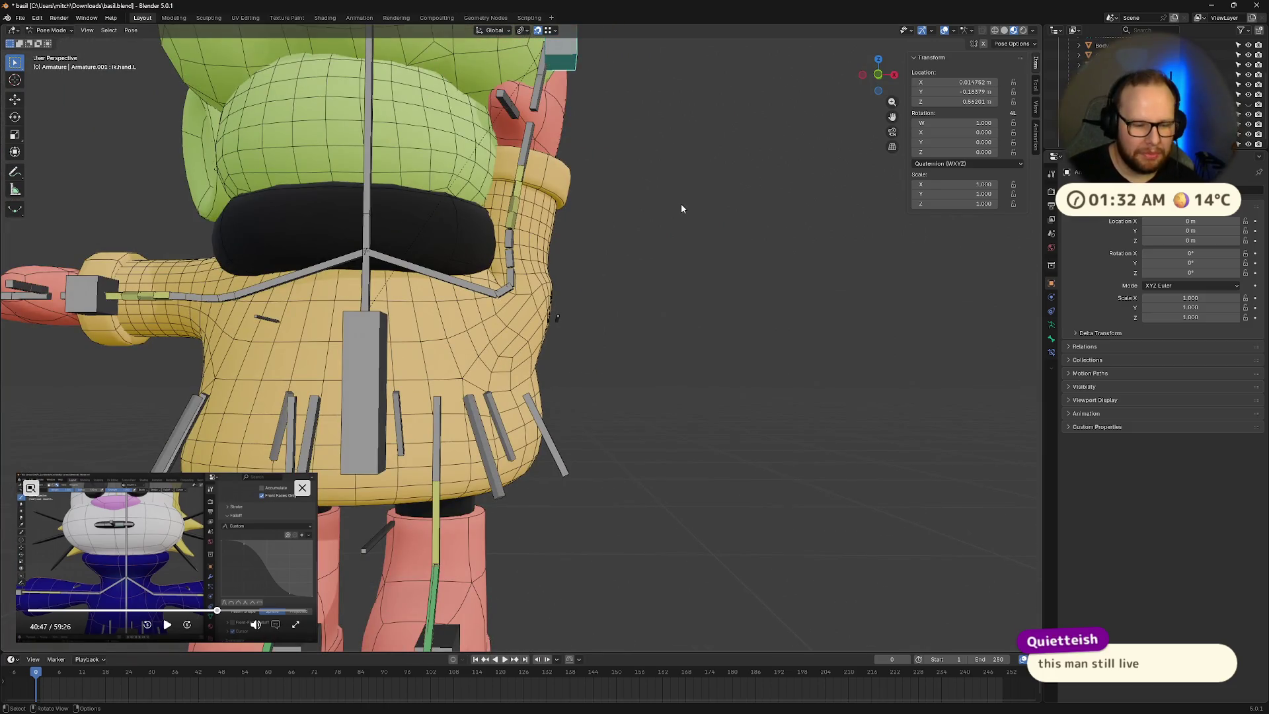
Step: Clear the left hand bone back to rest with Alt+G and return to Object Mode
{"action": "key", "text": "g"}
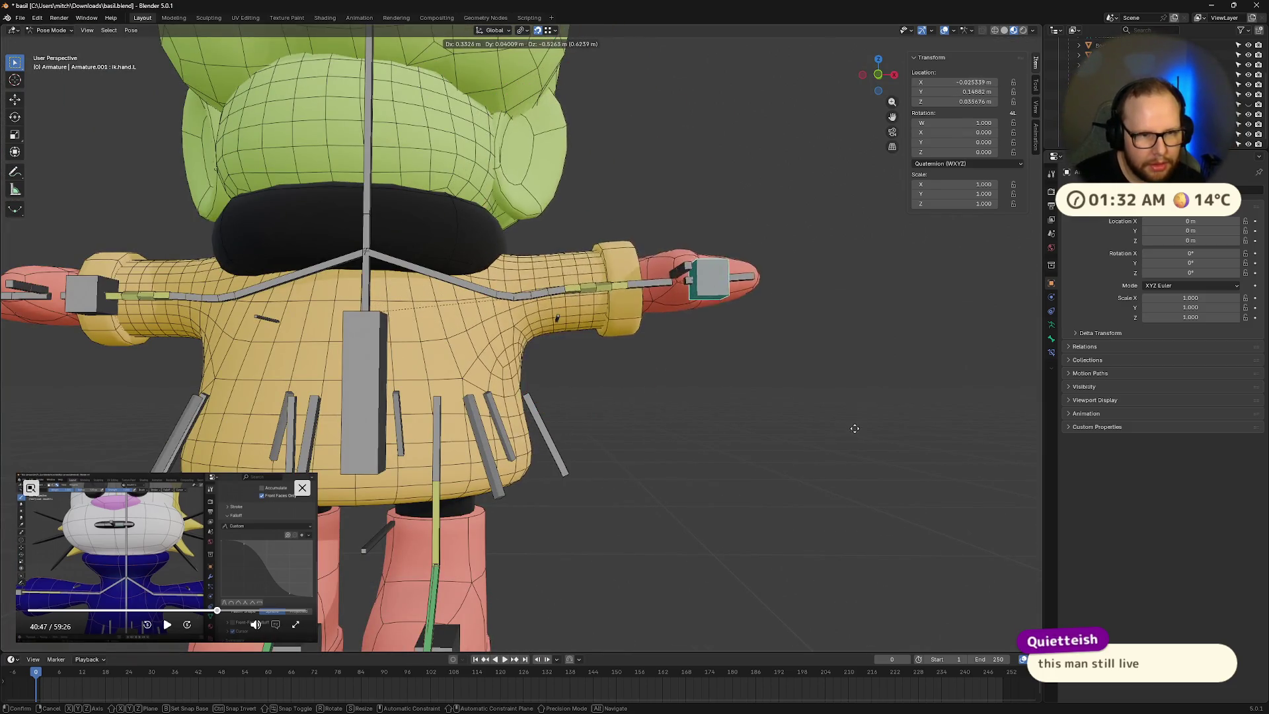
{"action": "left_click", "coordinate": [866, 488]}
{"action": "key", "text": "ctrl+z"}
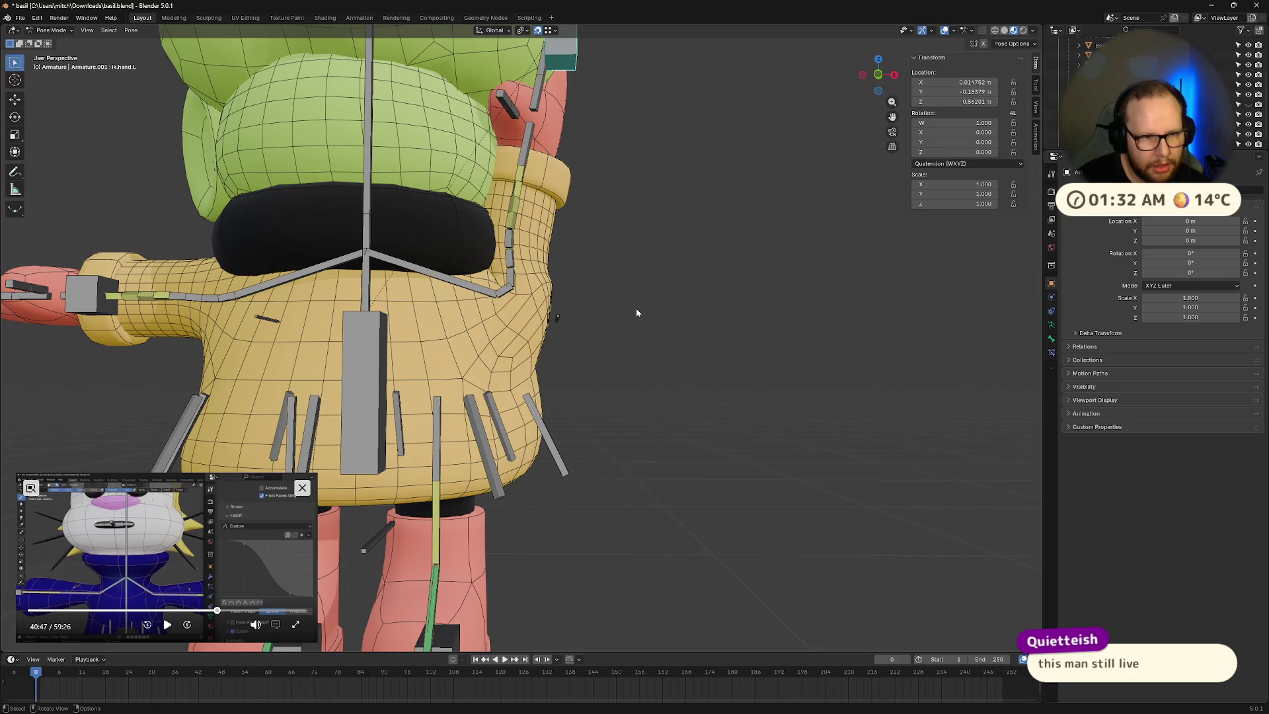
{"action": "key", "text": "alt+g"}
{"action": "mouse_move", "coordinate": [636, 304]}
{"action": "middle_mouse_down"}
{"action": "mouse_move", "coordinate": [612, 370]}
{"action": "mouse_move", "coordinate": [637, 338]}
{"action": "mouse_move", "coordinate": [625, 306]}
{"action": "mouse_move", "coordinate": [704, 374]}
{"action": "middle_mouse_up"}
{"action": "key", "text": "ctrl+Tab"}
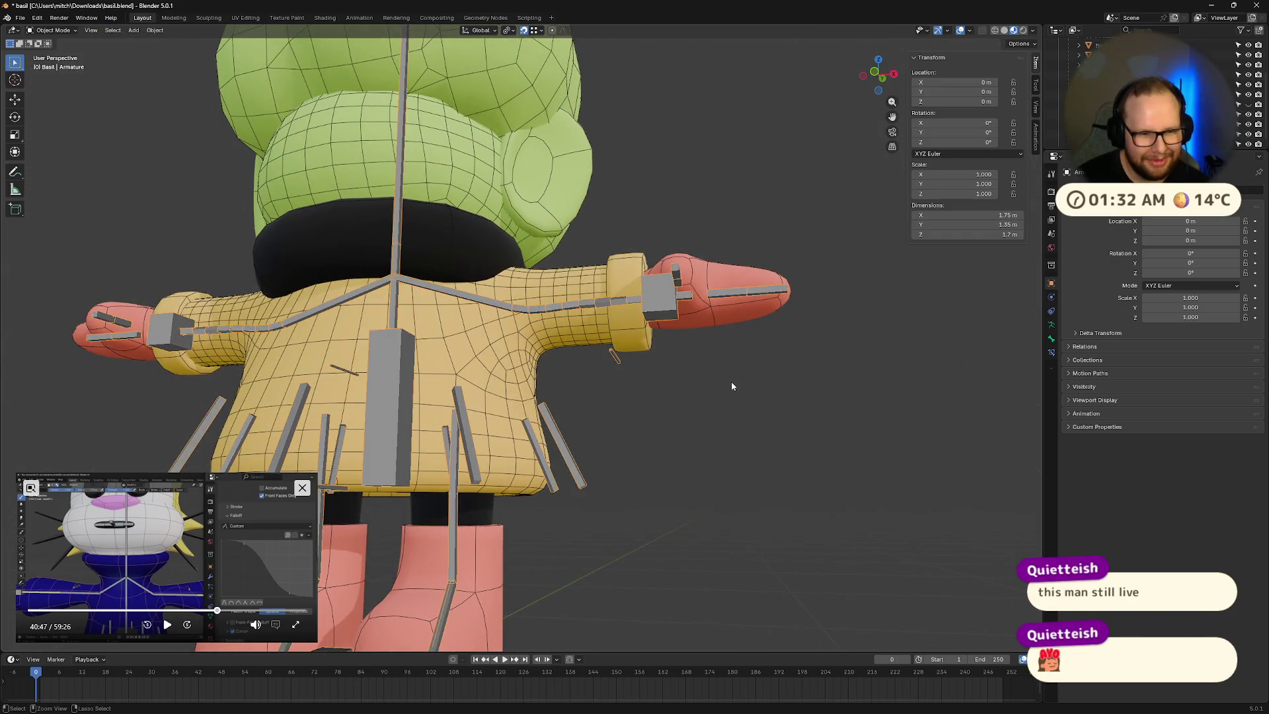
Step: Review the raincoat's left-arm vertices in Edit Mode, then switch to Object Mode and select the armature
{"action": "key", "text": "Tab"}
{"action": "key", "text": "ctrl+z"}
{"action": "key", "text": "ctrl+z"}
{"action": "key", "text": "ctrl+z"}
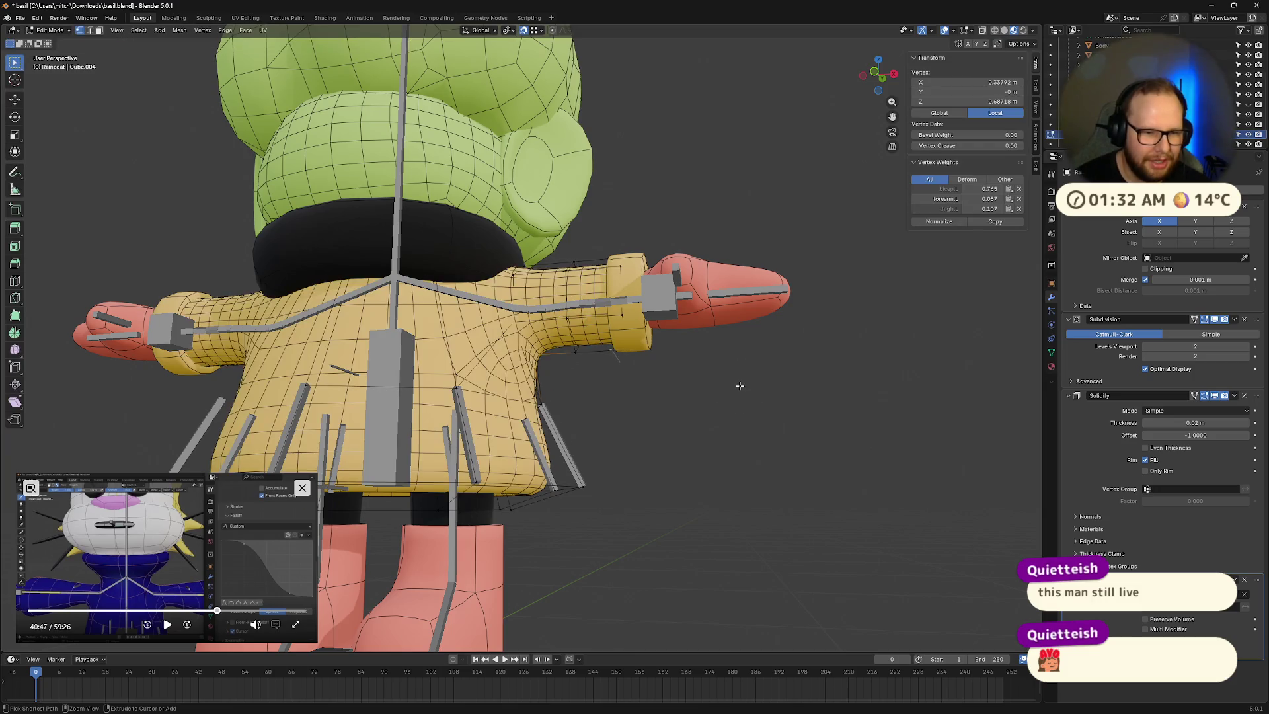
{"action": "mouse_move", "coordinate": [740, 386]}
{"action": "middle_mouse_down"}
{"action": "mouse_move", "coordinate": [529, 397]}
{"action": "mouse_move", "coordinate": [712, 386]}
{"action": "middle_mouse_up"}
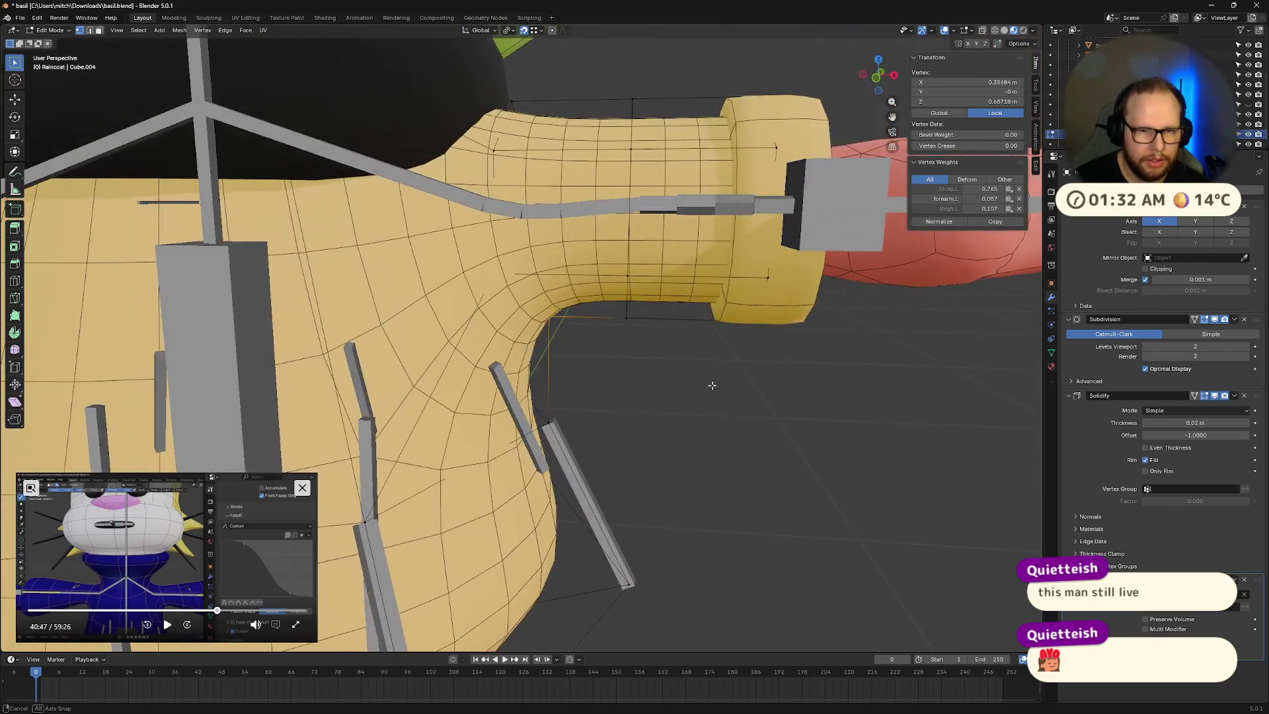
{"action": "scroll", "coordinate": [712, 386], "scroll_direction": "down", "scroll_amount": 5}
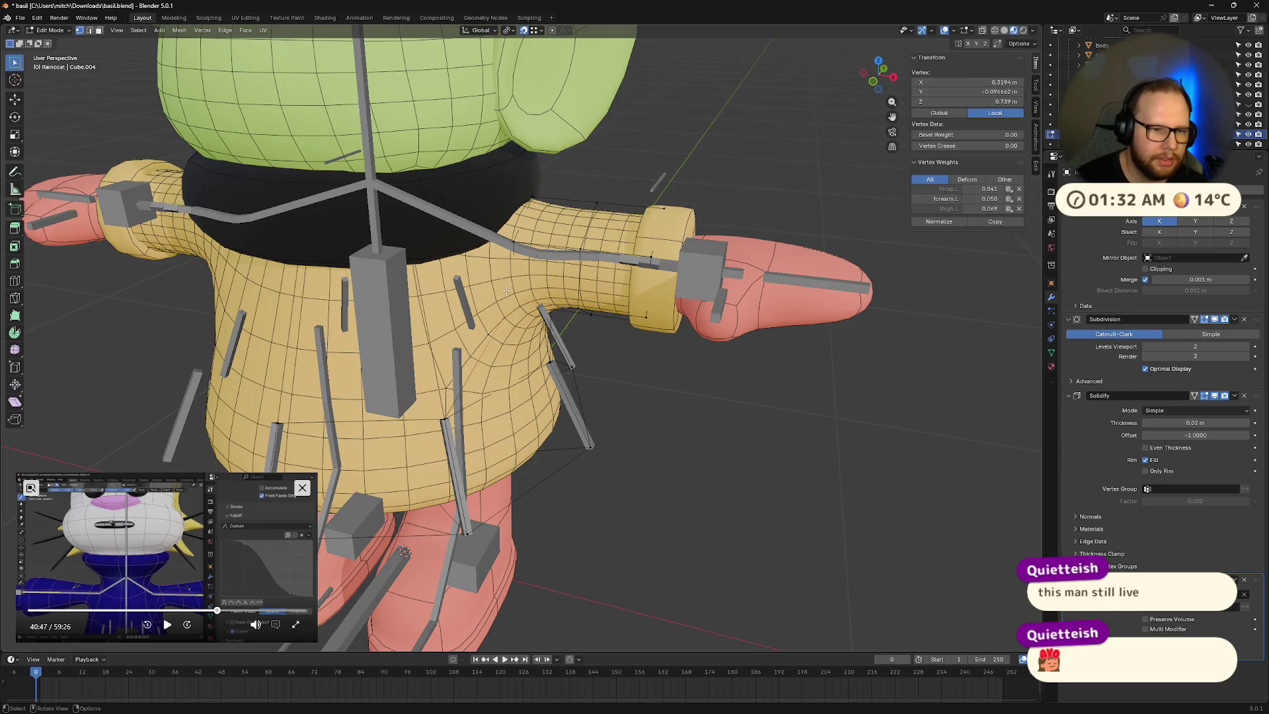
{"action": "key", "text": "ctrl+Tab"}
{"action": "key", "text": "Tab"}
{"action": "key", "text": "ctrl+Tab"}
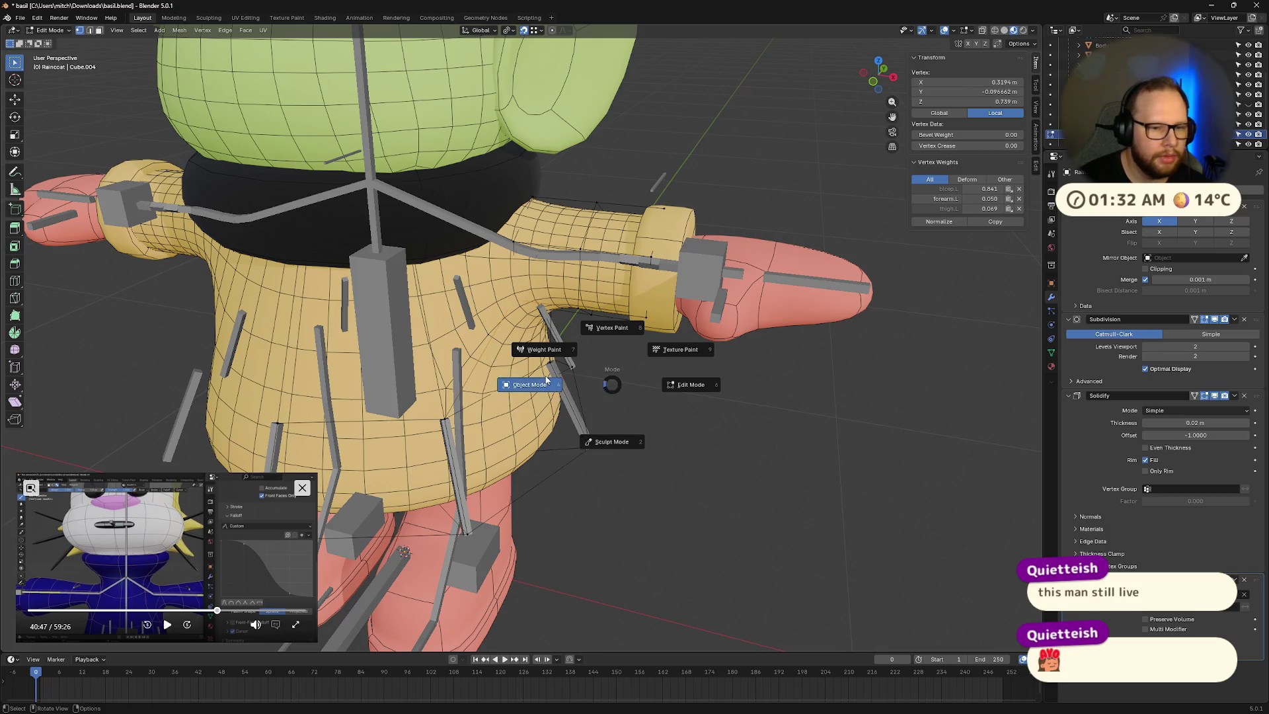
{"action": "left_click", "coordinate": [546, 379]}
{"action": "mouse_move", "coordinate": [505, 295]}
{"action": "middle_mouse_down"}
{"action": "mouse_move", "coordinate": [534, 275]}
{"action": "mouse_move", "coordinate": [499, 249]}
{"action": "mouse_move", "coordinate": [552, 268]}
{"action": "middle_mouse_up"}
{"action": "left_click", "coordinate": [499, 250]}
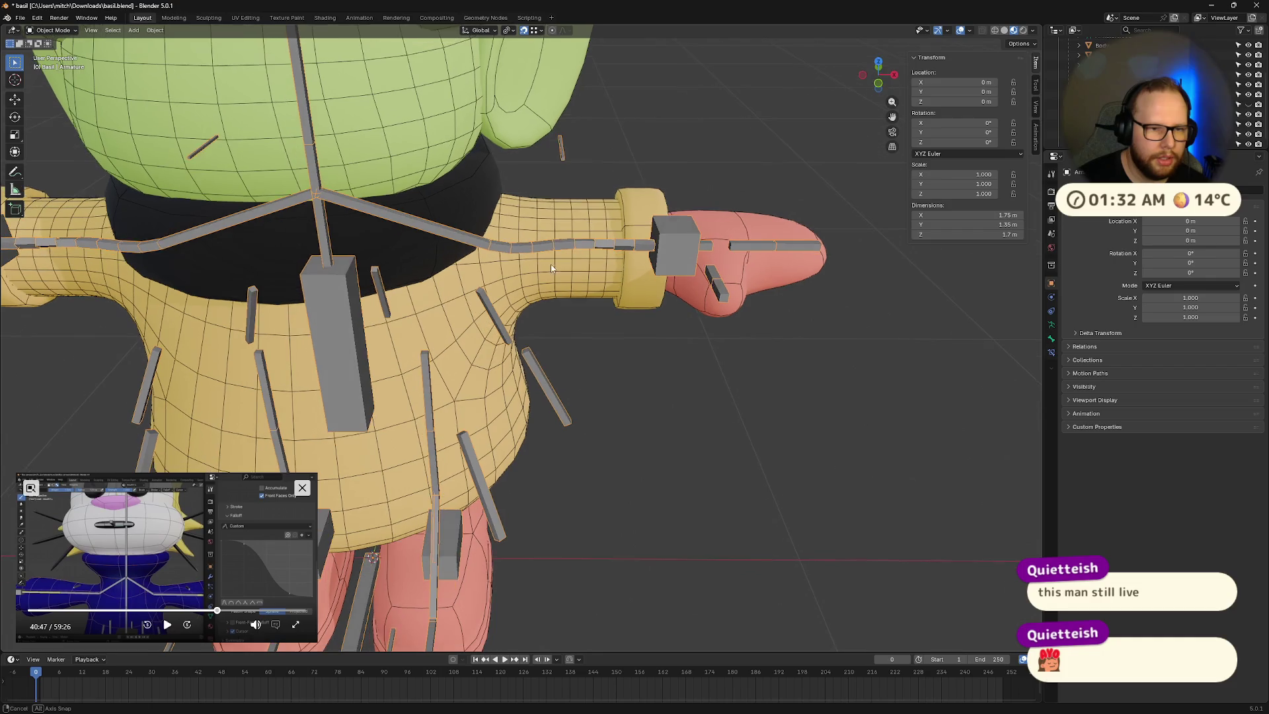
Step: Set the armature's bone Display As option to Octahedral
{"action": "left_click", "coordinate": [878, 64]}
{"action": "middle_click_drag", "start_coordinate": [653, 265], "coordinate": [651, 158]}
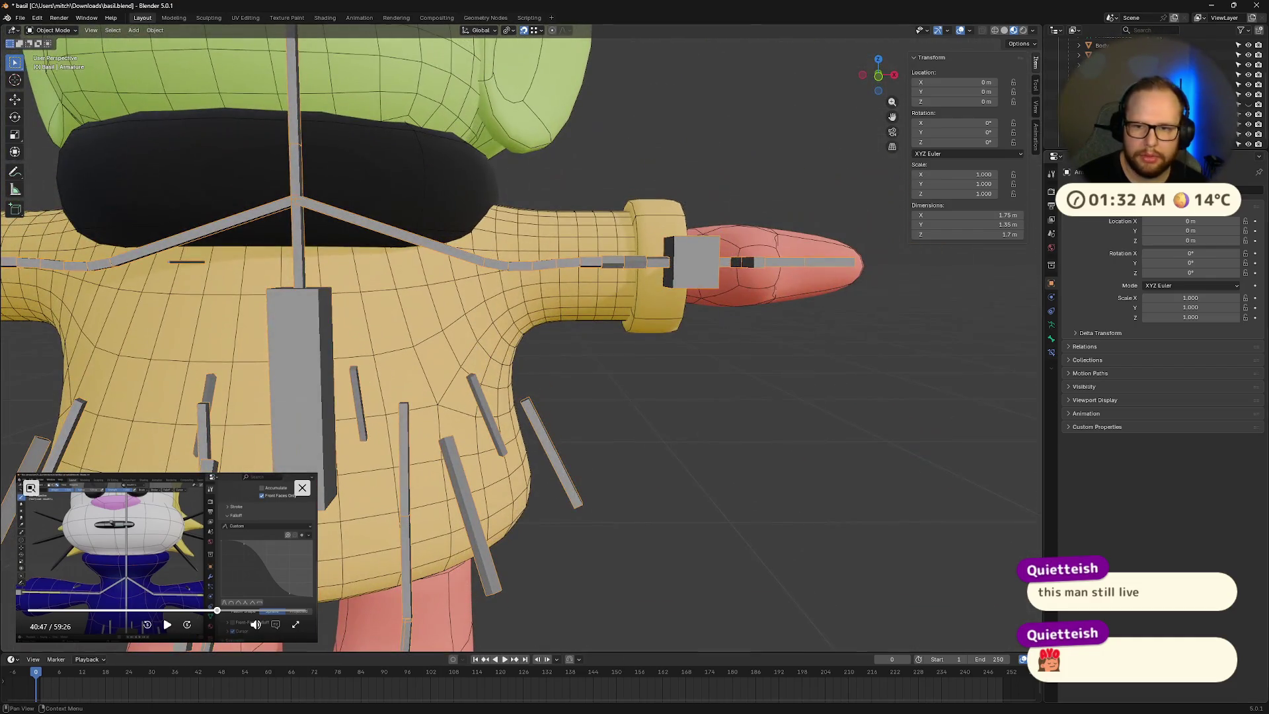
{"action": "left_click", "coordinate": [1048, 325]}
{"action": "left_click", "coordinate": [1171, 364]}
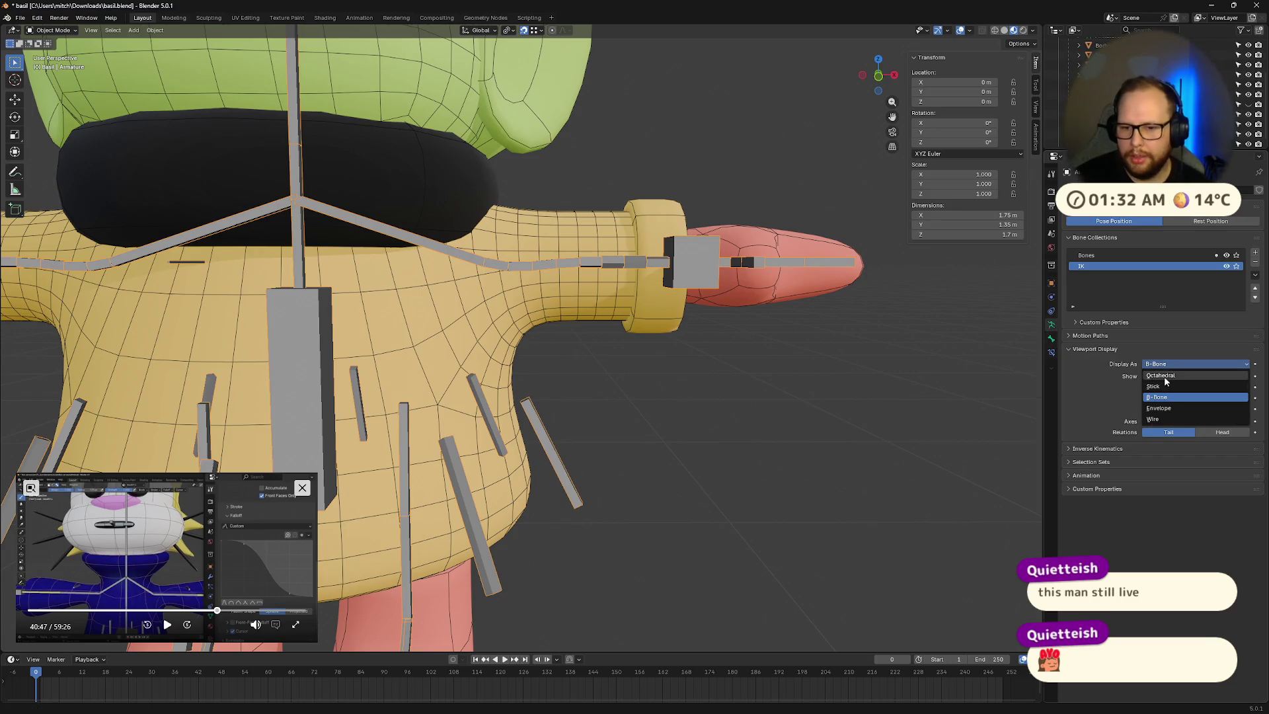
{"action": "left_click", "coordinate": [1166, 377]}
Step: Switch to Front Orthographic view and select the raincoat mesh
{"action": "key", "text": "KP_1"}
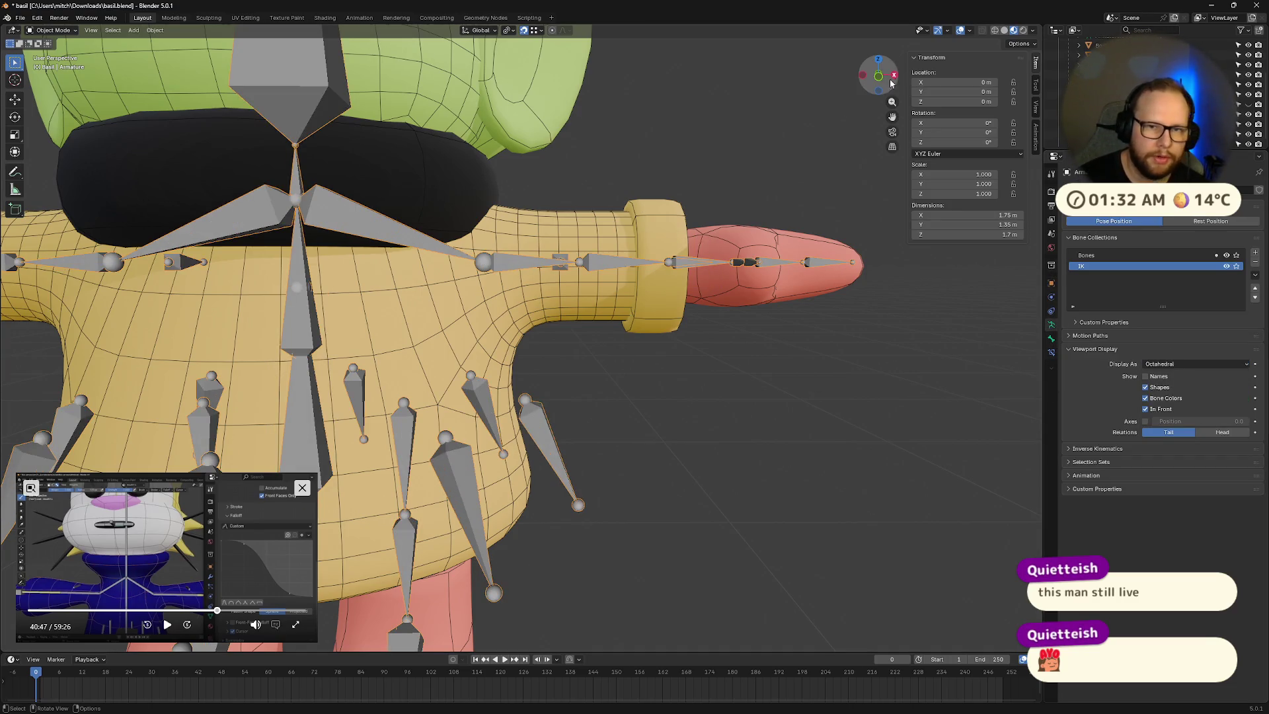
{"action": "left_click", "coordinate": [468, 268]}
{"action": "left_click", "coordinate": [476, 268]}
{"action": "left_click", "coordinate": [478, 267]}
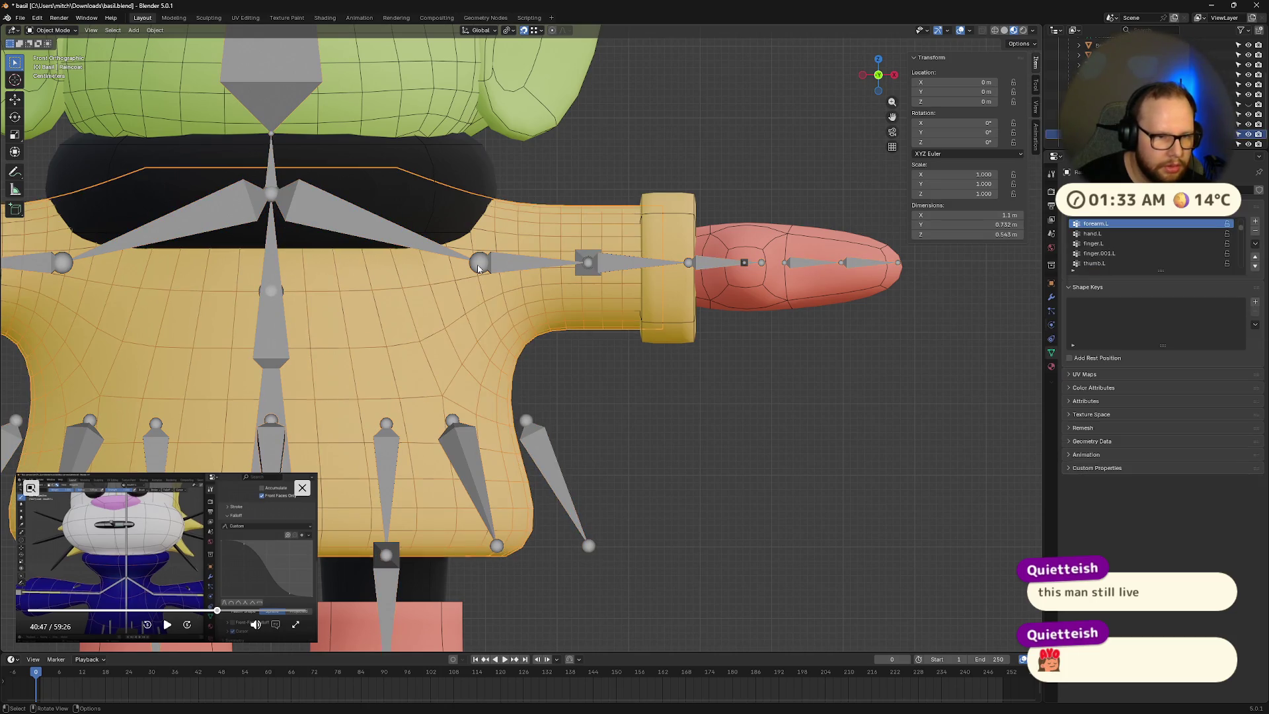
Step: Enter the armature's Edit Mode and pull the shoulder.L tail inward along X
{"action": "left_click", "coordinate": [479, 267]}
{"action": "key", "text": "Tab"}
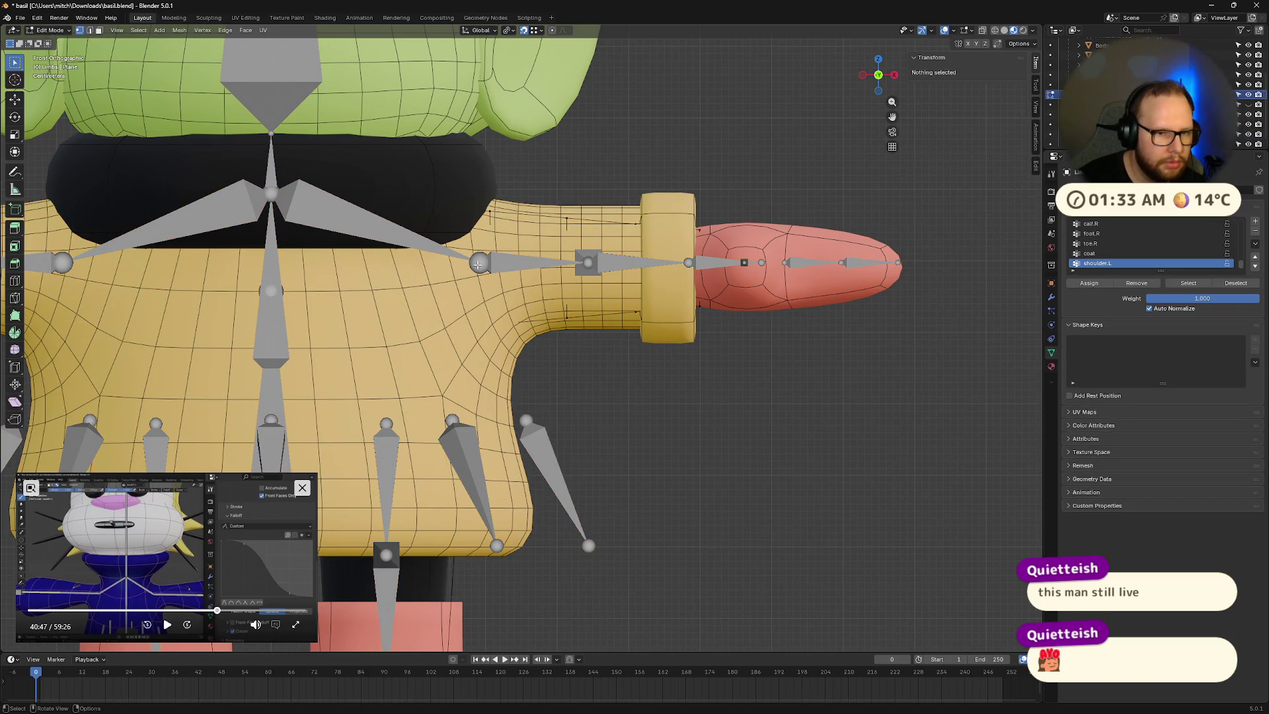
{"action": "key", "text": "Tab"}
{"action": "left_click", "coordinate": [484, 270]}
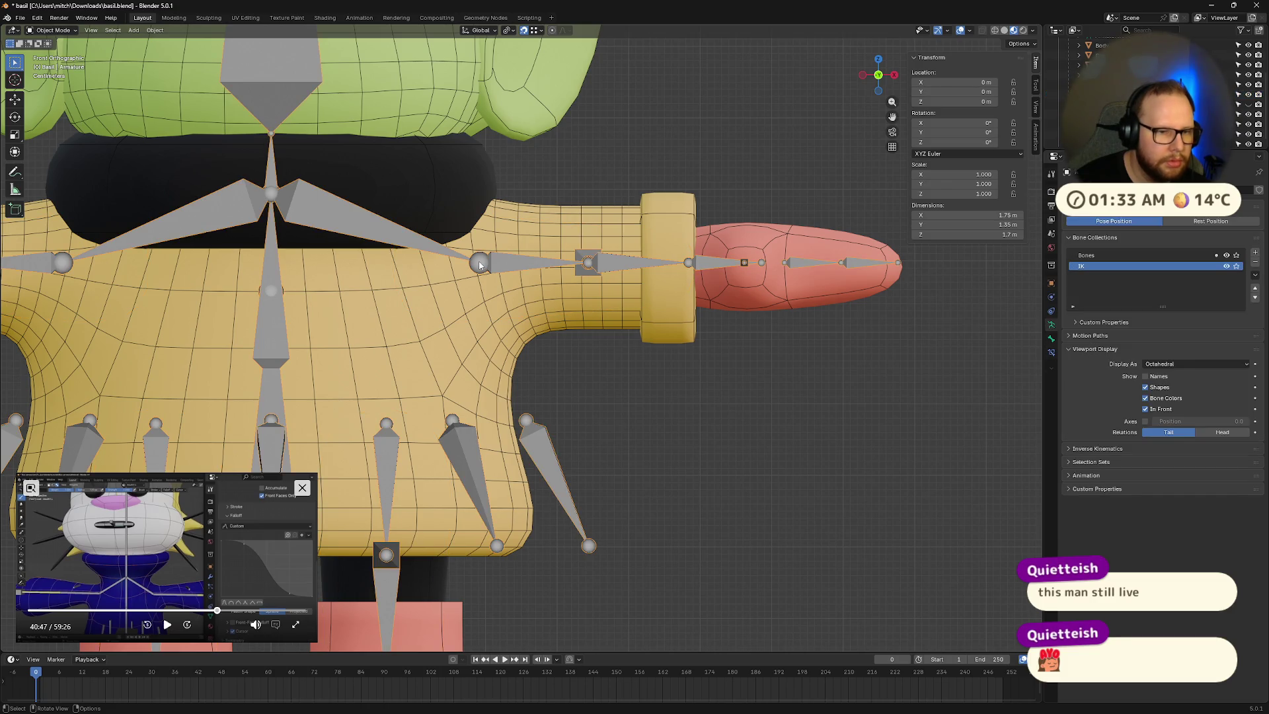
{"action": "key", "text": "Tab"}
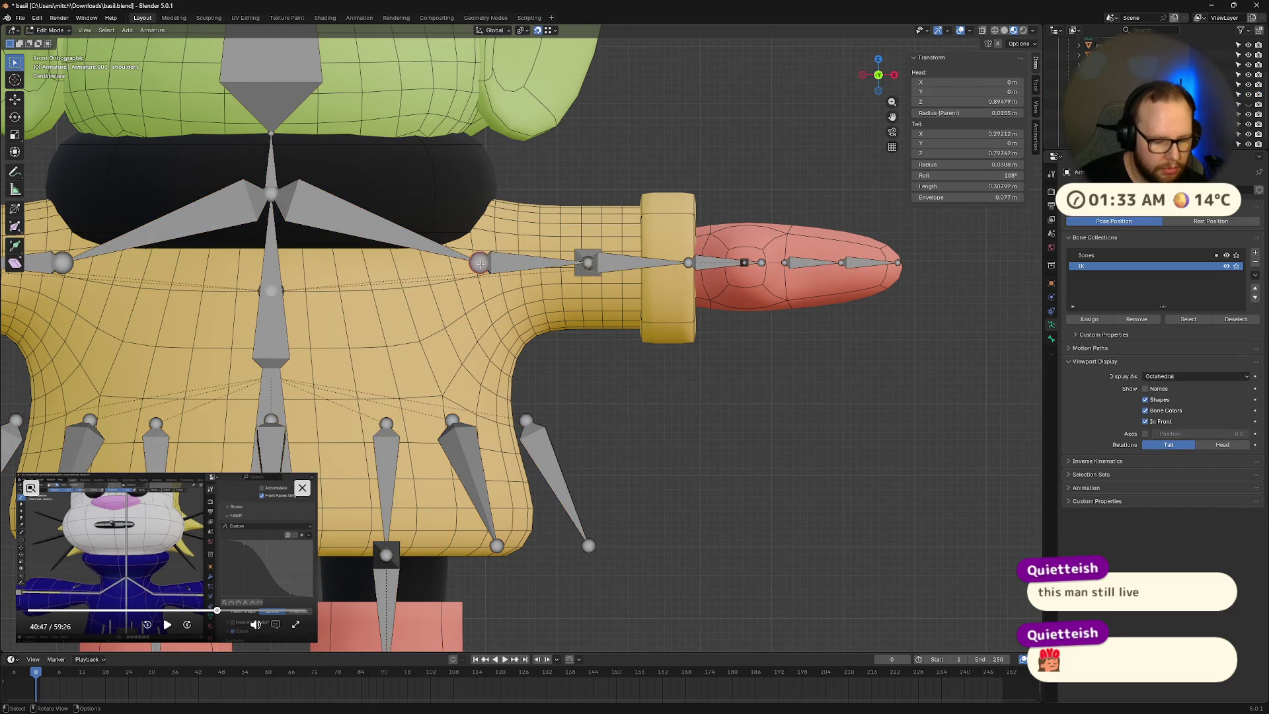
{"action": "key", "text": "g"}
{"action": "key", "text": "x"}
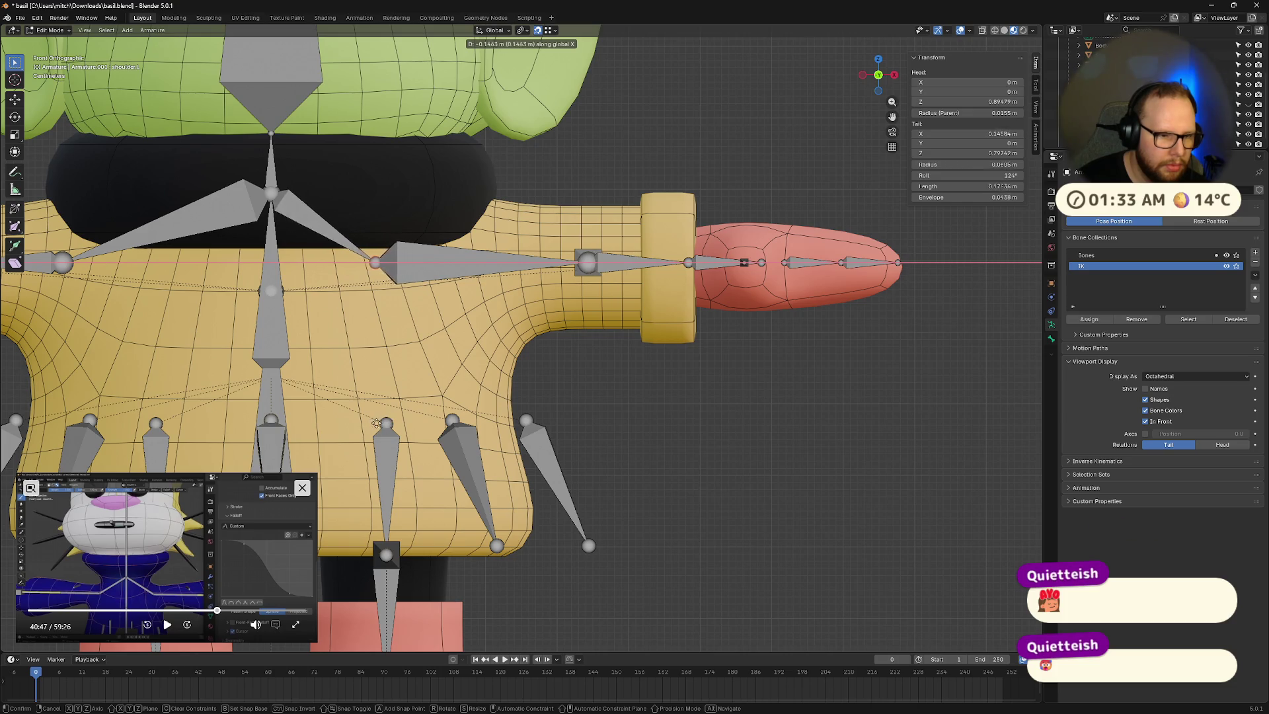
{"action": "left_click", "coordinate": [382, 423]}
Step: Select target.arm.L, undo an unwanted snapped X move, and turn snapping off
{"action": "scroll", "coordinate": [445, 390], "scroll_direction": "down", "scroll_amount": 4}
{"action": "mouse_move", "coordinate": [699, 370]}
{"action": "middle_mouse_down"}
{"action": "mouse_move", "coordinate": [721, 380]}
{"action": "mouse_move", "coordinate": [710, 397]}
{"action": "mouse_move", "coordinate": [637, 419]}
{"action": "mouse_move", "coordinate": [660, 402]}
{"action": "mouse_move", "coordinate": [600, 235]}
{"action": "mouse_move", "coordinate": [672, 192]}
{"action": "middle_mouse_up"}
{"action": "scroll", "coordinate": [660, 393], "scroll_direction": "up", "scroll_amount": 5}
{"action": "left_click", "coordinate": [600, 235]}
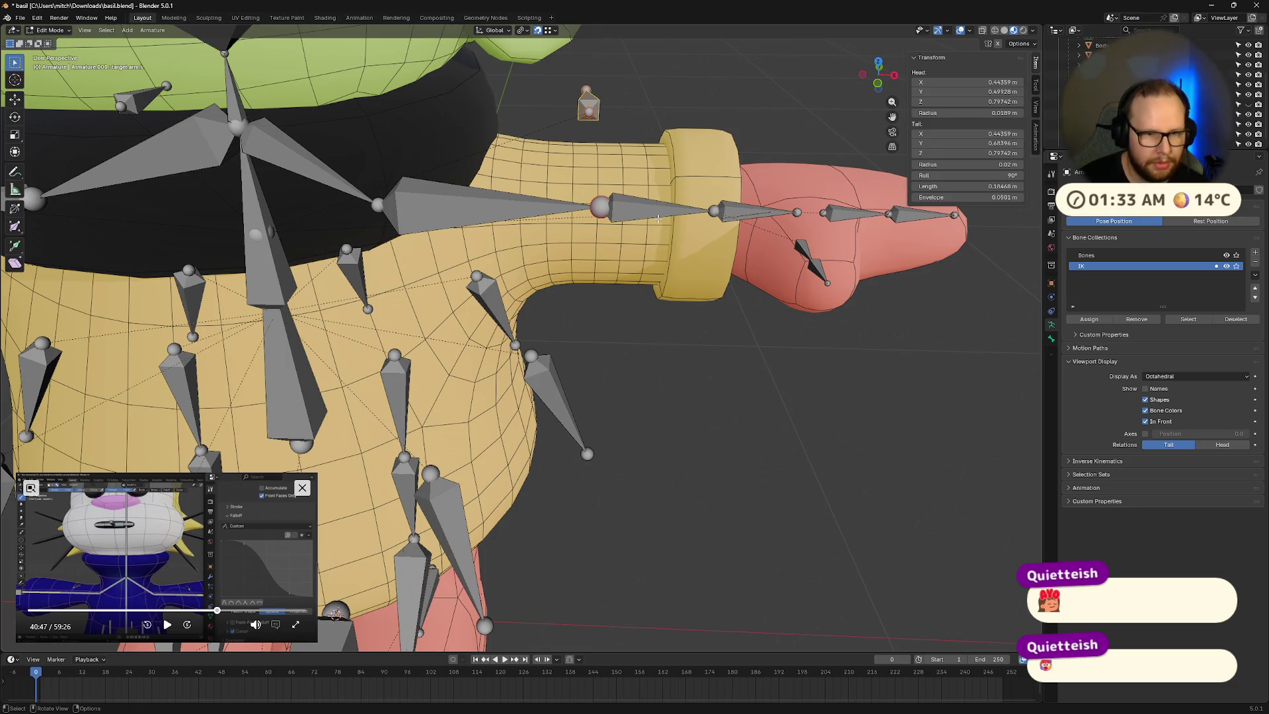
{"action": "key", "text": "g"}
{"action": "key", "text": "x"}
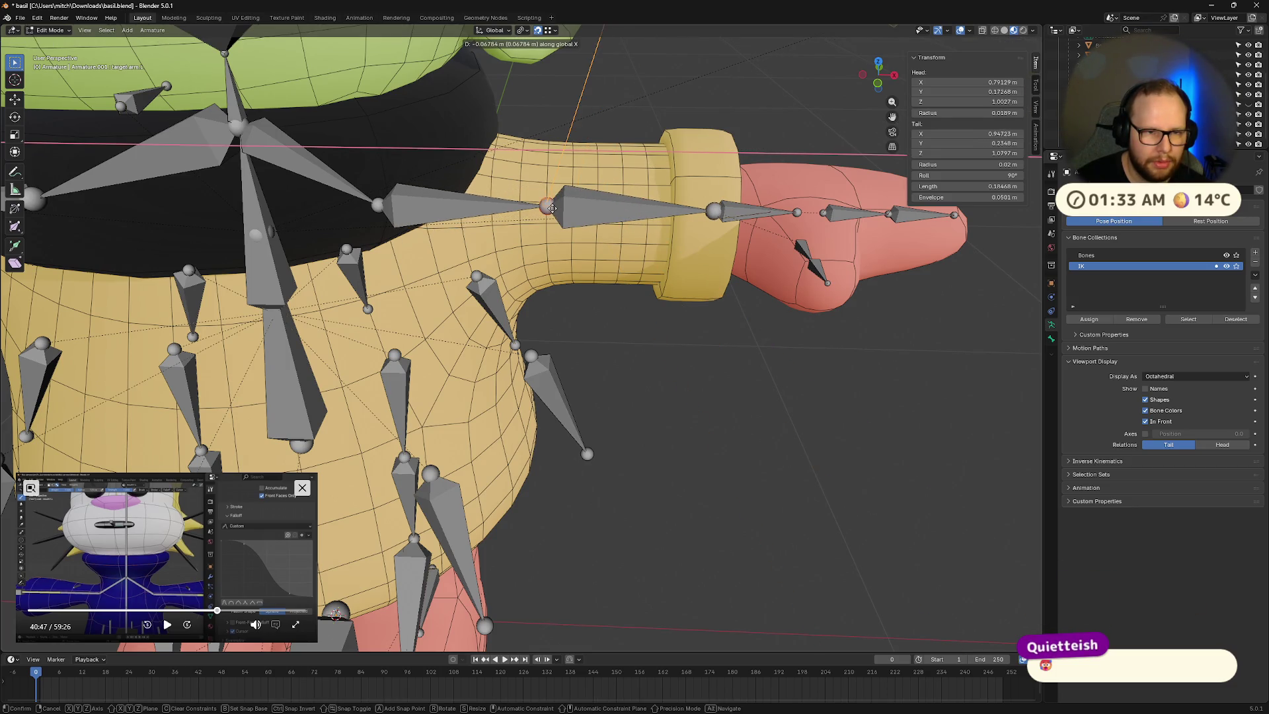
{"action": "left_click", "coordinate": [550, 208]}
{"action": "mouse_move", "coordinate": [550, 207]}
{"action": "middle_mouse_down"}
{"action": "mouse_move", "coordinate": [636, 195]}
{"action": "mouse_move", "coordinate": [636, 254]}
{"action": "middle_mouse_up"}
{"action": "key", "text": "ctrl+z"}
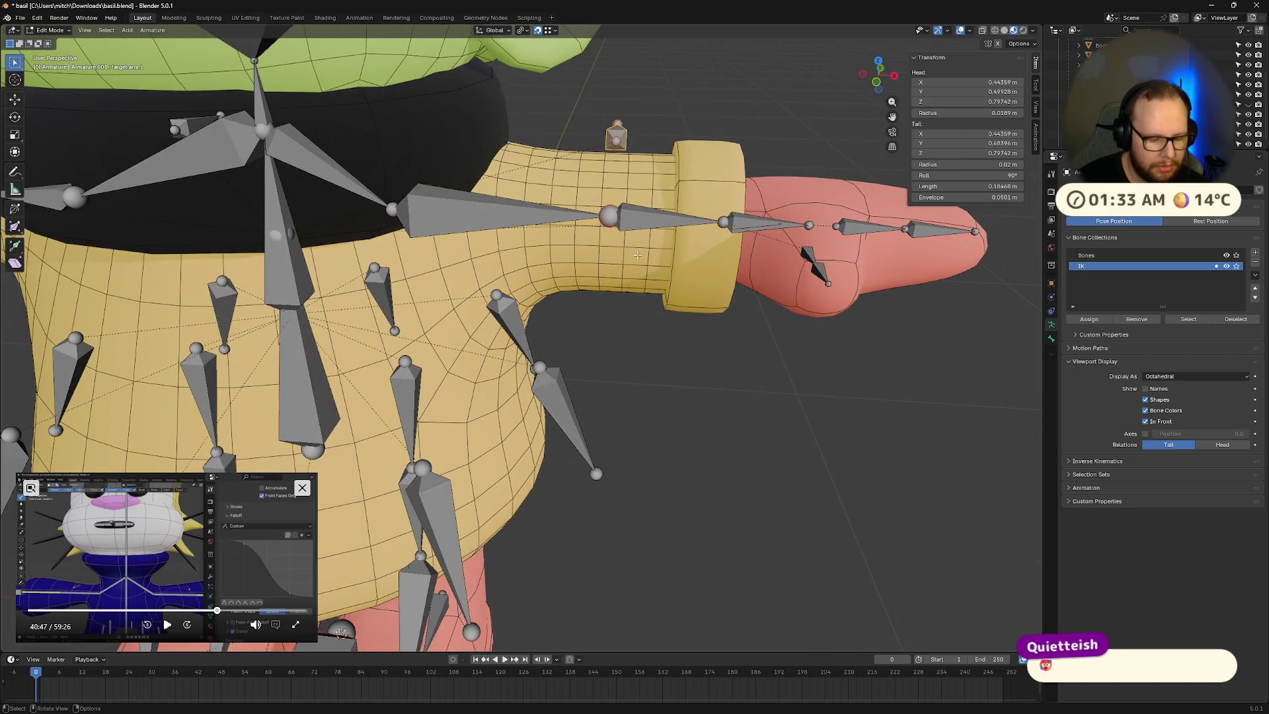
{"action": "left_click", "coordinate": [537, 31]}
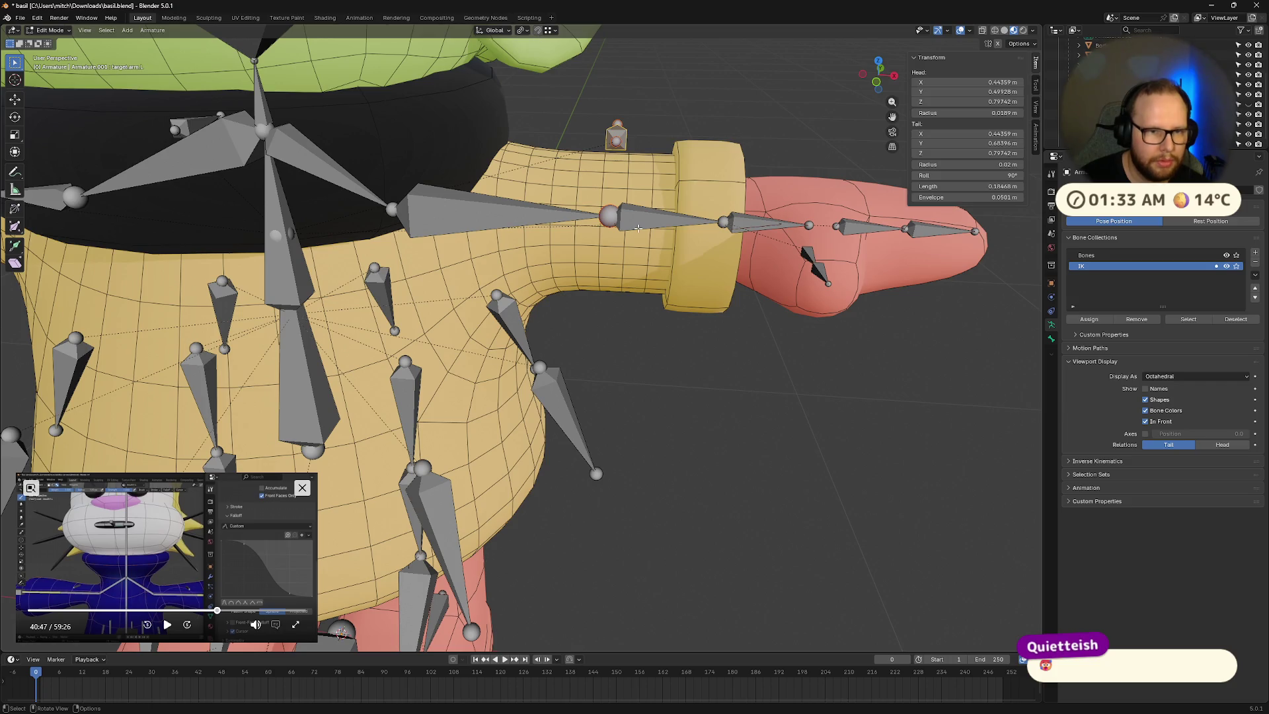
Step: Move target.arm.L by -0.05 along X toward the body
{"action": "key", "text": "g"}
{"action": "key", "text": "x"}
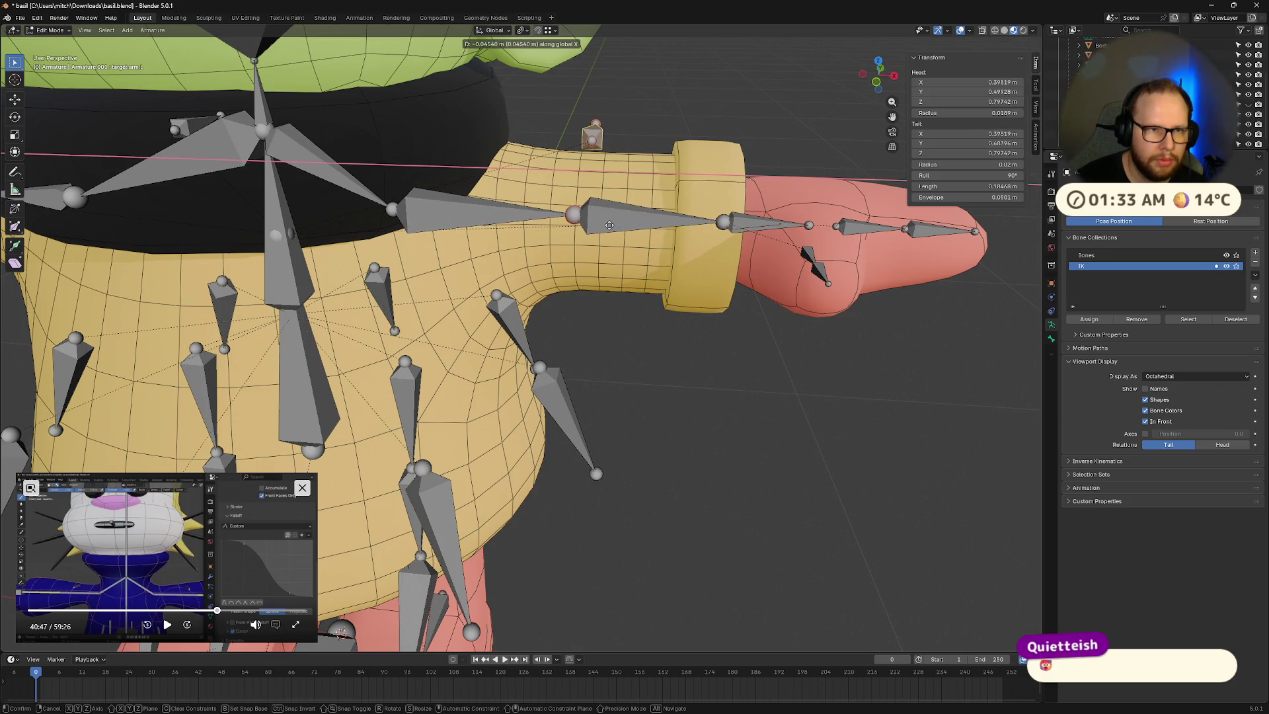
{"action": "type", "text": ".05"}
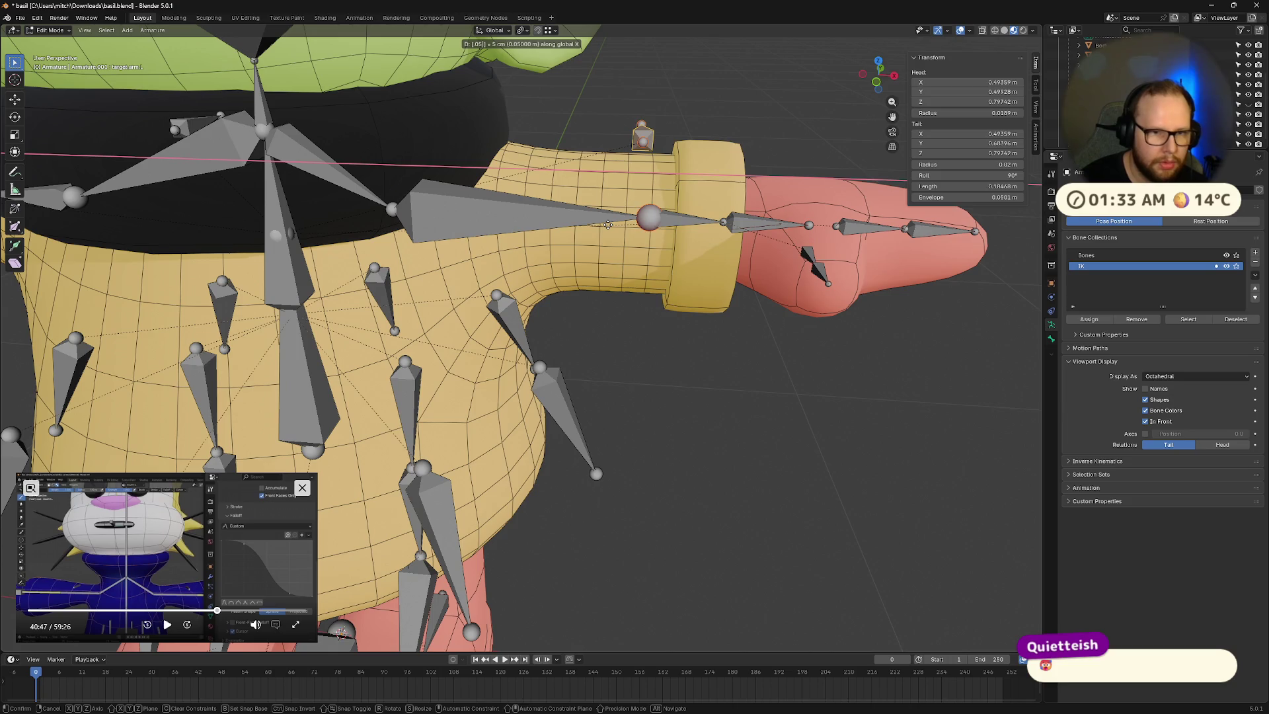
{"action": "key", "text": "BackSpace"}
{"action": "key", "text": "BackSpace"}
{"action": "key", "text": "BackSpace"}
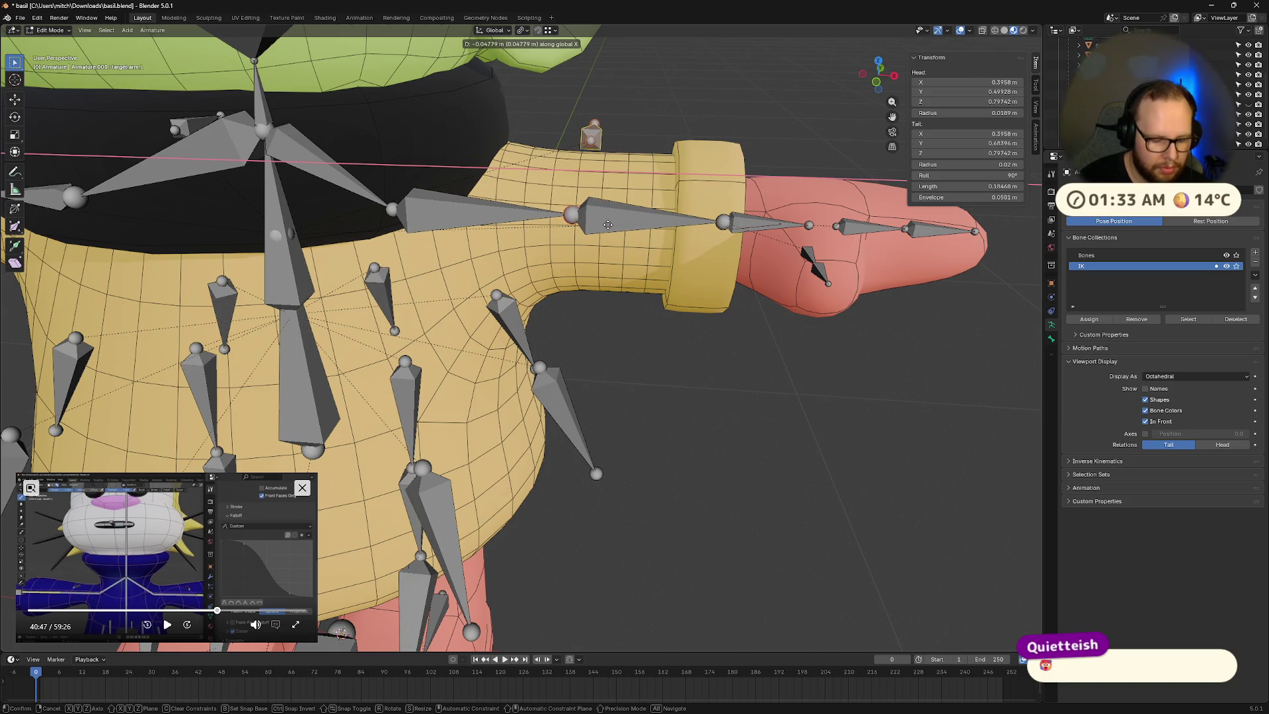
{"action": "type", "text": "-0.5"}
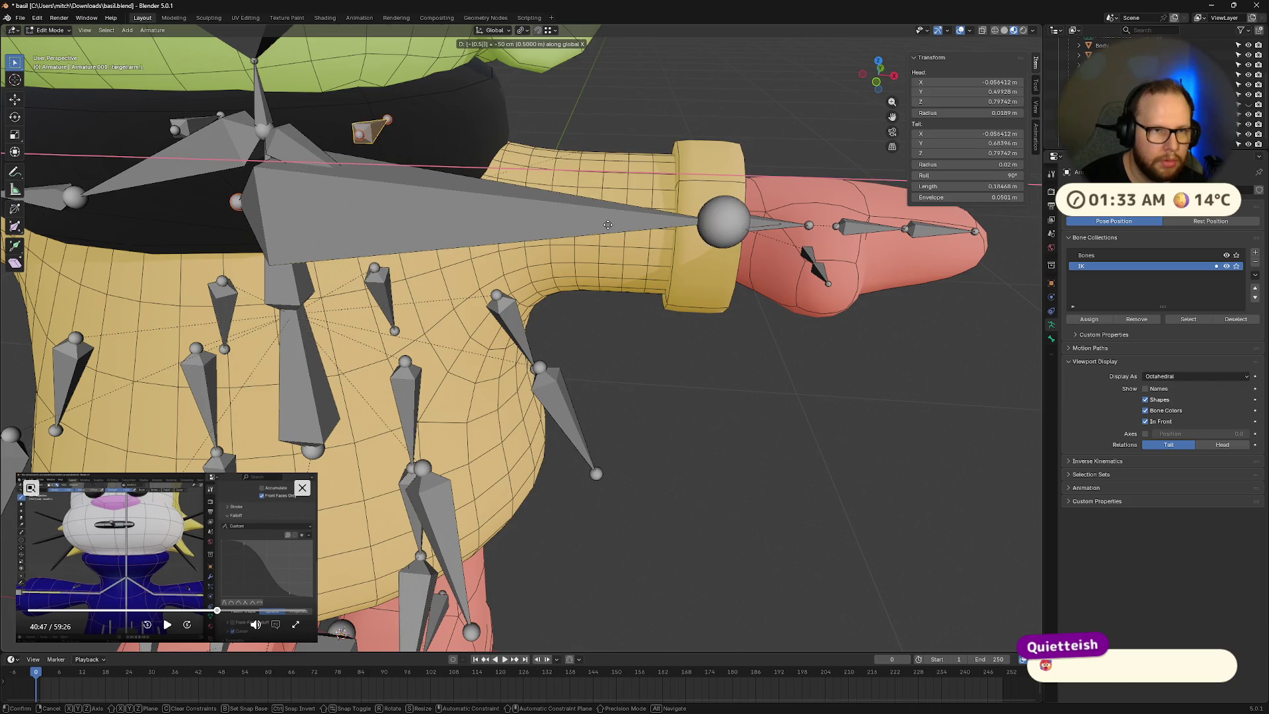
{"action": "key", "text": "BackSpace"}
{"action": "key", "text": "BackSpace"}
{"action": "key", "text": "BackSpace"}
{"action": "type", "text": "0.05"}
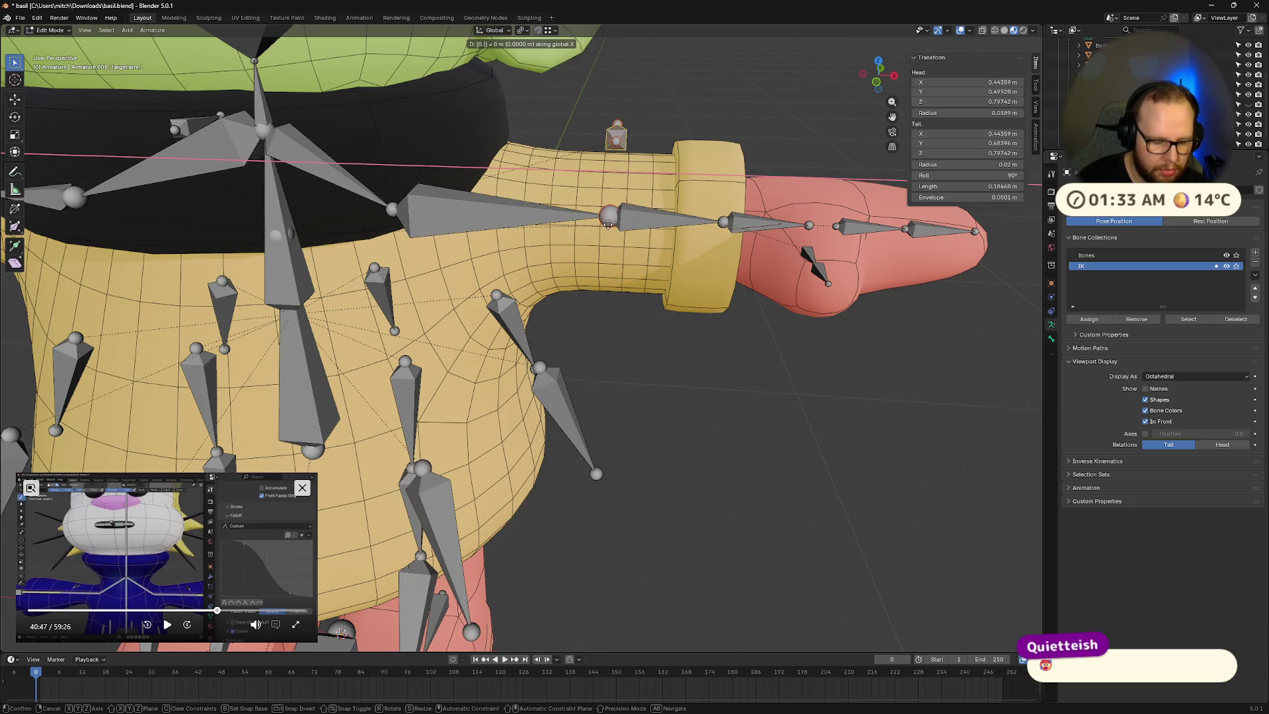
{"action": "key", "text": "BackSpace"}
{"action": "key", "text": "BackSpace"}
{"action": "key", "text": "BackSpace"}
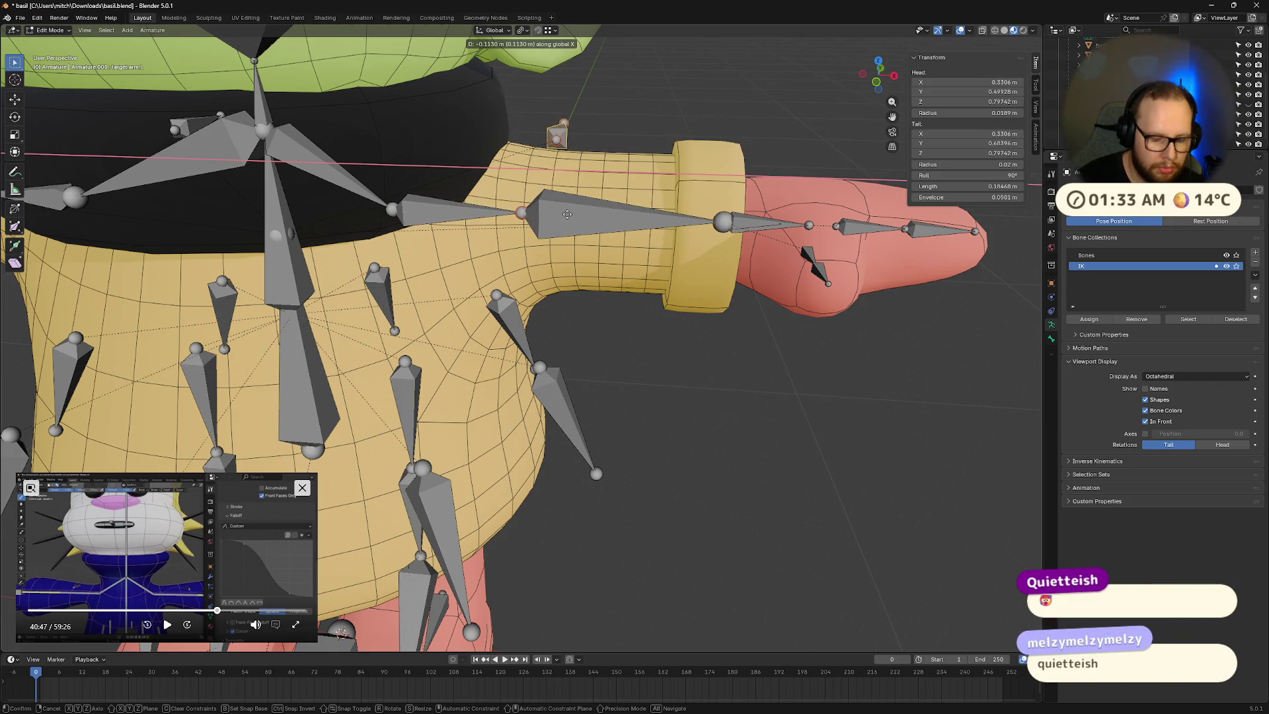
{"action": "type", "text": "-.01"}
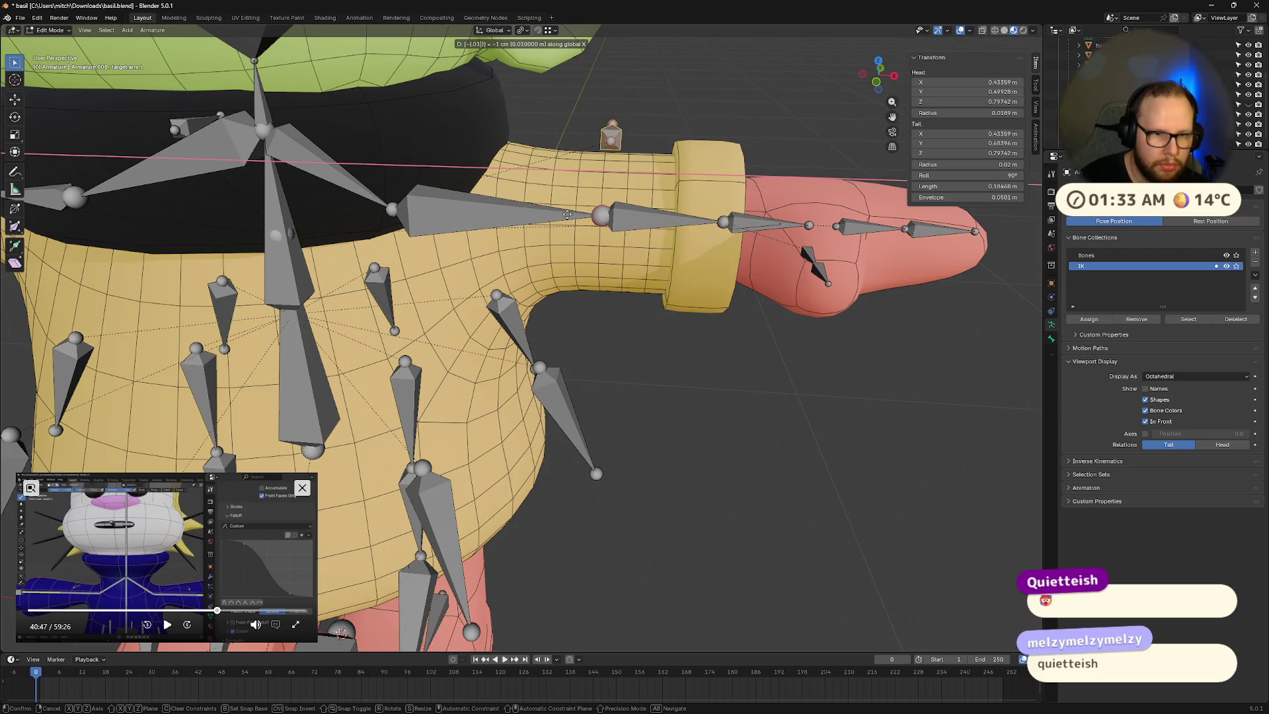
{"action": "key", "text": "BackSpace"}
{"action": "type", "text": "4"}
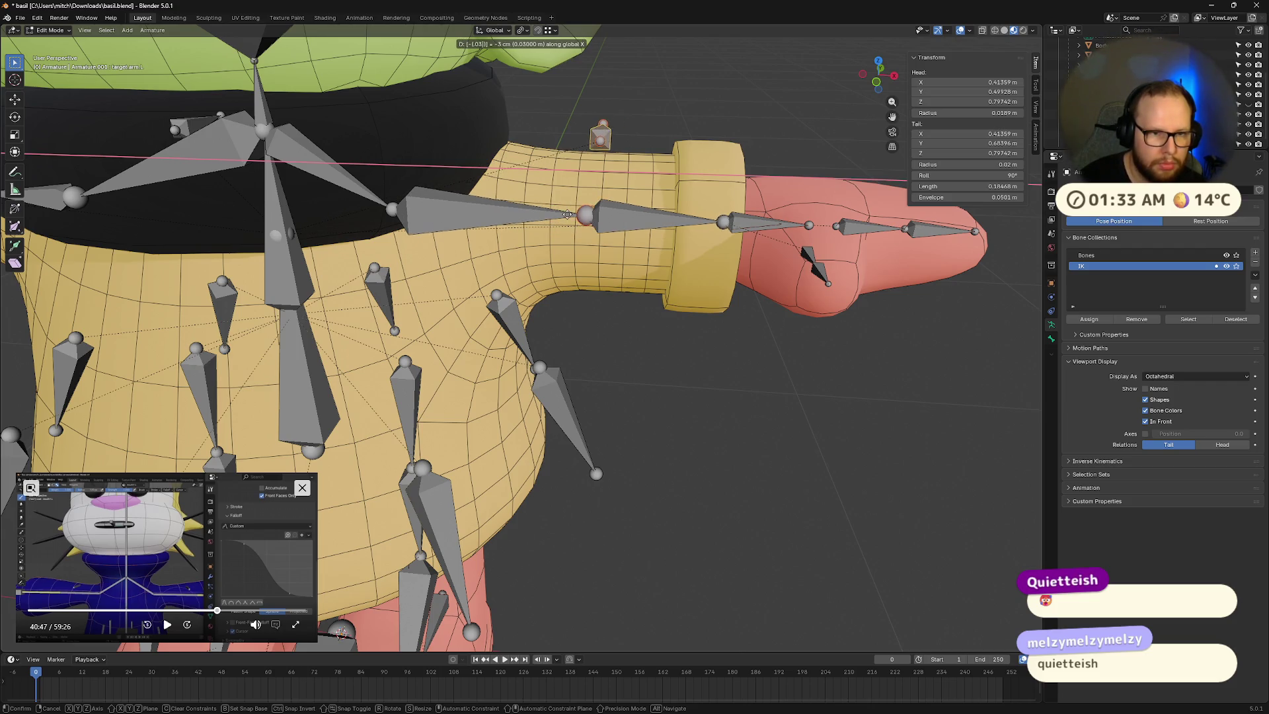
{"action": "key", "text": "BackSpace"}
{"action": "type", "text": "5"}
{"action": "key", "text": "BackSpace"}
{"action": "type", "text": "6"}
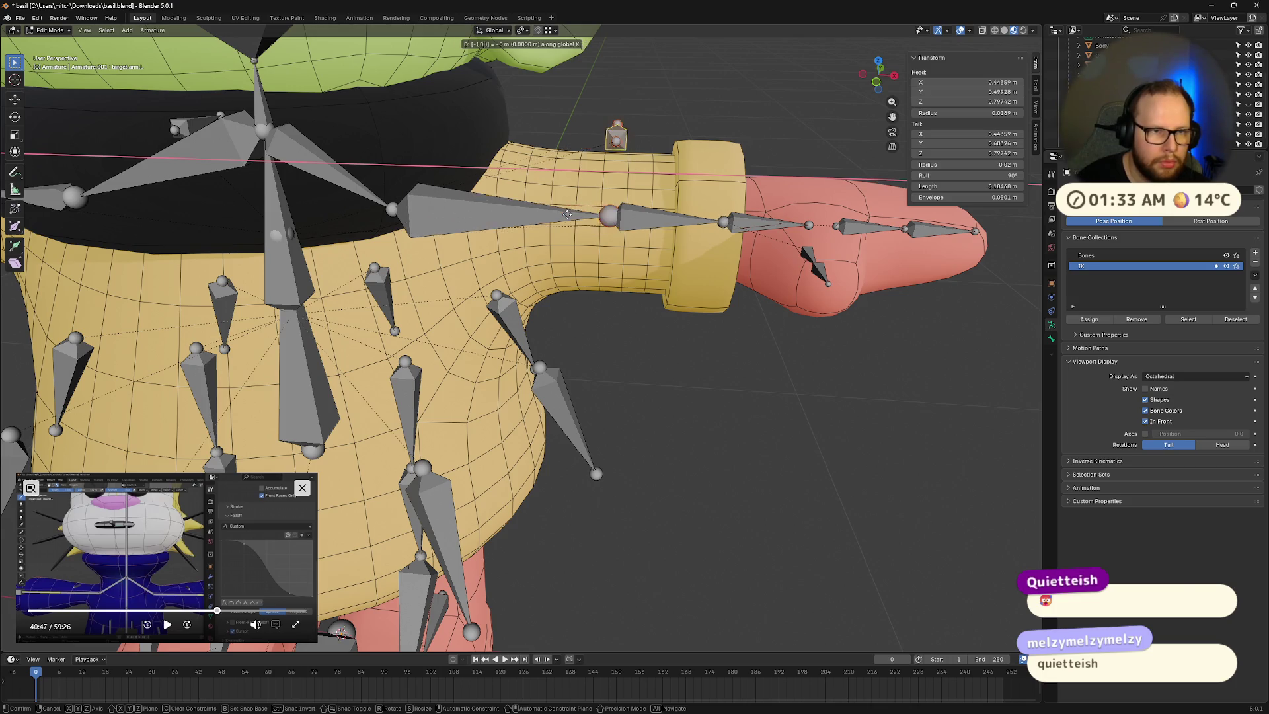
{"action": "key", "text": "BackSpace"}
{"action": "type", "text": "7"}
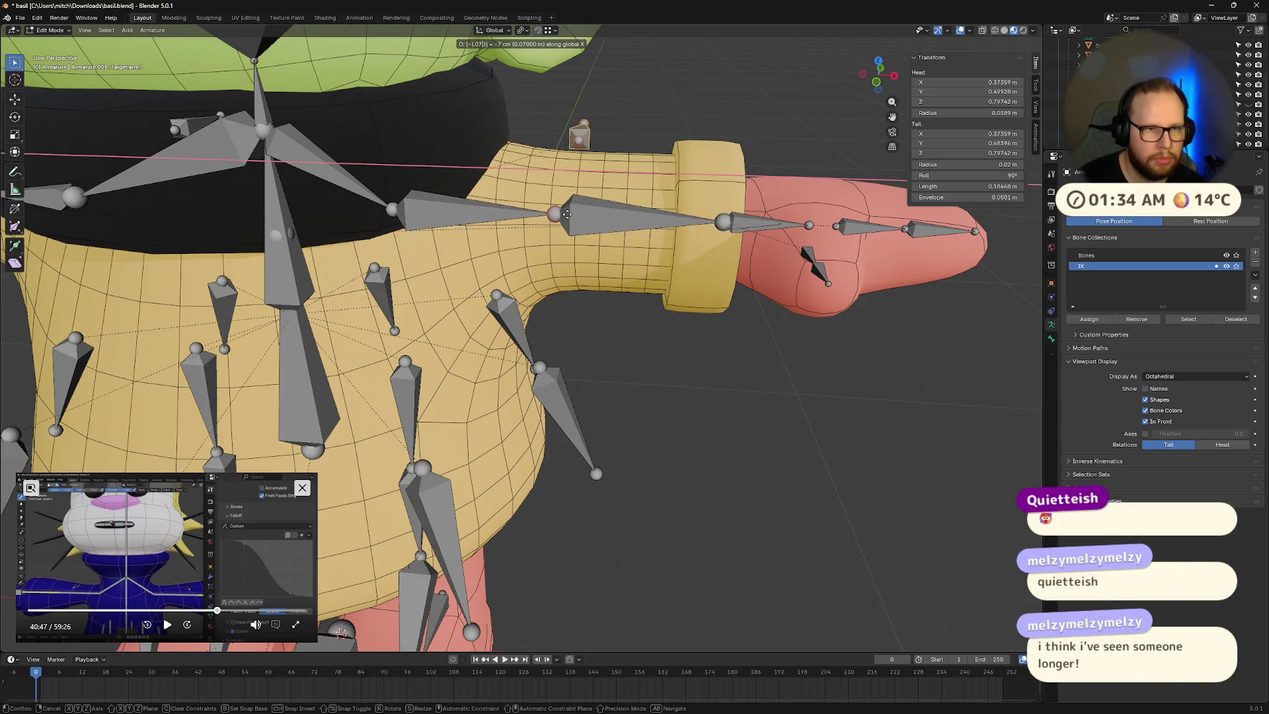
{"action": "key", "text": "BackSpace"}
{"action": "type", "text": "5"}
{"action": "key", "text": "Return"}
Step: Inspect the left arm and select the bicep.L, then forearm.L bones
{"action": "scroll", "coordinate": [582, 224], "scroll_direction": "down", "scroll_amount": 8}
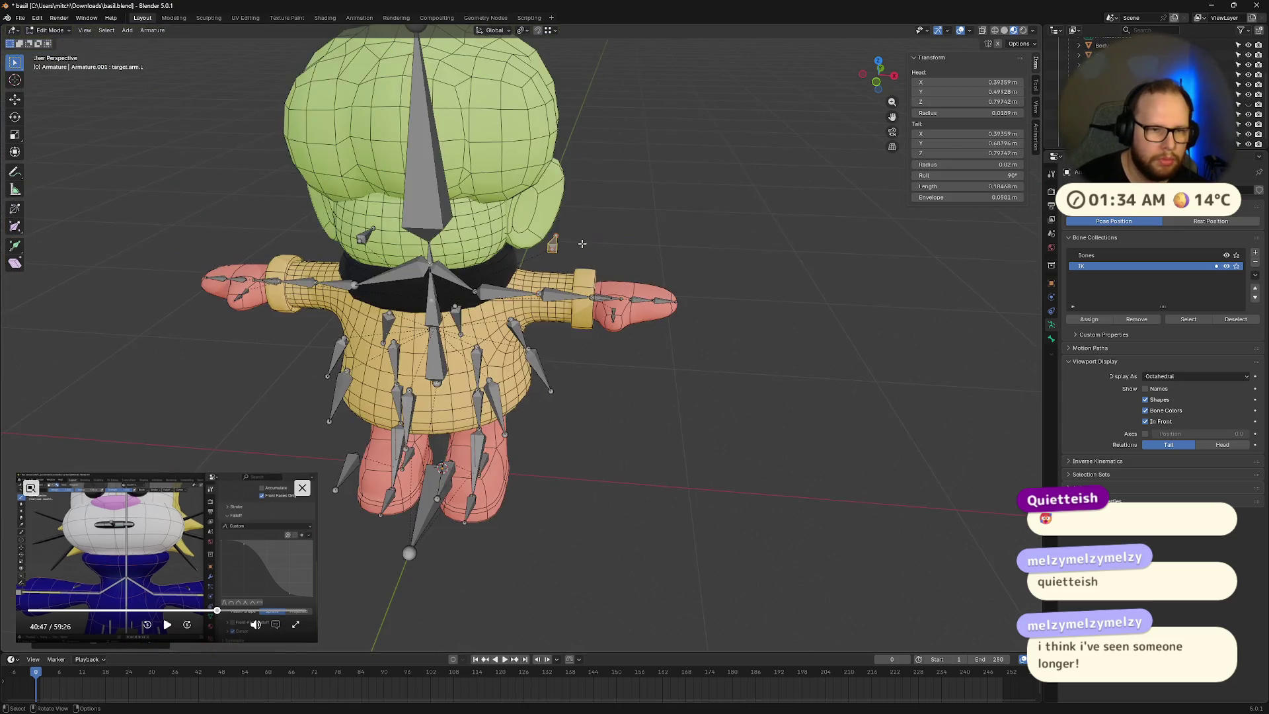
{"action": "middle_click_drag", "start_coordinate": [602, 238], "coordinate": [623, 251]}
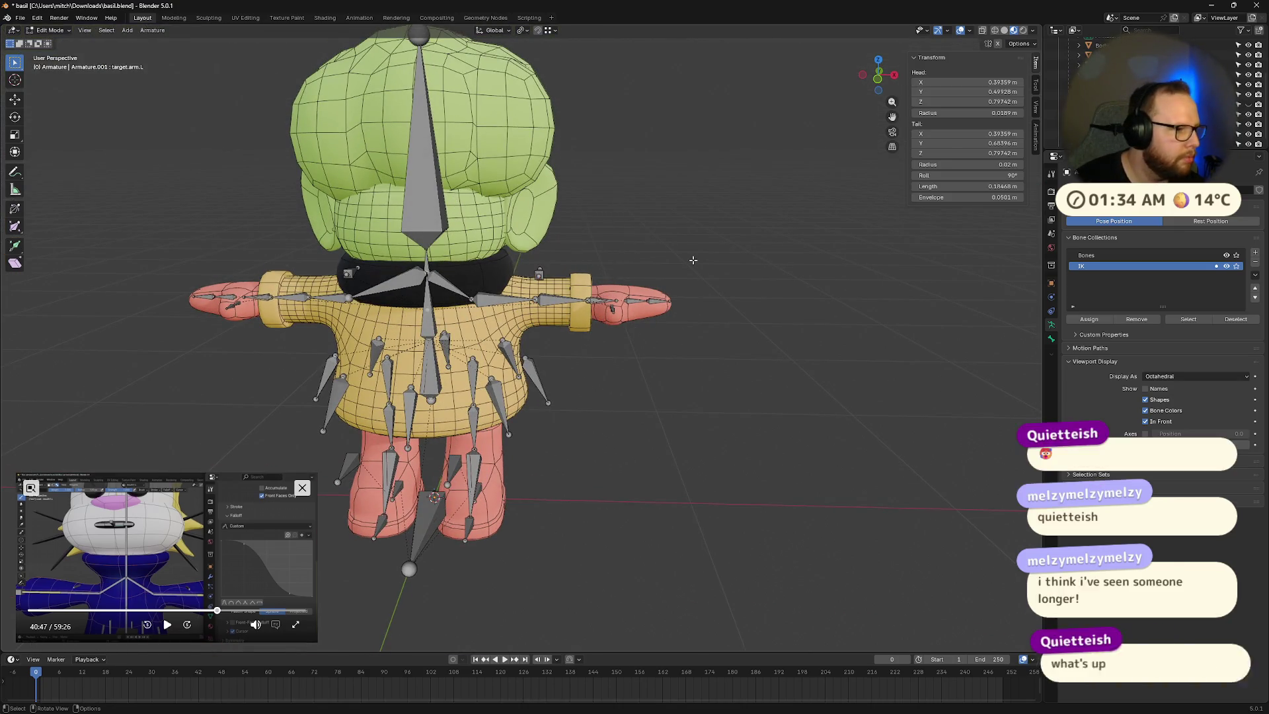
{"action": "middle_click_drag", "start_coordinate": [694, 260], "coordinate": [693, 285]}
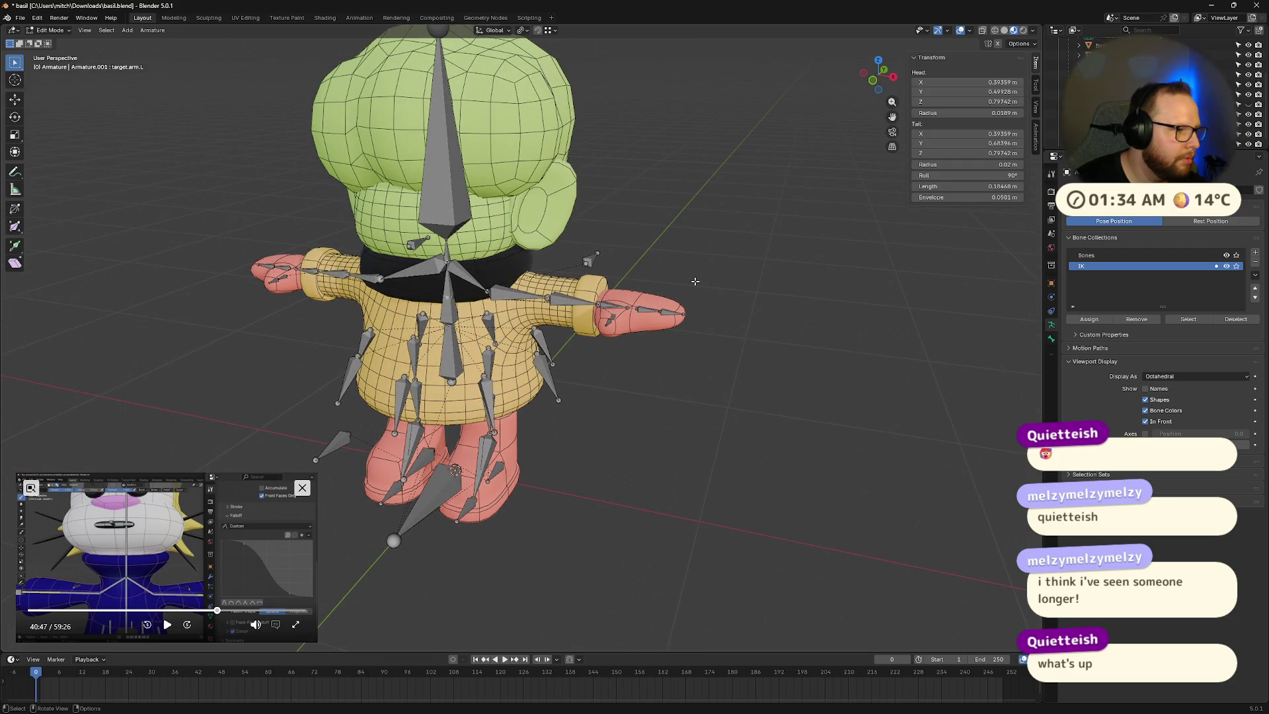
{"action": "scroll", "coordinate": [695, 280], "scroll_direction": "up", "scroll_amount": 3}
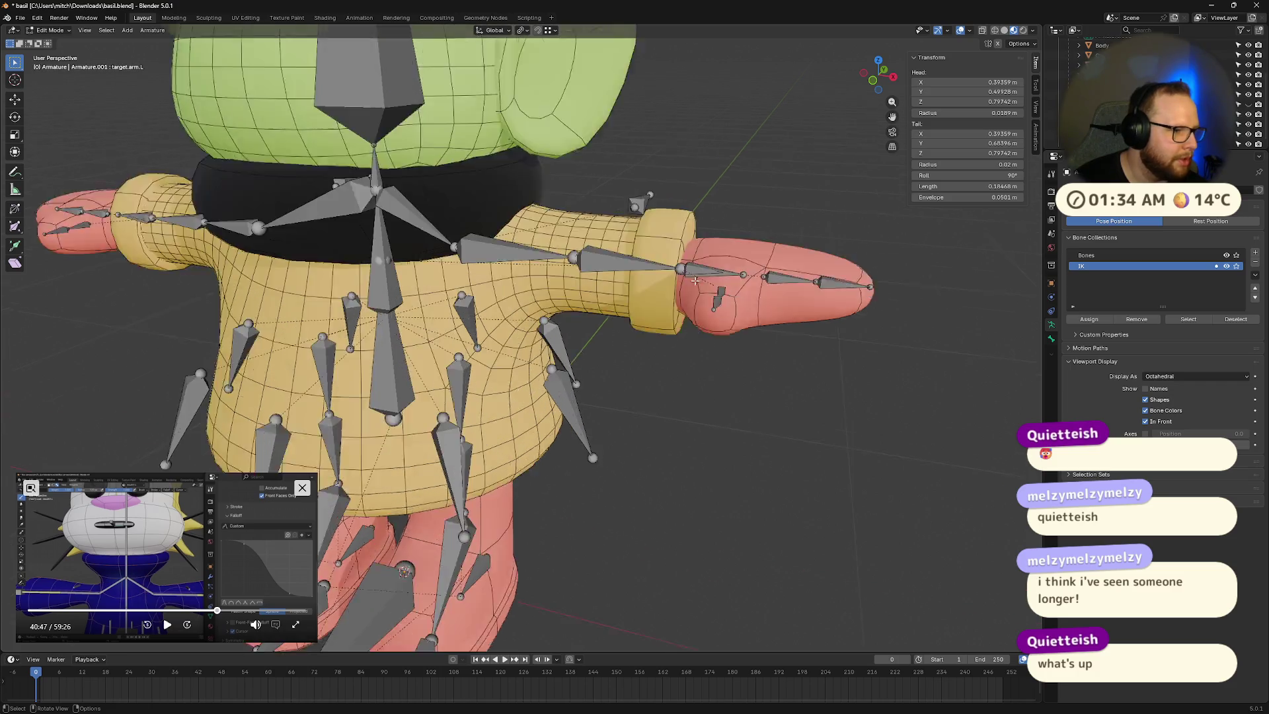
{"action": "scroll", "coordinate": [688, 282], "scroll_direction": "down", "scroll_amount": 2}
{"action": "mouse_move", "coordinate": [681, 282]}
{"action": "middle_mouse_down"}
{"action": "mouse_move", "coordinate": [511, 250]}
{"action": "mouse_move", "coordinate": [624, 212]}
{"action": "mouse_move", "coordinate": [606, 272]}
{"action": "middle_mouse_up"}
{"action": "scroll", "coordinate": [626, 285], "scroll_direction": "up", "scroll_amount": 6}
{"action": "scroll", "coordinate": [626, 284], "scroll_direction": "down", "scroll_amount": 8}
{"action": "scroll", "coordinate": [607, 272], "scroll_direction": "up", "scroll_amount": 5}
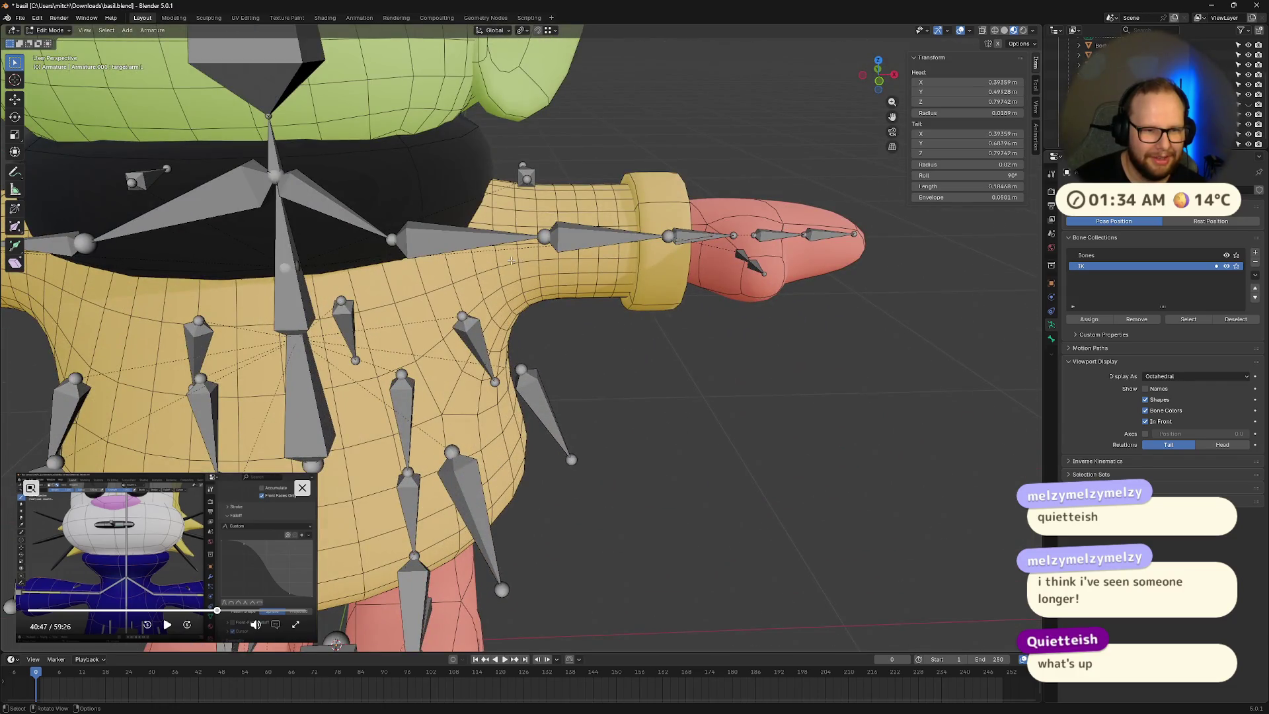
{"action": "scroll", "coordinate": [511, 261], "scroll_direction": "down", "scroll_amount": 4}
{"action": "left_click", "coordinate": [529, 218]}
{"action": "scroll", "coordinate": [542, 231], "scroll_direction": "down", "scroll_amount": 4}
{"action": "middle_click_drag", "start_coordinate": [552, 236], "coordinate": [559, 232]}
{"action": "scroll", "coordinate": [559, 231], "scroll_direction": "up", "scroll_amount": 5}
{"action": "left_click", "coordinate": [584, 251]}
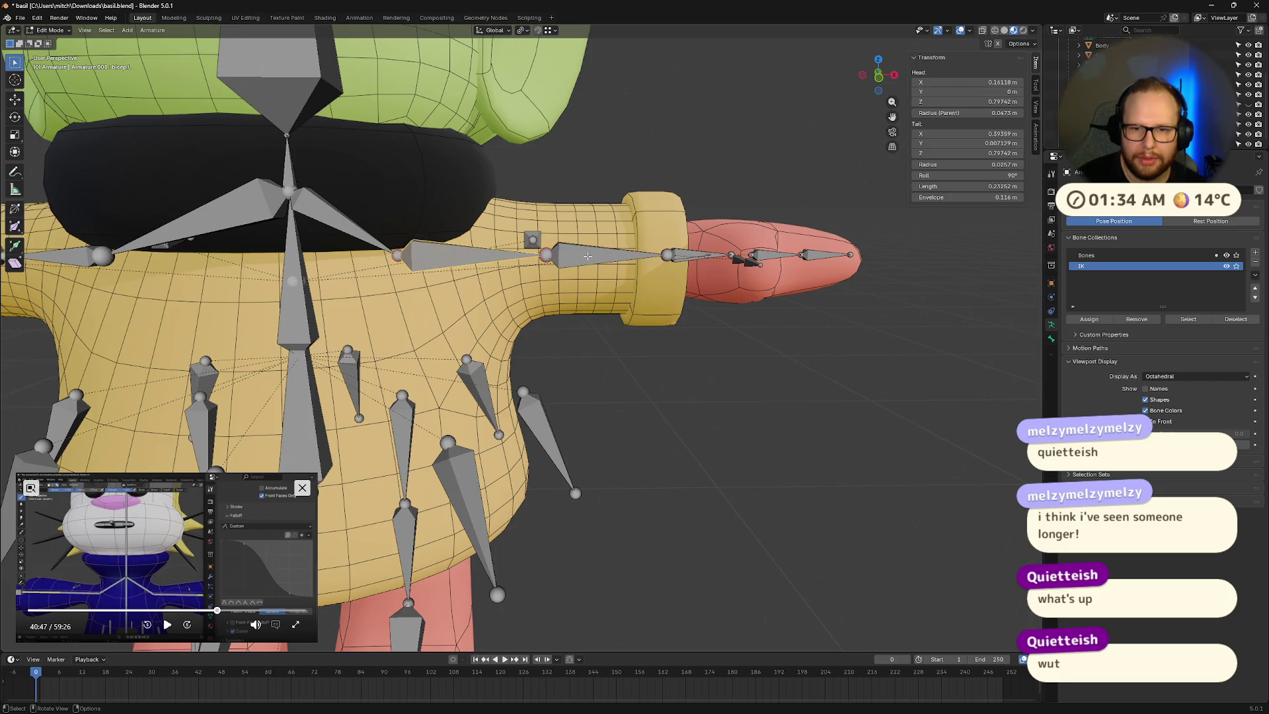
Step: Try a 0.19037 m bicep.L length, undo it, and confirm forearm.L at 0.19037 m
{"action": "left_click", "coordinate": [990, 187]}
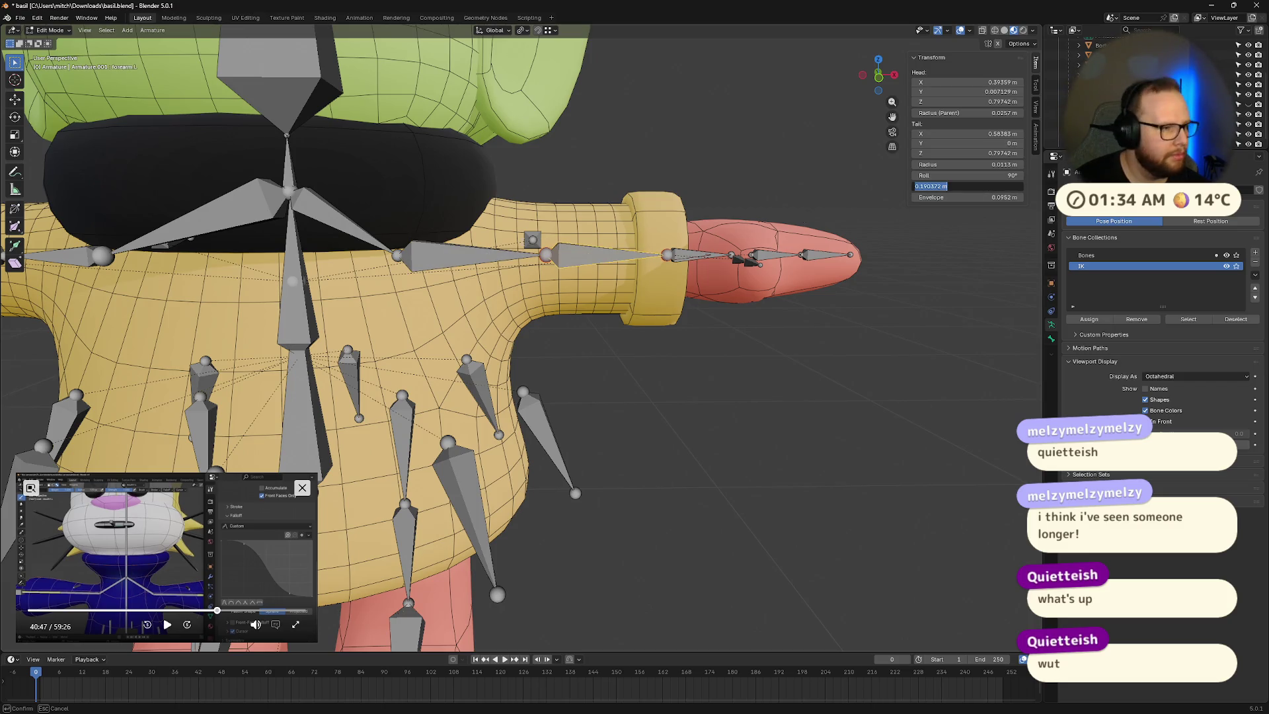
{"action": "left_click", "coordinate": [439, 260]}
{"action": "left_click", "coordinate": [438, 260]}
{"action": "left_click", "coordinate": [998, 187]}
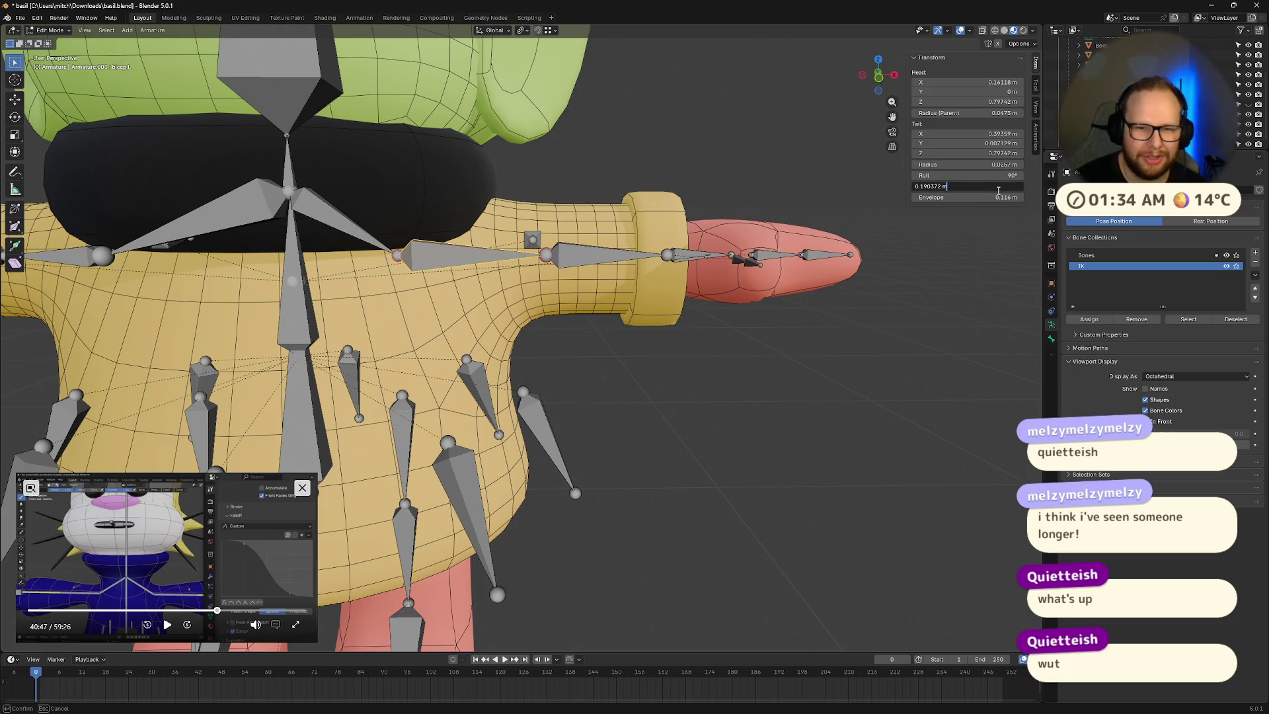
{"action": "key", "text": "Return"}
{"action": "key", "text": "ctrl+z"}
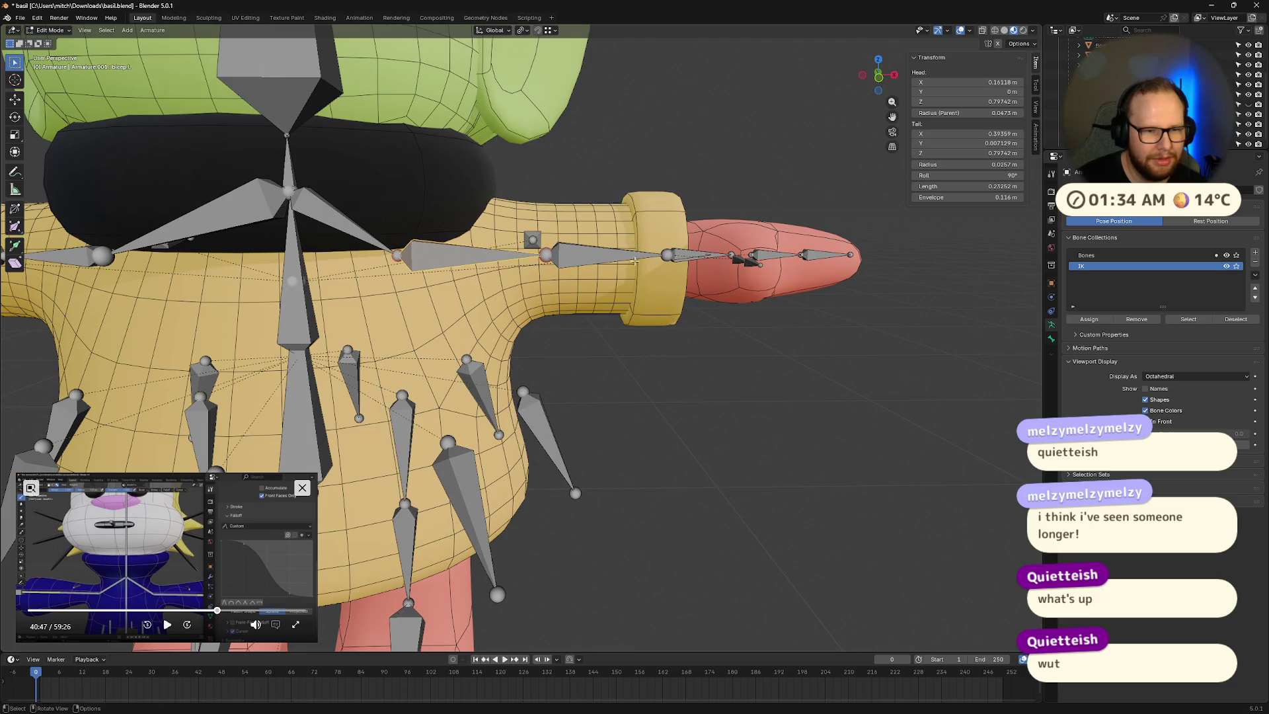
{"action": "left_click", "coordinate": [596, 251]}
{"action": "left_click", "coordinate": [1006, 187]}
{"action": "key", "text": "Return"}
Step: Extend shoulder.L's tail along X, then compare the bicep.L and forearm.L bones
{"action": "left_click", "coordinate": [396, 257]}
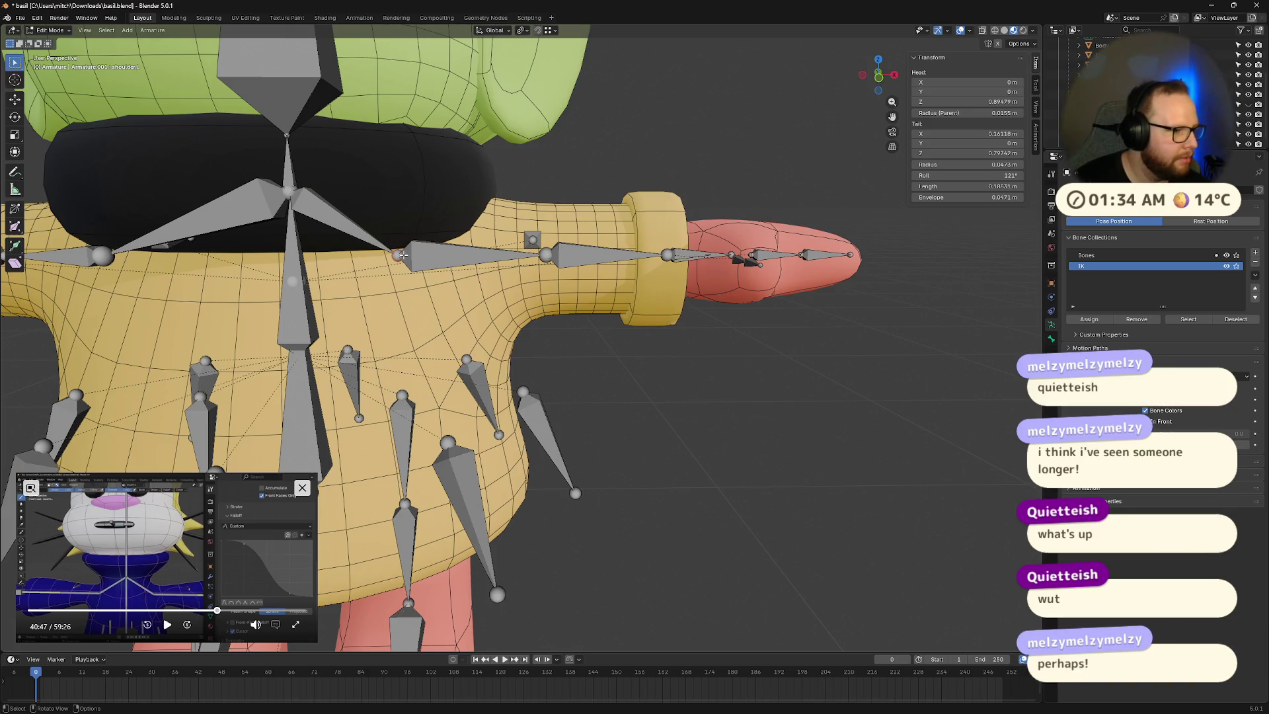
{"action": "key", "text": "g"}
{"action": "key", "text": "x"}
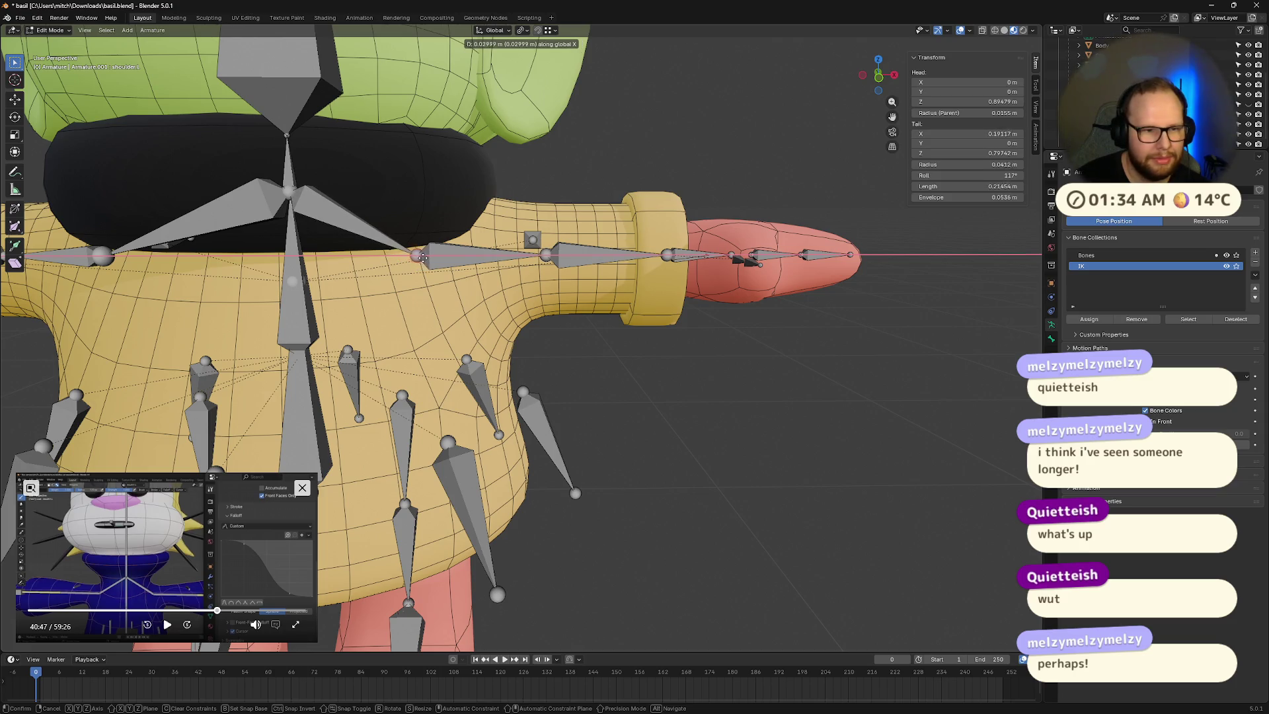
{"action": "left_click", "coordinate": [430, 258]}
{"action": "left_click", "coordinate": [570, 249]}
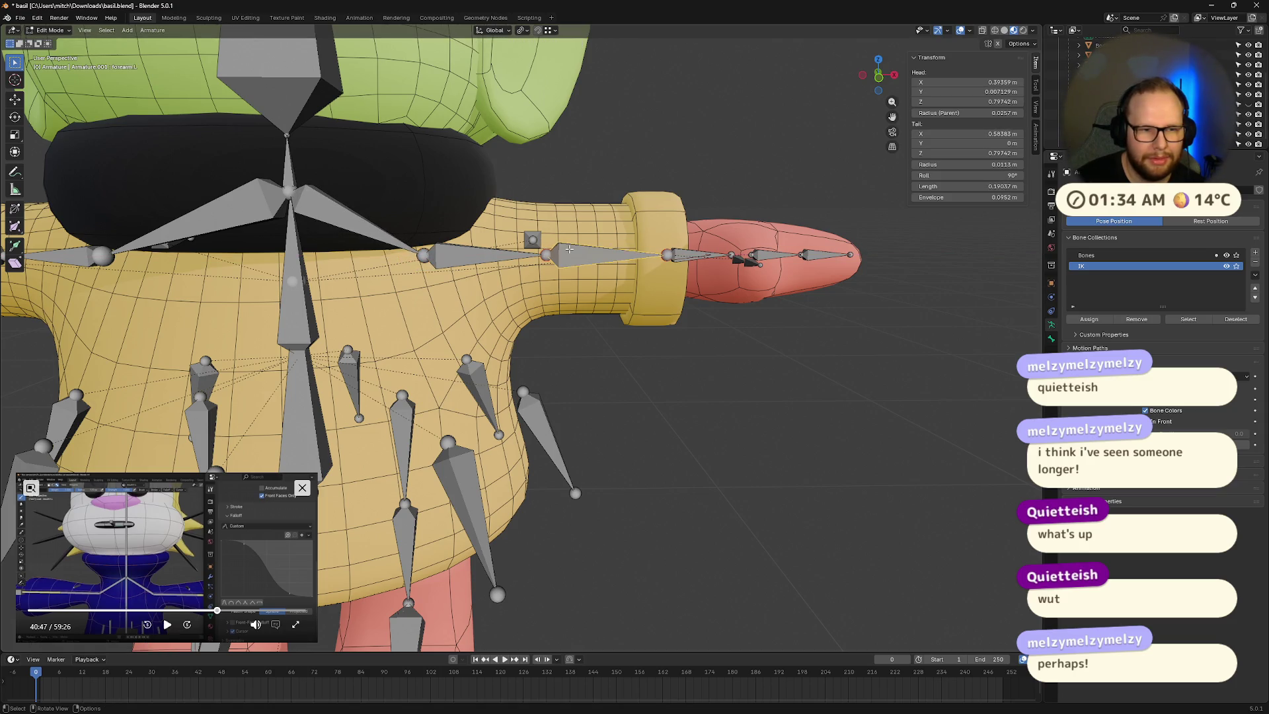
{"action": "left_click", "coordinate": [485, 254]}
{"action": "left_click", "coordinate": [533, 262]}
{"action": "left_click", "coordinate": [484, 262]}
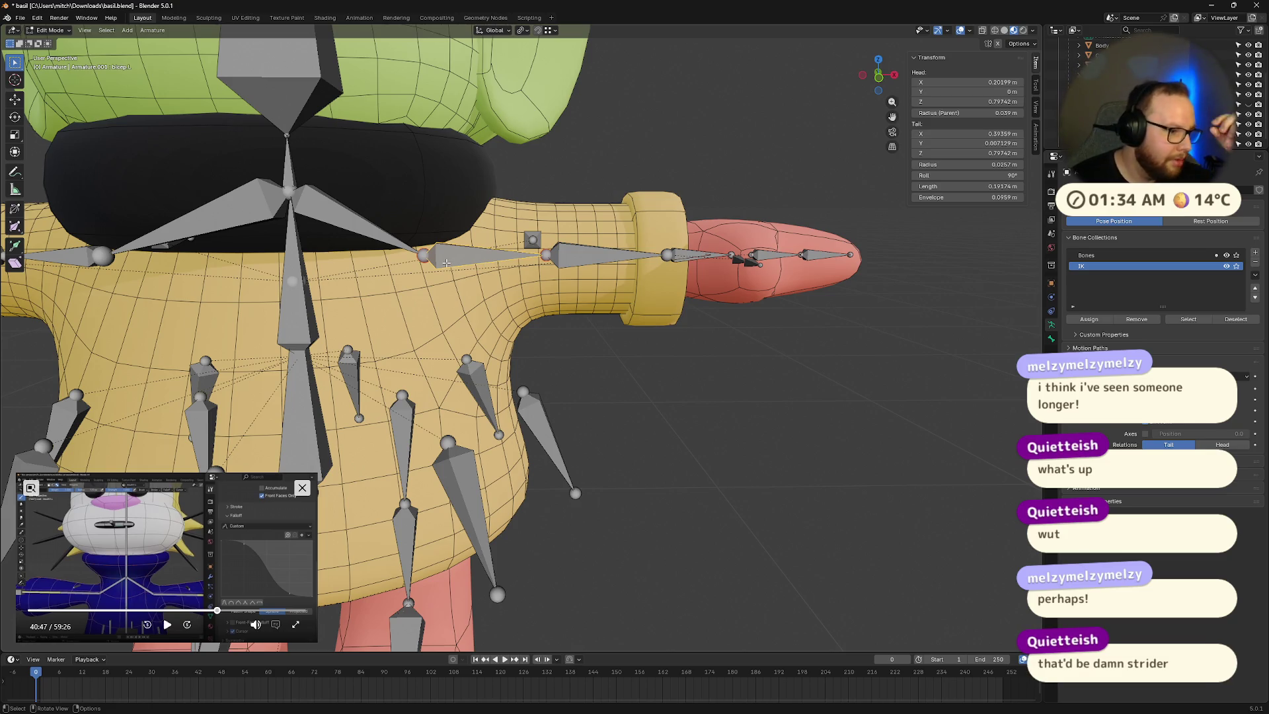
{"action": "left_click", "coordinate": [622, 252]}
{"action": "mouse_move", "coordinate": [621, 252]}
{"action": "middle_mouse_down"}
{"action": "mouse_move", "coordinate": [670, 276]}
{"action": "mouse_move", "coordinate": [488, 270]}
{"action": "middle_mouse_up"}
{"action": "scroll", "coordinate": [487, 271], "scroll_direction": "down", "scroll_amount": 5}
{"action": "scroll", "coordinate": [487, 271], "scroll_direction": "up", "scroll_amount": 8}
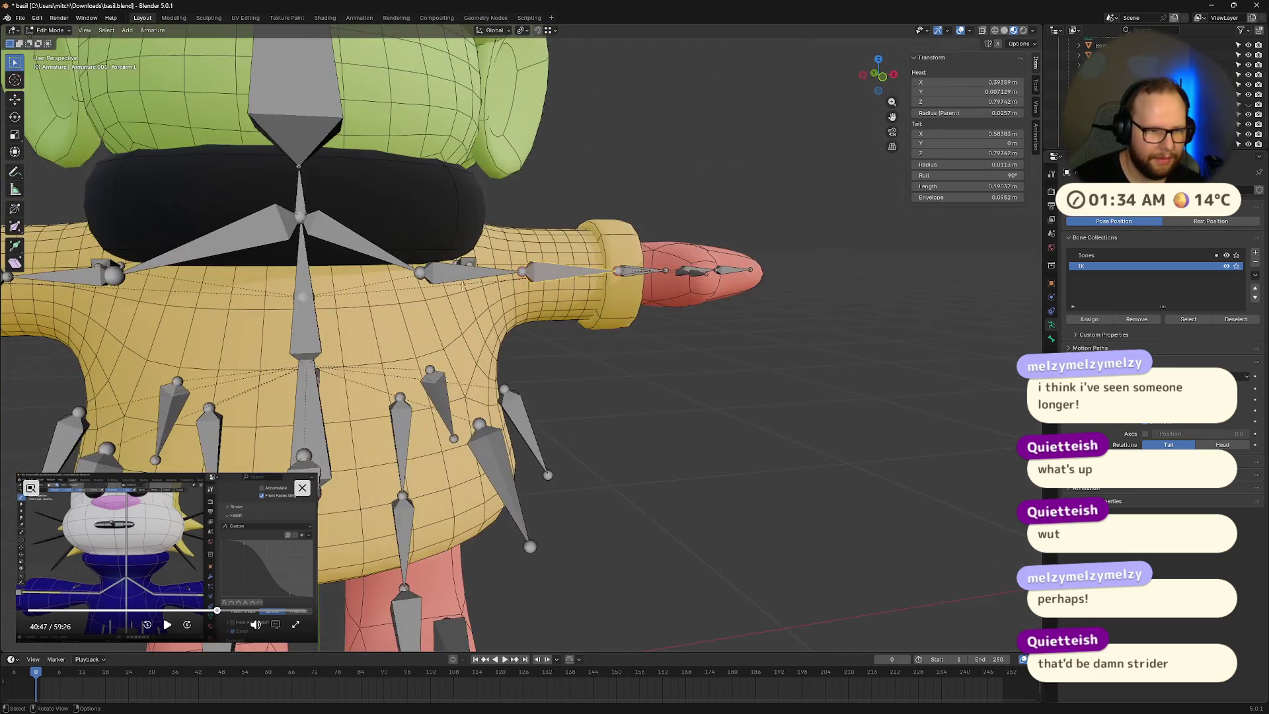
Step: Nudge the shoulder.L joint slightly so its tail sits at X 0.22085 m
{"action": "left_click", "coordinate": [433, 271]}
{"action": "key", "text": "g"}
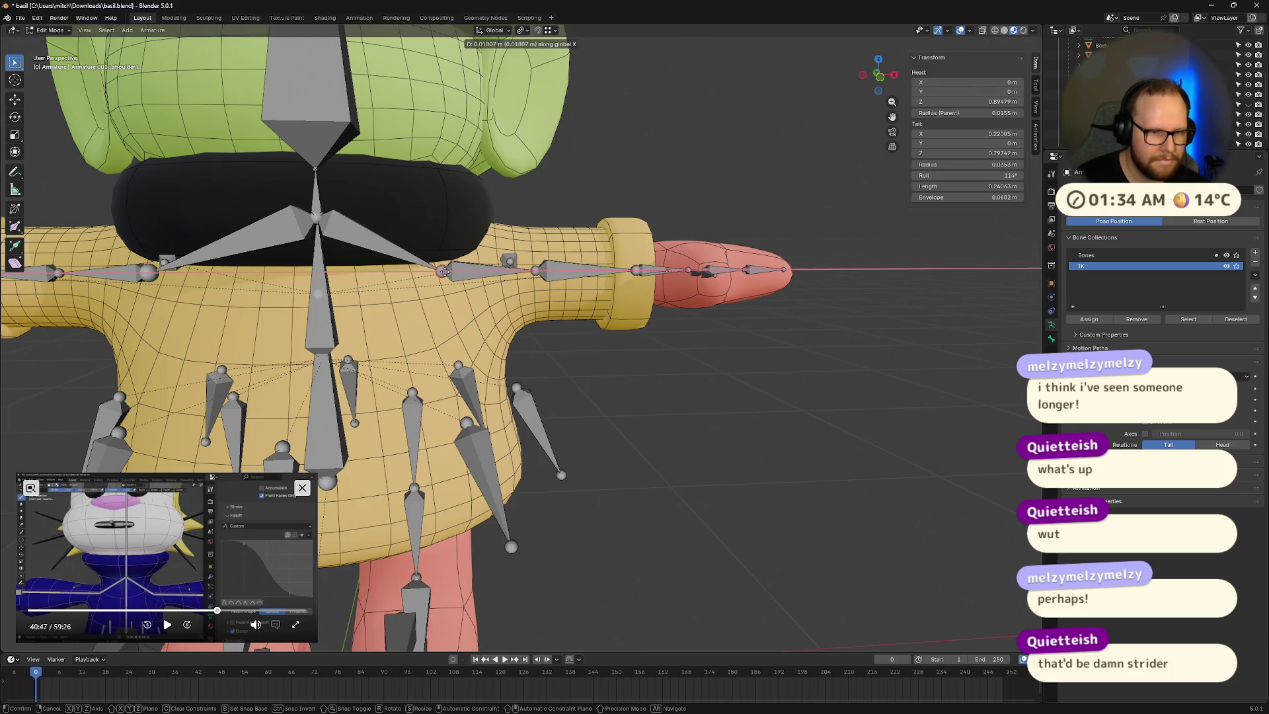
{"action": "left_click", "coordinate": [437, 268]}
{"action": "mouse_move", "coordinate": [436, 269]}
{"action": "middle_mouse_down"}
{"action": "mouse_move", "coordinate": [631, 300]}
{"action": "mouse_move", "coordinate": [638, 371]}
{"action": "mouse_move", "coordinate": [644, 291]}
{"action": "middle_mouse_up"}
{"action": "scroll", "coordinate": [644, 291], "scroll_direction": "up", "scroll_amount": 2}
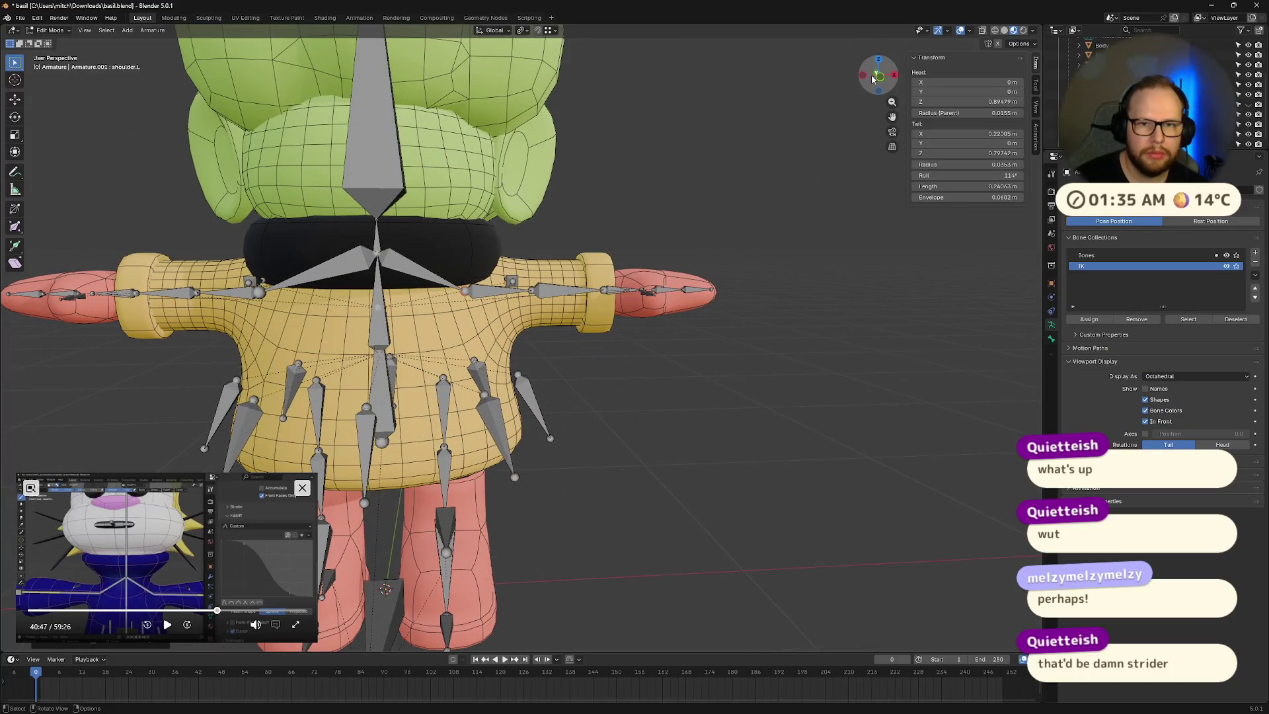
Step: In Front view with X-ray on, box-select and delete one arm's bones
{"action": "left_click", "coordinate": [878, 76]}
{"action": "scroll", "coordinate": [586, 328], "scroll_direction": "up", "scroll_amount": 2}
{"action": "scroll", "coordinate": [586, 329], "scroll_direction": "down", "scroll_amount": 3}
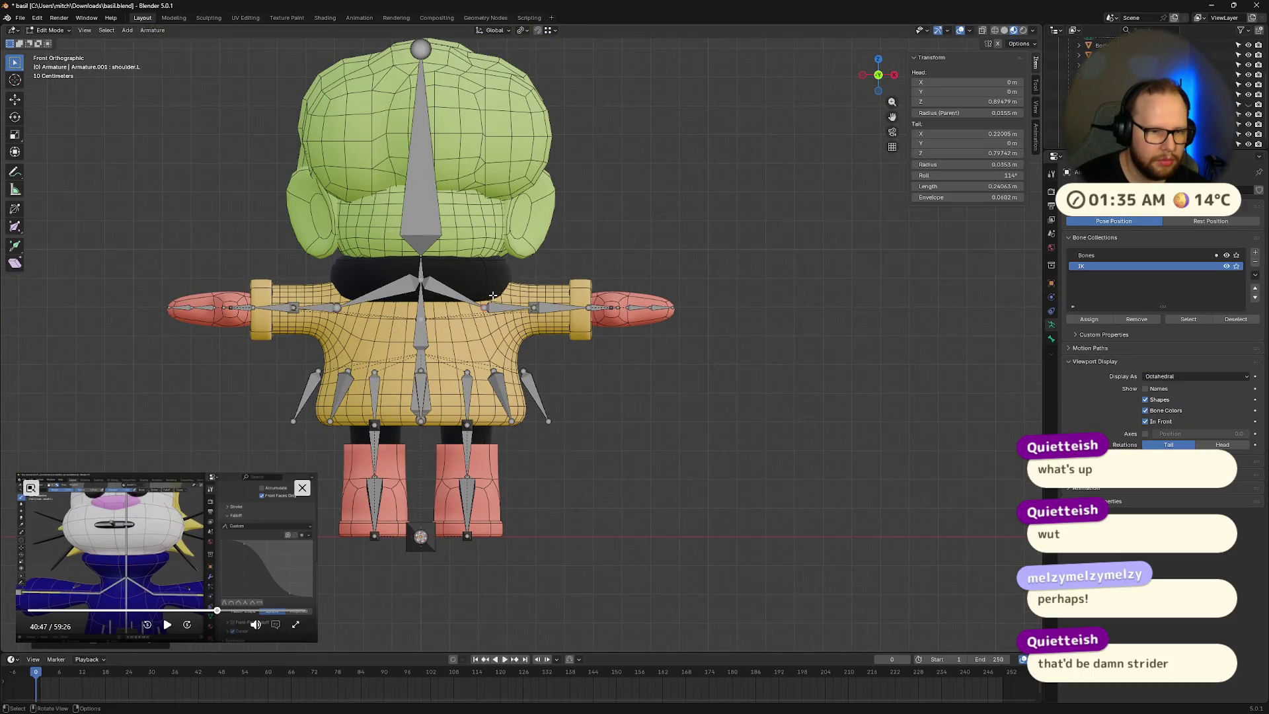
{"action": "key", "text": "alt+z"}
{"action": "left_click_drag", "start_coordinate": [571, 286], "coordinate": [714, 328]}
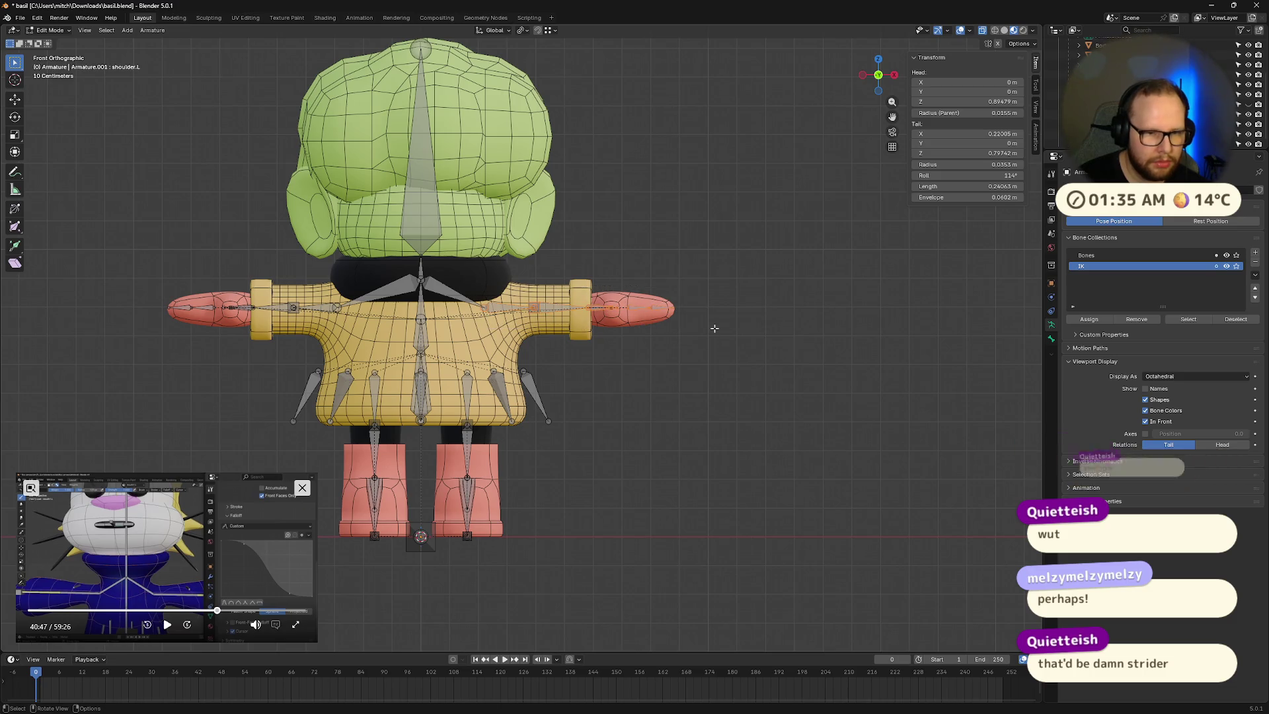
{"action": "left_click_drag", "start_coordinate": [139, 272], "coordinate": [389, 334]}
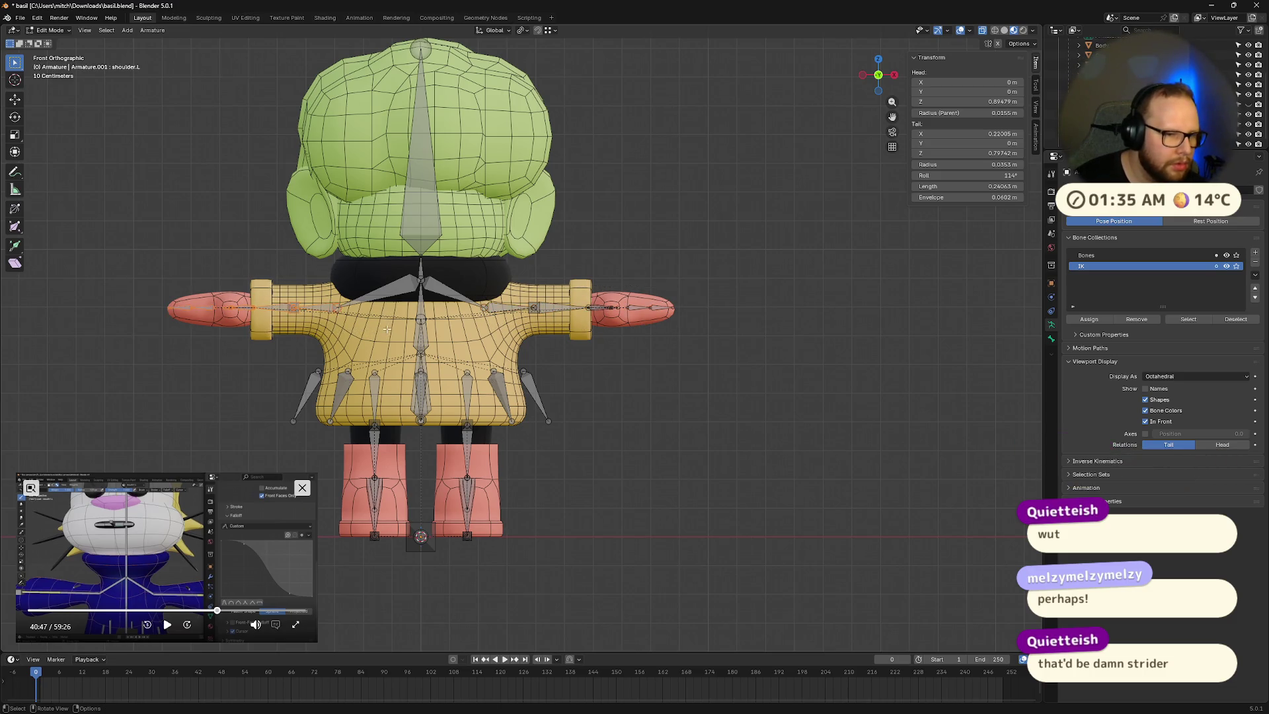
{"action": "right_click", "coordinate": [391, 297]}
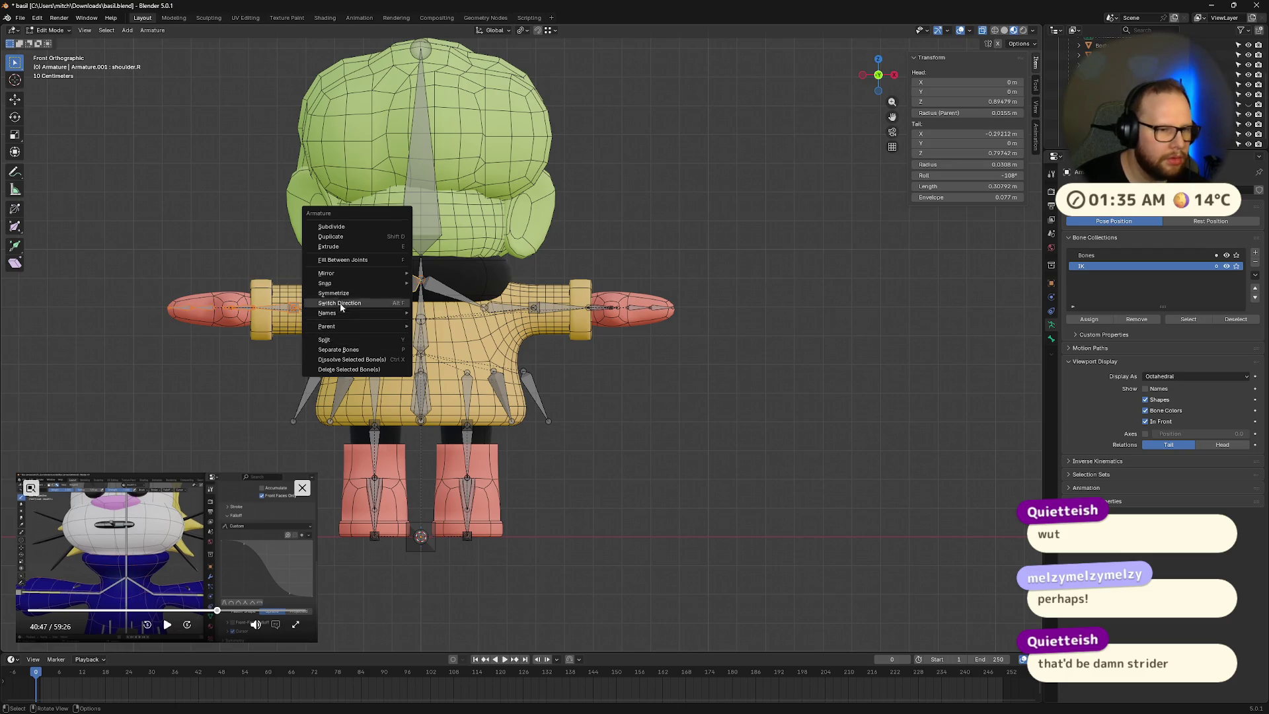
{"action": "key", "text": "Escape"}
{"action": "key", "text": "x"}
{"action": "left_click", "coordinate": [342, 296]}
Step: Symmetrize the remaining arm's bones to the other side and switch to Pose Mode
{"action": "left_click_drag", "start_coordinate": [456, 275], "coordinate": [693, 343]}
{"action": "right_click", "coordinate": [528, 308]}
{"action": "left_click", "coordinate": [527, 306]}
{"action": "key", "text": "Tab"}
{"action": "mouse_move", "coordinate": [661, 255]}
{"action": "middle_mouse_down"}
{"action": "mouse_move", "coordinate": [720, 281]}
{"action": "mouse_move", "coordinate": [763, 323]}
{"action": "mouse_move", "coordinate": [717, 345]}
{"action": "middle_mouse_up"}
{"action": "key", "text": "Tab"}
{"action": "key", "text": "ctrl+Tab"}
{"action": "left_click", "coordinate": [707, 393]}
Step: Select the hand IK bone and start moving it
{"action": "mouse_move", "coordinate": [580, 303]}
{"action": "middle_mouse_down"}
{"action": "mouse_move", "coordinate": [744, 349]}
{"action": "mouse_move", "coordinate": [784, 388]}
{"action": "middle_mouse_up"}
{"action": "scroll", "coordinate": [641, 320], "scroll_direction": "up", "scroll_amount": 4}
{"action": "left_click", "coordinate": [703, 308]}
{"action": "key", "text": "g"}
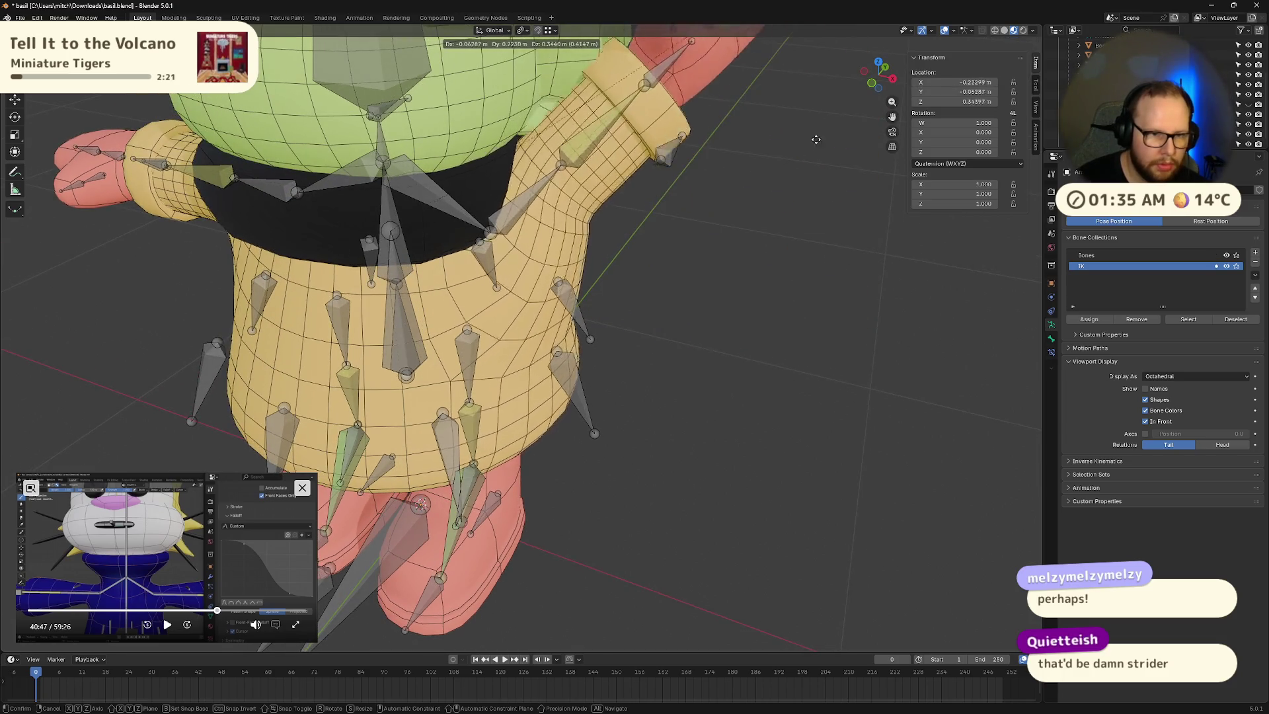
{"action": "right_click", "coordinate": [756, 206]}
{"action": "mouse_move", "coordinate": [756, 207]}
{"action": "middle_mouse_down"}
{"action": "mouse_move", "coordinate": [730, 232]}
{"action": "mouse_move", "coordinate": [549, 241]}
{"action": "middle_mouse_up"}
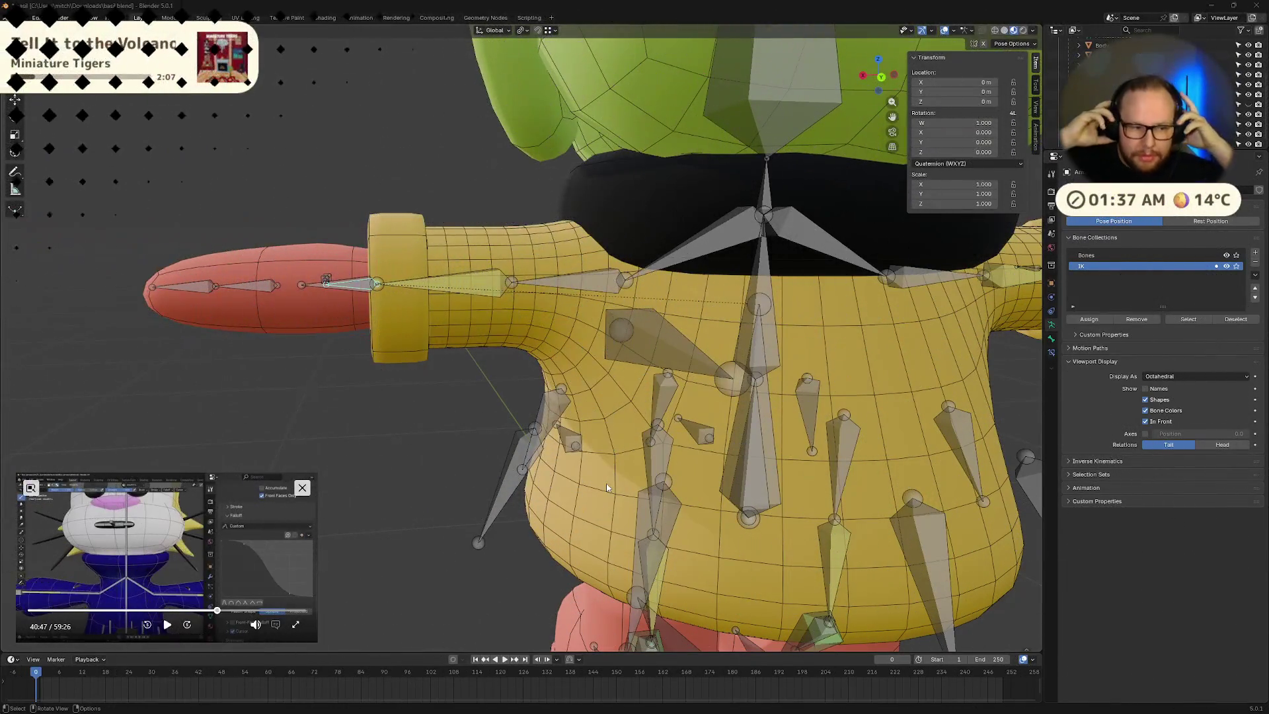
{"action": "mouse_move", "coordinate": [468, 407]}
{"action": "middle_mouse_down"}
{"action": "mouse_move", "coordinate": [605, 359]}
{"action": "mouse_move", "coordinate": [706, 390]}
{"action": "middle_mouse_up"}
Step: Bend the arm by moving the hand IK bone and inspect it from several angles
{"action": "key", "text": "g"}
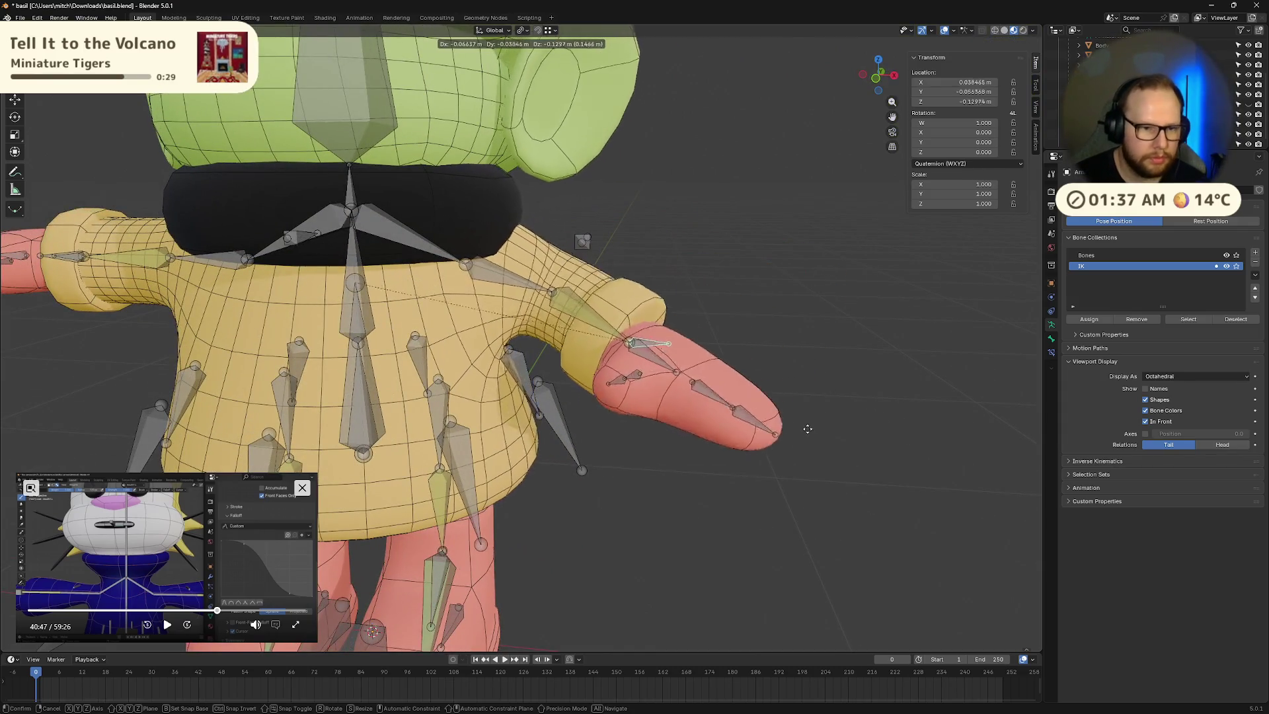
{"action": "left_click", "coordinate": [872, 527]}
{"action": "mouse_move", "coordinate": [873, 527]}
{"action": "middle_mouse_down"}
{"action": "mouse_move", "coordinate": [907, 482]}
{"action": "mouse_move", "coordinate": [845, 516]}
{"action": "mouse_move", "coordinate": [767, 410]}
{"action": "mouse_move", "coordinate": [839, 453]}
{"action": "mouse_move", "coordinate": [879, 517]}
{"action": "mouse_move", "coordinate": [628, 489]}
{"action": "mouse_move", "coordinate": [714, 525]}
{"action": "mouse_move", "coordinate": [858, 502]}
{"action": "middle_mouse_up"}
{"action": "scroll", "coordinate": [655, 456], "scroll_direction": "down", "scroll_amount": 5}
{"action": "mouse_move", "coordinate": [655, 456]}
{"action": "middle_mouse_down"}
{"action": "mouse_move", "coordinate": [712, 462]}
{"action": "mouse_move", "coordinate": [667, 471]}
{"action": "mouse_move", "coordinate": [443, 427]}
{"action": "middle_mouse_up"}
{"action": "scroll", "coordinate": [668, 472], "scroll_direction": "up", "scroll_amount": 10}
{"action": "mouse_move", "coordinate": [508, 465]}
{"action": "middle_mouse_down"}
{"action": "mouse_move", "coordinate": [593, 498]}
{"action": "mouse_move", "coordinate": [580, 488]}
{"action": "middle_mouse_up"}
{"action": "scroll", "coordinate": [604, 509], "scroll_direction": "down", "scroll_amount": 4}
Step: Reset the hand bone to the T-pose with Alt+G and check all bones in Edit Mode
{"action": "key", "text": "alt+g"}
{"action": "left_click", "coordinate": [454, 270]}
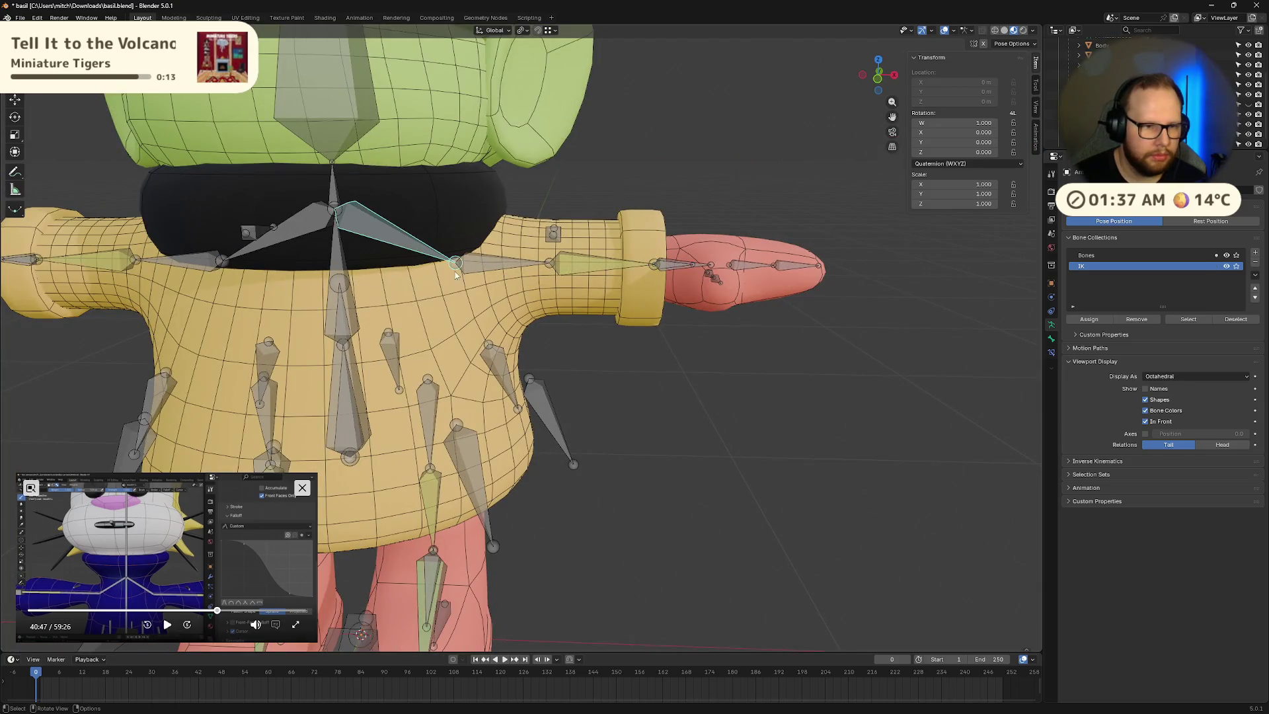
{"action": "middle_click_drag", "start_coordinate": [454, 269], "coordinate": [488, 292]}
{"action": "left_click", "coordinate": [614, 379]}
{"action": "key", "text": "a"}
{"action": "key", "text": "Tab"}
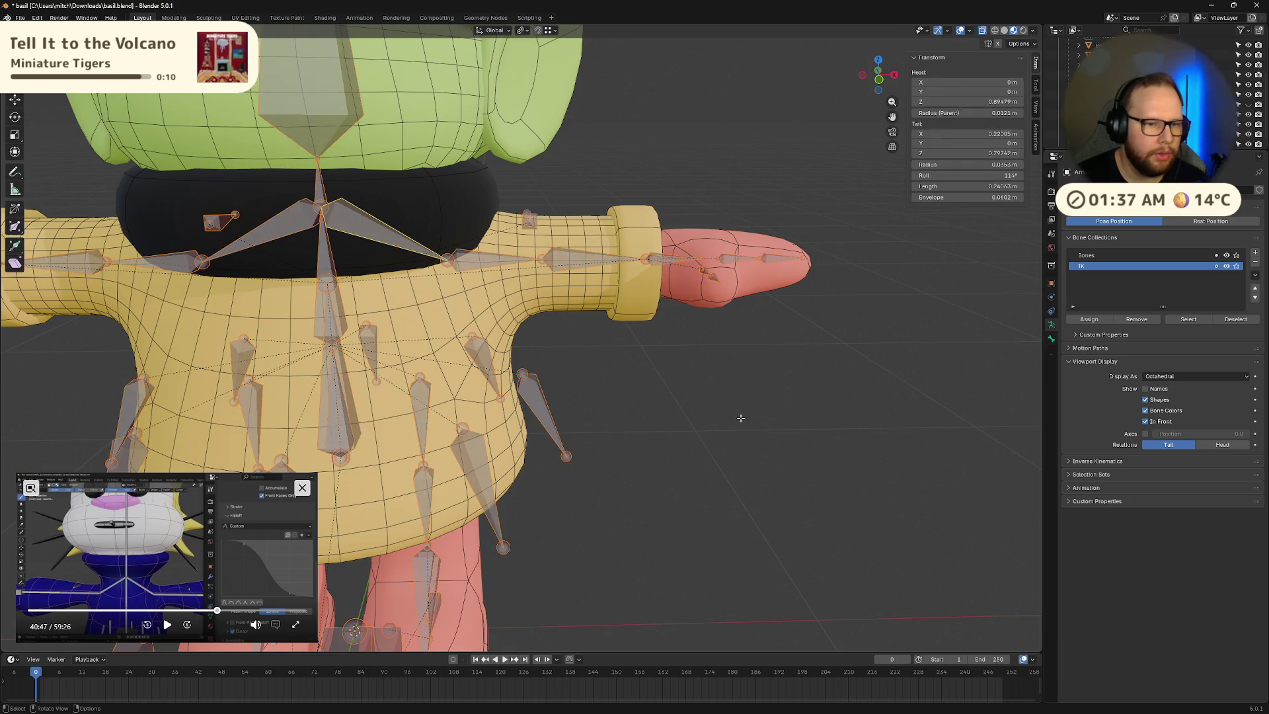
{"action": "mouse_move", "coordinate": [741, 418]}
{"action": "middle_mouse_down"}
{"action": "mouse_move", "coordinate": [688, 421]}
{"action": "mouse_move", "coordinate": [531, 385]}
{"action": "middle_mouse_up"}
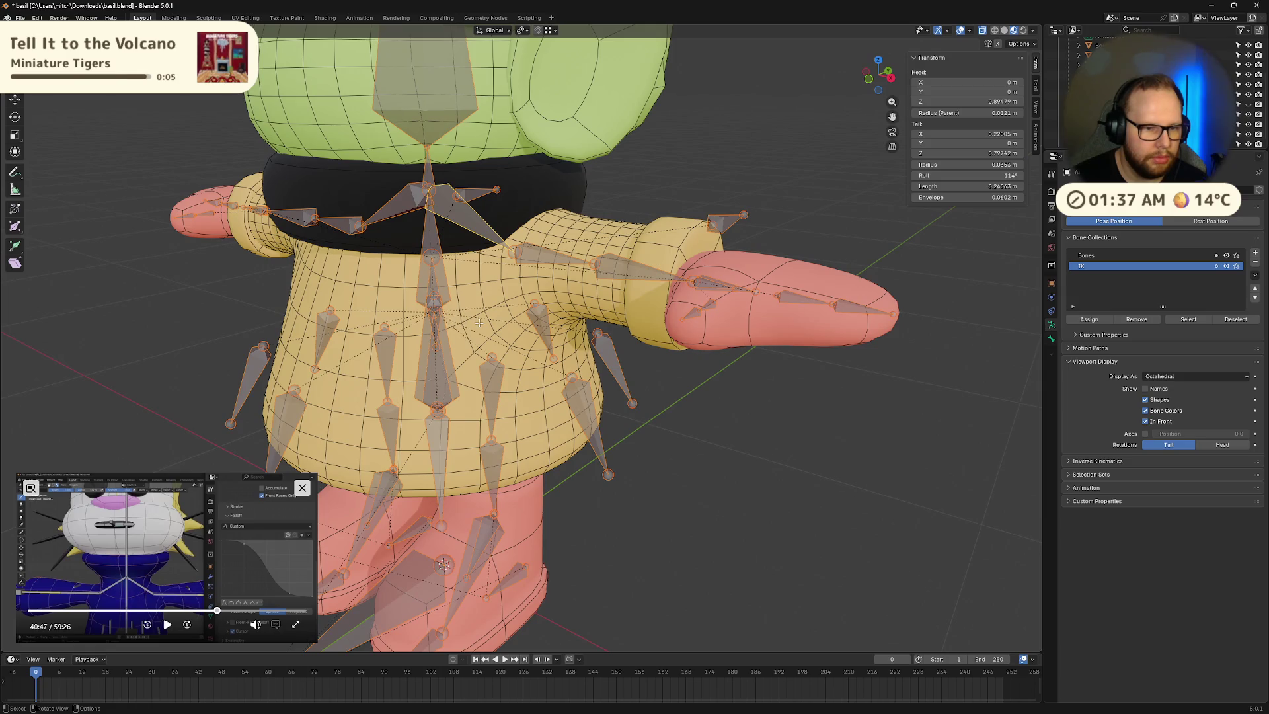
{"action": "middle_click_drag", "start_coordinate": [479, 322], "coordinate": [510, 352]}
{"action": "scroll", "coordinate": [510, 352], "scroll_direction": "up", "scroll_amount": 3}
{"action": "left_click", "coordinate": [510, 353]}
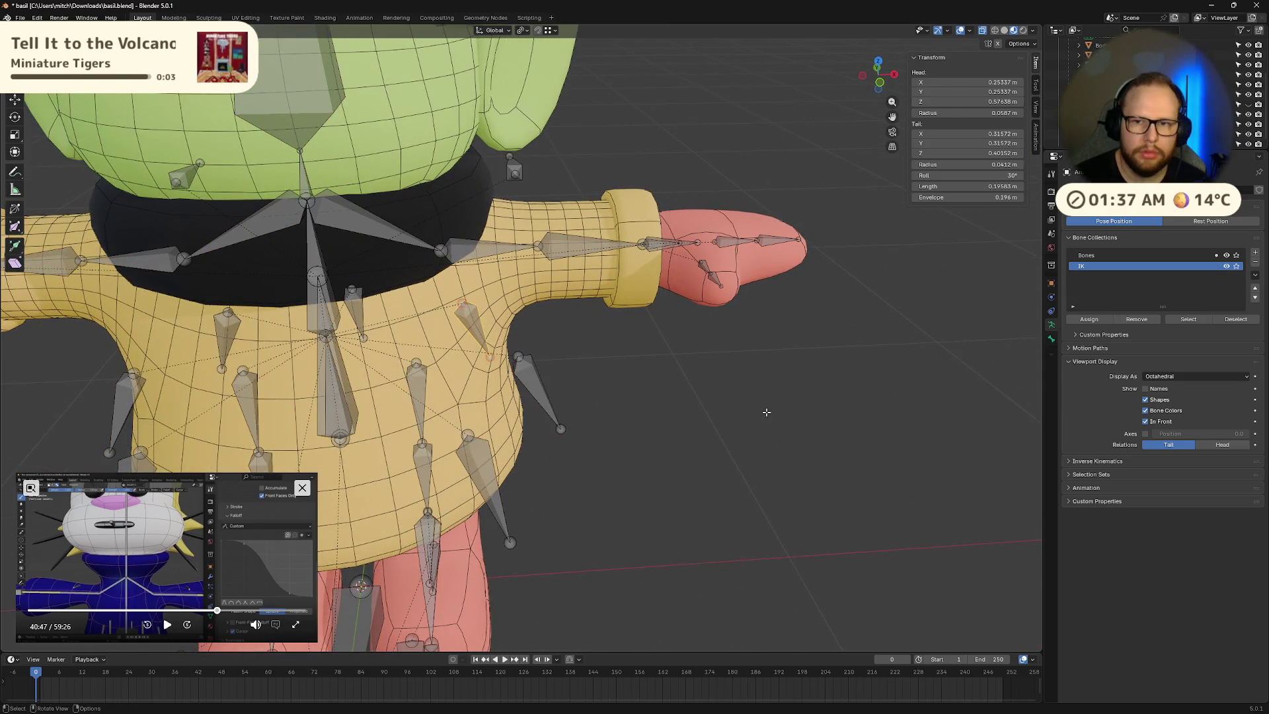
{"action": "key", "text": "a"}
{"action": "middle_click_drag", "start_coordinate": [759, 414], "coordinate": [695, 416]}
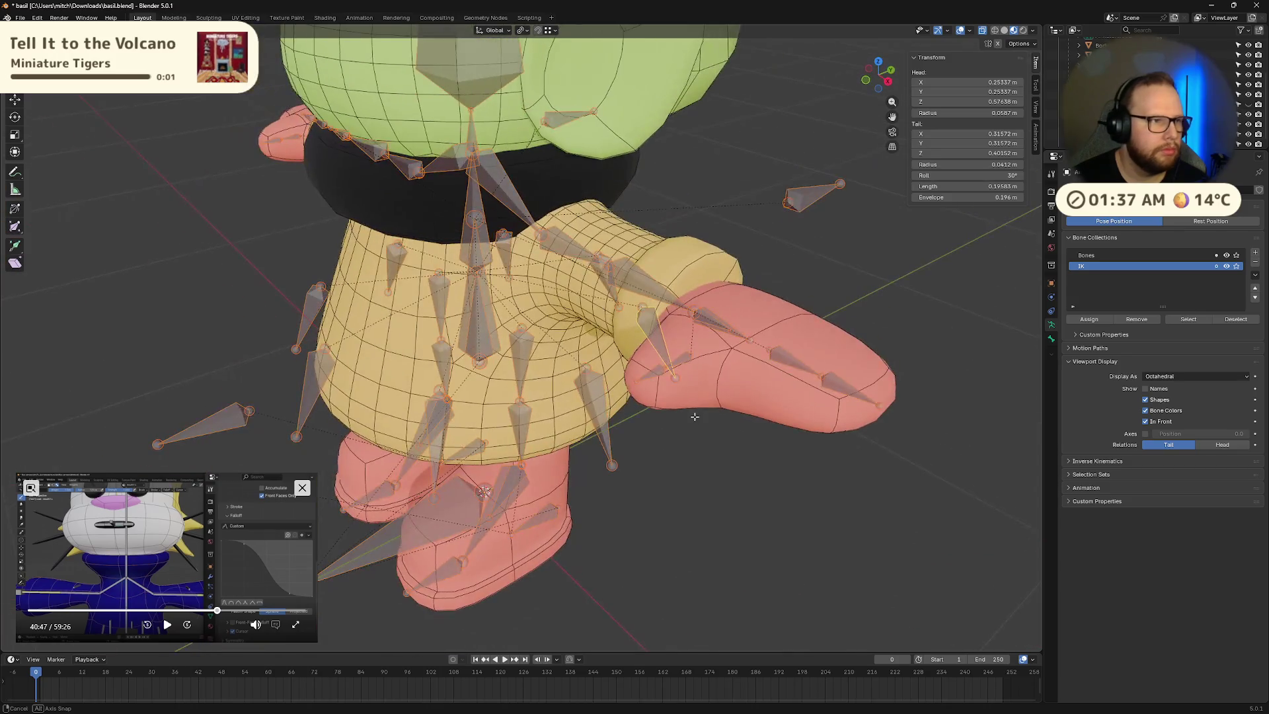
Step: Return the armature through Pose Mode to Object Mode and deselect it
{"action": "key", "text": "ctrl+Tab"}
{"action": "middle_click_drag", "start_coordinate": [497, 302], "coordinate": [560, 328]}
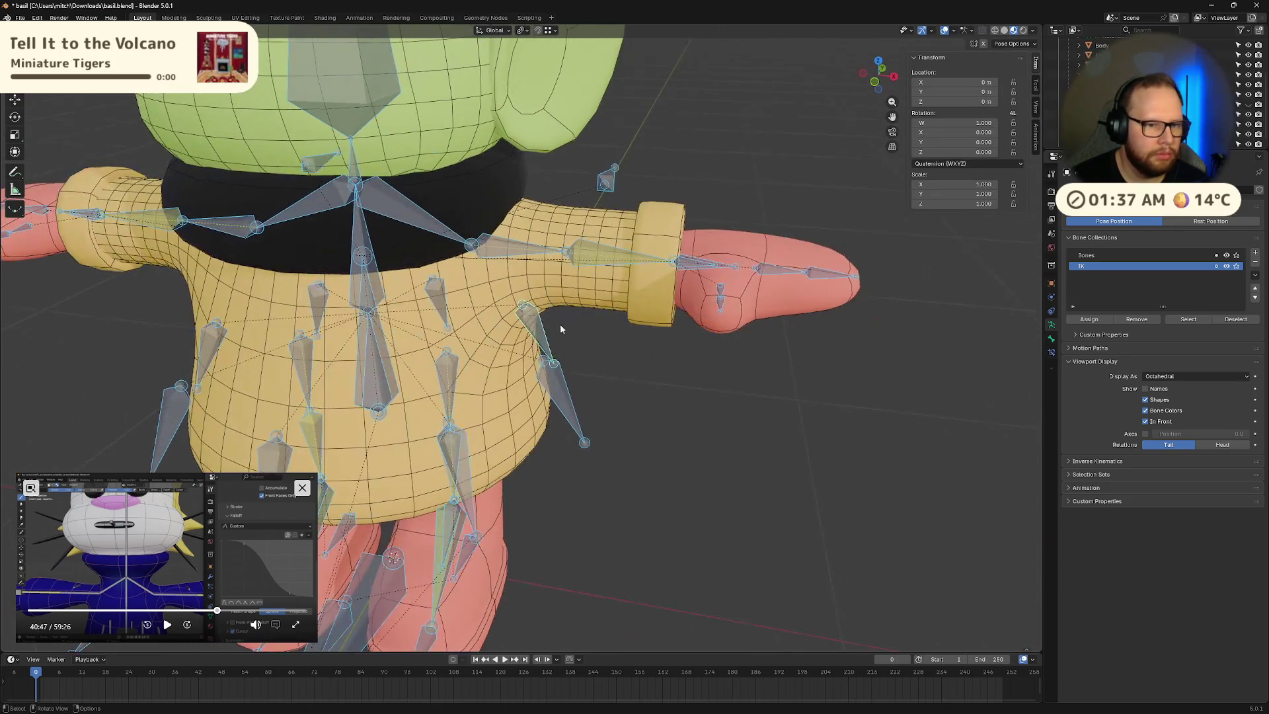
{"action": "key", "text": "ctrl+Tab"}
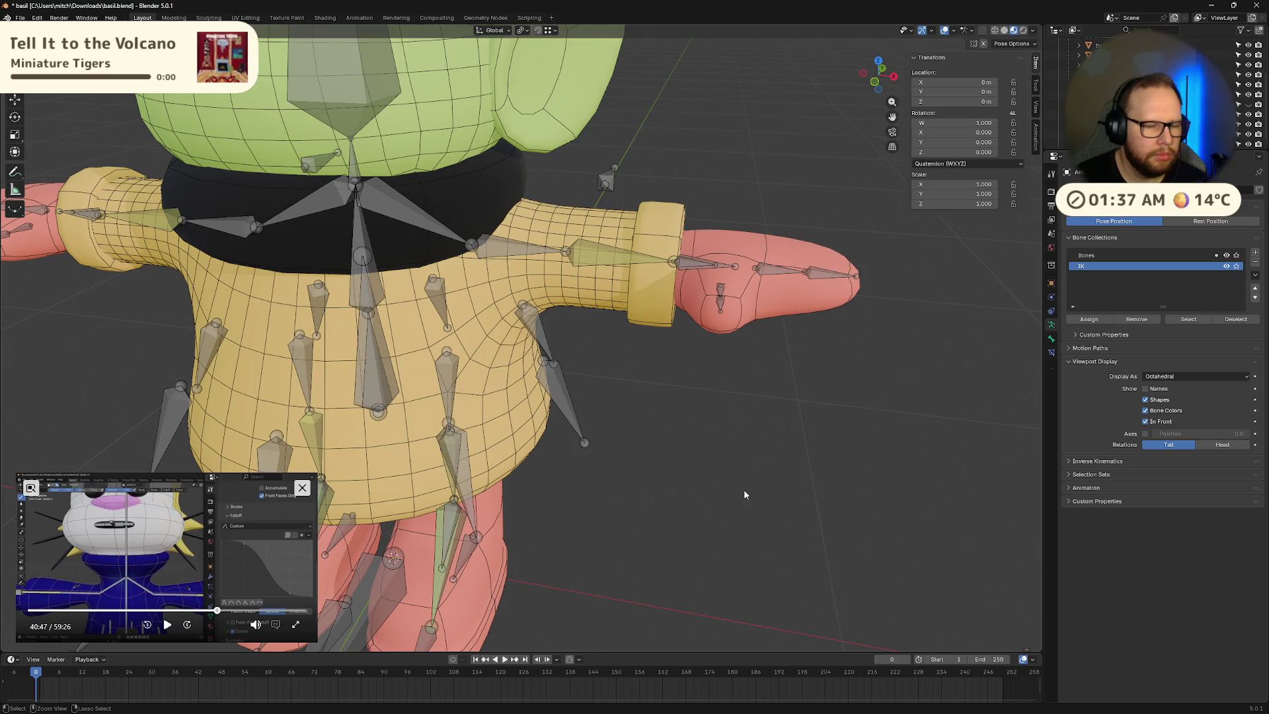
{"action": "key", "text": "a"}
{"action": "left_click", "coordinate": [612, 443]}
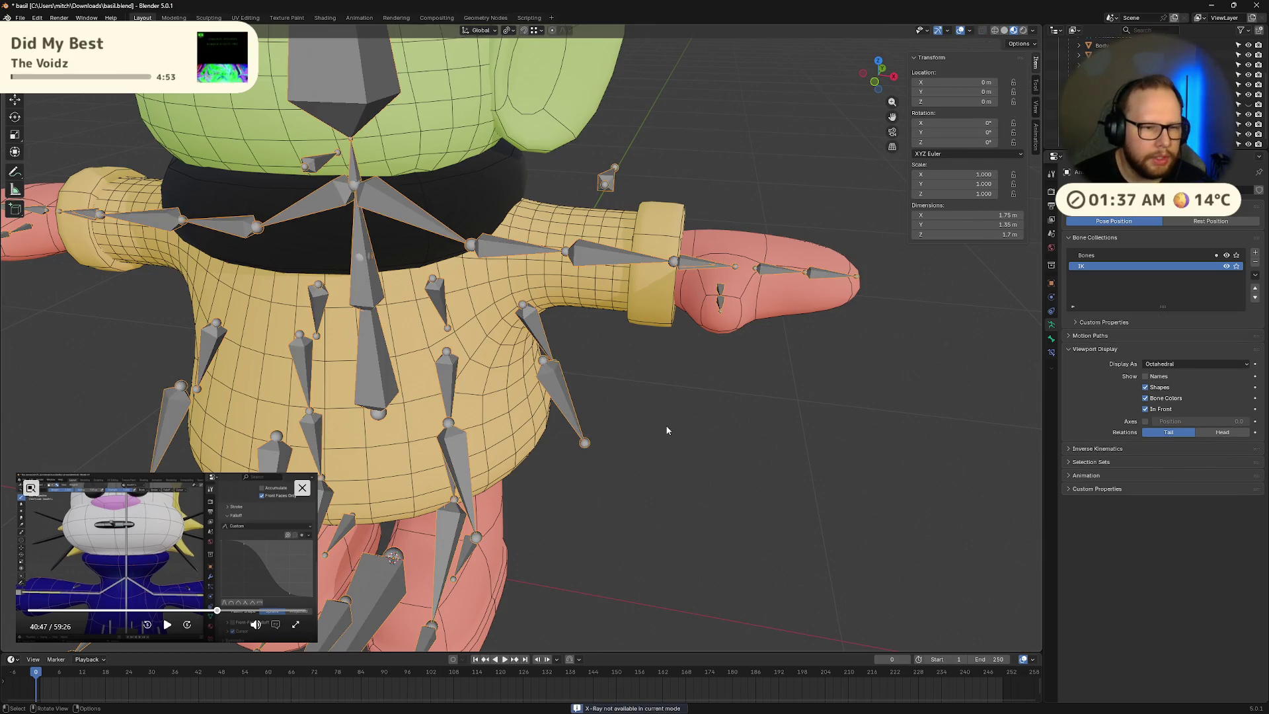
Step: Select the body mesh and armature and parent the mesh as a plain object
{"action": "left_click", "coordinate": [530, 348]}
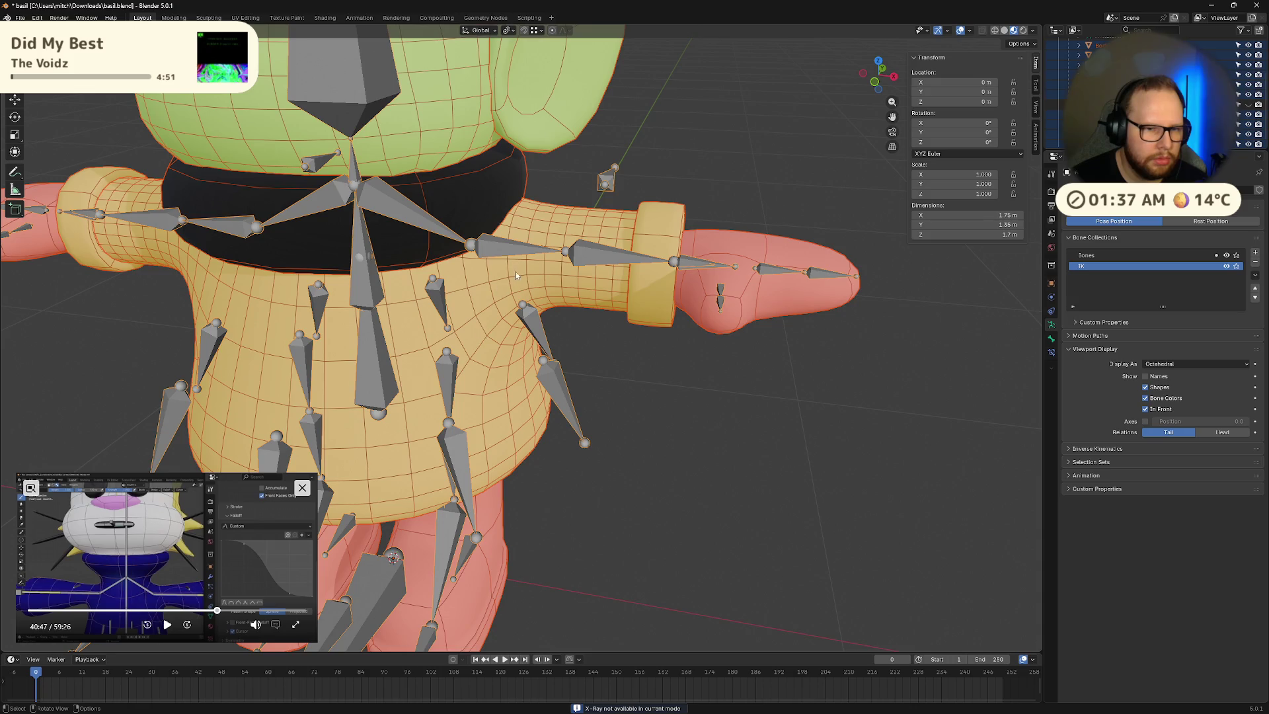
{"action": "left_click", "coordinate": [541, 274]}
{"action": "middle_click_drag", "start_coordinate": [623, 278], "coordinate": [633, 273]}
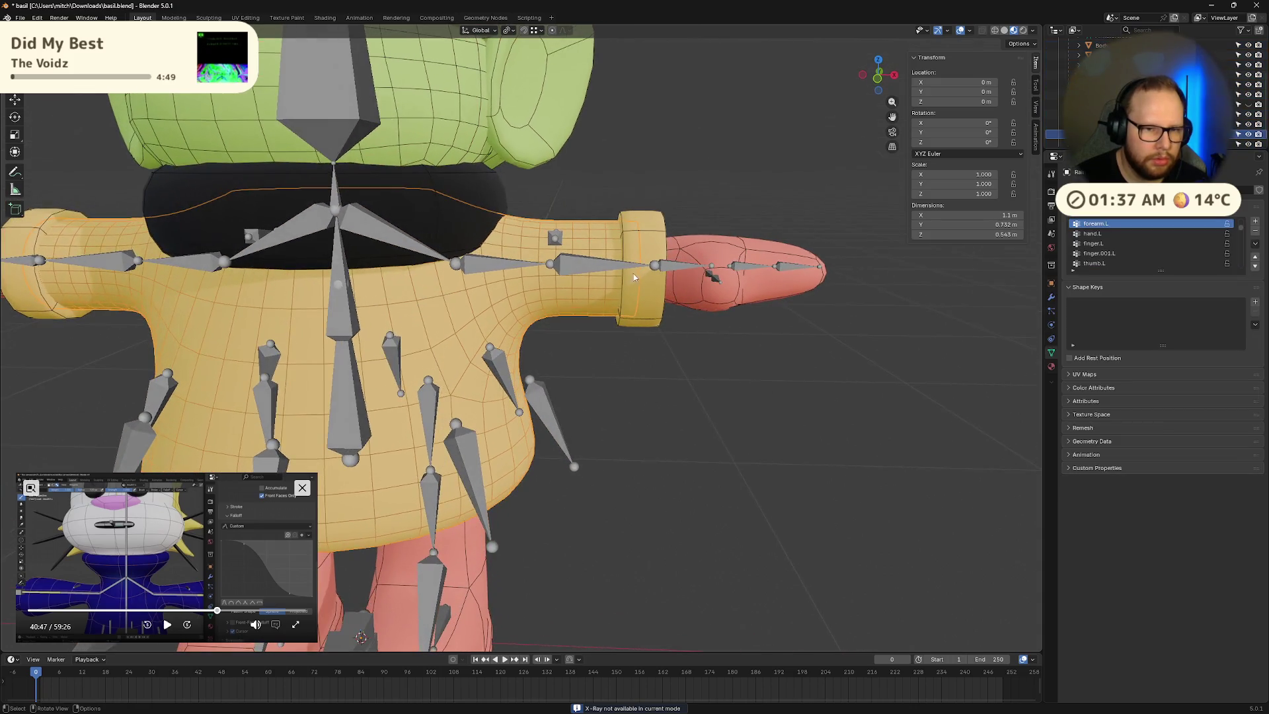
{"action": "left_click", "coordinate": [585, 266]}
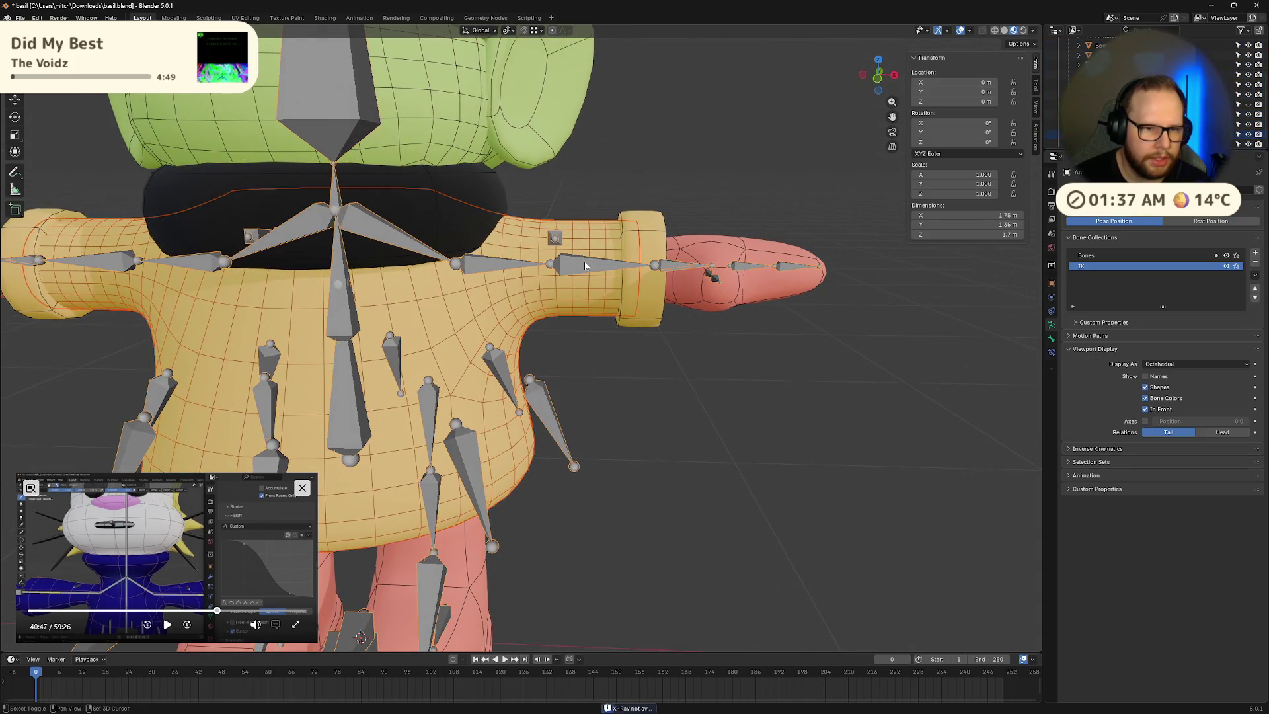
{"action": "left_click", "coordinate": [514, 296], "text": "shift"}
{"action": "key", "text": "ctrl+p"}
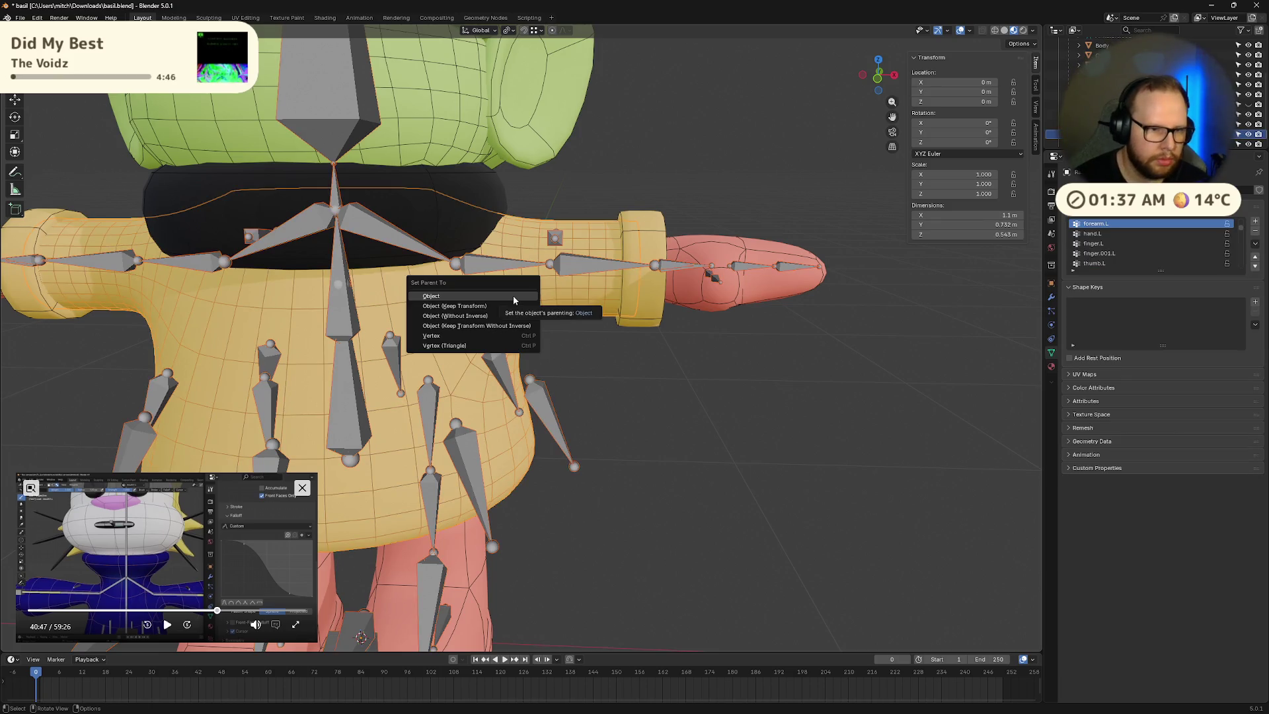
{"action": "left_click", "coordinate": [514, 296]}
Step: Re-parent the body mesh to the armature using With Automatic Weights
{"action": "middle_click_drag", "start_coordinate": [652, 383], "coordinate": [609, 398]}
{"action": "left_click", "coordinate": [585, 291], "text": "shift"}
{"action": "key", "text": "ctrl+p"}
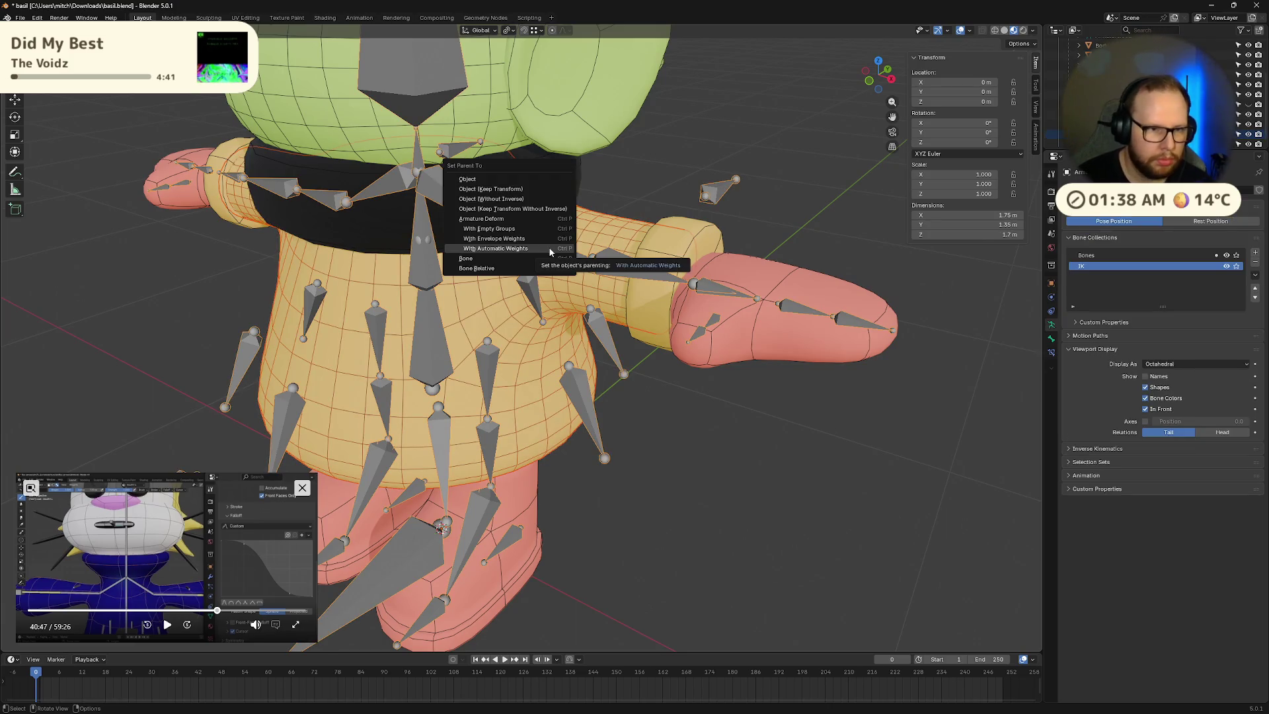
{"action": "left_click", "coordinate": [549, 248]}
Step: In Pose Mode, move the hand IK bone to lower the arm and test deformation
{"action": "key", "text": "Tab"}
{"action": "middle_click_drag", "start_coordinate": [735, 348], "coordinate": [753, 291]}
{"action": "left_click", "coordinate": [757, 287]}
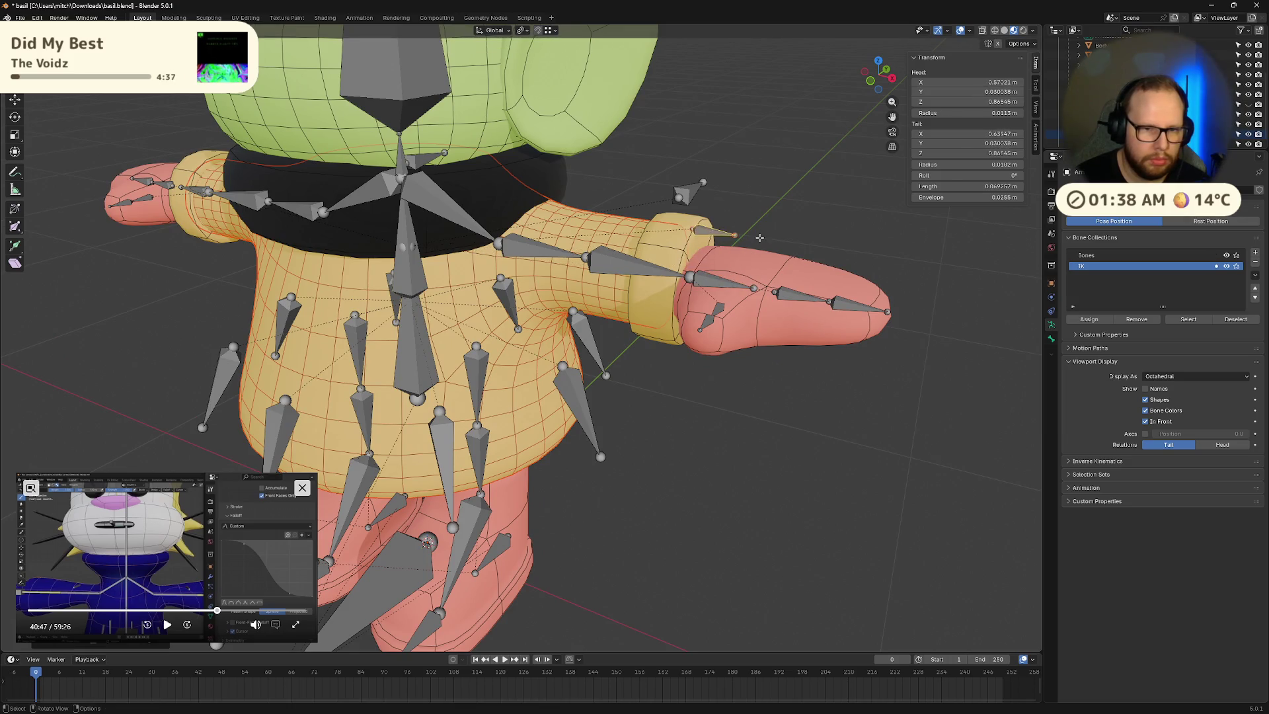
{"action": "key", "text": "ctrl+Tab"}
{"action": "left_click", "coordinate": [760, 296]}
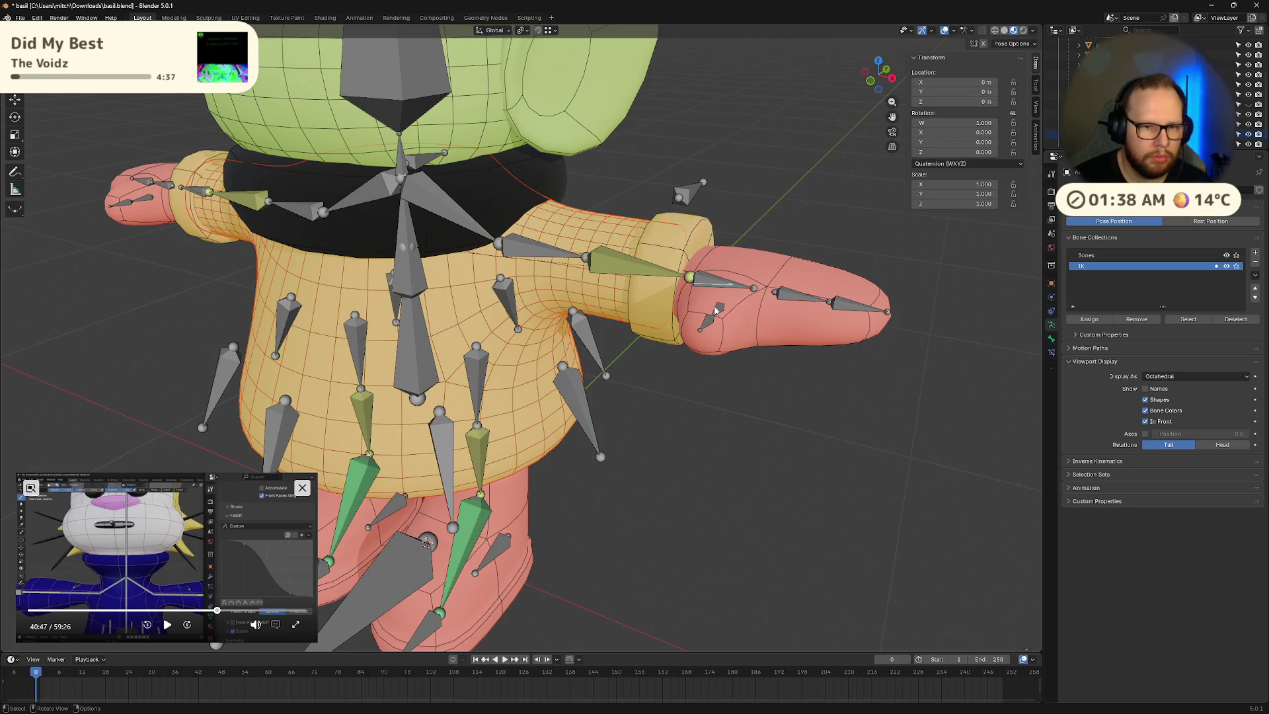
{"action": "key", "text": "g"}
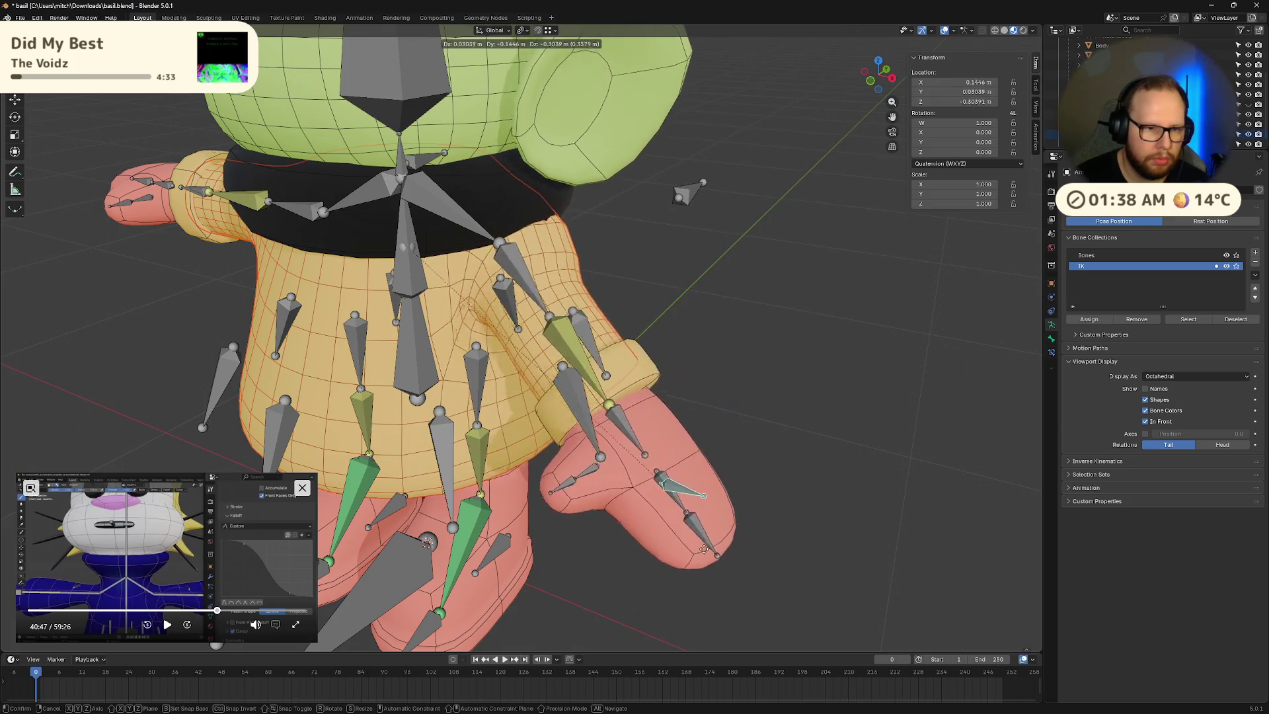
{"action": "left_click", "coordinate": [685, 609]}
Step: Reset the hand bone with Alt+G, trial-rotate the shoulder bone, then return to Edit Mode
{"action": "scroll", "coordinate": [685, 609], "scroll_direction": "up", "scroll_amount": 3}
{"action": "middle_click_drag", "start_coordinate": [684, 610], "coordinate": [787, 431]}
{"action": "key", "text": "alt+g"}
{"action": "mouse_move", "coordinate": [634, 362]}
{"action": "middle_mouse_down"}
{"action": "mouse_move", "coordinate": [451, 275]}
{"action": "mouse_move", "coordinate": [479, 284]}
{"action": "middle_mouse_up"}
{"action": "left_click", "coordinate": [452, 265]}
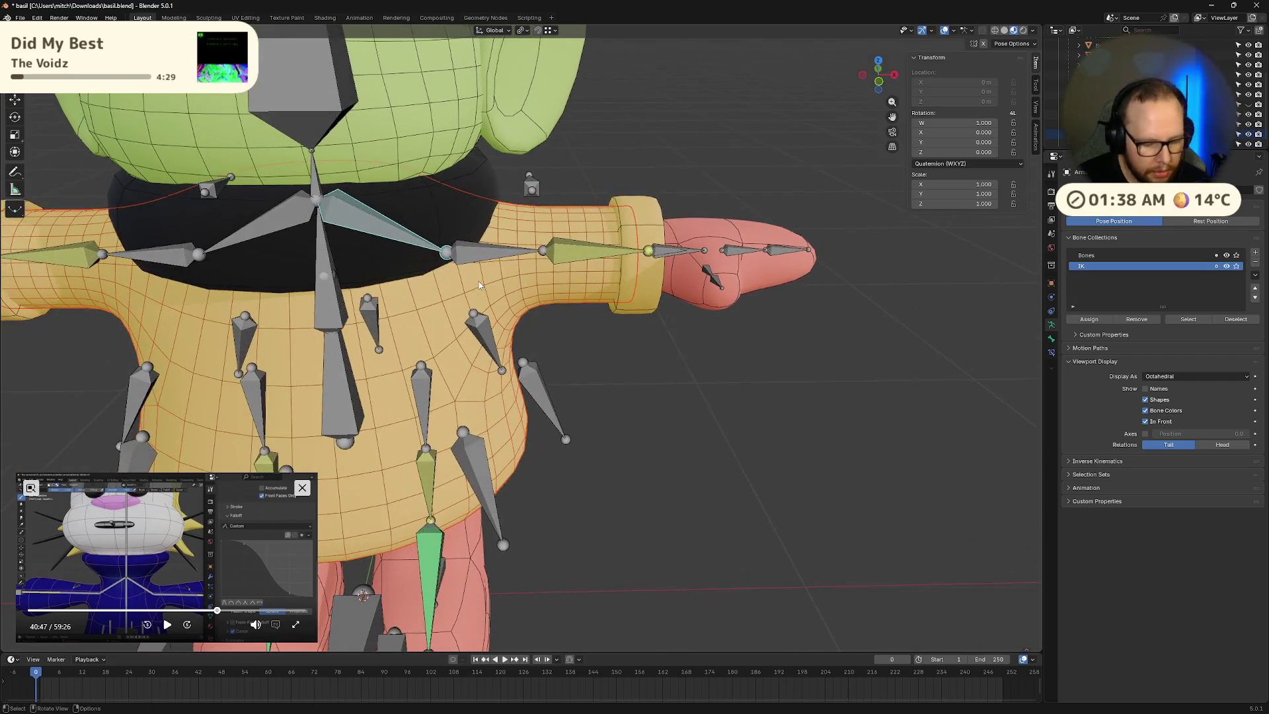
{"action": "key", "text": "r"}
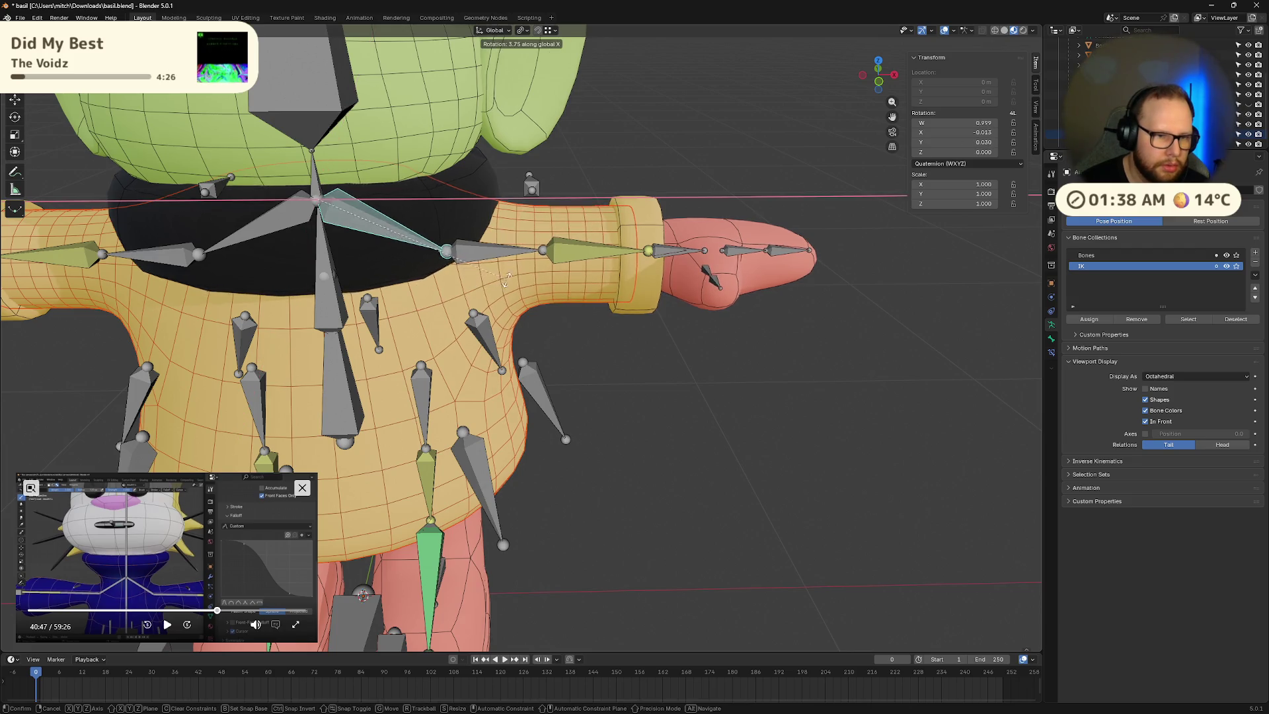
{"action": "key", "text": "Escape"}
{"action": "key", "text": "Tab"}
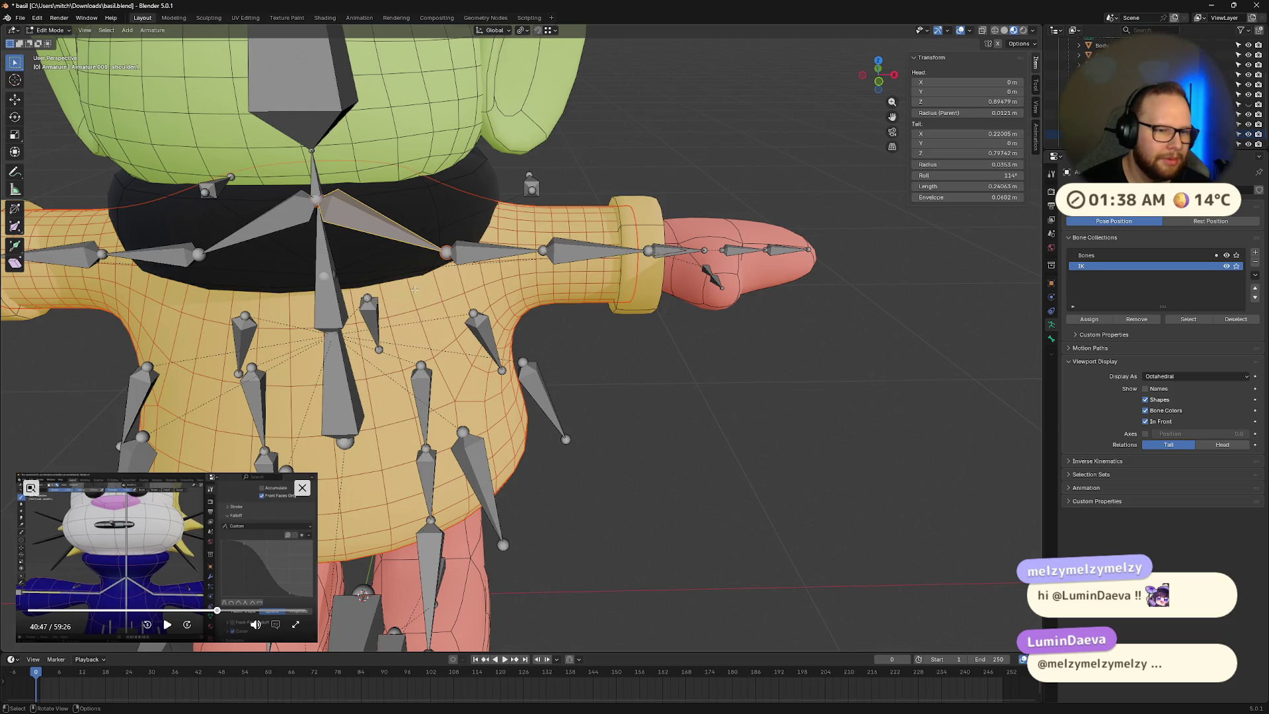
Step: Lengthen the shoulder bone's tail along its X axis, then select the bicep bone
{"action": "key", "text": "g"}
{"action": "key", "text": "x"}
{"action": "key", "text": "x"}
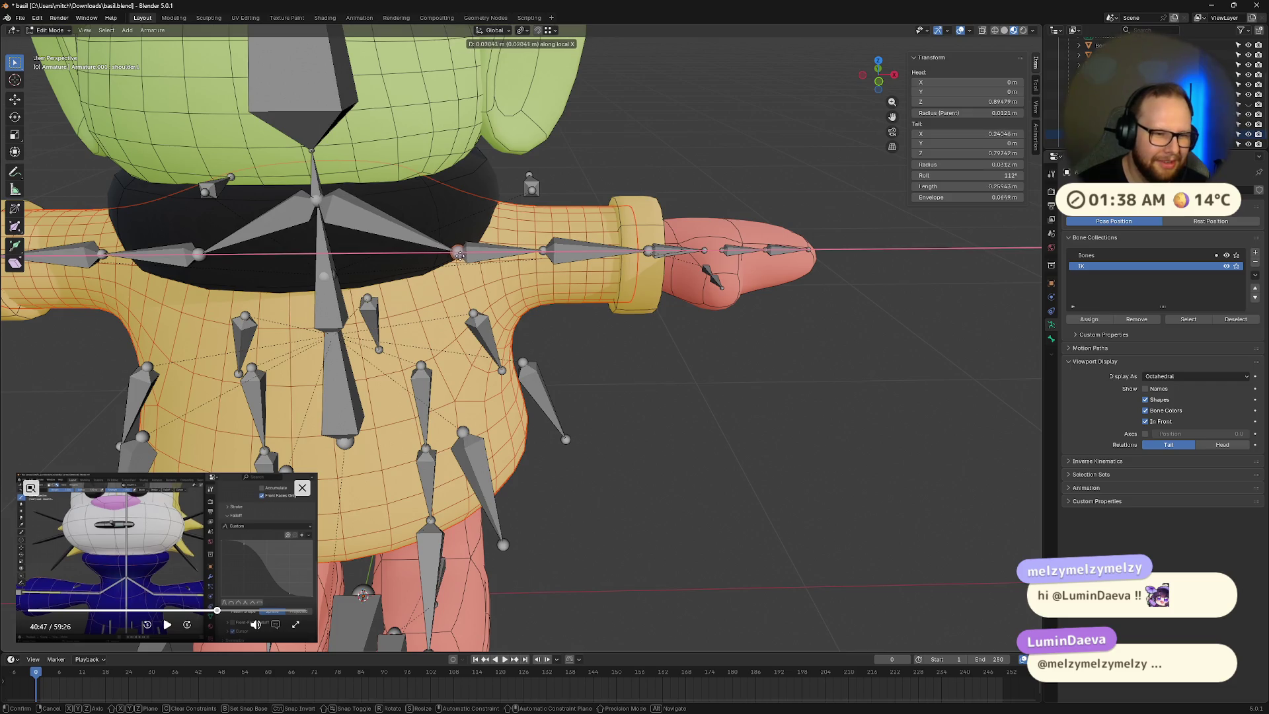
{"action": "left_click", "coordinate": [473, 258]}
{"action": "mouse_move", "coordinate": [472, 257]}
{"action": "middle_mouse_down"}
{"action": "mouse_move", "coordinate": [499, 219]}
{"action": "mouse_move", "coordinate": [569, 278]}
{"action": "mouse_move", "coordinate": [603, 284]}
{"action": "middle_mouse_up"}
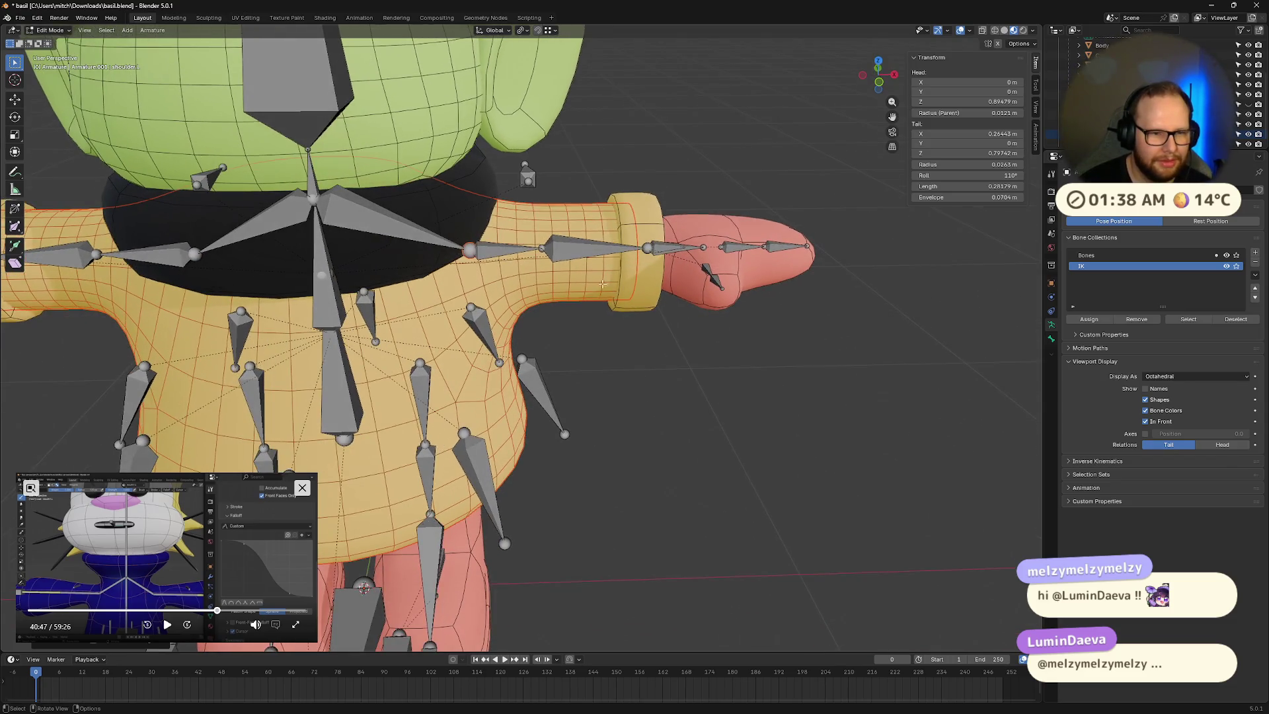
{"action": "left_click", "coordinate": [542, 249]}
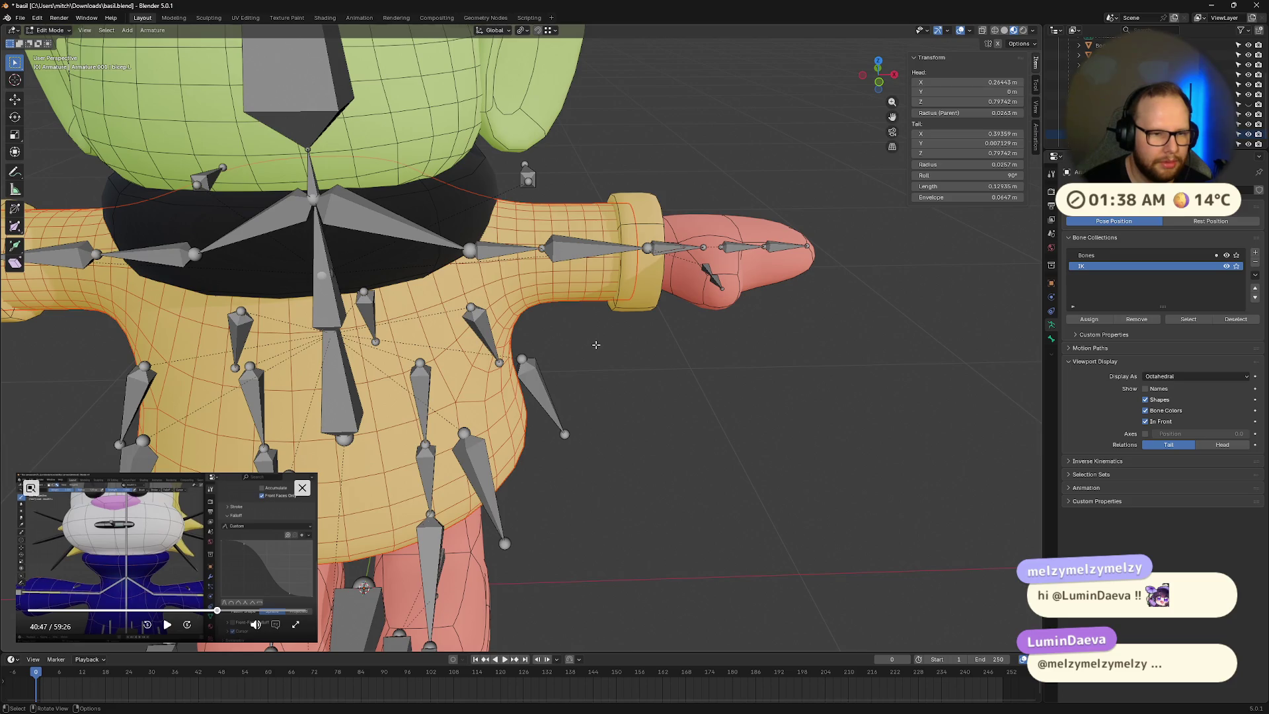
Step: Undo the recent shoulder and arm bone edits back to the earlier layout
{"action": "key", "text": "ctrl+z"}
{"action": "key", "text": "ctrl+z"}
{"action": "key", "text": "ctrl+z"}
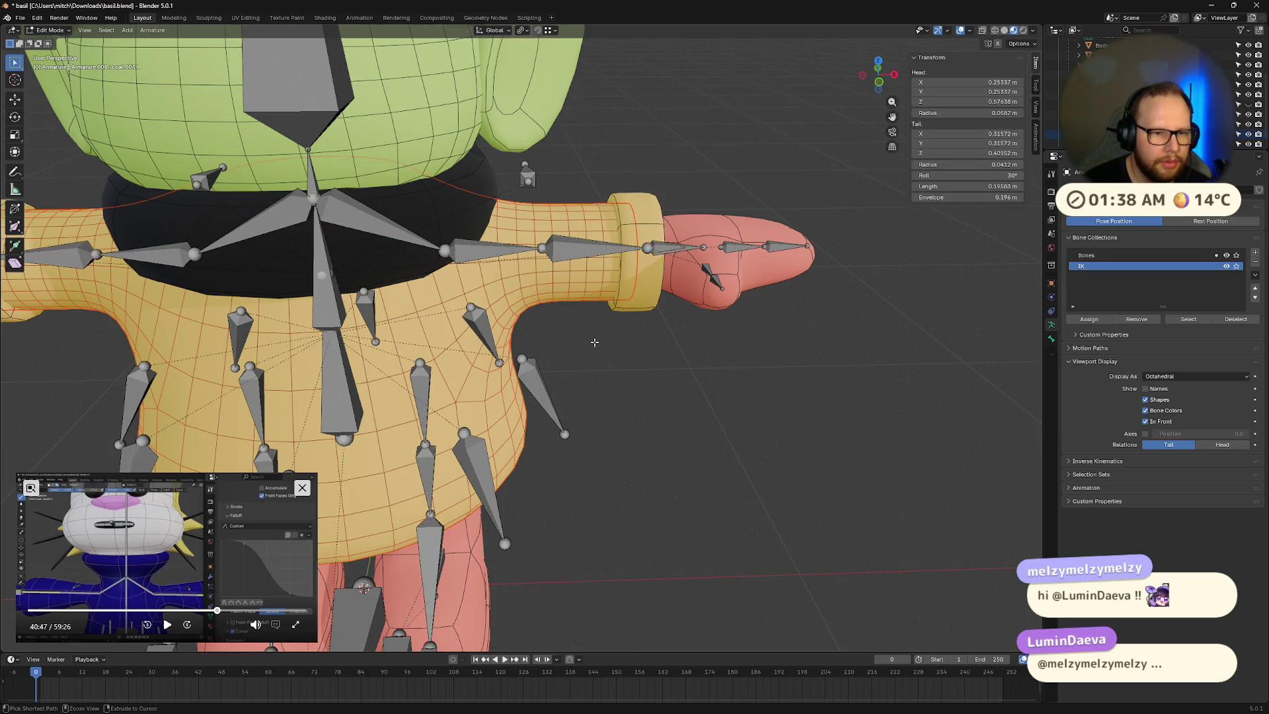
{"action": "key", "text": "ctrl+z"}
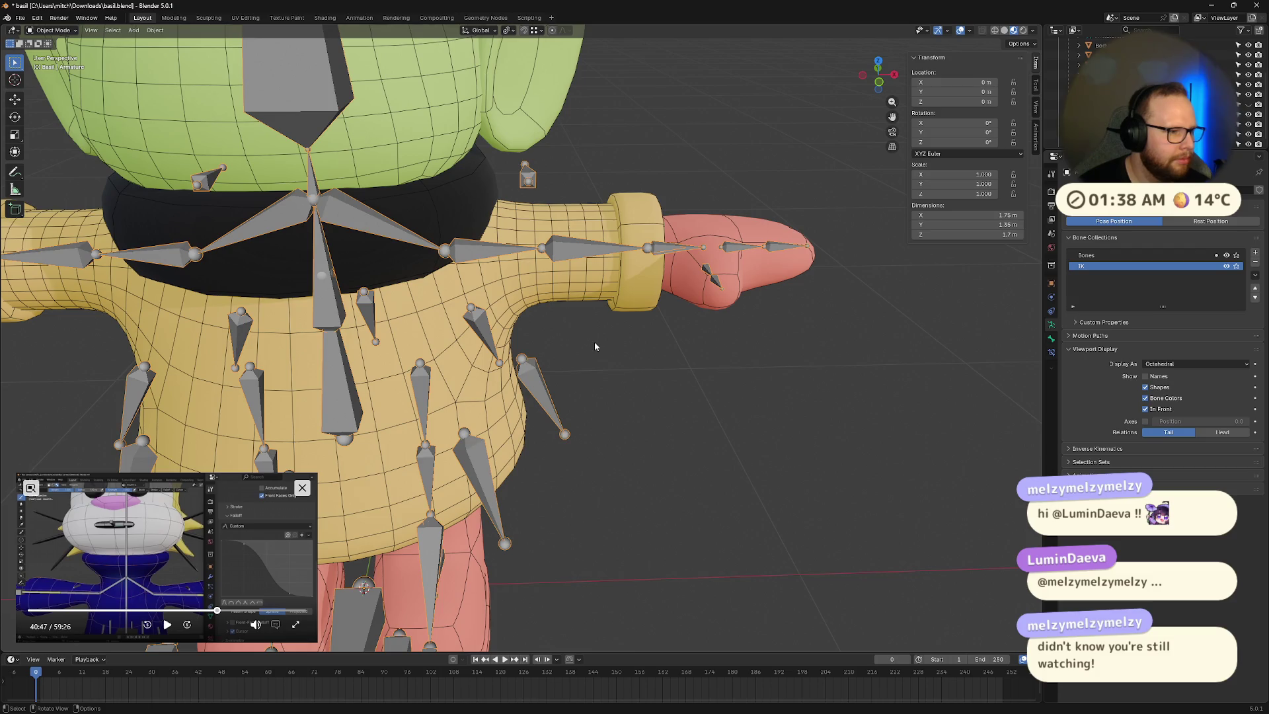
{"action": "key", "text": "ctrl+z"}
{"action": "key", "text": "ctrl+z"}
{"action": "key", "text": "ctrl+z"}
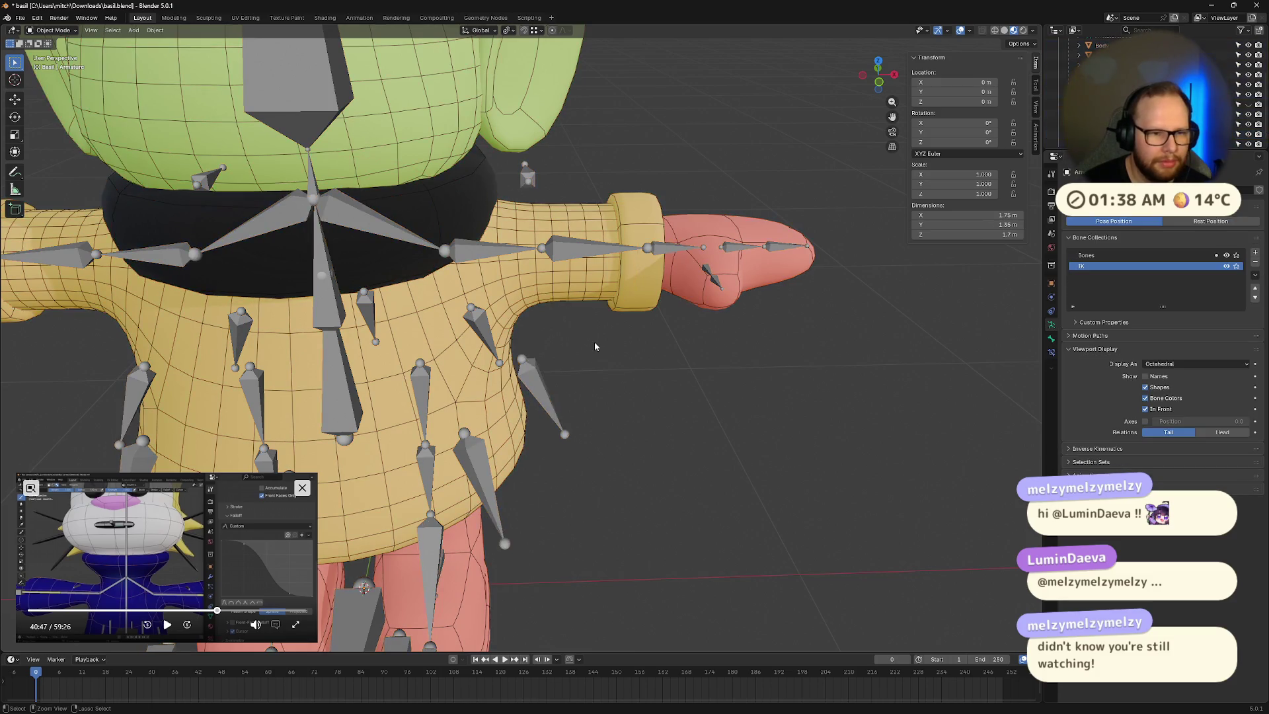
{"action": "key", "text": "ctrl+z"}
{"action": "key", "text": "ctrl+z"}
{"action": "key", "text": "ctrl+z"}
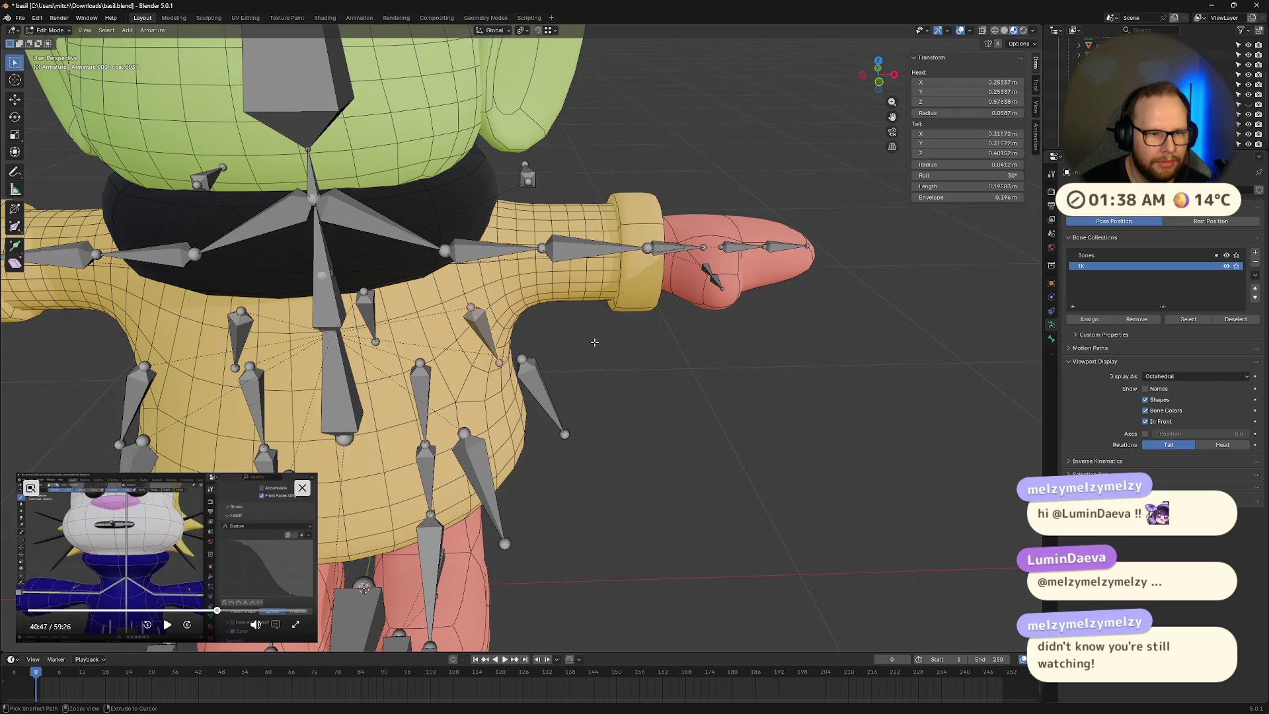
{"action": "key", "text": "ctrl+z"}
{"action": "key", "text": "ctrl+z"}
{"action": "key", "text": "ctrl+z"}
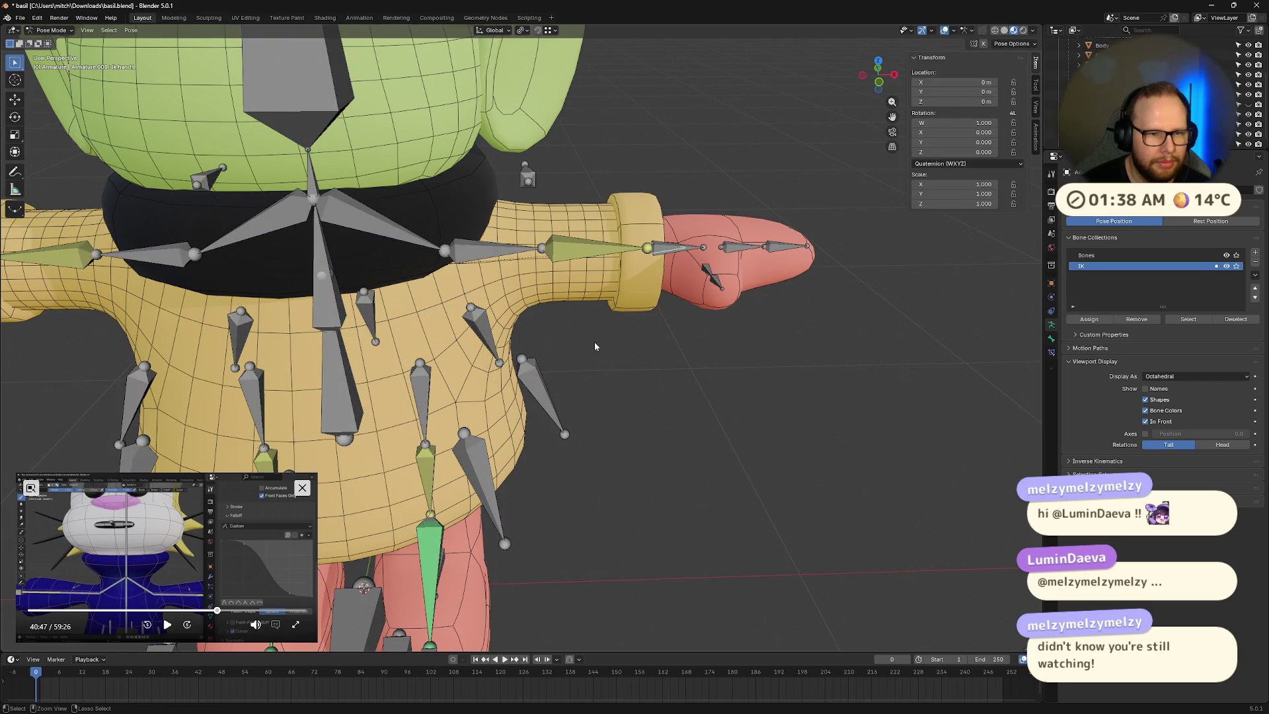
{"action": "key", "text": "ctrl+z"}
{"action": "key", "text": "ctrl+z"}
{"action": "key", "text": "ctrl+z"}
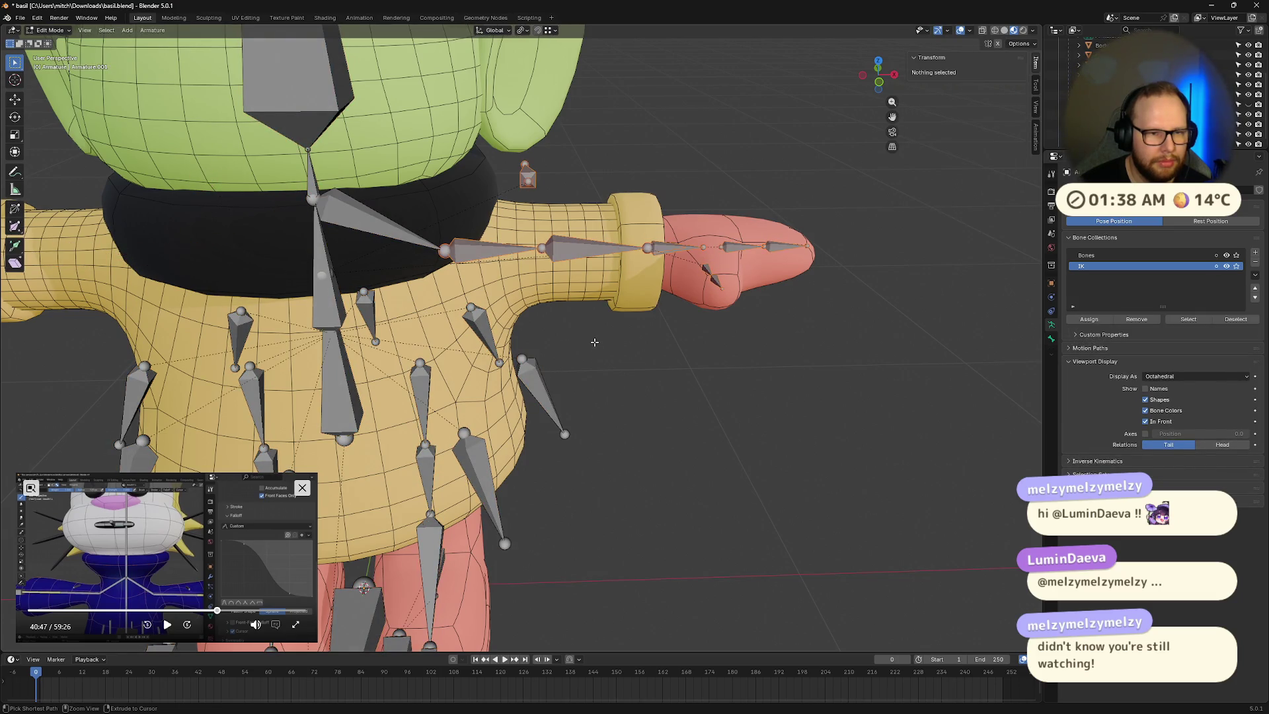
{"action": "key", "text": "ctrl+z"}
{"action": "key", "text": "ctrl+z"}
{"action": "key", "text": "ctrl+z"}
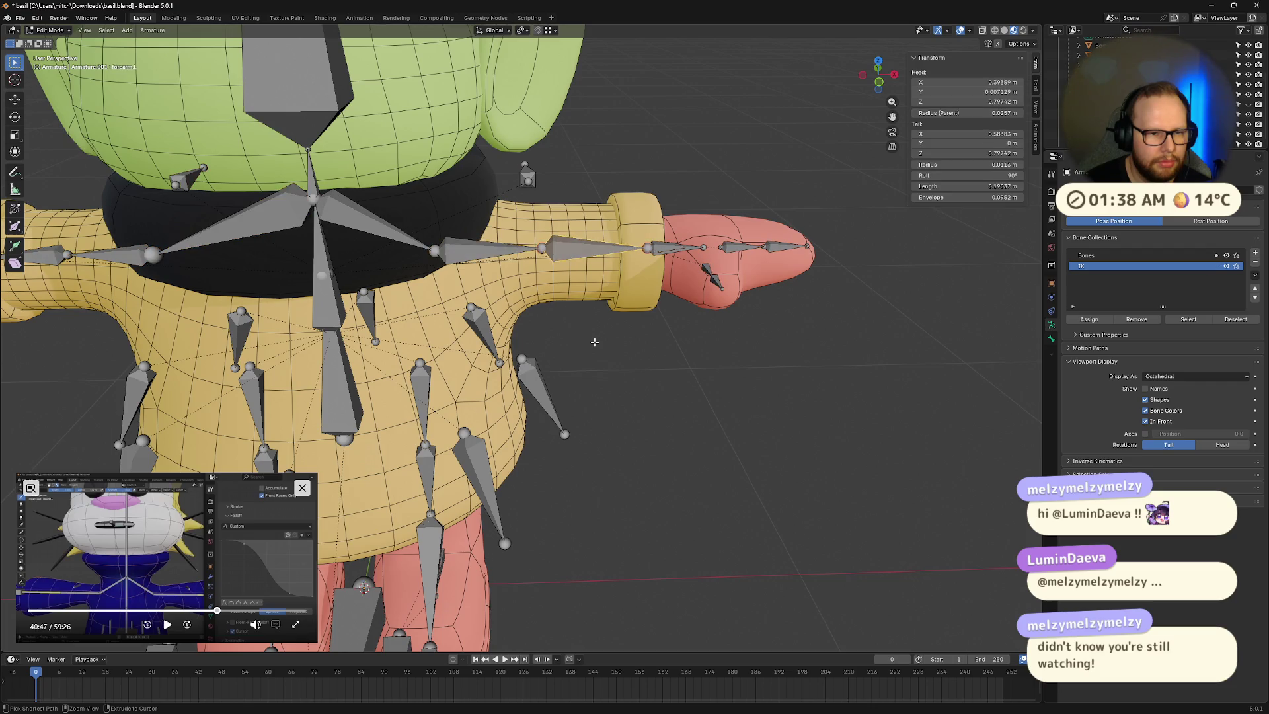
{"action": "key", "text": "ctrl+z"}
{"action": "key", "text": "ctrl+z"}
{"action": "key", "text": "ctrl+z"}
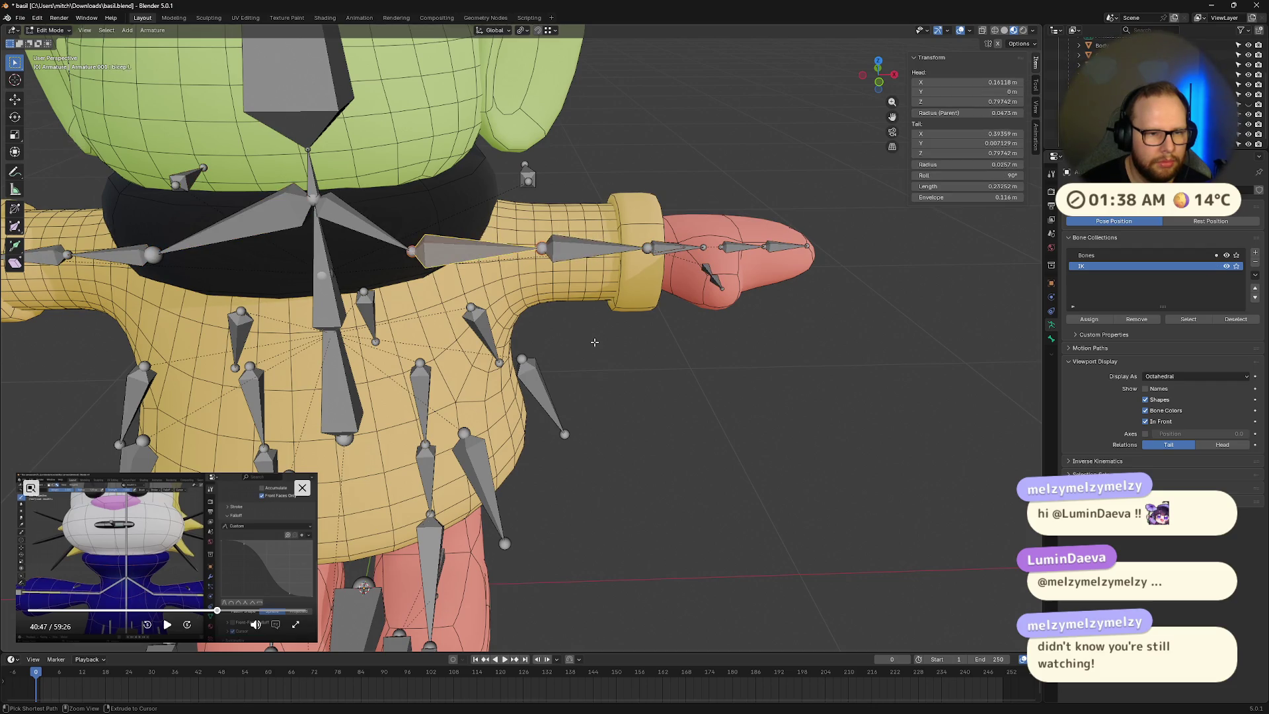
{"action": "key", "text": "ctrl+z"}
{"action": "key", "text": "ctrl+z"}
Step: Select the hand.L bone and switch the armature into Pose Mode
{"action": "middle_click_drag", "start_coordinate": [594, 342], "coordinate": [594, 327]}
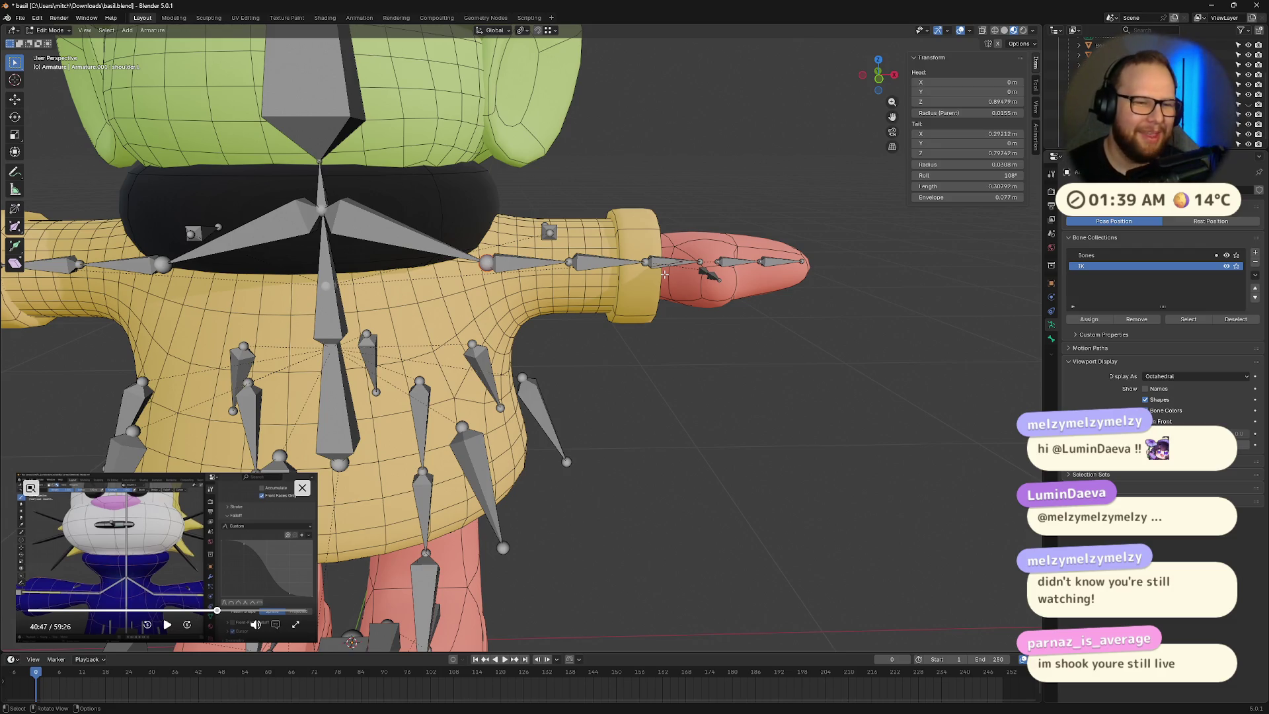
{"action": "middle_click_drag", "start_coordinate": [575, 283], "coordinate": [539, 272]}
{"action": "middle_click_drag", "start_coordinate": [659, 310], "coordinate": [647, 311]}
{"action": "mouse_move", "coordinate": [647, 311]}
{"action": "middle_mouse_down"}
{"action": "mouse_move", "coordinate": [633, 310]}
{"action": "mouse_move", "coordinate": [694, 303]}
{"action": "middle_mouse_up"}
{"action": "left_click", "coordinate": [664, 275]}
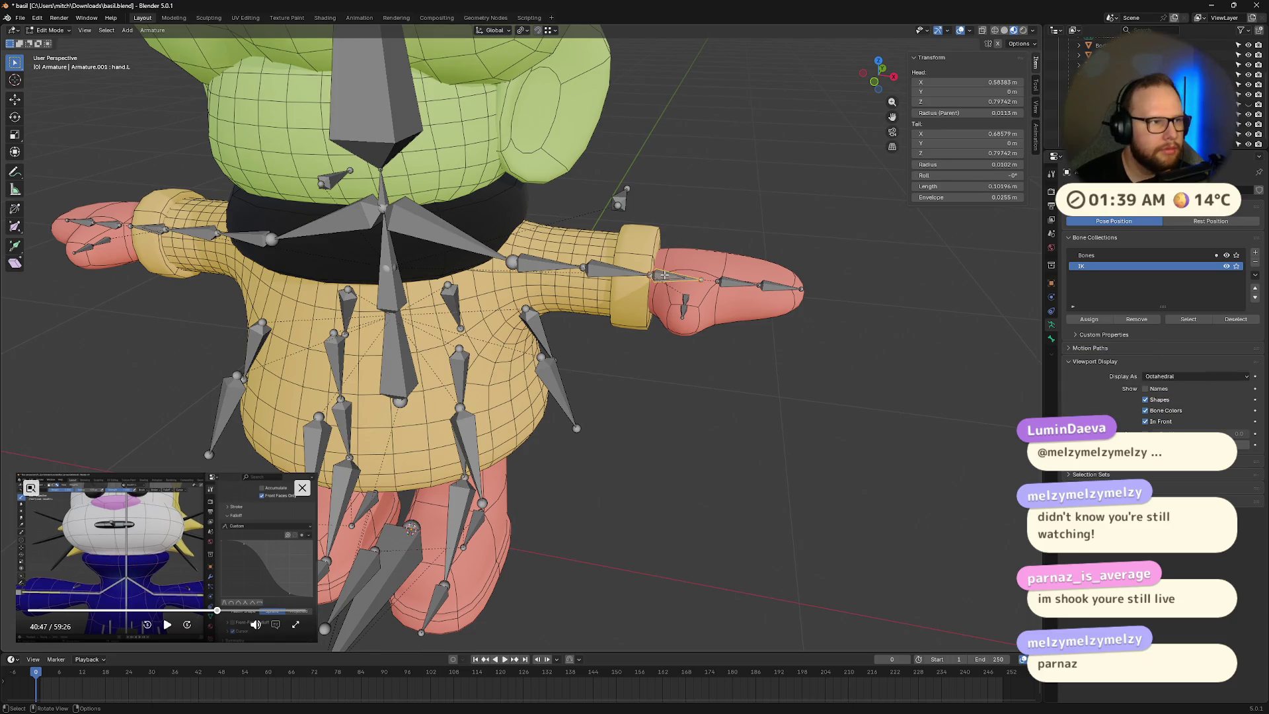
{"action": "key", "text": "Tab"}
{"action": "key", "text": "ctrl+Tab"}
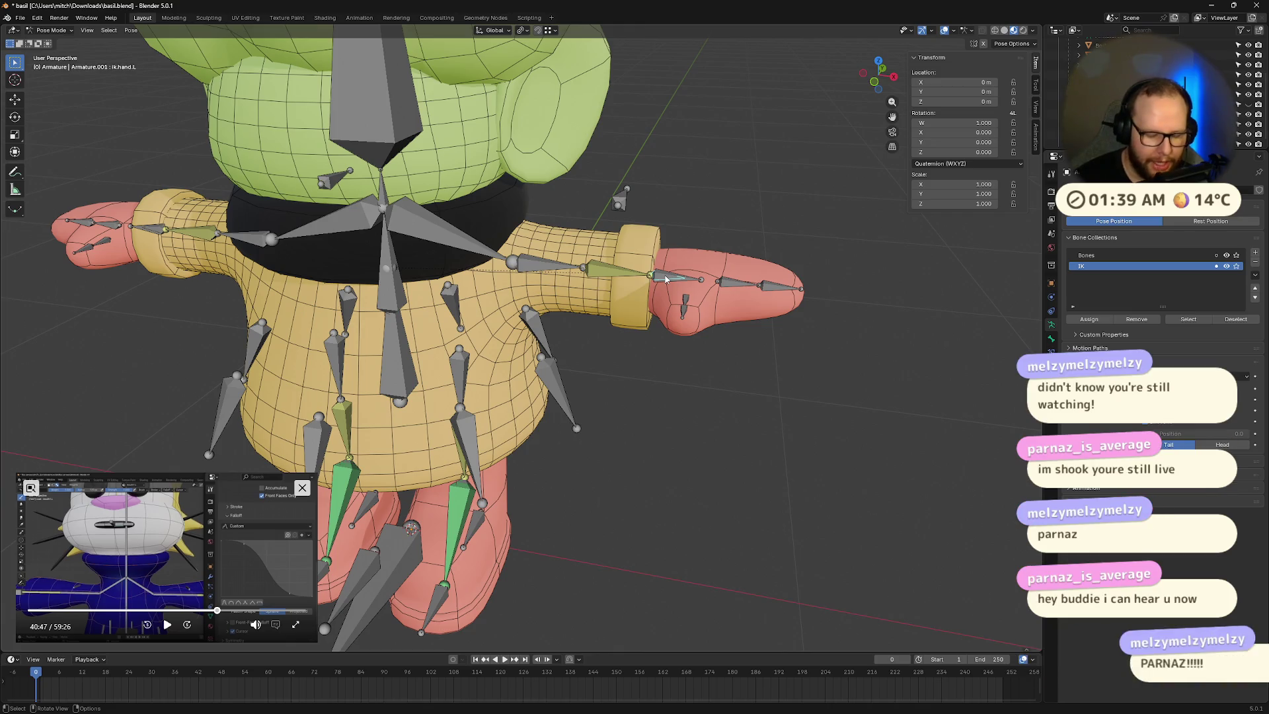
Step: Test the ik.hand.L control by moving it, then reset it with Alt+G
{"action": "key", "text": "g"}
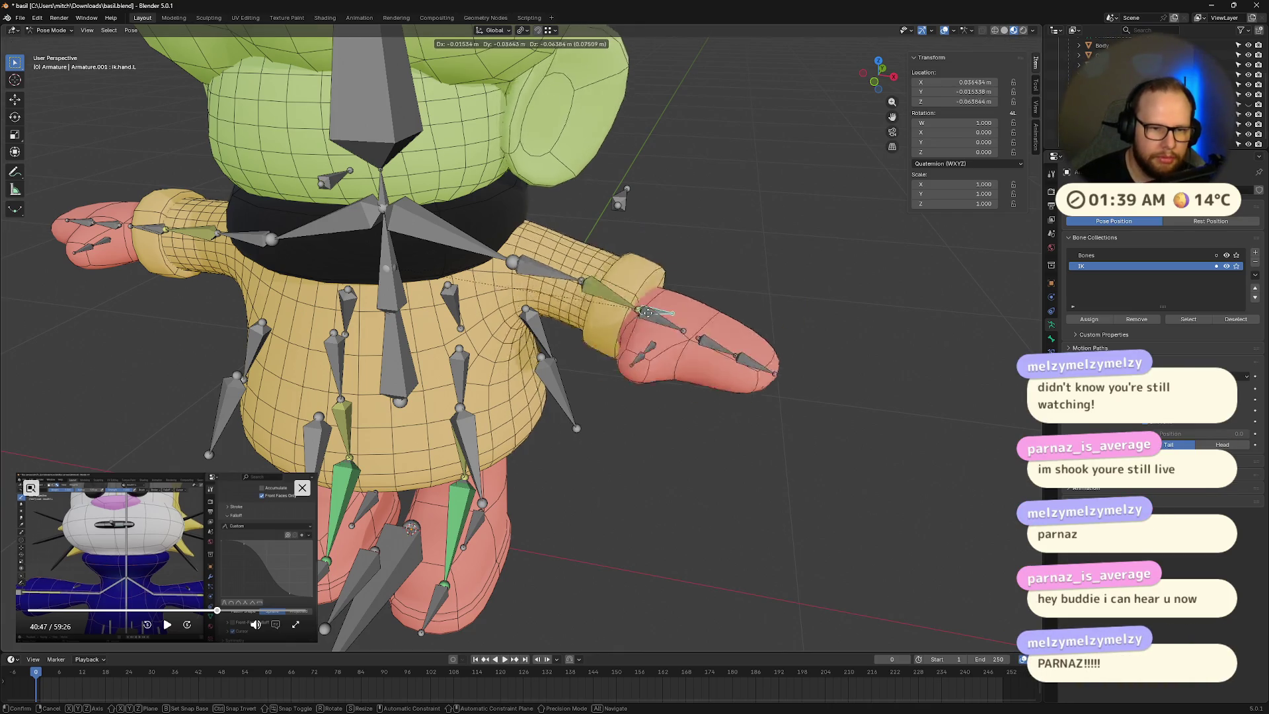
{"action": "left_click", "coordinate": [634, 410]}
{"action": "mouse_move", "coordinate": [635, 410]}
{"action": "middle_mouse_down"}
{"action": "mouse_move", "coordinate": [729, 331]}
{"action": "mouse_move", "coordinate": [540, 377]}
{"action": "mouse_move", "coordinate": [698, 350]}
{"action": "middle_mouse_up"}
{"action": "key", "text": "alt+g"}
{"action": "middle_click_drag", "start_coordinate": [581, 318], "coordinate": [624, 278]}
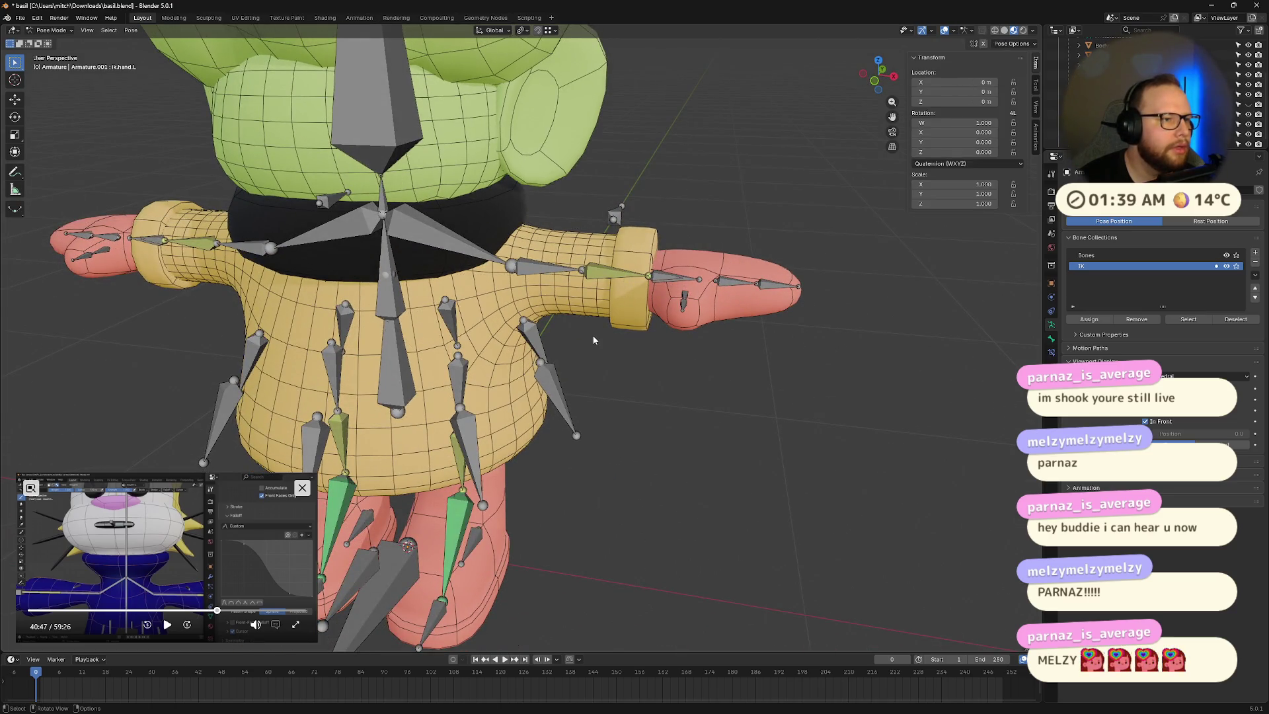
Step: Parent the Raincoat mesh to the armature With Automatic Weights
{"action": "key", "text": "ctrl+Tab"}
{"action": "left_click", "coordinate": [580, 297]}
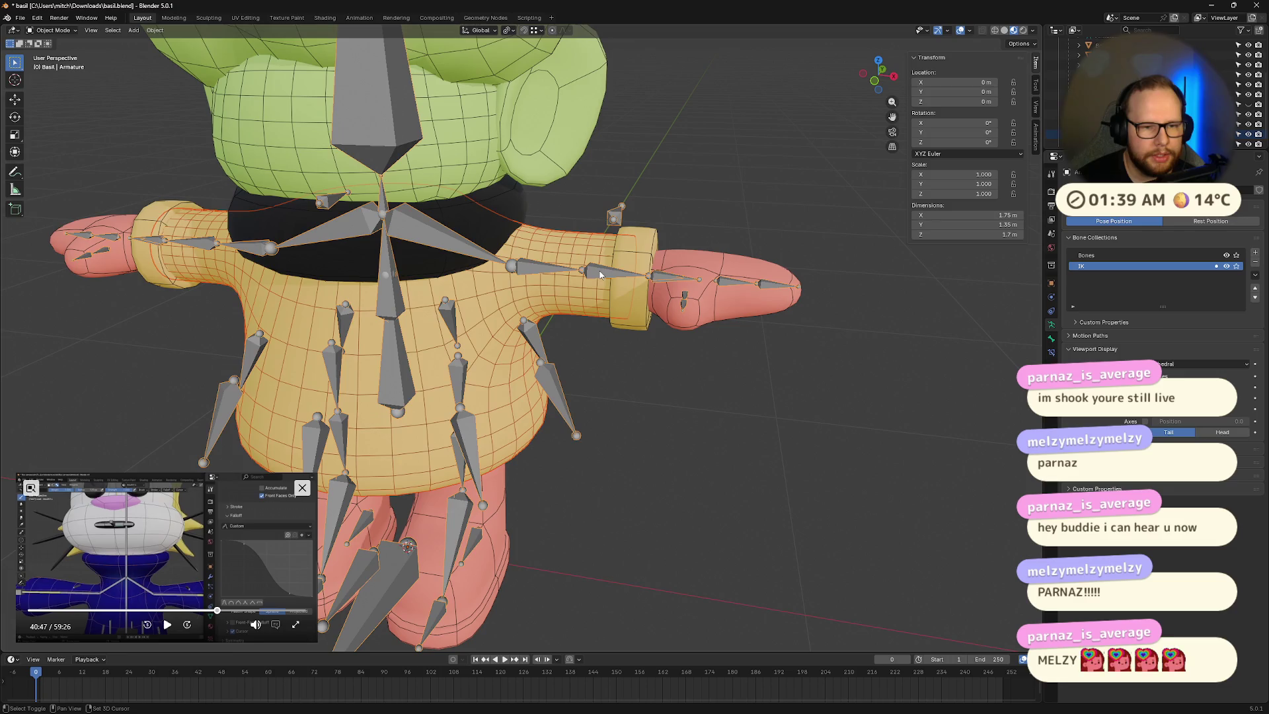
{"action": "left_click", "coordinate": [628, 273], "text": "shift"}
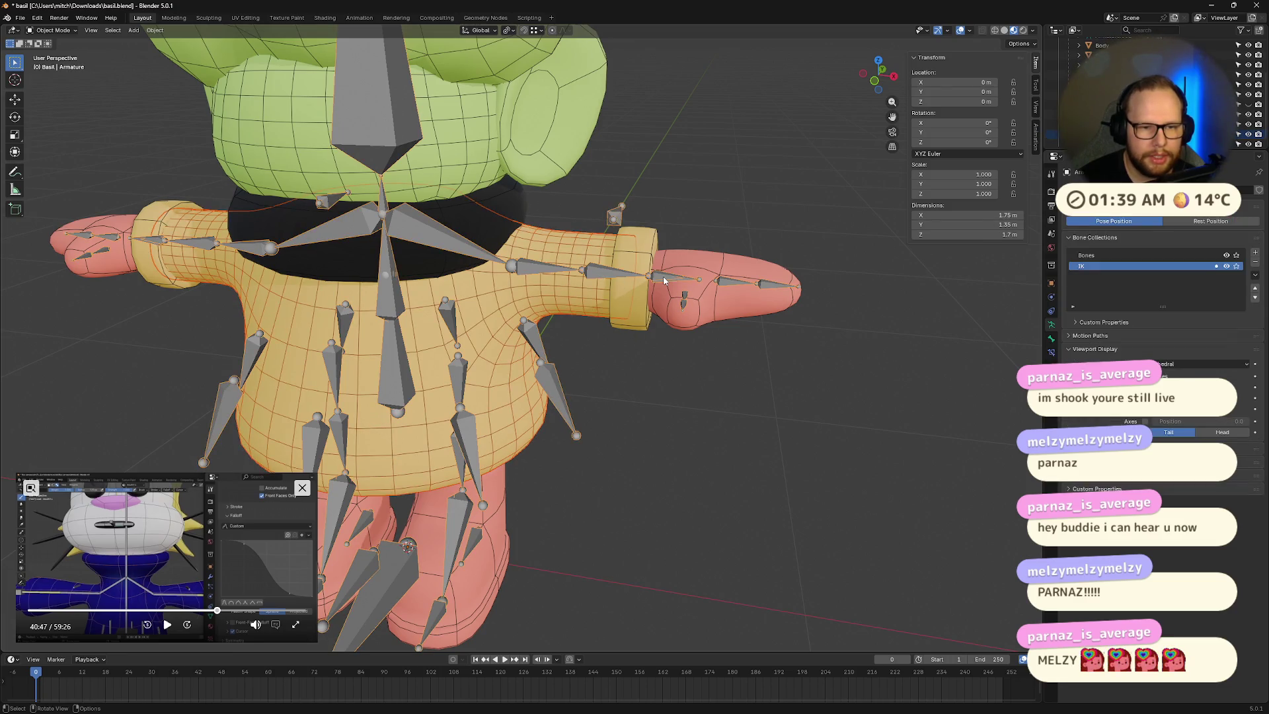
{"action": "key", "text": "ctrl+p"}
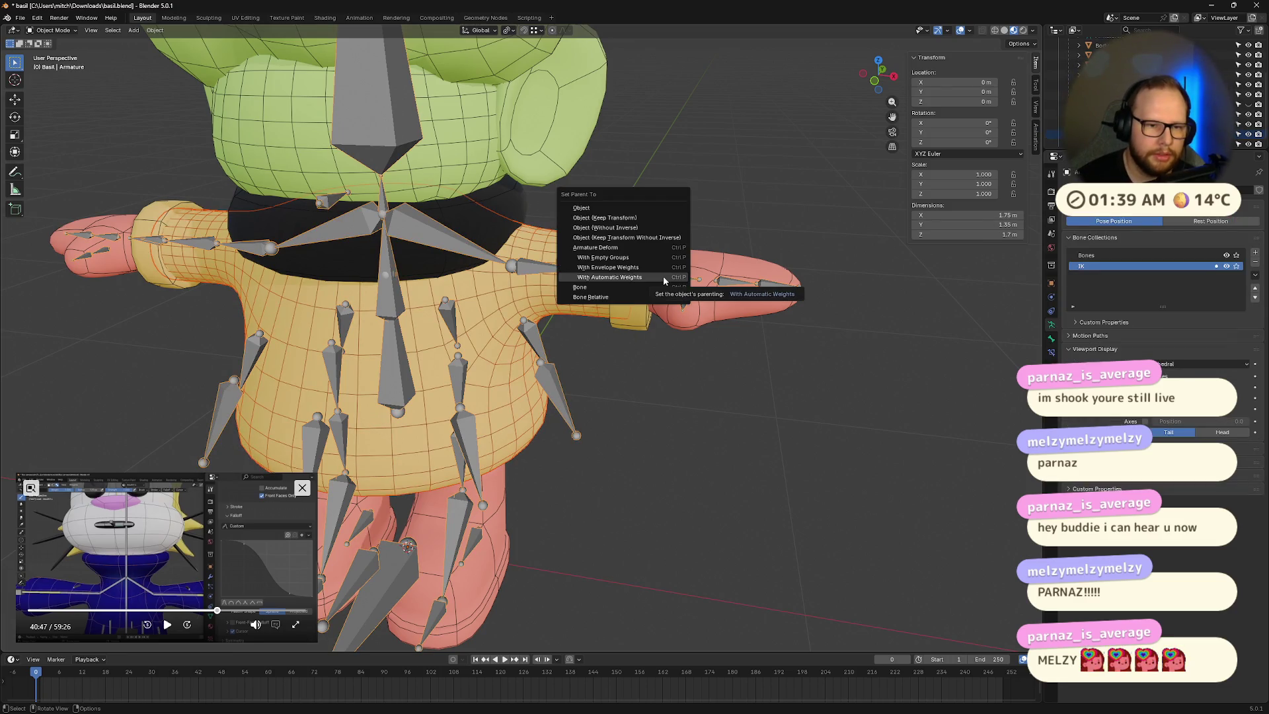
{"action": "left_click", "coordinate": [609, 277]}
Step: Select the armature in Pose Mode and pick the left hand IK control
{"action": "left_click", "coordinate": [664, 280]}
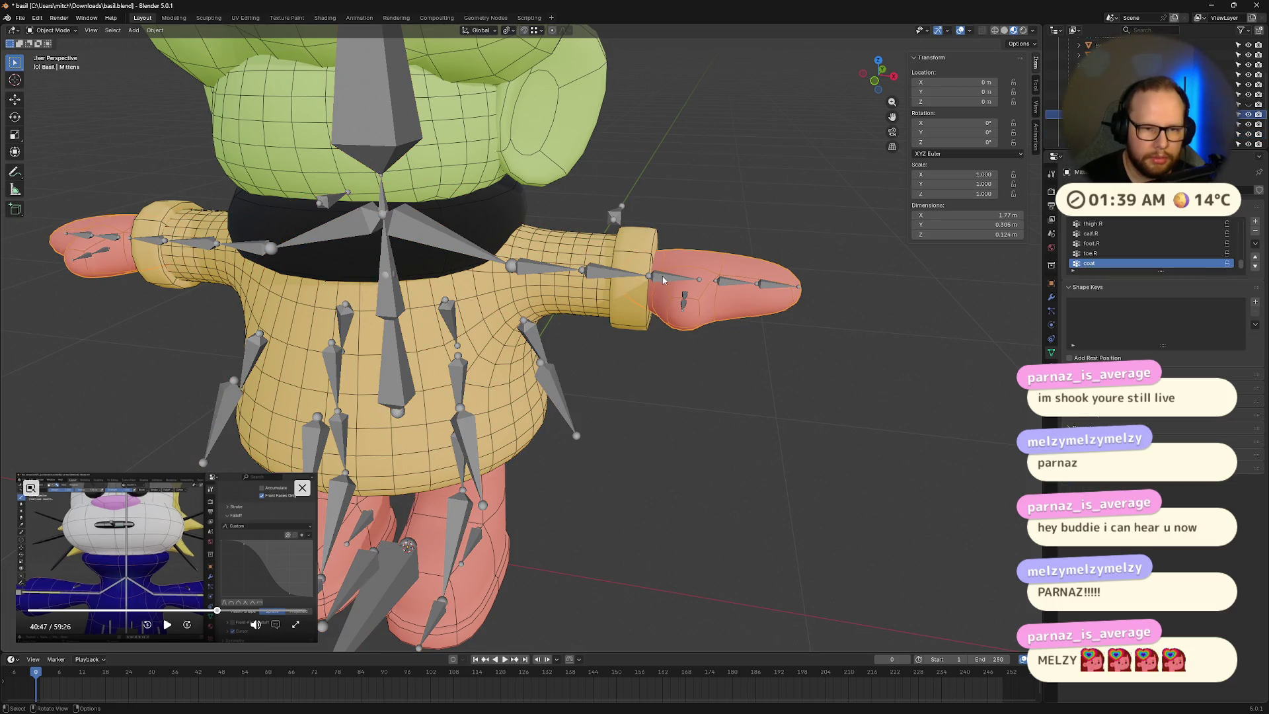
{"action": "left_click", "coordinate": [664, 281]}
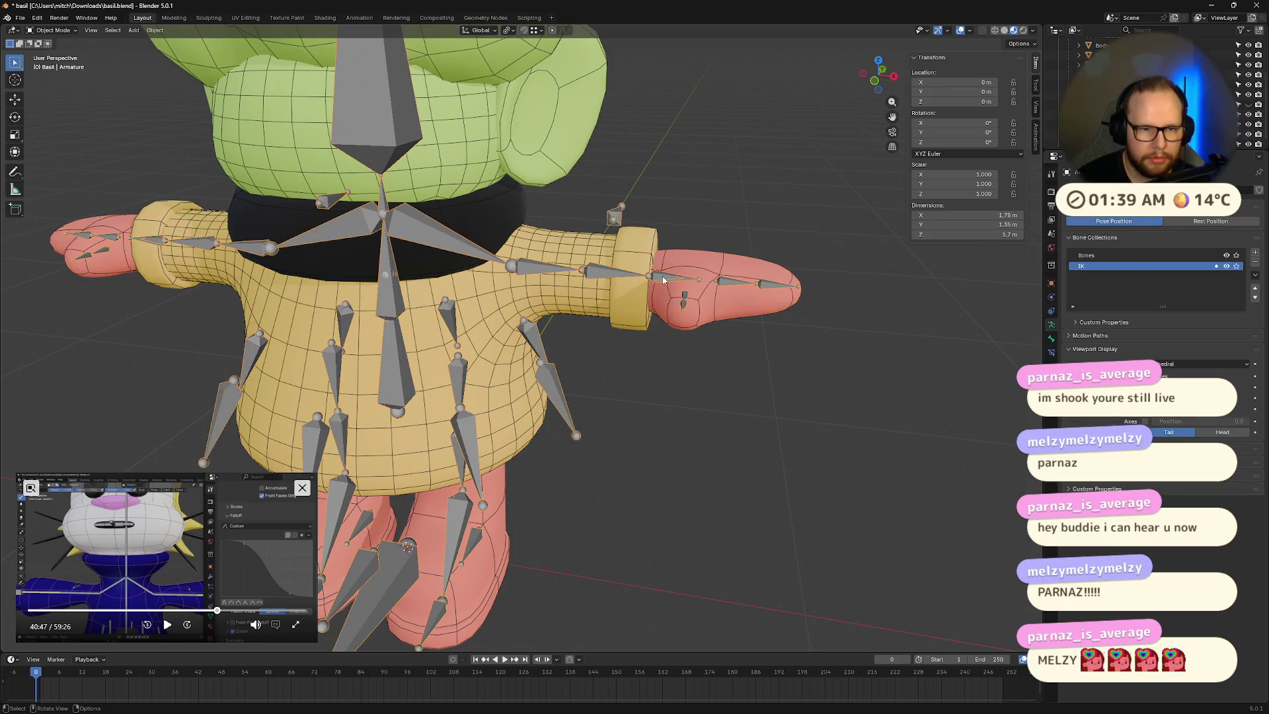
{"action": "key", "text": "ctrl+Tab"}
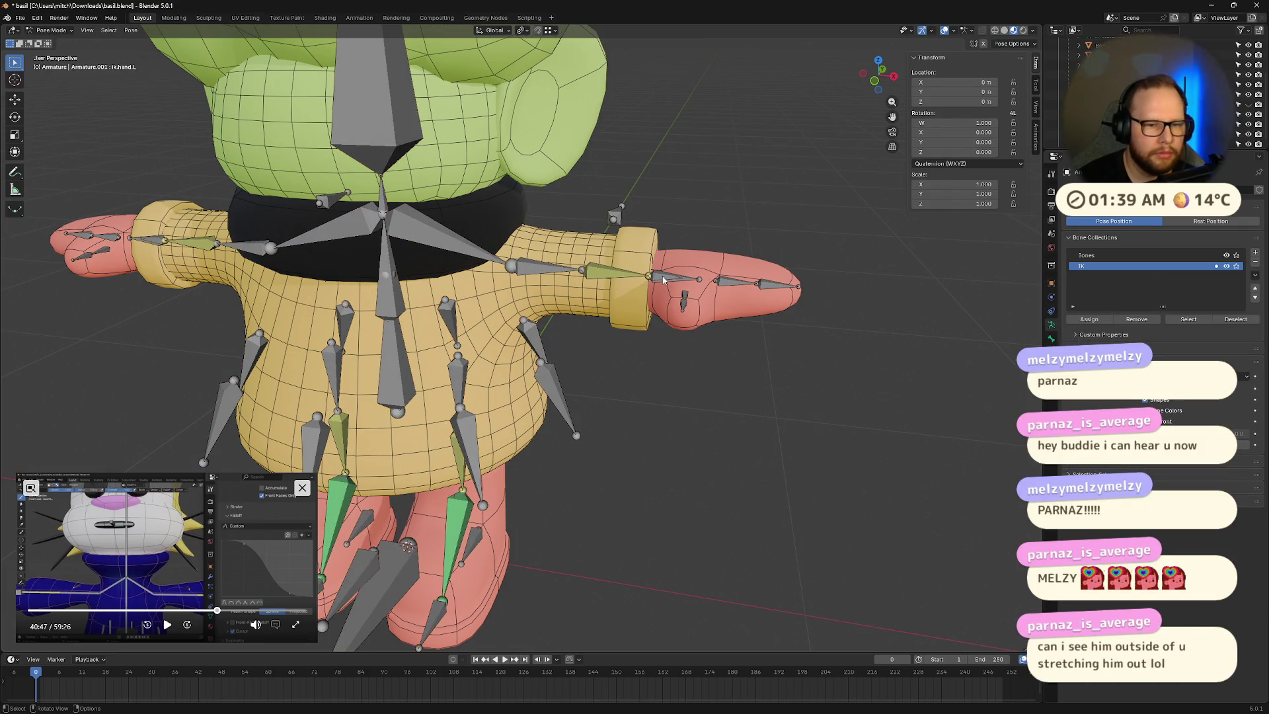
{"action": "left_click", "coordinate": [664, 281]}
{"action": "left_click", "coordinate": [665, 280]}
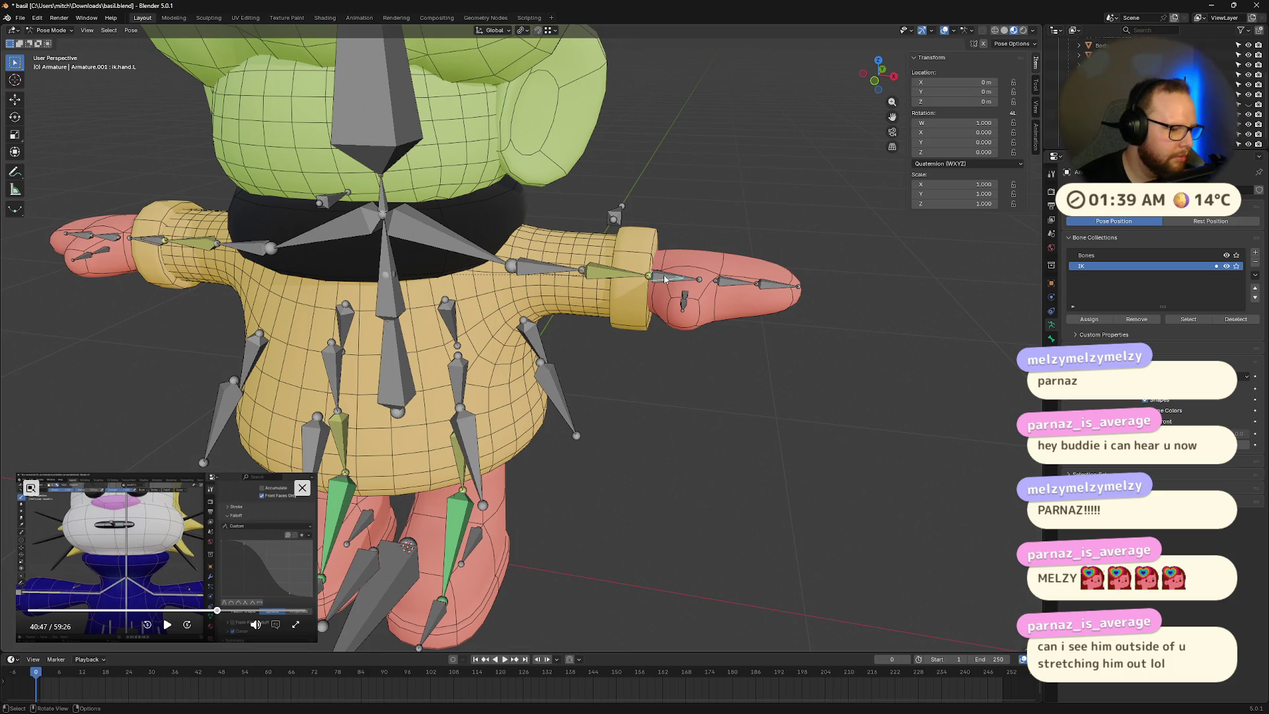
Step: Hide the armature and turn off viewport overlays to show the clean character
{"action": "scroll", "coordinate": [665, 279], "scroll_direction": "down", "scroll_amount": 5}
{"action": "scroll", "coordinate": [665, 280], "scroll_direction": "up", "scroll_amount": 3}
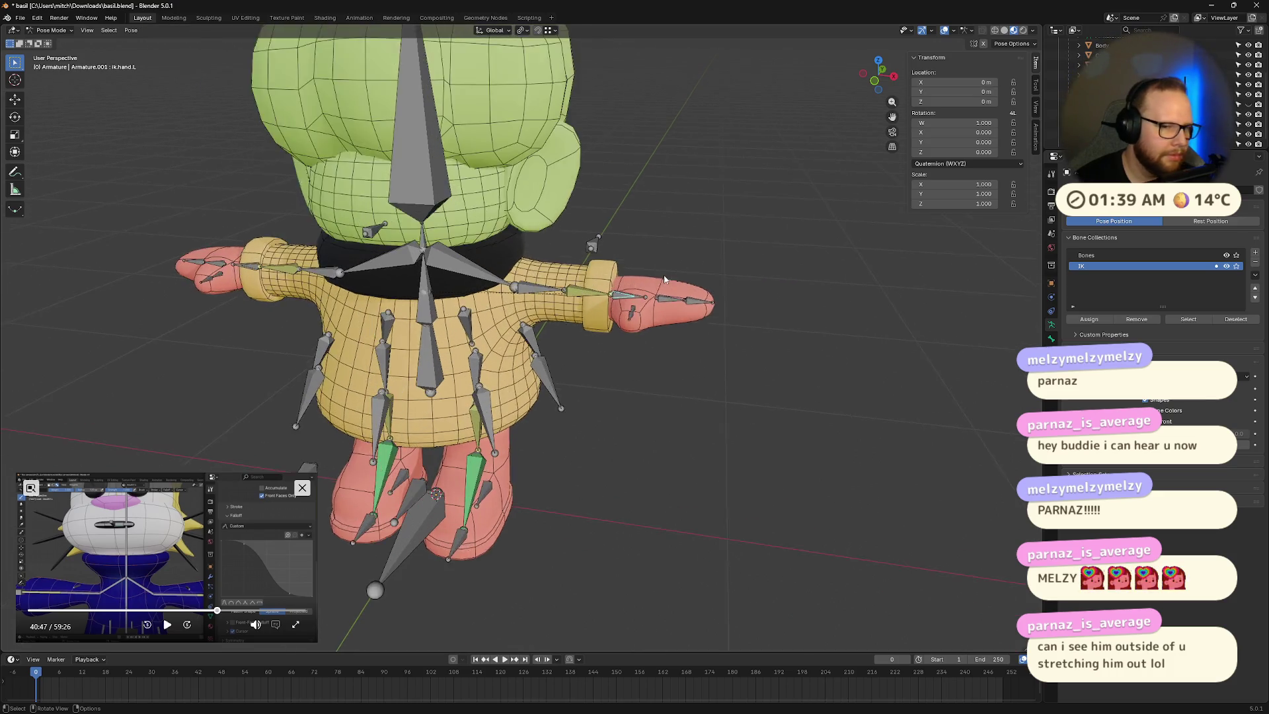
{"action": "scroll", "coordinate": [664, 278], "scroll_direction": "up", "scroll_amount": 2}
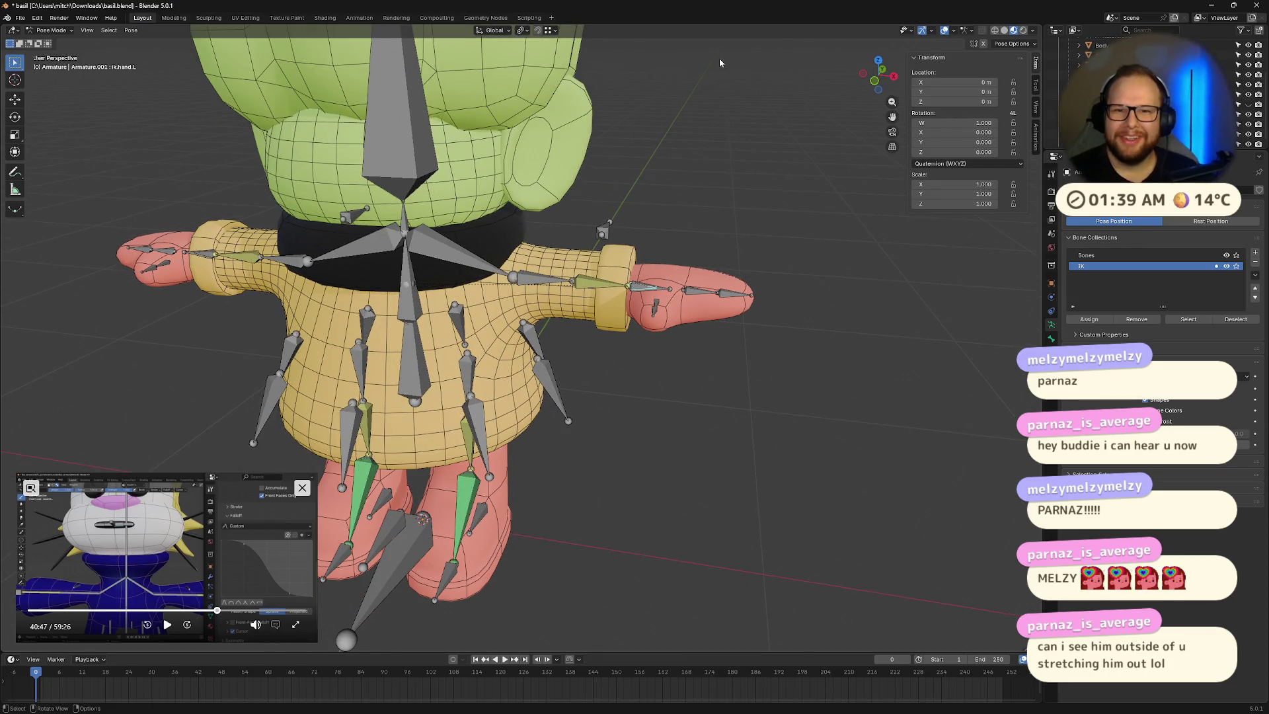
{"action": "scroll", "coordinate": [1123, 118], "scroll_direction": "up", "scroll_amount": 1}
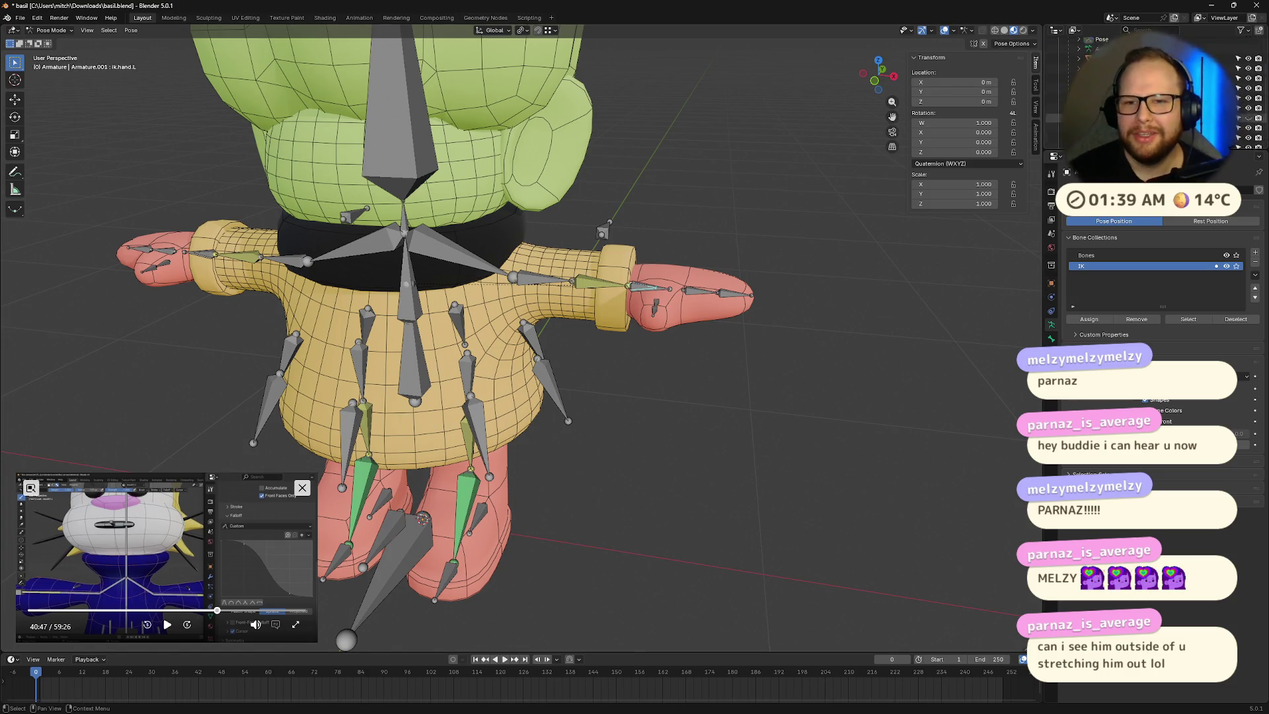
{"action": "left_click", "coordinate": [1249, 82]}
{"action": "left_click", "coordinate": [940, 31]}
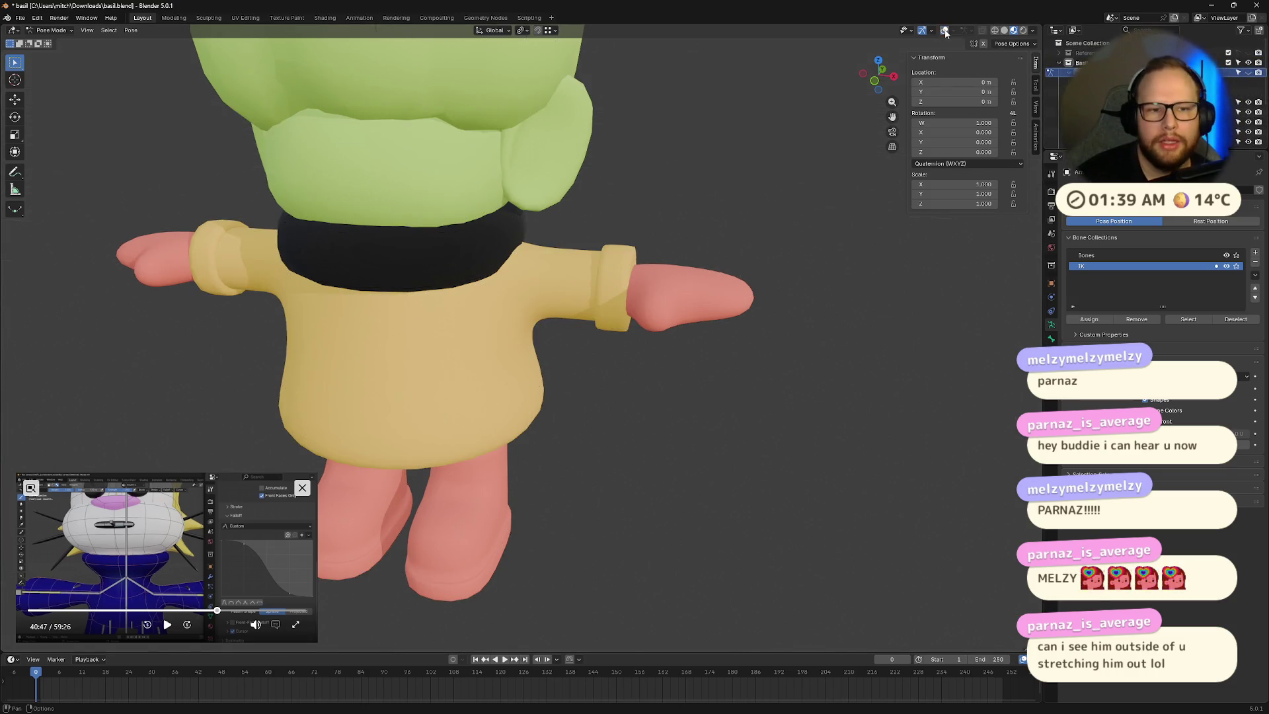
{"action": "scroll", "coordinate": [537, 237], "scroll_direction": "down", "scroll_amount": 6}
{"action": "mouse_move", "coordinate": [538, 236]}
{"action": "middle_mouse_down"}
{"action": "mouse_move", "coordinate": [593, 232]}
{"action": "mouse_move", "coordinate": [525, 232]}
{"action": "mouse_move", "coordinate": [641, 259]}
{"action": "middle_mouse_up"}
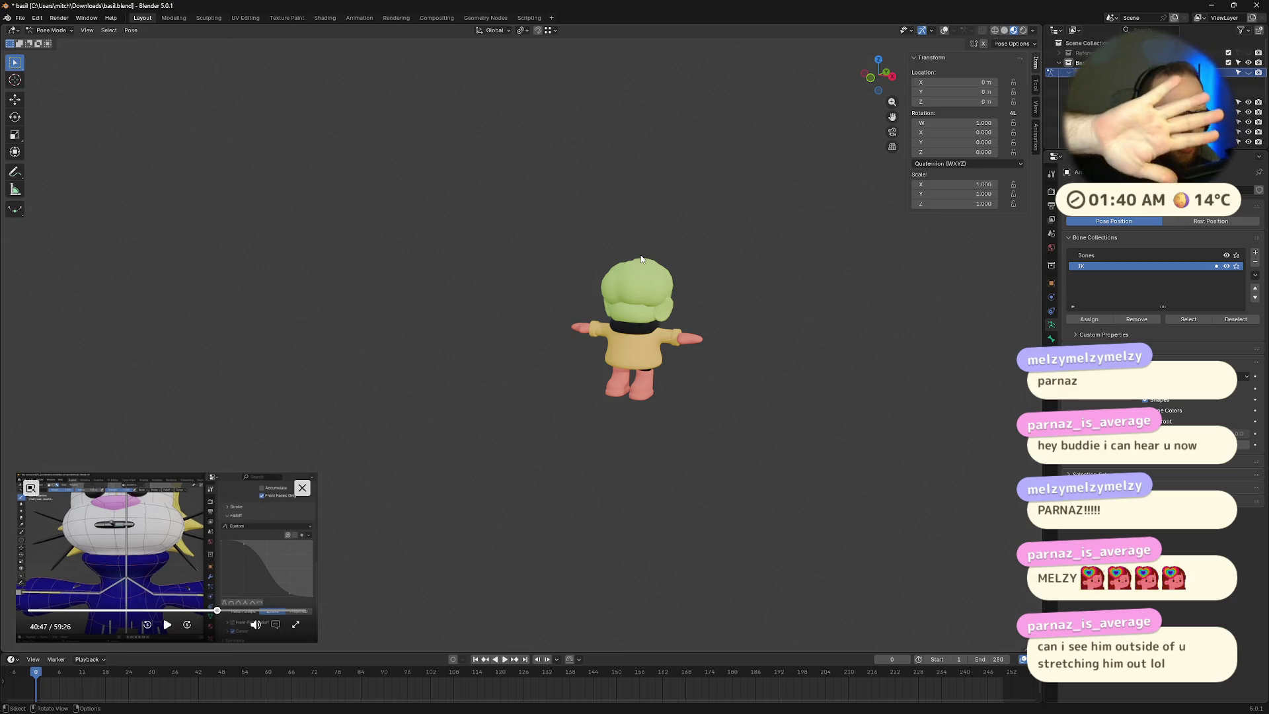
{"action": "mouse_move", "coordinate": [640, 259]}
{"action": "middle_mouse_down"}
{"action": "mouse_move", "coordinate": [654, 278]}
{"action": "mouse_move", "coordinate": [756, 277]}
{"action": "mouse_move", "coordinate": [478, 286]}
{"action": "mouse_move", "coordinate": [552, 275]}
{"action": "mouse_move", "coordinate": [626, 306]}
{"action": "middle_mouse_up"}
{"action": "scroll", "coordinate": [536, 361], "scroll_direction": "down", "scroll_amount": 8}
{"action": "mouse_move", "coordinate": [534, 361]}
{"action": "middle_mouse_down"}
{"action": "mouse_move", "coordinate": [694, 365]}
{"action": "mouse_move", "coordinate": [830, 395]}
{"action": "mouse_move", "coordinate": [634, 377]}
{"action": "mouse_move", "coordinate": [714, 364]}
{"action": "mouse_move", "coordinate": [649, 367]}
{"action": "mouse_move", "coordinate": [679, 363]}
{"action": "mouse_move", "coordinate": [648, 375]}
{"action": "mouse_move", "coordinate": [735, 379]}
{"action": "mouse_move", "coordinate": [470, 385]}
{"action": "middle_mouse_up"}
{"action": "scroll", "coordinate": [649, 367], "scroll_direction": "up", "scroll_amount": 7}
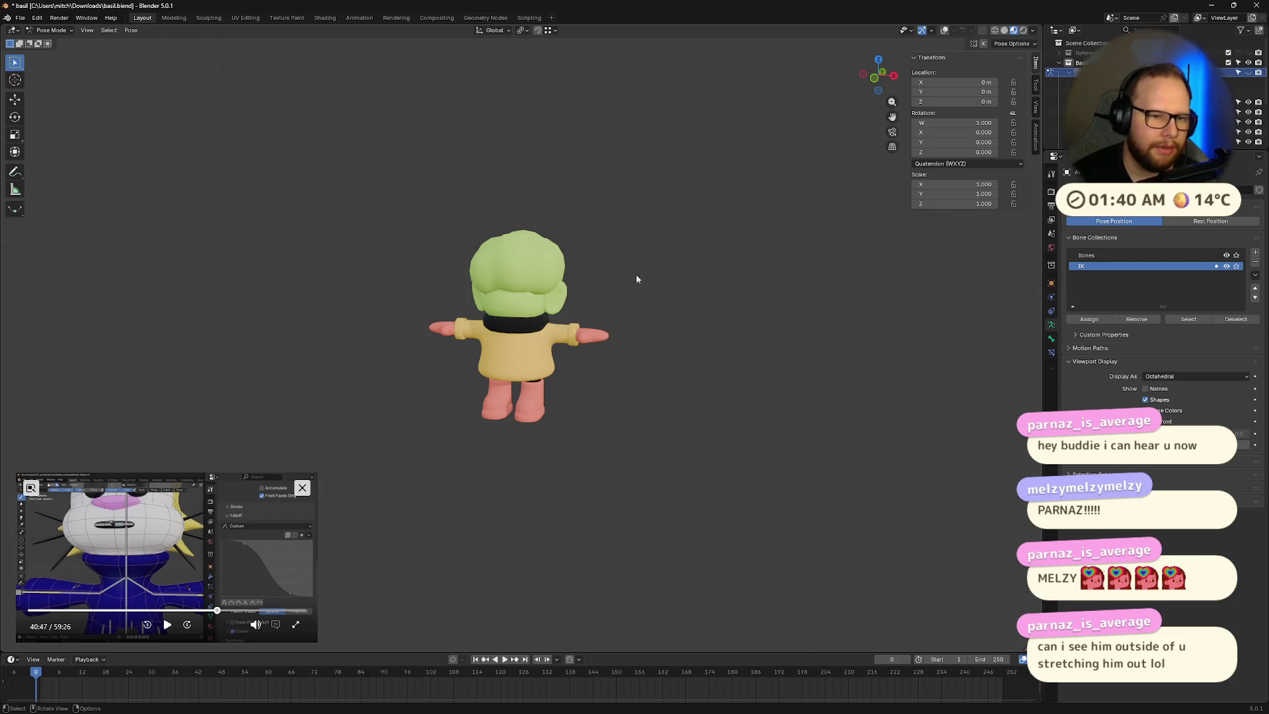
{"action": "scroll", "coordinate": [636, 277], "scroll_direction": "up", "scroll_amount": 6}
{"action": "mouse_move", "coordinate": [616, 316]}
{"action": "middle_mouse_down"}
{"action": "mouse_move", "coordinate": [516, 299]}
{"action": "mouse_move", "coordinate": [549, 302]}
{"action": "mouse_move", "coordinate": [360, 320]}
{"action": "mouse_move", "coordinate": [581, 307]}
{"action": "middle_mouse_up"}
{"action": "scroll", "coordinate": [584, 305], "scroll_direction": "down", "scroll_amount": 6}
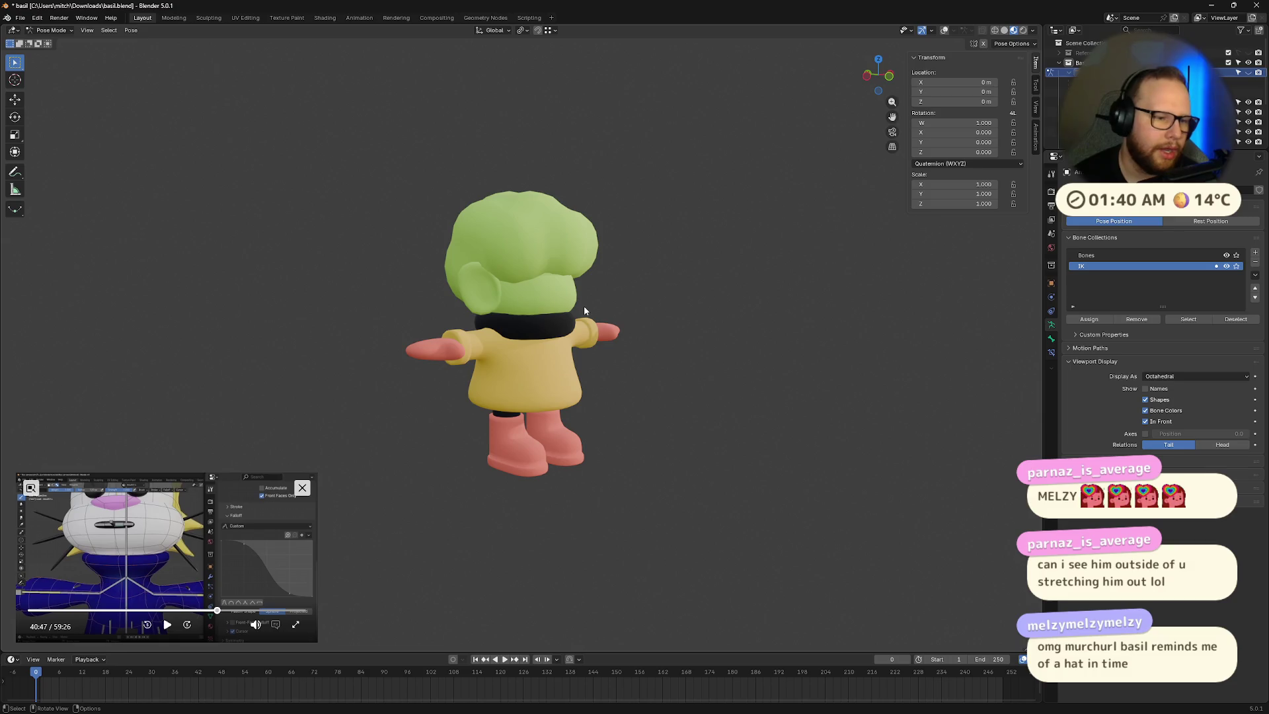
{"action": "mouse_move", "coordinate": [583, 295]}
{"action": "middle_mouse_down"}
{"action": "mouse_move", "coordinate": [583, 315]}
{"action": "mouse_move", "coordinate": [663, 319]}
{"action": "mouse_move", "coordinate": [551, 308]}
{"action": "mouse_move", "coordinate": [526, 323]}
{"action": "mouse_move", "coordinate": [740, 312]}
{"action": "mouse_move", "coordinate": [549, 311]}
{"action": "middle_mouse_up"}
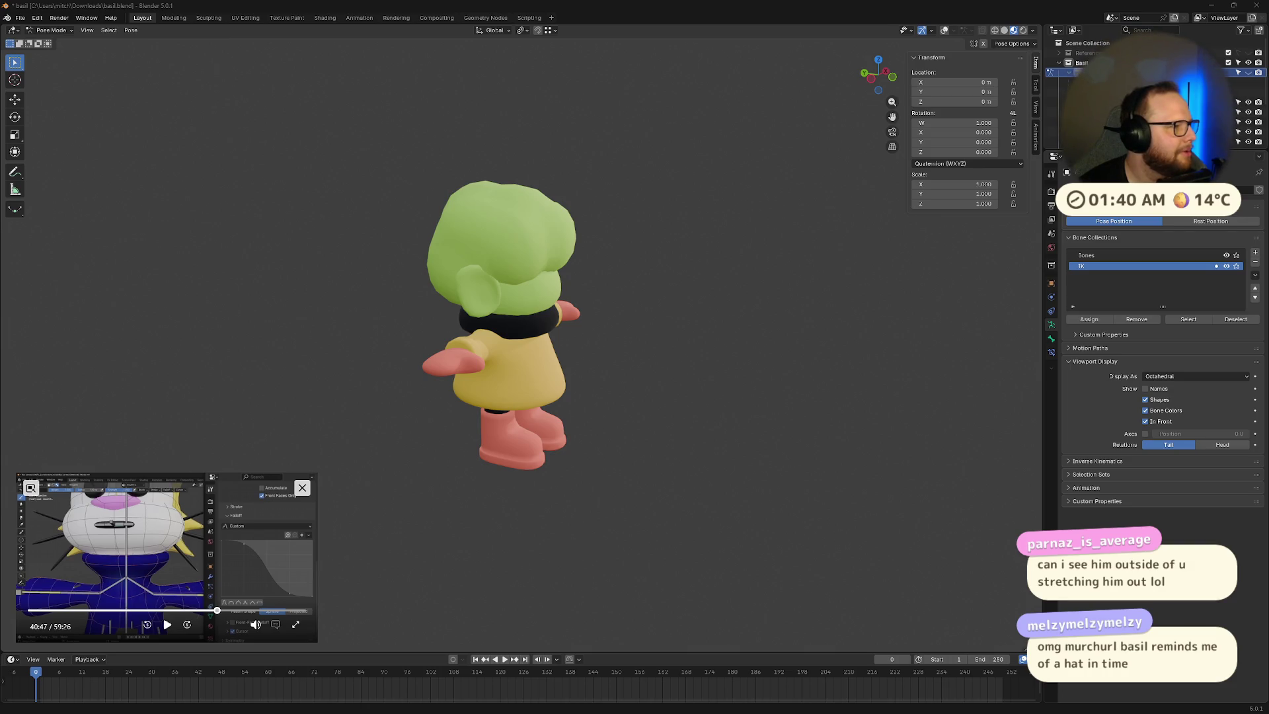
{"action": "mouse_move", "coordinate": [378, 290]}
{"action": "middle_mouse_down"}
{"action": "mouse_move", "coordinate": [363, 303]}
{"action": "mouse_move", "coordinate": [326, 284]}
{"action": "mouse_move", "coordinate": [669, 276]}
{"action": "mouse_move", "coordinate": [658, 302]}
{"action": "mouse_move", "coordinate": [558, 297]}
{"action": "mouse_move", "coordinate": [568, 343]}
{"action": "mouse_move", "coordinate": [582, 291]}
{"action": "mouse_move", "coordinate": [595, 298]}
{"action": "middle_mouse_up"}
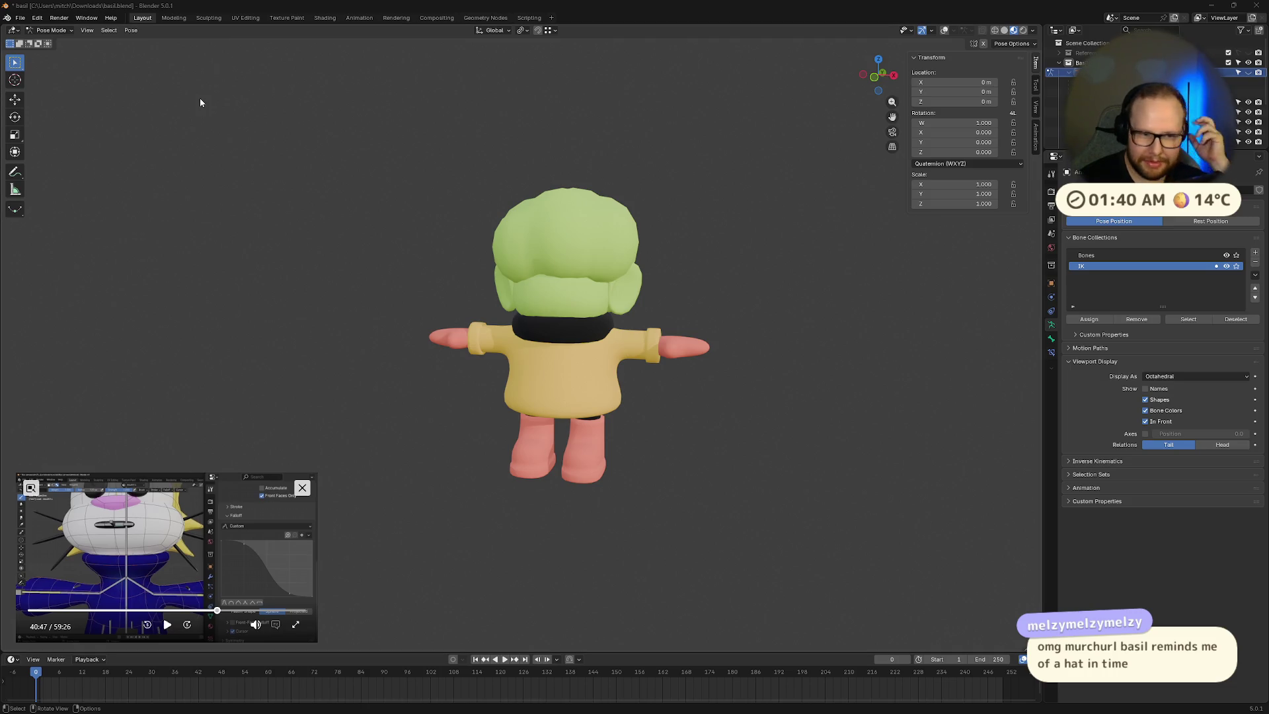
{"action": "mouse_move", "coordinate": [467, 221]}
{"action": "middle_mouse_down"}
{"action": "mouse_move", "coordinate": [628, 142]}
{"action": "mouse_move", "coordinate": [587, 256]}
{"action": "middle_mouse_up"}
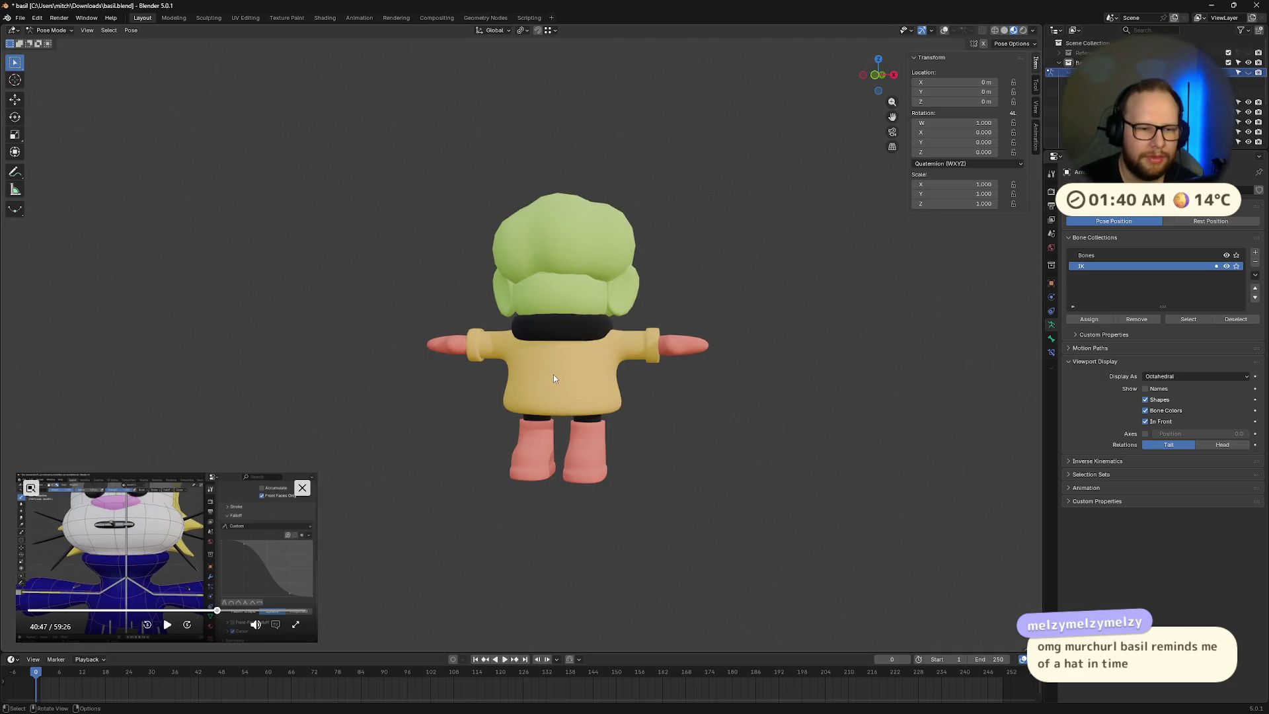
Step: Select the yellow raincoat mesh in Object Mode and hide it with H
{"action": "key", "text": "Tab"}
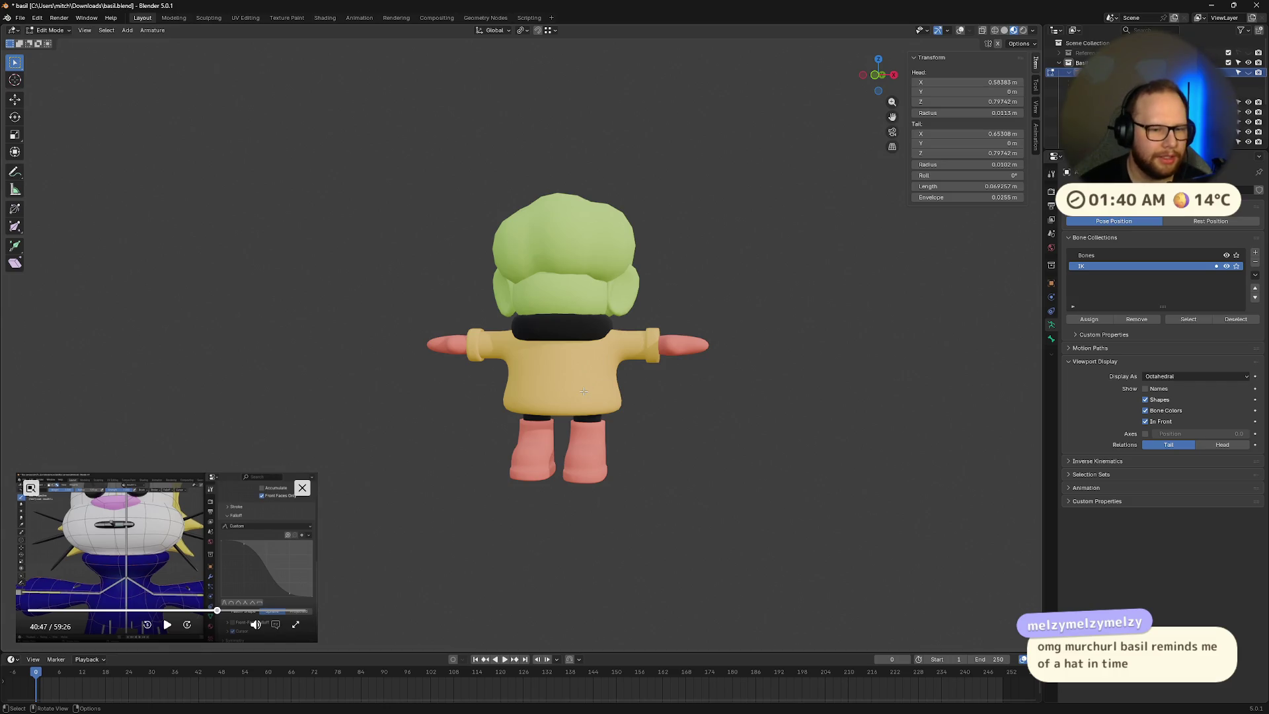
{"action": "key", "text": "Tab"}
{"action": "left_click", "coordinate": [591, 390]}
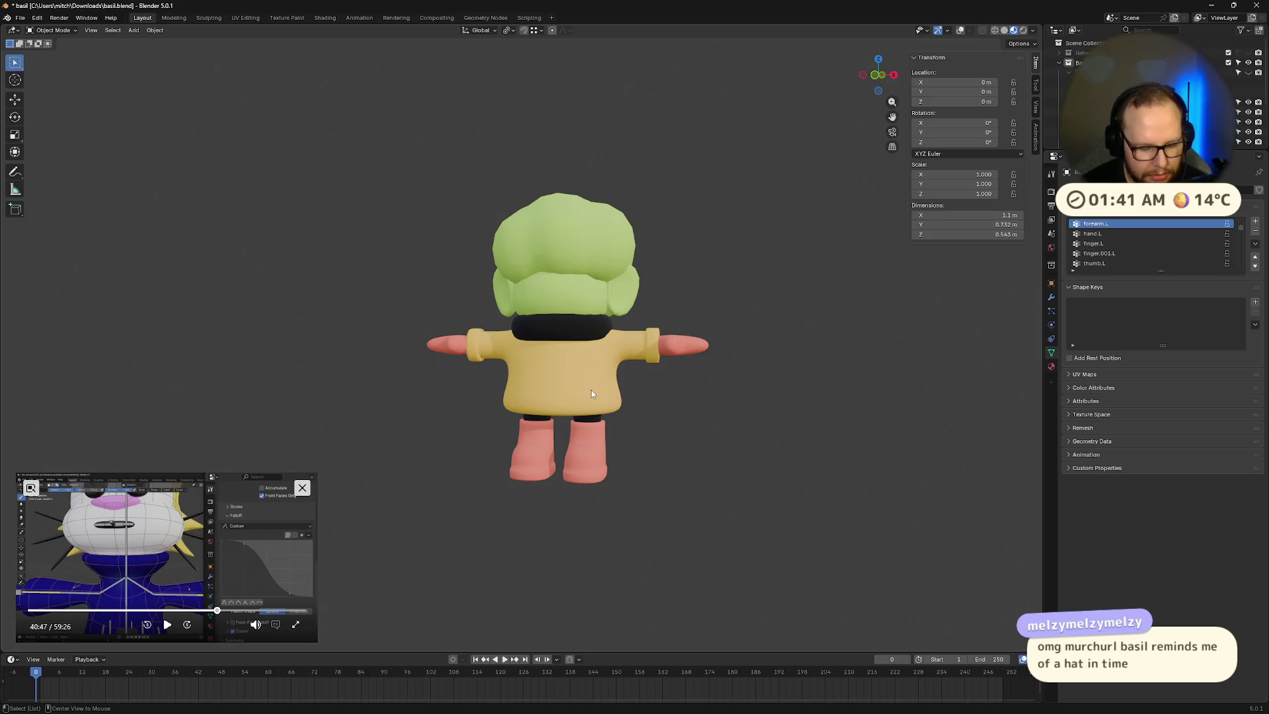
{"action": "key", "text": "h"}
{"action": "mouse_move", "coordinate": [724, 429]}
{"action": "middle_mouse_down"}
{"action": "mouse_move", "coordinate": [655, 439]}
{"action": "mouse_move", "coordinate": [720, 419]}
{"action": "mouse_move", "coordinate": [791, 430]}
{"action": "mouse_move", "coordinate": [733, 431]}
{"action": "middle_mouse_up"}
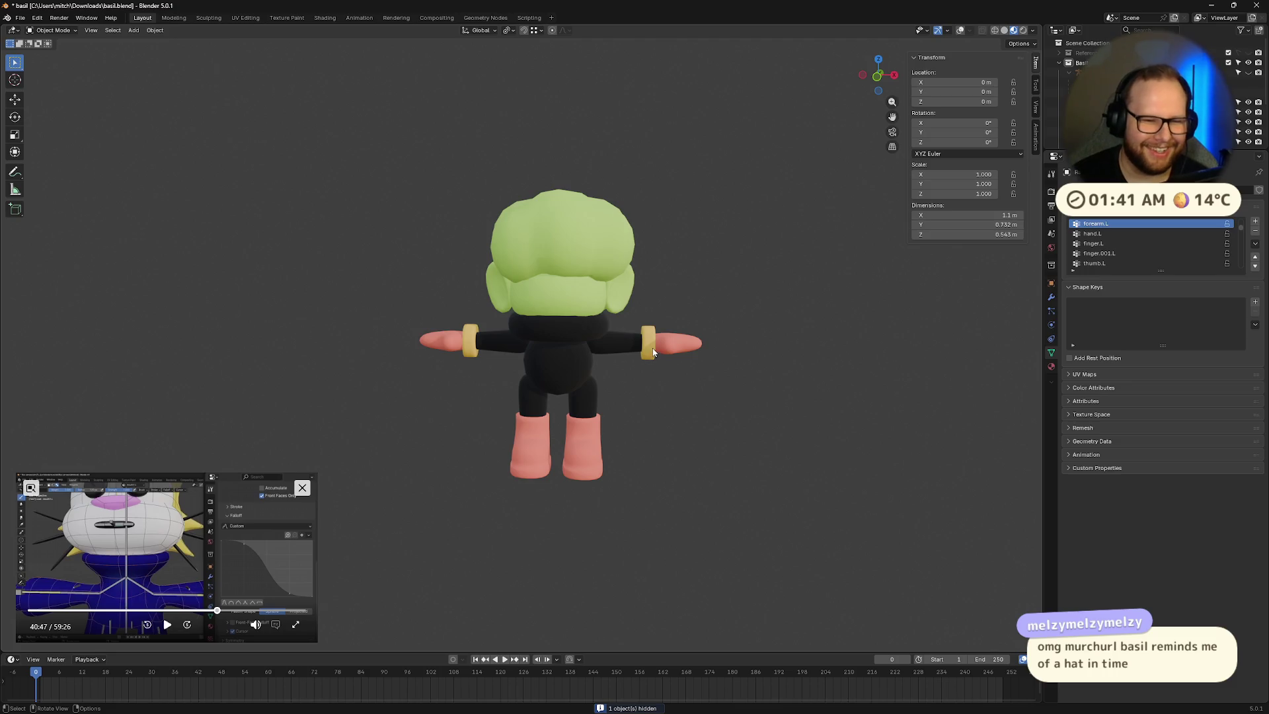
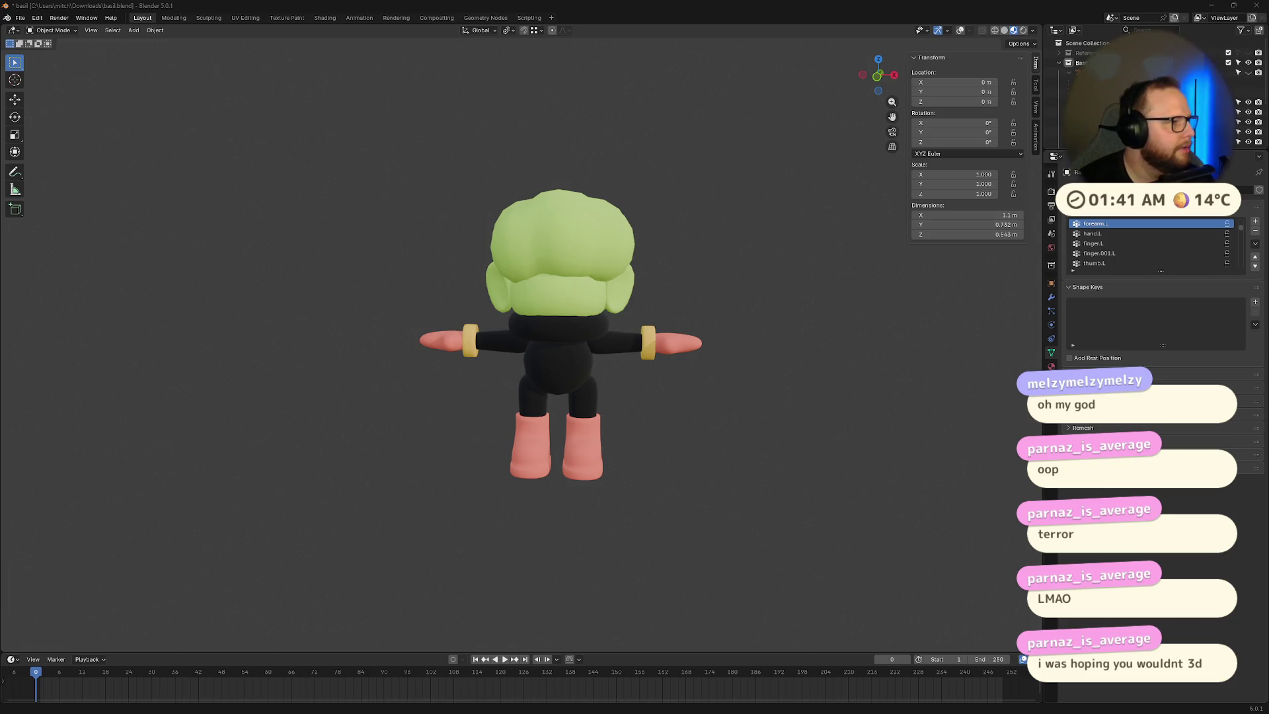
Step: Orbit and zoom around the character to inspect it from angled, rear and side views
{"action": "middle_click_drag", "start_coordinate": [319, 280], "coordinate": [555, 301]}
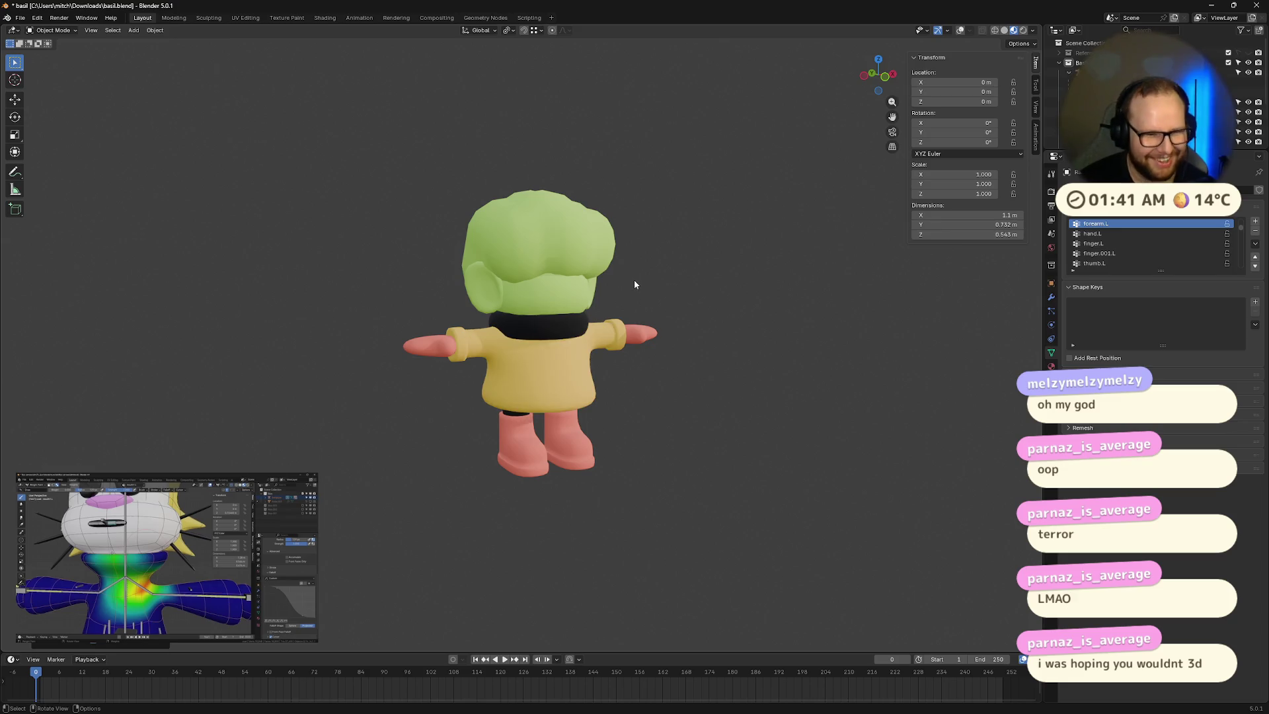
{"action": "scroll", "coordinate": [708, 363], "scroll_direction": "up", "scroll_amount": 6}
{"action": "mouse_move", "coordinate": [692, 369]}
{"action": "middle_mouse_down"}
{"action": "mouse_move", "coordinate": [813, 334]}
{"action": "mouse_move", "coordinate": [839, 357]}
{"action": "mouse_move", "coordinate": [819, 338]}
{"action": "mouse_move", "coordinate": [789, 357]}
{"action": "mouse_move", "coordinate": [683, 336]}
{"action": "mouse_move", "coordinate": [621, 362]}
{"action": "mouse_move", "coordinate": [604, 344]}
{"action": "mouse_move", "coordinate": [736, 353]}
{"action": "mouse_move", "coordinate": [597, 207]}
{"action": "mouse_move", "coordinate": [517, 214]}
{"action": "mouse_move", "coordinate": [521, 255]}
{"action": "mouse_move", "coordinate": [491, 324]}
{"action": "mouse_move", "coordinate": [662, 319]}
{"action": "middle_mouse_up"}
{"action": "scroll", "coordinate": [518, 213], "scroll_direction": "down", "scroll_amount": 6}
{"action": "scroll", "coordinate": [521, 255], "scroll_direction": "up", "scroll_amount": 6}
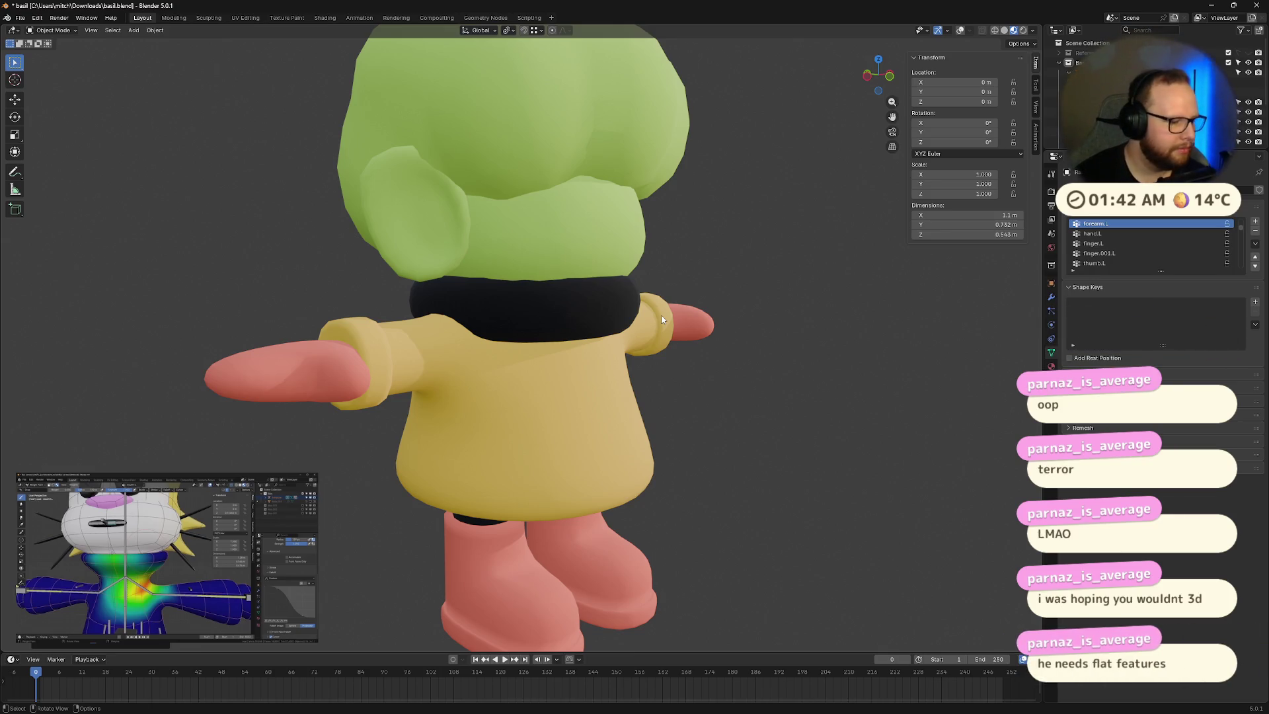
{"action": "middle_click_drag", "start_coordinate": [716, 325], "coordinate": [452, 284]}
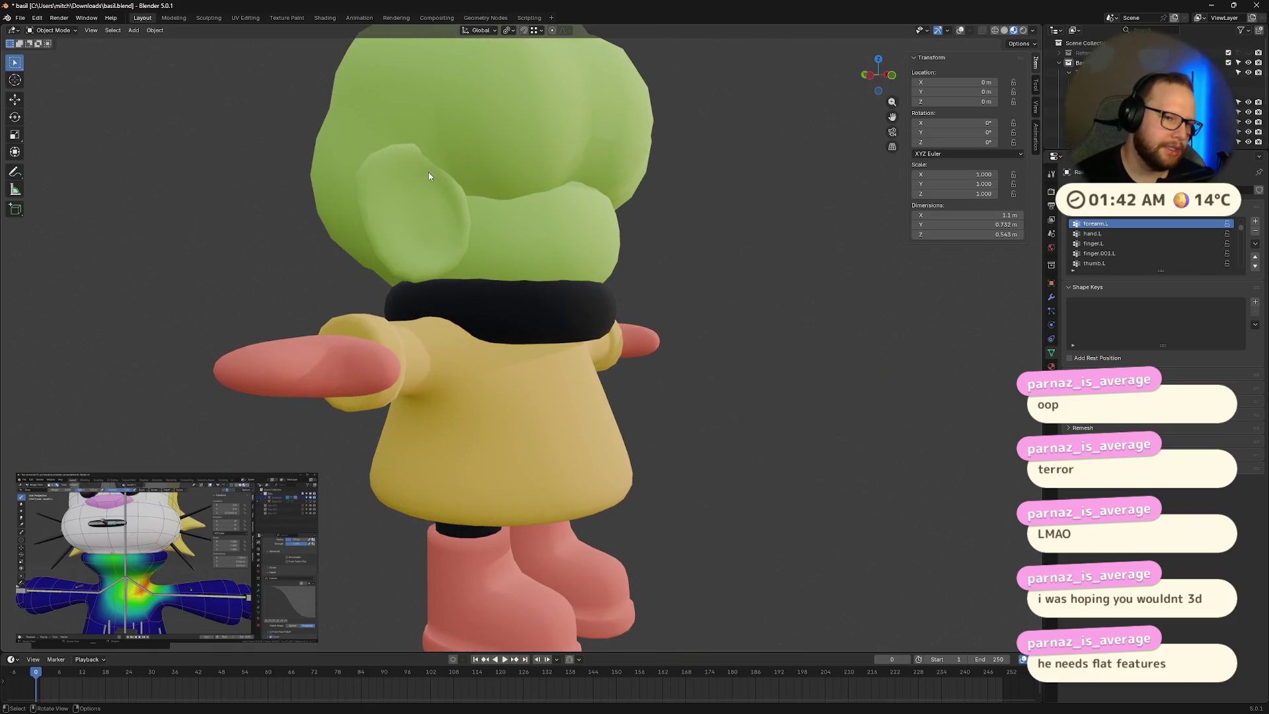
{"action": "mouse_move", "coordinate": [405, 285]}
{"action": "middle_mouse_down"}
{"action": "mouse_move", "coordinate": [616, 240]}
{"action": "mouse_move", "coordinate": [652, 263]}
{"action": "mouse_move", "coordinate": [624, 273]}
{"action": "mouse_move", "coordinate": [526, 109]}
{"action": "middle_mouse_up"}
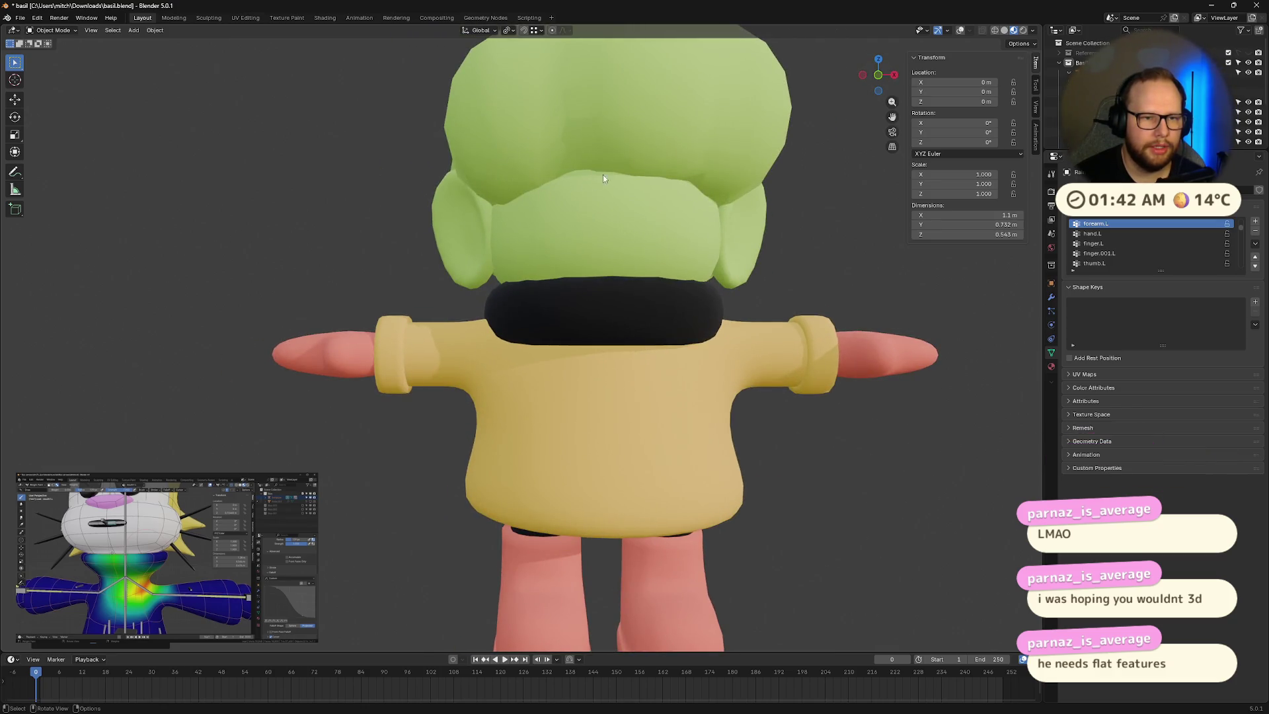
{"action": "scroll", "coordinate": [750, 124], "scroll_direction": "down", "scroll_amount": 3}
{"action": "middle_click_drag", "start_coordinate": [731, 153], "coordinate": [581, 161]}
{"action": "scroll", "coordinate": [557, 176], "scroll_direction": "up", "scroll_amount": 6}
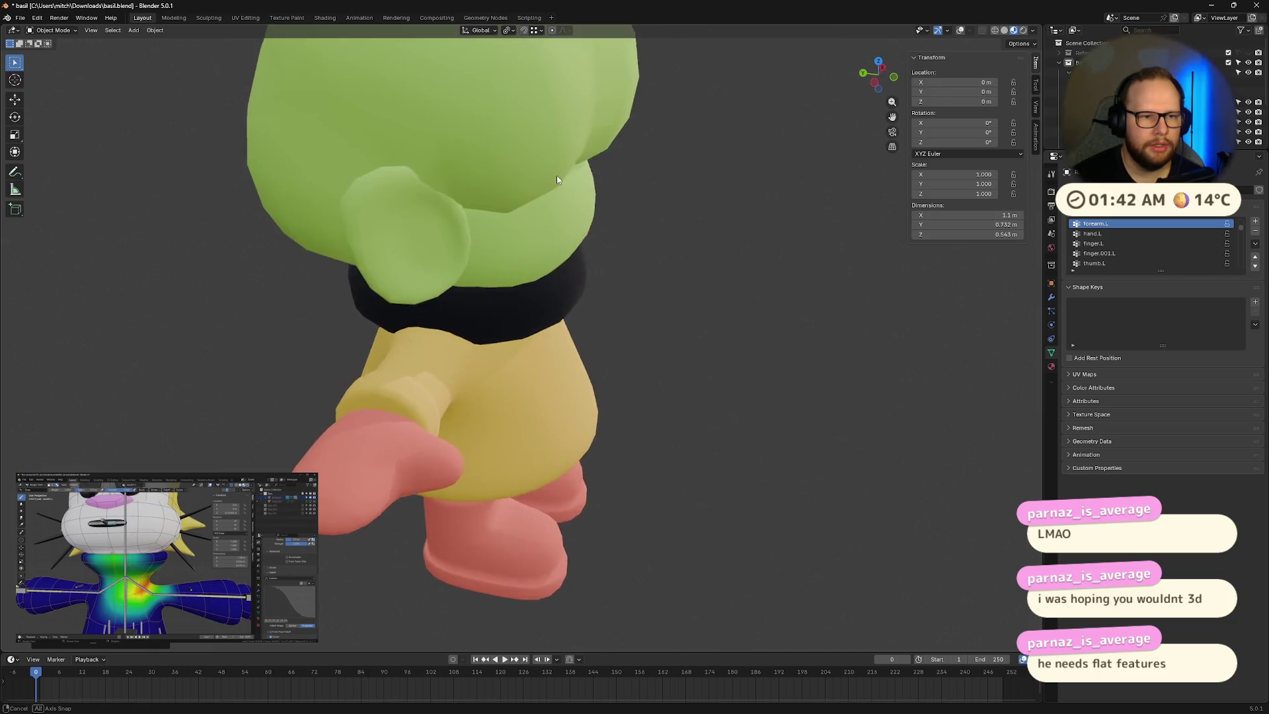
{"action": "scroll", "coordinate": [592, 175], "scroll_direction": "down", "scroll_amount": 5}
{"action": "mouse_move", "coordinate": [521, 264]}
{"action": "middle_mouse_down"}
{"action": "mouse_move", "coordinate": [781, 181]}
{"action": "mouse_move", "coordinate": [765, 205]}
{"action": "mouse_move", "coordinate": [624, 232]}
{"action": "mouse_move", "coordinate": [562, 294]}
{"action": "mouse_move", "coordinate": [634, 255]}
{"action": "mouse_move", "coordinate": [546, 256]}
{"action": "mouse_move", "coordinate": [498, 404]}
{"action": "mouse_move", "coordinate": [540, 317]}
{"action": "mouse_move", "coordinate": [714, 308]}
{"action": "middle_mouse_up"}
{"action": "scroll", "coordinate": [624, 232], "scroll_direction": "up", "scroll_amount": 5}
{"action": "scroll", "coordinate": [558, 294], "scroll_direction": "down", "scroll_amount": 4}
{"action": "scroll", "coordinate": [498, 405], "scroll_direction": "down", "scroll_amount": 2}
{"action": "scroll", "coordinate": [499, 404], "scroll_direction": "up", "scroll_amount": 4}
{"action": "scroll", "coordinate": [499, 405], "scroll_direction": "down", "scroll_amount": 4}
{"action": "scroll", "coordinate": [714, 308], "scroll_direction": "up", "scroll_amount": 2}
{"action": "mouse_move", "coordinate": [860, 316]}
{"action": "middle_mouse_down", "text": "shift"}
{"action": "mouse_move", "coordinate": [710, 336]}
{"action": "mouse_move", "coordinate": [813, 322]}
{"action": "mouse_move", "coordinate": [676, 319]}
{"action": "middle_mouse_up", "text": "shift"}
Step: Toggle the character mesh into edit mode and back to object mode
{"action": "key", "text": "Tab"}
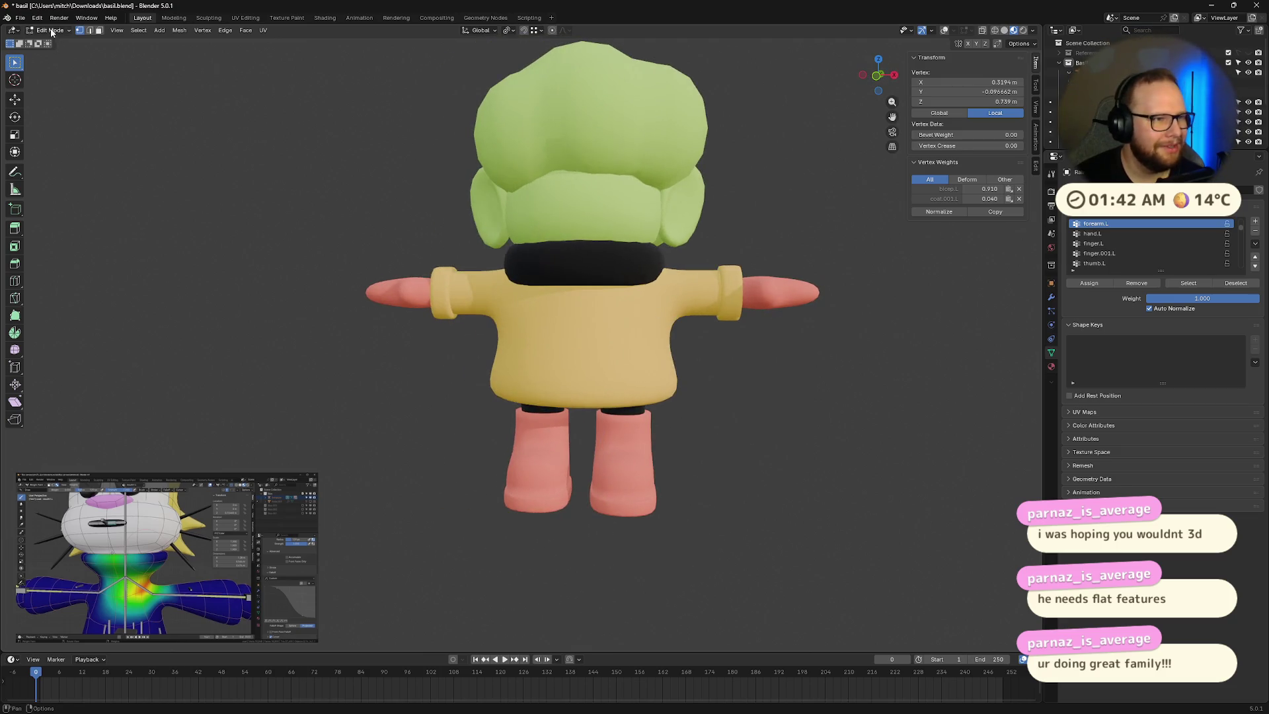
{"action": "left_click", "coordinate": [49, 30]}
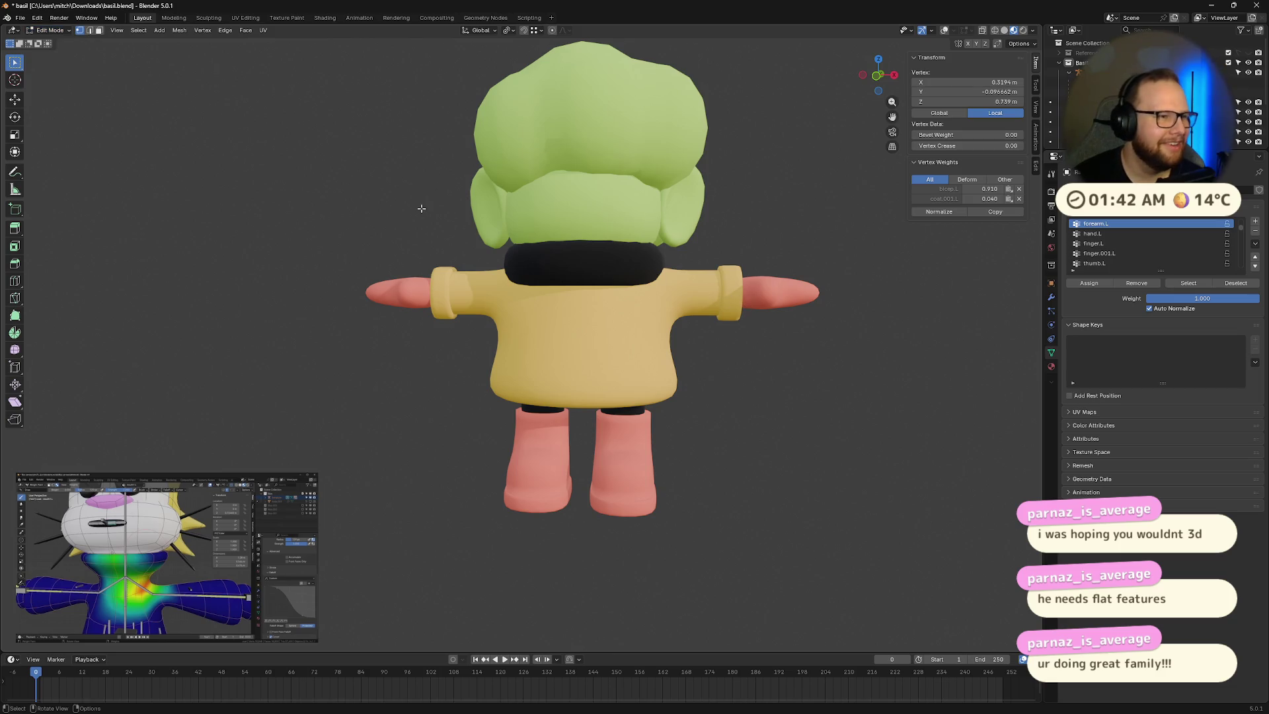
{"action": "left_click", "coordinate": [50, 30]}
{"action": "left_click", "coordinate": [59, 44]}
{"action": "mouse_move", "coordinate": [811, 304]}
{"action": "middle_mouse_down"}
{"action": "mouse_move", "coordinate": [582, 263]}
{"action": "mouse_move", "coordinate": [658, 279]}
{"action": "middle_mouse_up"}
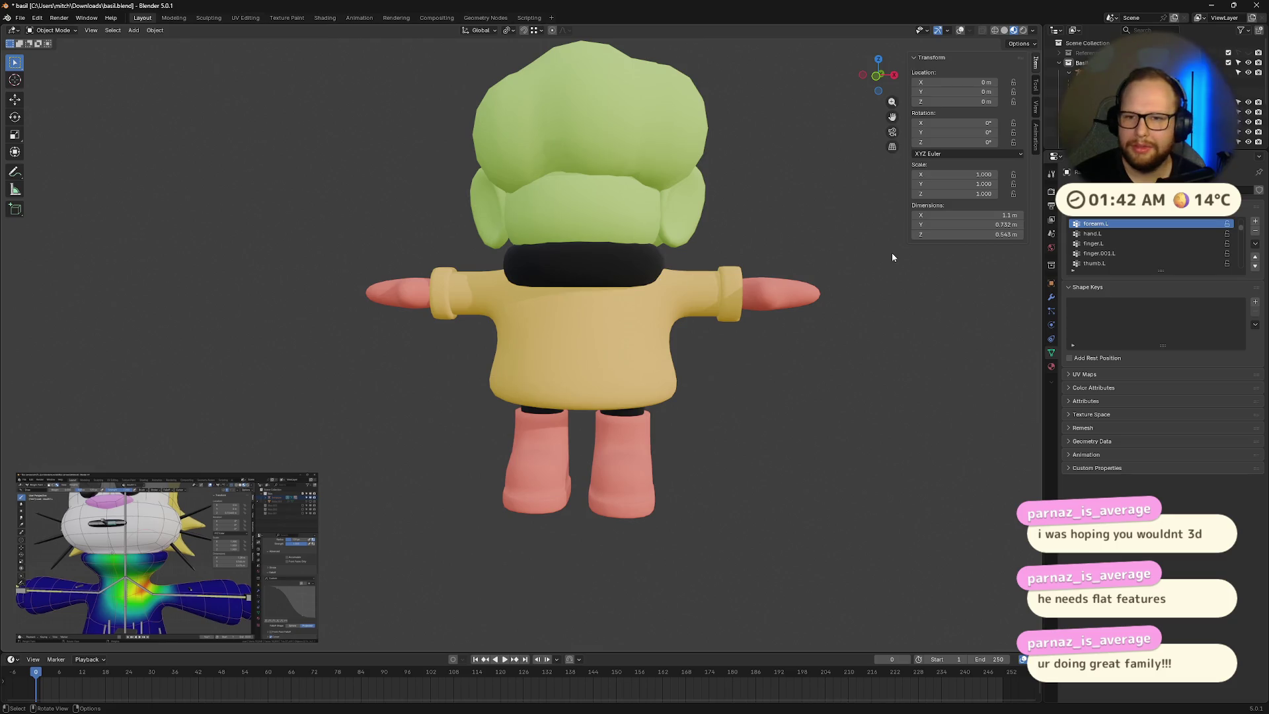
{"action": "key", "text": "Tab"}
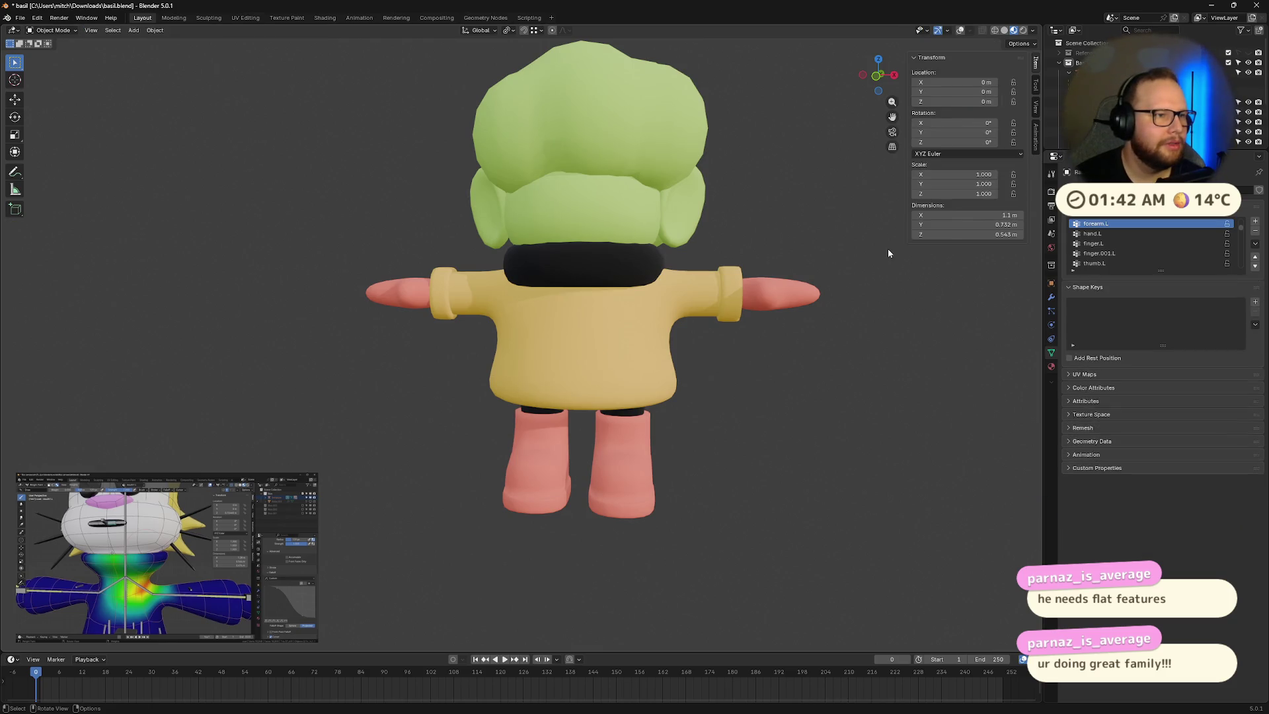
{"action": "key", "text": "Tab"}
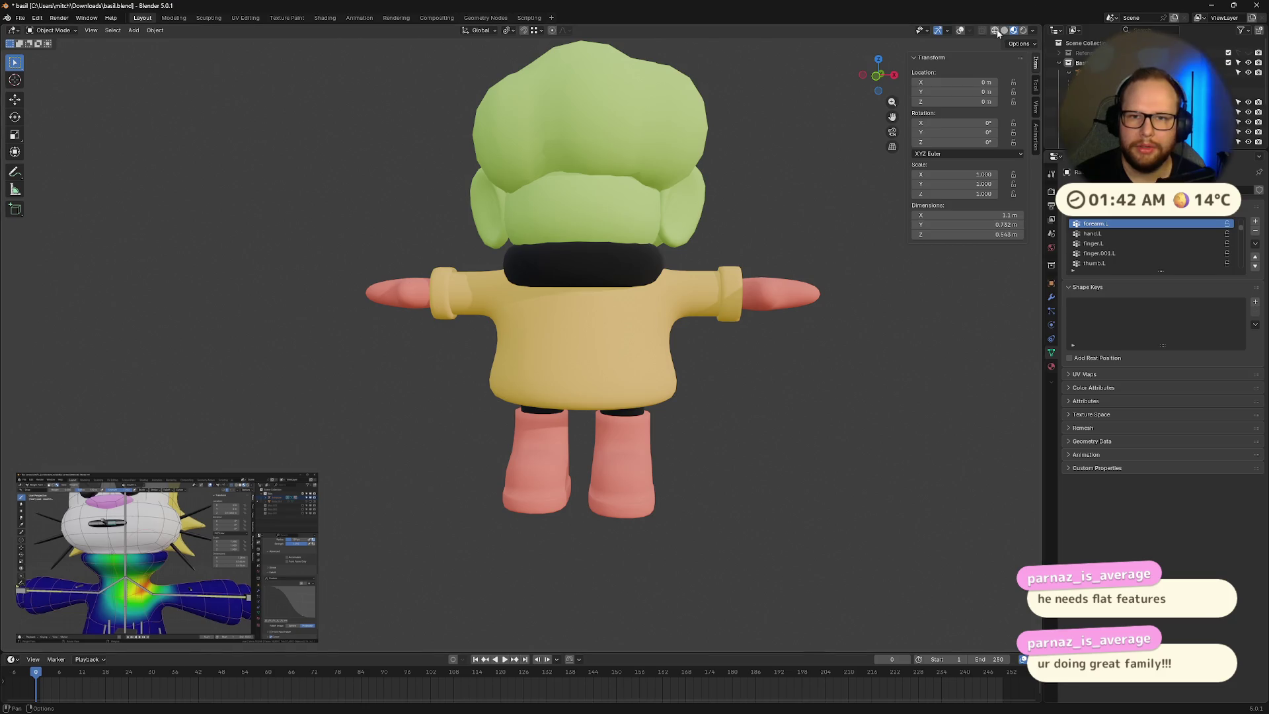
Step: Try wireframe, solid and material preview shading, and turn on overlays to show the bones
{"action": "left_click", "coordinate": [995, 30]}
{"action": "left_click", "coordinate": [1004, 30]}
{"action": "left_click", "coordinate": [1014, 30]}
{"action": "mouse_move", "coordinate": [851, 286]}
{"action": "middle_mouse_down"}
{"action": "mouse_move", "coordinate": [787, 309]}
{"action": "mouse_move", "coordinate": [708, 384]}
{"action": "mouse_move", "coordinate": [757, 402]}
{"action": "middle_mouse_up"}
{"action": "left_click", "coordinate": [960, 31]}
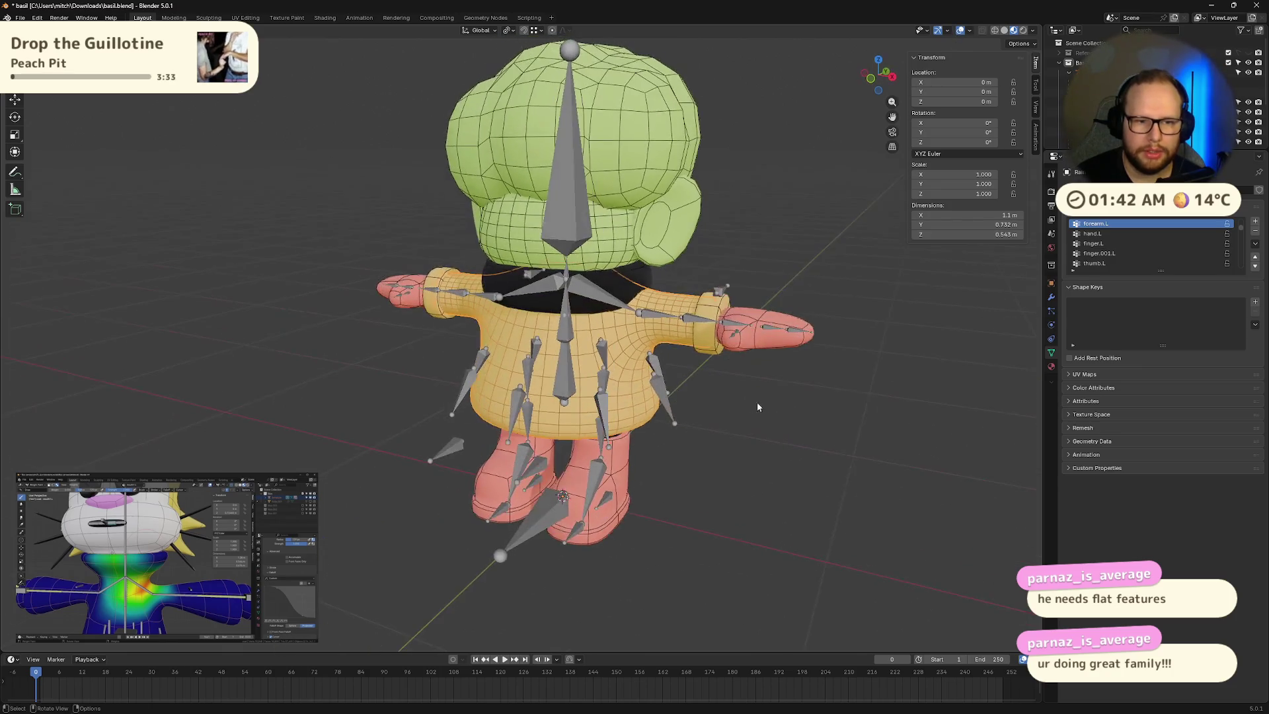
{"action": "scroll", "coordinate": [722, 349], "scroll_direction": "up", "scroll_amount": 5}
{"action": "middle_click_drag", "start_coordinate": [712, 343], "coordinate": [782, 320]}
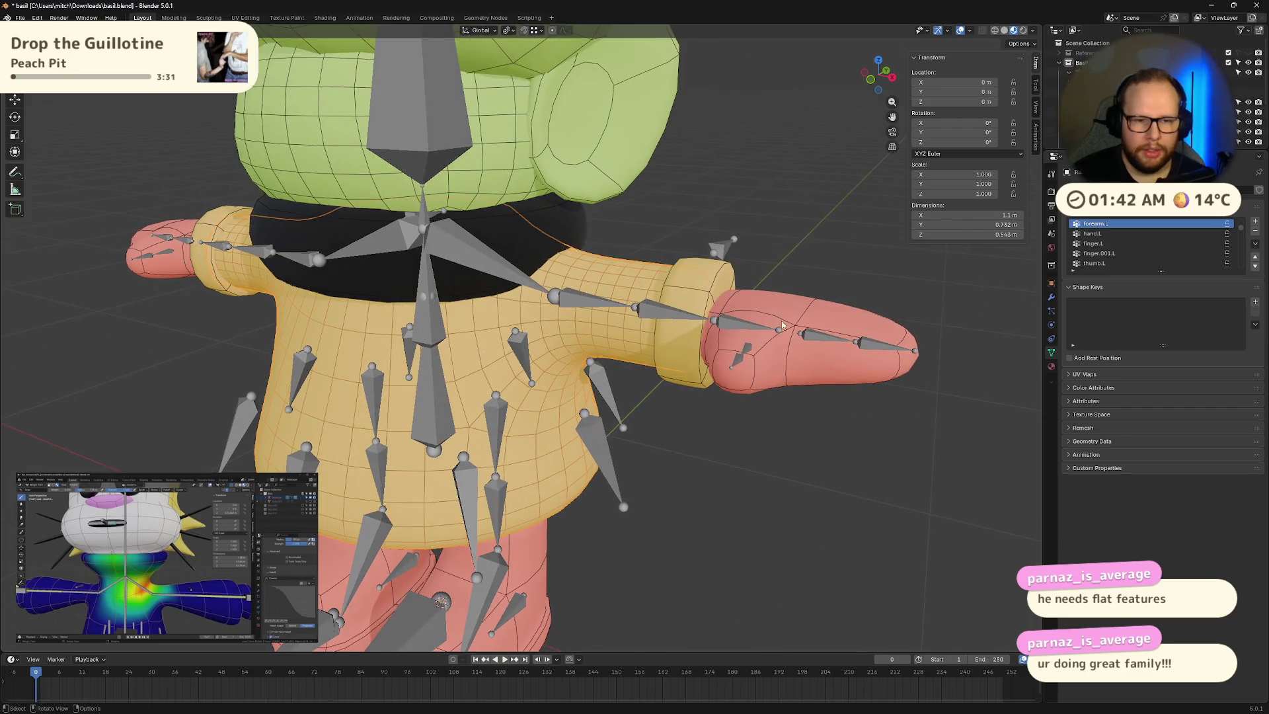
Step: Put the armature in Pose Mode, swing the hand IK bone down, then reset it with Alt+G
{"action": "left_click", "coordinate": [738, 328]}
{"action": "left_click", "coordinate": [732, 324]}
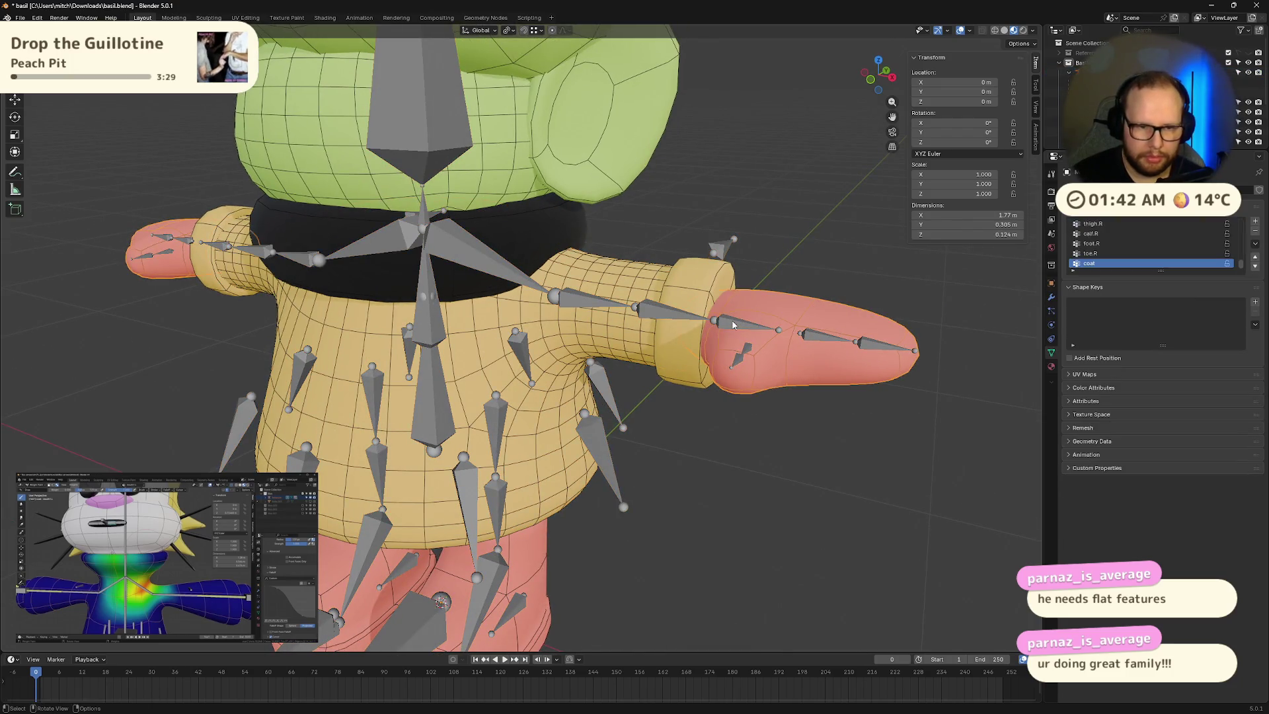
{"action": "key", "text": "ctrl+Tab"}
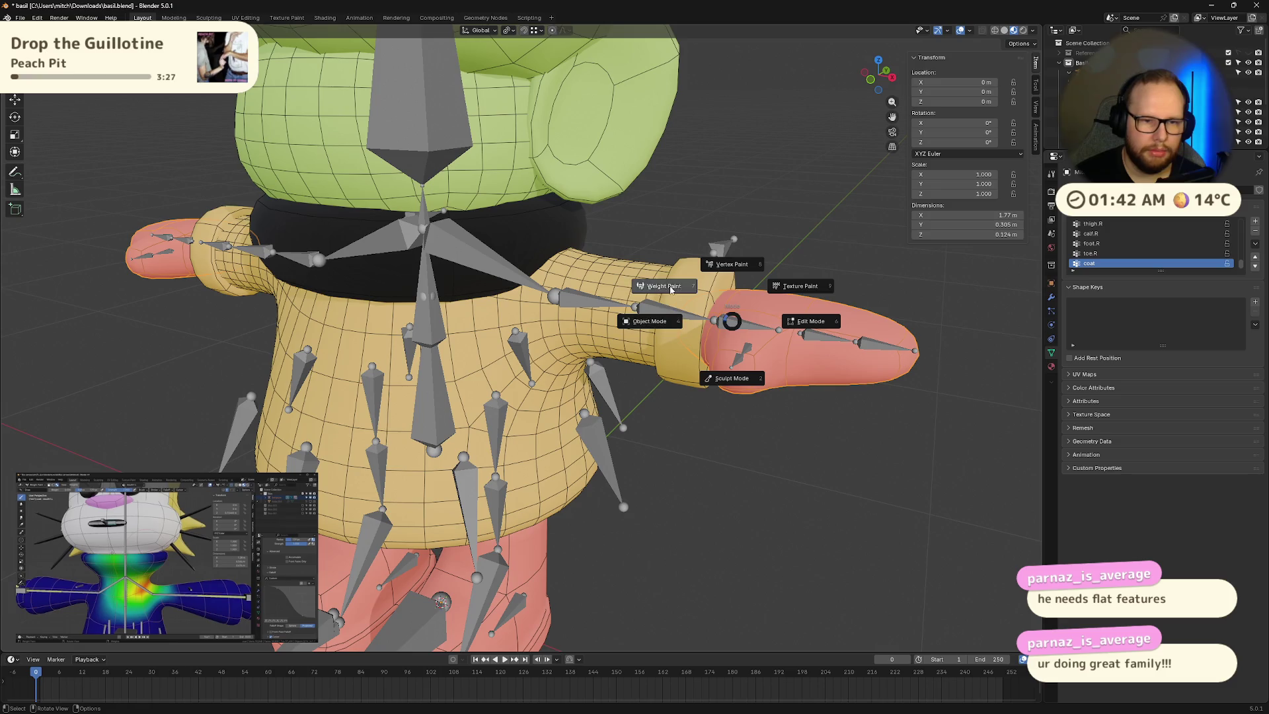
{"action": "key", "text": "Escape"}
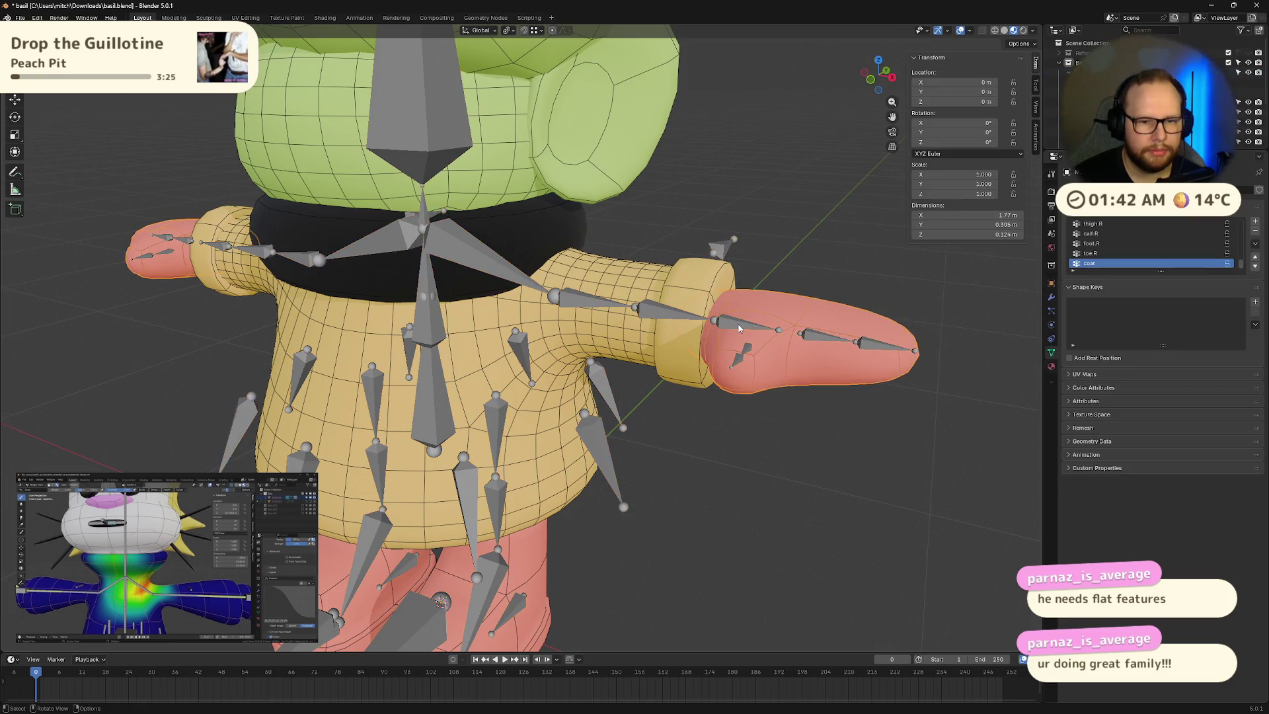
{"action": "left_click", "coordinate": [731, 325]}
{"action": "key", "text": "ctrl+Tab"}
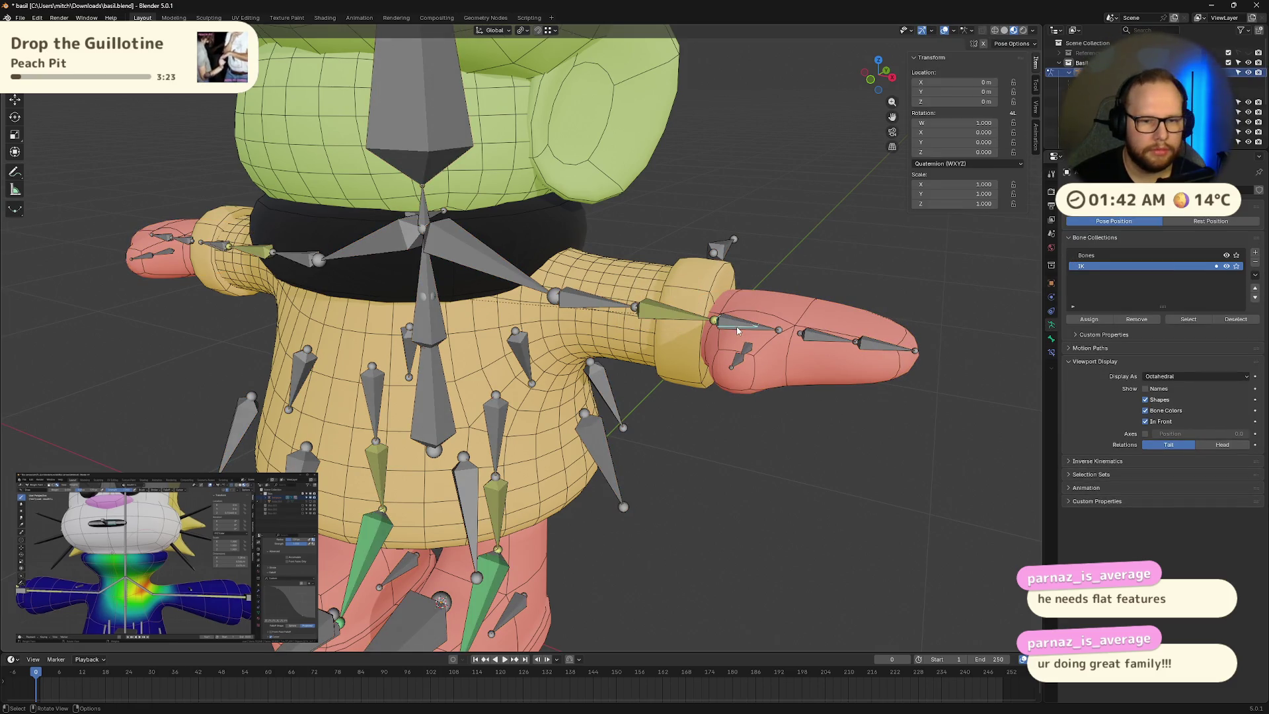
{"action": "left_click_drag", "start_coordinate": [758, 321], "coordinate": [796, 434]}
{"action": "key", "text": "alt+g"}
{"action": "mouse_move", "coordinate": [751, 462]}
{"action": "middle_mouse_down"}
{"action": "mouse_move", "coordinate": [700, 391]}
{"action": "mouse_move", "coordinate": [839, 368]}
{"action": "mouse_move", "coordinate": [887, 344]}
{"action": "mouse_move", "coordinate": [835, 358]}
{"action": "middle_mouse_up"}
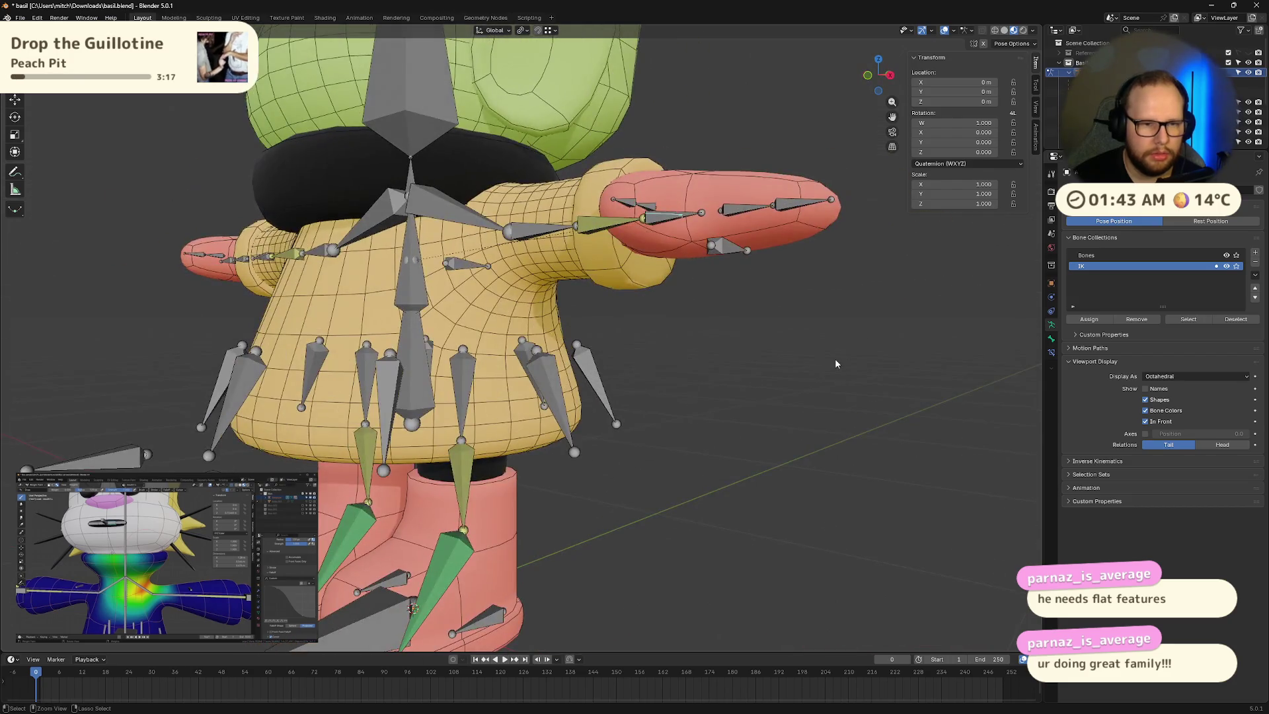
Step: Cycle the armature through object, edit and pose modes
{"action": "key", "text": "ctrl+Tab"}
{"action": "key", "text": "bracketright"}
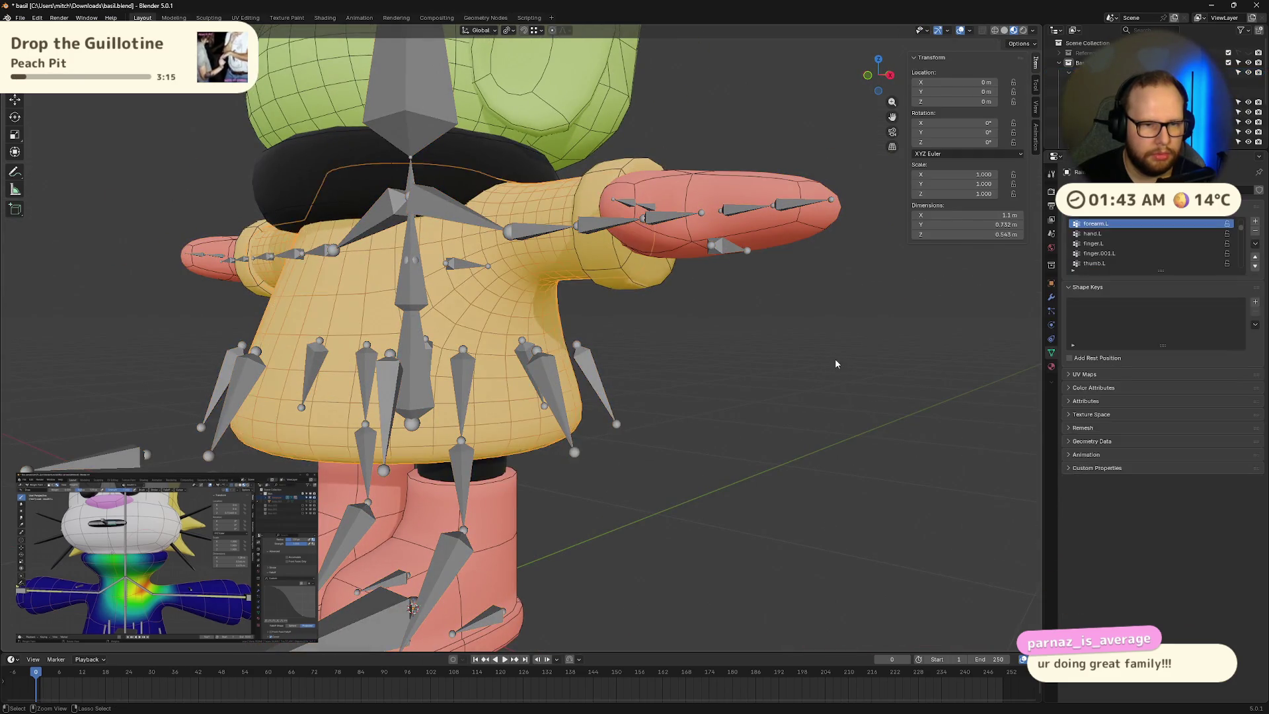
{"action": "key", "text": "bracketleft"}
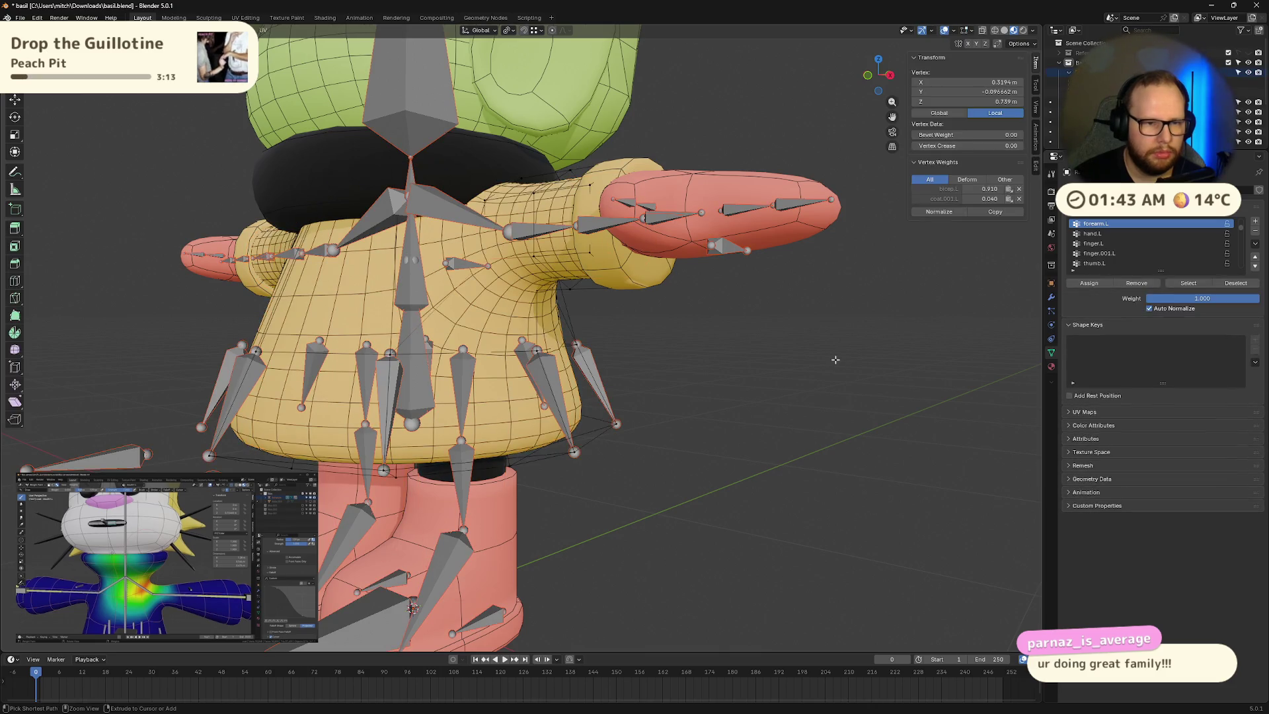
{"action": "key", "text": "Tab"}
{"action": "key", "text": "Tab"}
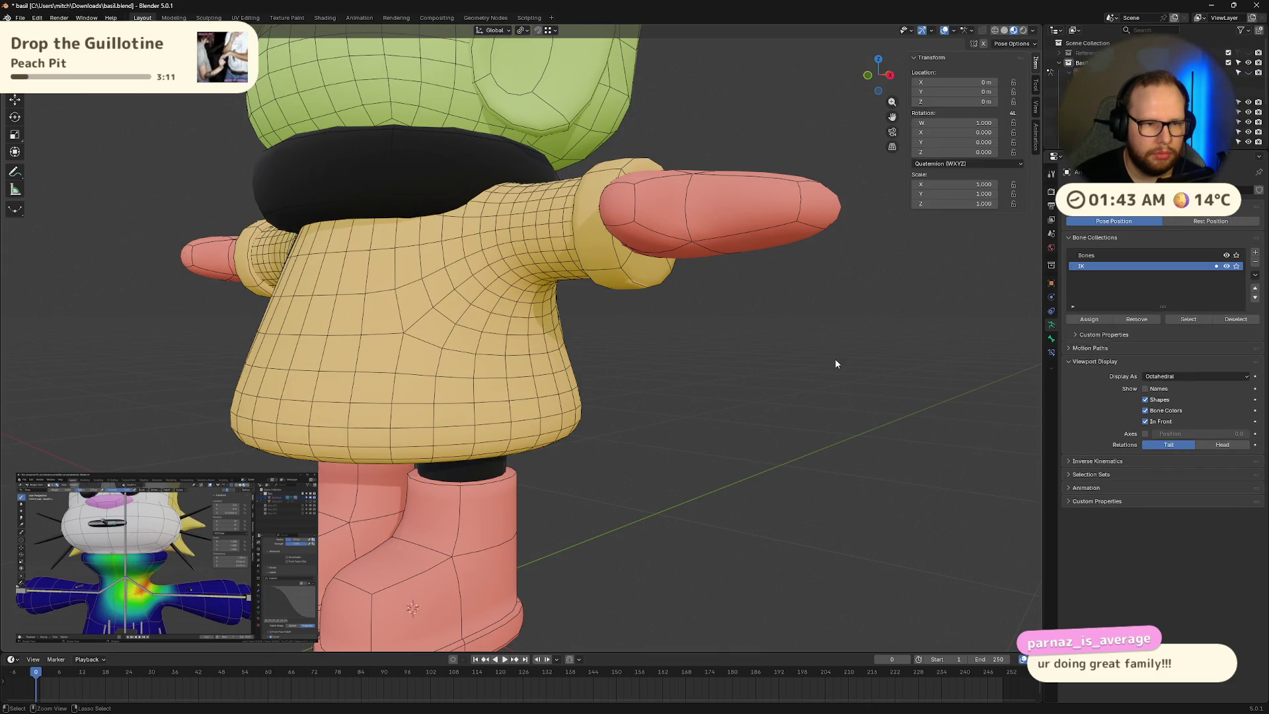
{"action": "key", "text": "ctrl+Tab"}
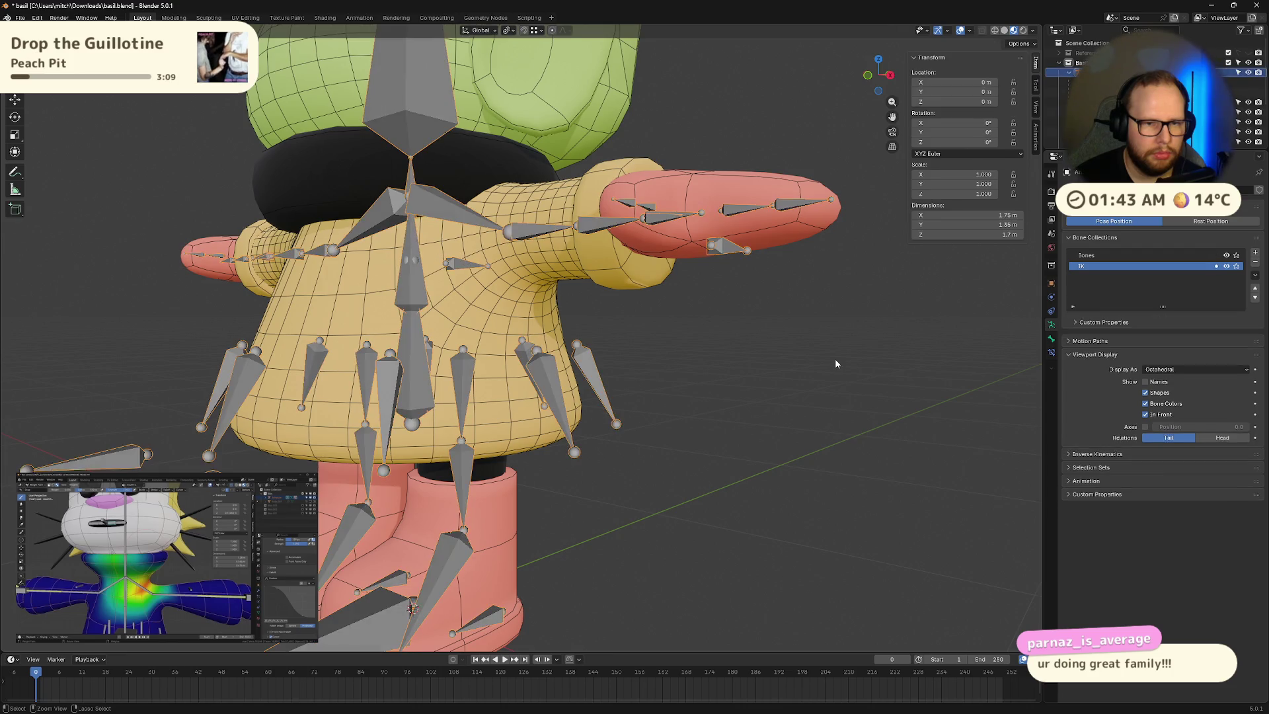
{"action": "key", "text": "ctrl+Tab"}
{"action": "mouse_move", "coordinate": [835, 359]}
{"action": "middle_mouse_down"}
{"action": "mouse_move", "coordinate": [775, 366]}
{"action": "mouse_move", "coordinate": [758, 340]}
{"action": "middle_mouse_up"}
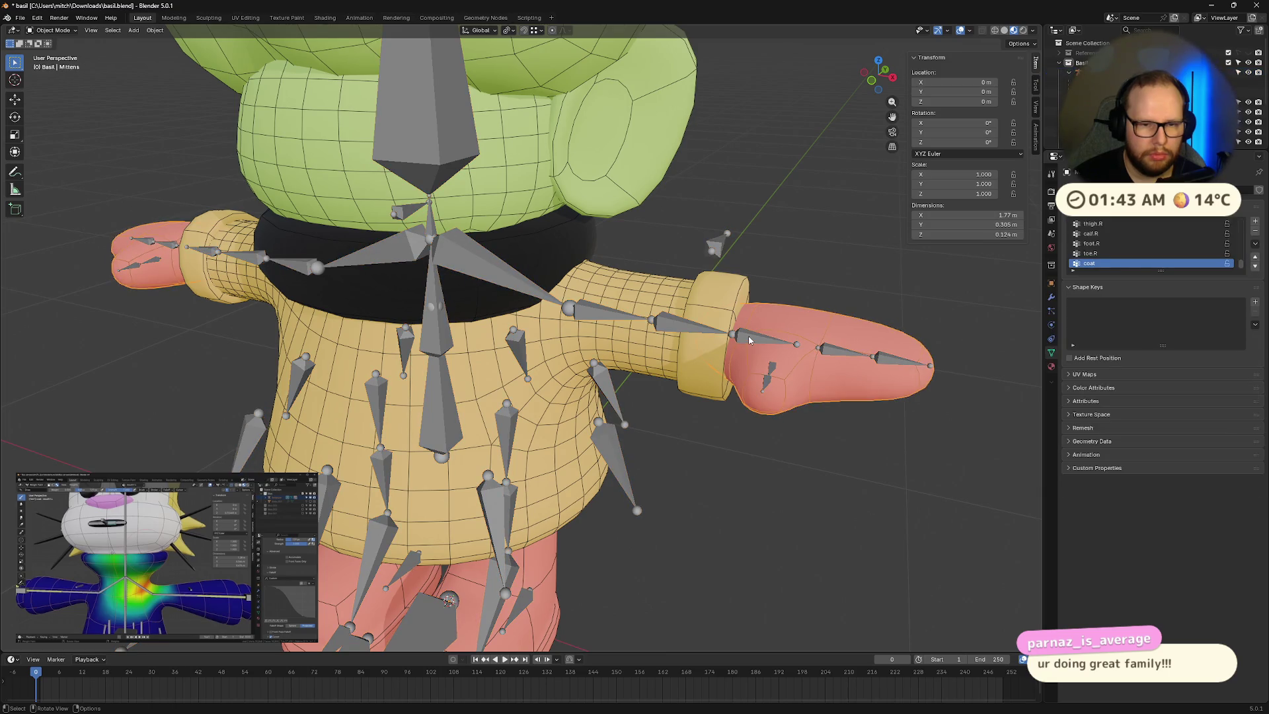
Step: In Pose Mode, raise the arm with the ik.hand.L bone and reset it with Alt+G
{"action": "key", "text": "ctrl+Tab"}
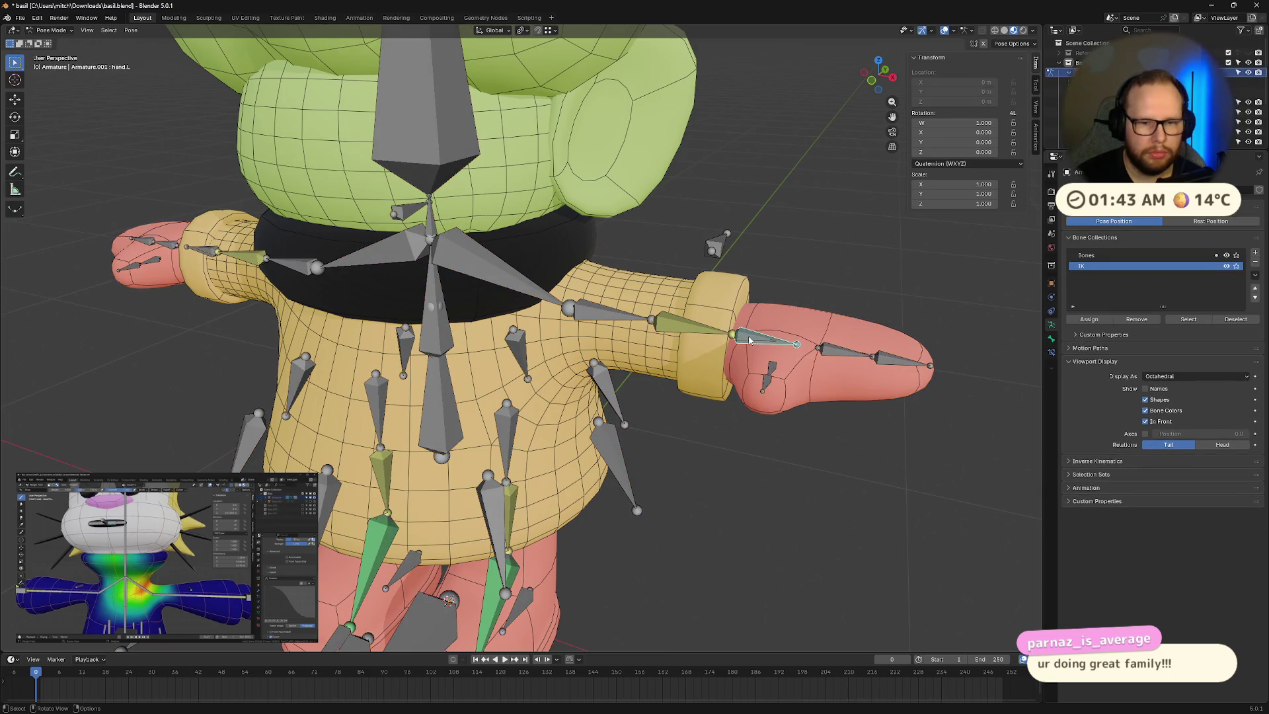
{"action": "key", "text": "g"}
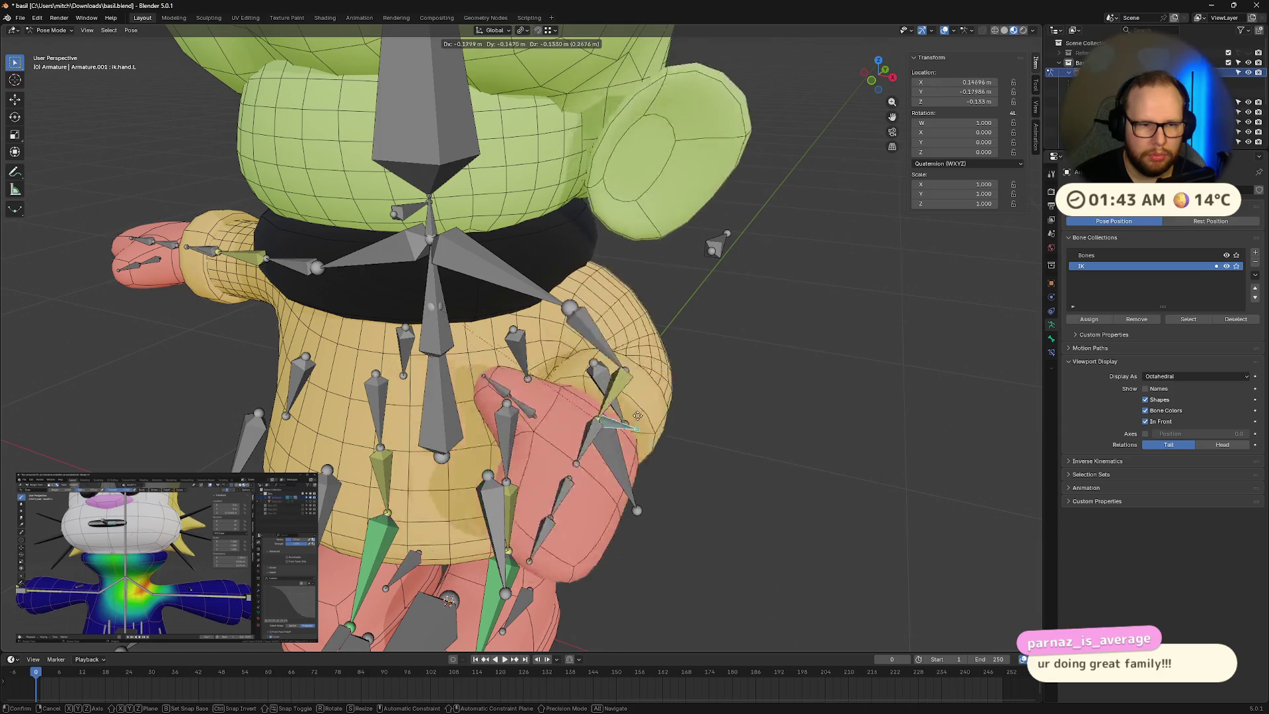
{"action": "key", "text": "Escape"}
{"action": "key", "text": "g"}
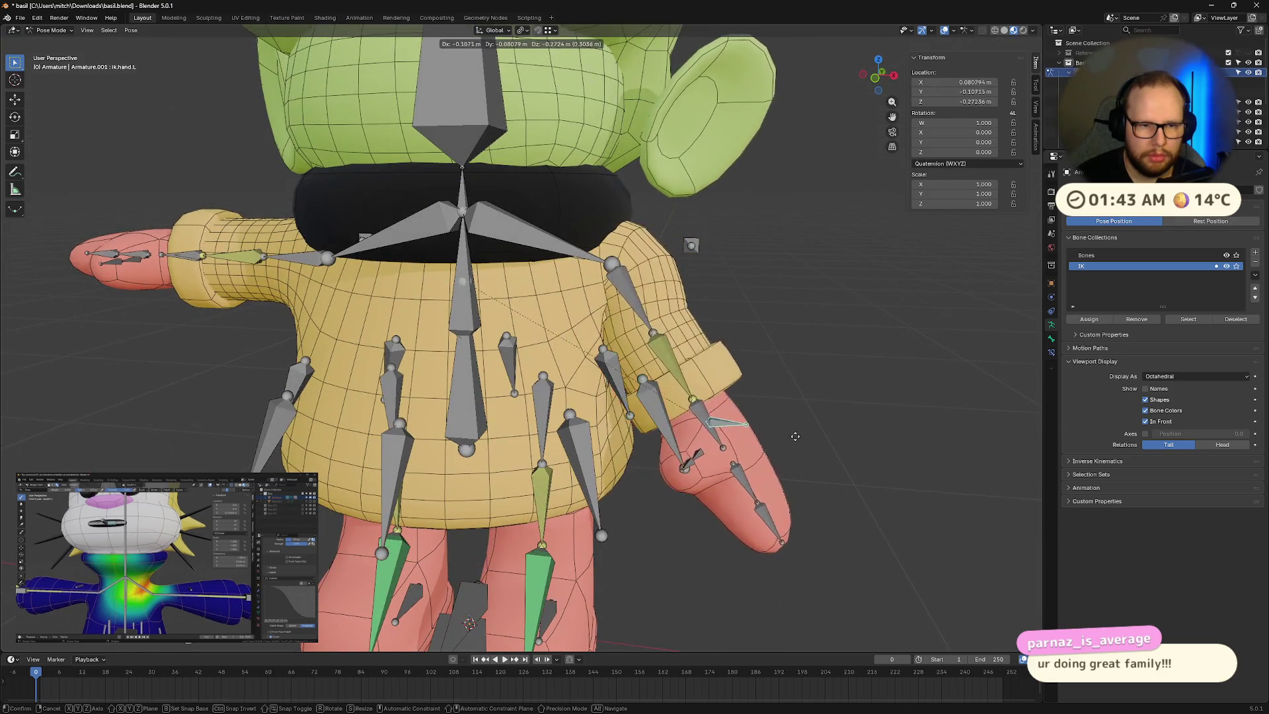
{"action": "left_click", "coordinate": [976, 205]}
{"action": "key", "text": "alt+g"}
Step: Orbit to a frontal view and make the forearm.L bone active
{"action": "middle_click_drag", "start_coordinate": [862, 396], "coordinate": [816, 371]}
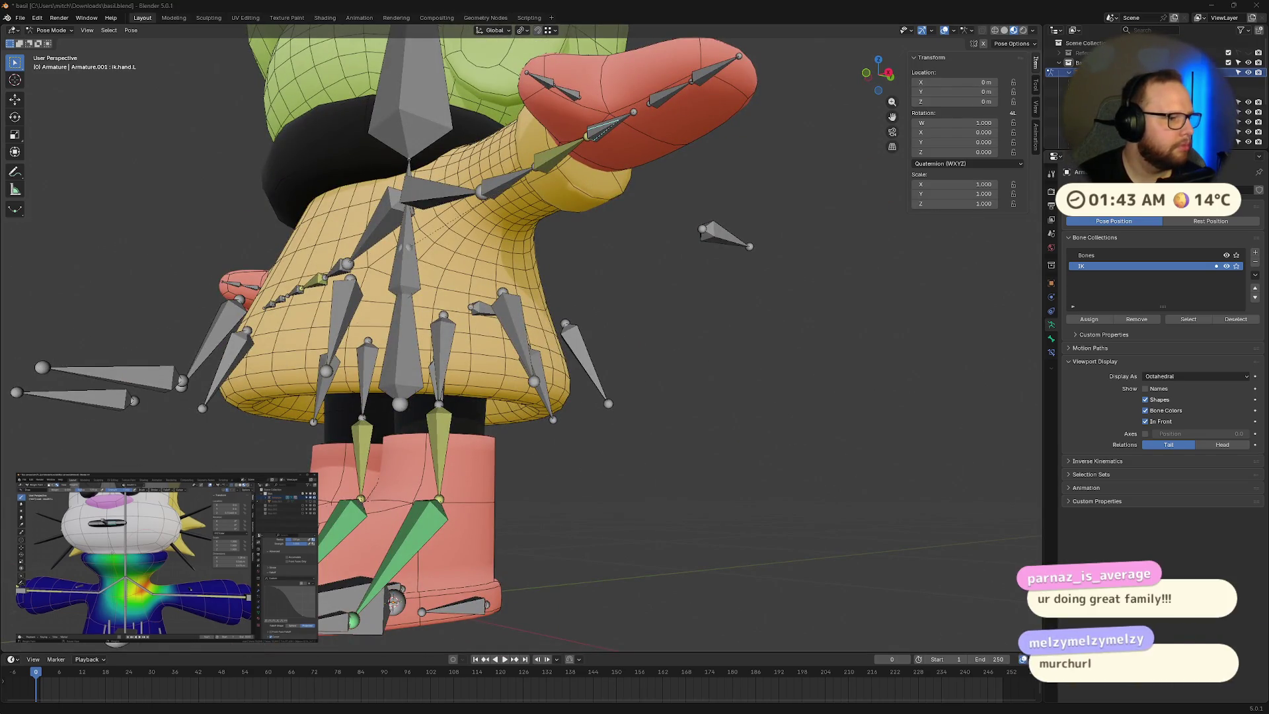
{"action": "mouse_move", "coordinate": [582, 331]}
{"action": "middle_mouse_down"}
{"action": "mouse_move", "coordinate": [577, 296]}
{"action": "mouse_move", "coordinate": [621, 219]}
{"action": "middle_mouse_up"}
{"action": "scroll", "coordinate": [578, 304], "scroll_direction": "up", "scroll_amount": 4}
{"action": "scroll", "coordinate": [513, 321], "scroll_direction": "down", "scroll_amount": 2}
{"action": "left_click", "coordinate": [620, 218]}
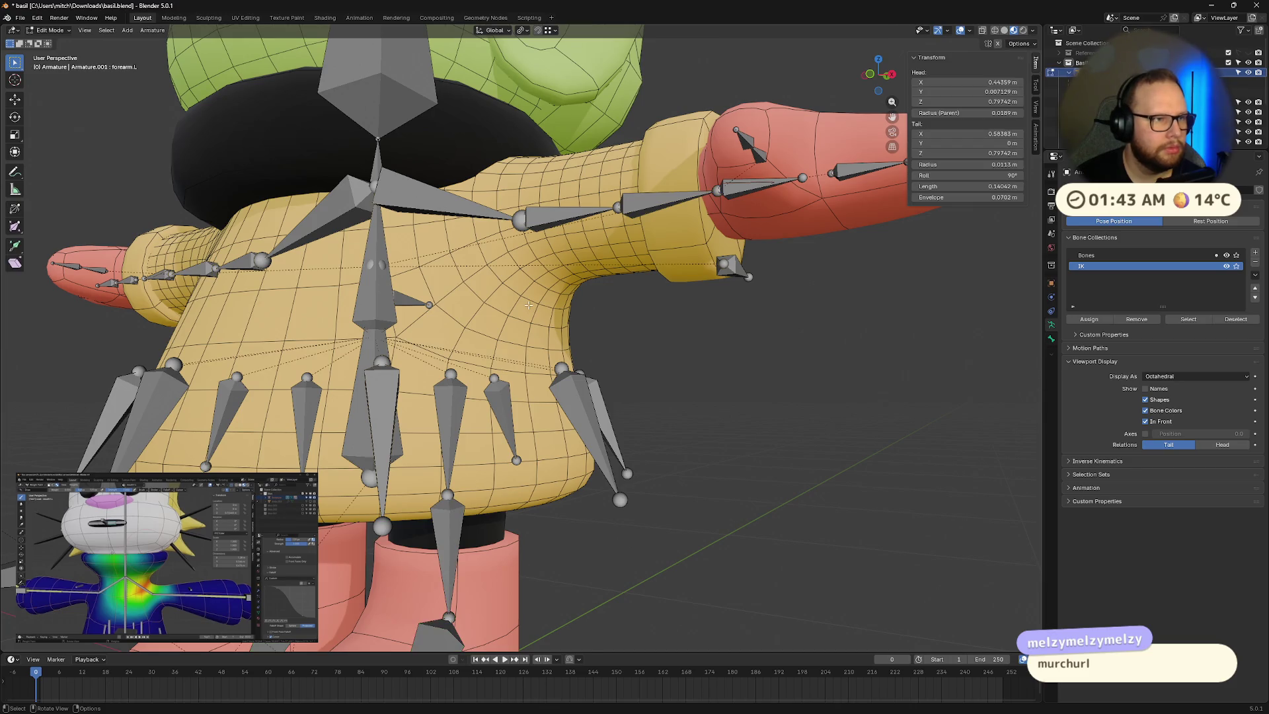
Step: Leave pose mode and return the armature to object mode after a brief edit-mode switch
{"action": "key", "text": "ctrl+Tab"}
{"action": "left_click", "coordinate": [569, 273]}
{"action": "left_click", "coordinate": [639, 208], "text": "shift"}
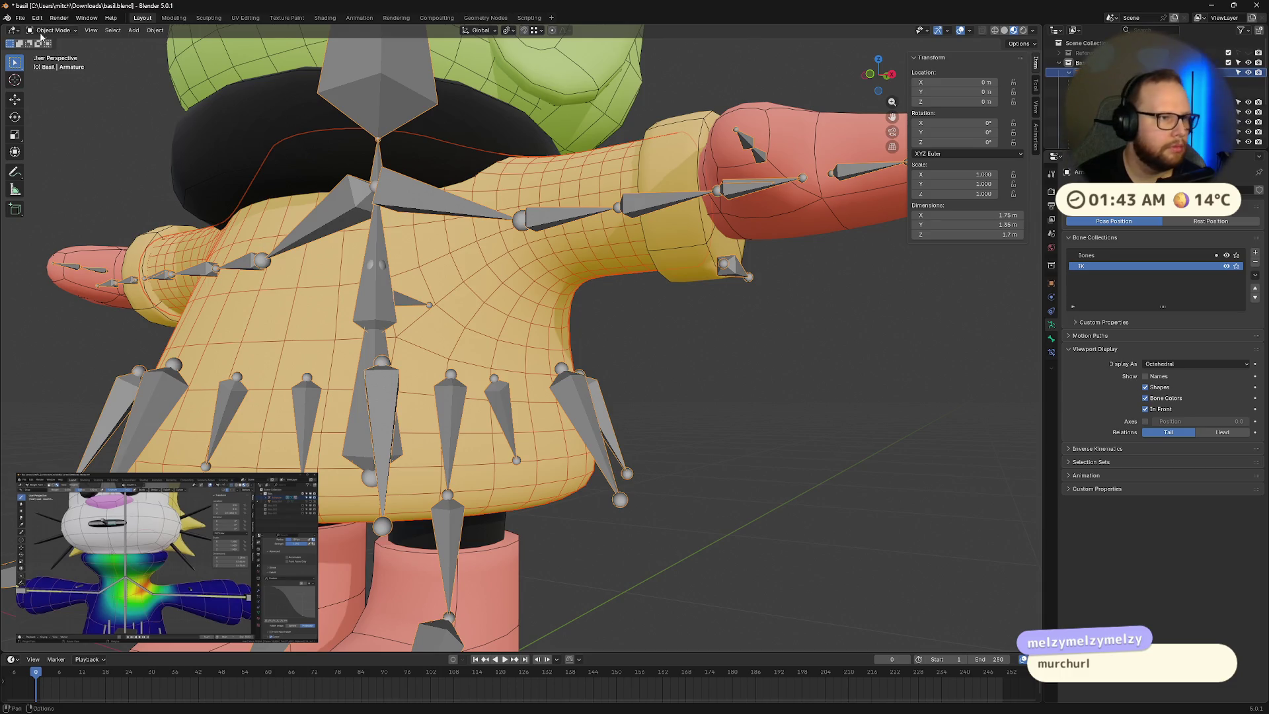
{"action": "left_click", "coordinate": [52, 31]}
{"action": "left_click", "coordinate": [45, 53]}
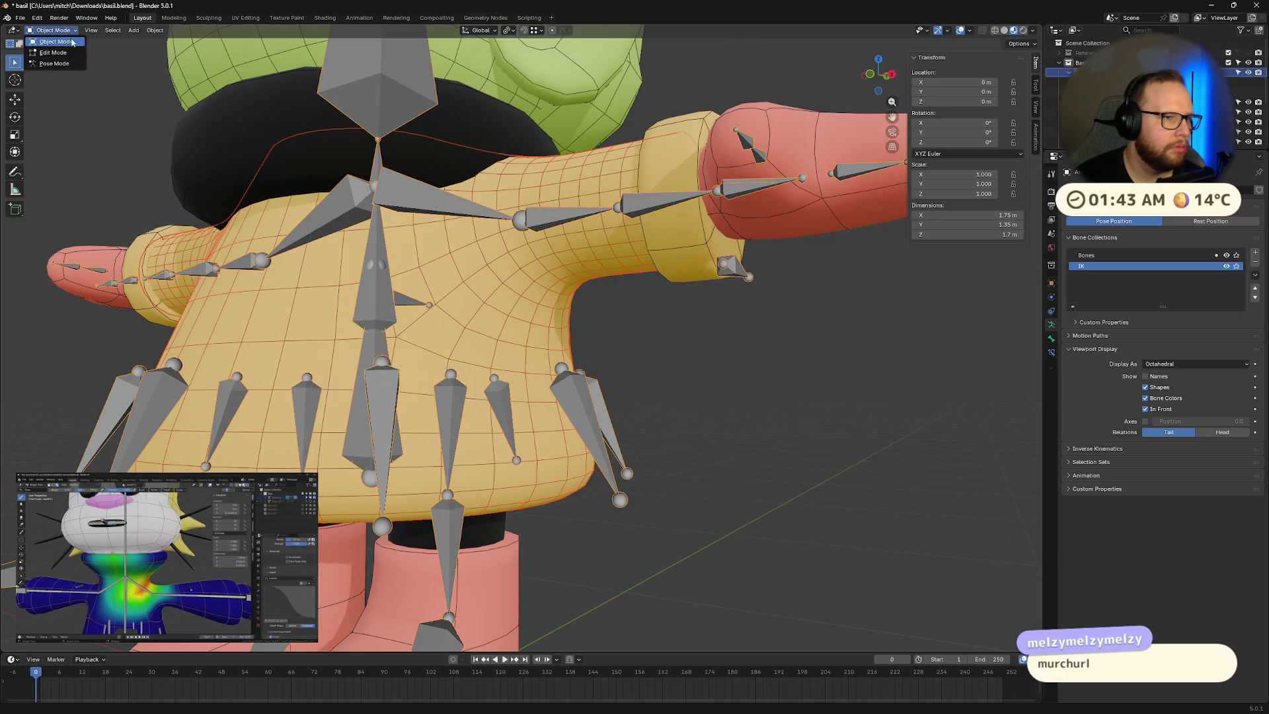
{"action": "key", "text": "ctrl+Tab"}
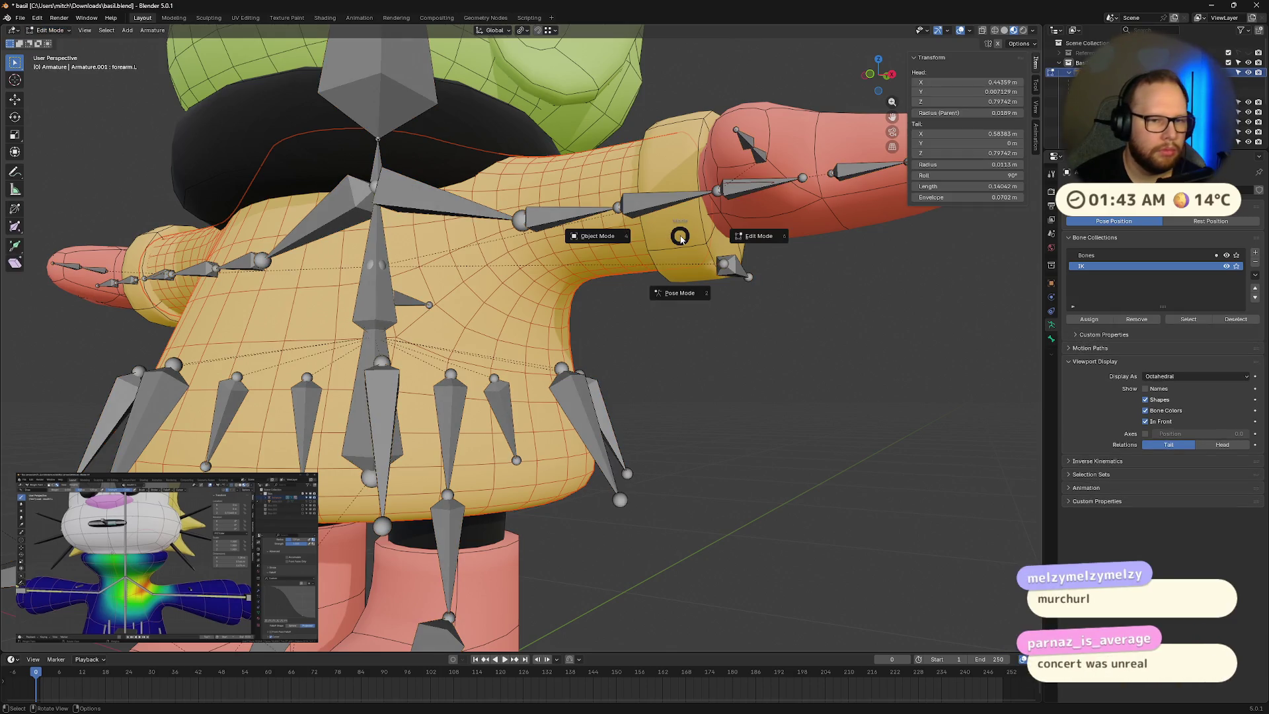
{"action": "left_click", "coordinate": [597, 236]}
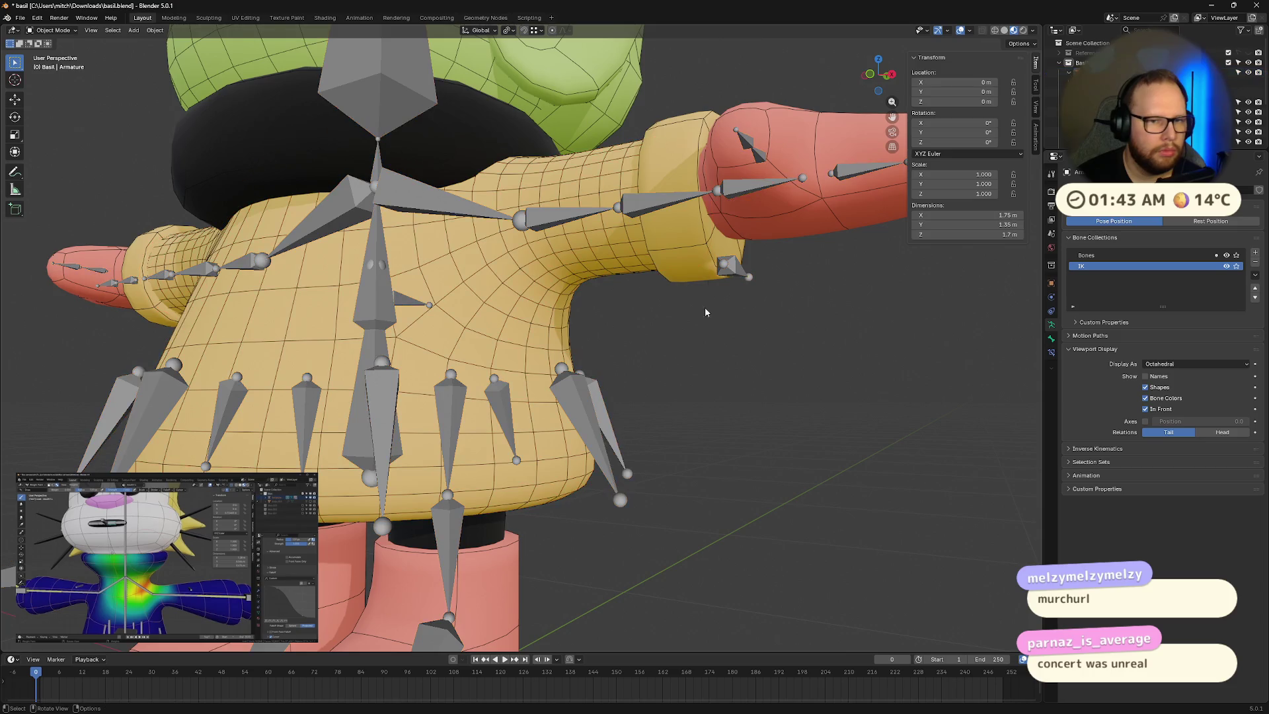
Step: Put the Raincoat in Weight Paint and display its bicep.L vertex group weights
{"action": "left_click", "coordinate": [533, 283]}
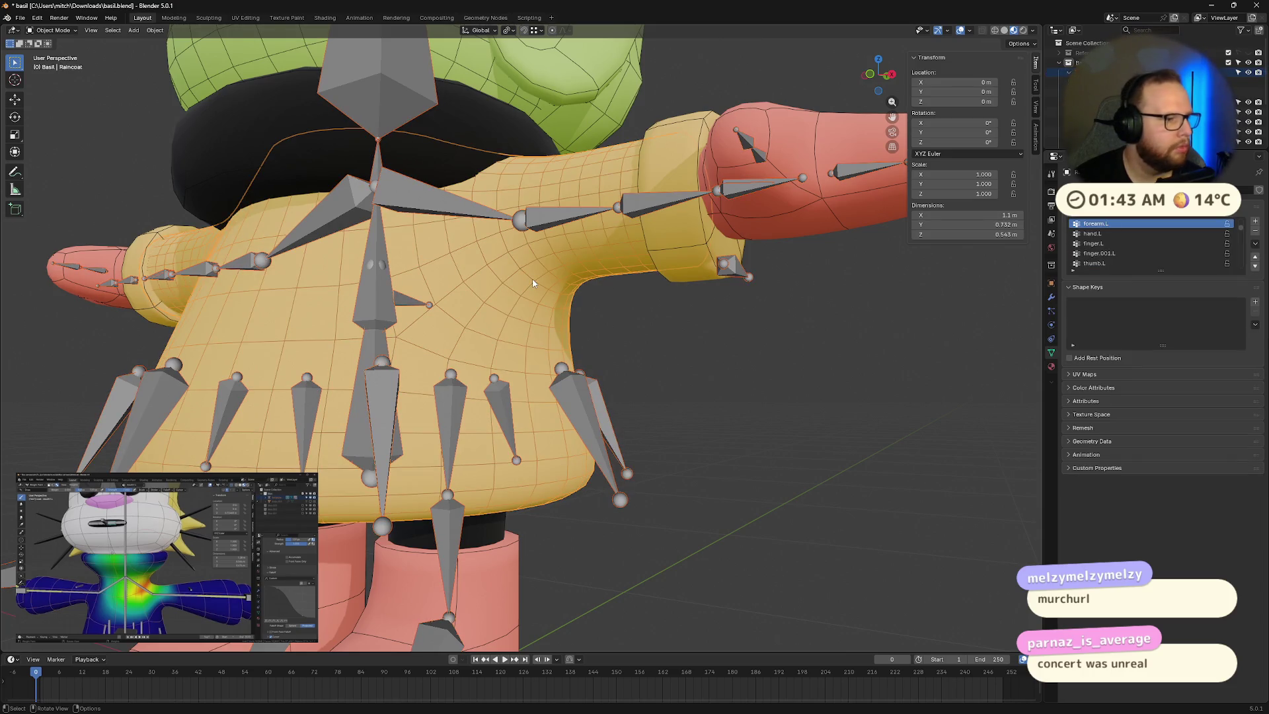
{"action": "key", "text": "ctrl+Tab"}
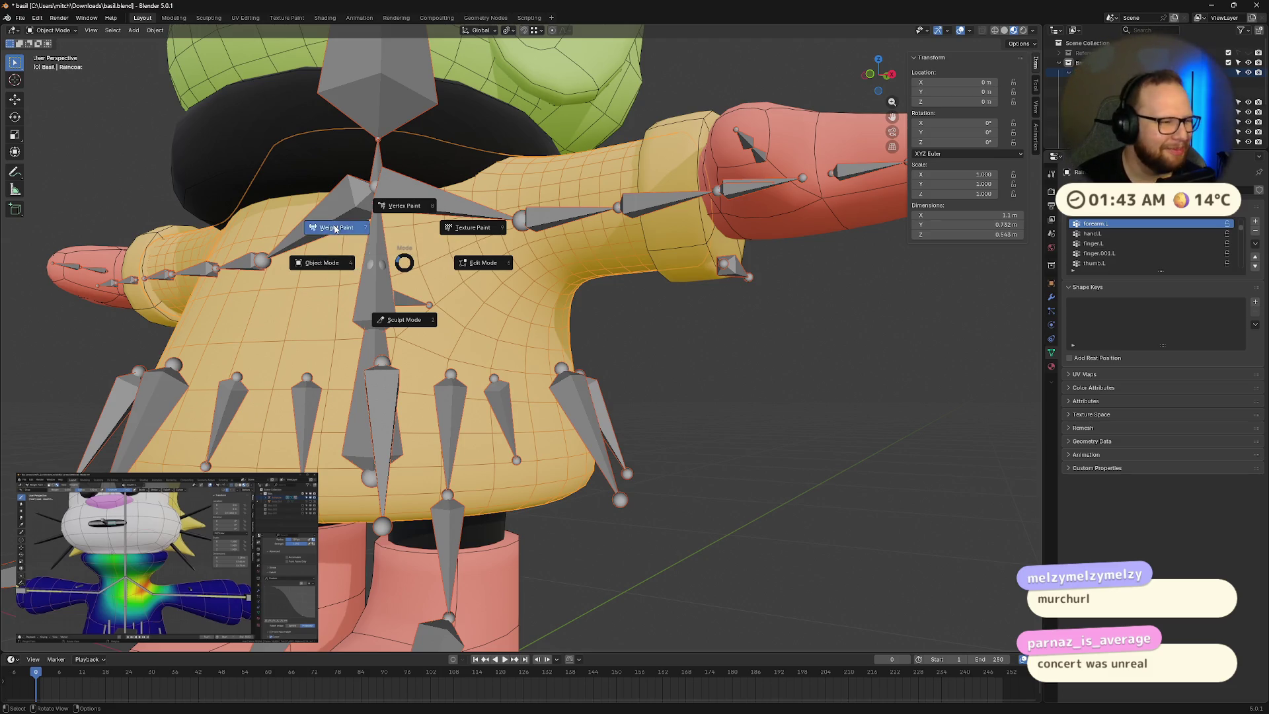
{"action": "left_click", "coordinate": [335, 229]}
{"action": "mouse_move", "coordinate": [595, 290]}
{"action": "middle_mouse_down"}
{"action": "mouse_move", "coordinate": [630, 278]}
{"action": "mouse_move", "coordinate": [806, 434]}
{"action": "middle_mouse_up"}
{"action": "left_click", "coordinate": [800, 421], "text": "ctrl"}
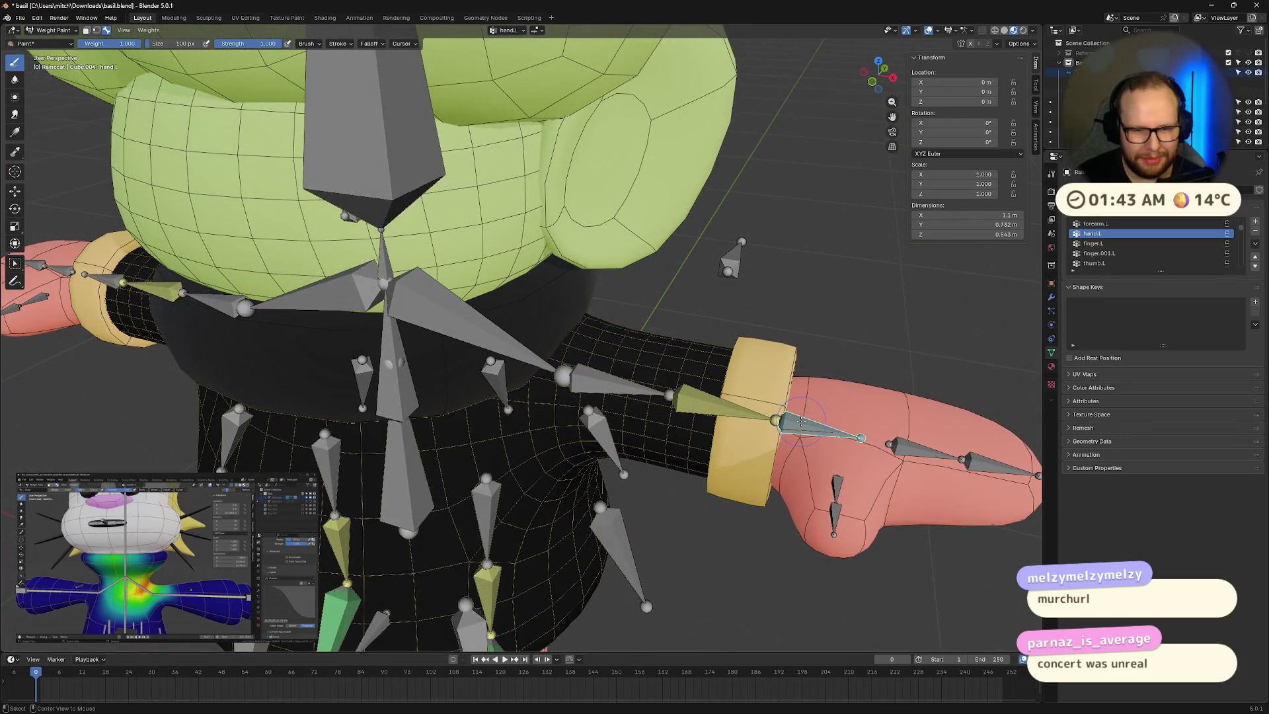
{"action": "left_click", "coordinate": [701, 403], "text": "ctrl"}
{"action": "mouse_move", "coordinate": [700, 403]}
{"action": "middle_mouse_down"}
{"action": "mouse_move", "coordinate": [560, 262]}
{"action": "mouse_move", "coordinate": [574, 325]}
{"action": "middle_mouse_up"}
{"action": "left_click", "coordinate": [561, 262], "text": "ctrl"}
Step: Paint more bicep.L weight into the shoulder crease
{"action": "middle_click_drag", "start_coordinate": [369, 323], "coordinate": [437, 298]}
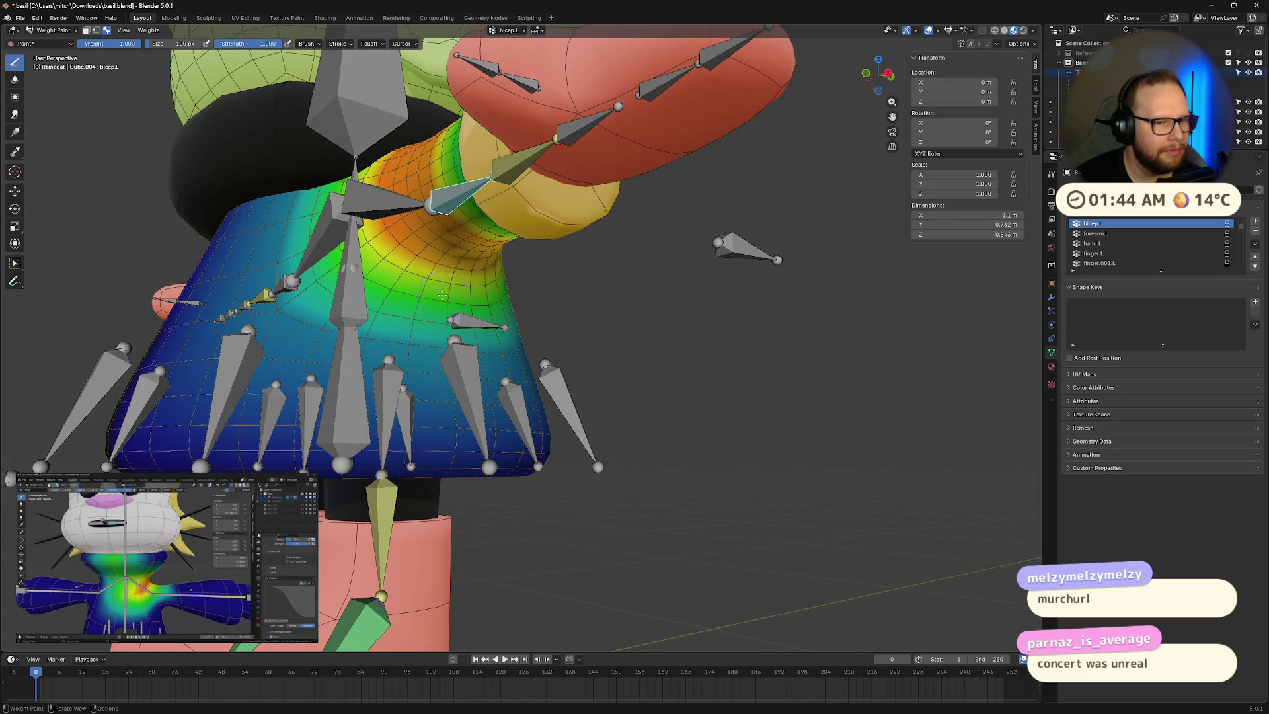
{"action": "left_click_drag", "start_coordinate": [442, 294], "coordinate": [449, 282]}
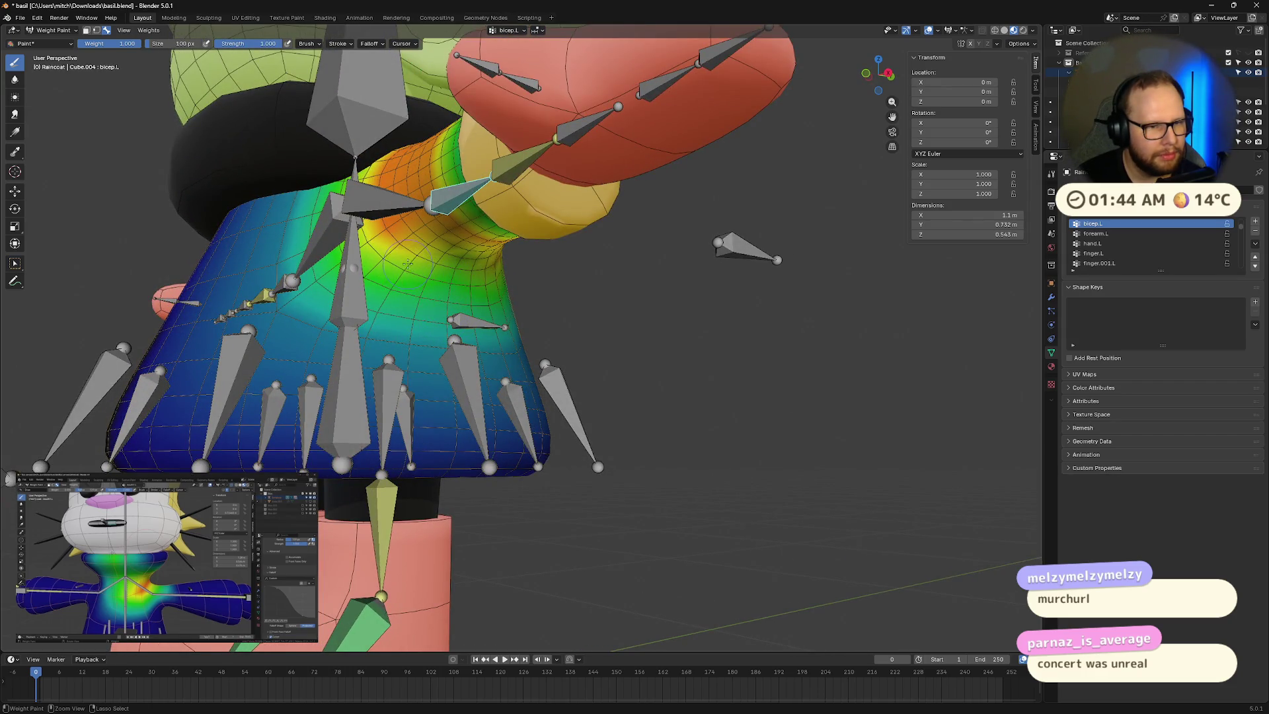
{"action": "mouse_move", "coordinate": [429, 260]}
{"action": "middle_mouse_down"}
{"action": "mouse_move", "coordinate": [427, 294]}
{"action": "mouse_move", "coordinate": [432, 268]}
{"action": "middle_mouse_up"}
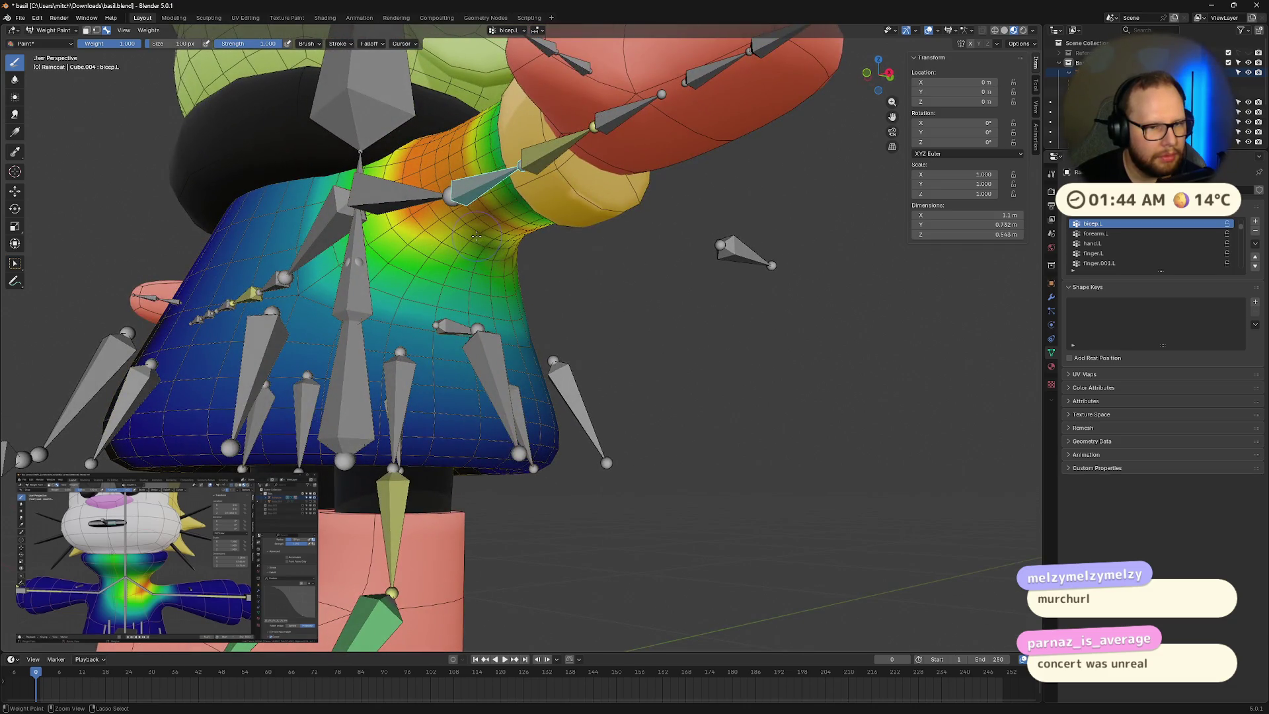
{"action": "mouse_move", "coordinate": [494, 236]}
{"action": "middle_mouse_down"}
{"action": "mouse_move", "coordinate": [470, 260]}
{"action": "mouse_move", "coordinate": [632, 365]}
{"action": "middle_mouse_up"}
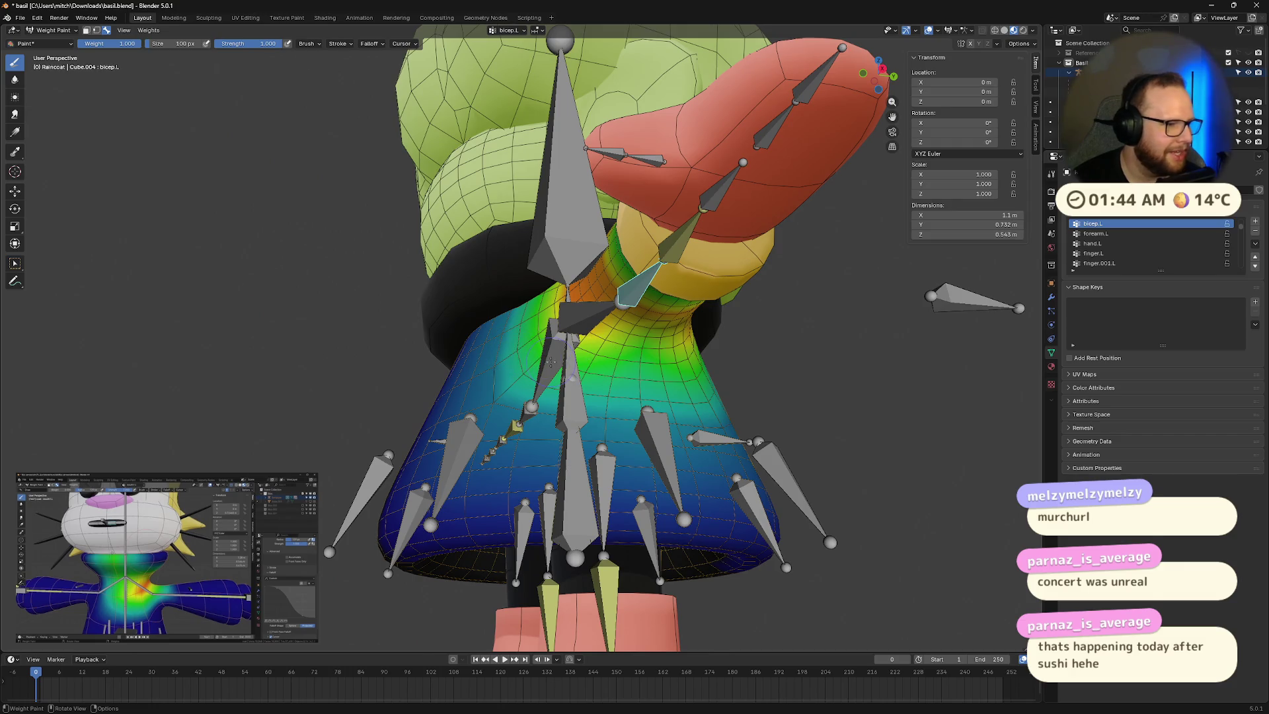
{"action": "middle_click_drag", "start_coordinate": [551, 361], "coordinate": [624, 349]}
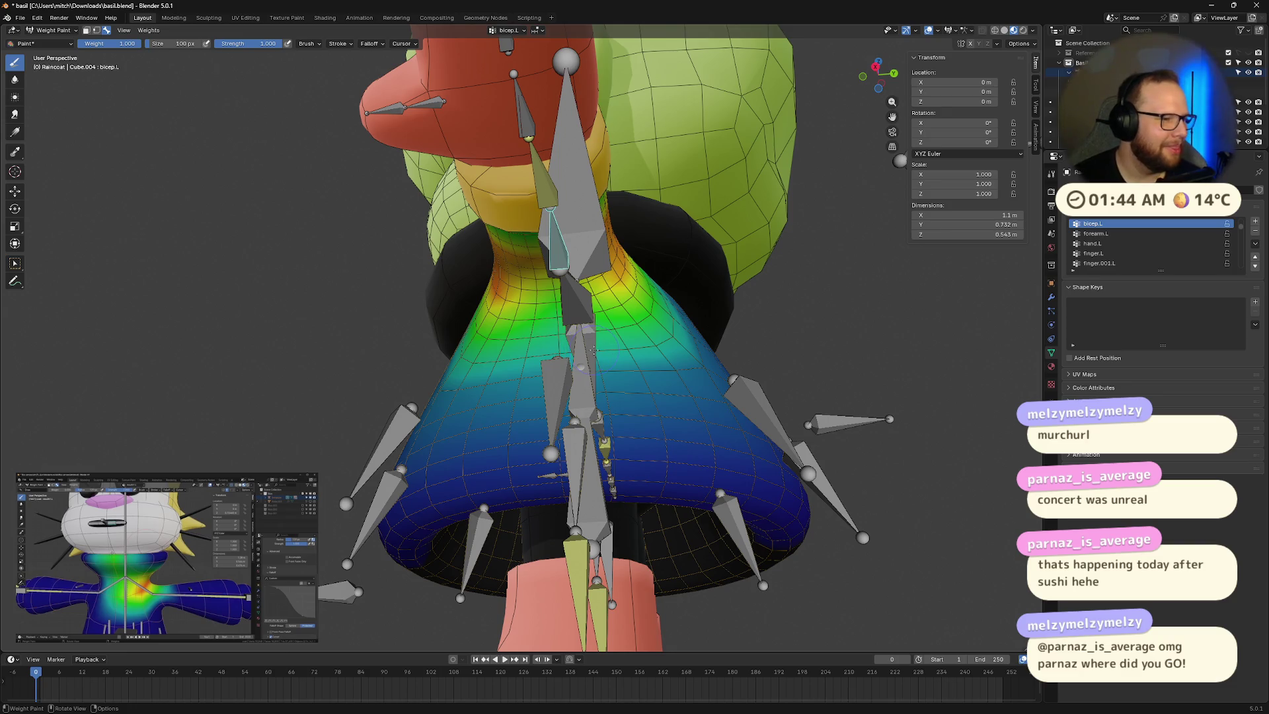
{"action": "mouse_move", "coordinate": [620, 345]}
{"action": "middle_mouse_down"}
{"action": "mouse_move", "coordinate": [635, 360]}
{"action": "mouse_move", "coordinate": [616, 367]}
{"action": "mouse_move", "coordinate": [597, 417]}
{"action": "middle_mouse_up"}
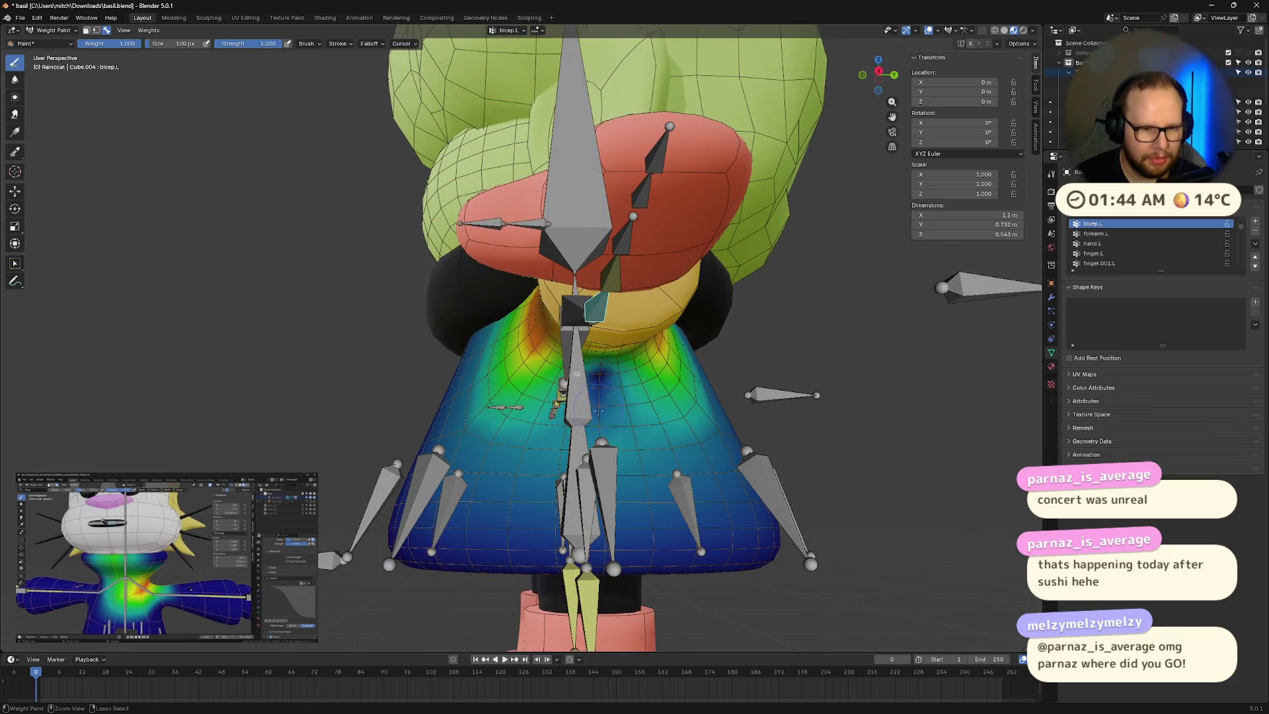
Step: Reduce the bicep.L weight on the chest below the sternum and recheck the arm
{"action": "left_click_drag", "start_coordinate": [598, 412], "coordinate": [593, 488]}
{"action": "middle_click_drag", "start_coordinate": [600, 374], "coordinate": [622, 401]}
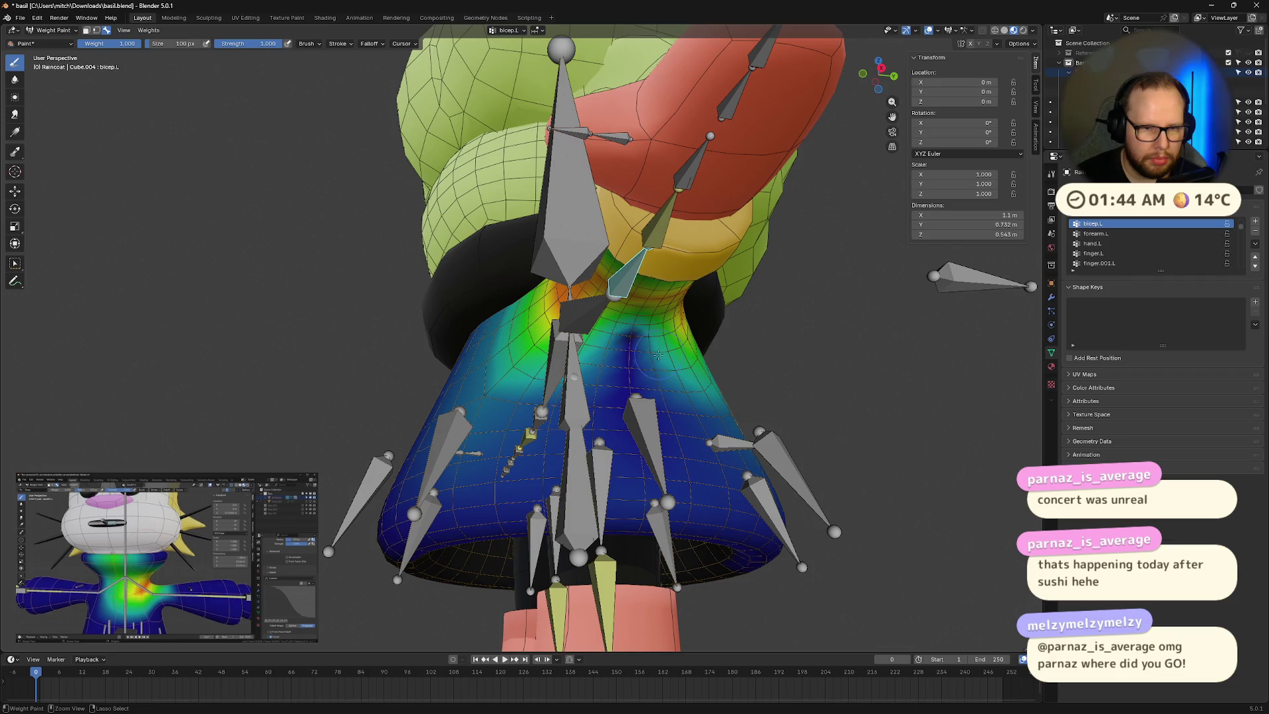
{"action": "mouse_move", "coordinate": [578, 340]}
{"action": "middle_mouse_down"}
{"action": "mouse_move", "coordinate": [639, 405]}
{"action": "mouse_move", "coordinate": [675, 469]}
{"action": "middle_mouse_up"}
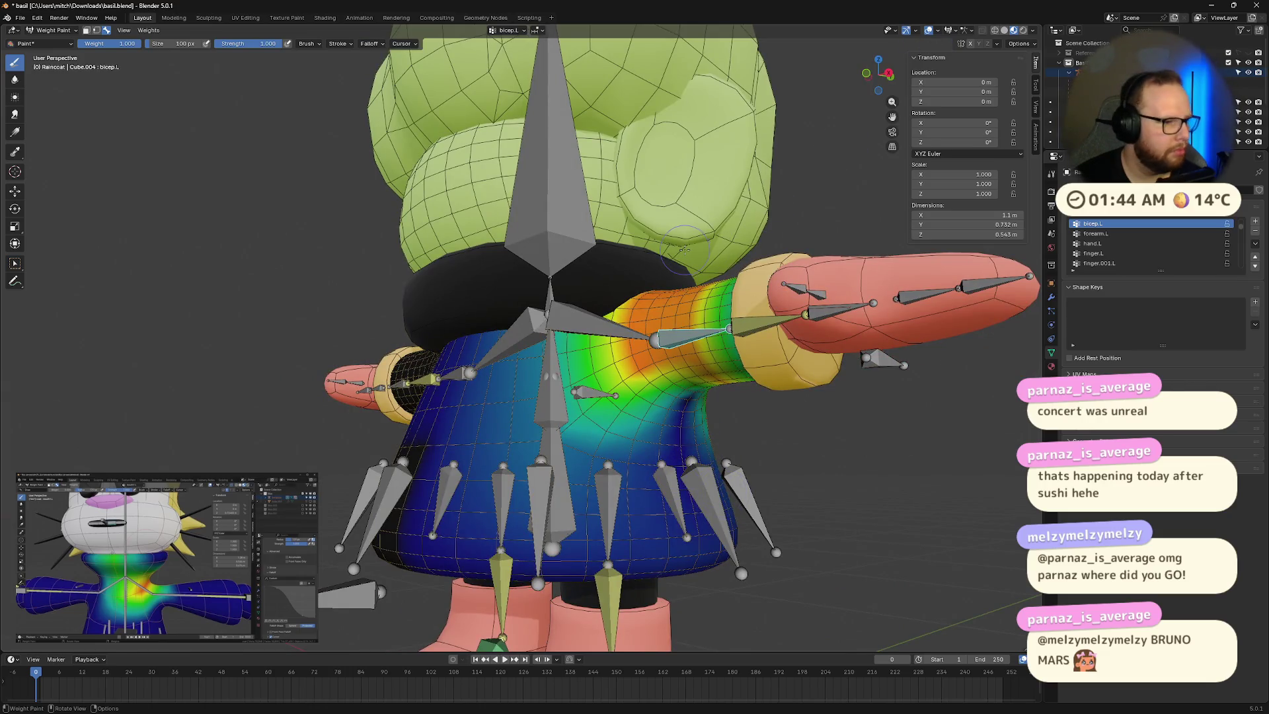
{"action": "middle_click_drag", "start_coordinate": [819, 331], "coordinate": [801, 364]}
{"action": "key", "text": "Tab"}
{"action": "key", "text": "Tab"}
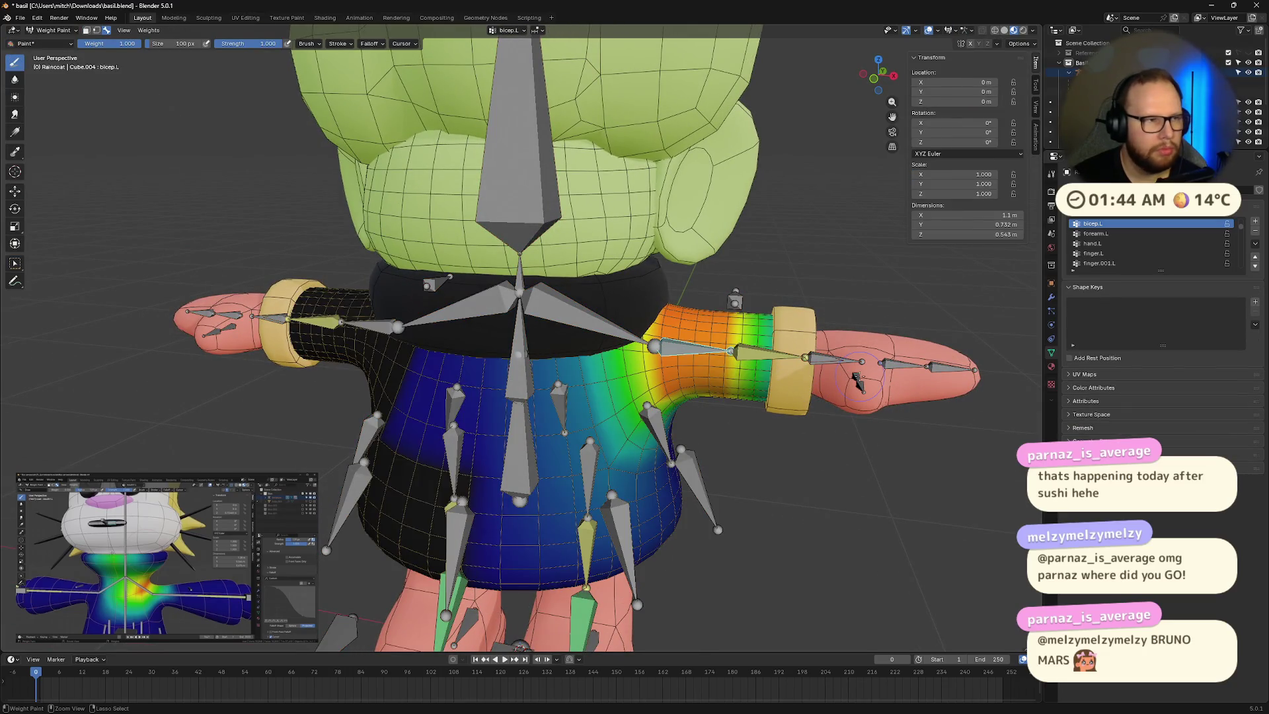
{"action": "key", "text": "ctrl+Tab"}
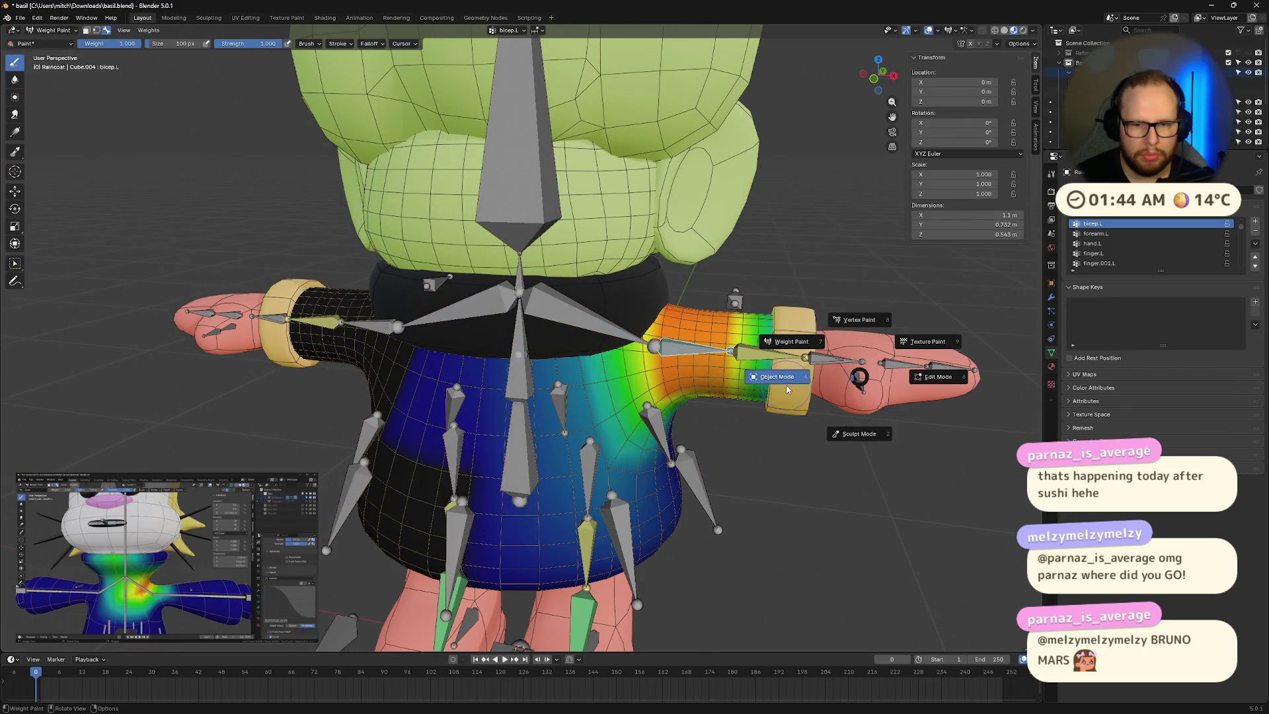
Step: Put the armature in Pose Mode and lower the left arm with the ik.hand.L control
{"action": "left_click", "coordinate": [825, 368]}
{"action": "left_click", "coordinate": [825, 362]}
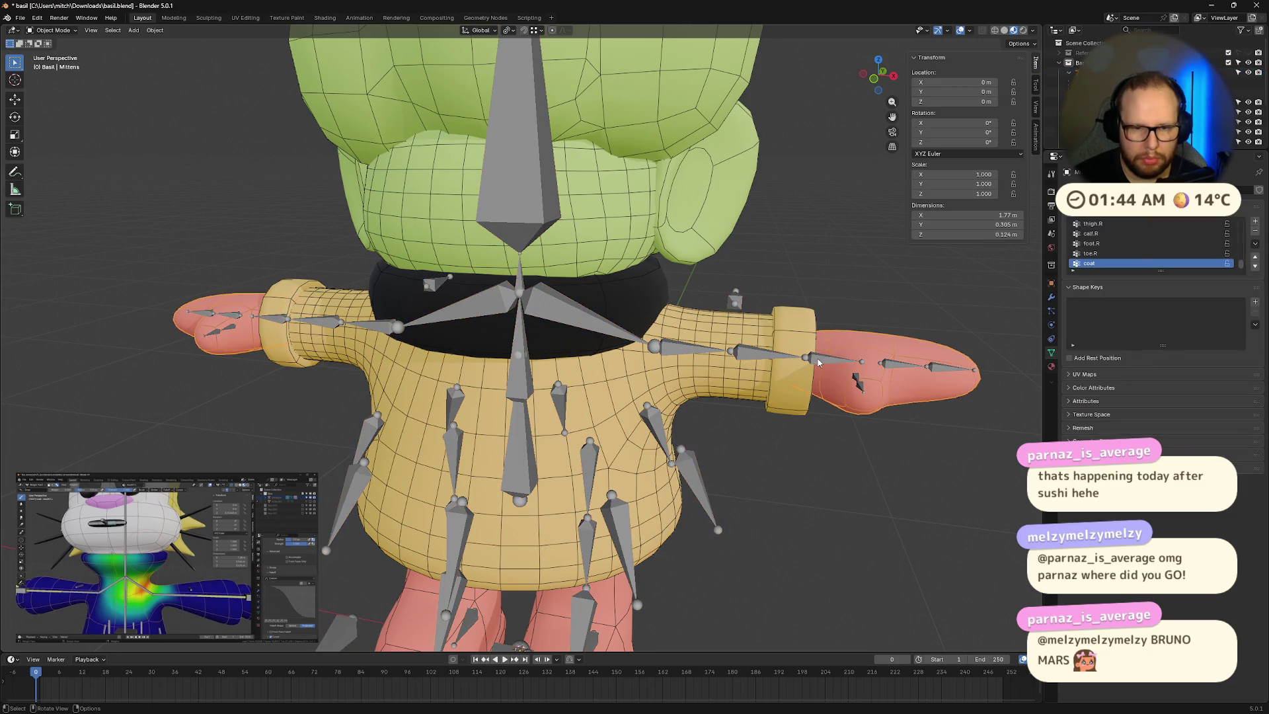
{"action": "key", "text": "ctrl+Tab"}
{"action": "left_click", "coordinate": [824, 361]}
{"action": "left_click", "coordinate": [826, 361]}
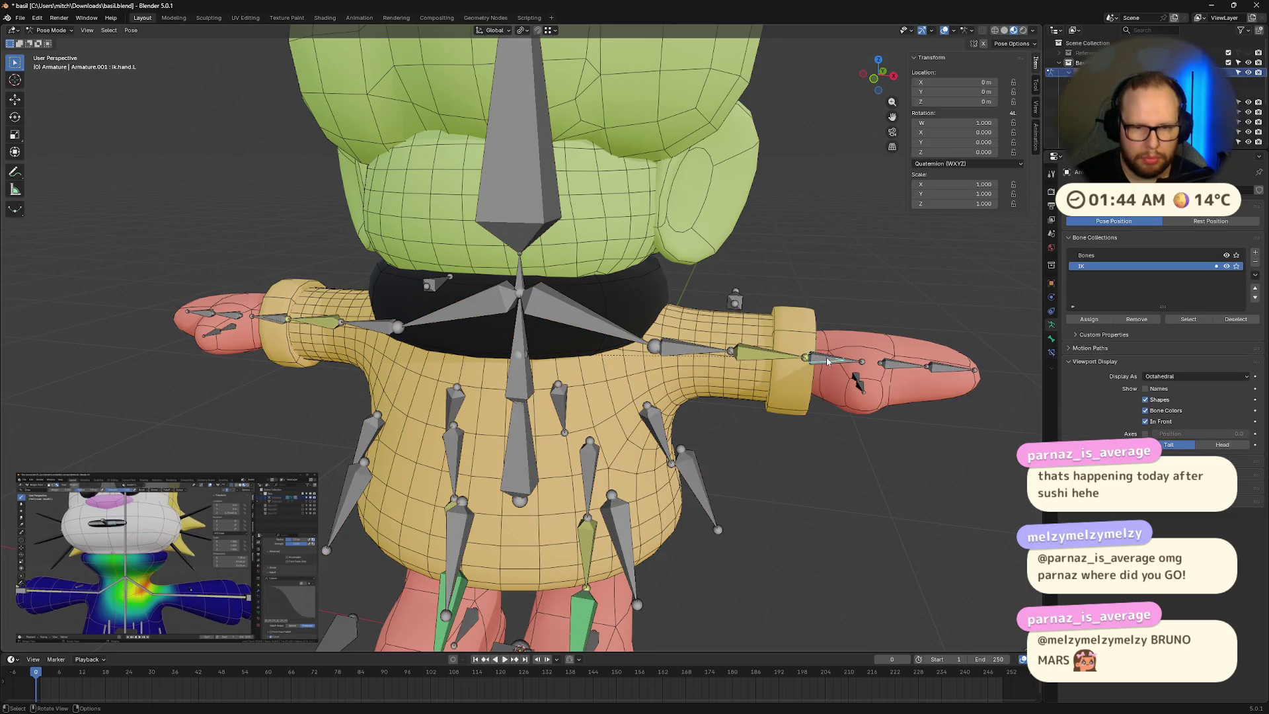
{"action": "key", "text": "g"}
{"action": "left_click", "coordinate": [816, 479]}
Step: Raise and reposition the arm to check the raincoat deformation, then undo back to weight painting
{"action": "mouse_move", "coordinate": [817, 479]}
{"action": "middle_mouse_down"}
{"action": "mouse_move", "coordinate": [767, 458]}
{"action": "mouse_move", "coordinate": [597, 437]}
{"action": "mouse_move", "coordinate": [548, 449]}
{"action": "mouse_move", "coordinate": [569, 457]}
{"action": "mouse_move", "coordinate": [588, 404]}
{"action": "mouse_move", "coordinate": [661, 463]}
{"action": "middle_mouse_up"}
{"action": "key", "text": "g"}
{"action": "left_click", "coordinate": [820, 197]}
{"action": "mouse_move", "coordinate": [820, 197]}
{"action": "middle_mouse_down"}
{"action": "mouse_move", "coordinate": [729, 329]}
{"action": "mouse_move", "coordinate": [776, 375]}
{"action": "mouse_move", "coordinate": [739, 374]}
{"action": "mouse_move", "coordinate": [756, 388]}
{"action": "middle_mouse_up"}
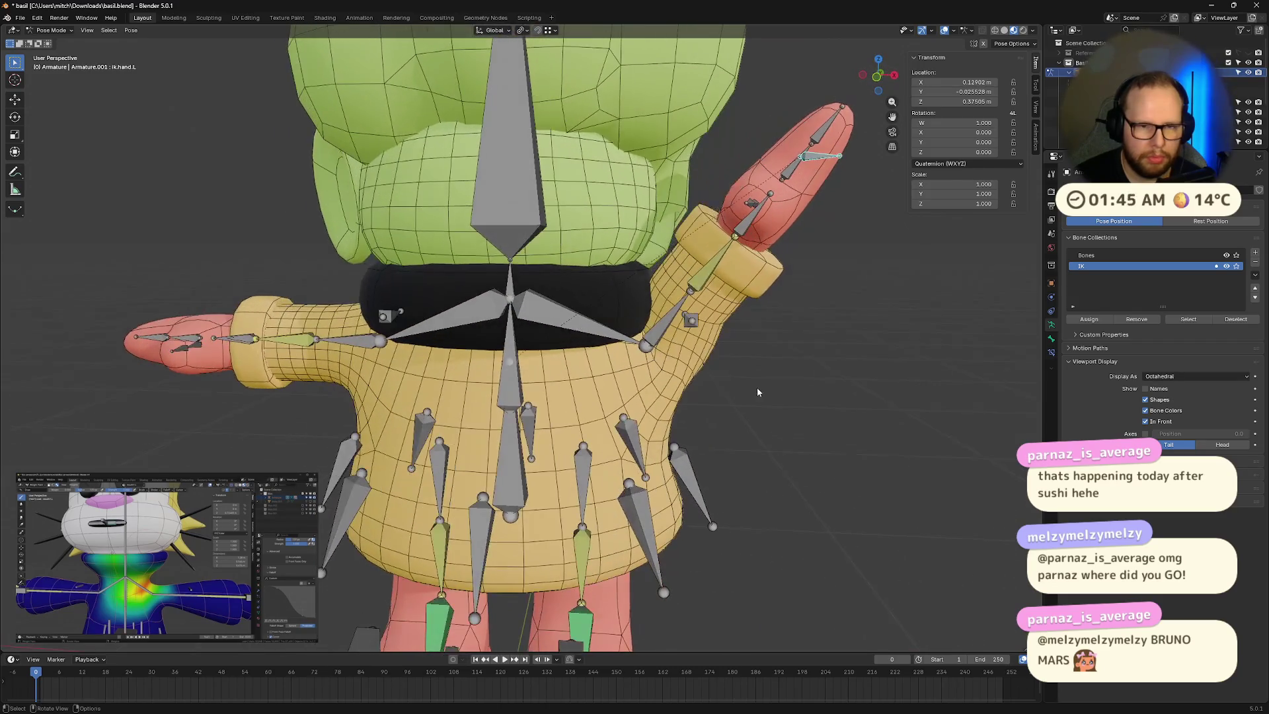
{"action": "key", "text": "g"}
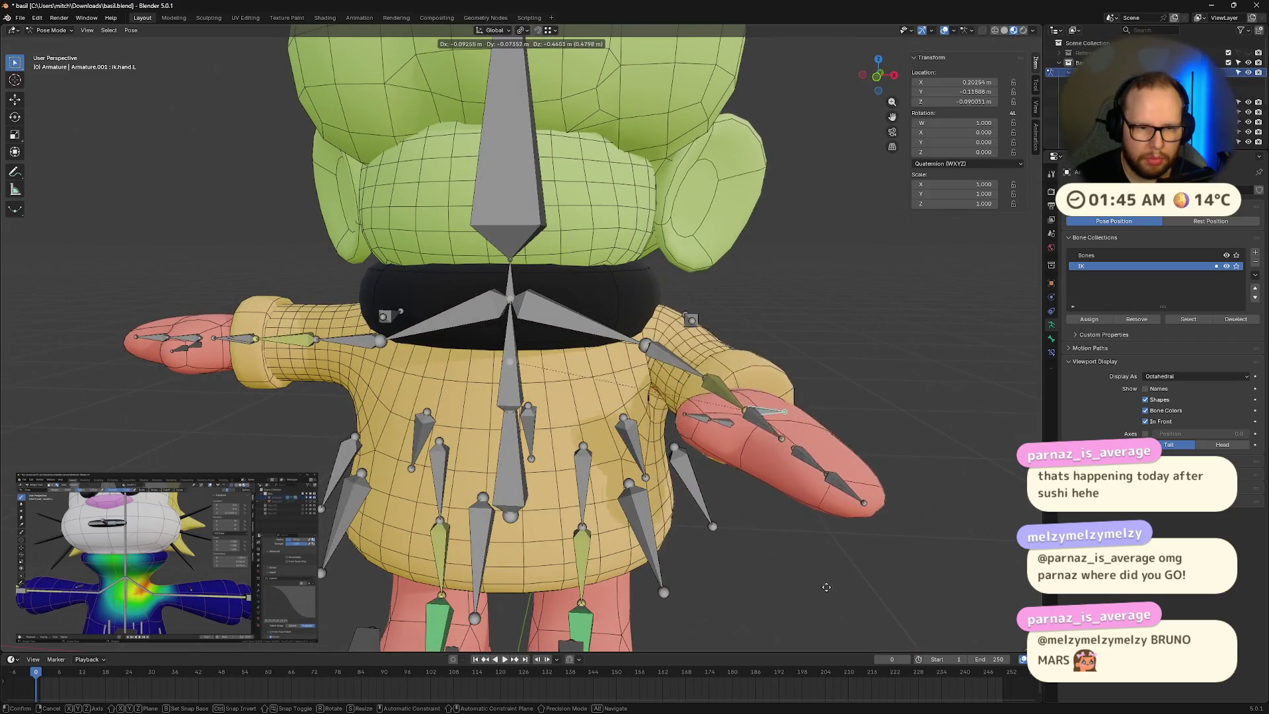
{"action": "left_click", "coordinate": [832, 595]}
{"action": "mouse_move", "coordinate": [832, 595]}
{"action": "middle_mouse_down"}
{"action": "mouse_move", "coordinate": [830, 482]}
{"action": "mouse_move", "coordinate": [809, 466]}
{"action": "mouse_move", "coordinate": [824, 428]}
{"action": "middle_mouse_up"}
{"action": "key", "text": "ctrl+z"}
{"action": "key", "text": "ctrl+z"}
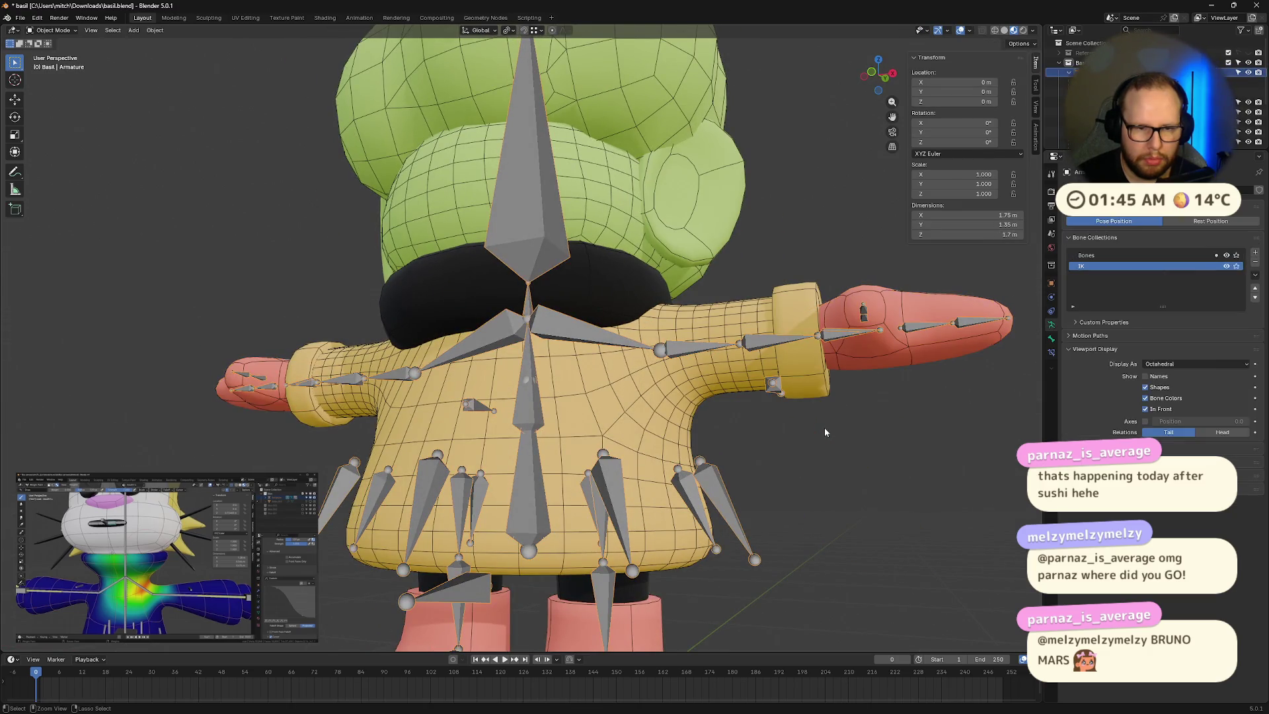
{"action": "key", "text": "ctrl+z"}
{"action": "key", "text": "ctrl+z"}
{"action": "key", "text": "ctrl+z"}
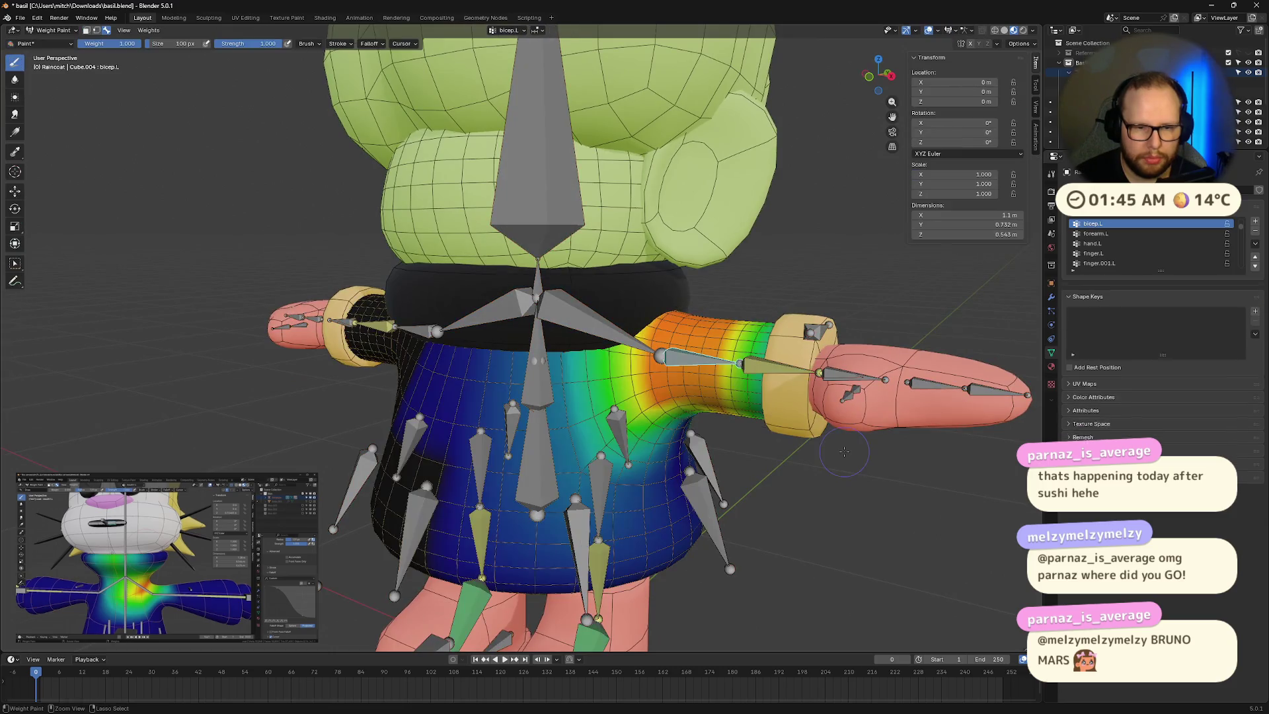
Step: Undo back to the hand.L weights and exit weight painting to object mode
{"action": "key", "text": "ctrl+z"}
{"action": "key", "text": "ctrl+z"}
{"action": "key", "text": "ctrl+z"}
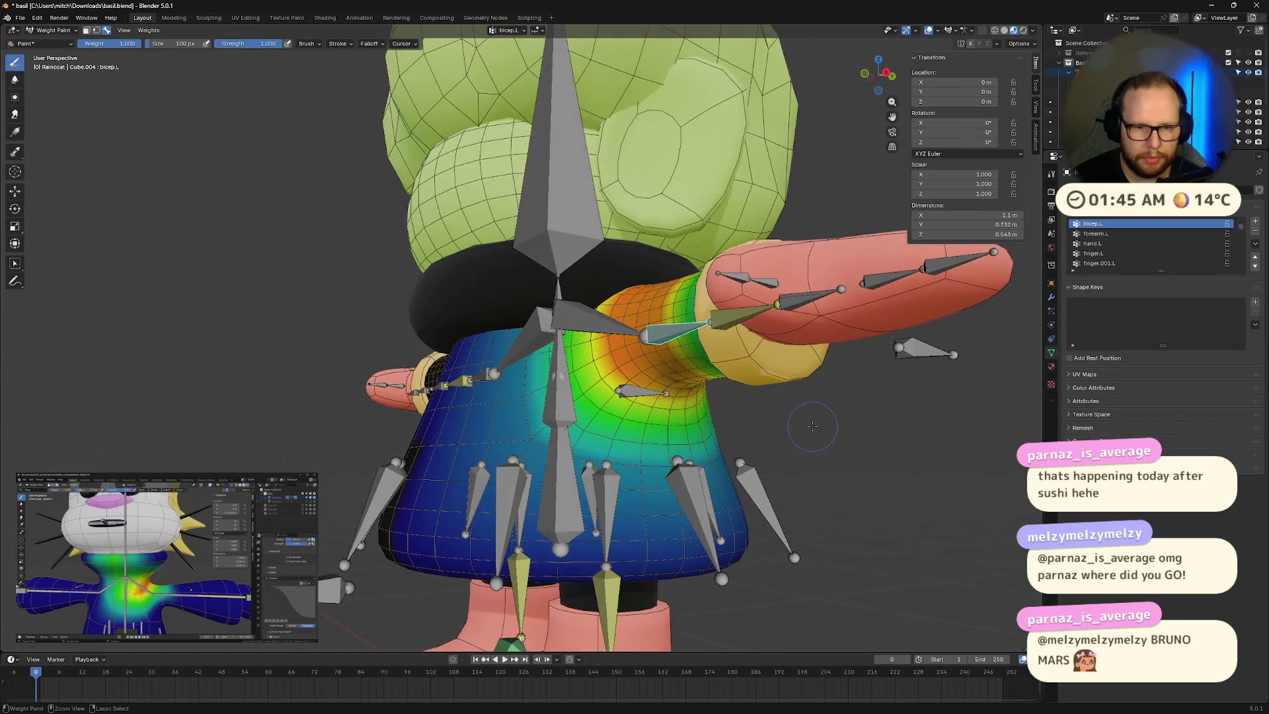
{"action": "middle_click_drag", "start_coordinate": [812, 426], "coordinate": [869, 481]}
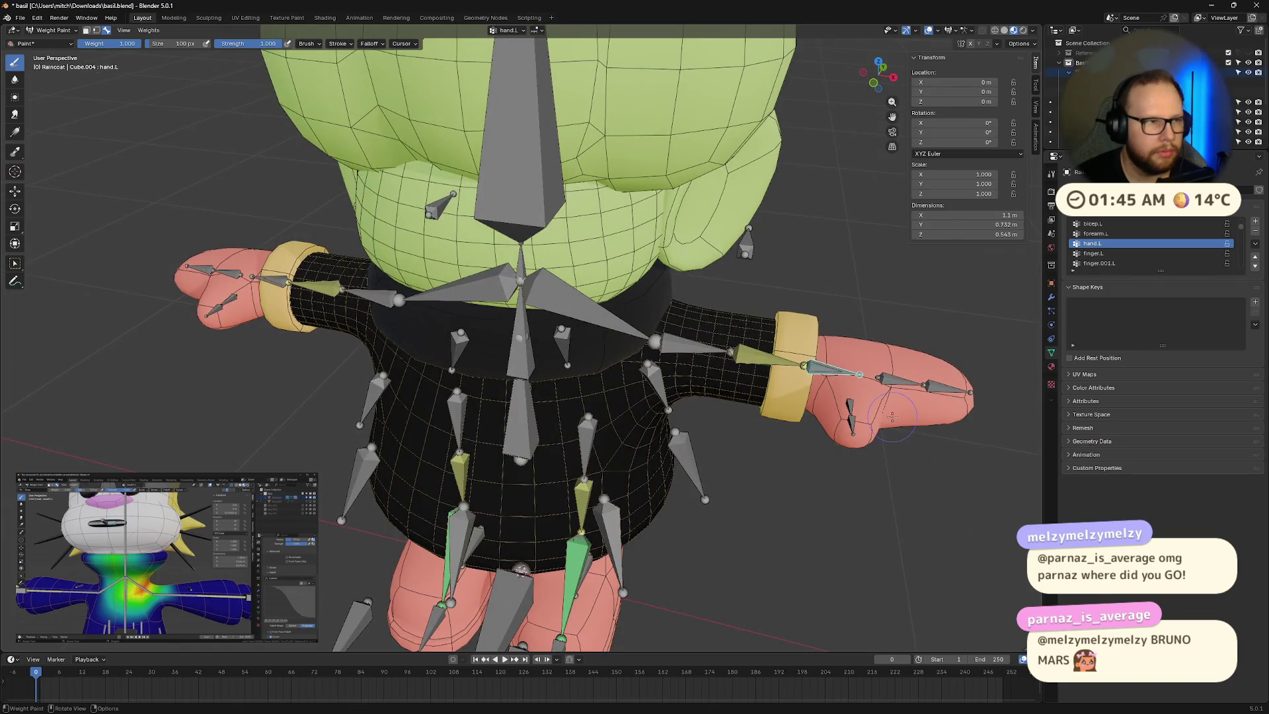
{"action": "key", "text": "Tab"}
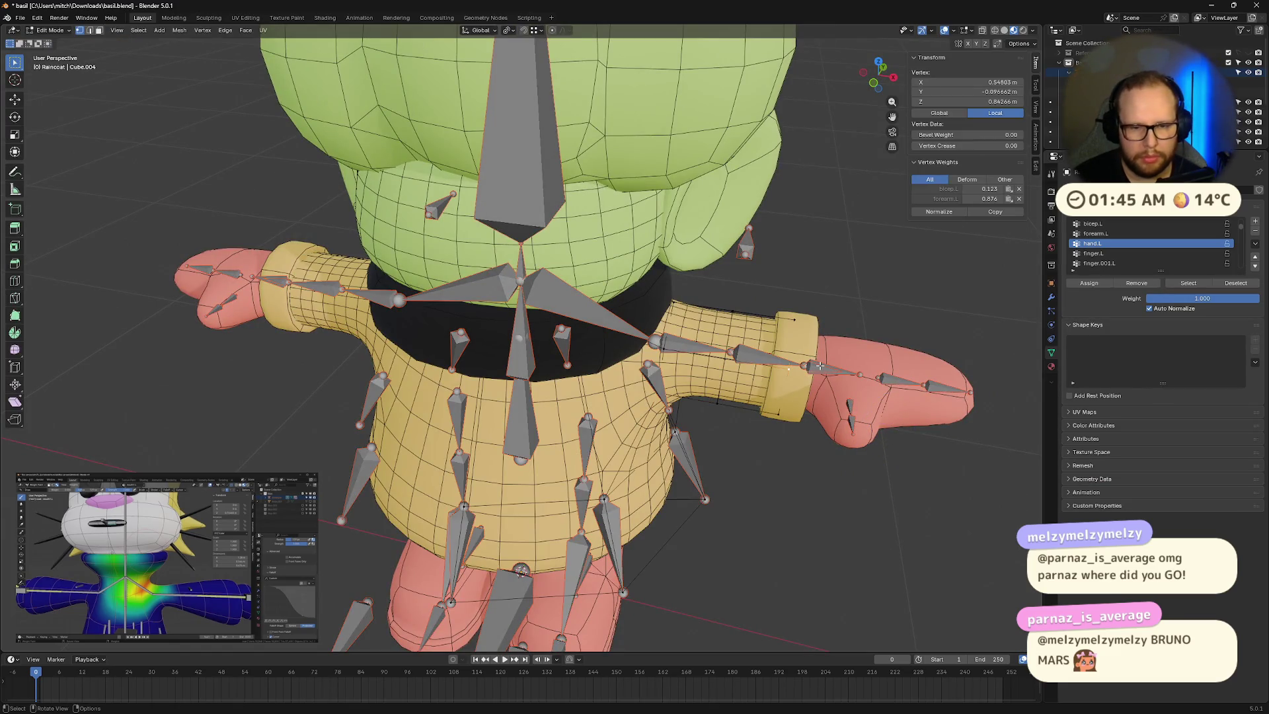
{"action": "key", "text": "Tab"}
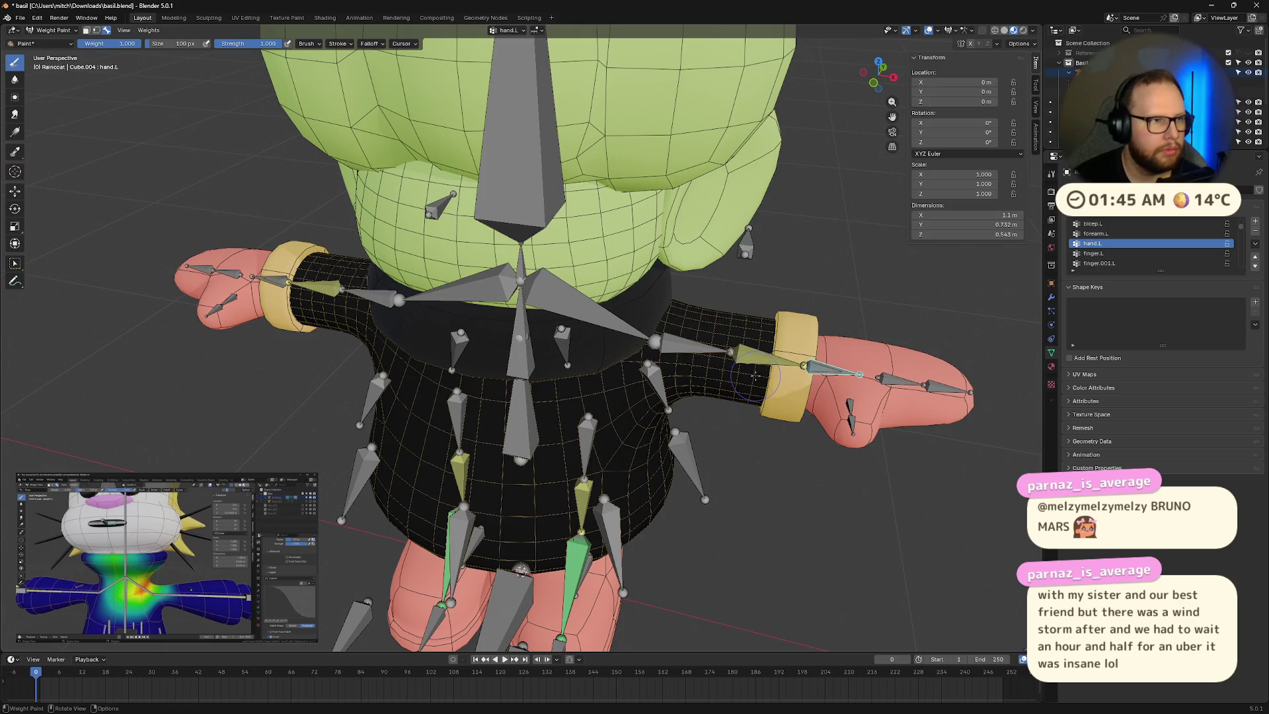
{"action": "key", "text": "ctrl+Tab"}
{"action": "left_click", "coordinate": [823, 372]}
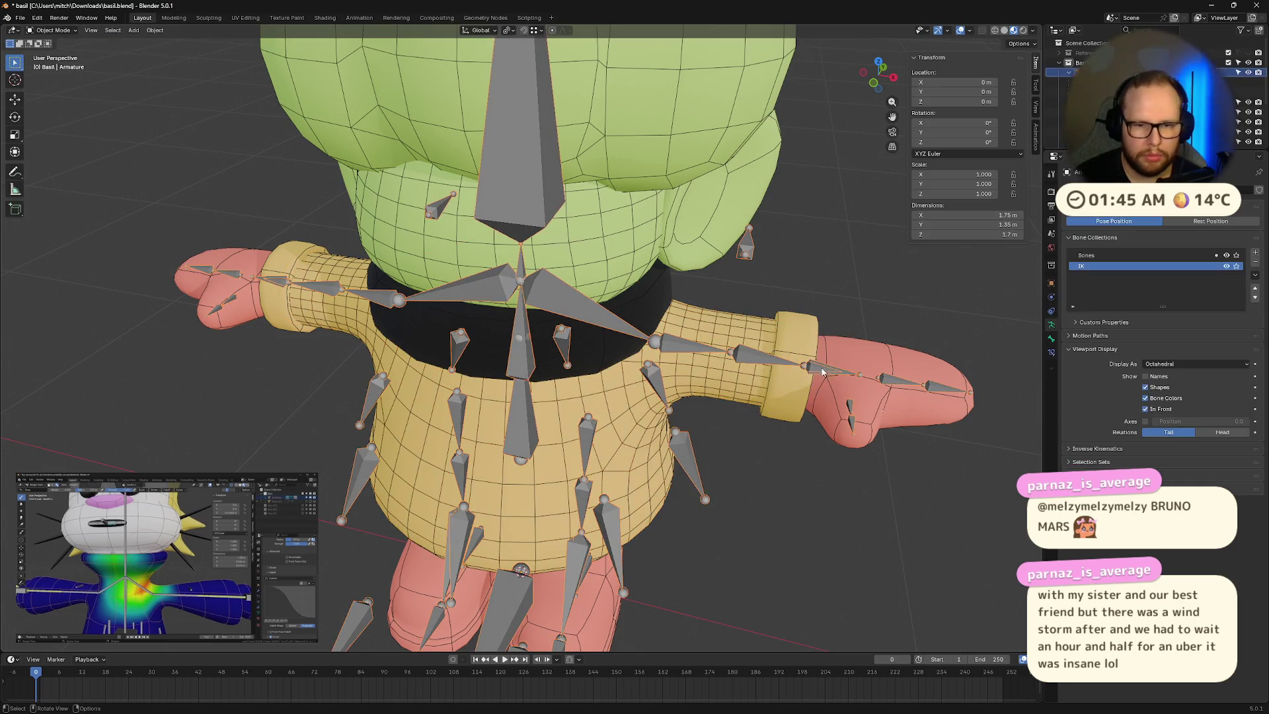
Step: Select the armature instead of the mittens mesh and switch it into Pose Mode
{"action": "left_click", "coordinate": [823, 372]}
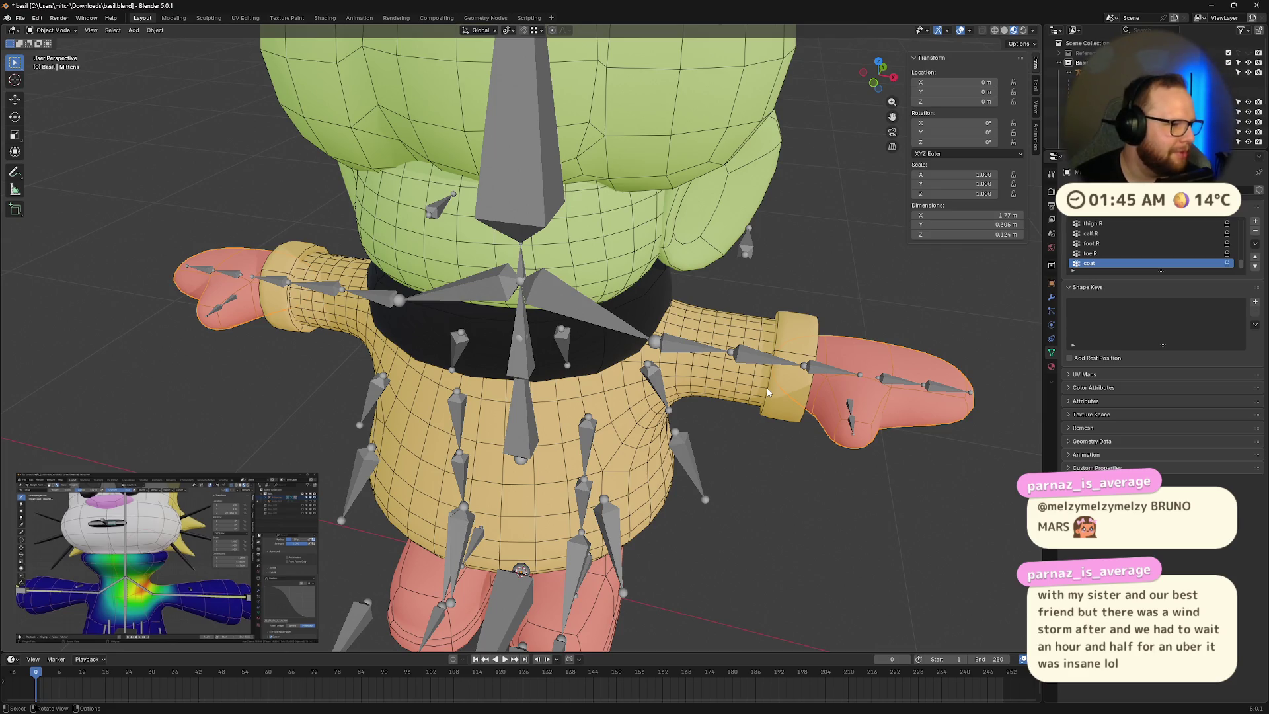
{"action": "mouse_move", "coordinate": [767, 442]}
{"action": "middle_mouse_down"}
{"action": "mouse_move", "coordinate": [854, 442]}
{"action": "mouse_move", "coordinate": [894, 423]}
{"action": "mouse_move", "coordinate": [739, 462]}
{"action": "mouse_move", "coordinate": [683, 447]}
{"action": "middle_mouse_up"}
{"action": "left_click", "coordinate": [647, 394]}
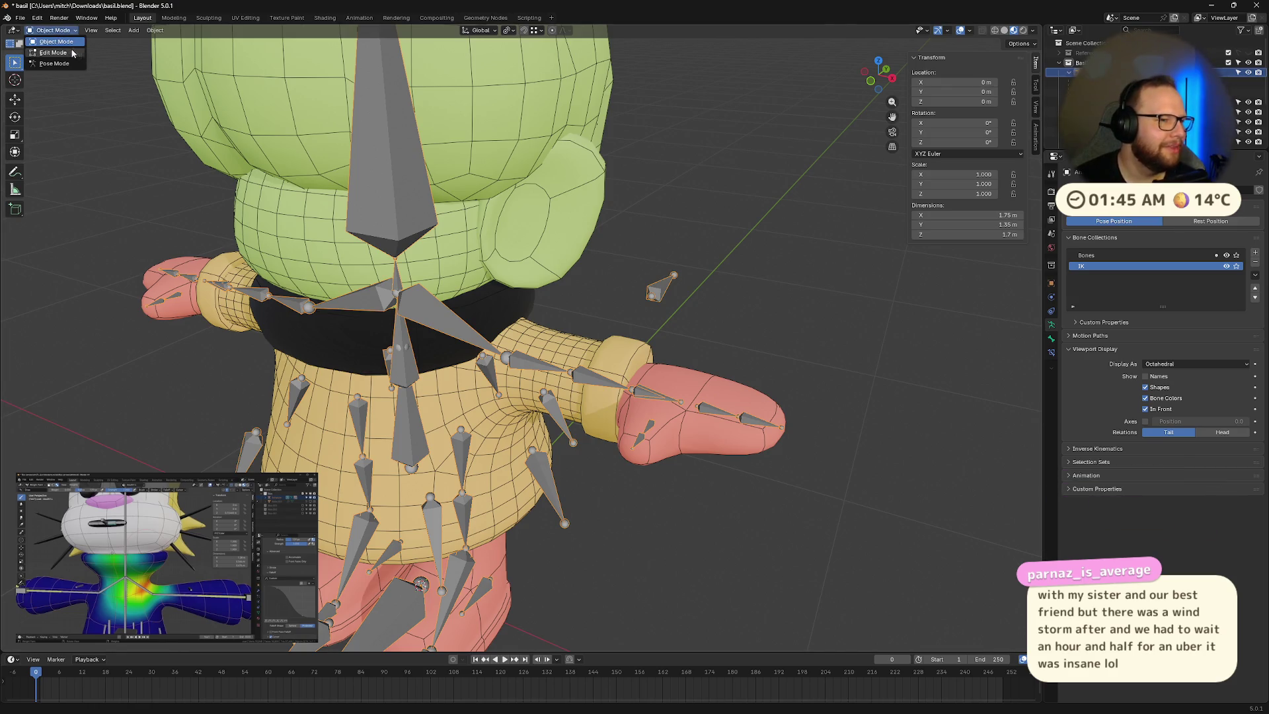
{"action": "scroll", "coordinate": [704, 411], "scroll_direction": "up", "scroll_amount": 2}
{"action": "left_click", "coordinate": [730, 433]}
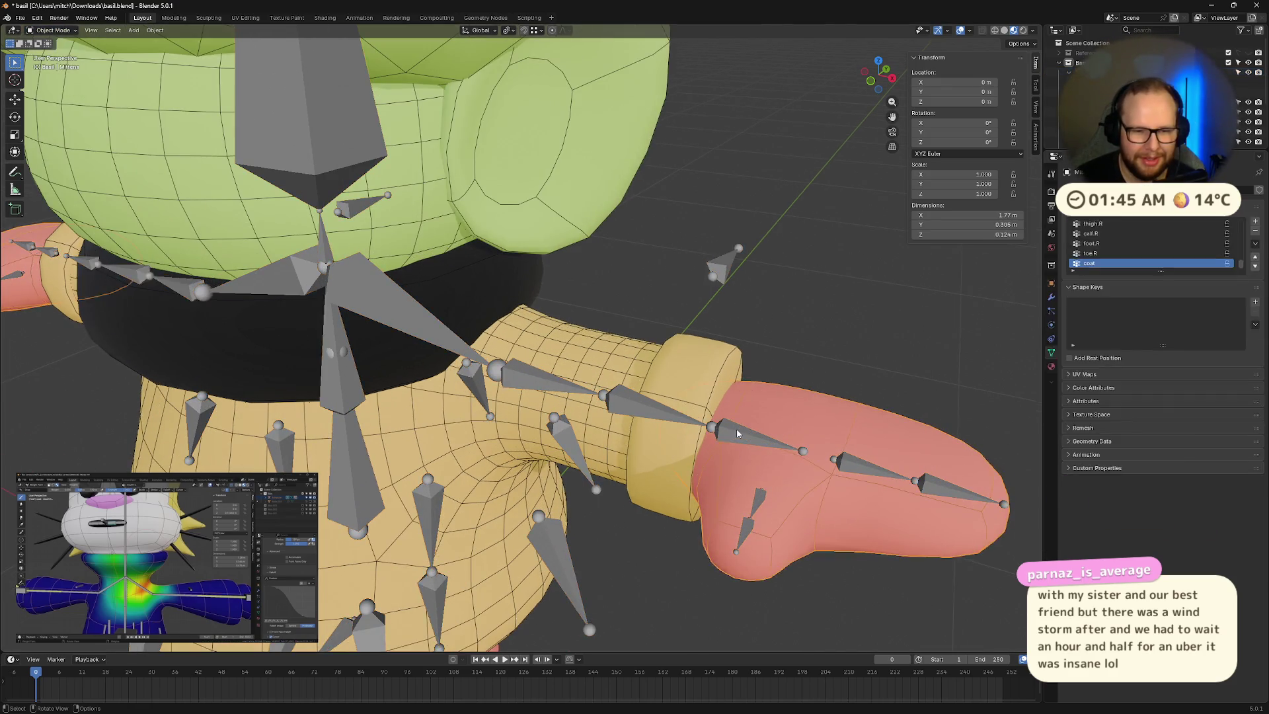
{"action": "middle_click_drag", "start_coordinate": [740, 447], "coordinate": [748, 431]}
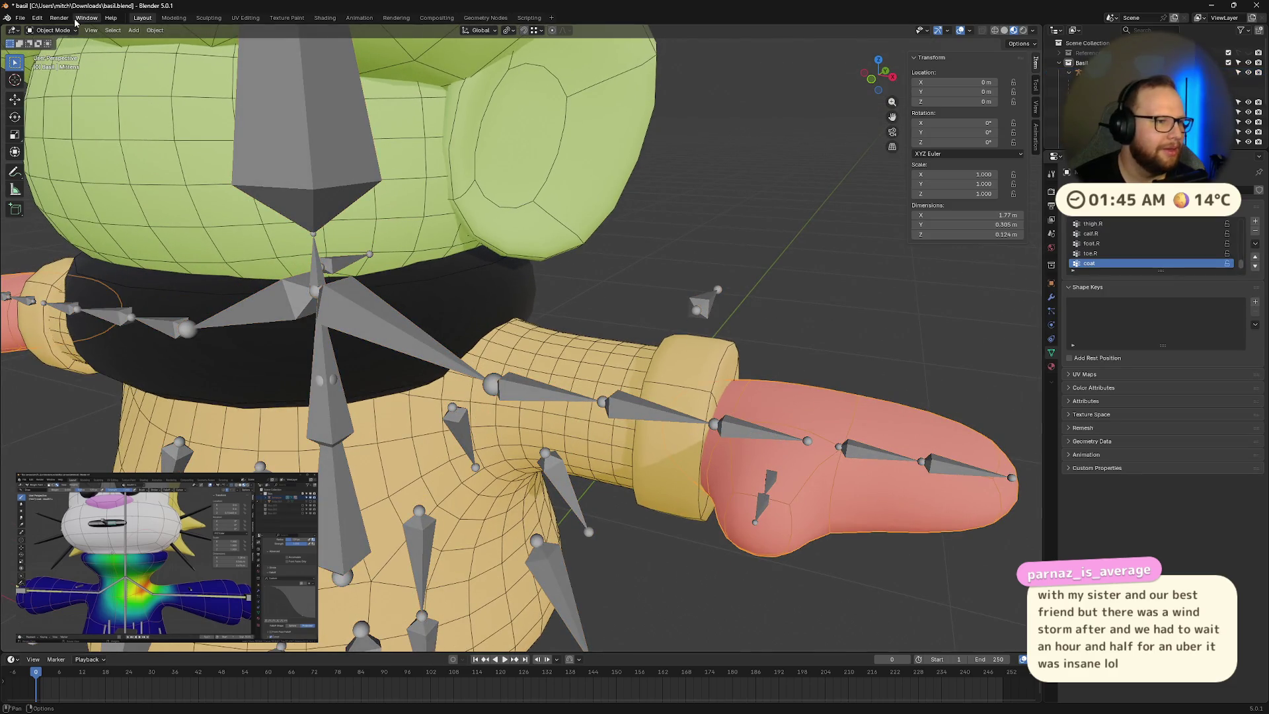
{"action": "left_click", "coordinate": [53, 30]}
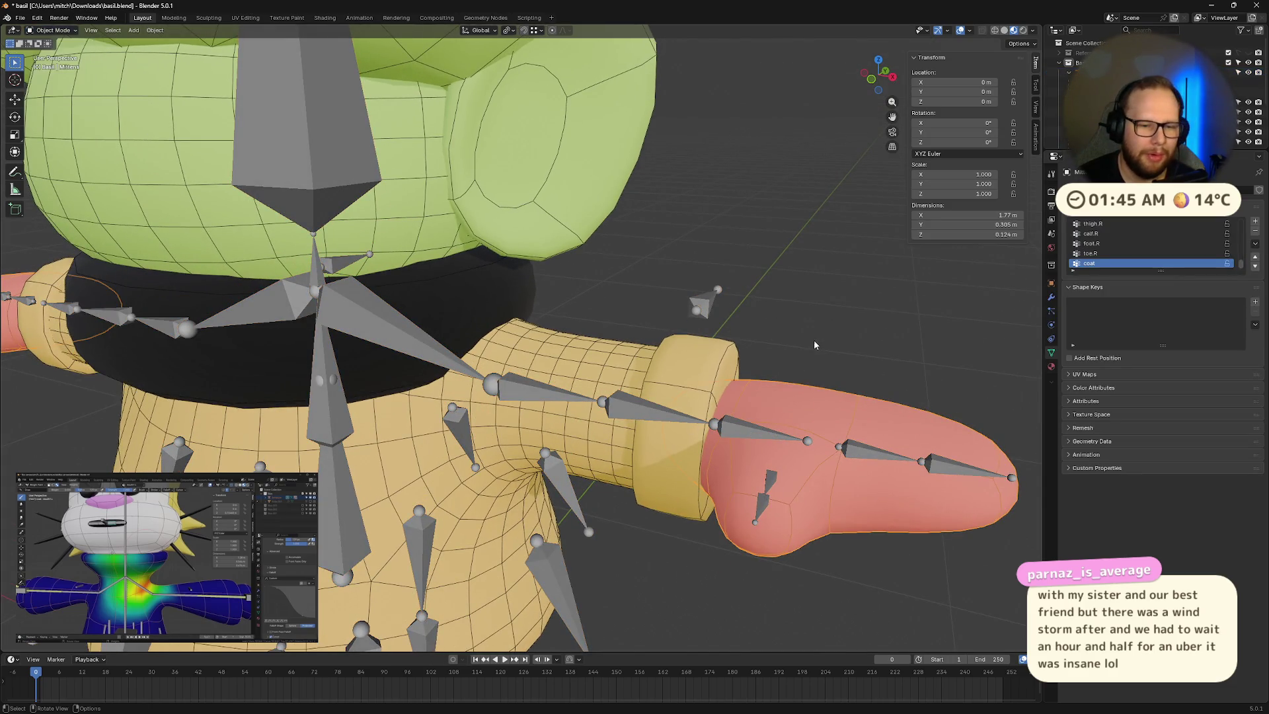
{"action": "left_click", "coordinate": [748, 432]}
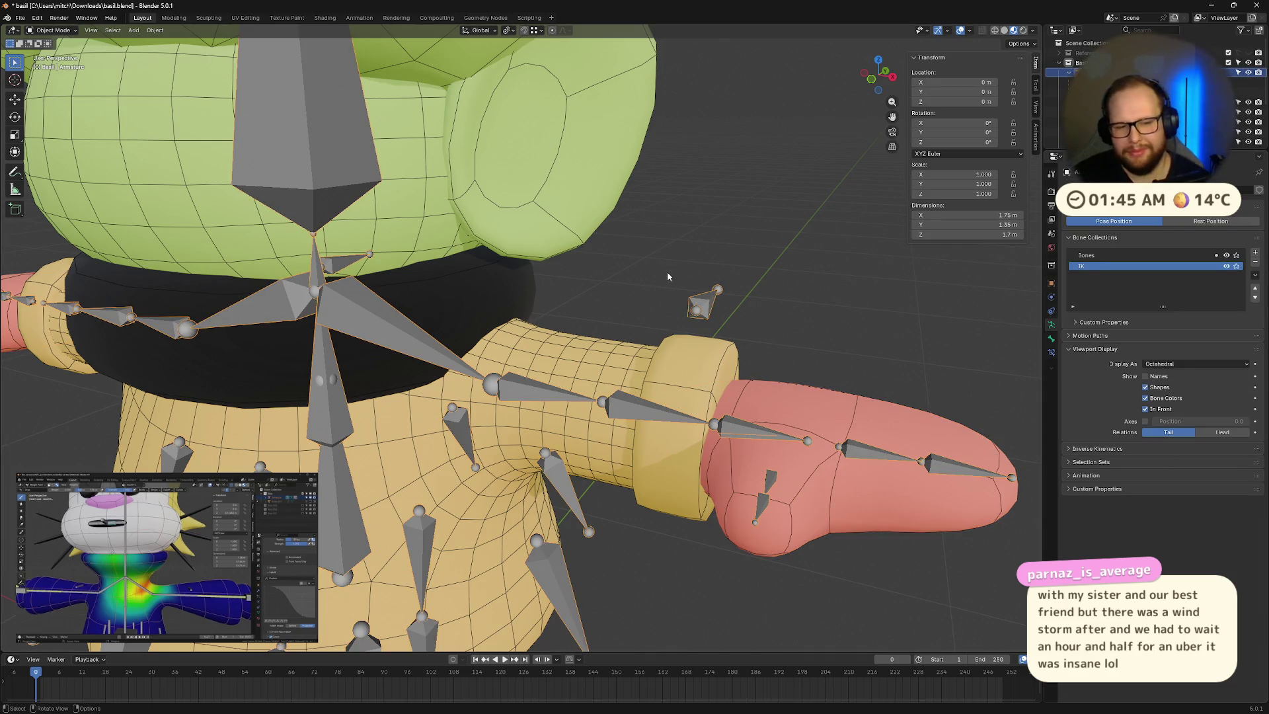
{"action": "key", "text": "Tab"}
{"action": "key", "text": "ctrl+Tab"}
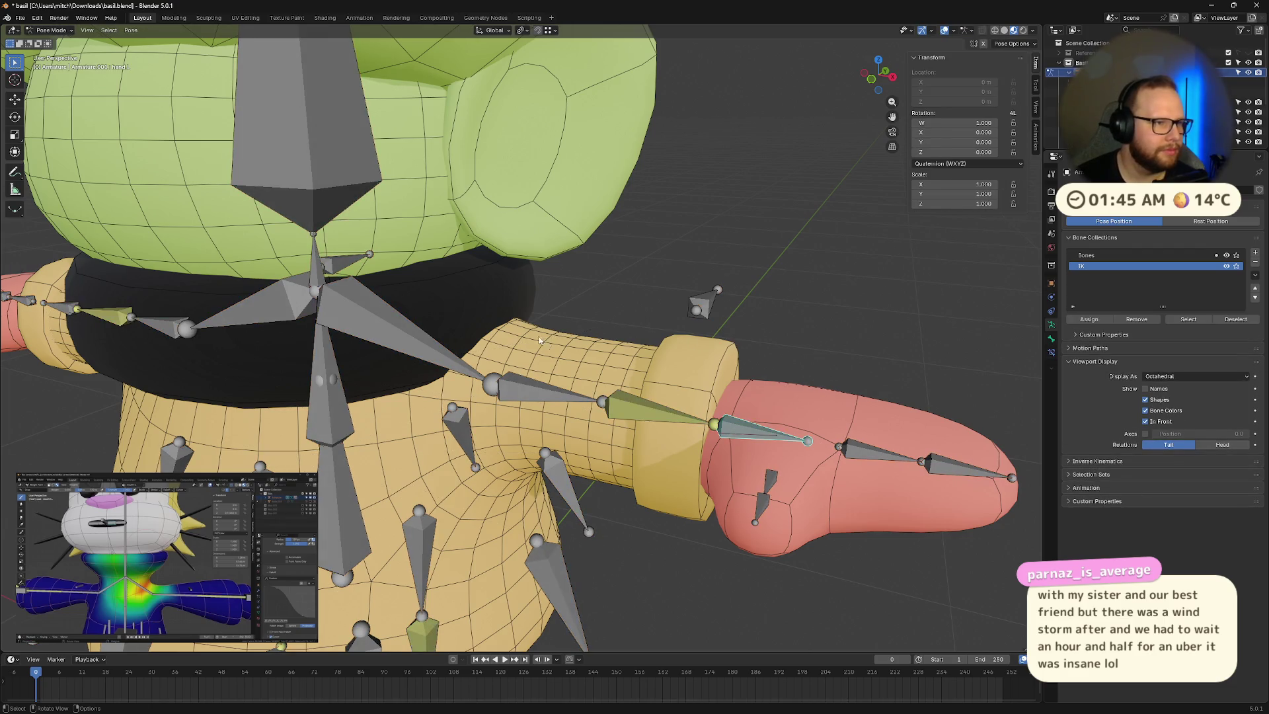
Step: Drag the ik.hand.L control around to bend and repose the left arm, then undo the pose
{"action": "key", "text": "g"}
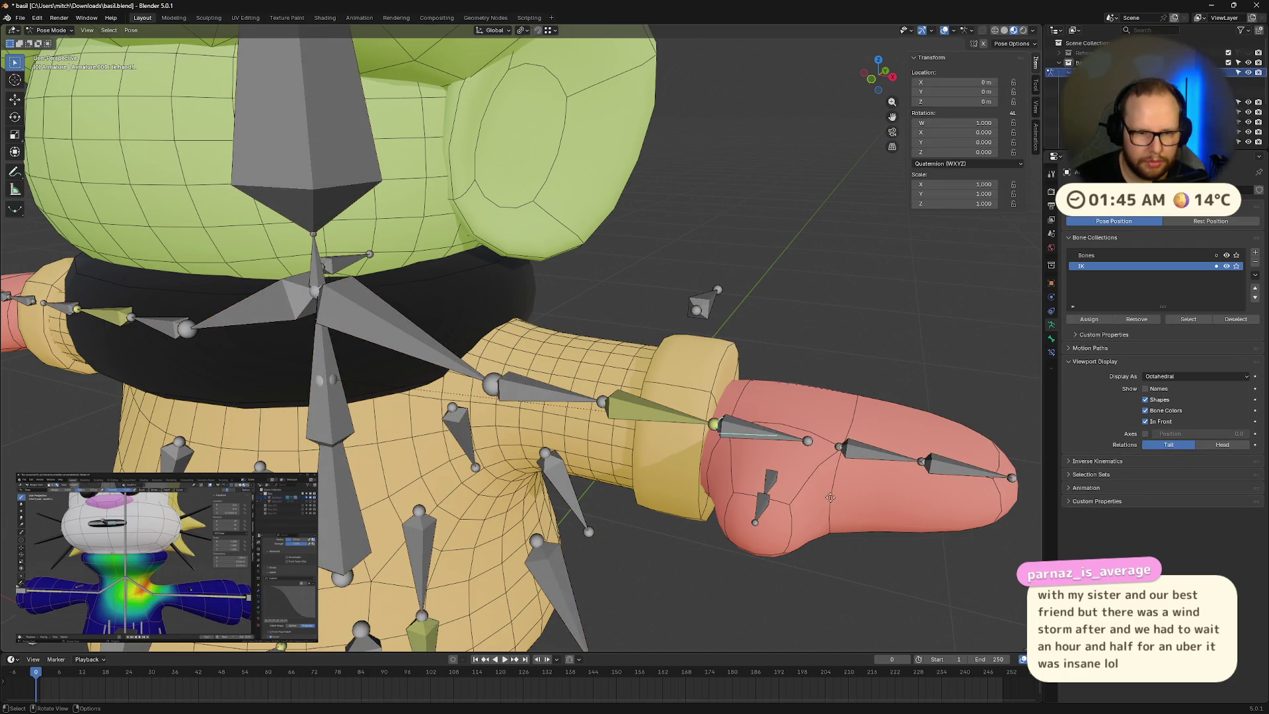
{"action": "mouse_move", "coordinate": [850, 231]}
{"action": "left_mouse_down"}
{"action": "mouse_move", "coordinate": [794, 199]}
{"action": "mouse_move", "coordinate": [831, 241]}
{"action": "mouse_move", "coordinate": [640, 467]}
{"action": "mouse_move", "coordinate": [810, 509]}
{"action": "mouse_move", "coordinate": [787, 581]}
{"action": "left_mouse_up"}
{"action": "middle_click_drag", "start_coordinate": [786, 581], "coordinate": [320, 523]}
{"action": "left_click_drag", "start_coordinate": [320, 523], "coordinate": [396, 462]}
{"action": "mouse_move", "coordinate": [397, 463]}
{"action": "middle_mouse_down"}
{"action": "mouse_move", "coordinate": [461, 383]}
{"action": "mouse_move", "coordinate": [349, 447]}
{"action": "middle_mouse_up"}
{"action": "mouse_move", "coordinate": [350, 448]}
{"action": "left_mouse_down"}
{"action": "mouse_move", "coordinate": [859, 410]}
{"action": "mouse_move", "coordinate": [753, 328]}
{"action": "left_mouse_up"}
{"action": "mouse_move", "coordinate": [753, 328]}
{"action": "middle_mouse_down"}
{"action": "mouse_move", "coordinate": [788, 243]}
{"action": "mouse_move", "coordinate": [745, 516]}
{"action": "mouse_move", "coordinate": [692, 467]}
{"action": "mouse_move", "coordinate": [581, 509]}
{"action": "middle_mouse_up"}
{"action": "mouse_move", "coordinate": [581, 509]}
{"action": "left_mouse_down"}
{"action": "mouse_move", "coordinate": [899, 351]}
{"action": "mouse_move", "coordinate": [685, 184]}
{"action": "left_mouse_up"}
{"action": "left_click", "coordinate": [806, 252]}
{"action": "mouse_move", "coordinate": [807, 252]}
{"action": "middle_mouse_down"}
{"action": "mouse_move", "coordinate": [557, 278]}
{"action": "mouse_move", "coordinate": [731, 306]}
{"action": "middle_mouse_up"}
{"action": "key", "text": "ctrl+z"}
{"action": "key", "text": "ctrl+z"}
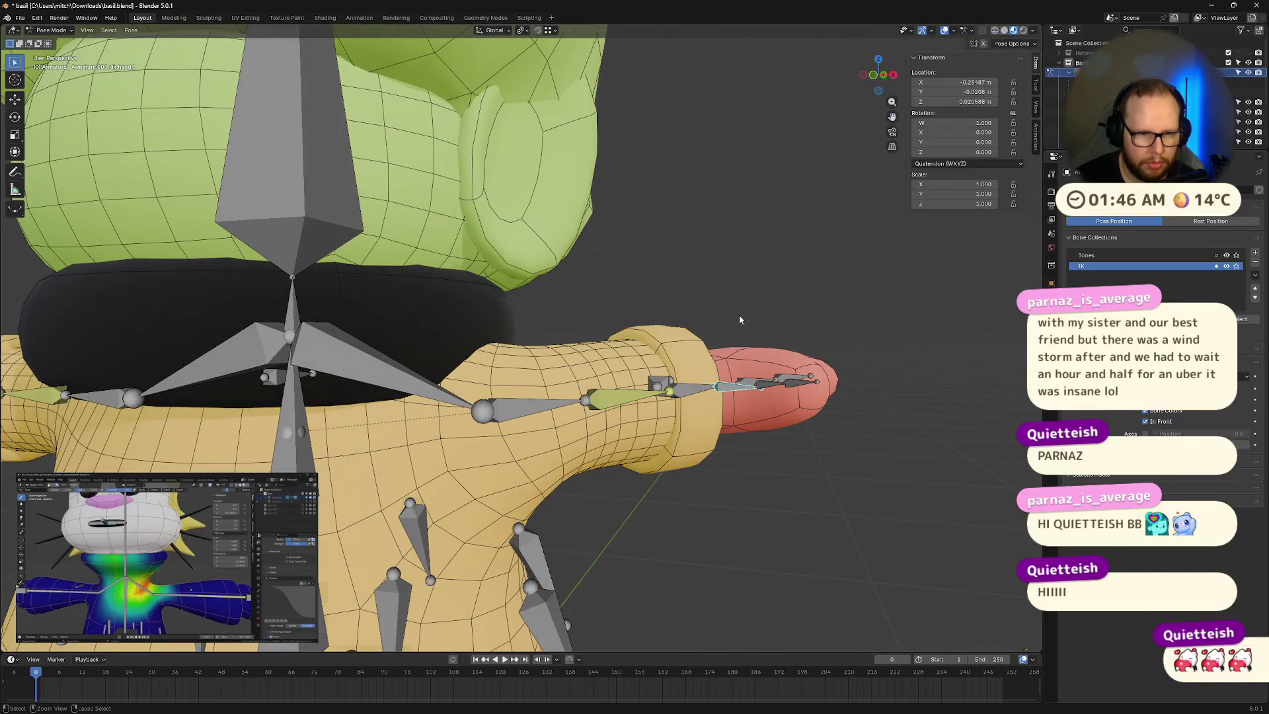
{"action": "key", "text": "ctrl+z"}
Step: Select all bones, clear their locations with Alt+G, deselect, and enter Edit Mode
{"action": "key", "text": "a"}
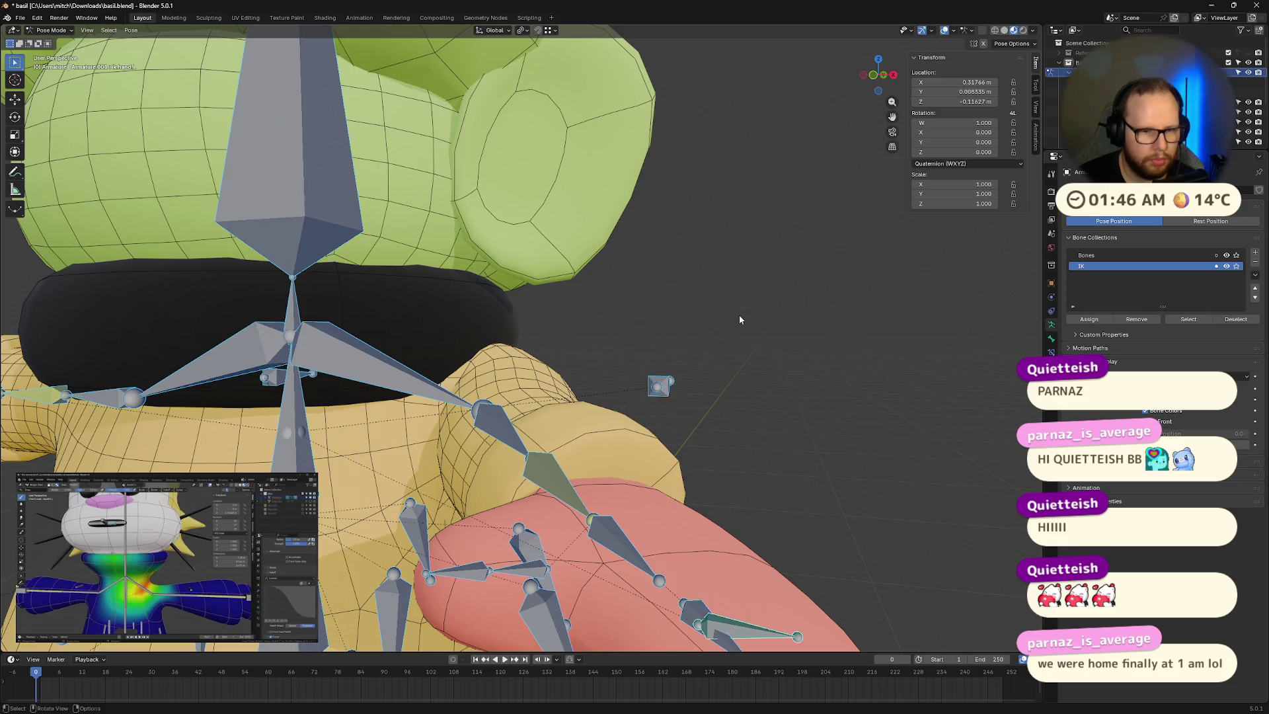
{"action": "key", "text": "alt+g"}
{"action": "key", "text": "alt+a"}
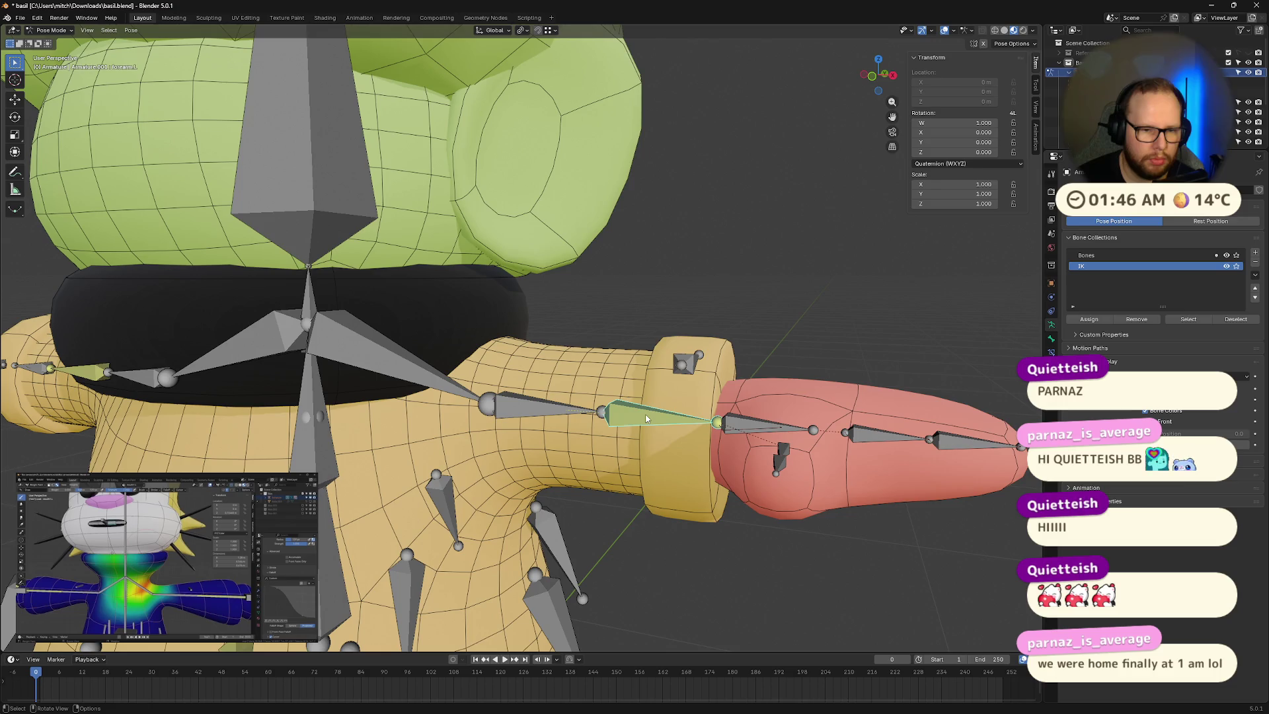
{"action": "key", "text": "Tab"}
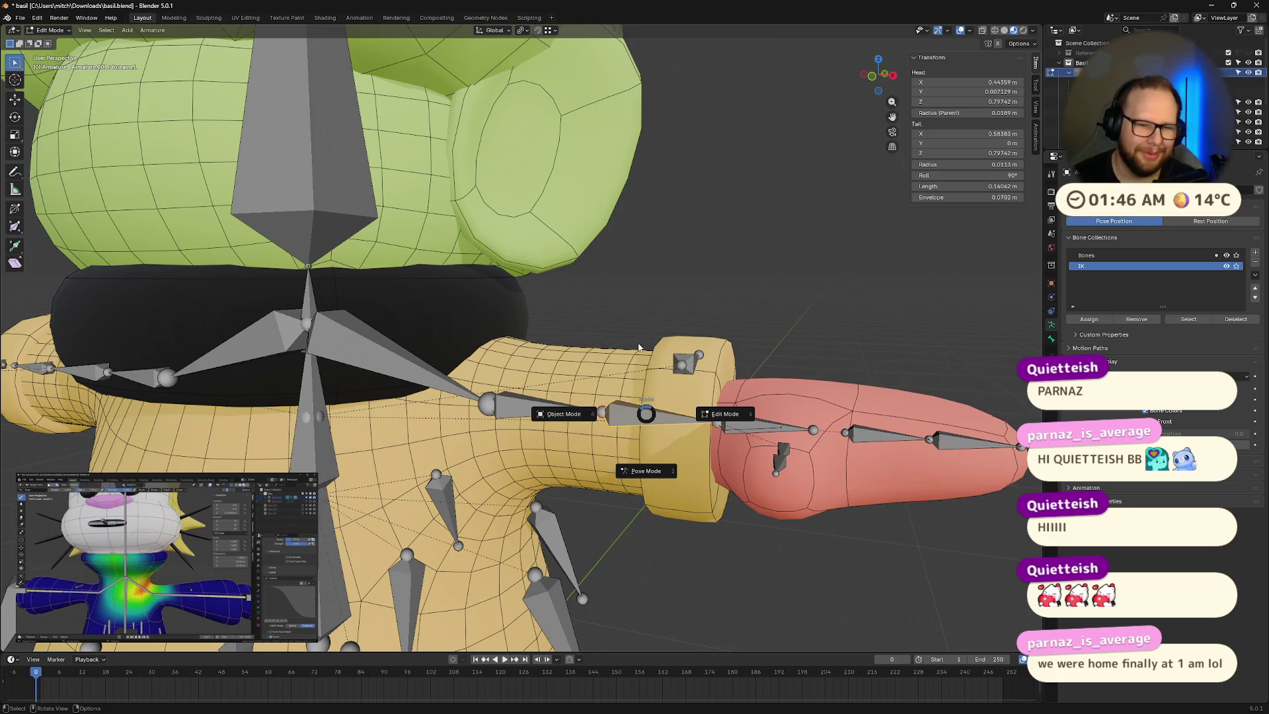
Step: Weight-paint the ears mesh and view the hand.L and forearm.L bone weights
{"action": "left_click", "coordinate": [562, 415]}
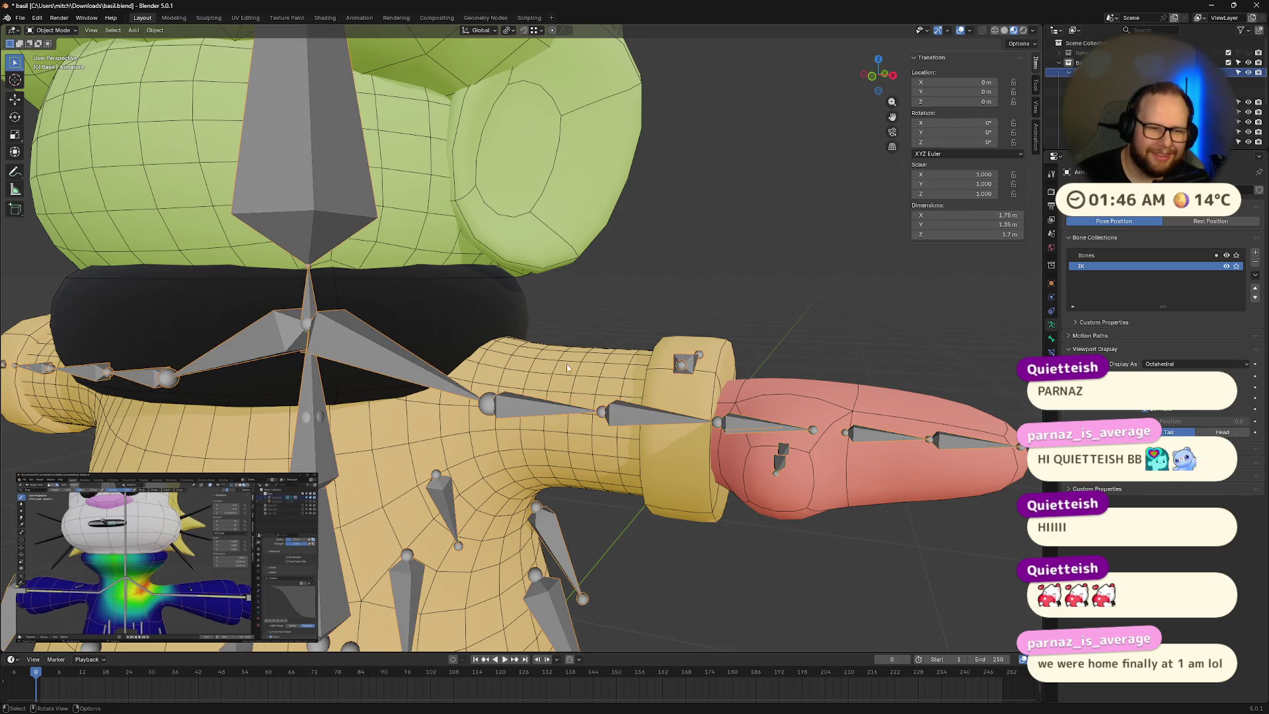
{"action": "left_click", "coordinate": [495, 189], "text": "shift"}
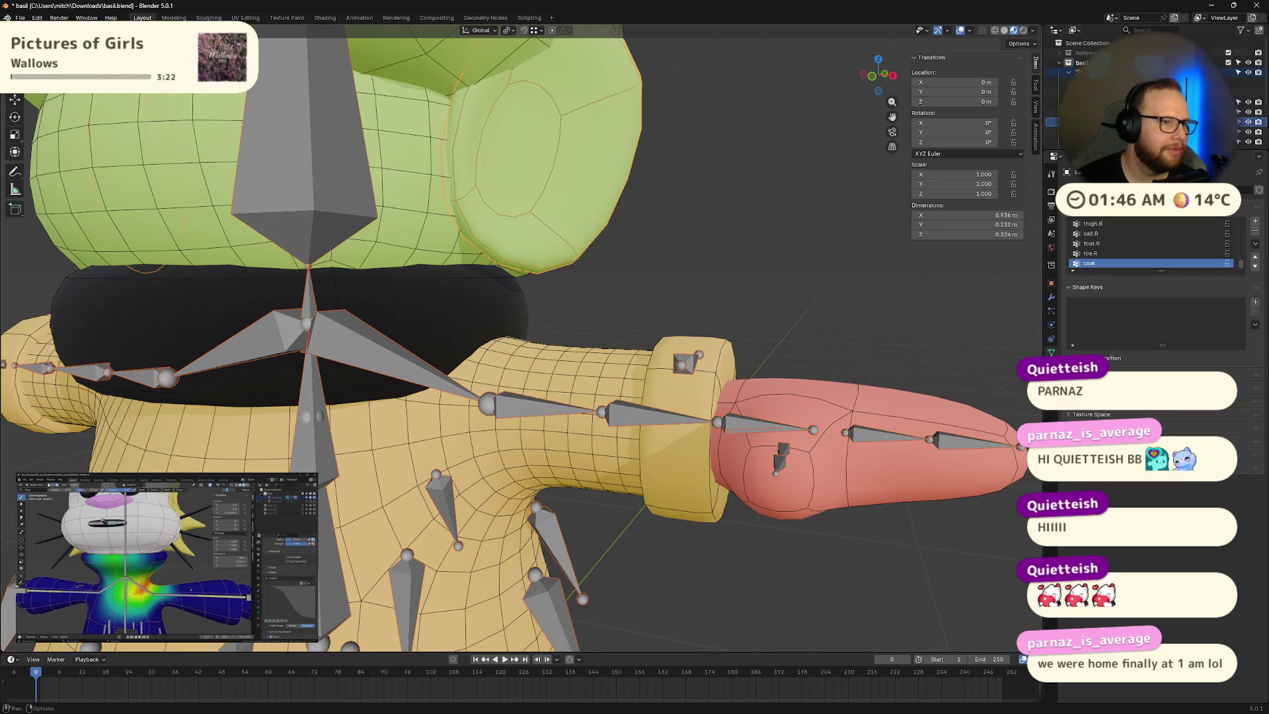
{"action": "left_click", "coordinate": [53, 83]}
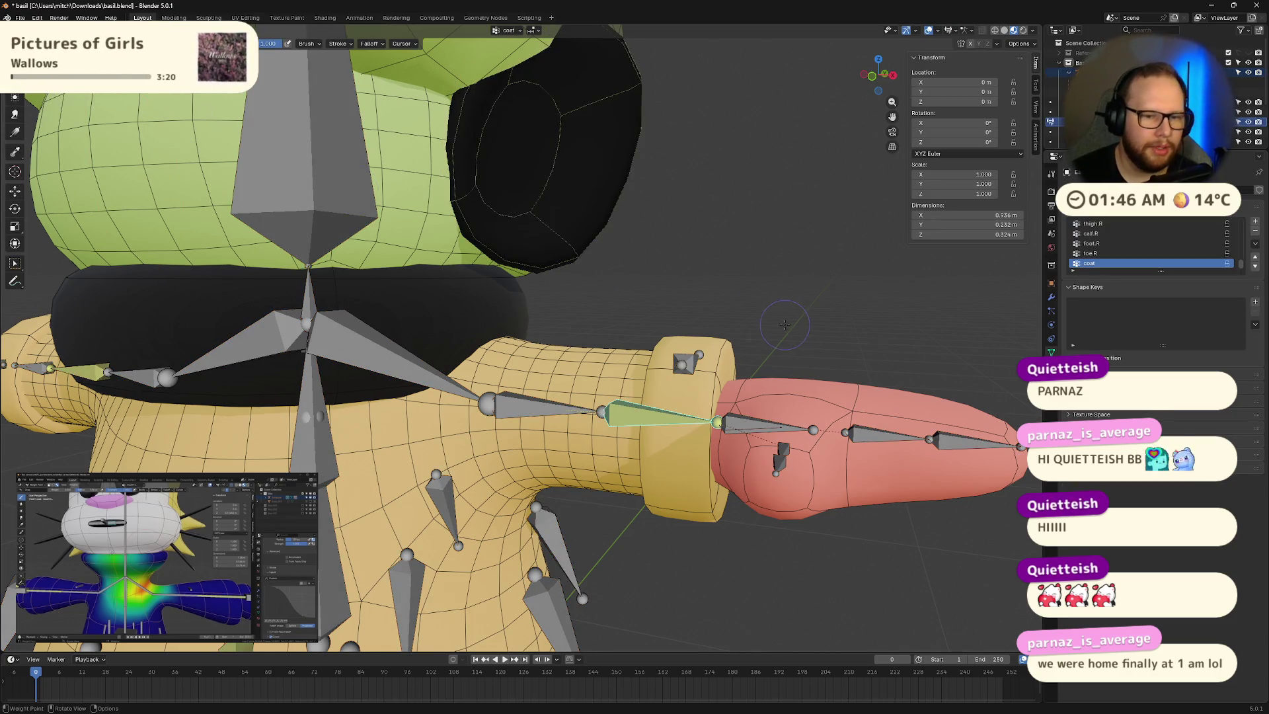
{"action": "middle_click_drag", "start_coordinate": [785, 324], "coordinate": [762, 439]}
{"action": "left_click", "coordinate": [750, 432], "text": "ctrl"}
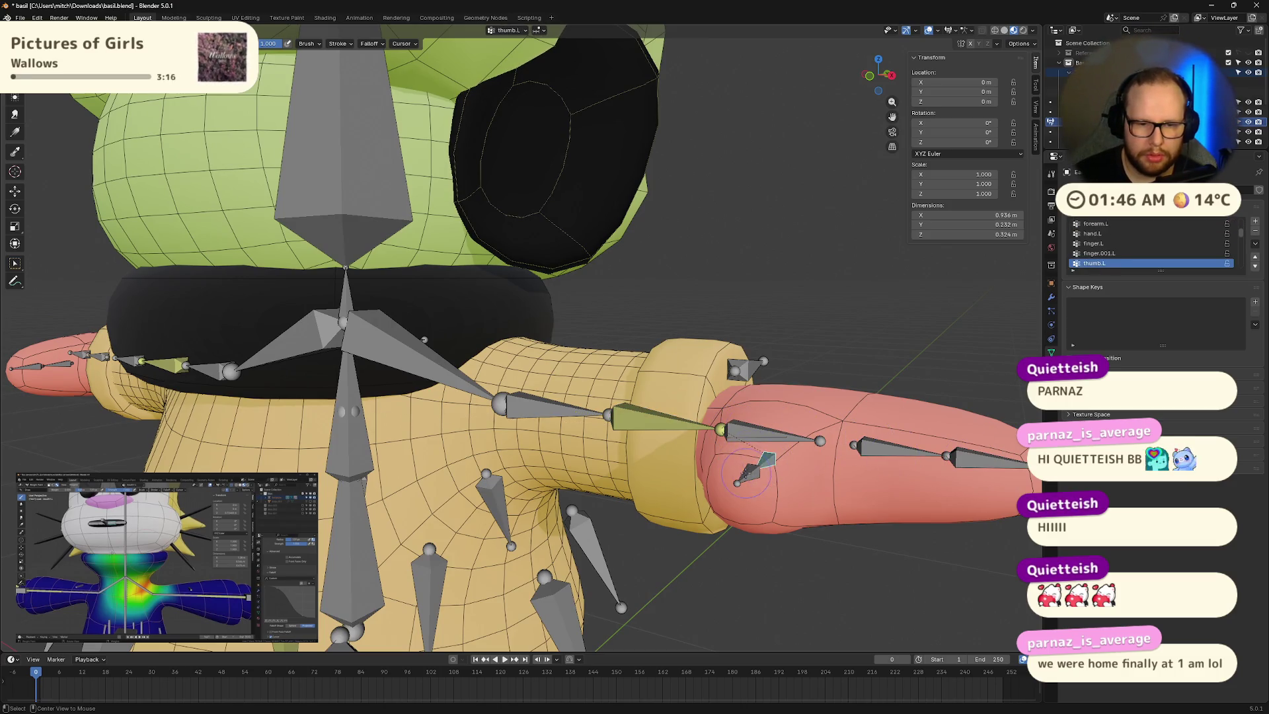
{"action": "left_click", "coordinate": [643, 420], "text": "ctrl"}
Step: Show the head bone's weights, with the ears fully red
{"action": "middle_click_drag", "start_coordinate": [571, 414], "coordinate": [572, 258]}
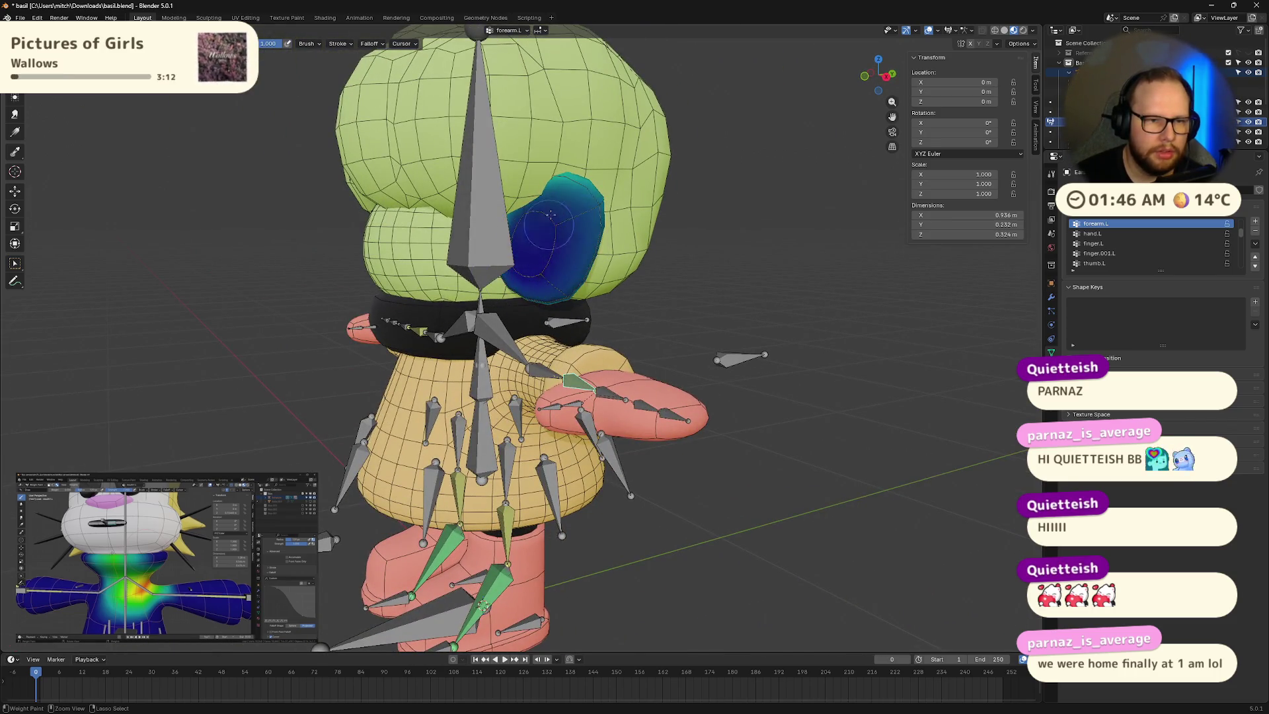
{"action": "mouse_move", "coordinate": [610, 298]}
{"action": "middle_mouse_down"}
{"action": "mouse_move", "coordinate": [509, 243]}
{"action": "mouse_move", "coordinate": [628, 270]}
{"action": "mouse_move", "coordinate": [515, 258]}
{"action": "middle_mouse_up"}
{"action": "left_click", "coordinate": [418, 246], "text": "alt"}
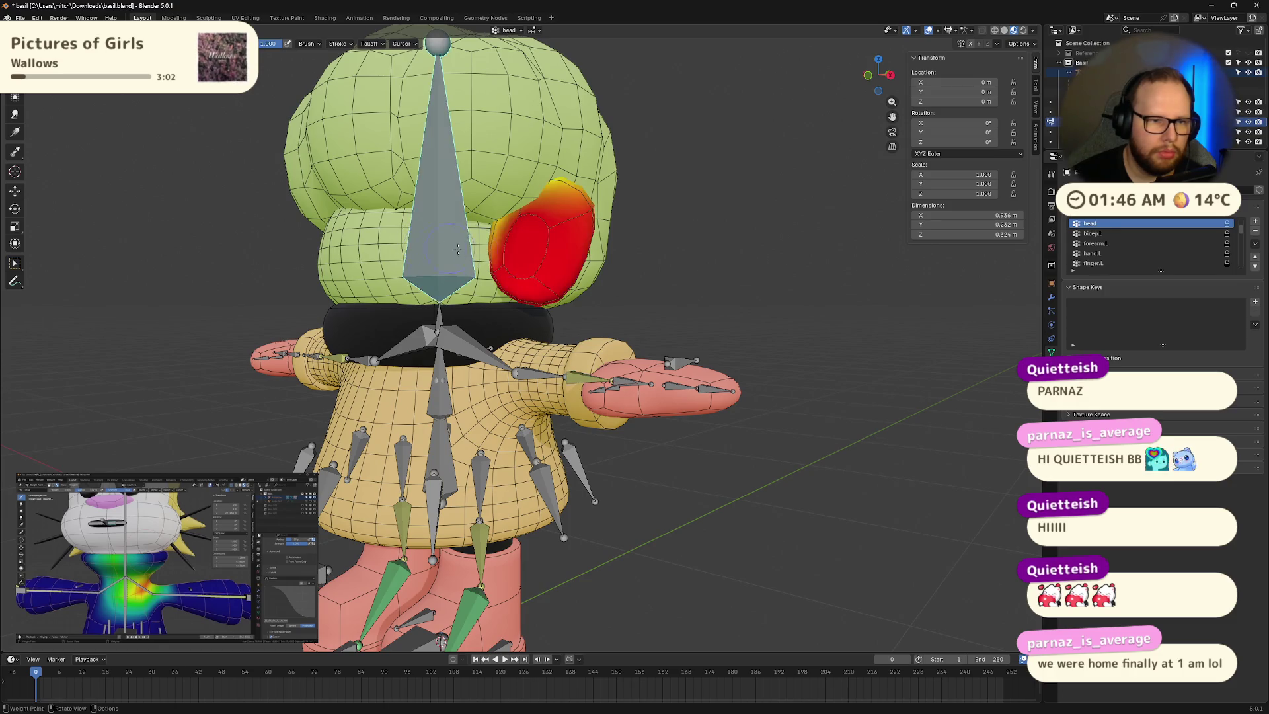
{"action": "middle_click_drag", "start_coordinate": [417, 246], "coordinate": [525, 257]}
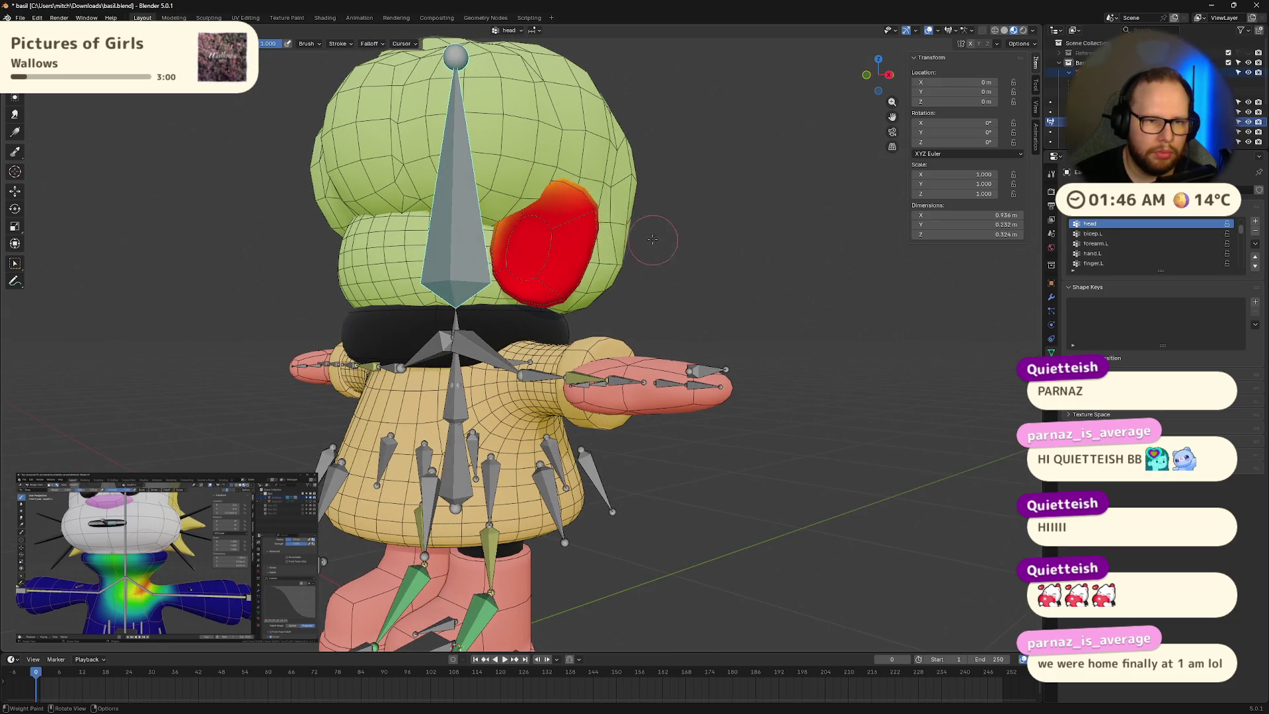
{"action": "middle_click_drag", "start_coordinate": [653, 240], "coordinate": [515, 239]}
Step: Inspect the ears and bones in isolation, then return to the whole character
{"action": "key", "text": "shift+h"}
{"action": "mouse_move", "coordinate": [579, 197]}
{"action": "middle_mouse_down"}
{"action": "mouse_move", "coordinate": [484, 220]}
{"action": "mouse_move", "coordinate": [572, 238]}
{"action": "mouse_move", "coordinate": [650, 222]}
{"action": "middle_mouse_up"}
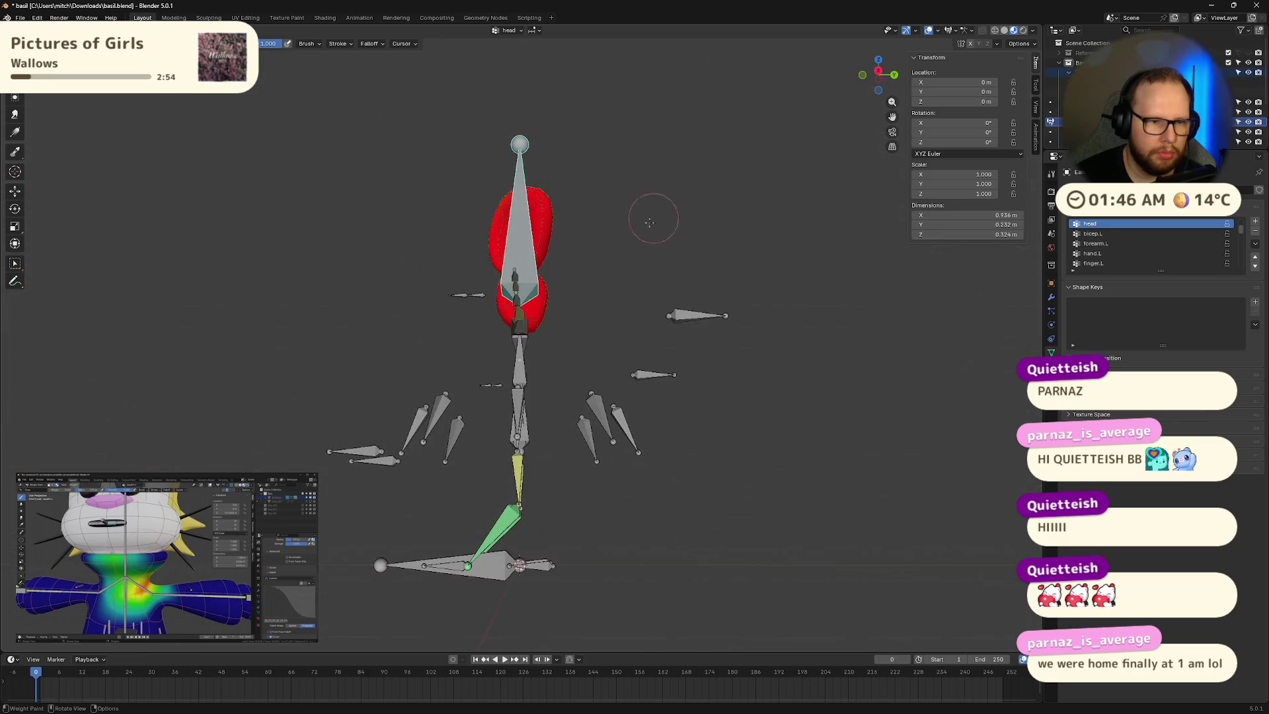
{"action": "middle_click_drag", "start_coordinate": [568, 212], "coordinate": [603, 296]}
{"action": "mouse_move", "coordinate": [646, 232]}
{"action": "middle_mouse_down"}
{"action": "mouse_move", "coordinate": [635, 317]}
{"action": "mouse_move", "coordinate": [651, 334]}
{"action": "mouse_move", "coordinate": [595, 249]}
{"action": "mouse_move", "coordinate": [623, 289]}
{"action": "mouse_move", "coordinate": [699, 305]}
{"action": "middle_mouse_up"}
{"action": "key", "text": "slash"}
{"action": "middle_click_drag", "start_coordinate": [559, 286], "coordinate": [694, 334]}
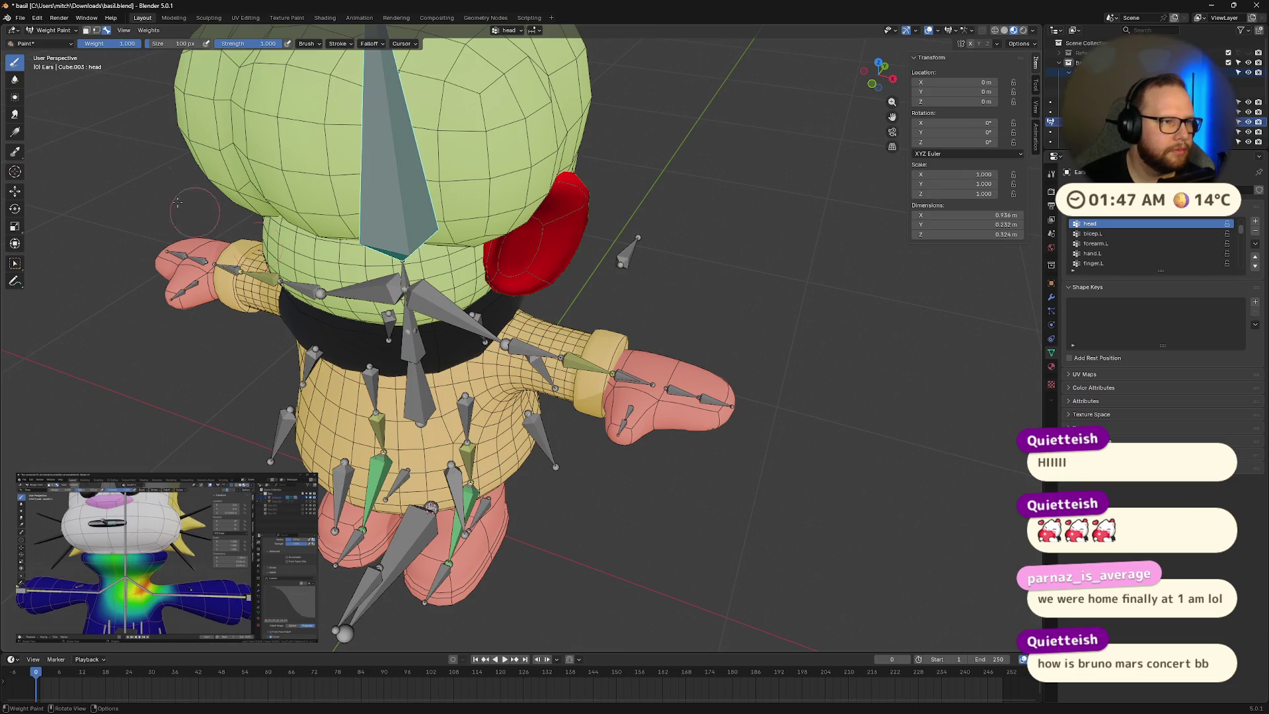
Step: Put the armature in Pose Mode and select the ik.hand.L bone
{"action": "left_click", "coordinate": [68, 32]}
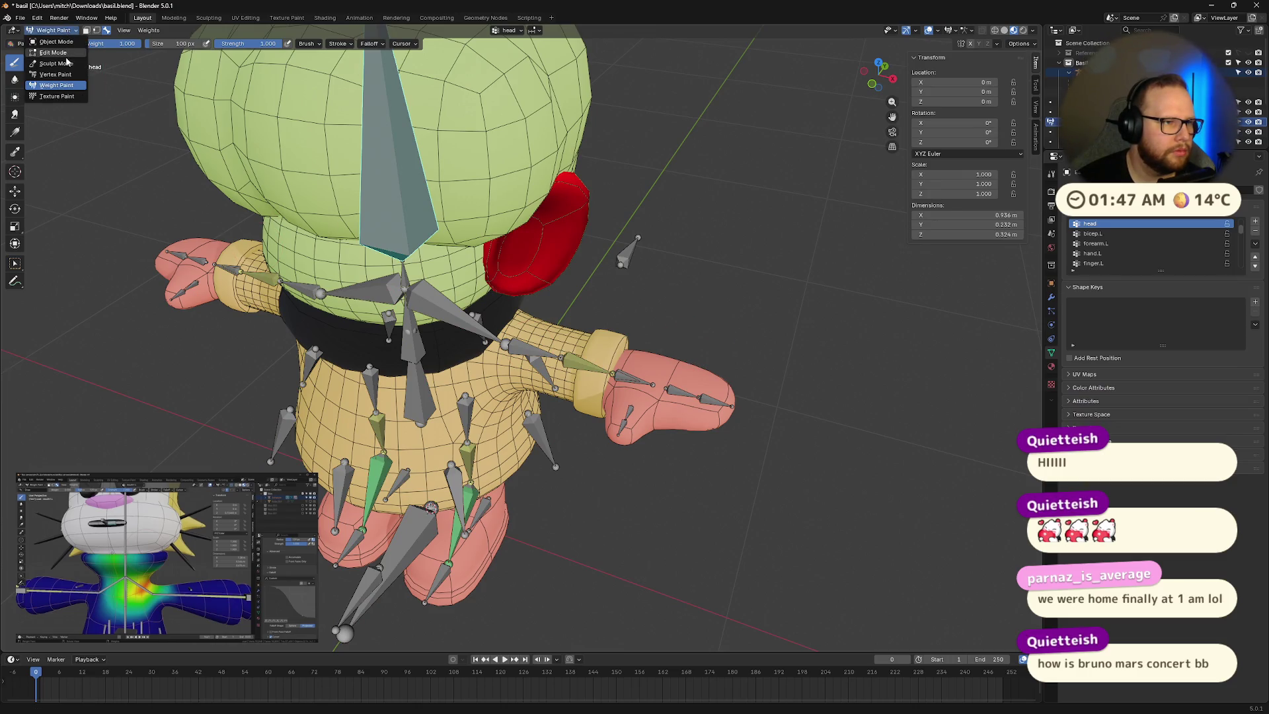
{"action": "left_click", "coordinate": [55, 42]}
{"action": "left_click", "coordinate": [625, 380]}
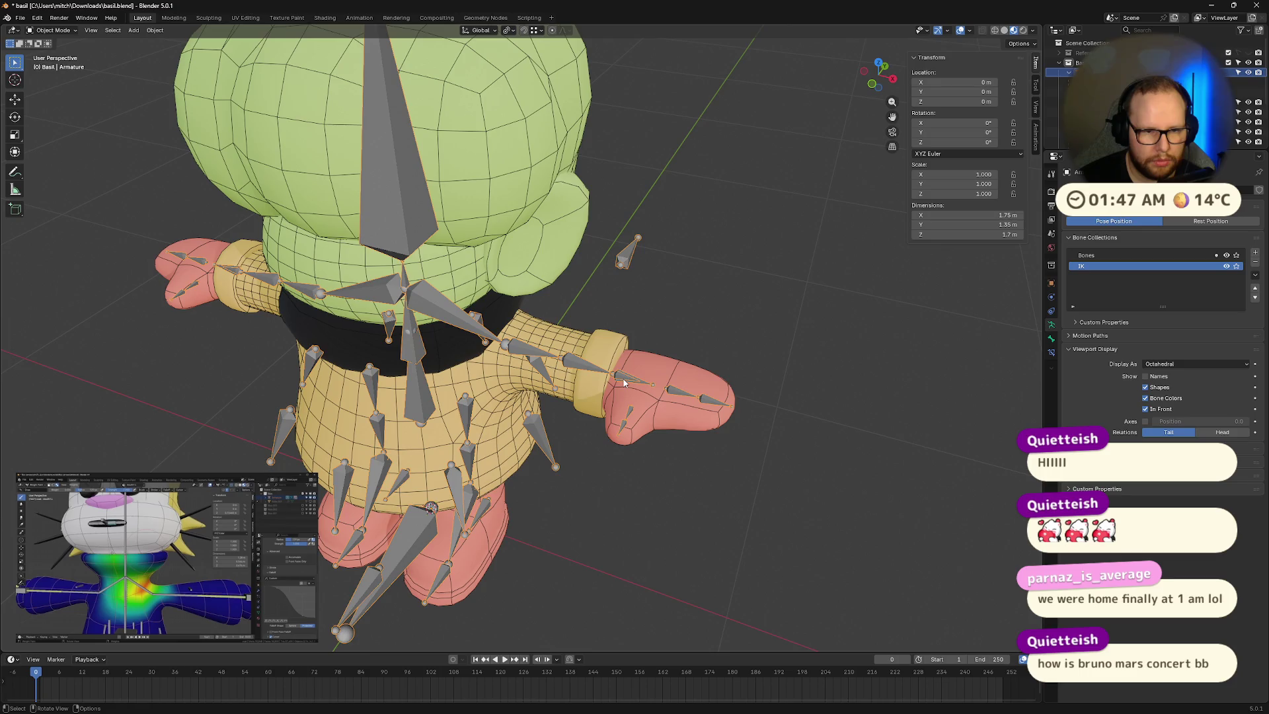
{"action": "key", "text": "ctrl+Tab"}
{"action": "left_click", "coordinate": [625, 381]}
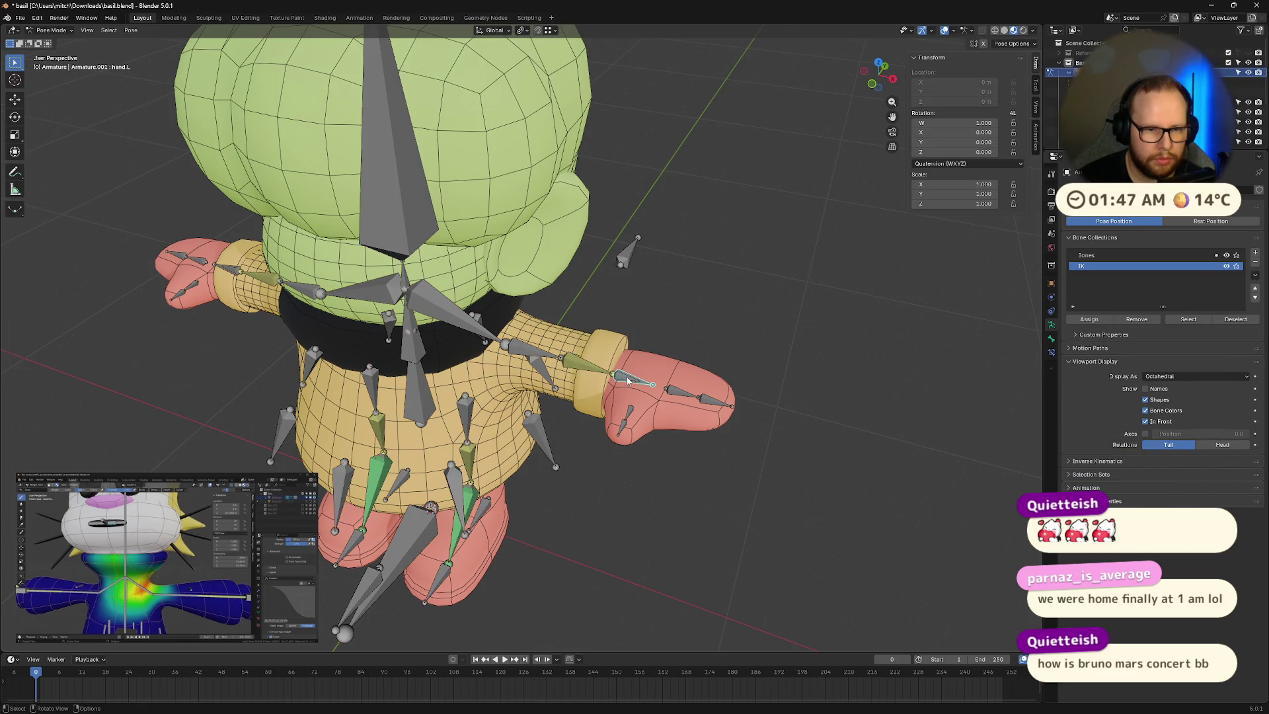
Step: Move the left hand IK target, then raise it toward the head
{"action": "key", "text": "g"}
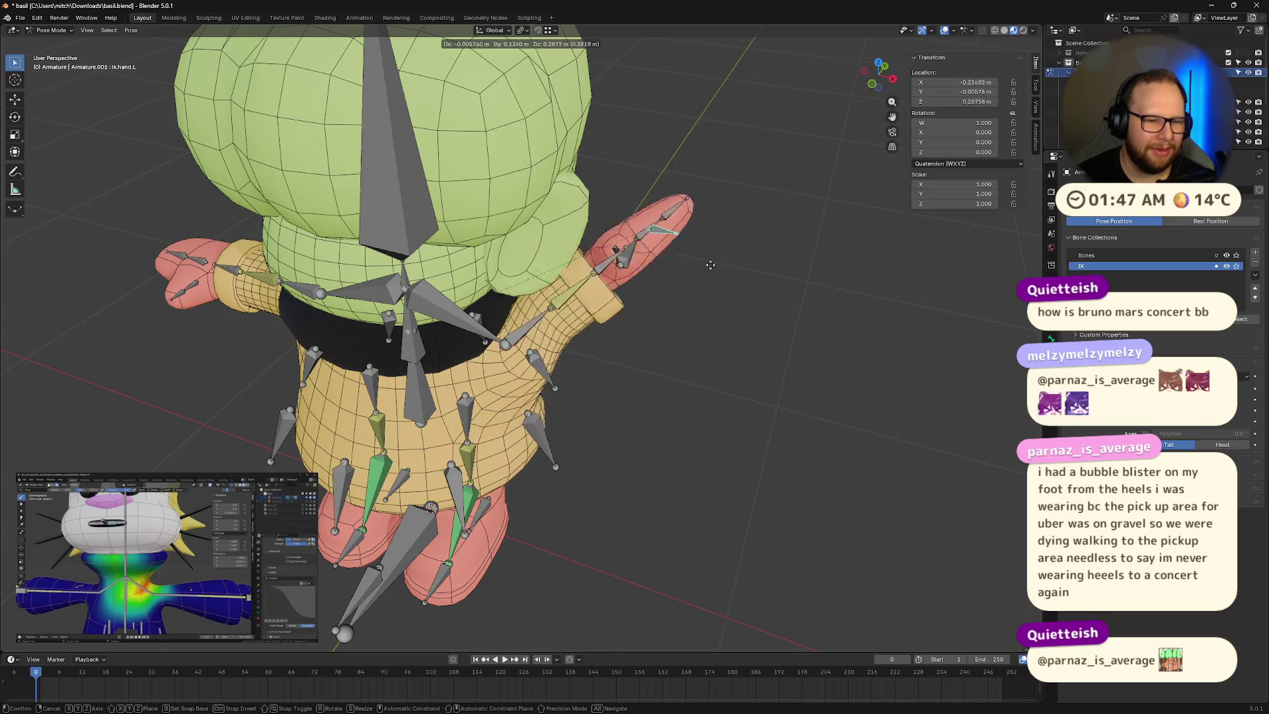
{"action": "left_click", "coordinate": [664, 423]}
{"action": "mouse_move", "coordinate": [664, 423]}
{"action": "middle_mouse_down"}
{"action": "mouse_move", "coordinate": [749, 284]}
{"action": "mouse_move", "coordinate": [732, 331]}
{"action": "mouse_move", "coordinate": [741, 410]}
{"action": "mouse_move", "coordinate": [758, 418]}
{"action": "middle_mouse_up"}
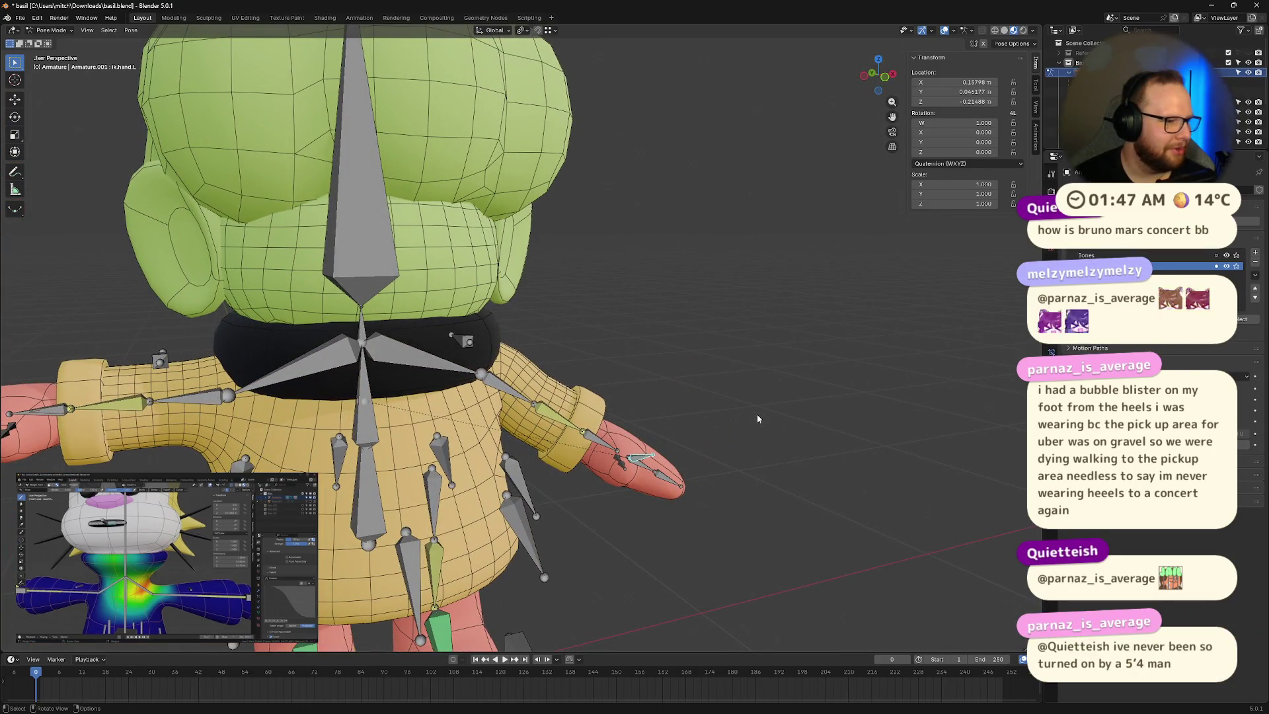
{"action": "middle_click_drag", "start_coordinate": [789, 358], "coordinate": [737, 405]}
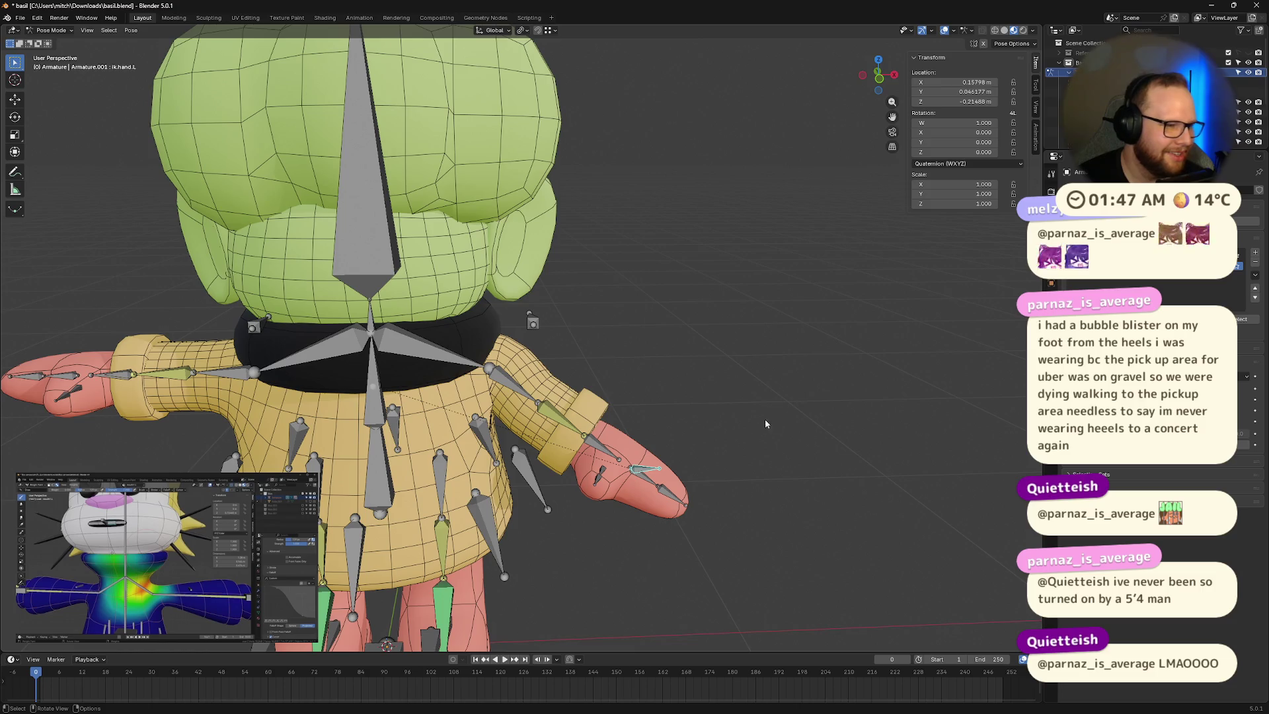
{"action": "key", "text": "g"}
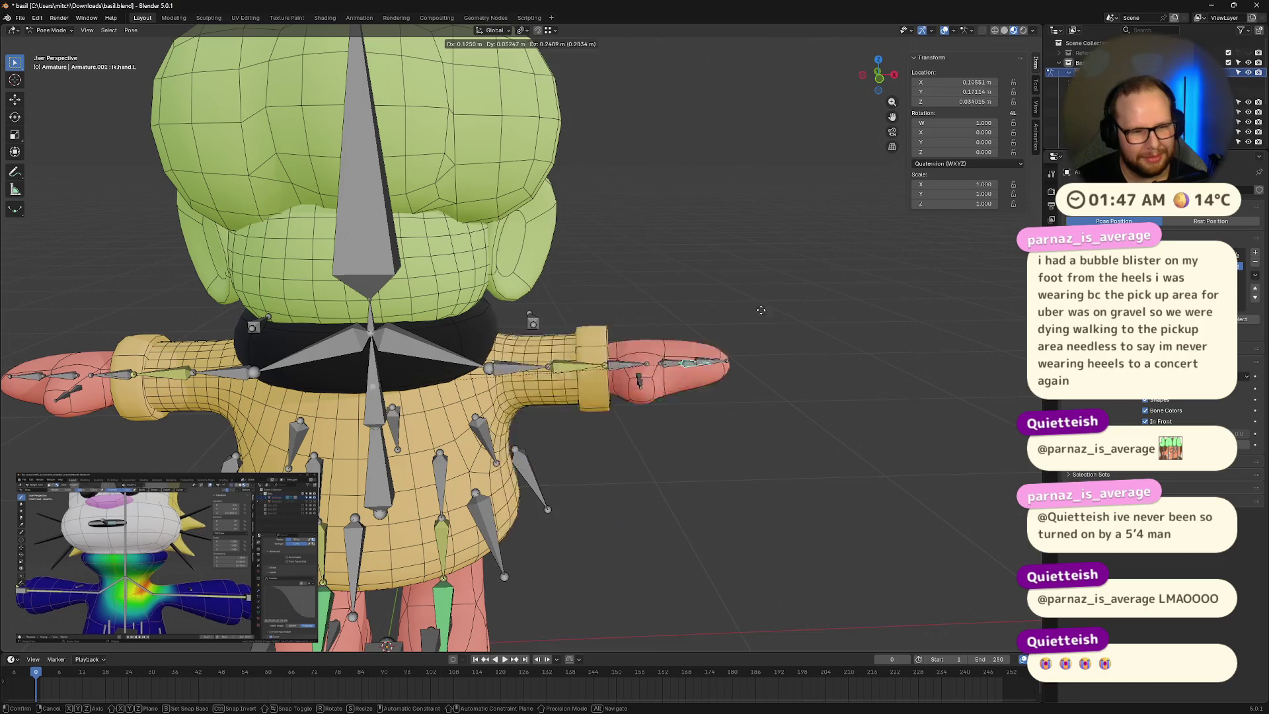
{"action": "left_click", "coordinate": [599, 224]}
Step: Reset the hand target with Alt+G and rotate the upper arm around X and Y
{"action": "mouse_move", "coordinate": [599, 224]}
{"action": "middle_mouse_down"}
{"action": "mouse_move", "coordinate": [595, 396]}
{"action": "mouse_move", "coordinate": [588, 182]}
{"action": "mouse_move", "coordinate": [592, 205]}
{"action": "mouse_move", "coordinate": [344, 213]}
{"action": "mouse_move", "coordinate": [430, 172]}
{"action": "mouse_move", "coordinate": [548, 218]}
{"action": "mouse_move", "coordinate": [435, 201]}
{"action": "mouse_move", "coordinate": [348, 159]}
{"action": "mouse_move", "coordinate": [414, 168]}
{"action": "mouse_move", "coordinate": [352, 201]}
{"action": "mouse_move", "coordinate": [466, 191]}
{"action": "mouse_move", "coordinate": [565, 209]}
{"action": "middle_mouse_up"}
{"action": "mouse_move", "coordinate": [555, 312]}
{"action": "middle_mouse_down"}
{"action": "mouse_move", "coordinate": [583, 299]}
{"action": "mouse_move", "coordinate": [699, 416]}
{"action": "mouse_move", "coordinate": [725, 463]}
{"action": "middle_mouse_up"}
{"action": "key", "text": "alt+g"}
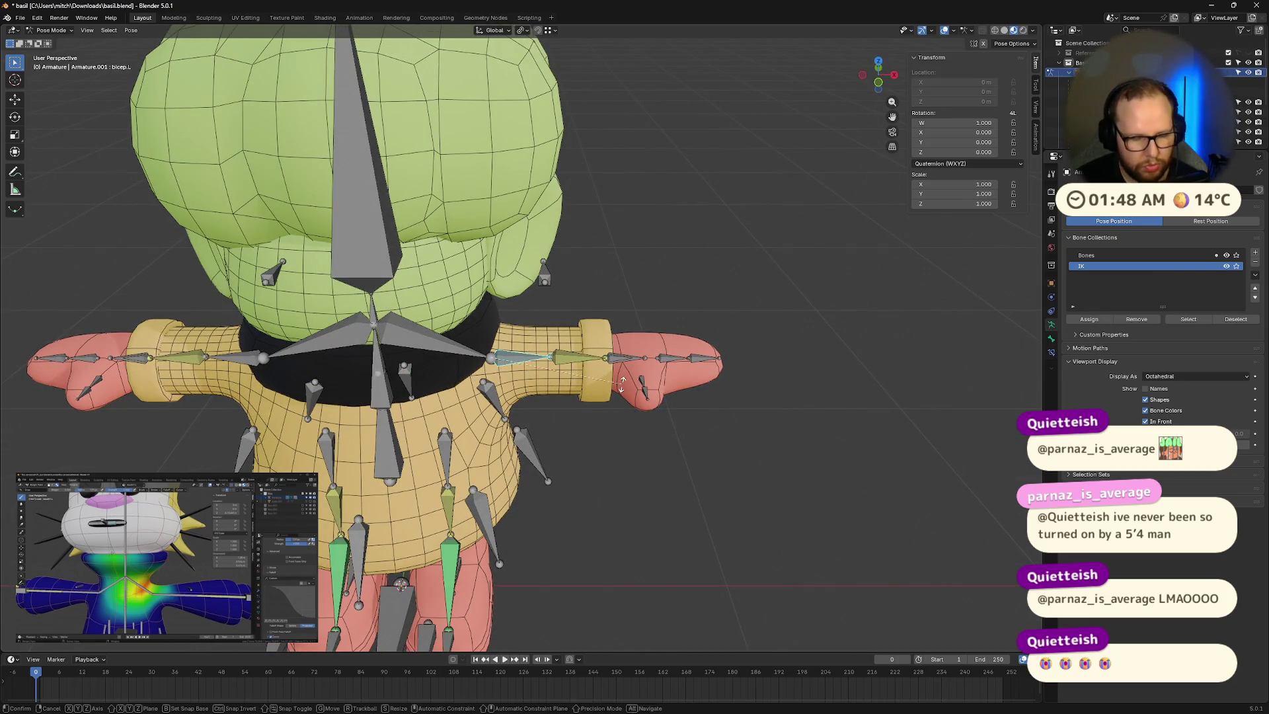
{"action": "key", "text": "x"}
{"action": "left_click", "coordinate": [628, 265]}
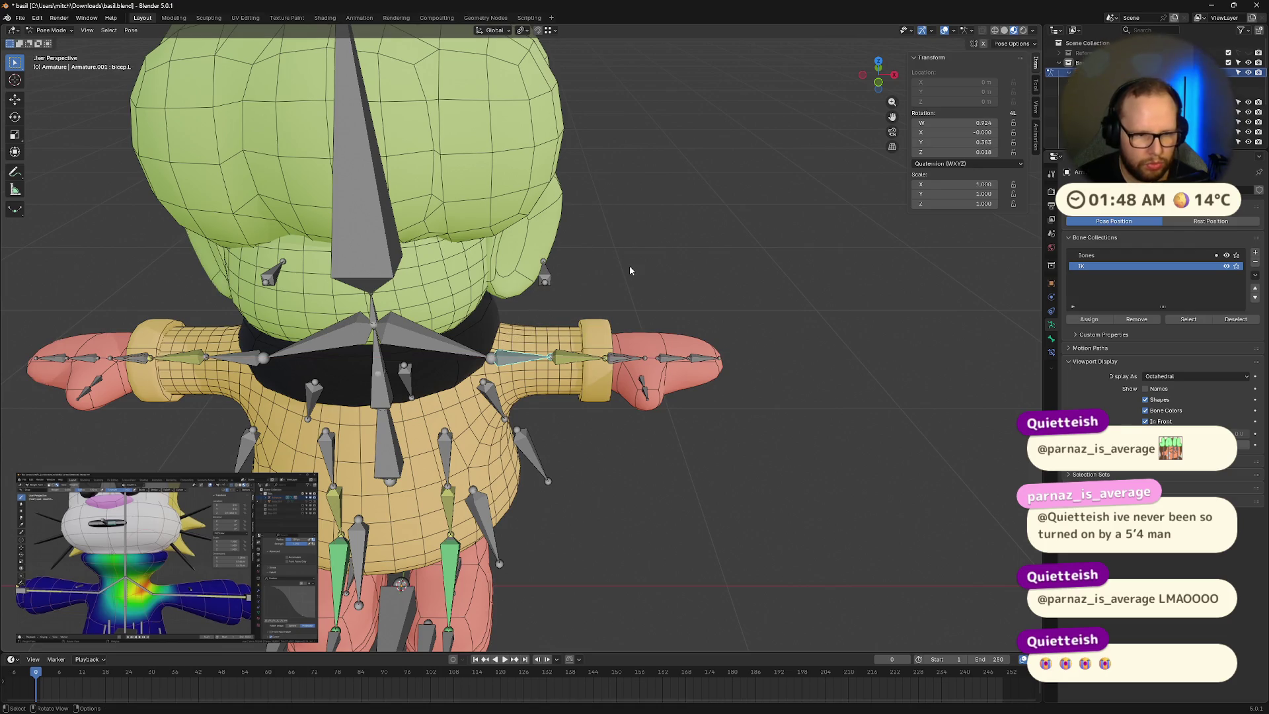
{"action": "left_click", "coordinate": [598, 147]}
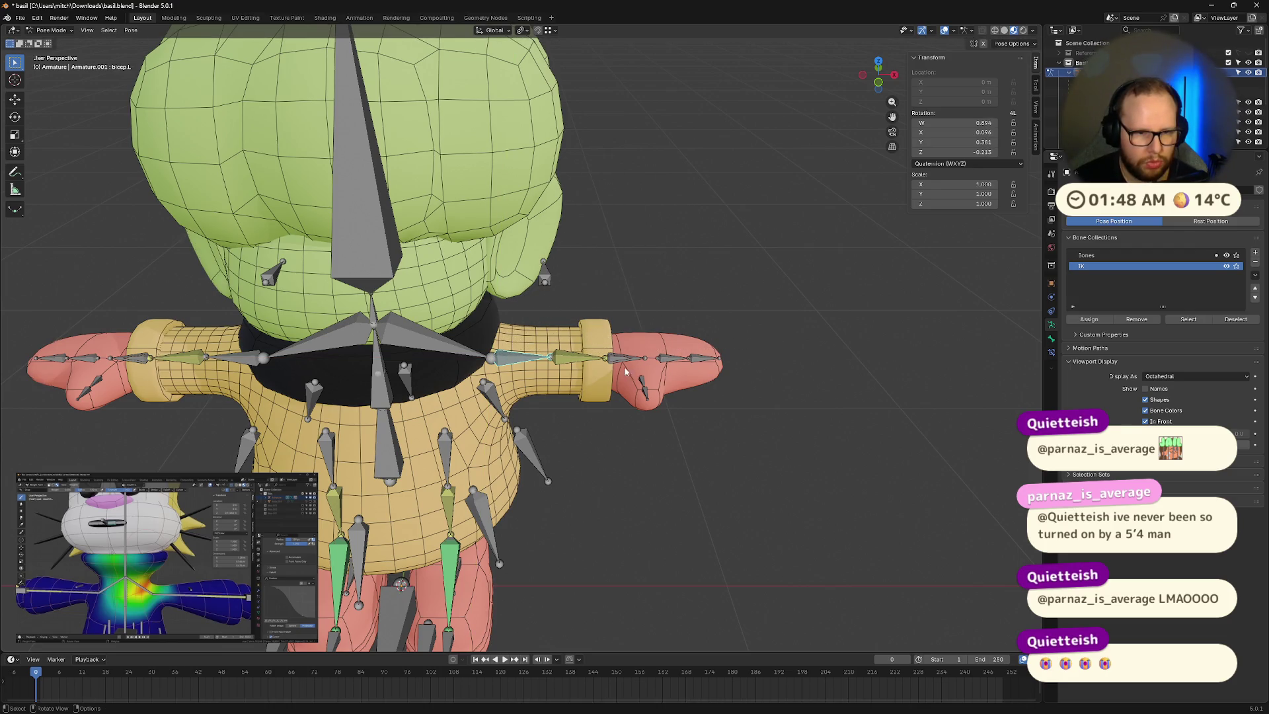
Step: Move ik.hand.L with its movement constrained to the X, then Y axis
{"action": "key", "text": "g"}
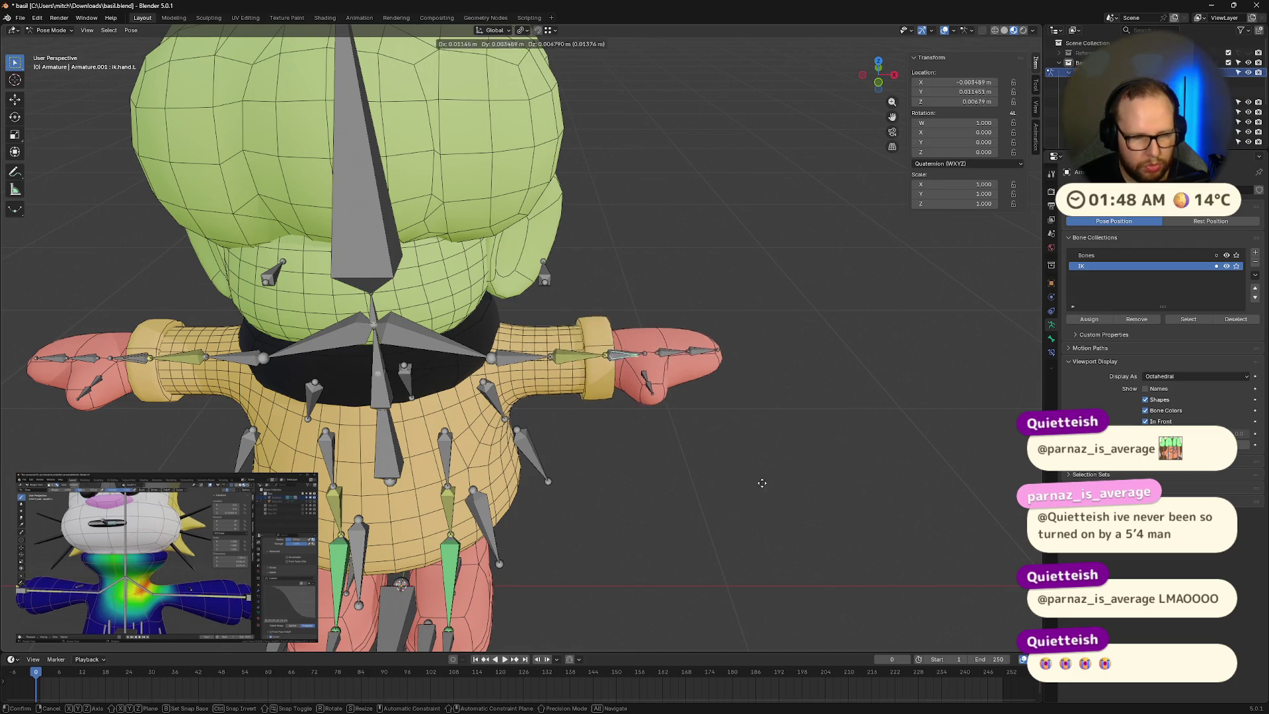
{"action": "key", "text": "x"}
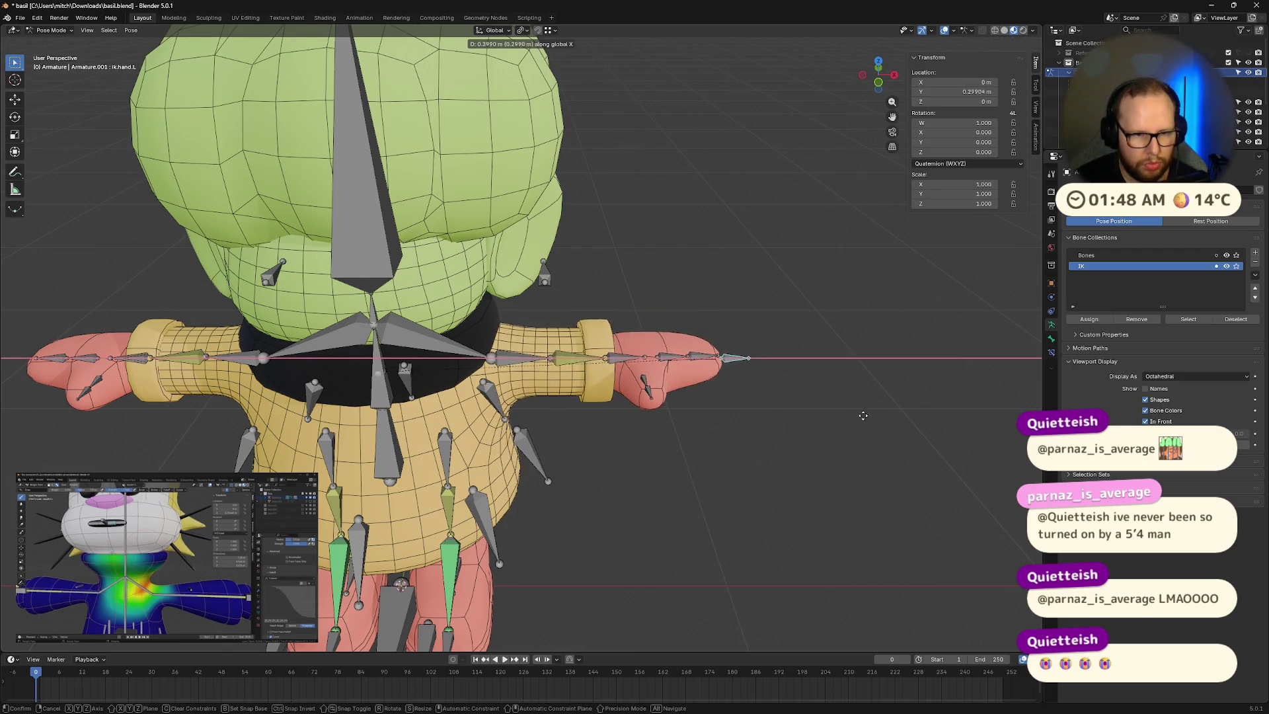
{"action": "key", "text": "y"}
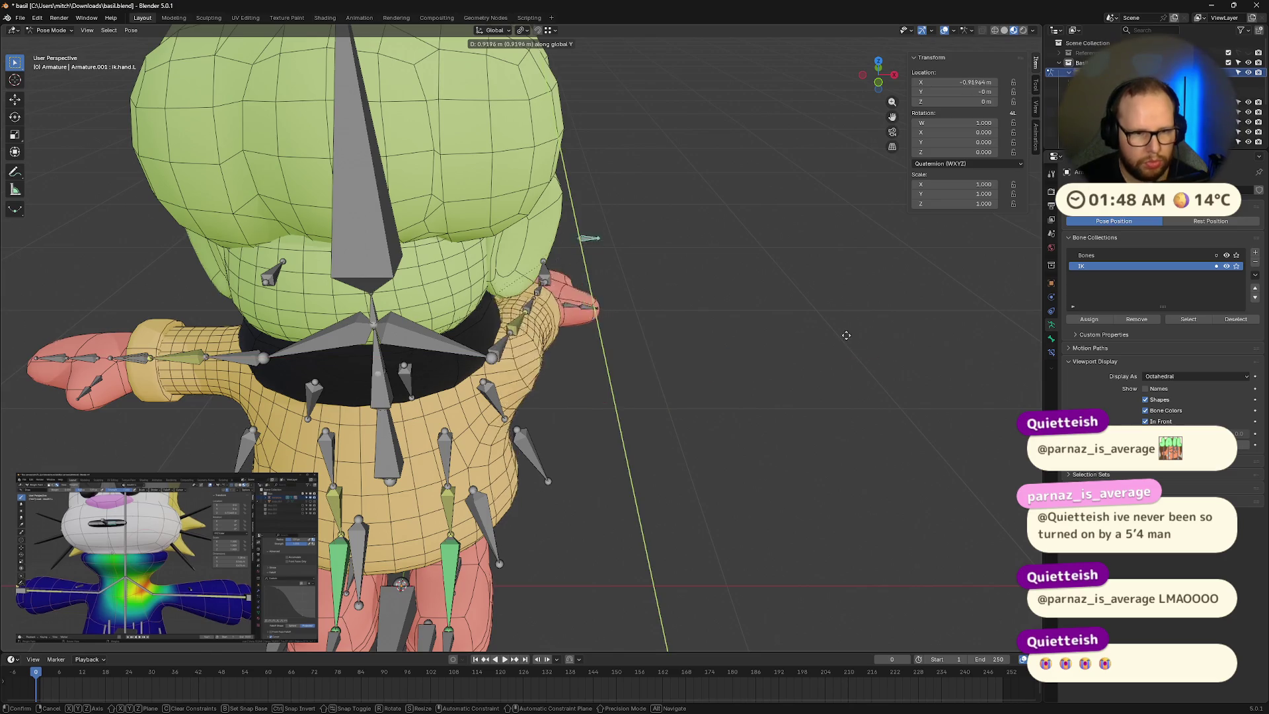
{"action": "left_click", "coordinate": [838, 484]}
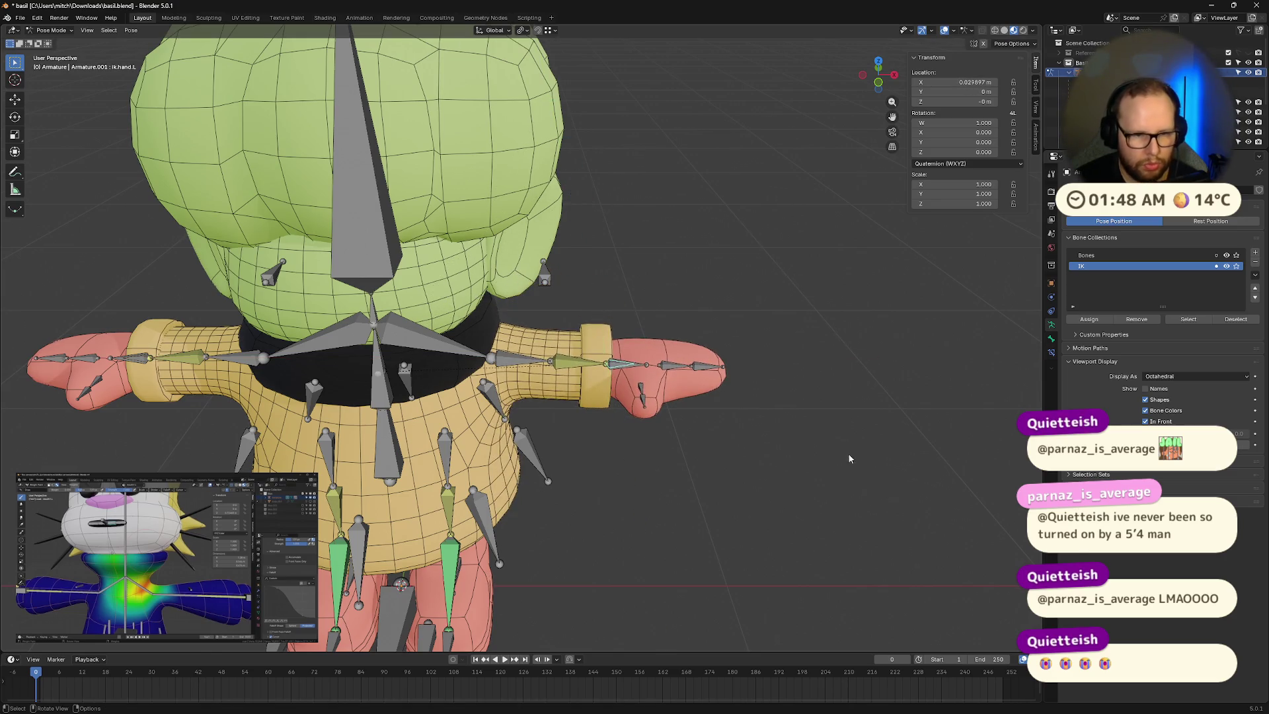
{"action": "middle_click_drag", "start_coordinate": [838, 480], "coordinate": [780, 456]}
Step: Reposition the left hand target again, cancelling the final move
{"action": "key", "text": "g"}
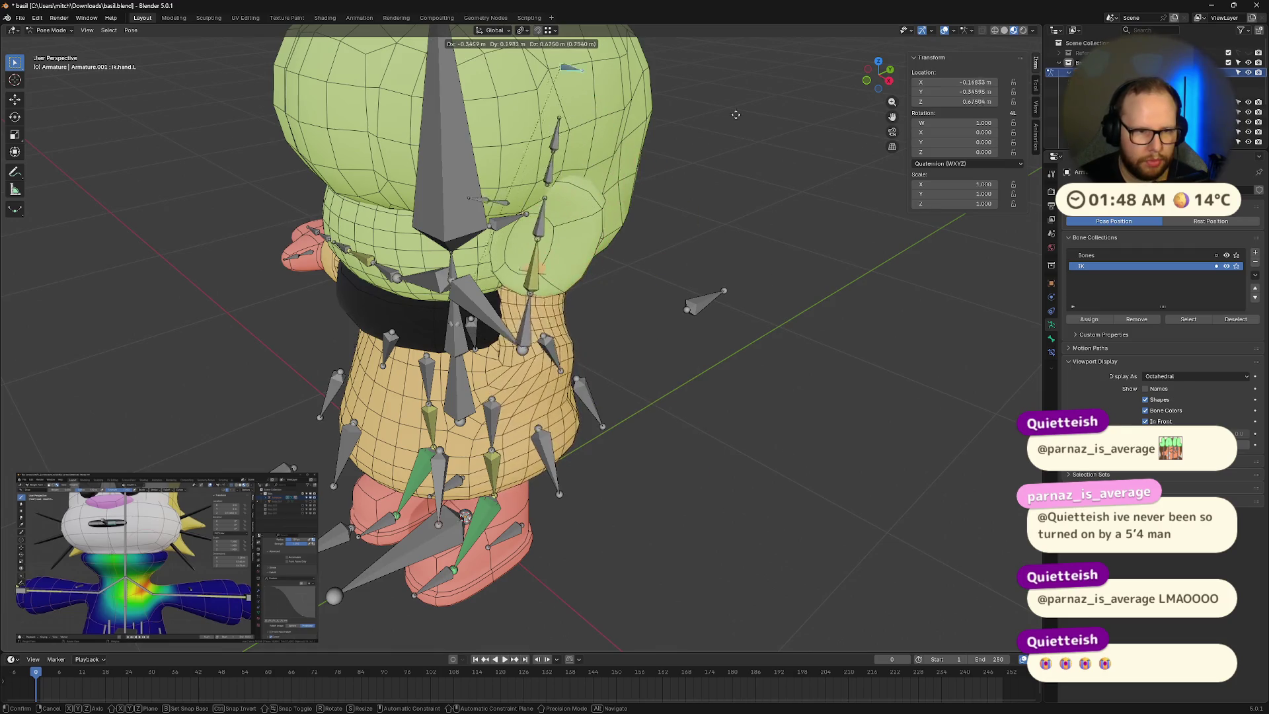
{"action": "left_click", "coordinate": [525, 152]}
{"action": "mouse_move", "coordinate": [526, 152]}
{"action": "middle_mouse_down"}
{"action": "mouse_move", "coordinate": [518, 132]}
{"action": "mouse_move", "coordinate": [573, 241]}
{"action": "middle_mouse_up"}
{"action": "key", "text": "g"}
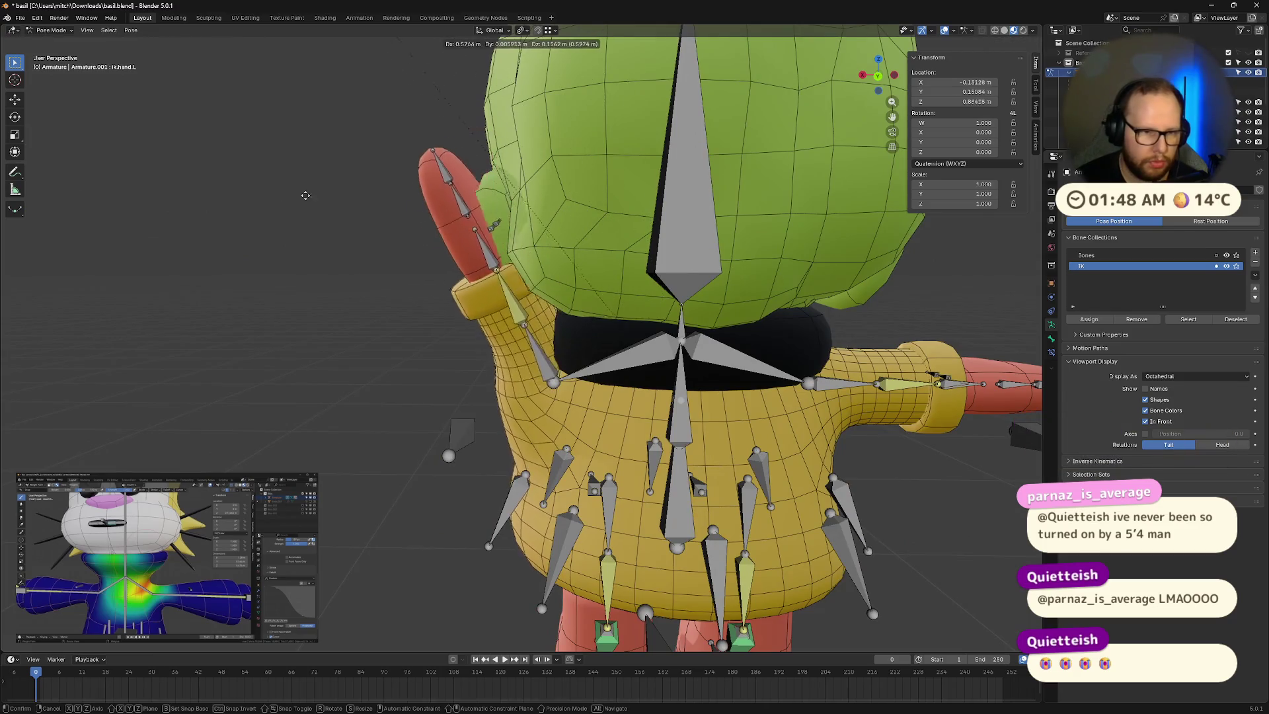
{"action": "right_click", "coordinate": [76, 286]}
Step: In Edit Mode, rotate the head bone about 56° around X, leaning it through the hair
{"action": "mouse_move", "coordinate": [275, 304]}
{"action": "middle_mouse_down"}
{"action": "mouse_move", "coordinate": [383, 247]}
{"action": "mouse_move", "coordinate": [529, 331]}
{"action": "middle_mouse_up"}
{"action": "scroll", "coordinate": [684, 410], "scroll_direction": "up", "scroll_amount": 4}
{"action": "middle_click_drag", "start_coordinate": [684, 410], "coordinate": [664, 382]}
{"action": "scroll", "coordinate": [664, 383], "scroll_direction": "down", "scroll_amount": 3}
{"action": "scroll", "coordinate": [680, 455], "scroll_direction": "up", "scroll_amount": 1}
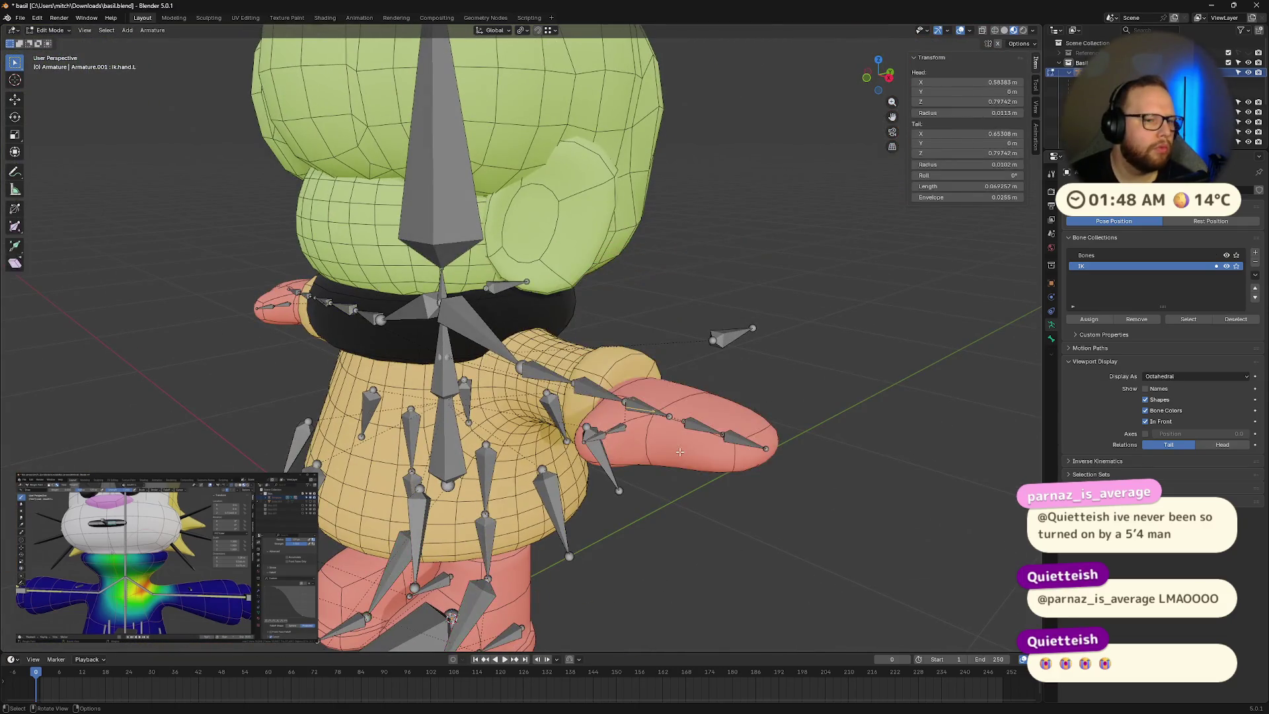
{"action": "mouse_move", "coordinate": [679, 451]}
{"action": "middle_mouse_down"}
{"action": "mouse_move", "coordinate": [571, 477]}
{"action": "mouse_move", "coordinate": [672, 371]}
{"action": "mouse_move", "coordinate": [712, 465]}
{"action": "mouse_move", "coordinate": [681, 461]}
{"action": "mouse_move", "coordinate": [635, 384]}
{"action": "mouse_move", "coordinate": [653, 433]}
{"action": "middle_mouse_up"}
{"action": "key", "text": "Tab"}
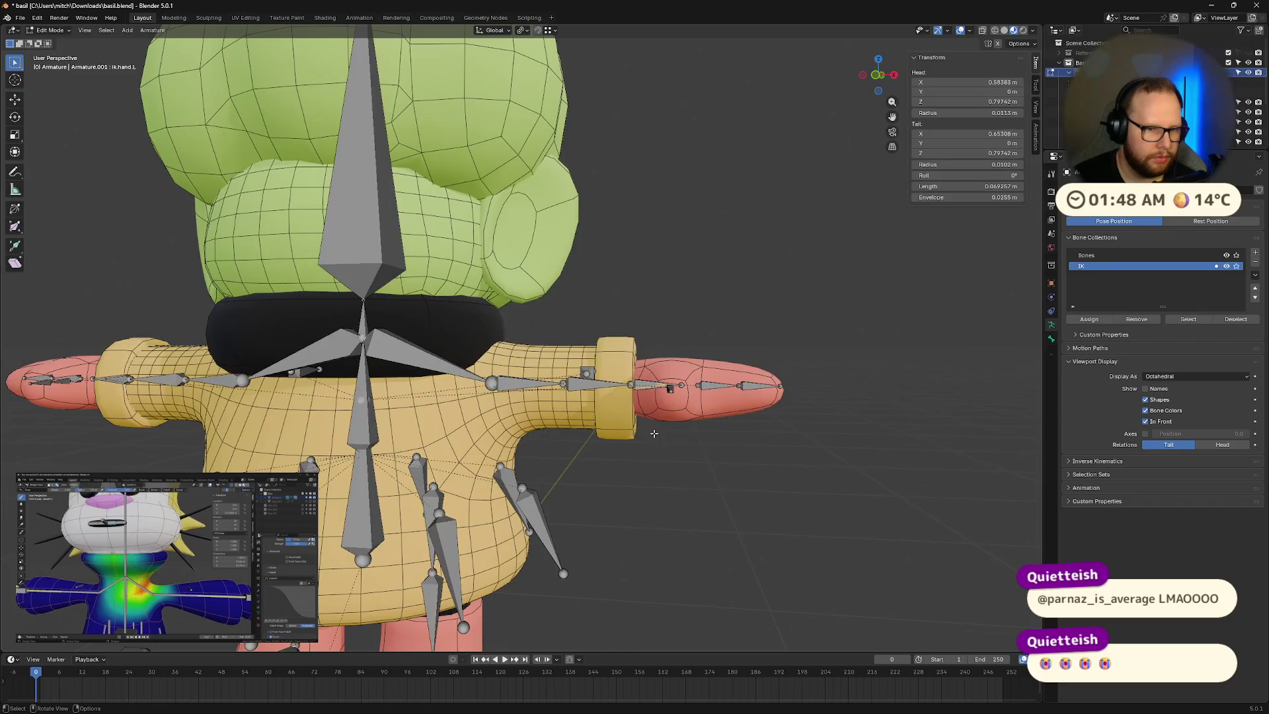
{"action": "scroll", "coordinate": [465, 323], "scroll_direction": "down", "scroll_amount": 4}
{"action": "middle_click_drag", "start_coordinate": [473, 308], "coordinate": [507, 353]}
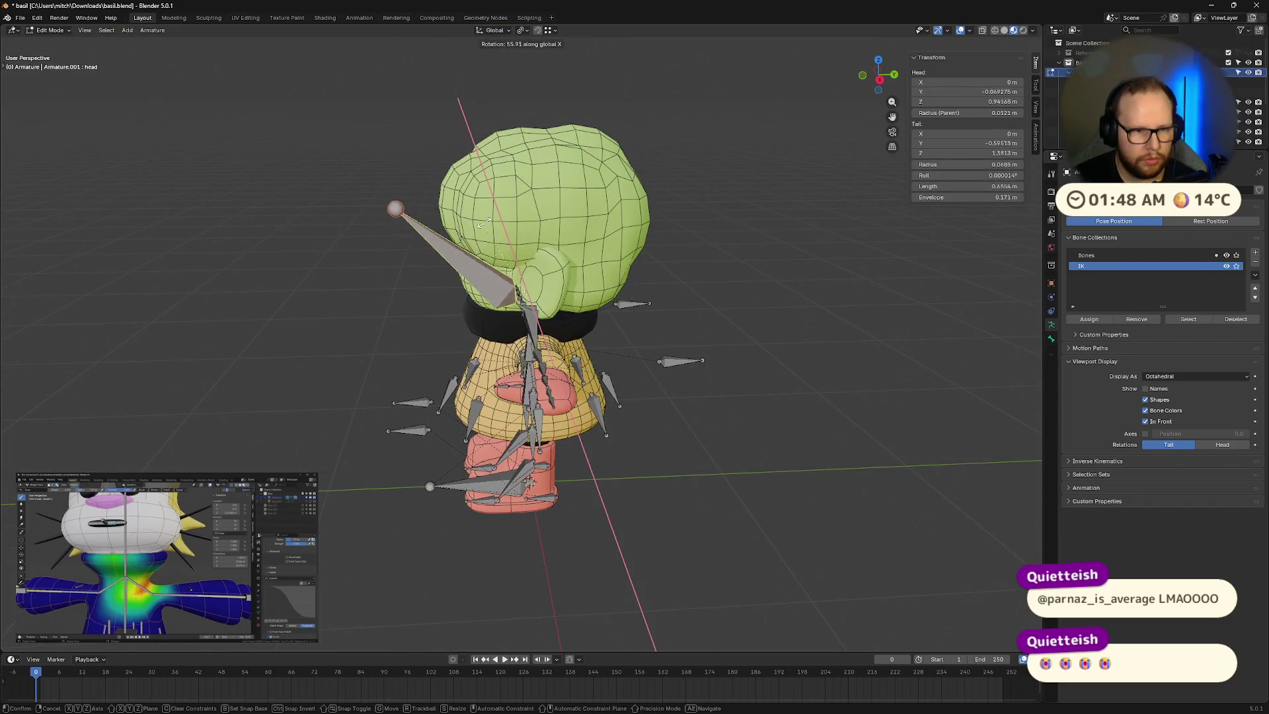
{"action": "left_click", "coordinate": [668, 245]}
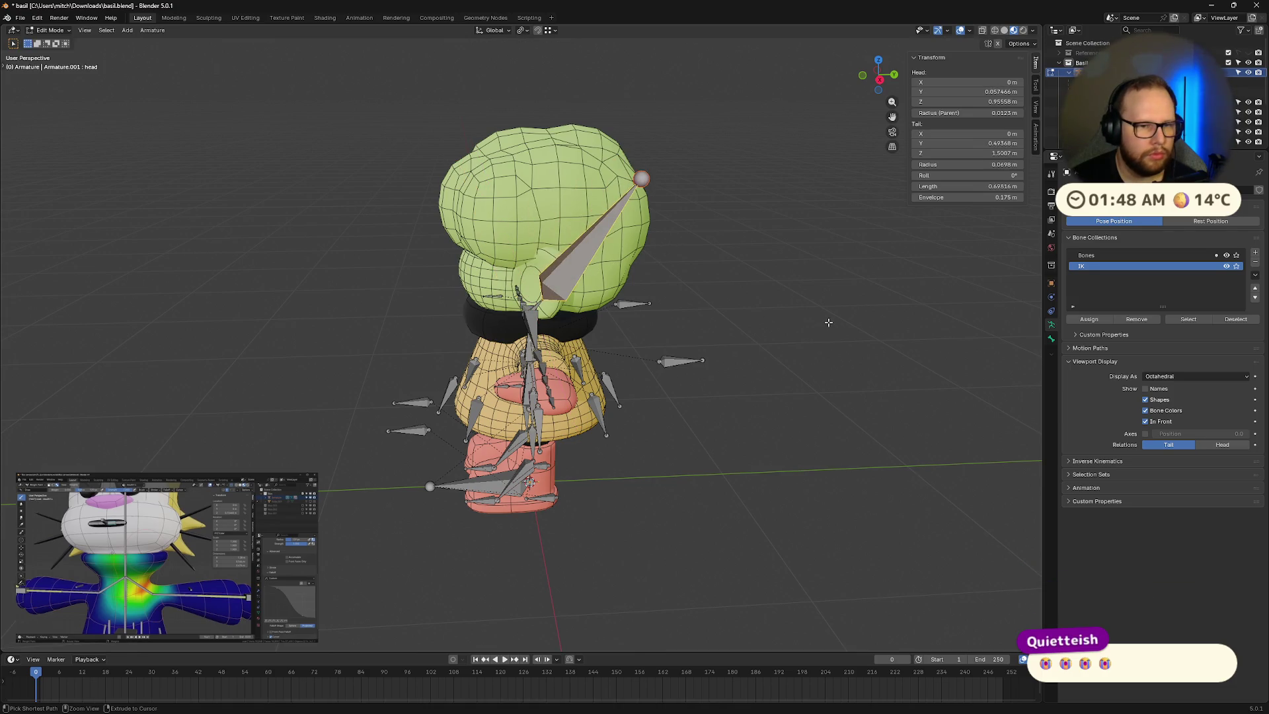
Step: In Pose Mode, tilt the head bone twice around the X axis
{"action": "key", "text": "ctrl+Tab"}
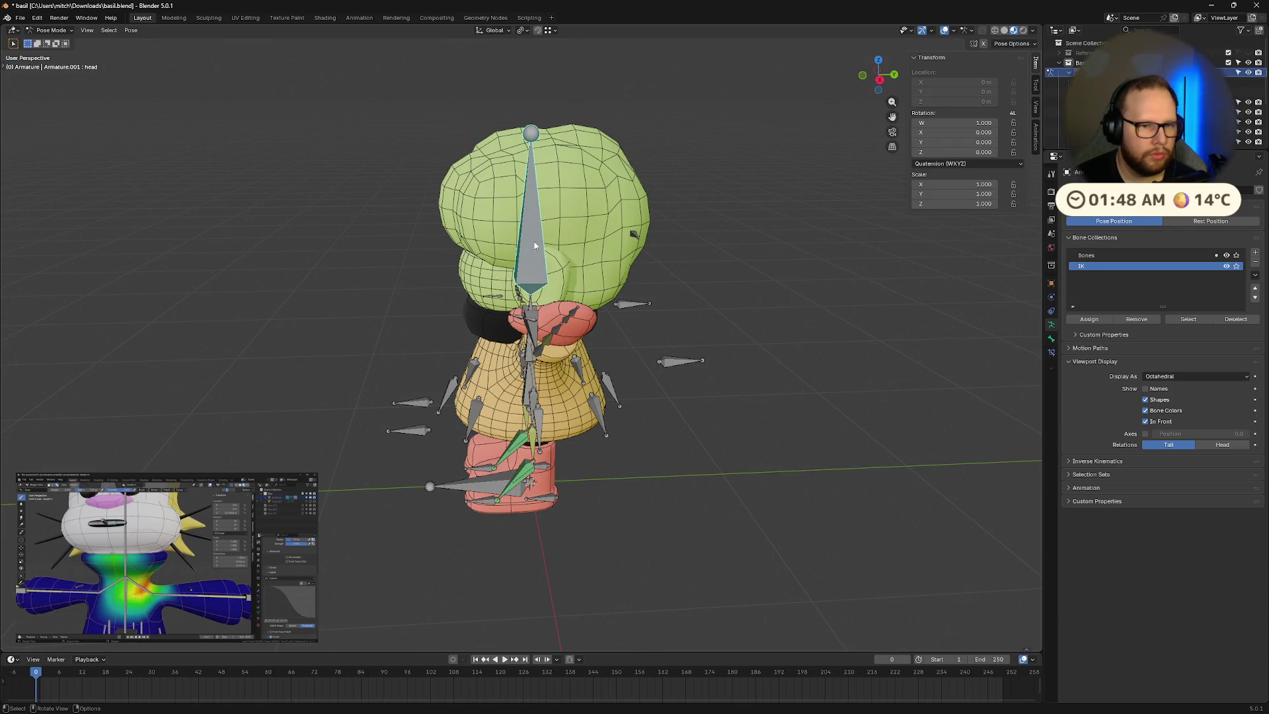
{"action": "mouse_move", "coordinate": [463, 310]}
{"action": "middle_mouse_down"}
{"action": "mouse_move", "coordinate": [448, 322]}
{"action": "mouse_move", "coordinate": [370, 274]}
{"action": "mouse_move", "coordinate": [463, 264]}
{"action": "middle_mouse_up"}
{"action": "key", "text": "r"}
{"action": "key", "text": "x"}
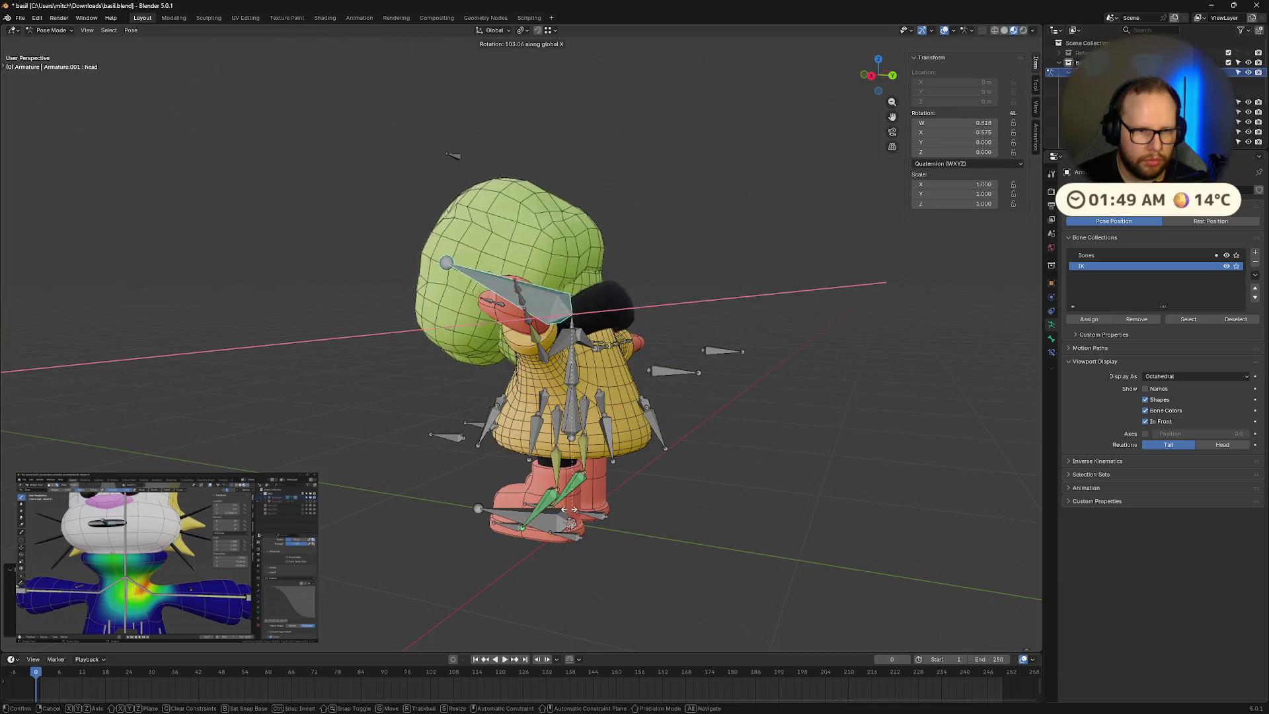
{"action": "left_click", "coordinate": [477, 457]}
{"action": "mouse_move", "coordinate": [477, 458]}
{"action": "middle_mouse_down"}
{"action": "mouse_move", "coordinate": [593, 383]}
{"action": "mouse_move", "coordinate": [667, 361]}
{"action": "middle_mouse_up"}
{"action": "key", "text": "r"}
{"action": "key", "text": "x"}
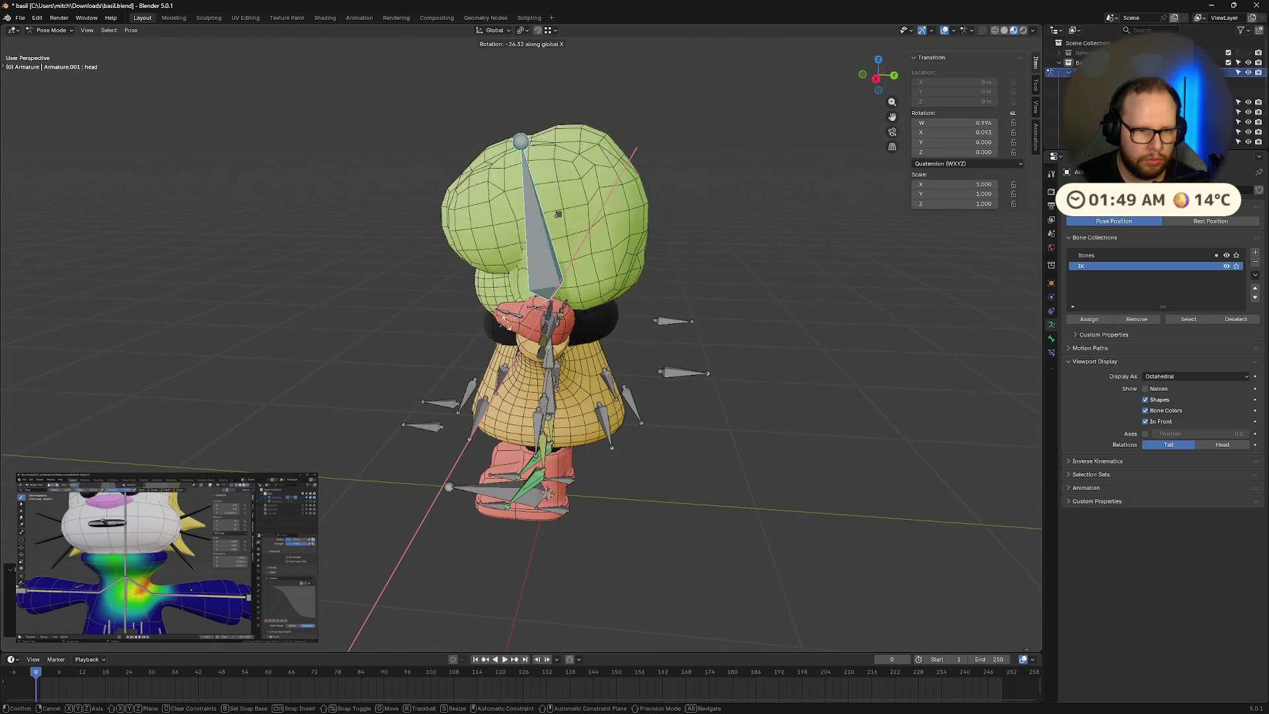
{"action": "left_click", "coordinate": [625, 255]}
Step: Check the head deformation from several angles, then clear its rotation with Alt+R
{"action": "mouse_move", "coordinate": [625, 254]}
{"action": "middle_mouse_down"}
{"action": "mouse_move", "coordinate": [751, 221]}
{"action": "mouse_move", "coordinate": [771, 230]}
{"action": "mouse_move", "coordinate": [730, 259]}
{"action": "middle_mouse_up"}
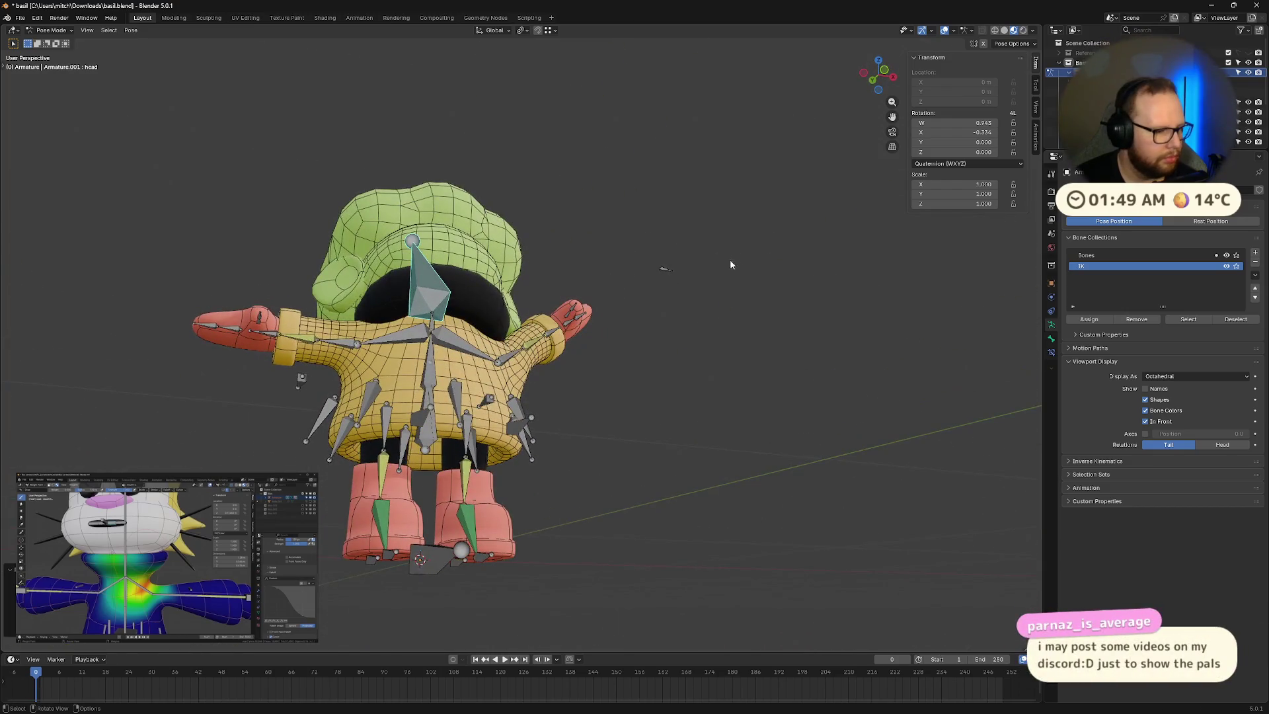
{"action": "scroll", "coordinate": [458, 307], "scroll_direction": "up", "scroll_amount": 4}
{"action": "middle_click_drag", "start_coordinate": [459, 312], "coordinate": [236, 386]}
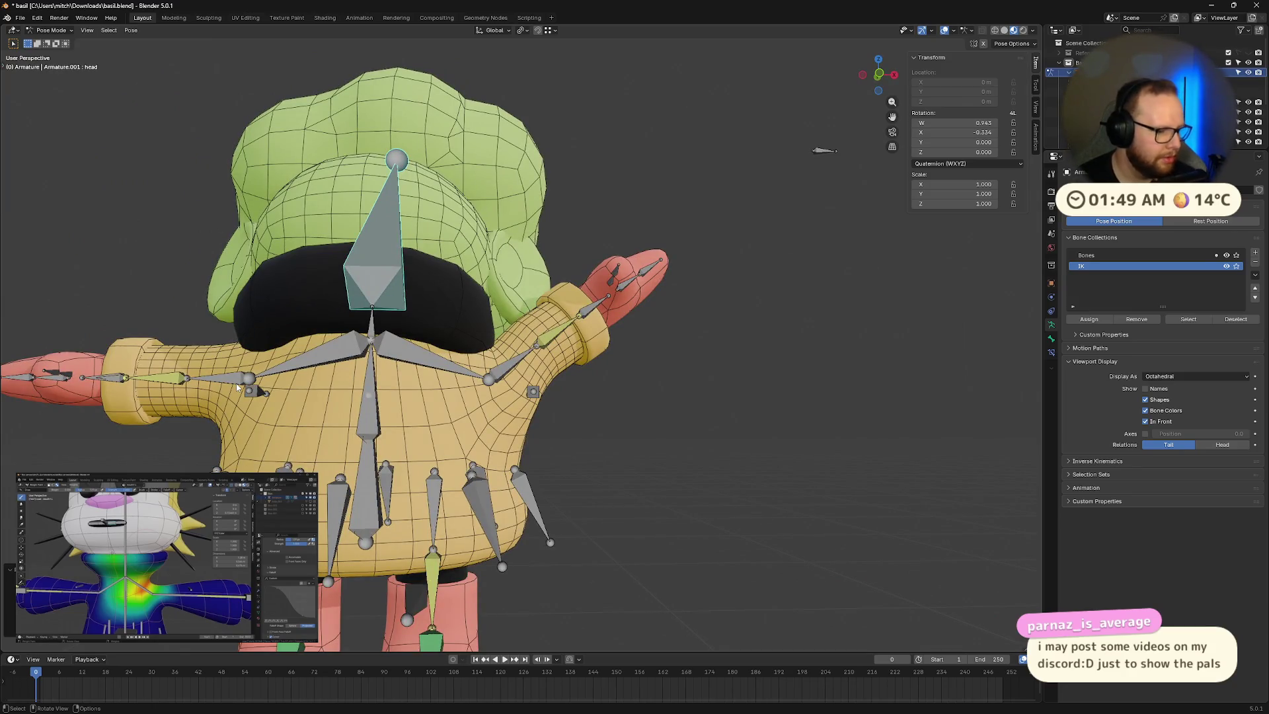
{"action": "mouse_move", "coordinate": [237, 387]}
{"action": "middle_mouse_down"}
{"action": "mouse_move", "coordinate": [558, 352]}
{"action": "mouse_move", "coordinate": [596, 364]}
{"action": "middle_mouse_up"}
{"action": "mouse_move", "coordinate": [644, 357]}
{"action": "middle_mouse_down"}
{"action": "mouse_move", "coordinate": [699, 319]}
{"action": "mouse_move", "coordinate": [707, 336]}
{"action": "mouse_move", "coordinate": [629, 358]}
{"action": "mouse_move", "coordinate": [676, 376]}
{"action": "mouse_move", "coordinate": [699, 367]}
{"action": "mouse_move", "coordinate": [689, 356]}
{"action": "mouse_move", "coordinate": [597, 379]}
{"action": "mouse_move", "coordinate": [569, 366]}
{"action": "mouse_move", "coordinate": [727, 383]}
{"action": "mouse_move", "coordinate": [428, 326]}
{"action": "mouse_move", "coordinate": [569, 301]}
{"action": "mouse_move", "coordinate": [460, 318]}
{"action": "middle_mouse_up"}
{"action": "key", "text": "alt+r"}
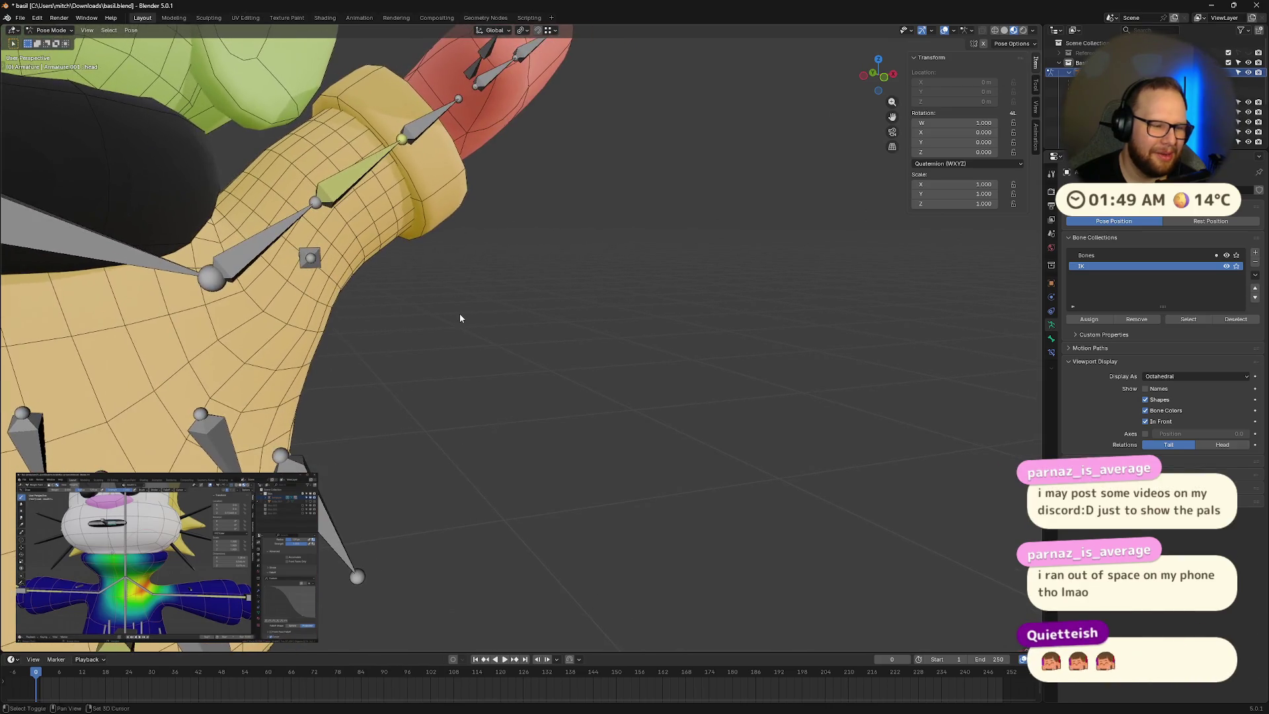
{"action": "mouse_move", "coordinate": [649, 306]}
{"action": "middle_mouse_down"}
{"action": "mouse_move", "coordinate": [572, 303]}
{"action": "mouse_move", "coordinate": [396, 346]}
{"action": "mouse_move", "coordinate": [641, 299]}
{"action": "mouse_move", "coordinate": [593, 315]}
{"action": "middle_mouse_up"}
Step: Slide shoulder.L along X in Edit Mode, then undo the move
{"action": "left_click", "coordinate": [459, 263]}
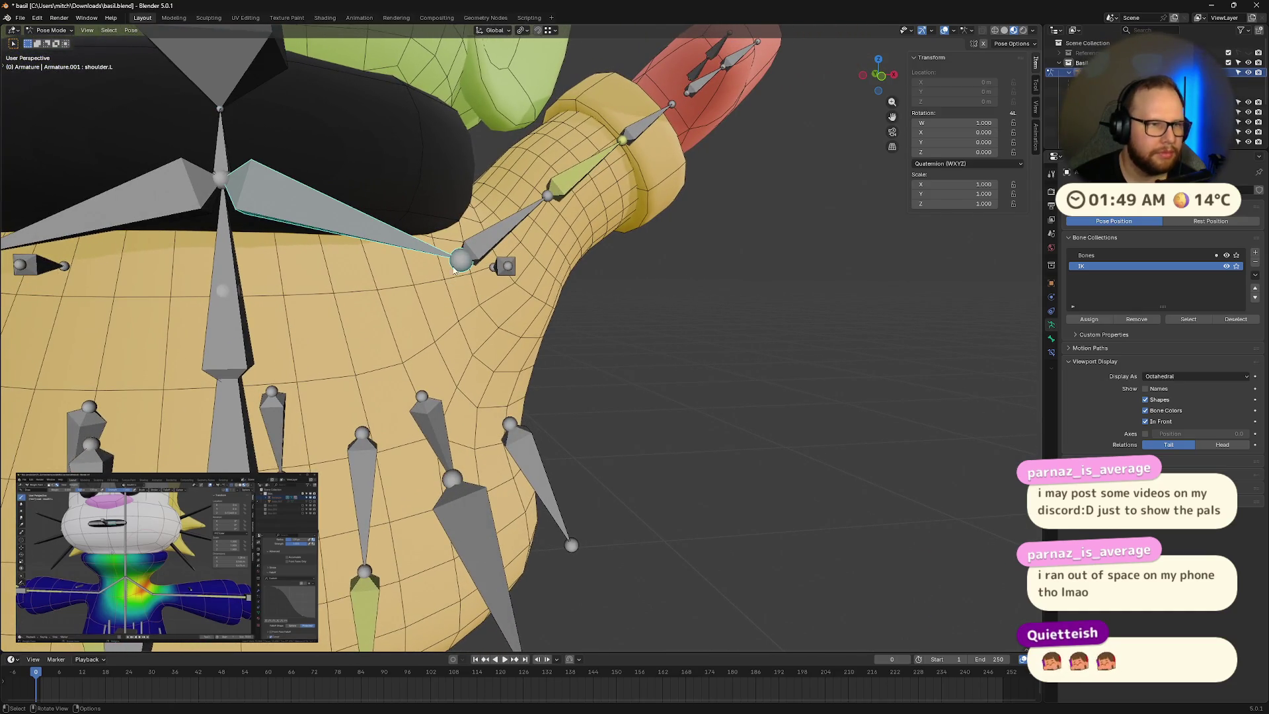
{"action": "key", "text": "Tab"}
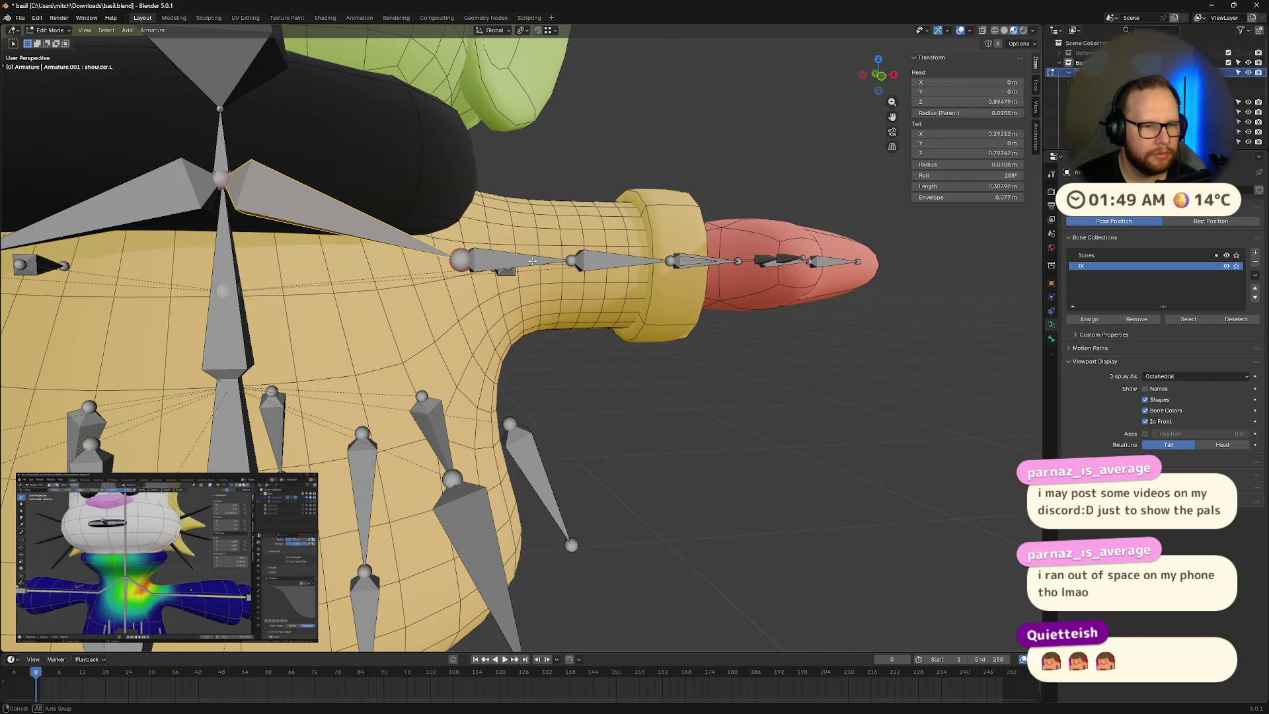
{"action": "middle_click_drag", "start_coordinate": [532, 261], "coordinate": [531, 265]}
{"action": "key", "text": "g"}
{"action": "key", "text": "x"}
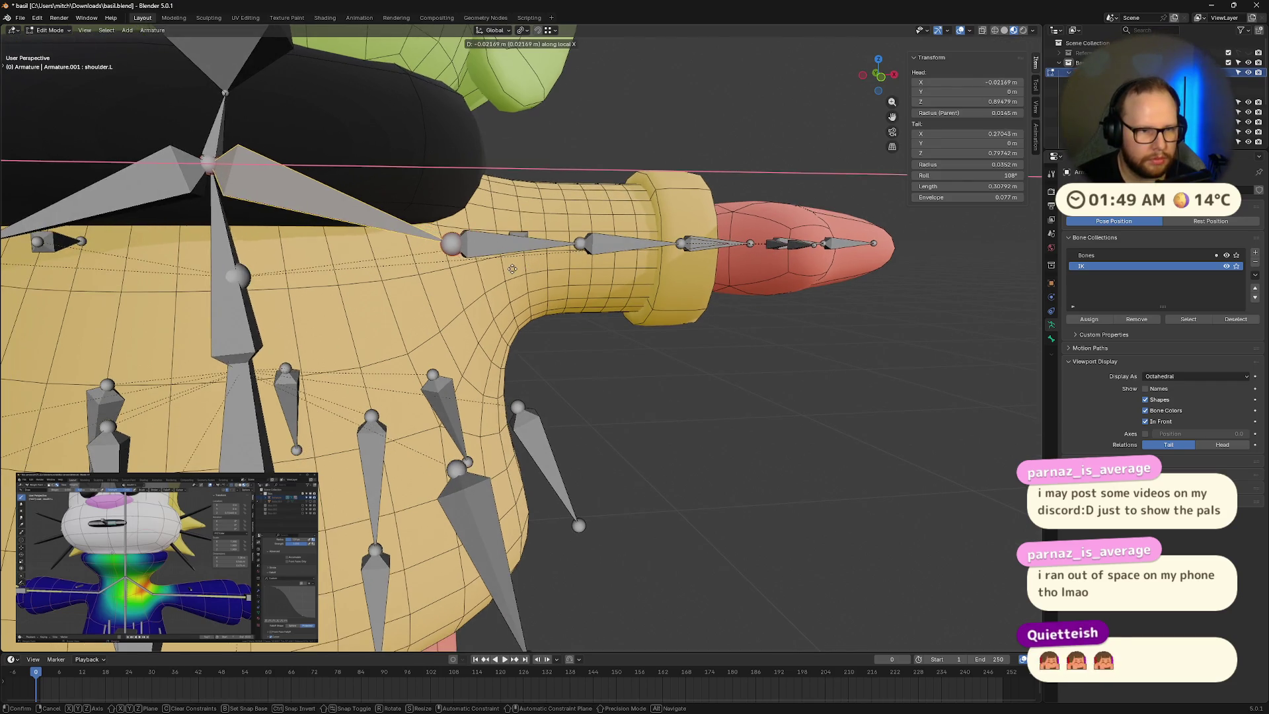
{"action": "left_click", "coordinate": [496, 269]}
{"action": "key", "text": "ctrl+z"}
{"action": "mouse_move", "coordinate": [468, 245]}
{"action": "middle_mouse_down"}
{"action": "mouse_move", "coordinate": [518, 318]}
{"action": "mouse_move", "coordinate": [635, 311]}
{"action": "middle_mouse_up"}
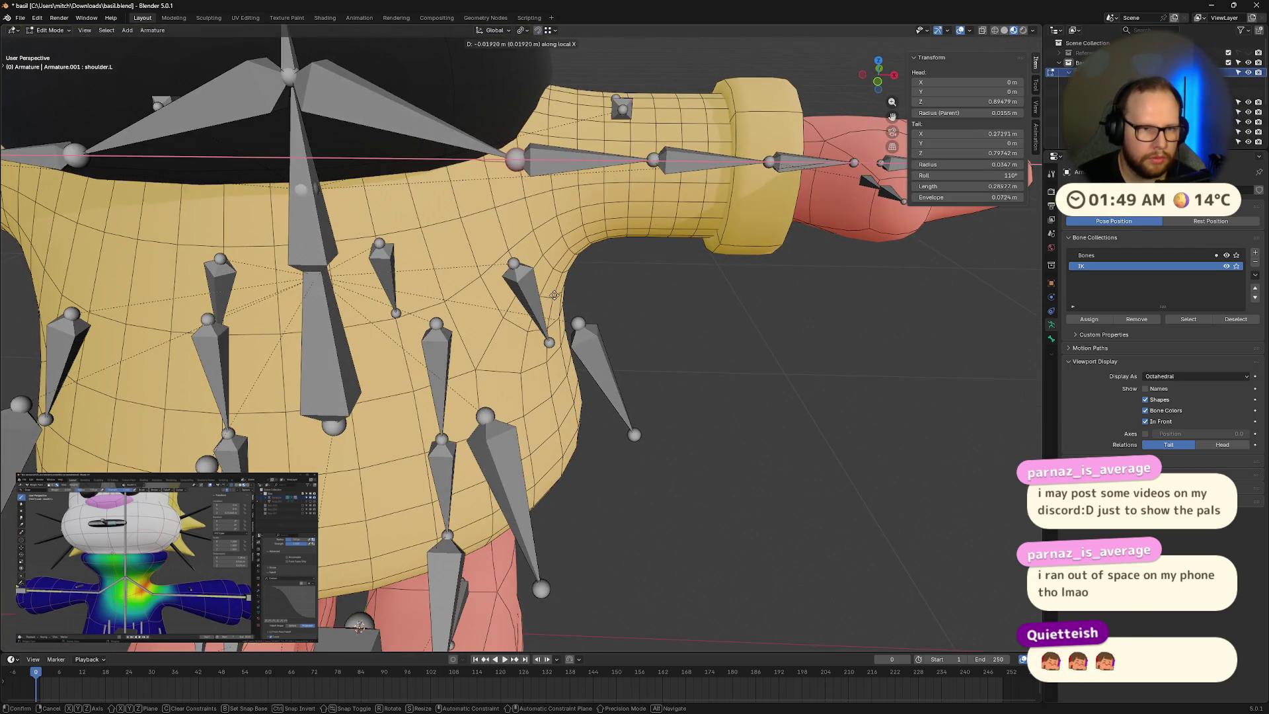
{"action": "key", "text": "ctrl+z"}
{"action": "scroll", "coordinate": [655, 318], "scroll_direction": "down", "scroll_amount": 2}
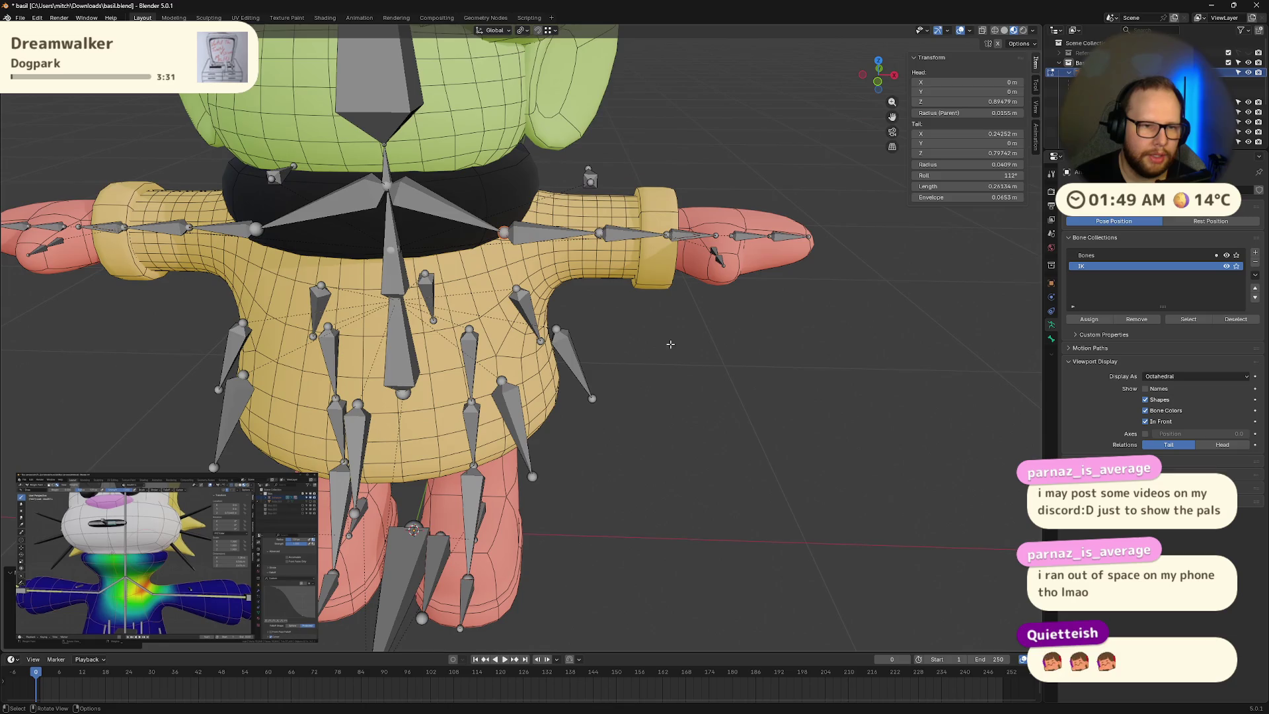
Step: Select the hand bone in Pose Mode and try B-Bone display, reverting to Octahedral
{"action": "key", "text": "ctrl+Tab"}
{"action": "mouse_move", "coordinate": [676, 248]}
{"action": "middle_mouse_down"}
{"action": "mouse_move", "coordinate": [683, 286]}
{"action": "mouse_move", "coordinate": [692, 278]}
{"action": "middle_mouse_up"}
{"action": "left_click", "coordinate": [707, 149]}
{"action": "left_click", "coordinate": [664, 180]}
{"action": "mouse_move", "coordinate": [665, 180]}
{"action": "middle_mouse_down"}
{"action": "mouse_move", "coordinate": [712, 207]}
{"action": "mouse_move", "coordinate": [675, 209]}
{"action": "middle_mouse_up"}
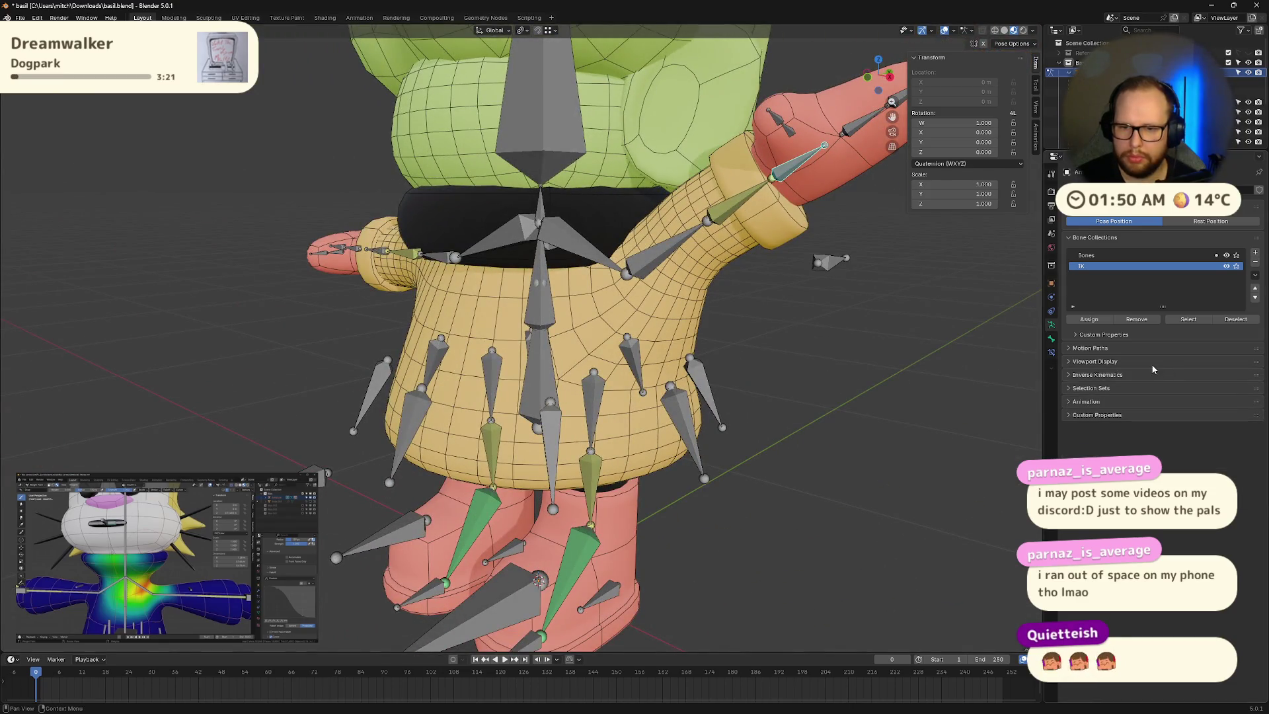
{"action": "left_click", "coordinate": [1167, 376]}
{"action": "left_click", "coordinate": [1157, 409]}
{"action": "mouse_move", "coordinate": [755, 340]}
{"action": "middle_mouse_down"}
{"action": "mouse_move", "coordinate": [800, 355]}
{"action": "mouse_move", "coordinate": [795, 395]}
{"action": "mouse_move", "coordinate": [784, 313]}
{"action": "mouse_move", "coordinate": [816, 355]}
{"action": "mouse_move", "coordinate": [813, 376]}
{"action": "middle_mouse_up"}
{"action": "key", "text": "ctrl+z"}
Step: Compare rest and pose states, cancel a bone move, and finish in Edit Mode
{"action": "key", "text": "Tab"}
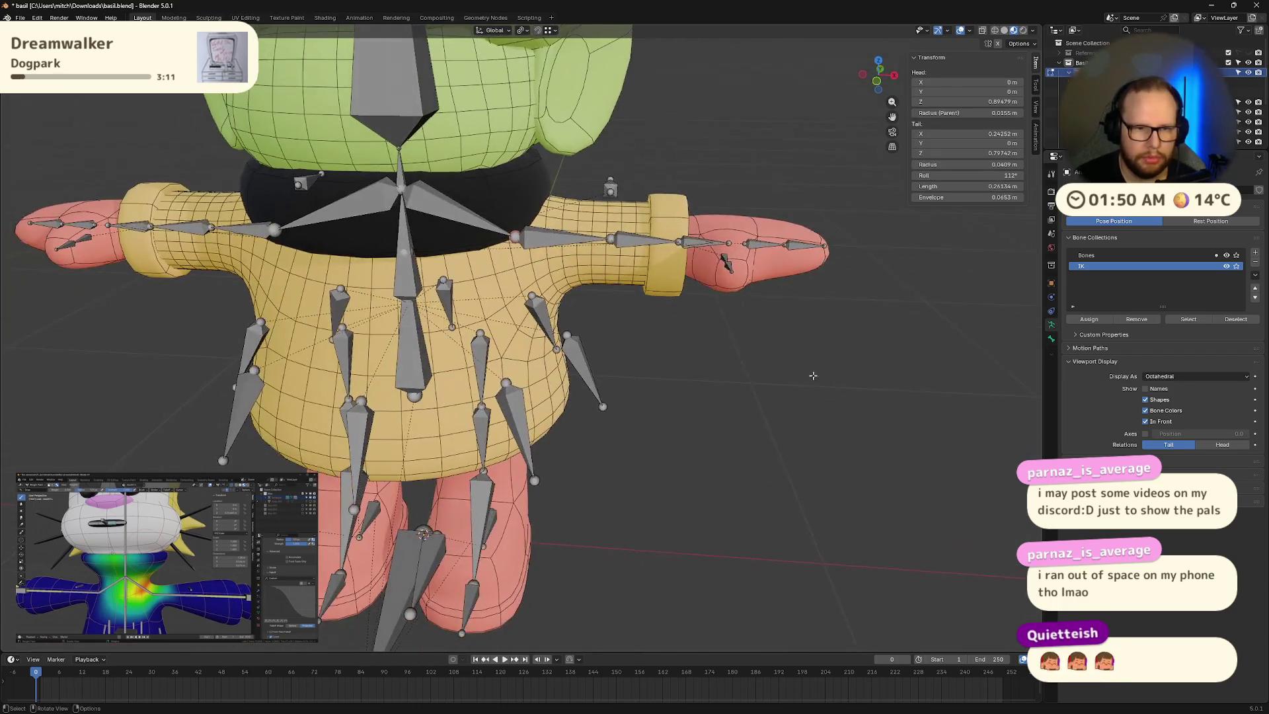
{"action": "key", "text": "Tab"}
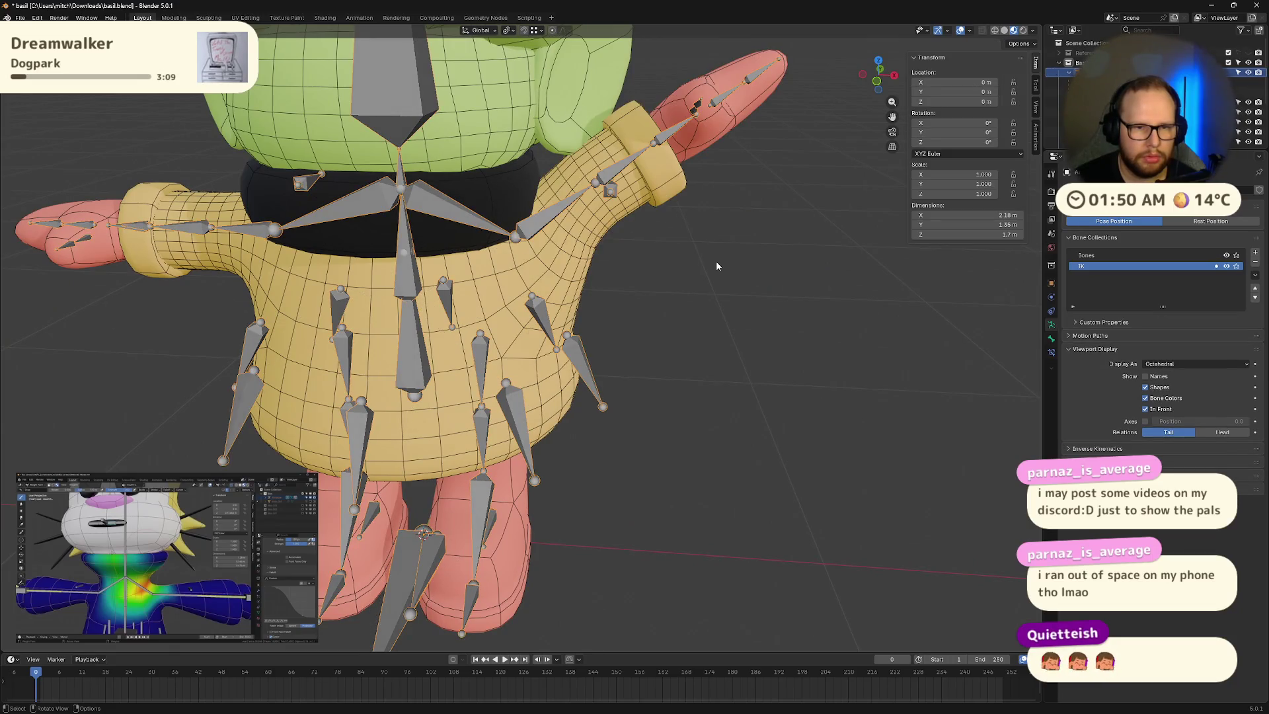
{"action": "key", "text": "g"}
{"action": "key", "text": "Escape"}
{"action": "scroll", "coordinate": [733, 271], "scroll_direction": "down", "scroll_amount": 5}
{"action": "middle_click_drag", "start_coordinate": [732, 271], "coordinate": [712, 240]}
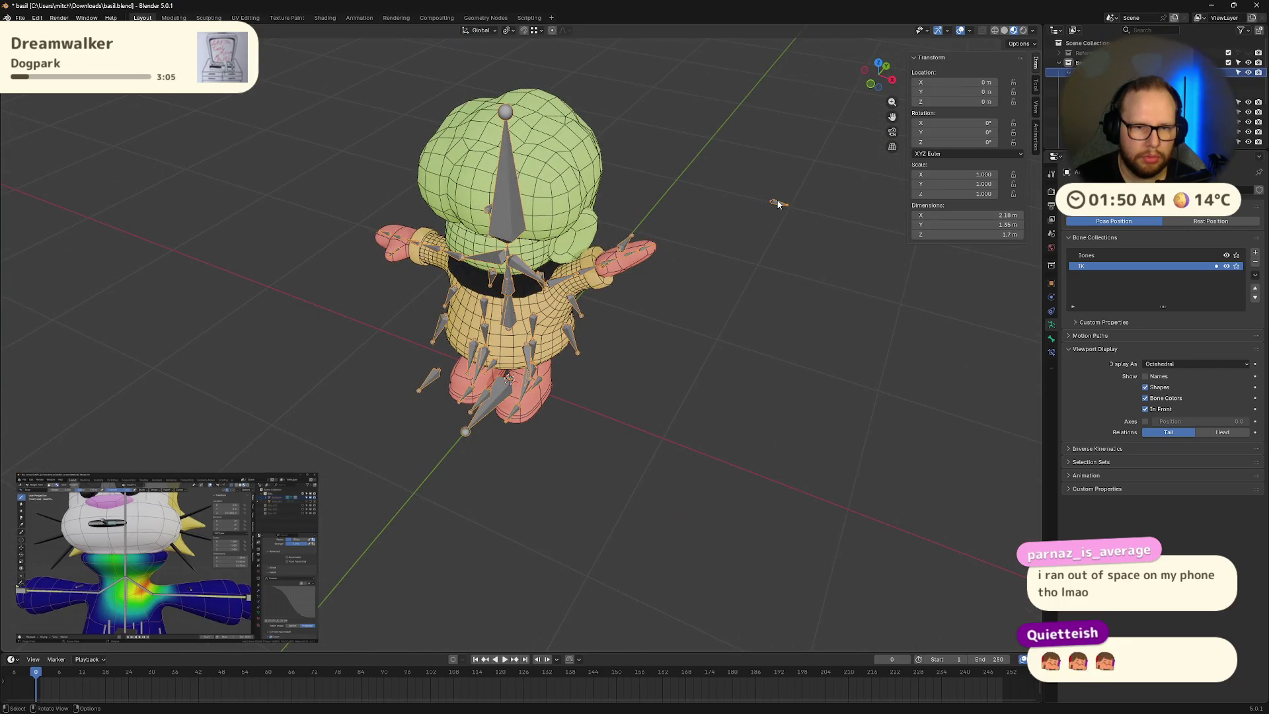
{"action": "key", "text": "Tab"}
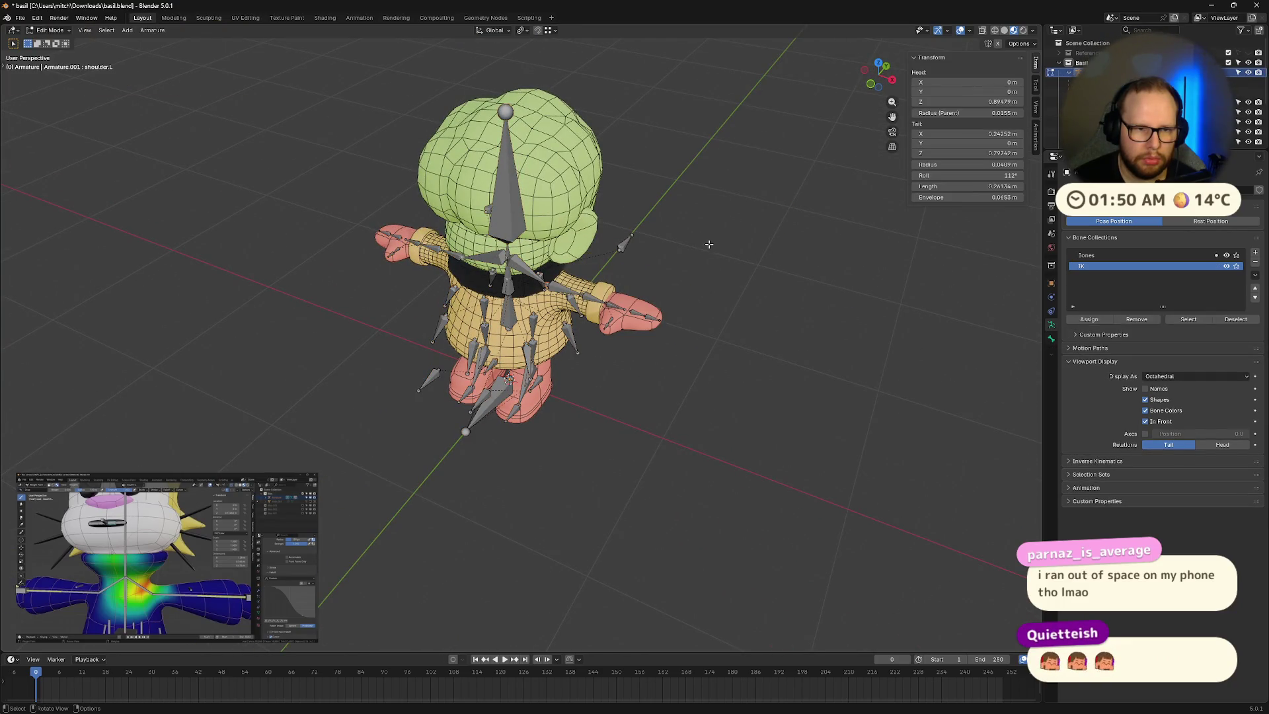
Step: Make ik.hand.L the active bone and return the armature to Pose Mode
{"action": "key", "text": "ctrl+z"}
{"action": "key", "text": "ctrl+z"}
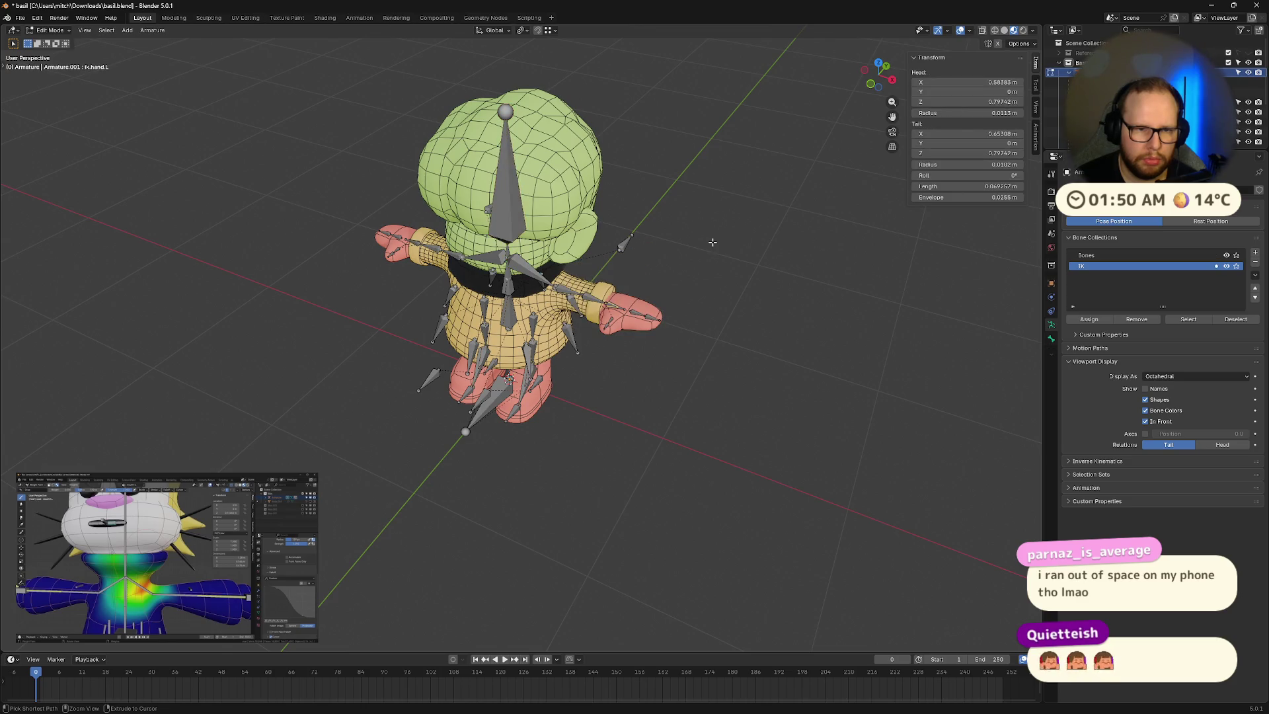
{"action": "scroll", "coordinate": [712, 242], "scroll_direction": "up", "scroll_amount": 5}
{"action": "key", "text": "Tab"}
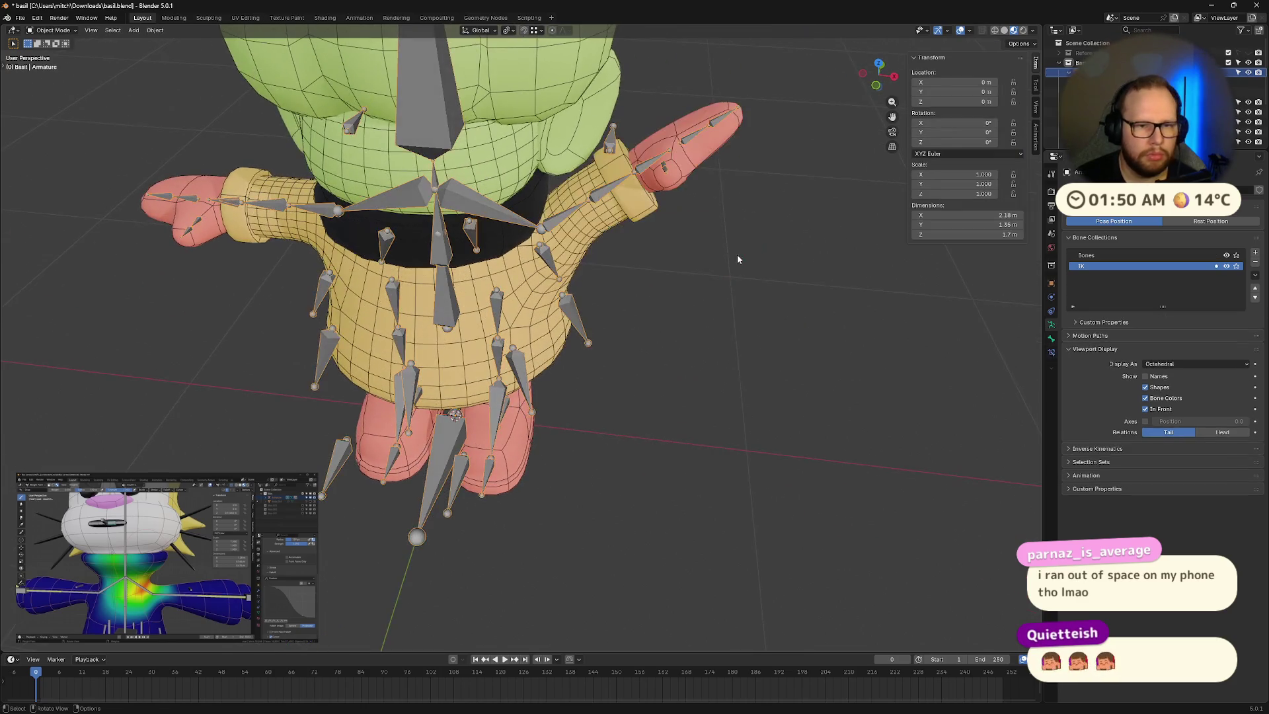
{"action": "scroll", "coordinate": [736, 259], "scroll_direction": "down", "scroll_amount": 5}
{"action": "scroll", "coordinate": [710, 240], "scroll_direction": "up", "scroll_amount": 2}
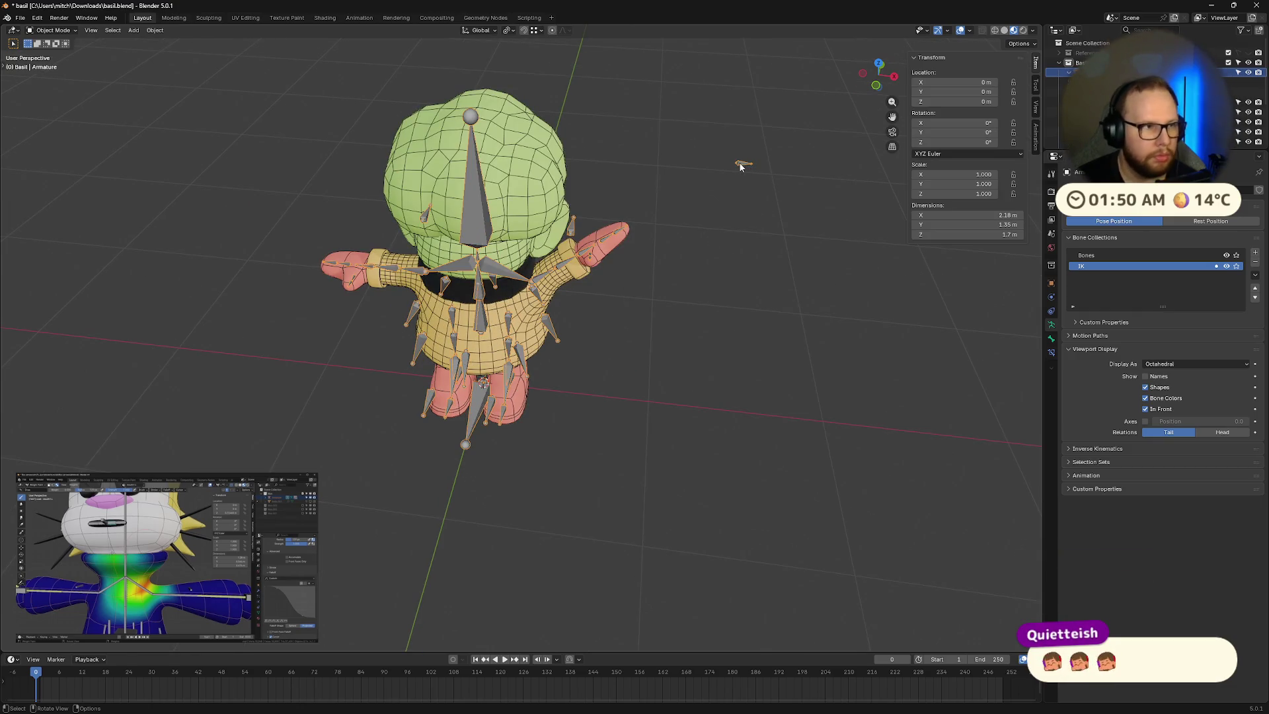
{"action": "key", "text": "ctrl+Tab"}
Step: Move ik.hand.L several times to test how the left arm follows
{"action": "key", "text": "g"}
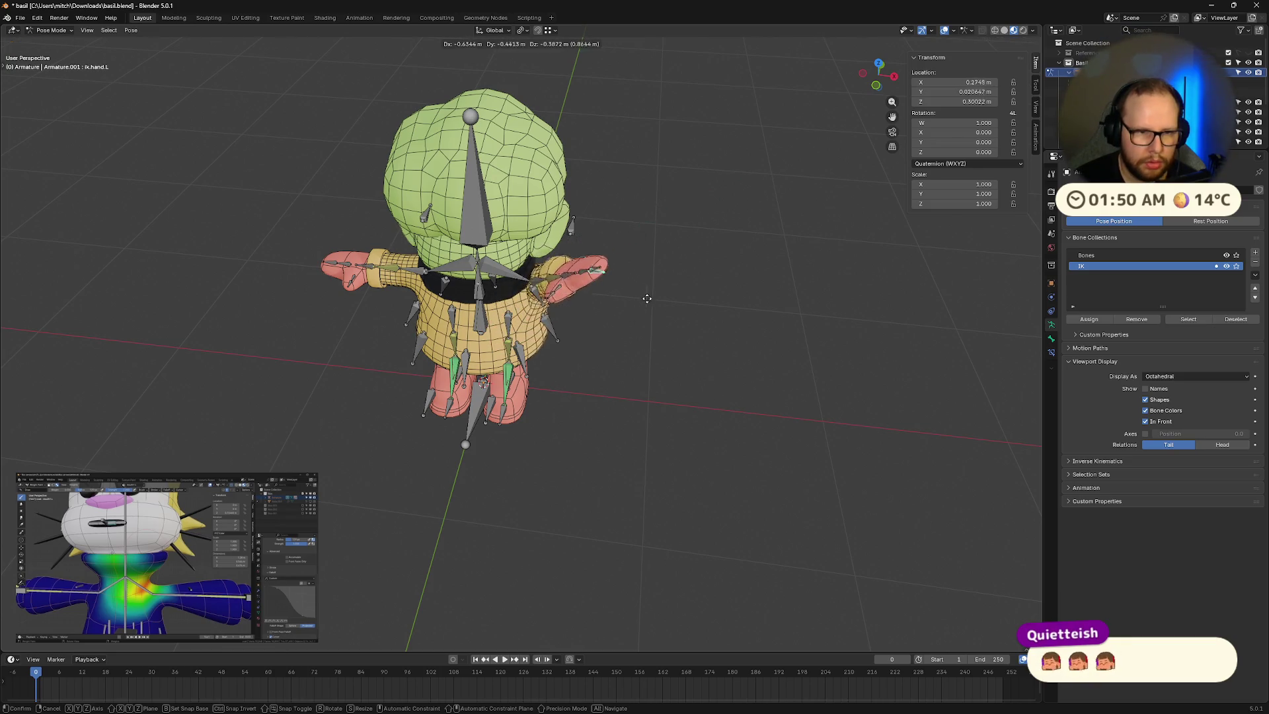
{"action": "left_click", "coordinate": [701, 369]}
{"action": "mouse_move", "coordinate": [701, 369]}
{"action": "middle_mouse_down"}
{"action": "mouse_move", "coordinate": [666, 348]}
{"action": "mouse_move", "coordinate": [709, 279]}
{"action": "mouse_move", "coordinate": [813, 325]}
{"action": "middle_mouse_up"}
{"action": "key", "text": "g"}
{"action": "left_click", "coordinate": [694, 361]}
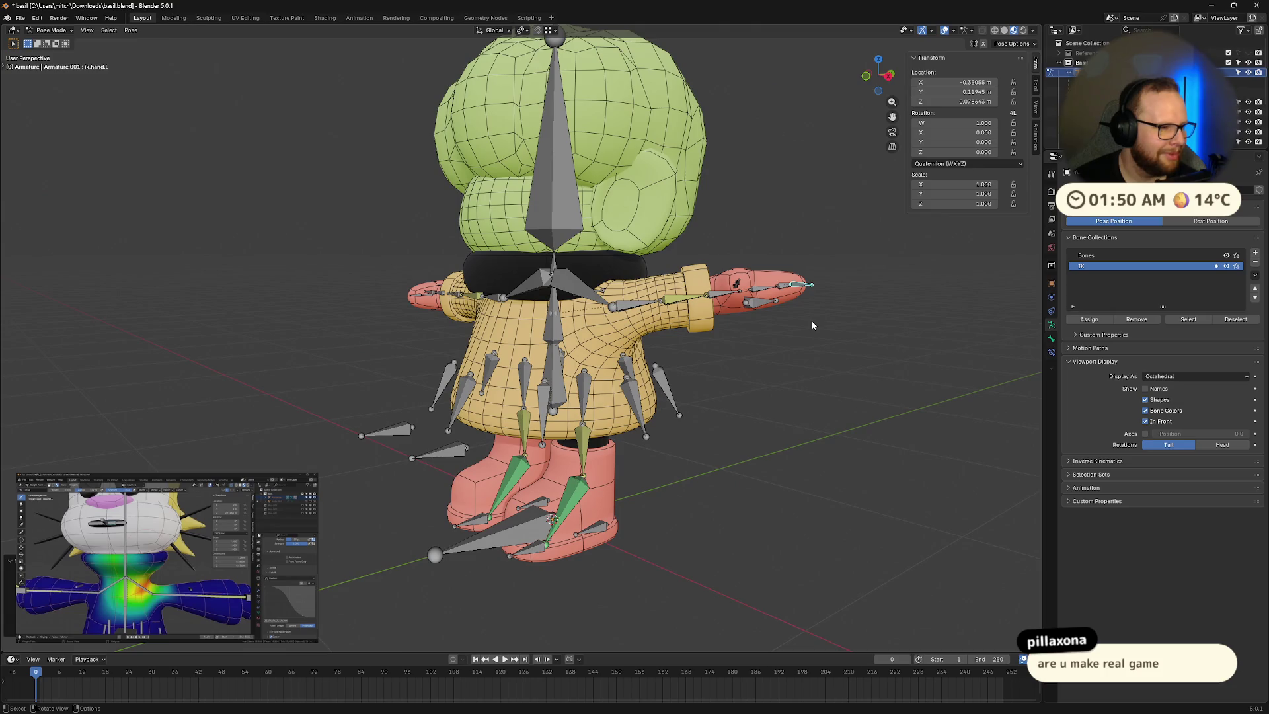
{"action": "mouse_move", "coordinate": [782, 279]}
{"action": "middle_mouse_down"}
{"action": "mouse_move", "coordinate": [833, 313]}
{"action": "mouse_move", "coordinate": [790, 322]}
{"action": "middle_mouse_up"}
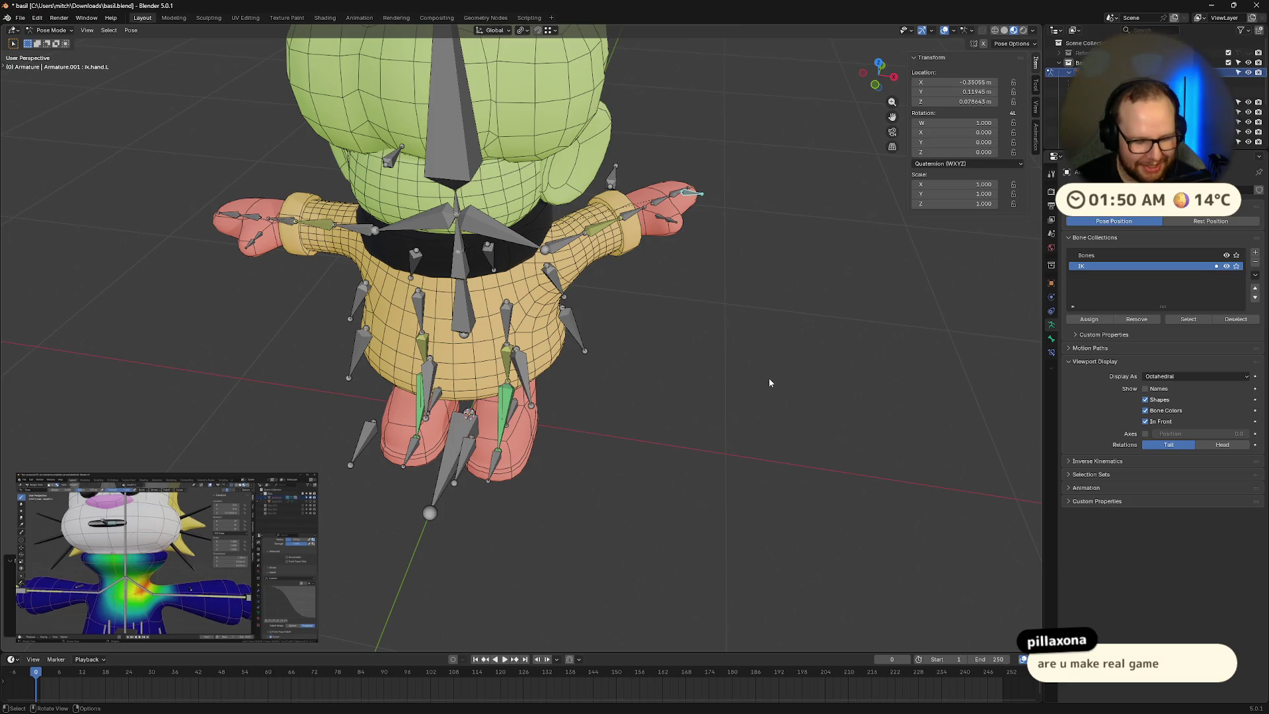
{"action": "key", "text": "g"}
{"action": "middle_click_drag", "start_coordinate": [795, 412], "coordinate": [792, 355], "text": "alt"}
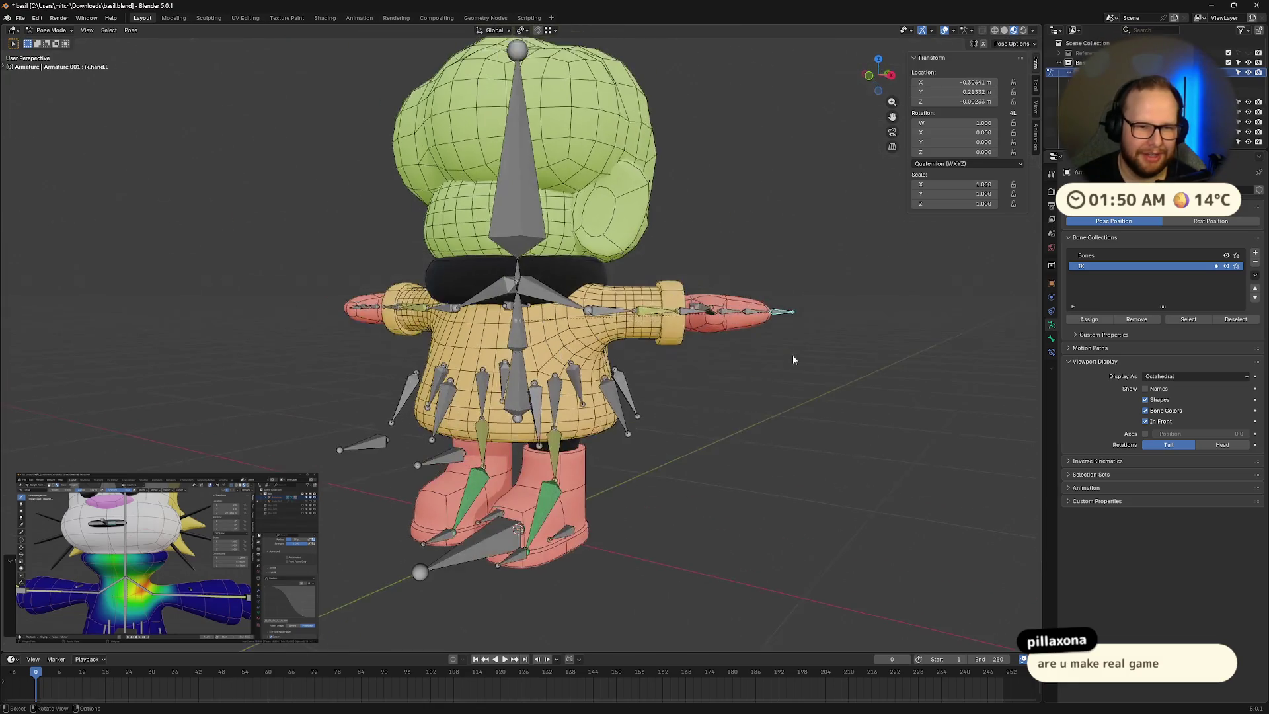
Step: Clear the left hand target's location back to rest with Alt+G
{"action": "key", "text": "Escape"}
{"action": "key", "text": "Tab"}
{"action": "key", "text": "ctrl+Tab"}
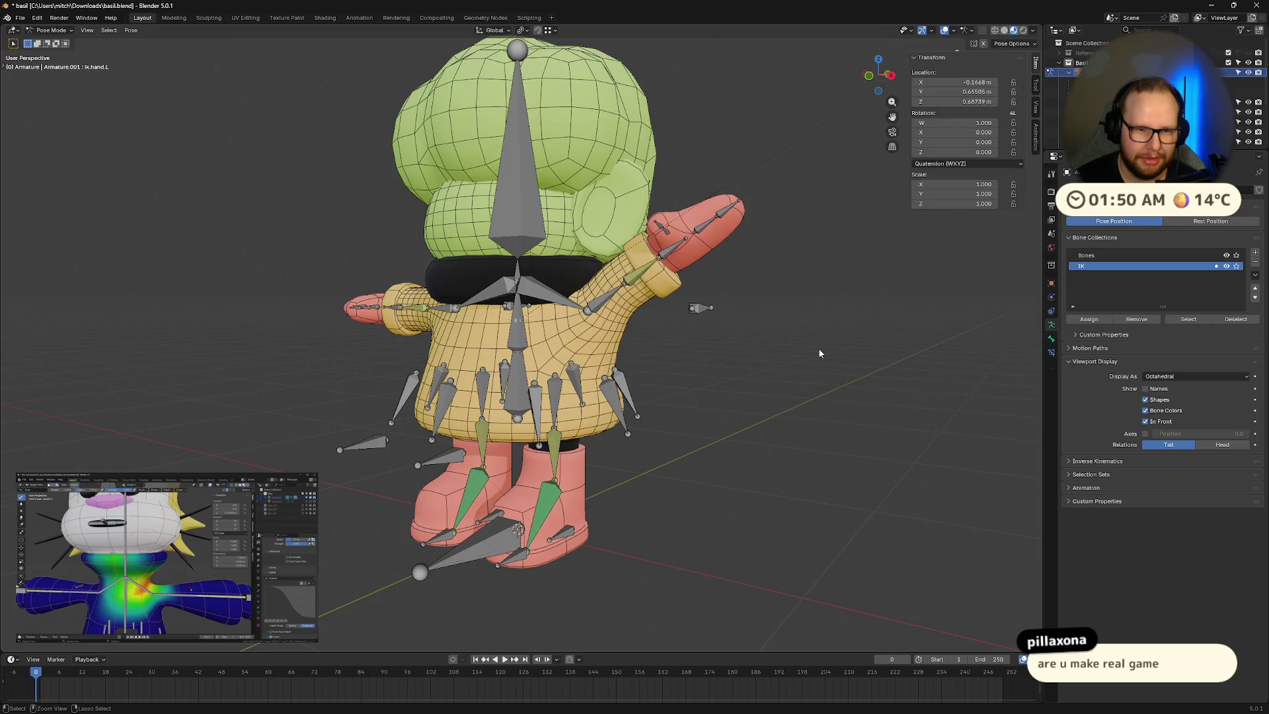
{"action": "key", "text": "alt+g"}
{"action": "middle_click_drag", "start_coordinate": [818, 353], "coordinate": [762, 395]}
Step: Select the left hand bones, then select the ik.hand.R target
{"action": "left_click", "coordinate": [762, 395]}
{"action": "left_click", "coordinate": [762, 395]}
{"action": "mouse_move", "coordinate": [762, 395]}
{"action": "middle_mouse_down"}
{"action": "mouse_move", "coordinate": [803, 375]}
{"action": "mouse_move", "coordinate": [621, 430]}
{"action": "mouse_move", "coordinate": [720, 402]}
{"action": "mouse_move", "coordinate": [725, 433]}
{"action": "mouse_move", "coordinate": [724, 344]}
{"action": "mouse_move", "coordinate": [719, 431]}
{"action": "middle_mouse_up"}
{"action": "left_click", "coordinate": [699, 416]}
{"action": "scroll", "coordinate": [699, 415], "scroll_direction": "up", "scroll_amount": 5}
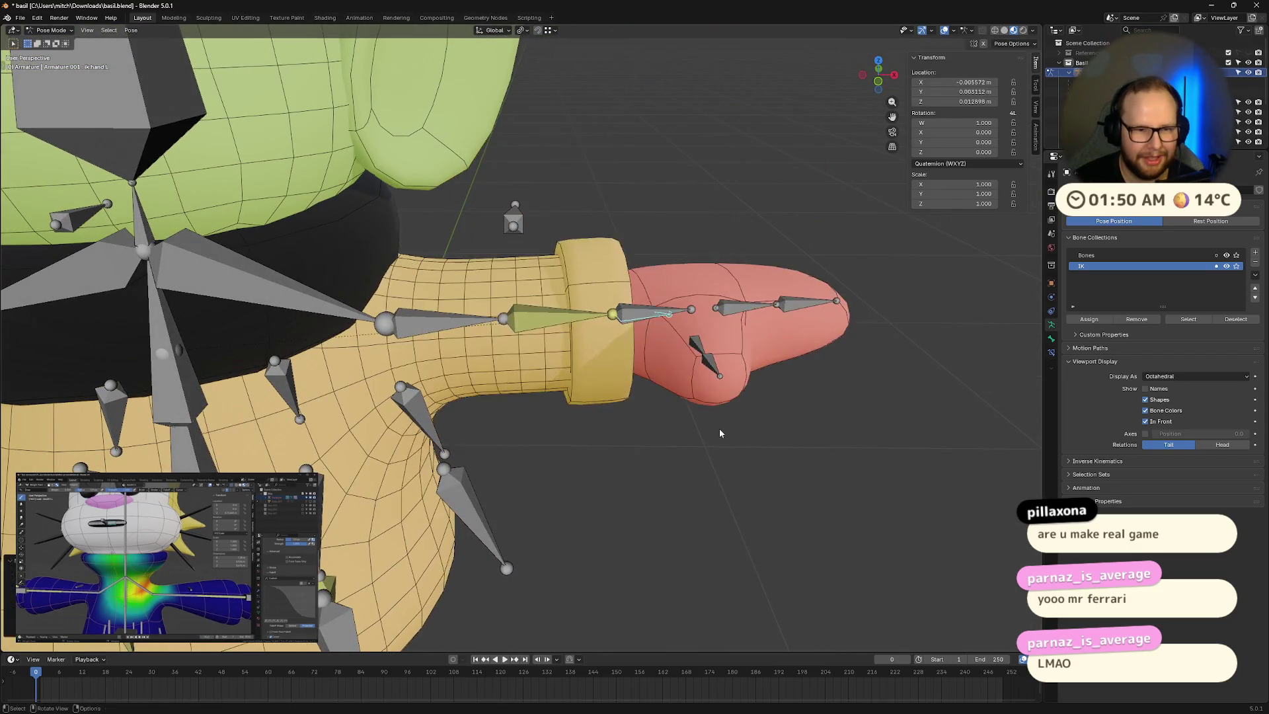
{"action": "scroll", "coordinate": [575, 364], "scroll_direction": "down", "scroll_amount": 5}
{"action": "middle_click_drag", "start_coordinate": [576, 365], "coordinate": [171, 467]}
{"action": "left_click", "coordinate": [156, 455]}
Step: Cancel the right hand move, then test-rotate the hand bone and reset its rotation
{"action": "key", "text": "g"}
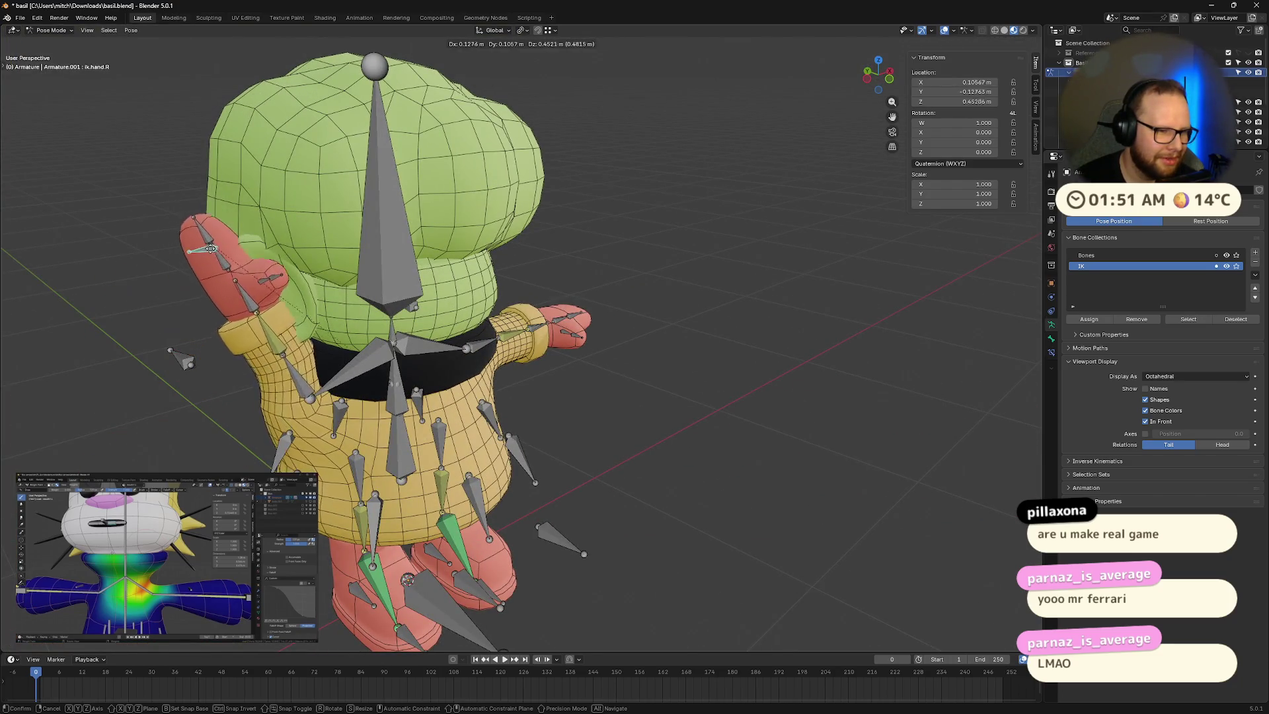
{"action": "right_click", "coordinate": [211, 249]}
{"action": "mouse_move", "coordinate": [759, 249]}
{"action": "middle_mouse_down"}
{"action": "mouse_move", "coordinate": [689, 365]}
{"action": "mouse_move", "coordinate": [799, 340]}
{"action": "middle_mouse_up"}
{"action": "scroll", "coordinate": [806, 335], "scroll_direction": "up", "scroll_amount": 5}
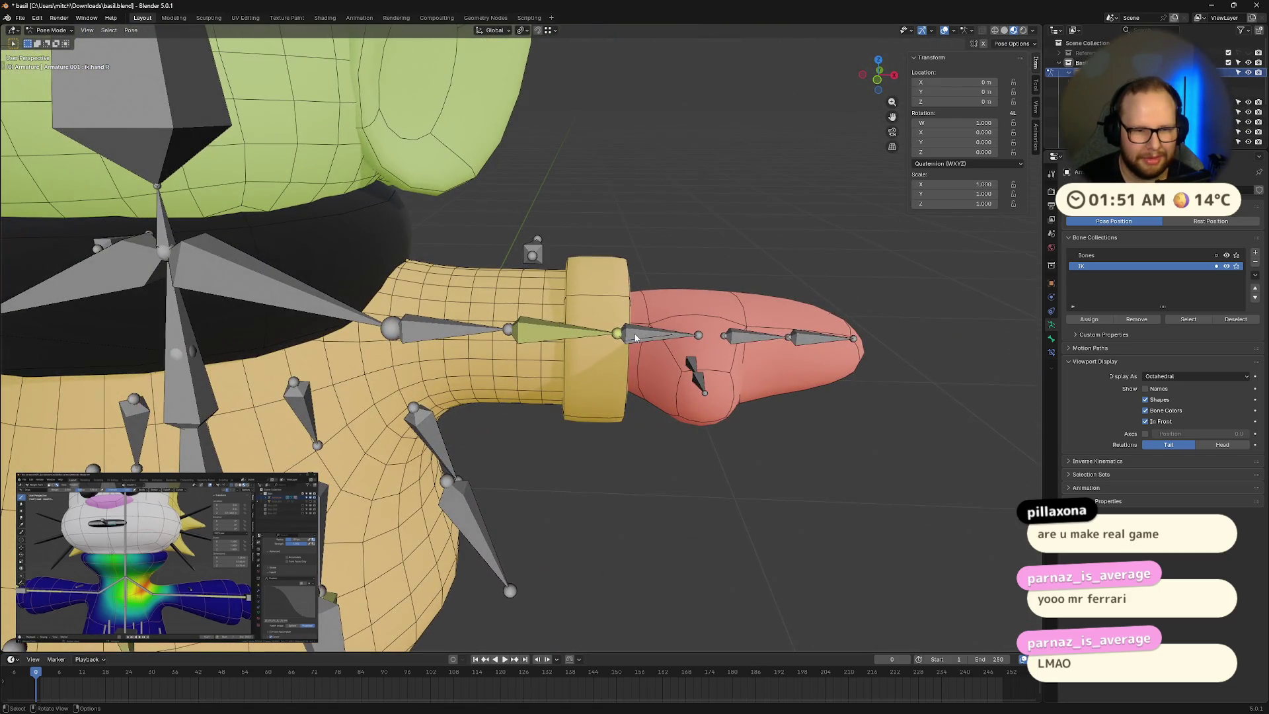
{"action": "left_click", "coordinate": [635, 337]}
{"action": "key", "text": "r"}
{"action": "key", "text": "Escape"}
Step: Curl the finger and thumb bones on the local X axis, then undo to straighten them
{"action": "left_click", "coordinate": [820, 338], "text": "shift"}
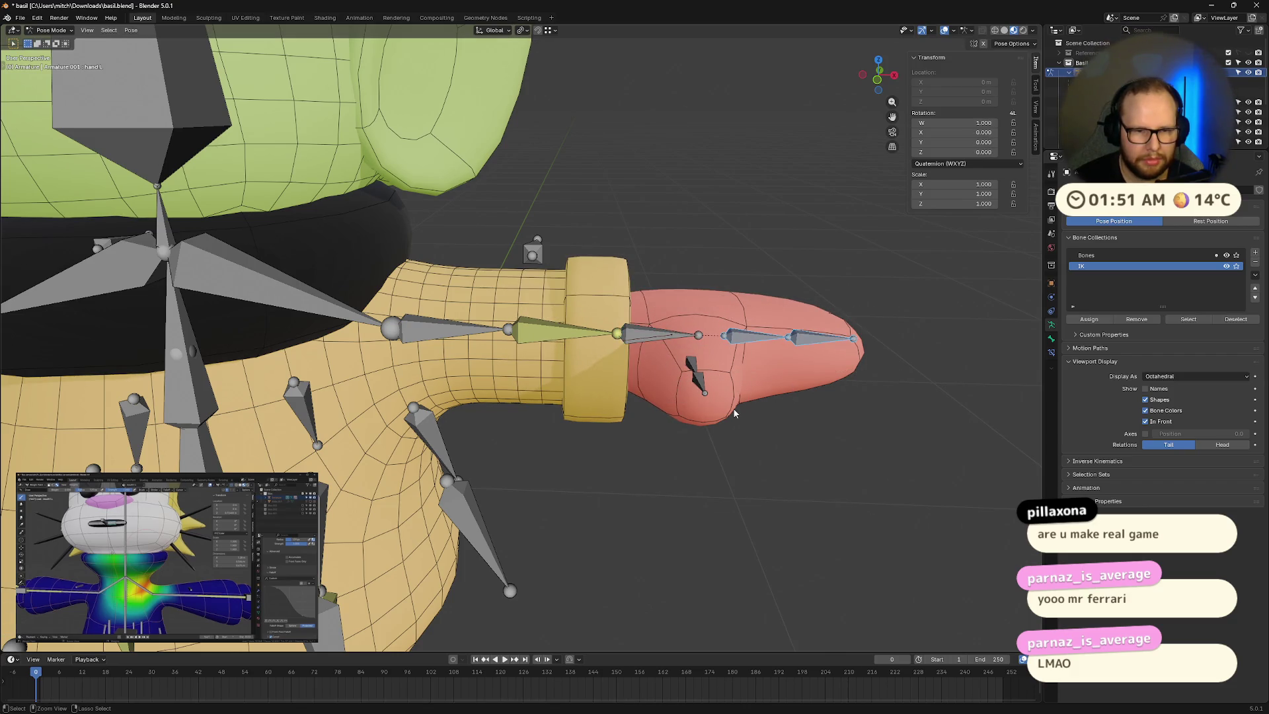
{"action": "scroll", "coordinate": [792, 395], "scroll_direction": "down", "scroll_amount": 3}
{"action": "left_click", "coordinate": [672, 418], "text": "shift"}
{"action": "scroll", "coordinate": [772, 441], "scroll_direction": "up", "scroll_amount": 3}
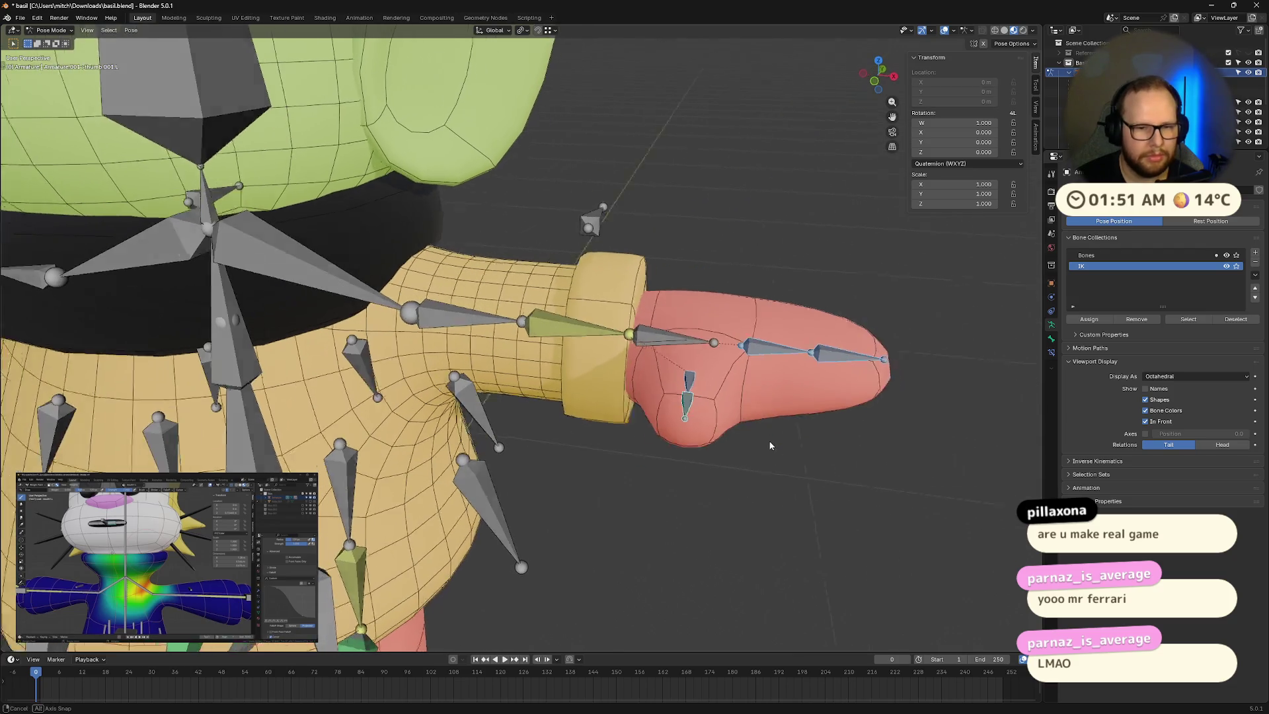
{"action": "key", "text": "r"}
{"action": "key", "text": "x"}
{"action": "key", "text": "x"}
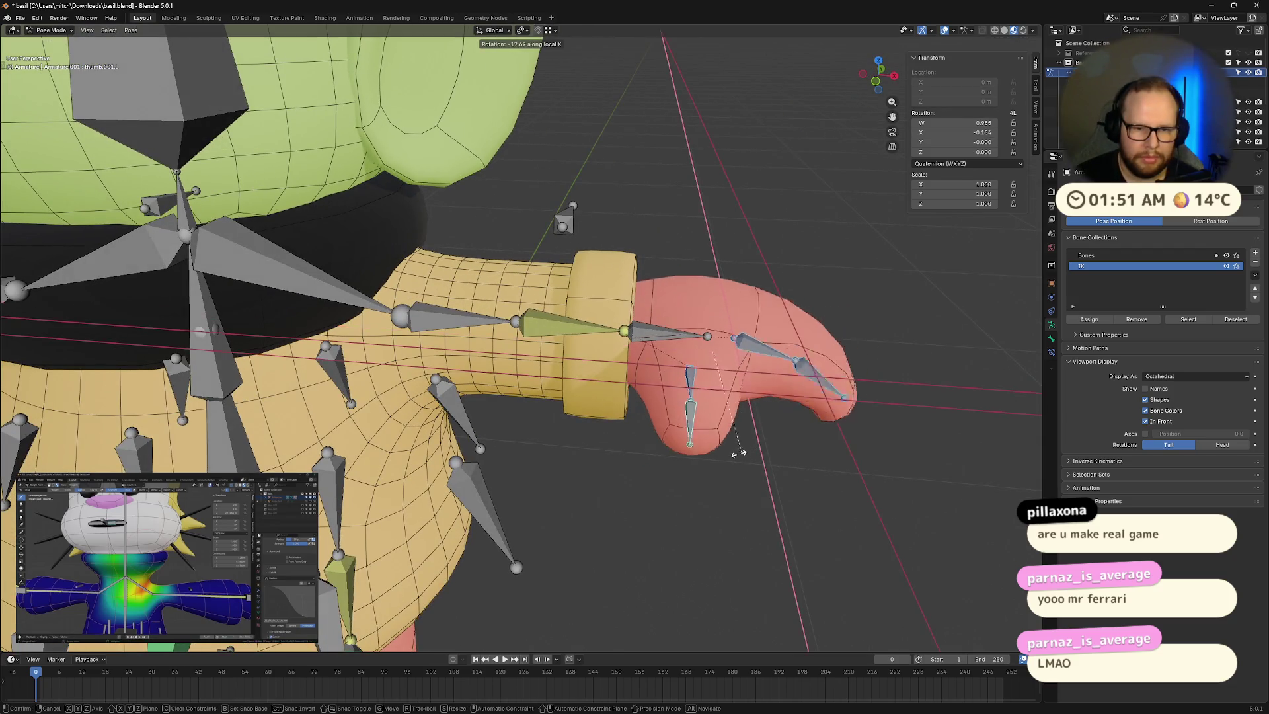
{"action": "left_click", "coordinate": [663, 452]}
{"action": "mouse_move", "coordinate": [661, 450]}
{"action": "middle_mouse_down"}
{"action": "mouse_move", "coordinate": [584, 411]}
{"action": "mouse_move", "coordinate": [719, 418]}
{"action": "mouse_move", "coordinate": [810, 456]}
{"action": "middle_mouse_up"}
{"action": "key", "text": "ctrl+z"}
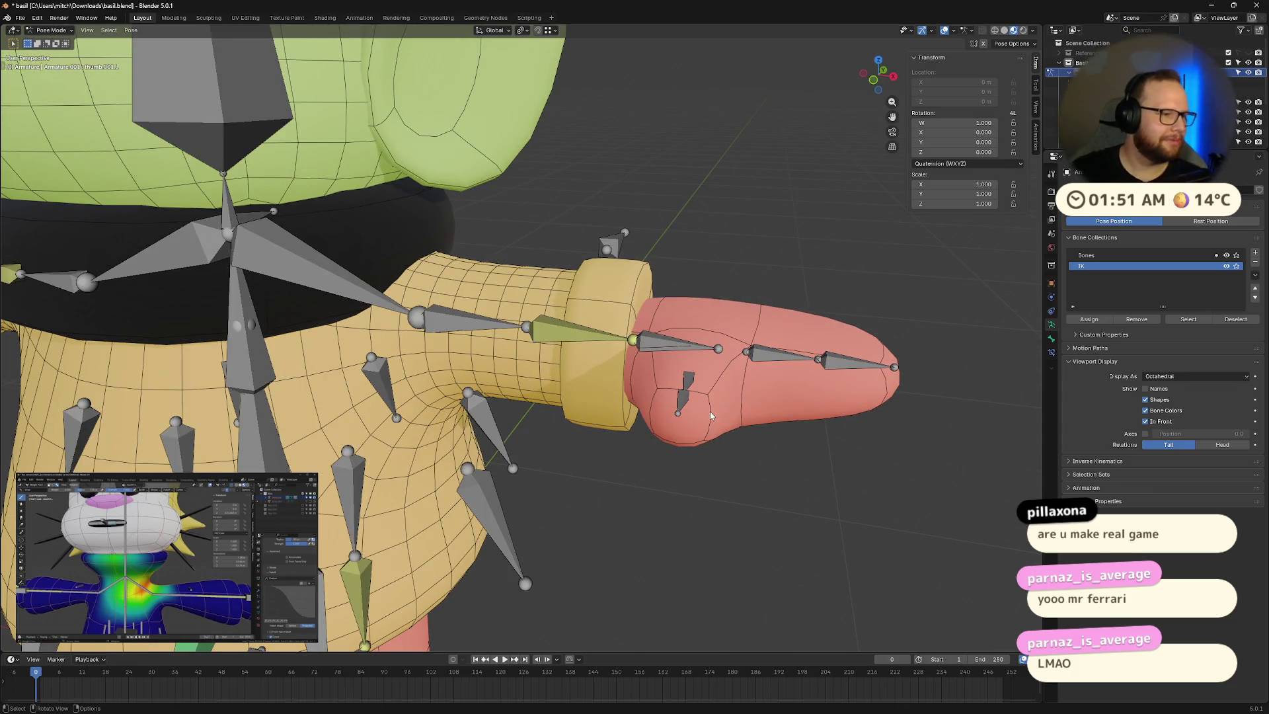
Step: Move the left hand control bone to a new position to bend the arm
{"action": "scroll", "coordinate": [710, 411], "scroll_direction": "down", "scroll_amount": 3}
{"action": "middle_click_drag", "start_coordinate": [710, 411], "coordinate": [559, 403]}
{"action": "scroll", "coordinate": [596, 360], "scroll_direction": "up", "scroll_amount": 2}
{"action": "scroll", "coordinate": [595, 360], "scroll_direction": "up", "scroll_amount": 3}
{"action": "left_click", "coordinate": [636, 346]}
{"action": "key", "text": "g"}
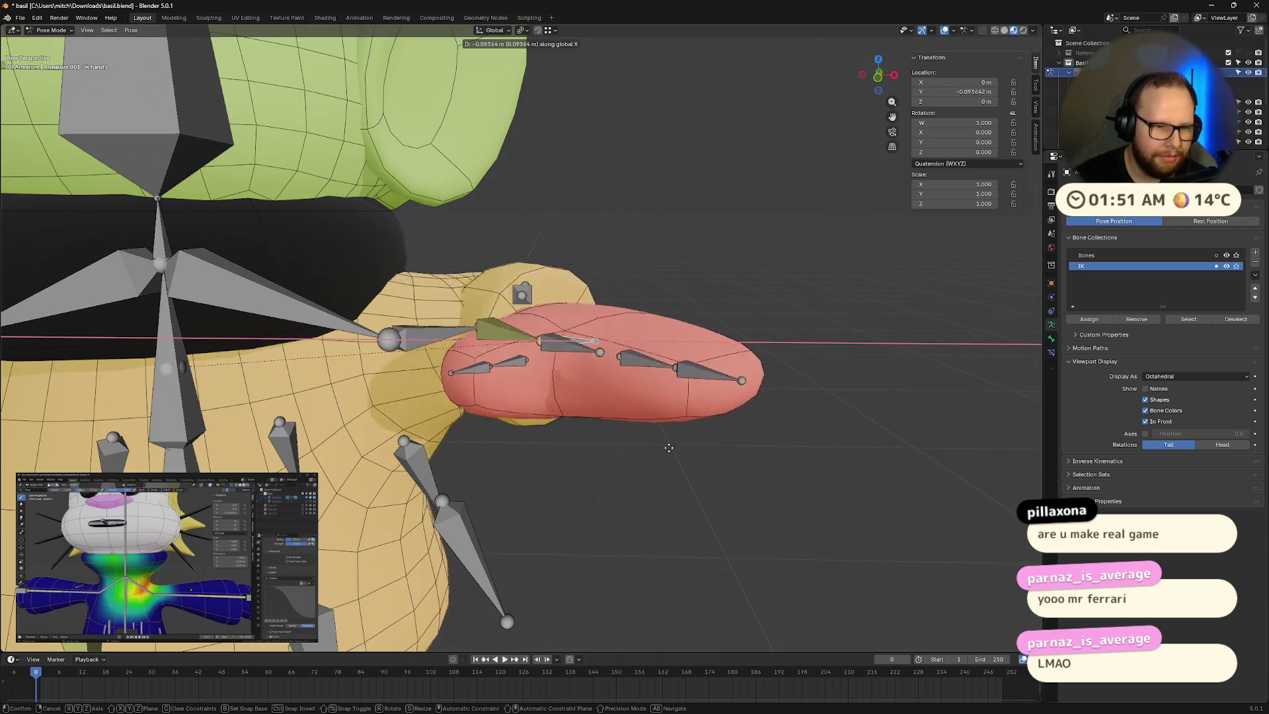
{"action": "left_click", "coordinate": [832, 394]}
{"action": "mouse_move", "coordinate": [832, 394]}
{"action": "middle_mouse_down"}
{"action": "mouse_move", "coordinate": [547, 501]}
{"action": "mouse_move", "coordinate": [700, 432]}
{"action": "mouse_move", "coordinate": [659, 444]}
{"action": "mouse_move", "coordinate": [715, 451]}
{"action": "mouse_move", "coordinate": [697, 426]}
{"action": "middle_mouse_up"}
Step: Drag the ik_hand.L bone freely to inspect the bend, then undo so the arm straightens
{"action": "key", "text": "g"}
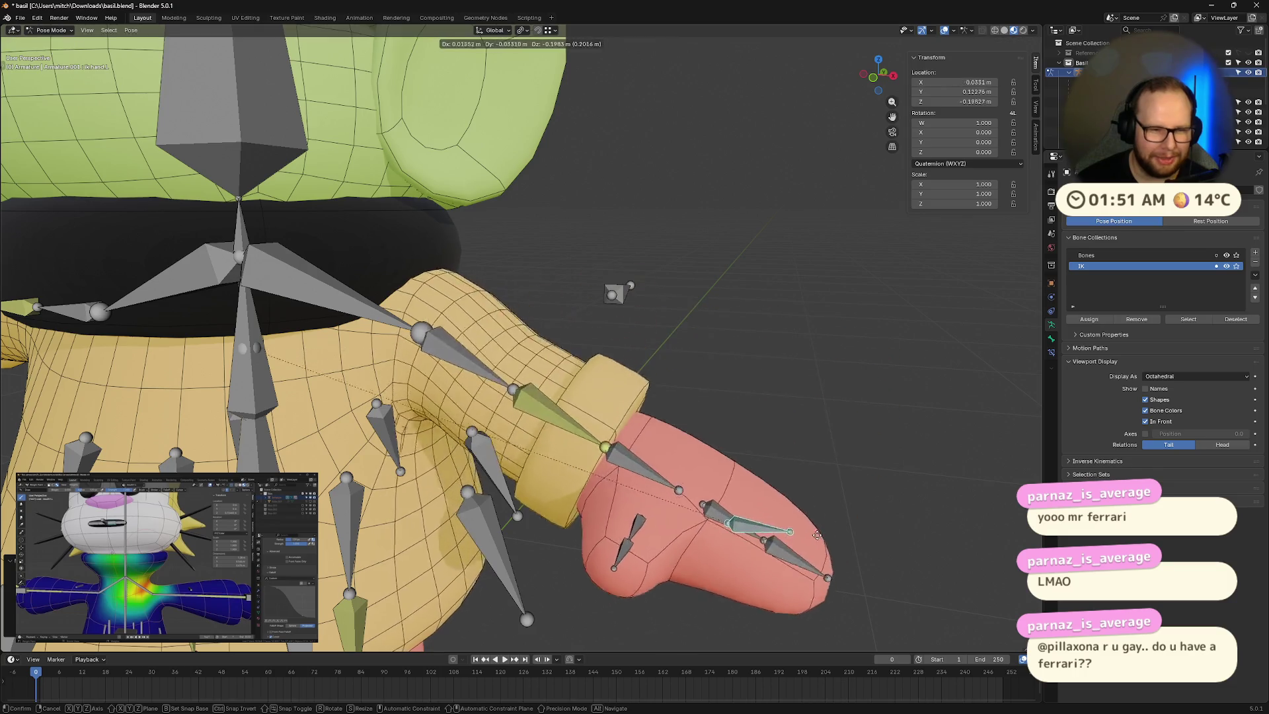
{"action": "left_click", "coordinate": [809, 516]}
{"action": "mouse_move", "coordinate": [810, 516]}
{"action": "middle_mouse_down"}
{"action": "mouse_move", "coordinate": [800, 490]}
{"action": "mouse_move", "coordinate": [609, 521]}
{"action": "mouse_move", "coordinate": [604, 476]}
{"action": "mouse_move", "coordinate": [785, 516]}
{"action": "mouse_move", "coordinate": [816, 499]}
{"action": "middle_mouse_up"}
{"action": "key", "text": "ctrl+z"}
{"action": "scroll", "coordinate": [602, 526], "scroll_direction": "up", "scroll_amount": 5}
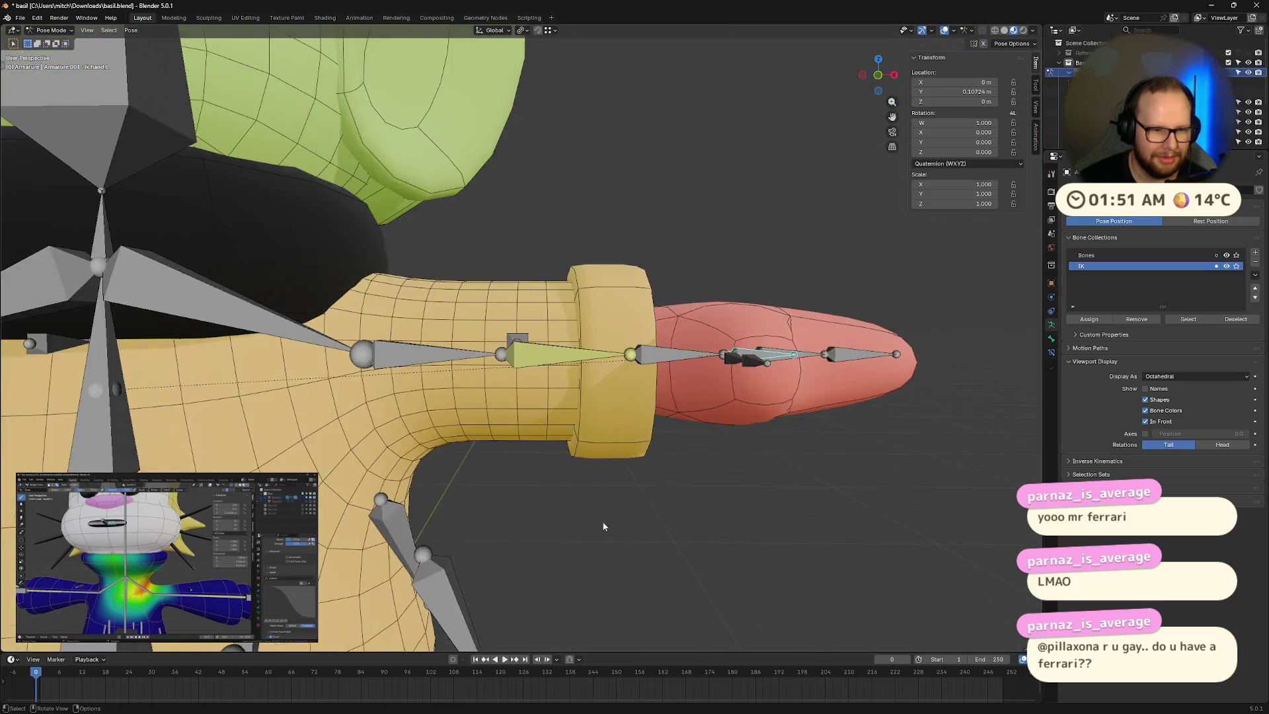
{"action": "middle_click_drag", "start_coordinate": [603, 526], "coordinate": [635, 463]}
{"action": "scroll", "coordinate": [646, 439], "scroll_direction": "up", "scroll_amount": 3}
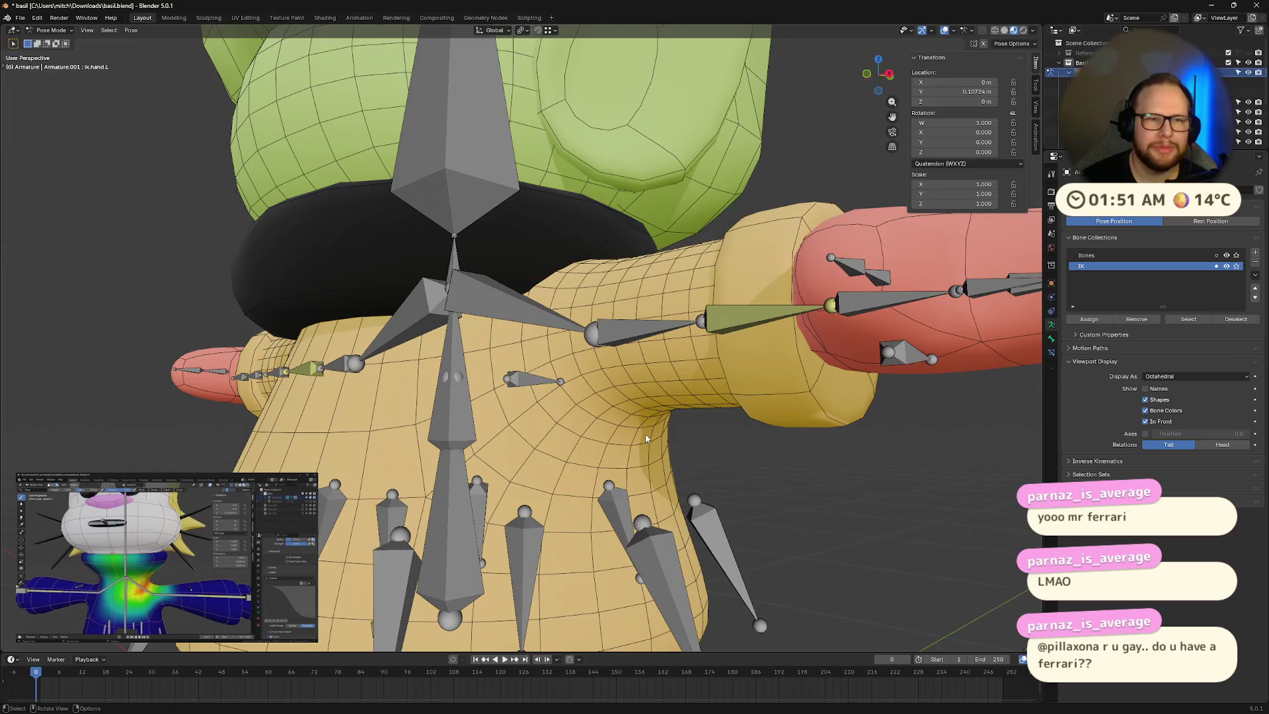
Step: Inspect the torso in armature Edit Mode, selecting a bone near the armpit and the body mesh
{"action": "key", "text": "Tab"}
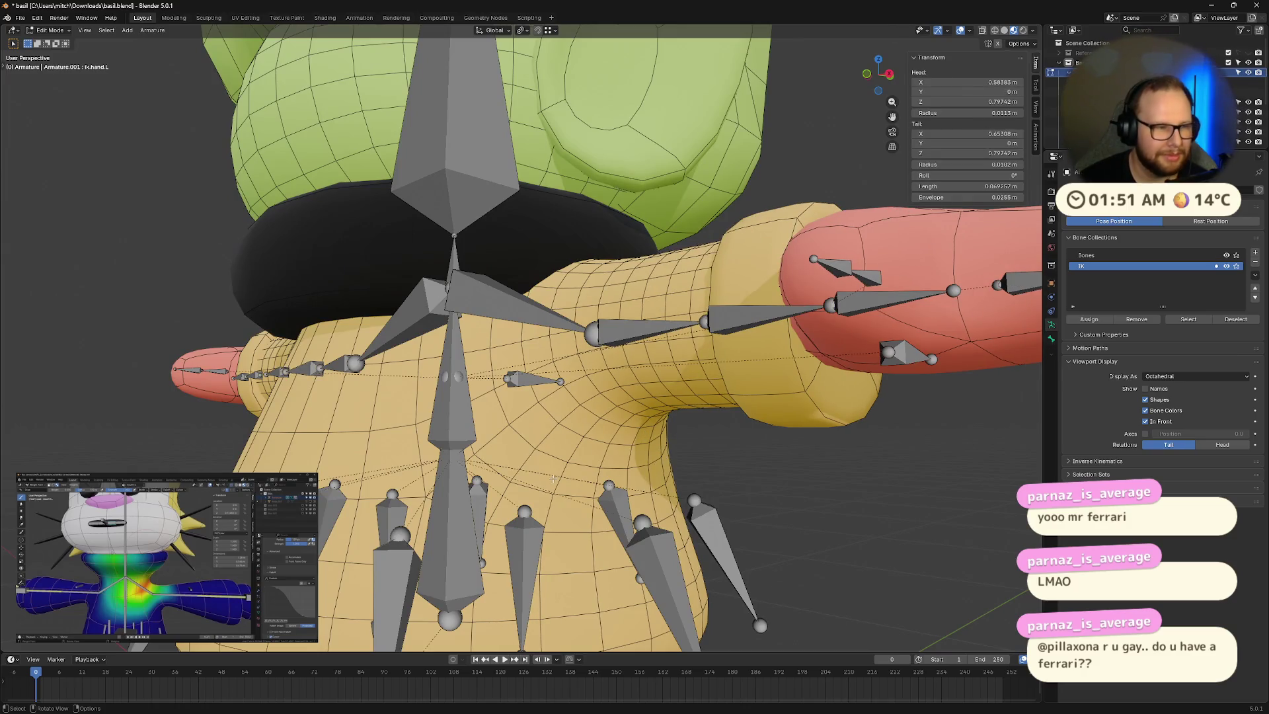
{"action": "scroll", "coordinate": [632, 416], "scroll_direction": "down", "scroll_amount": 5}
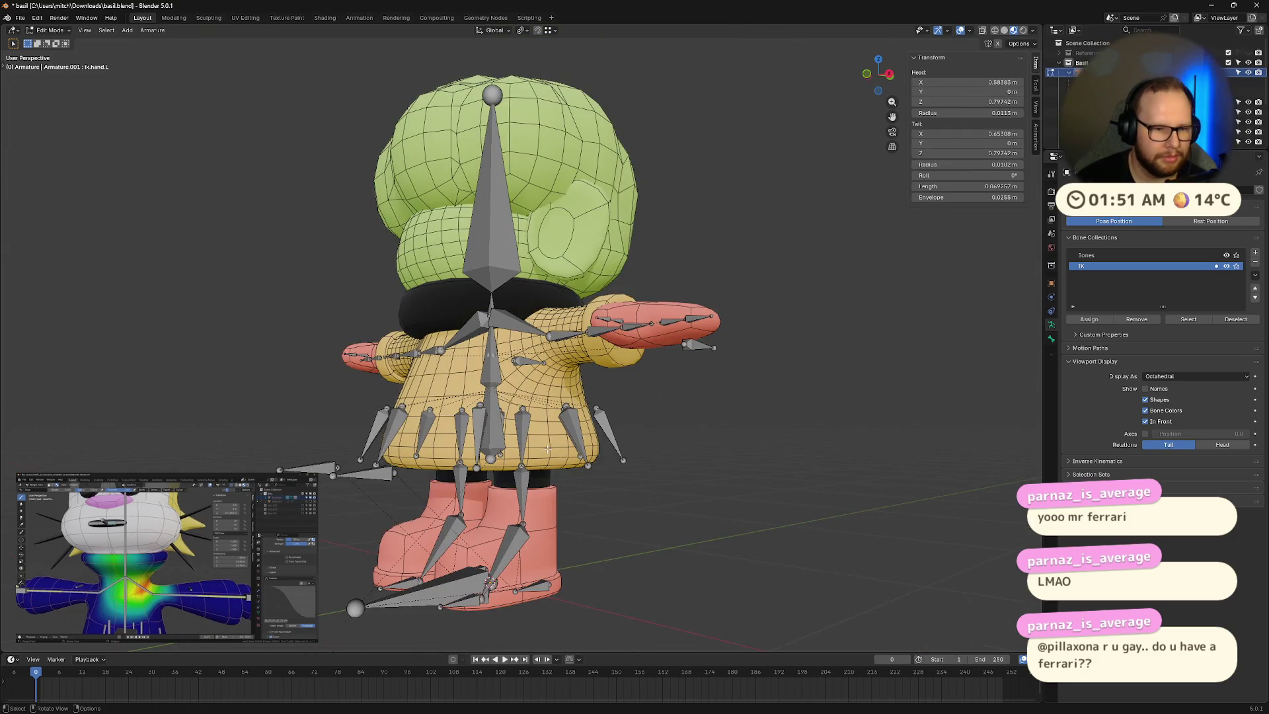
{"action": "middle_click_drag", "start_coordinate": [547, 449], "coordinate": [554, 488]}
{"action": "mouse_move", "coordinate": [475, 425]}
{"action": "middle_mouse_down", "text": "ctrl"}
{"action": "mouse_move", "coordinate": [583, 410]}
{"action": "mouse_move", "coordinate": [553, 334]}
{"action": "middle_mouse_up", "text": "ctrl"}
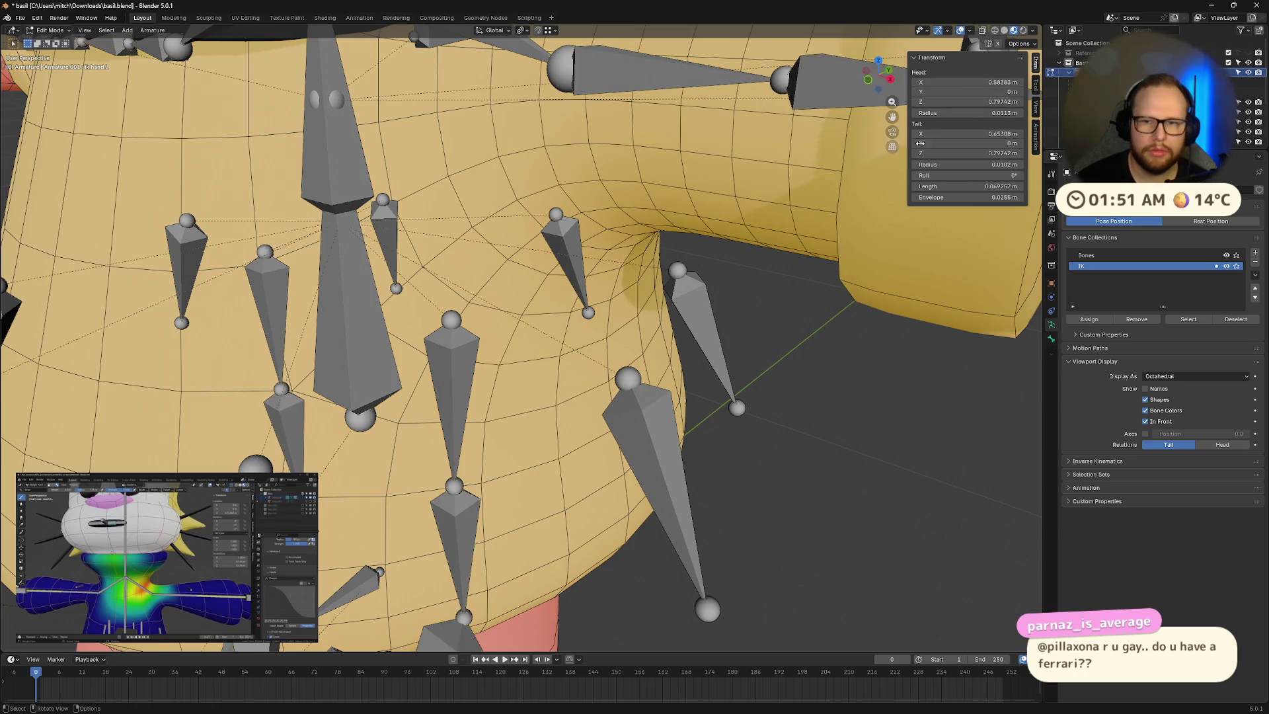
{"action": "scroll", "coordinate": [687, 351], "scroll_direction": "down", "scroll_amount": 3}
{"action": "left_click", "coordinate": [591, 397]}
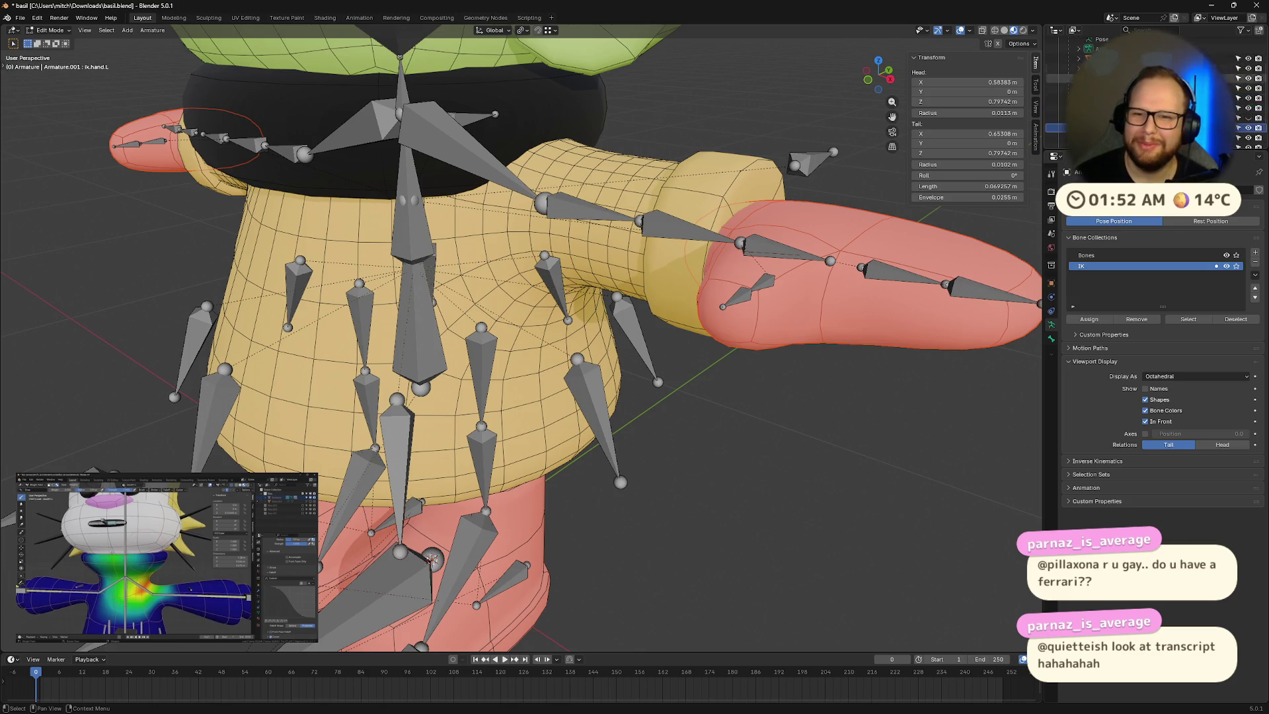
{"action": "scroll", "coordinate": [1150, 108], "scroll_direction": "down", "scroll_amount": 3}
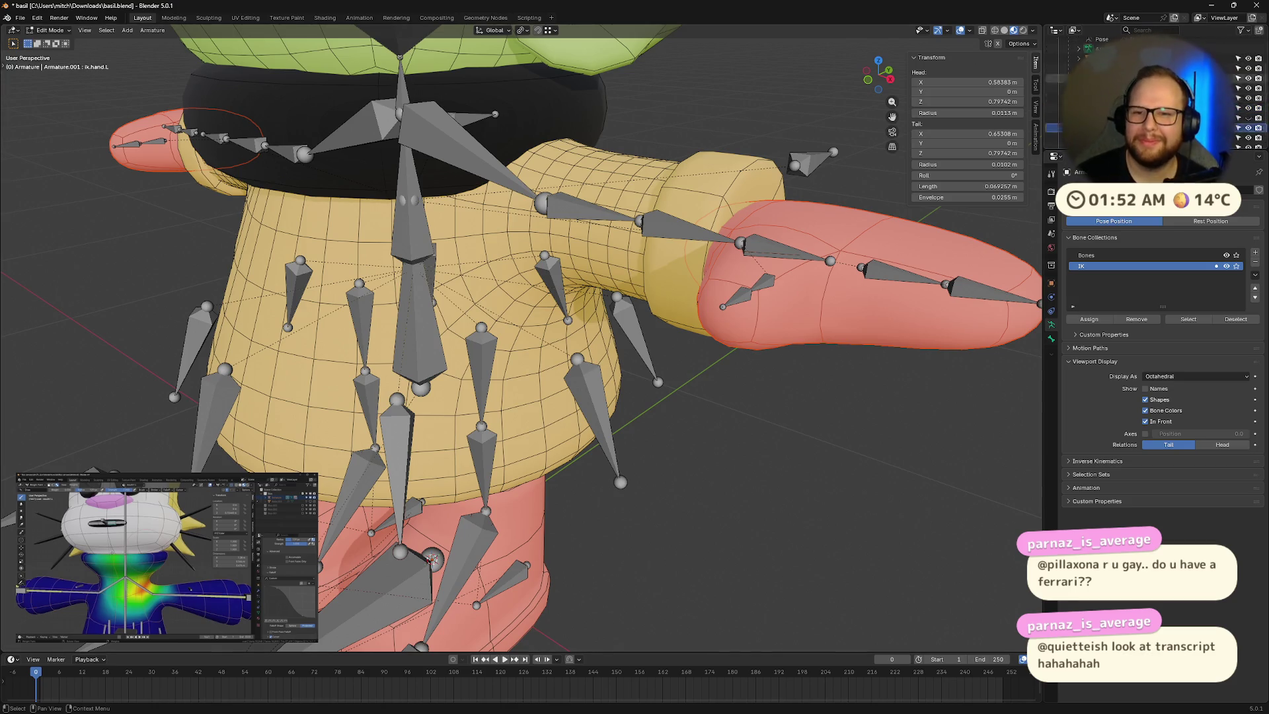
{"action": "left_click", "coordinate": [1123, 128]}
{"action": "mouse_move", "coordinate": [635, 370]}
{"action": "middle_mouse_down"}
{"action": "mouse_move", "coordinate": [568, 386]}
{"action": "mouse_move", "coordinate": [646, 362]}
{"action": "middle_mouse_up"}
Step: In Pose Mode, clear all bones' location with Alt+G, checking it in rendered shading
{"action": "key", "text": "ctrl+Tab"}
{"action": "middle_click_drag", "start_coordinate": [734, 347], "coordinate": [719, 367]}
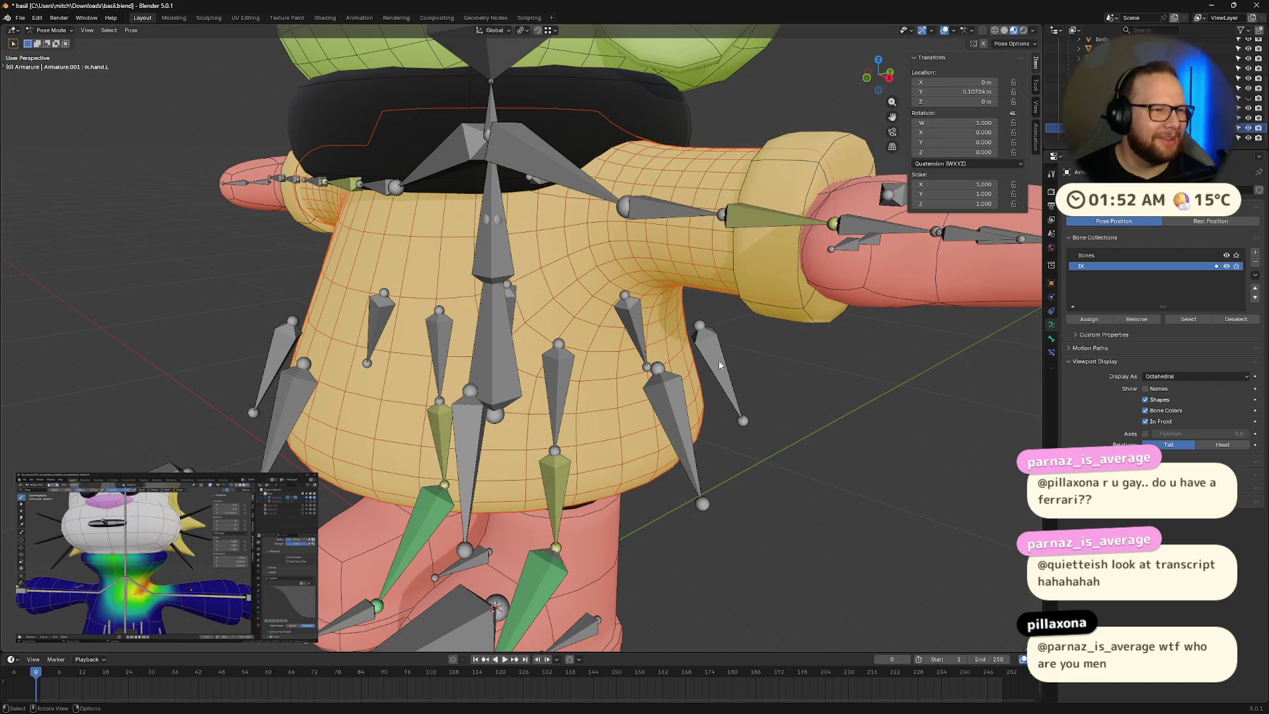
{"action": "middle_click_drag", "start_coordinate": [738, 343], "coordinate": [784, 347]}
{"action": "key", "text": "a"}
{"action": "key", "text": "z"}
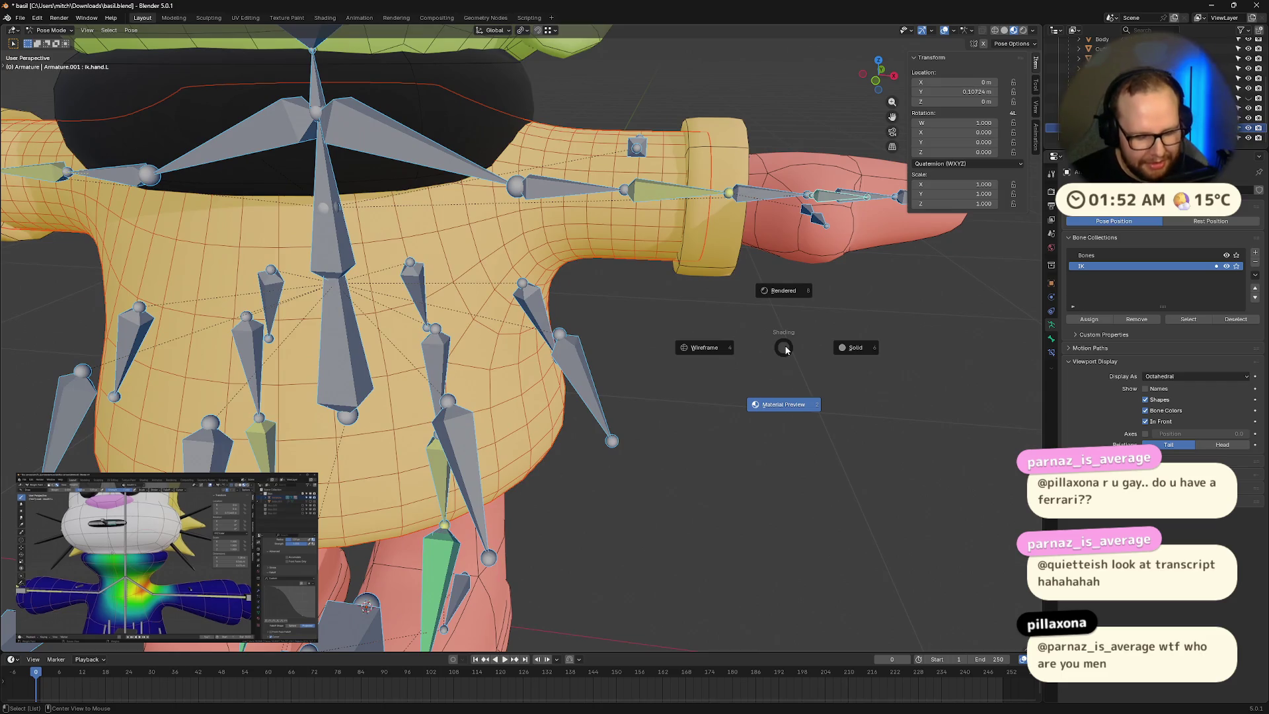
{"action": "key", "text": "8"}
{"action": "key", "text": "alt+g"}
{"action": "key", "text": "alt+a"}
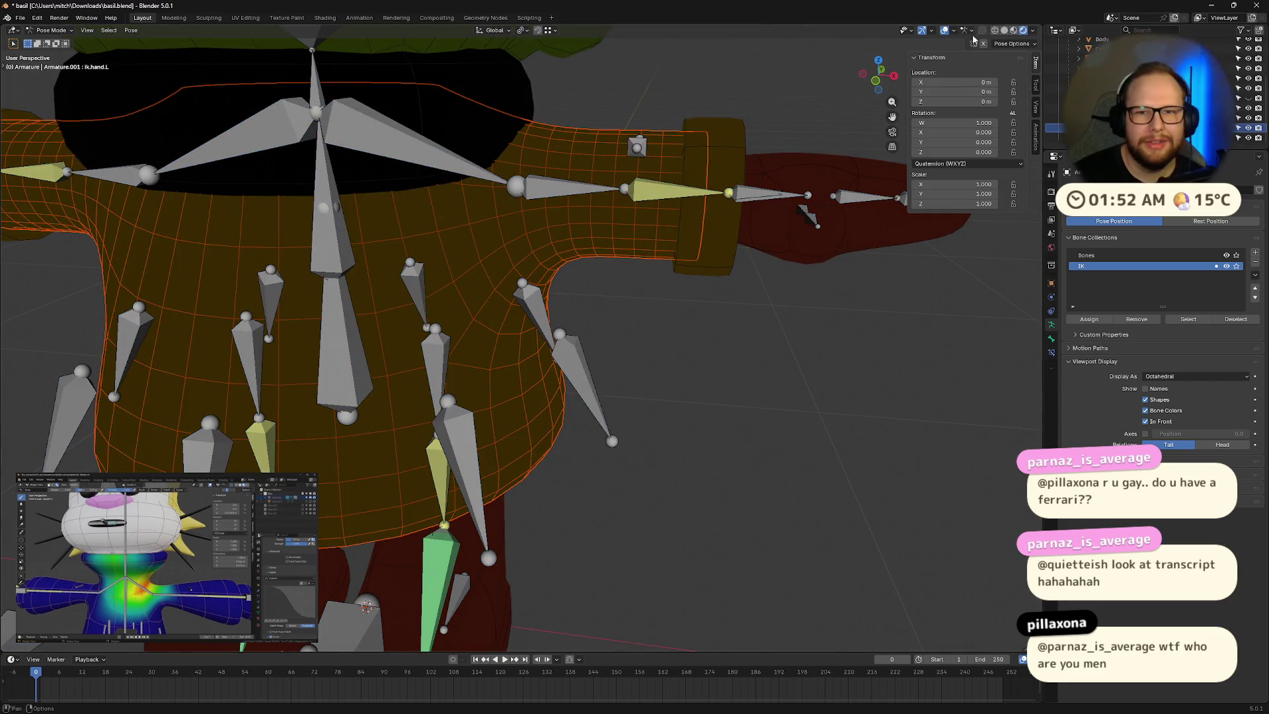
{"action": "left_click", "coordinate": [1015, 32]}
{"action": "scroll", "coordinate": [735, 291], "scroll_direction": "down", "scroll_amount": 3}
{"action": "middle_click_drag", "start_coordinate": [735, 292], "coordinate": [700, 296]}
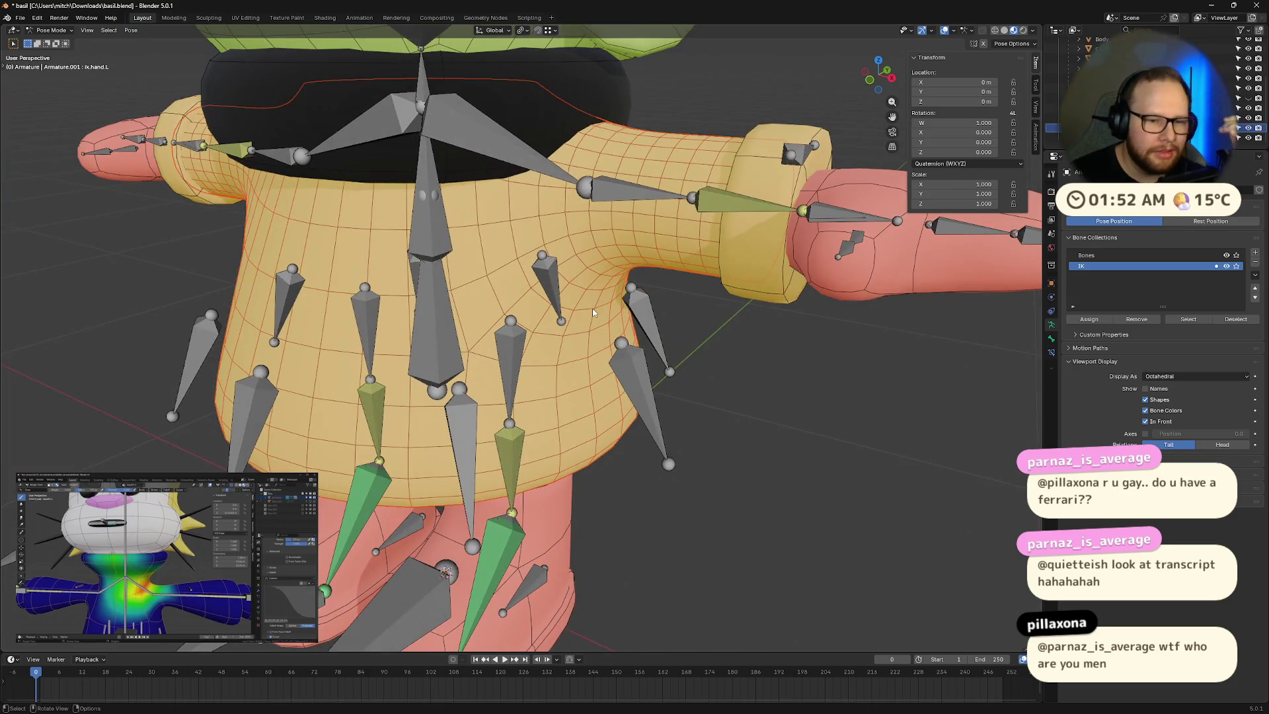
Step: Return the armature to Edit Mode and briefly isolate it in local view
{"action": "key", "text": "Tab"}
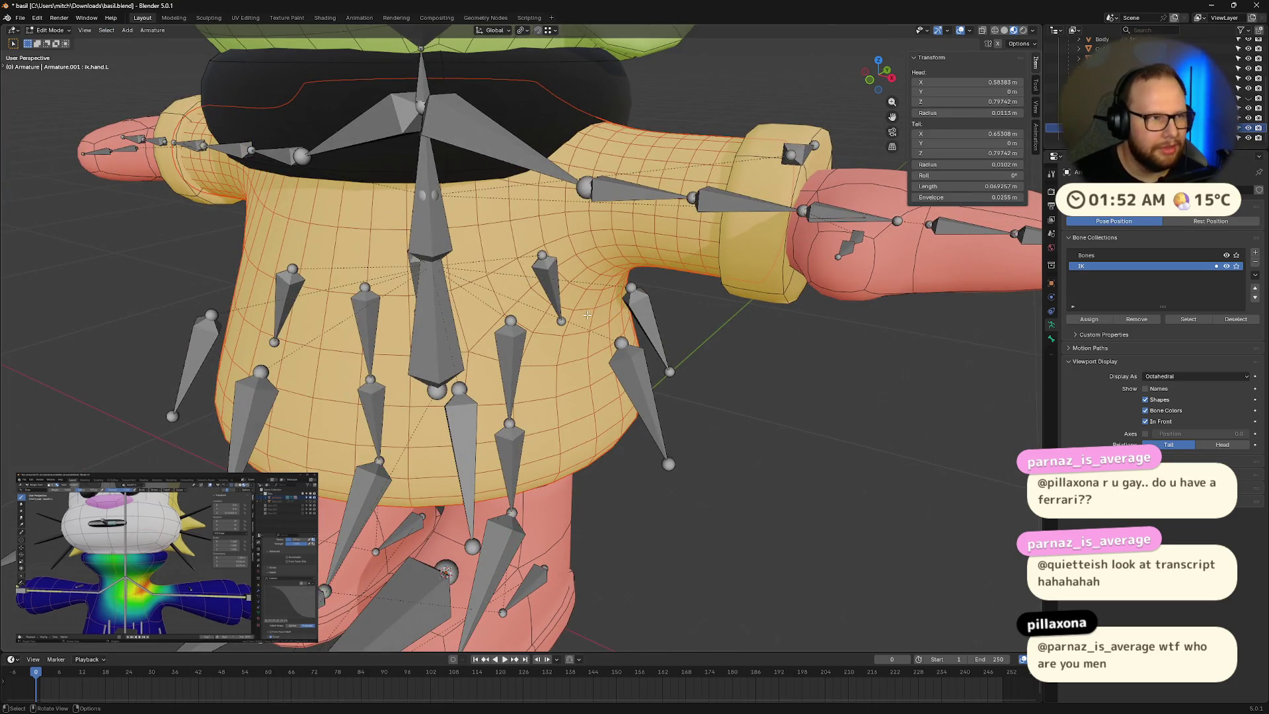
{"action": "scroll", "coordinate": [576, 357], "scroll_direction": "down", "scroll_amount": 5}
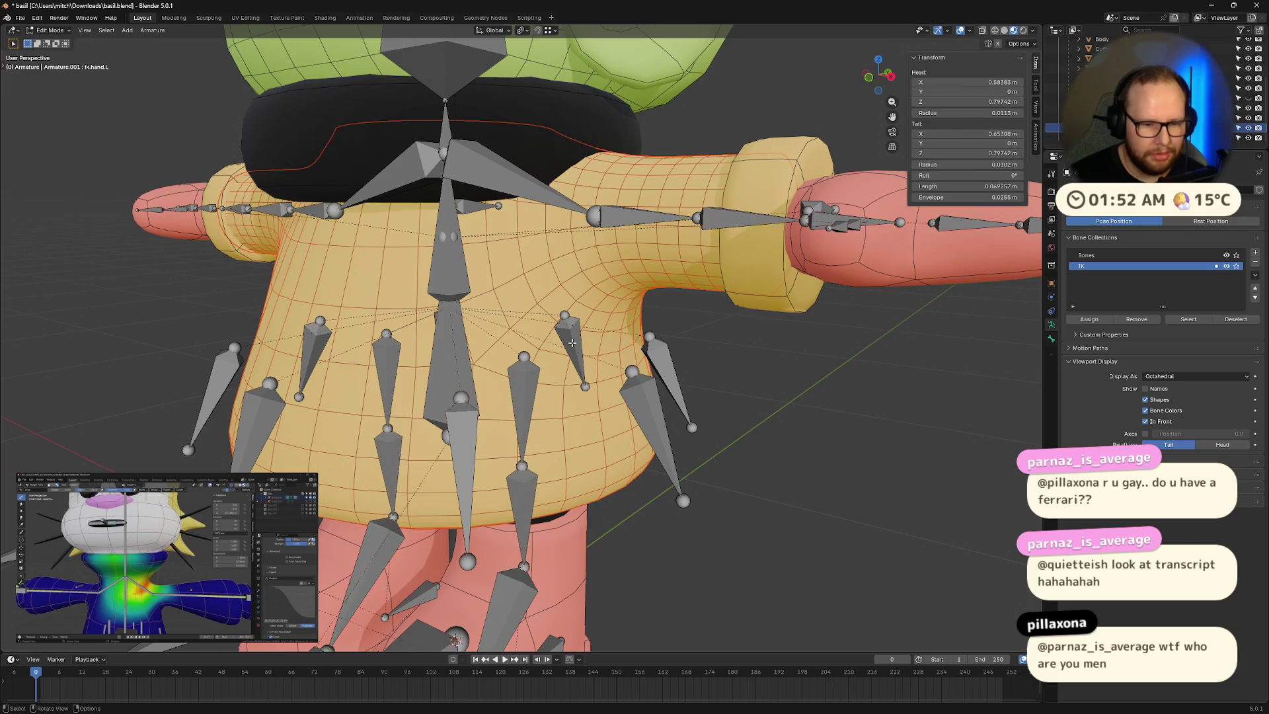
{"action": "key", "text": "KP_Divide"}
{"action": "key", "text": "KP_Divide"}
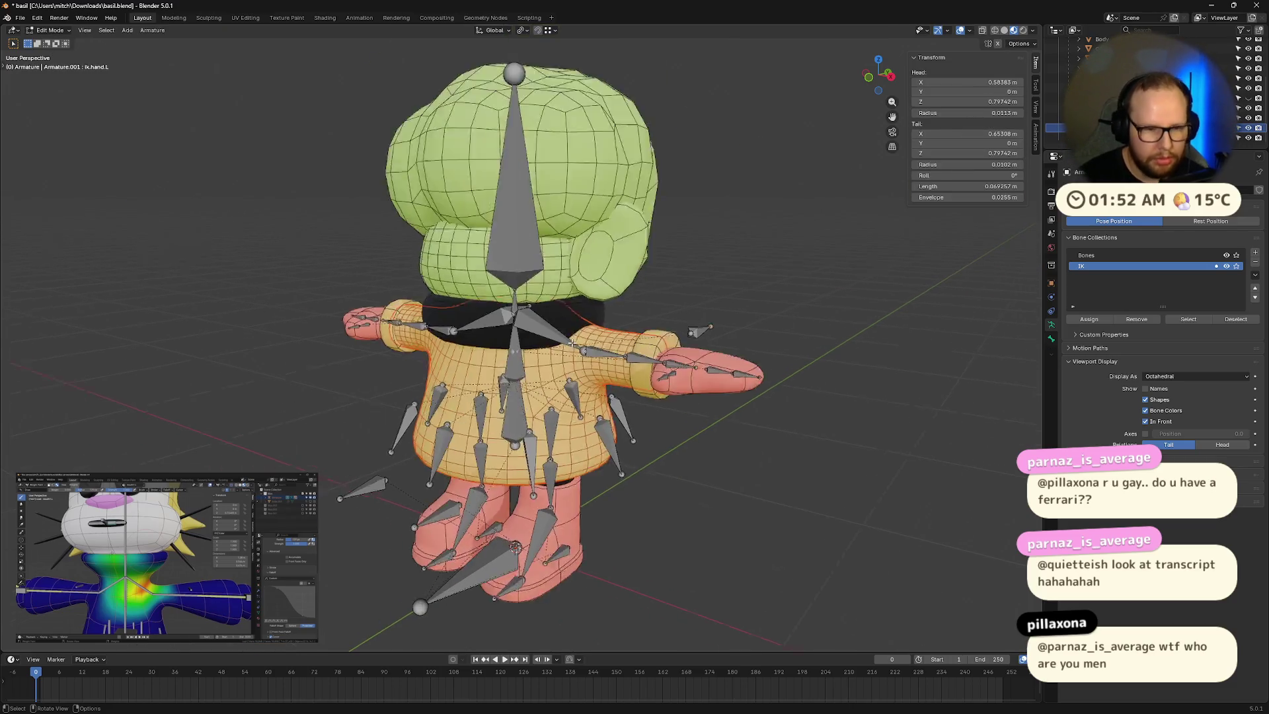
{"action": "scroll", "coordinate": [572, 343], "scroll_direction": "up", "scroll_amount": 5}
{"action": "key", "text": "Tab"}
{"action": "key", "text": "Tab"}
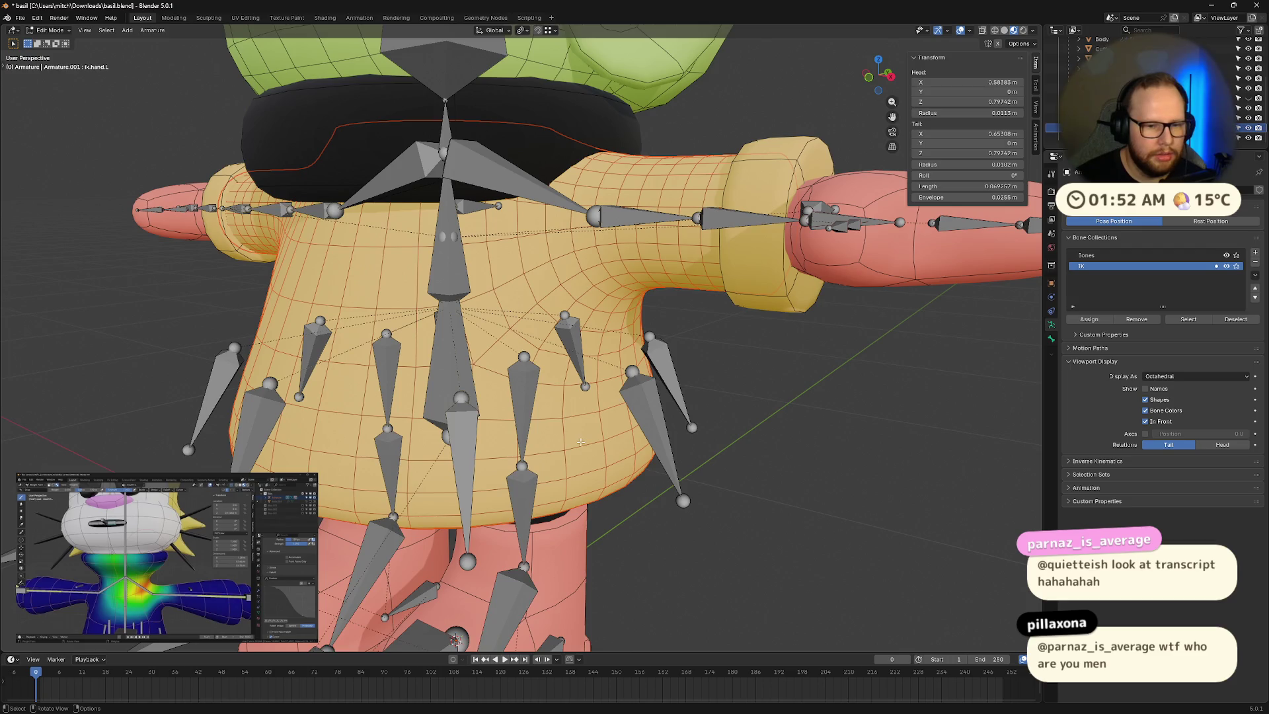
{"action": "scroll", "coordinate": [608, 447], "scroll_direction": "down", "scroll_amount": 3}
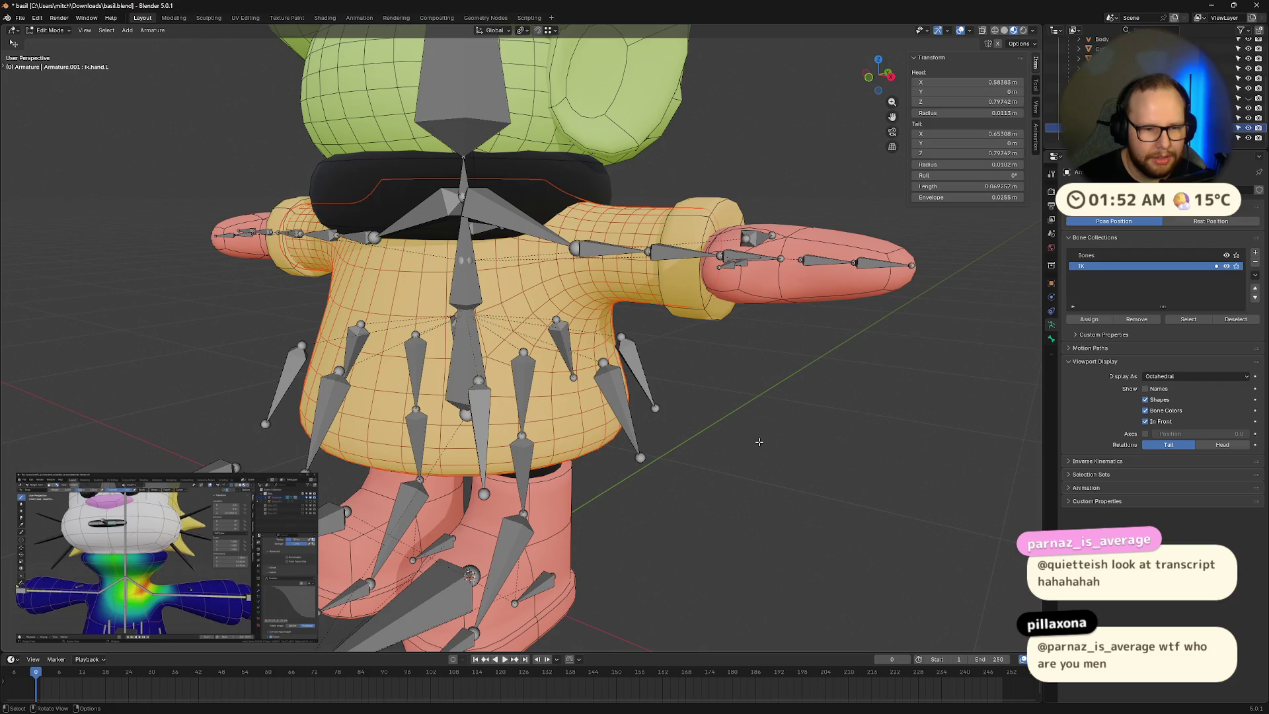
Step: Turn off the Wireframe viewport overlay and switch to the Modeling workspace
{"action": "left_click", "coordinate": [969, 31]}
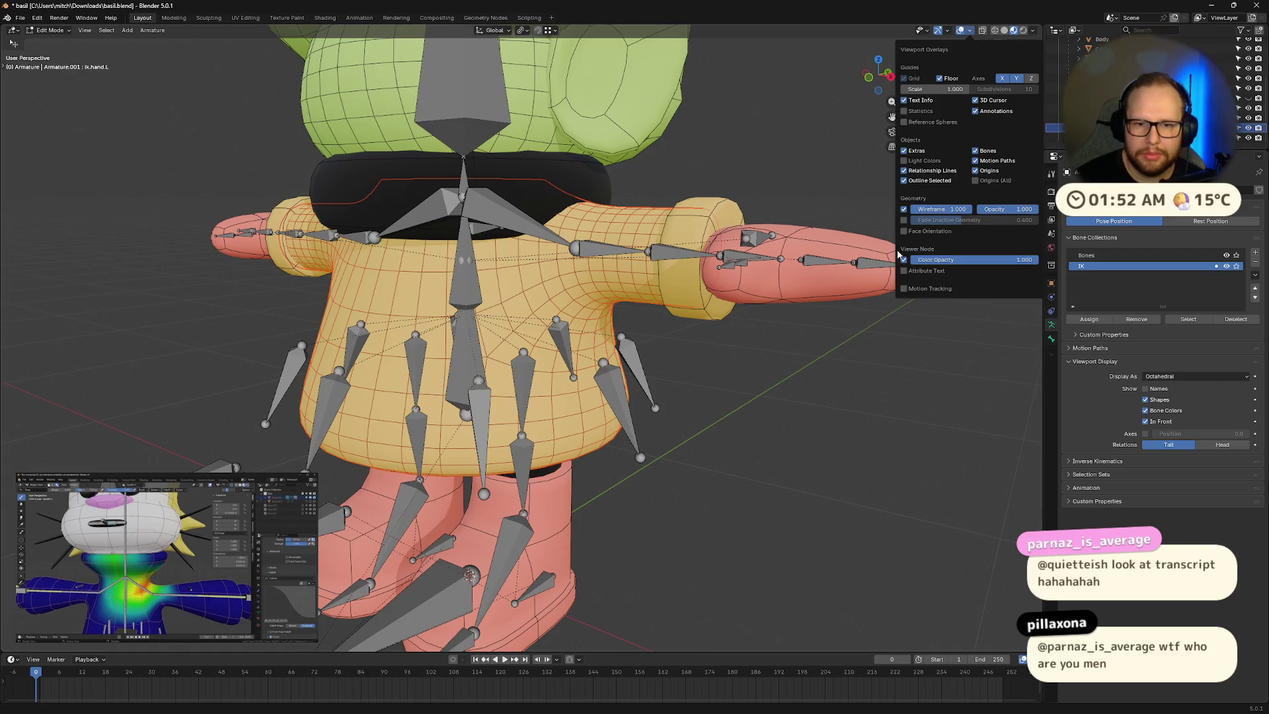
{"action": "left_click", "coordinate": [907, 261]}
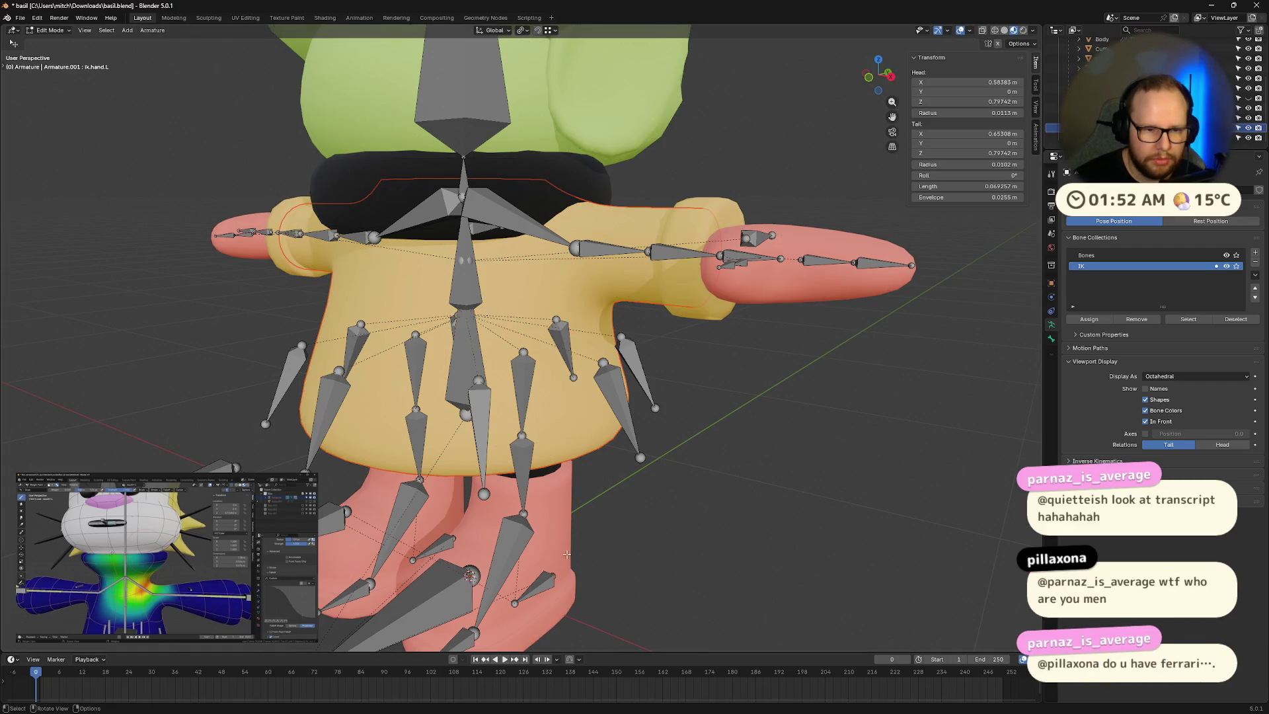
{"action": "scroll", "coordinate": [550, 534], "scroll_direction": "down", "scroll_amount": 5}
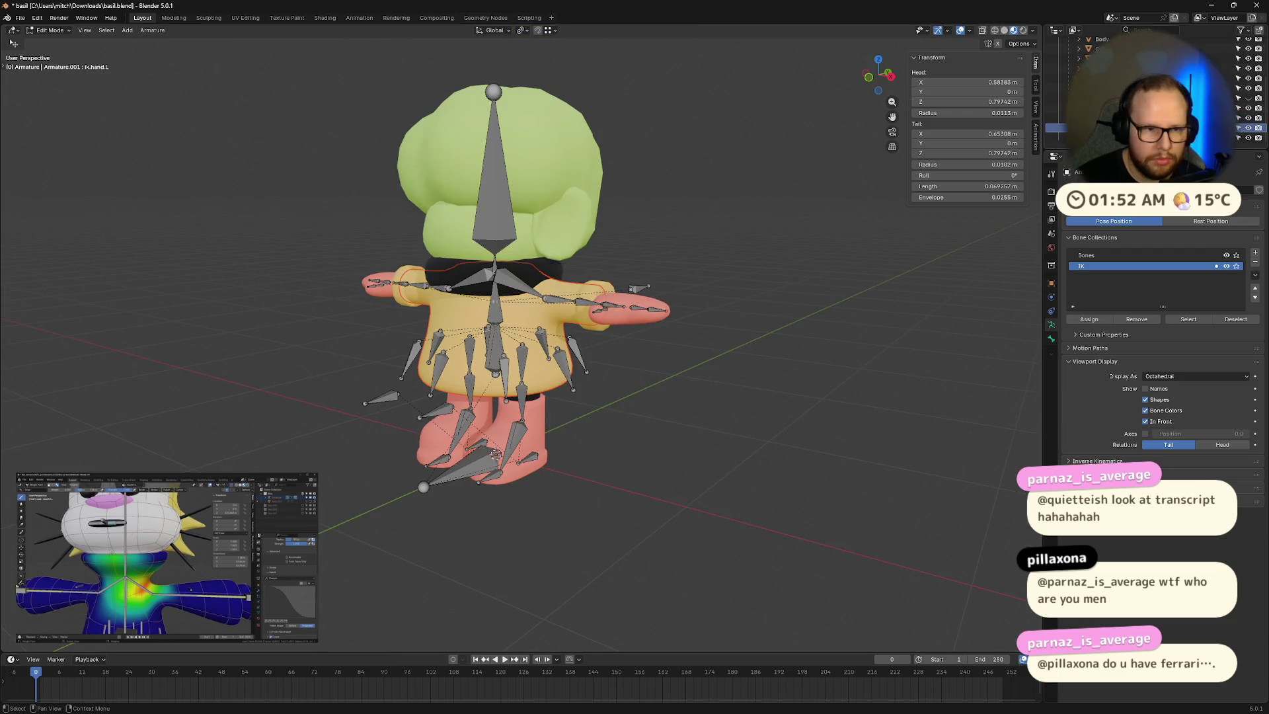
{"action": "middle_click_drag", "start_coordinate": [593, 398], "coordinate": [635, 379], "text": "shift"}
{"action": "scroll", "coordinate": [635, 380], "scroll_direction": "up", "scroll_amount": 5}
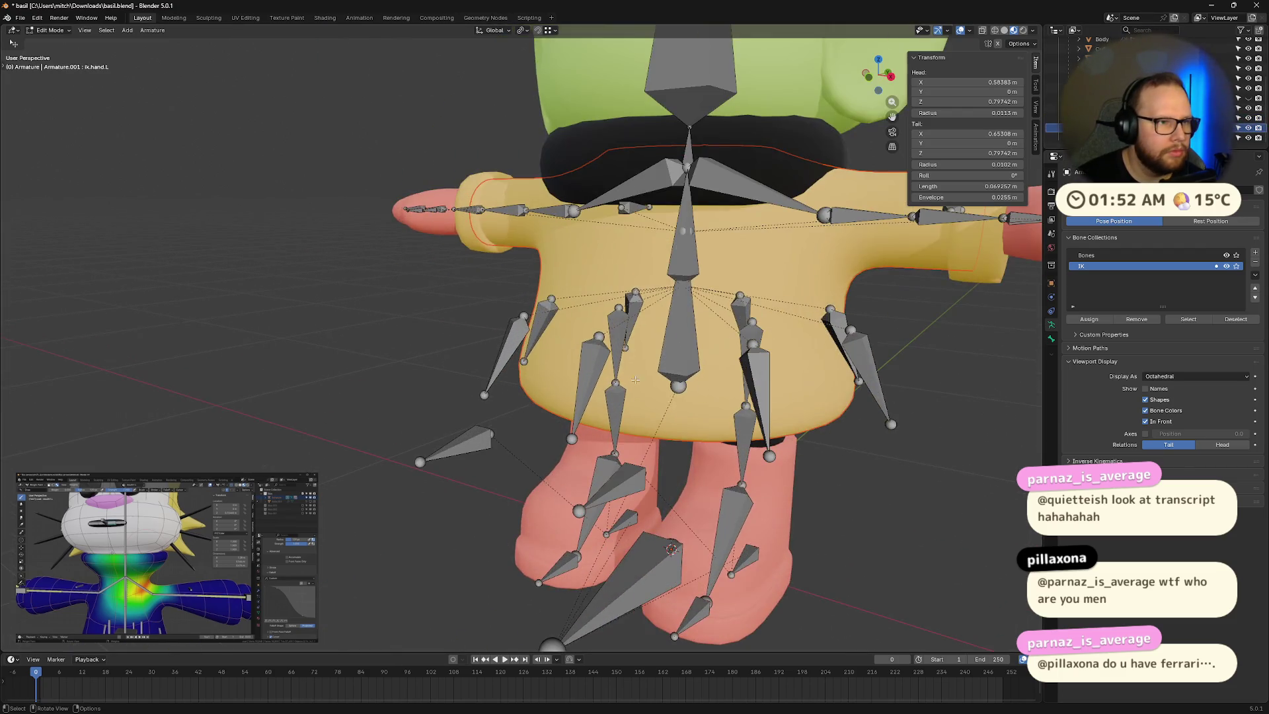
{"action": "left_click", "coordinate": [168, 19]}
{"action": "key", "text": "KP_Decimal"}
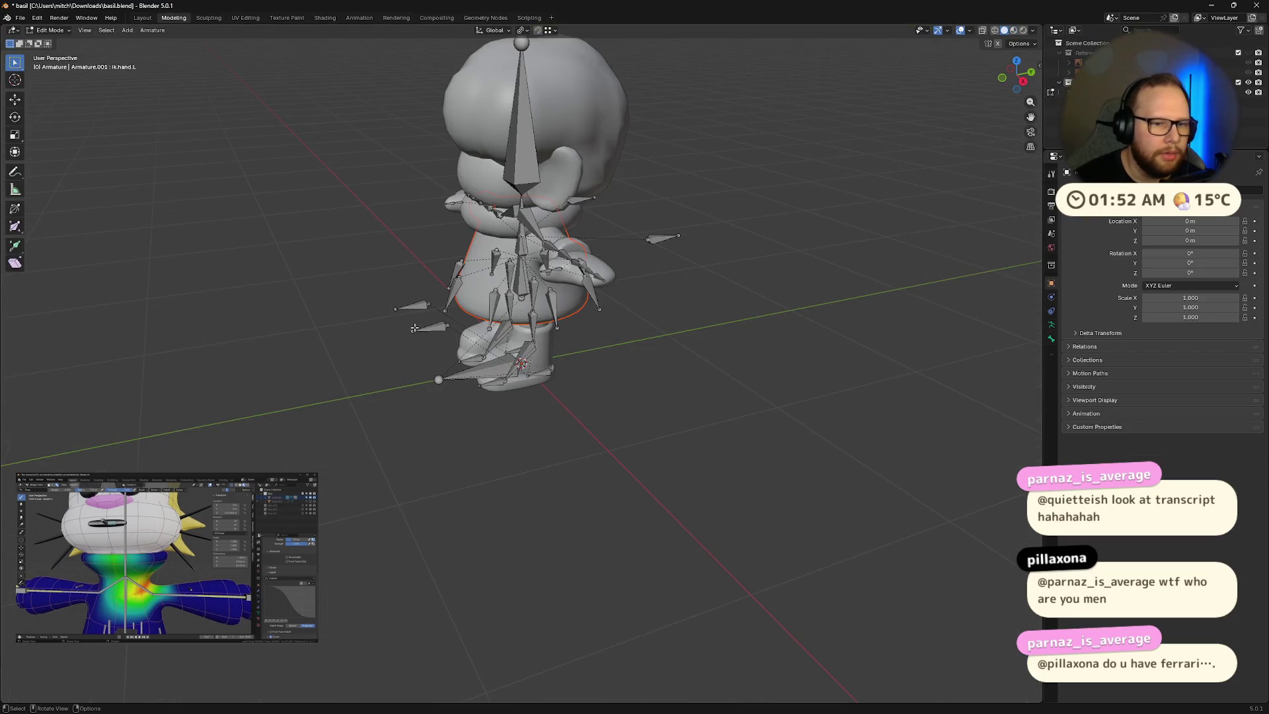
Step: Switch to Material Preview shading to see the character's colours
{"action": "middle_click_drag", "start_coordinate": [592, 348], "coordinate": [501, 283]}
{"action": "left_click", "coordinate": [1014, 30]}
{"action": "scroll", "coordinate": [717, 275], "scroll_direction": "up", "scroll_amount": 5}
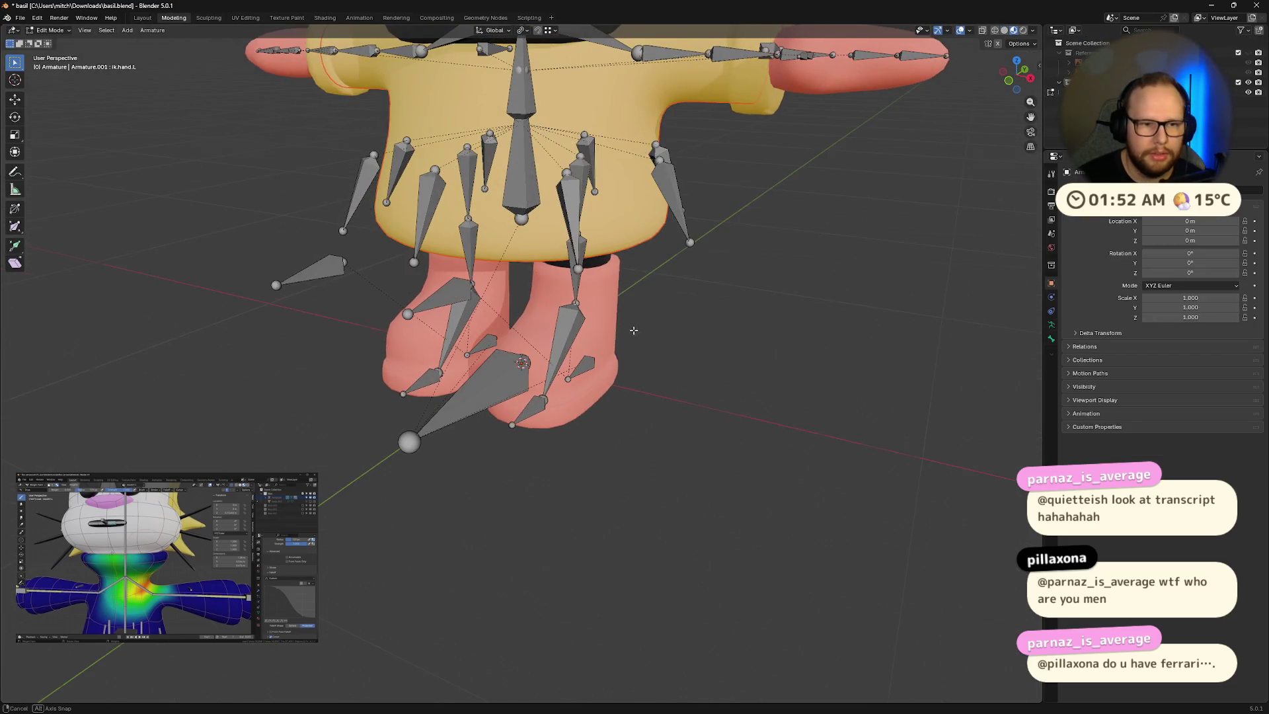
{"action": "mouse_move", "coordinate": [833, 218]}
{"action": "middle_mouse_down"}
{"action": "mouse_move", "coordinate": [775, 335]}
{"action": "mouse_move", "coordinate": [627, 334]}
{"action": "mouse_move", "coordinate": [776, 335]}
{"action": "middle_mouse_up"}
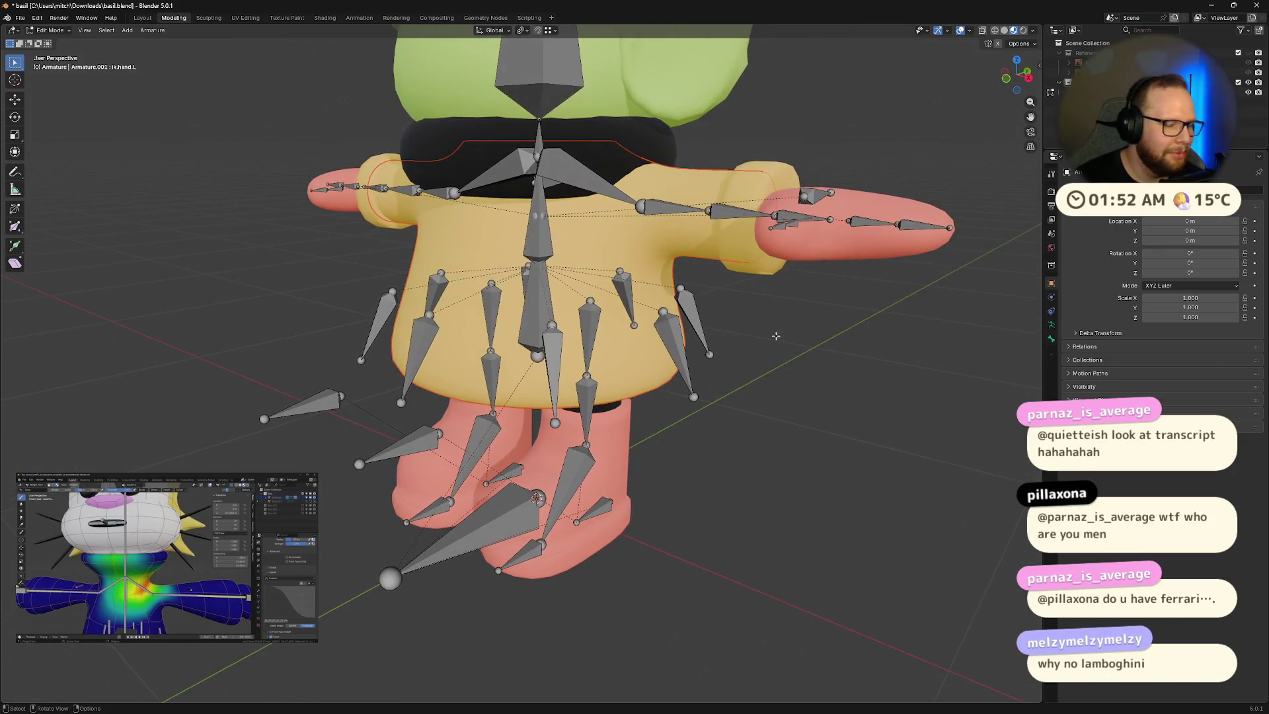
{"action": "middle_click_drag", "start_coordinate": [646, 360], "coordinate": [765, 343]}
Step: Toggle the armature between Pose Mode and Edit Mode to check the bones
{"action": "key", "text": "ctrl+Tab"}
{"action": "middle_click_drag", "start_coordinate": [643, 472], "coordinate": [614, 355]}
{"action": "key", "text": "Tab"}
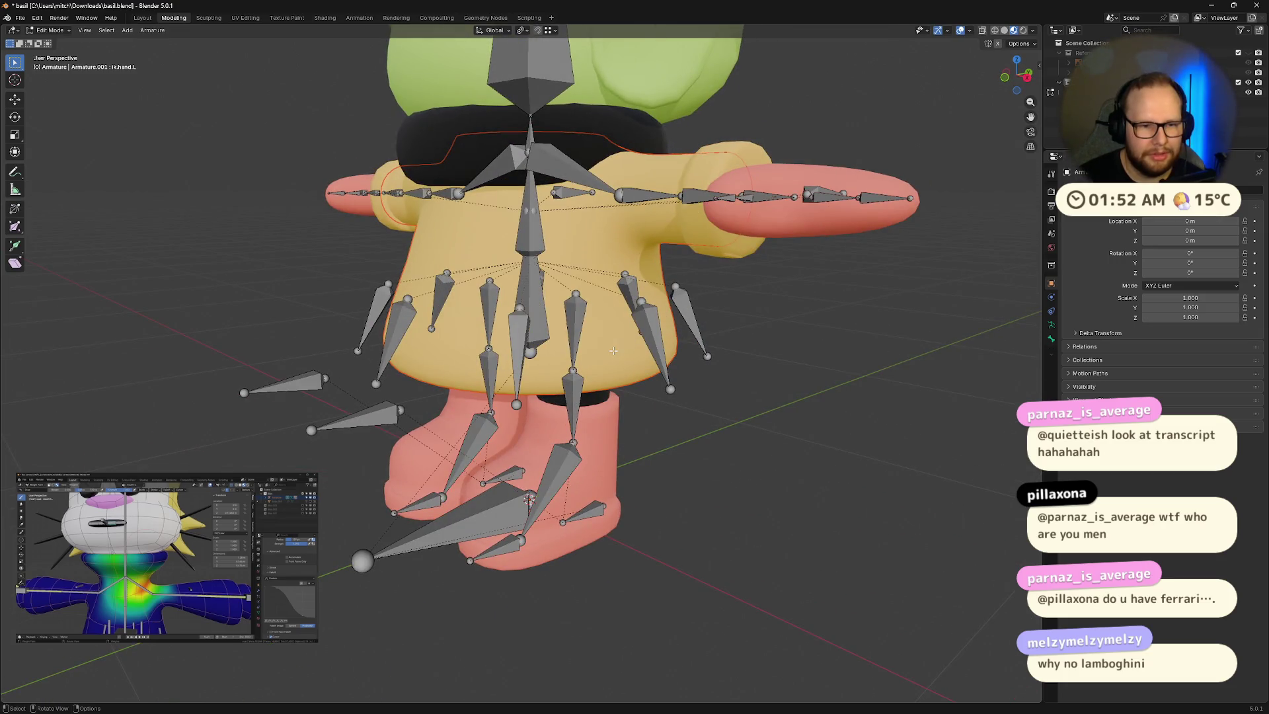
{"action": "key", "text": "ctrl+Tab"}
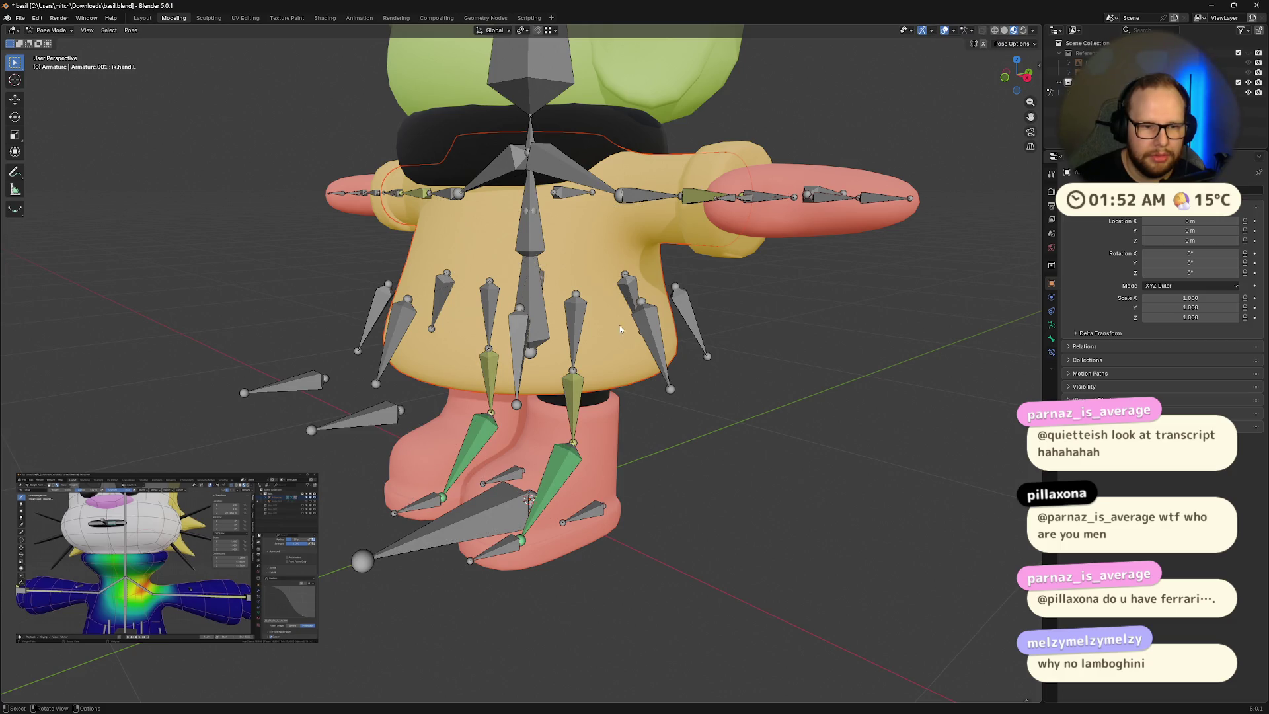
{"action": "key", "text": "Tab"}
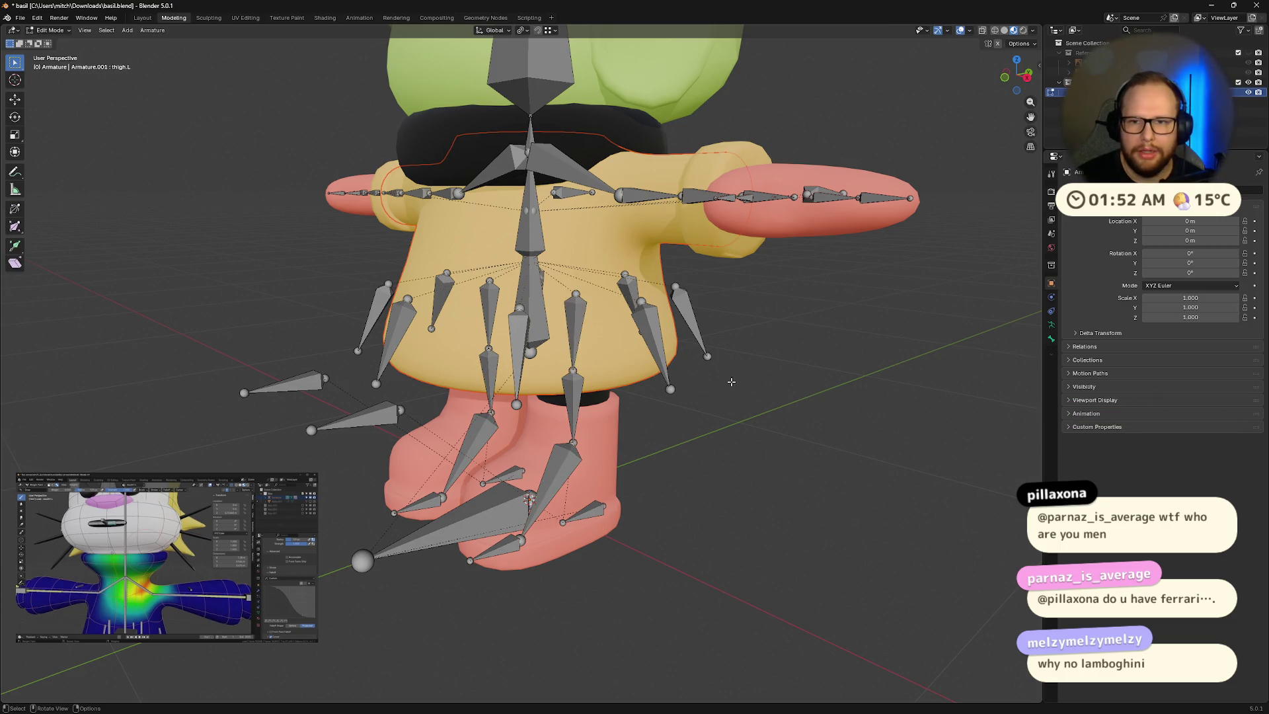
{"action": "scroll", "coordinate": [1150, 86], "scroll_direction": "down", "scroll_amount": 5}
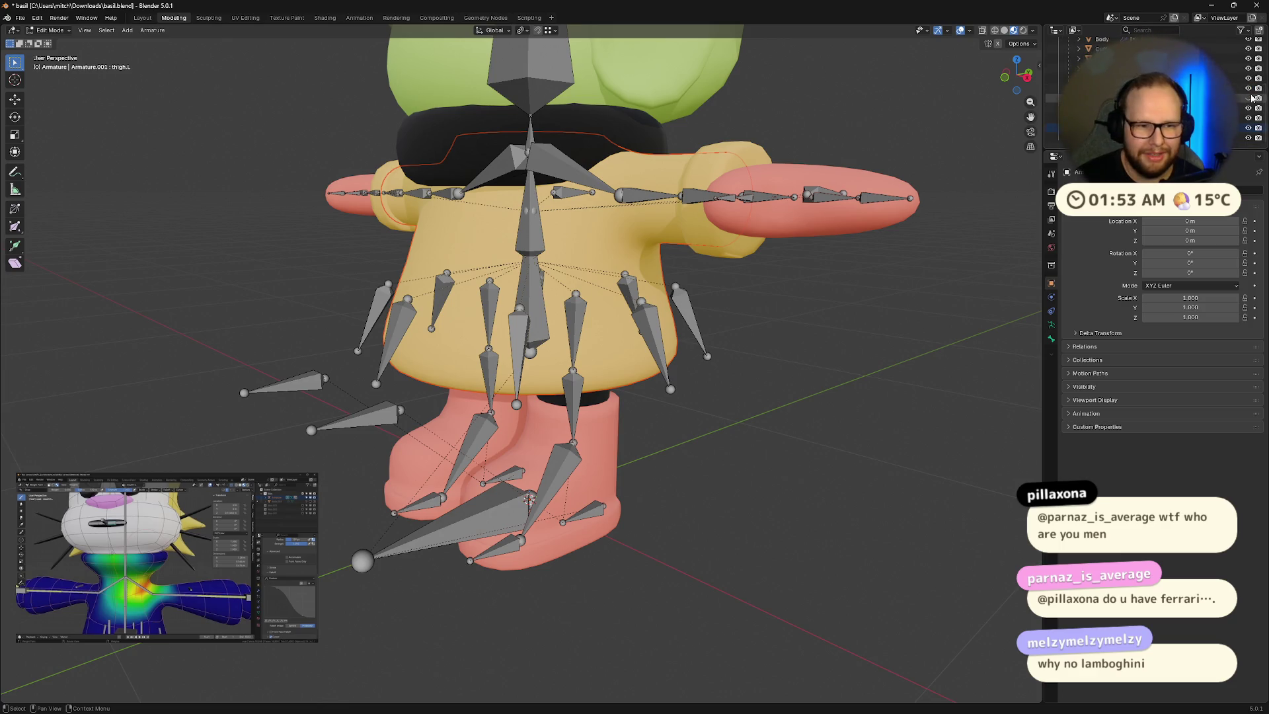
Step: Make another scene object active and briefly isolate the armature in local view
{"action": "left_click", "coordinate": [1243, 127]}
{"action": "mouse_move", "coordinate": [604, 359]}
{"action": "middle_mouse_down"}
{"action": "mouse_move", "coordinate": [627, 277]}
{"action": "mouse_move", "coordinate": [729, 283]}
{"action": "middle_mouse_up"}
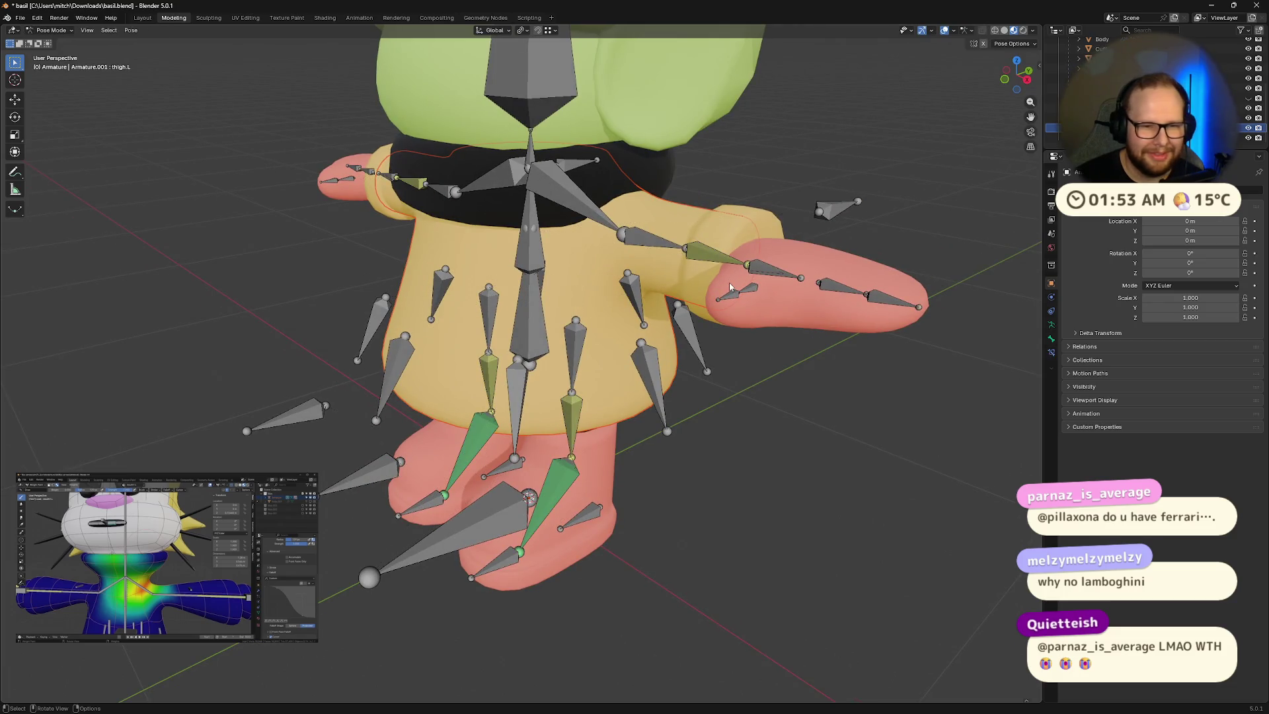
{"action": "mouse_move", "coordinate": [620, 315]}
{"action": "middle_mouse_down"}
{"action": "mouse_move", "coordinate": [648, 280]}
{"action": "mouse_move", "coordinate": [658, 291]}
{"action": "middle_mouse_up"}
{"action": "key", "text": "KP_Divide"}
{"action": "key", "text": "KP_Divide"}
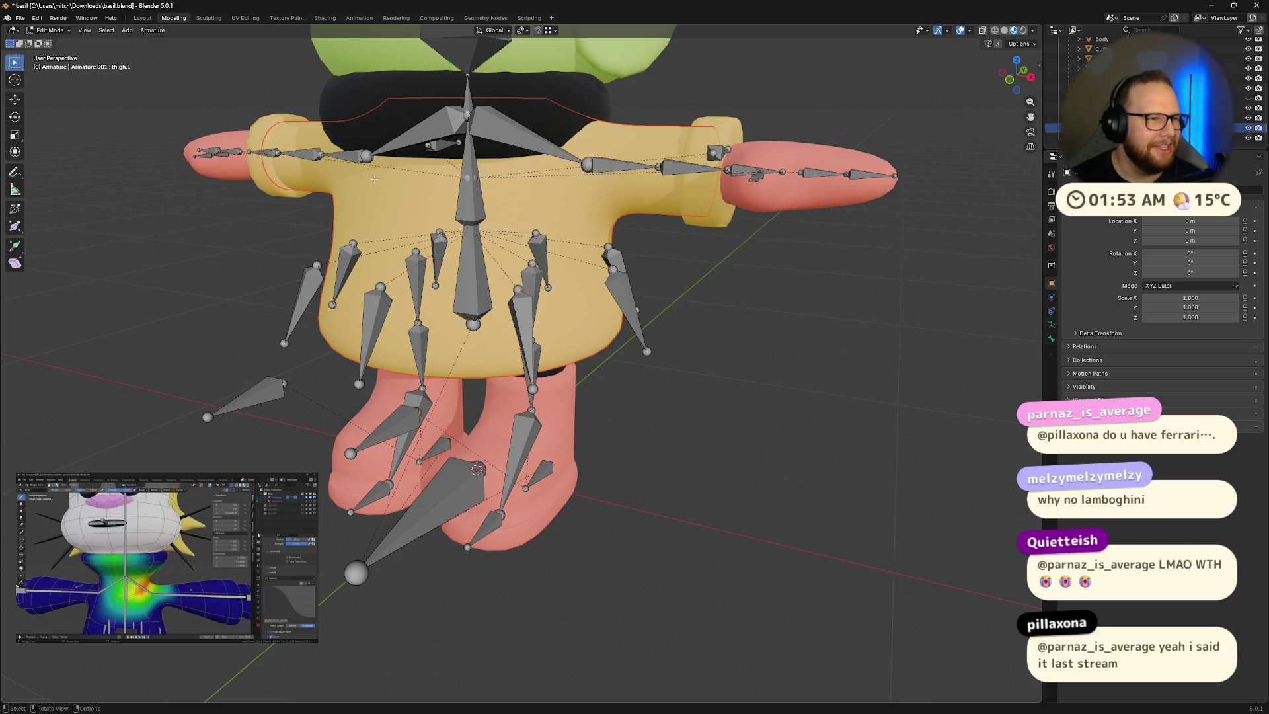
Step: Return to Object Mode from the mode menu and select the Wellies boots
{"action": "key", "text": "ctrl+Tab"}
{"action": "key", "text": "Tab"}
{"action": "key", "text": "Tab"}
{"action": "key", "text": "Tab"}
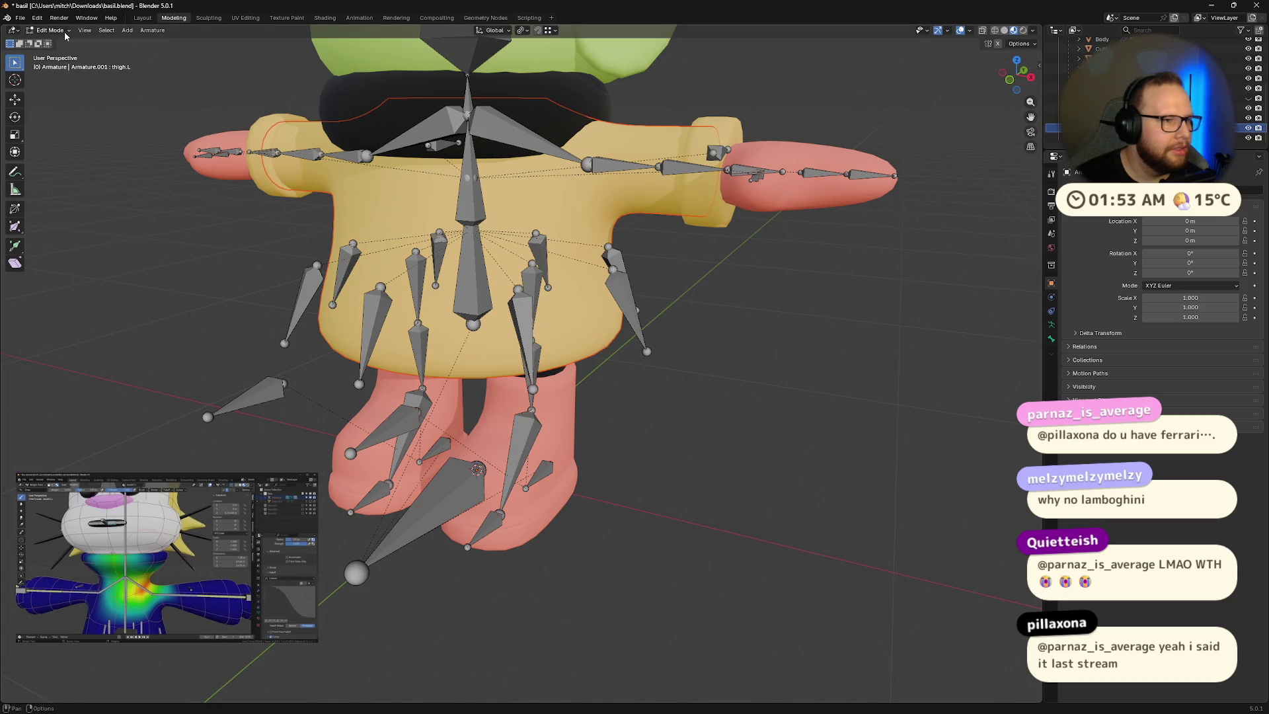
{"action": "left_click", "coordinate": [66, 31]}
{"action": "left_click", "coordinate": [52, 44]}
{"action": "left_click", "coordinate": [569, 406]}
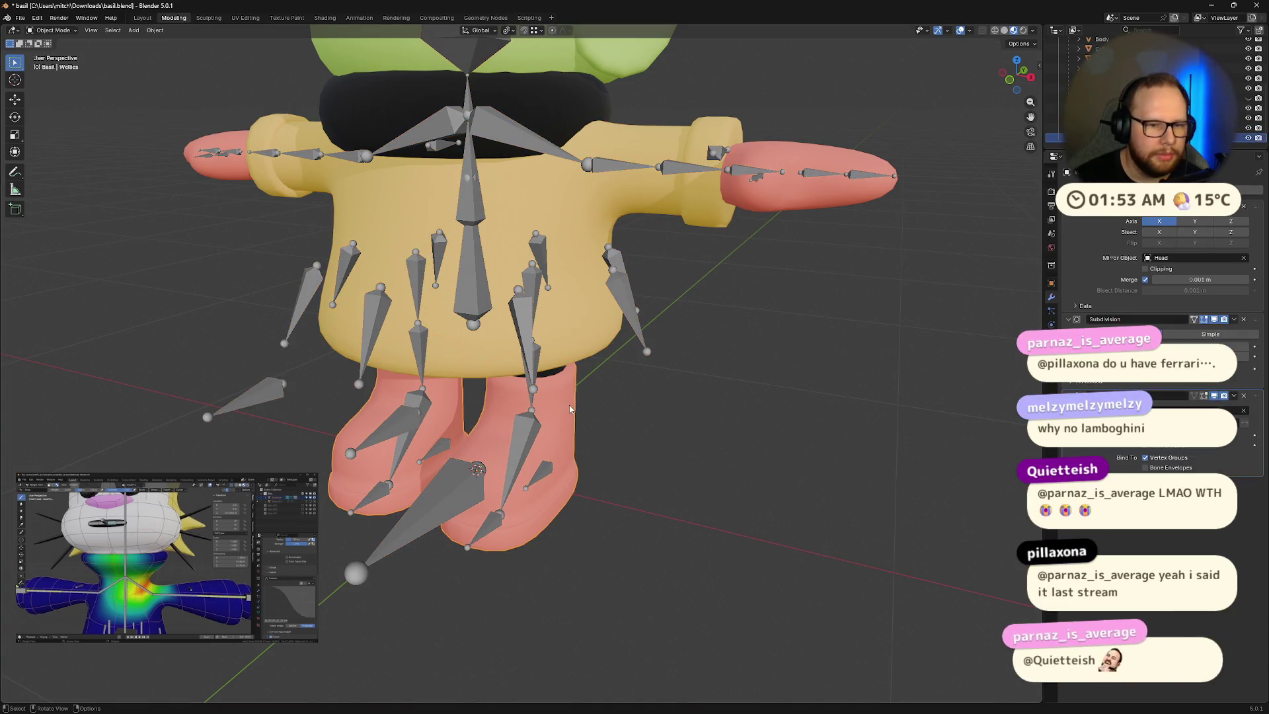
Step: Select the Raincoat and enter Edit Mode on its mesh from a front view
{"action": "left_click", "coordinate": [582, 342]}
{"action": "mouse_move", "coordinate": [634, 385]}
{"action": "middle_mouse_down"}
{"action": "mouse_move", "coordinate": [650, 315]}
{"action": "mouse_move", "coordinate": [587, 318]}
{"action": "middle_mouse_up"}
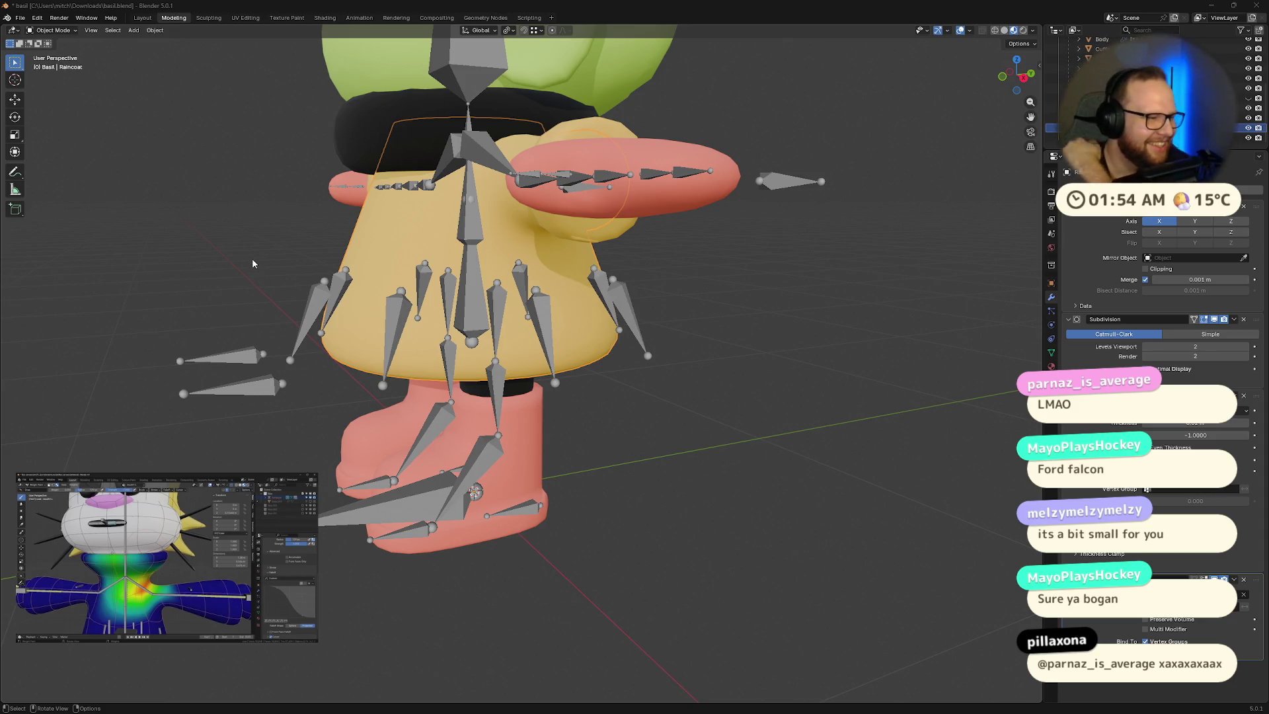
{"action": "mouse_move", "coordinate": [262, 160]}
{"action": "middle_mouse_down"}
{"action": "mouse_move", "coordinate": [570, 336]}
{"action": "mouse_move", "coordinate": [669, 316]}
{"action": "mouse_move", "coordinate": [595, 315]}
{"action": "mouse_move", "coordinate": [581, 277]}
{"action": "mouse_move", "coordinate": [597, 261]}
{"action": "middle_mouse_up"}
{"action": "scroll", "coordinate": [571, 335], "scroll_direction": "down", "scroll_amount": 4}
{"action": "key", "text": "Tab"}
{"action": "scroll", "coordinate": [699, 314], "scroll_direction": "up", "scroll_amount": 4}
{"action": "scroll", "coordinate": [582, 314], "scroll_direction": "up", "scroll_amount": 6}
{"action": "scroll", "coordinate": [534, 311], "scroll_direction": "down", "scroll_amount": 5}
{"action": "scroll", "coordinate": [598, 260], "scroll_direction": "down", "scroll_amount": 2}
{"action": "scroll", "coordinate": [597, 260], "scroll_direction": "up", "scroll_amount": 2}
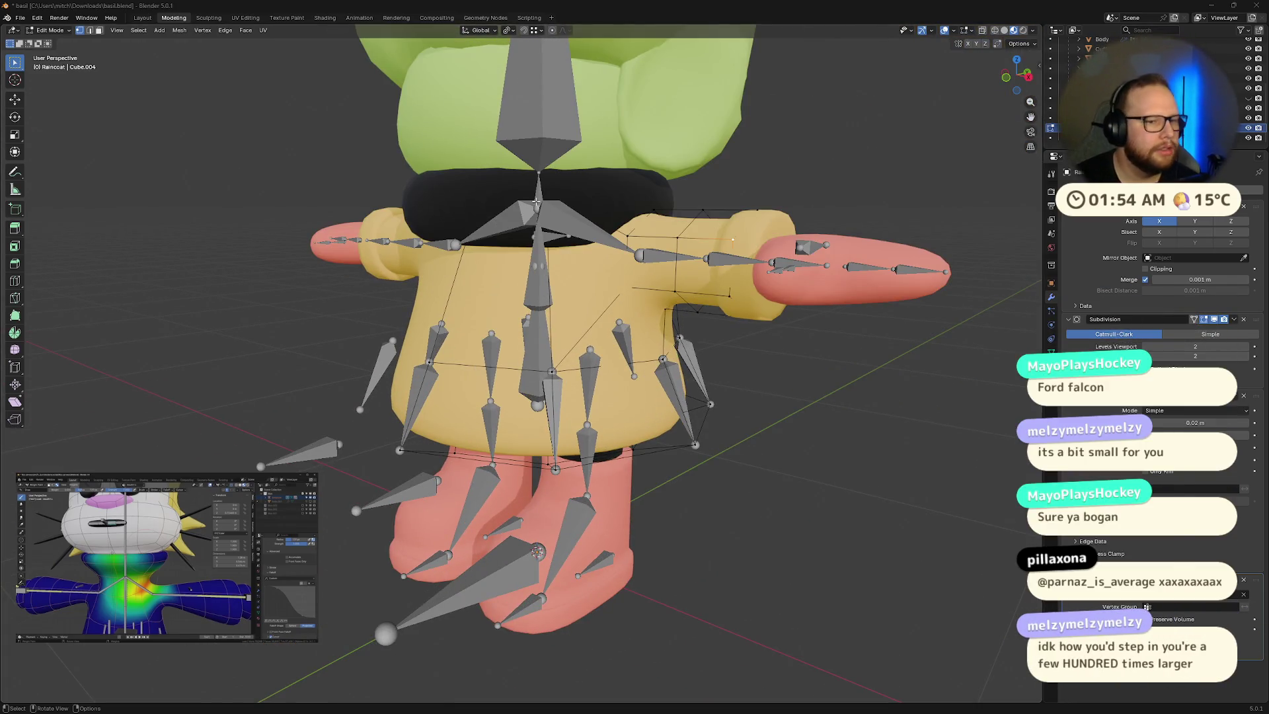
Step: Switch to the web browser, reposition its window and focus the Google search box
{"action": "key", "text": "alt+Tab"}
{"action": "left_click_drag", "start_coordinate": [688, 131], "coordinate": [574, 84]}
{"action": "left_click", "coordinate": [615, 137]}
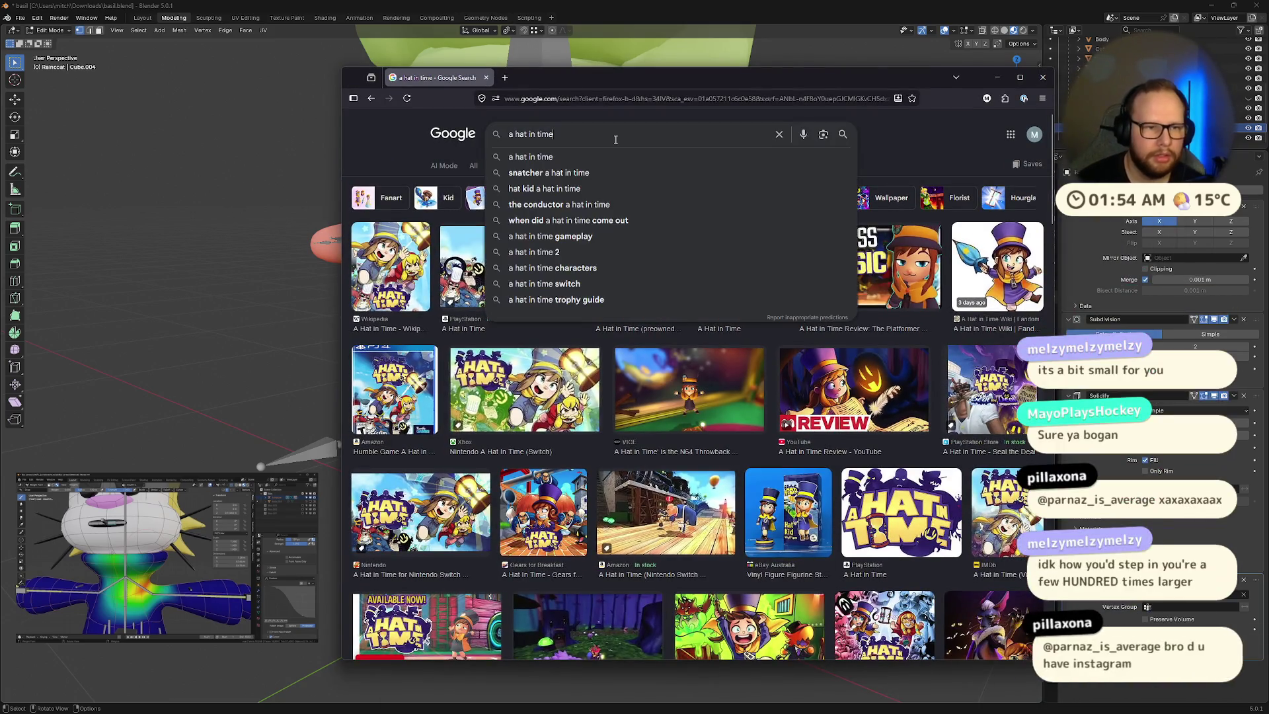
Step: Search Google for 'blender topology for armpits'
{"action": "type", "text": "blender"}
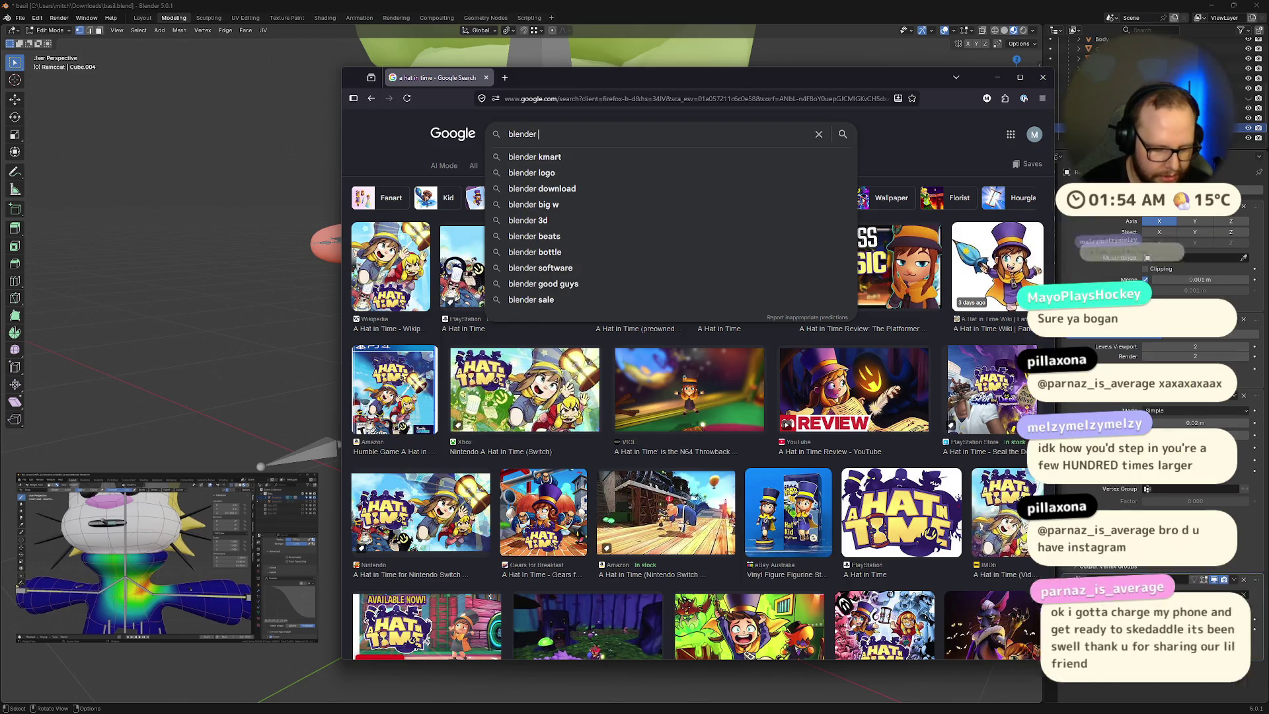
{"action": "type", "text": "topo"}
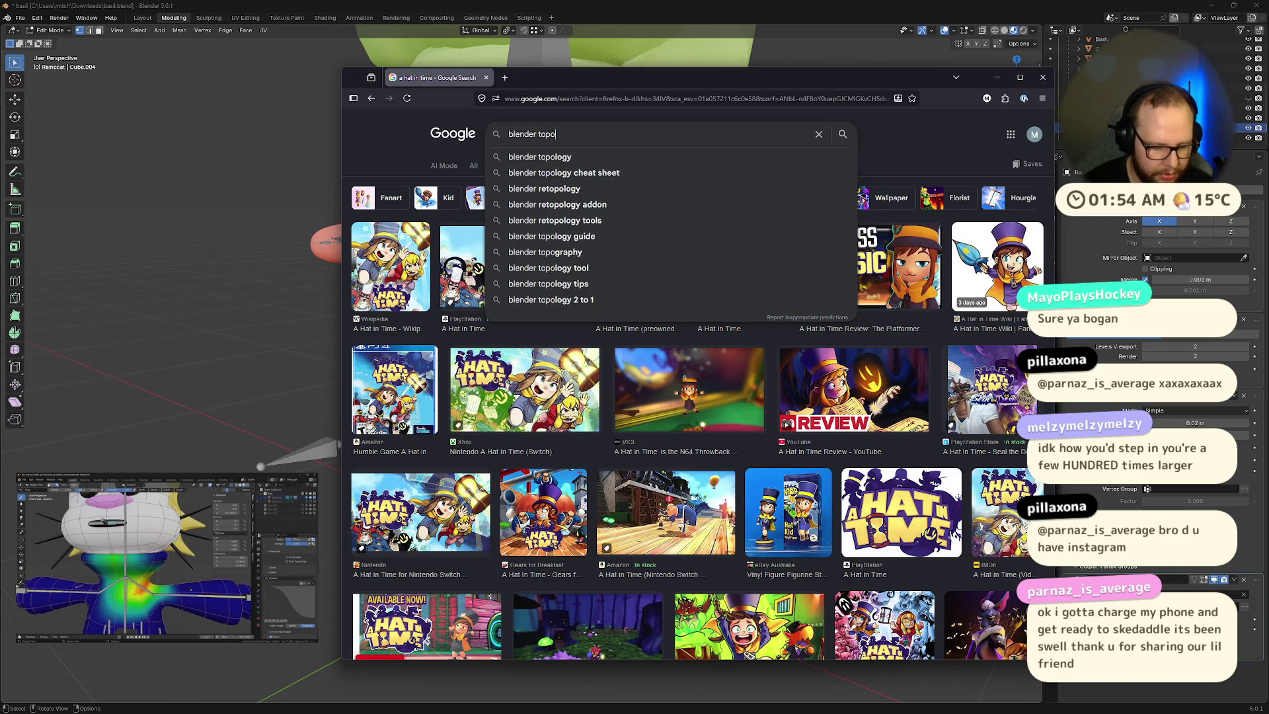
{"action": "type", "text": "logy for "}
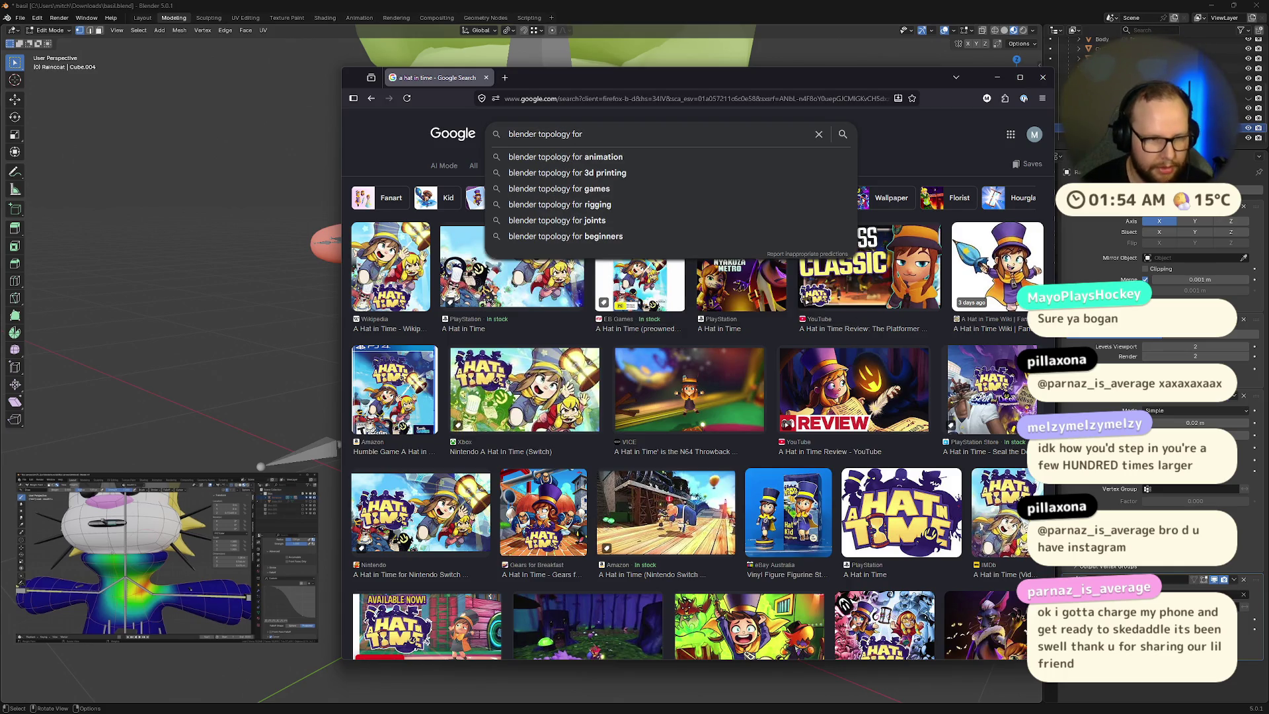
{"action": "type", "text": "armpits"}
{"action": "key", "text": "Return"}
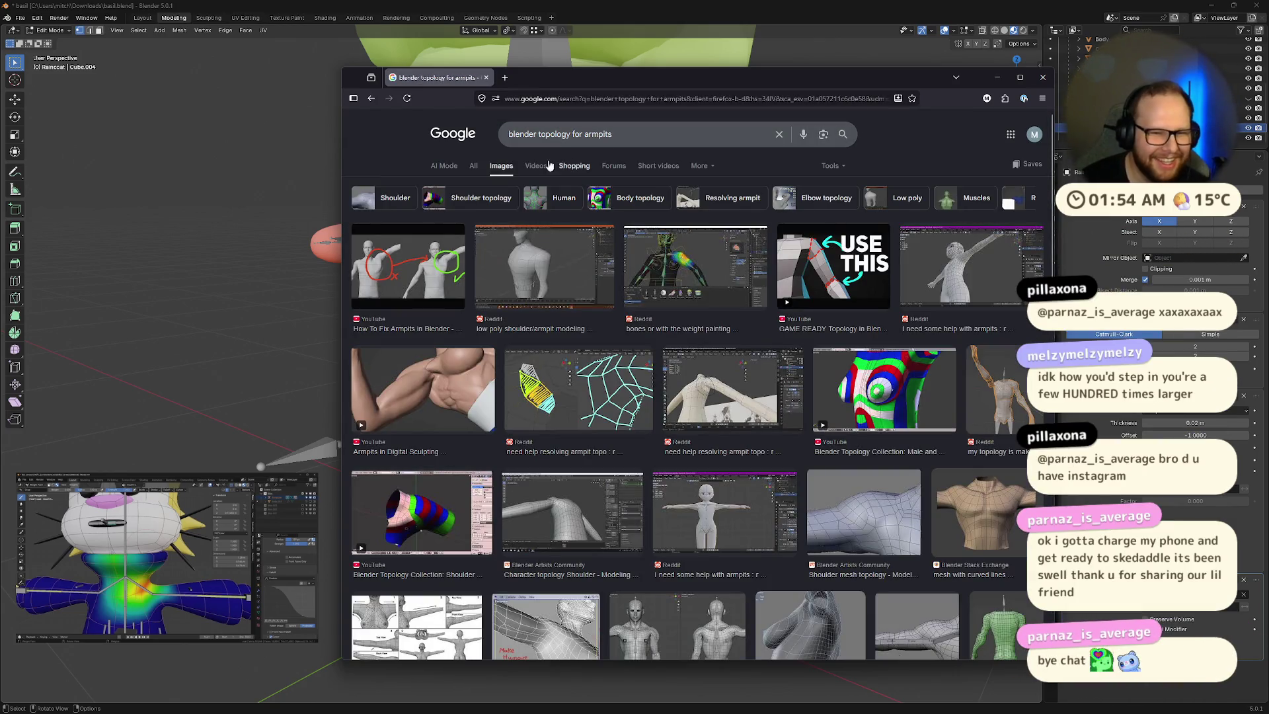
Step: Preview the 'How To Fix Armpits in Blender' result and open the video on YouTube
{"action": "left_click", "coordinate": [412, 247]}
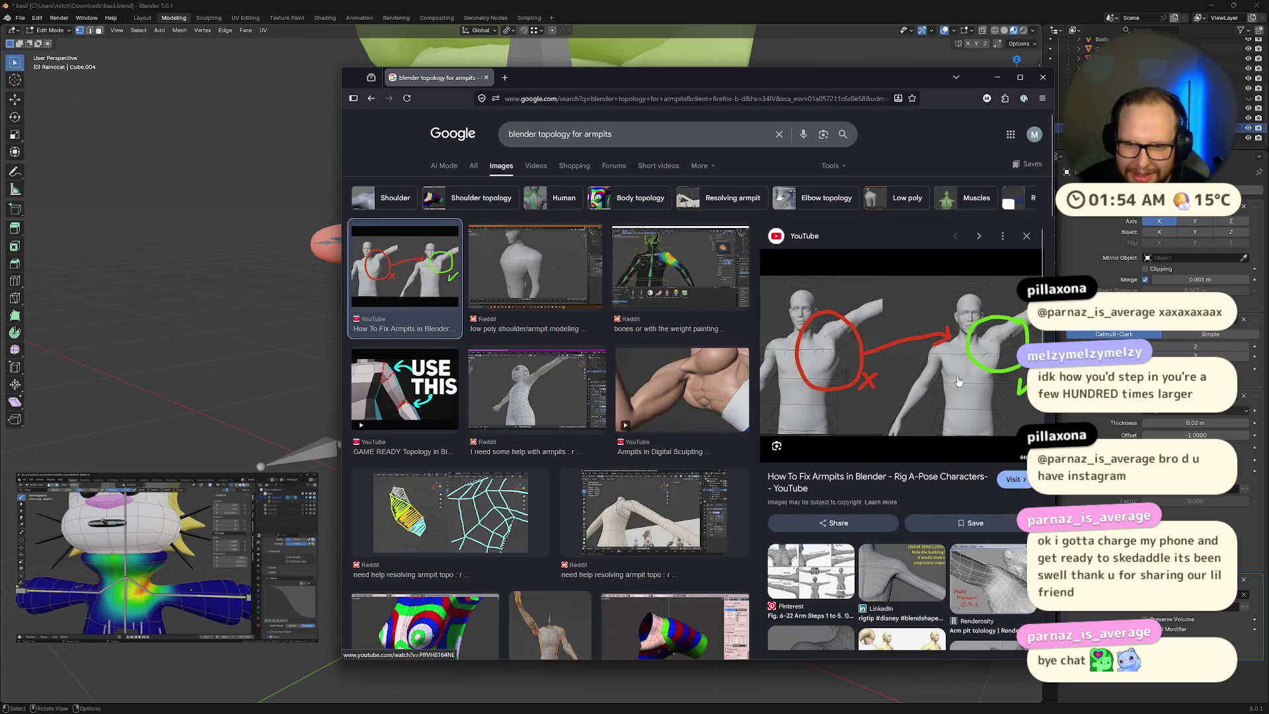
{"action": "scroll", "coordinate": [671, 343], "scroll_direction": "down", "scroll_amount": 5}
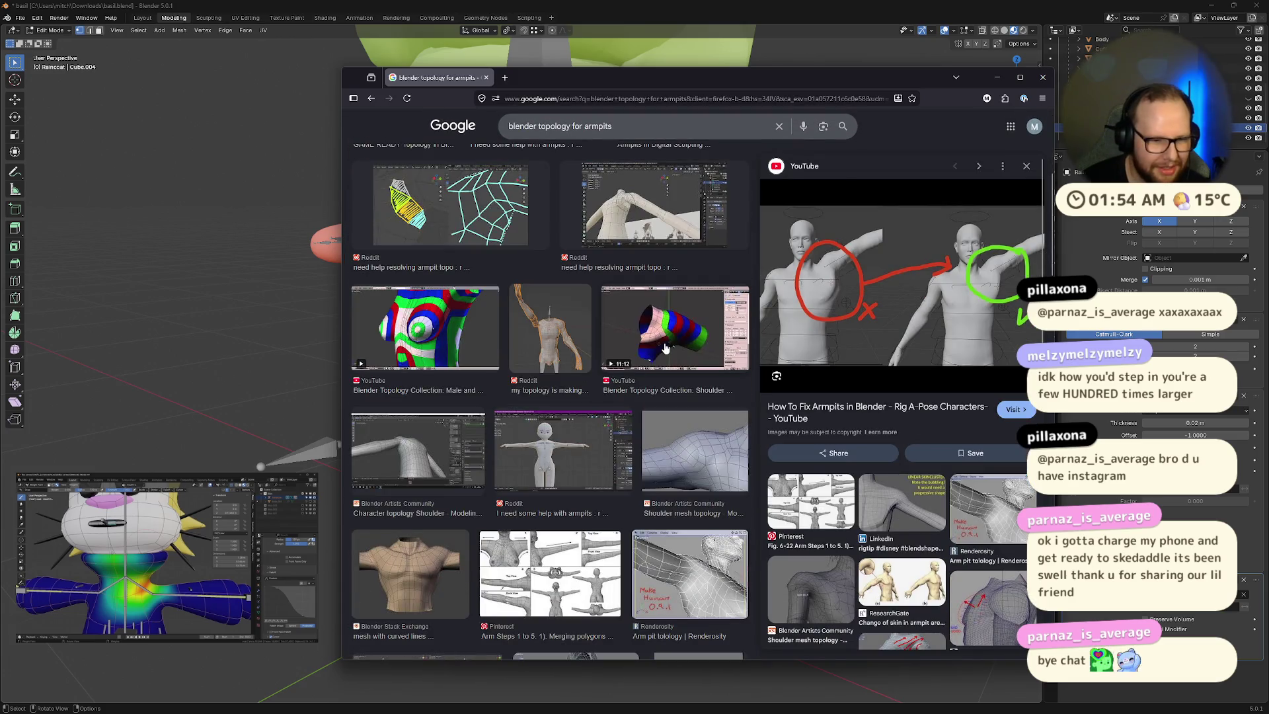
{"action": "scroll", "coordinate": [685, 302], "scroll_direction": "up", "scroll_amount": 5}
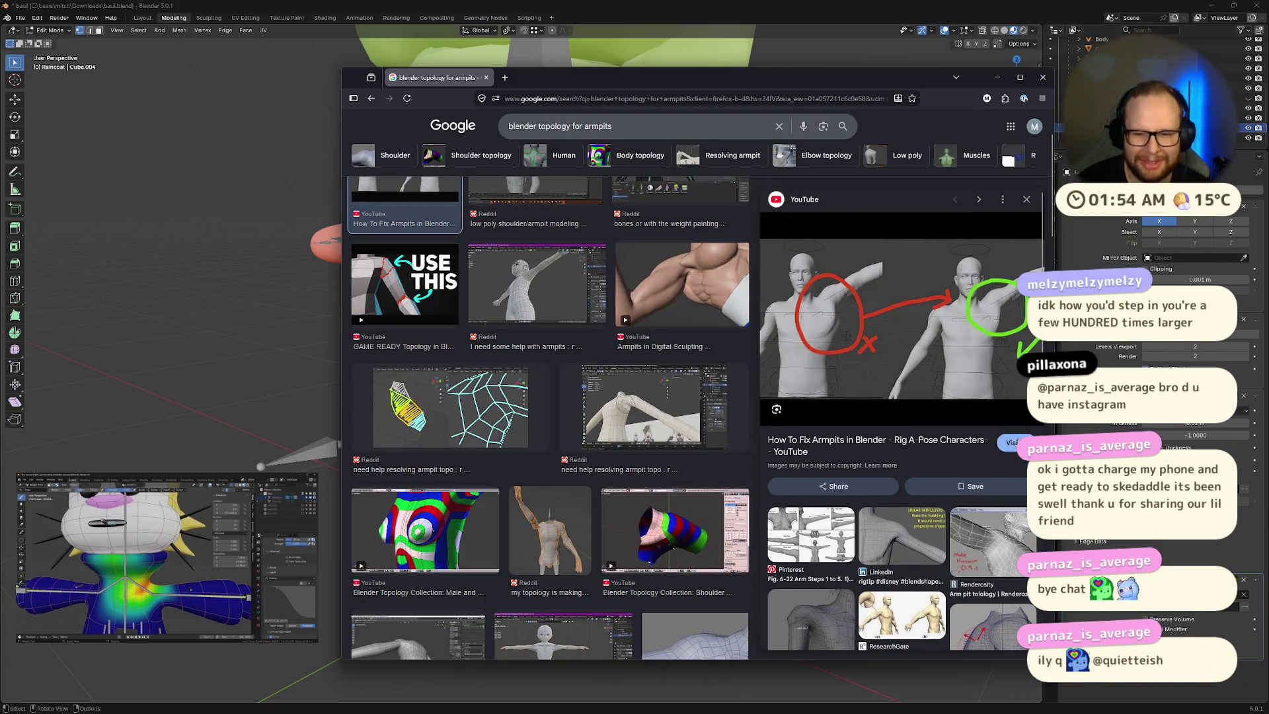
{"action": "left_click", "coordinate": [871, 375]}
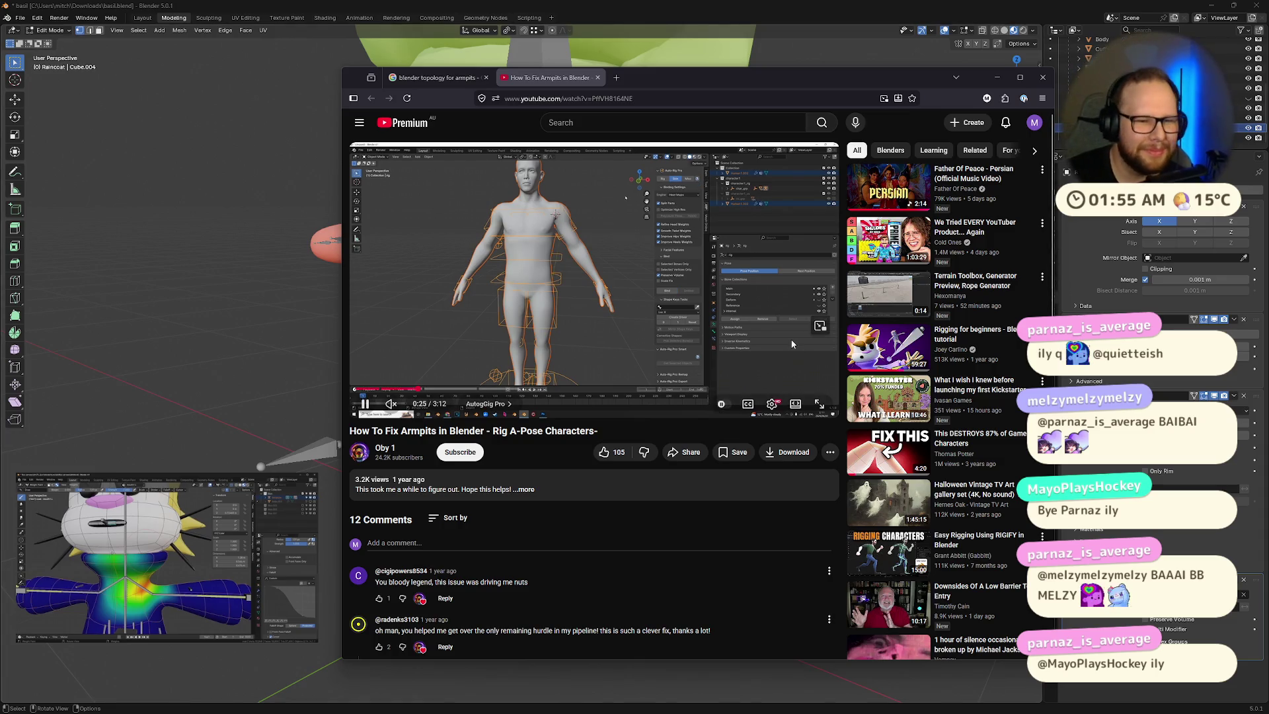
Step: Skim the armpit video's chapters from The Problem through to Copy Attributes
{"action": "left_click", "coordinate": [458, 389]}
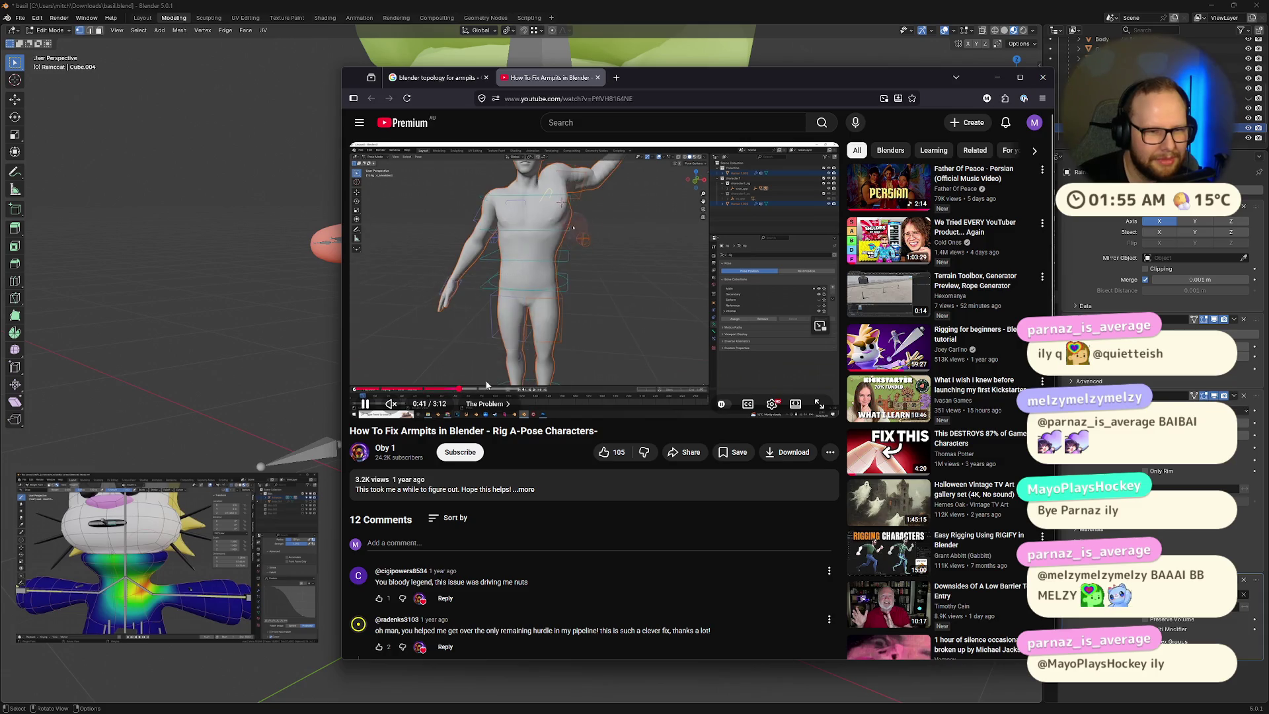
{"action": "left_click", "coordinate": [487, 385]}
{"action": "left_click", "coordinate": [522, 390]}
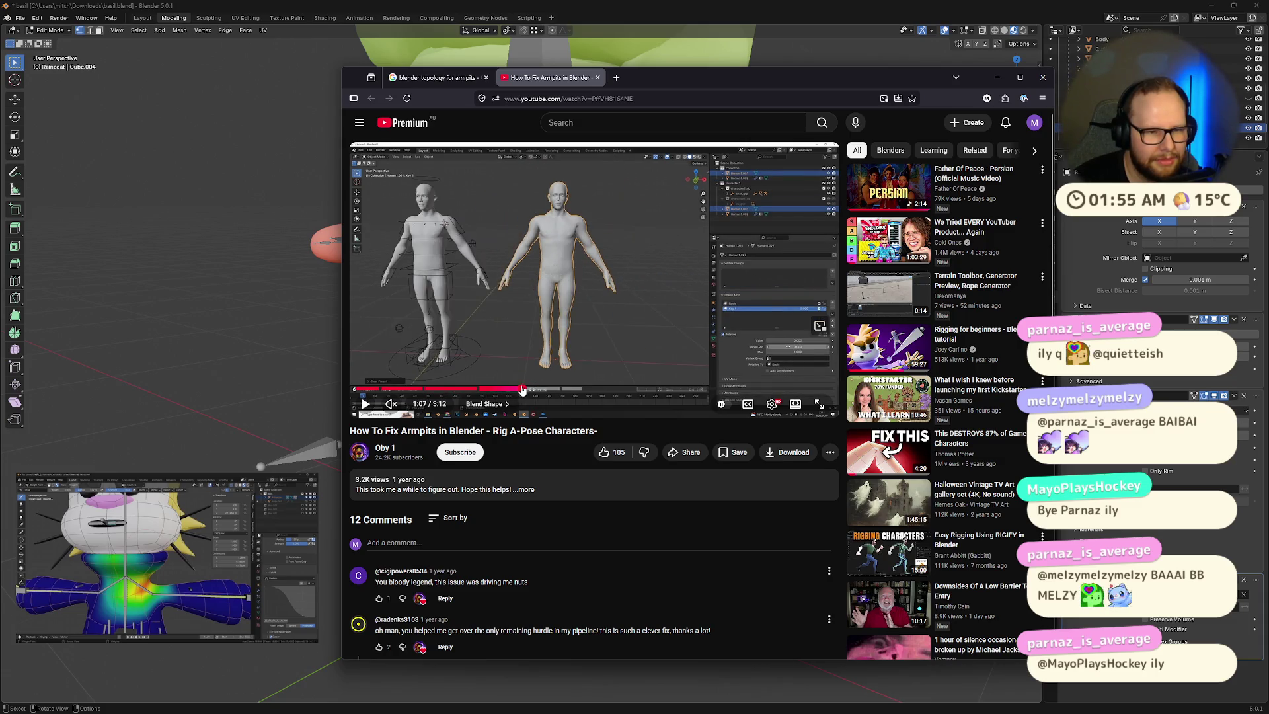
{"action": "left_click_drag", "start_coordinate": [523, 390], "coordinate": [800, 388]}
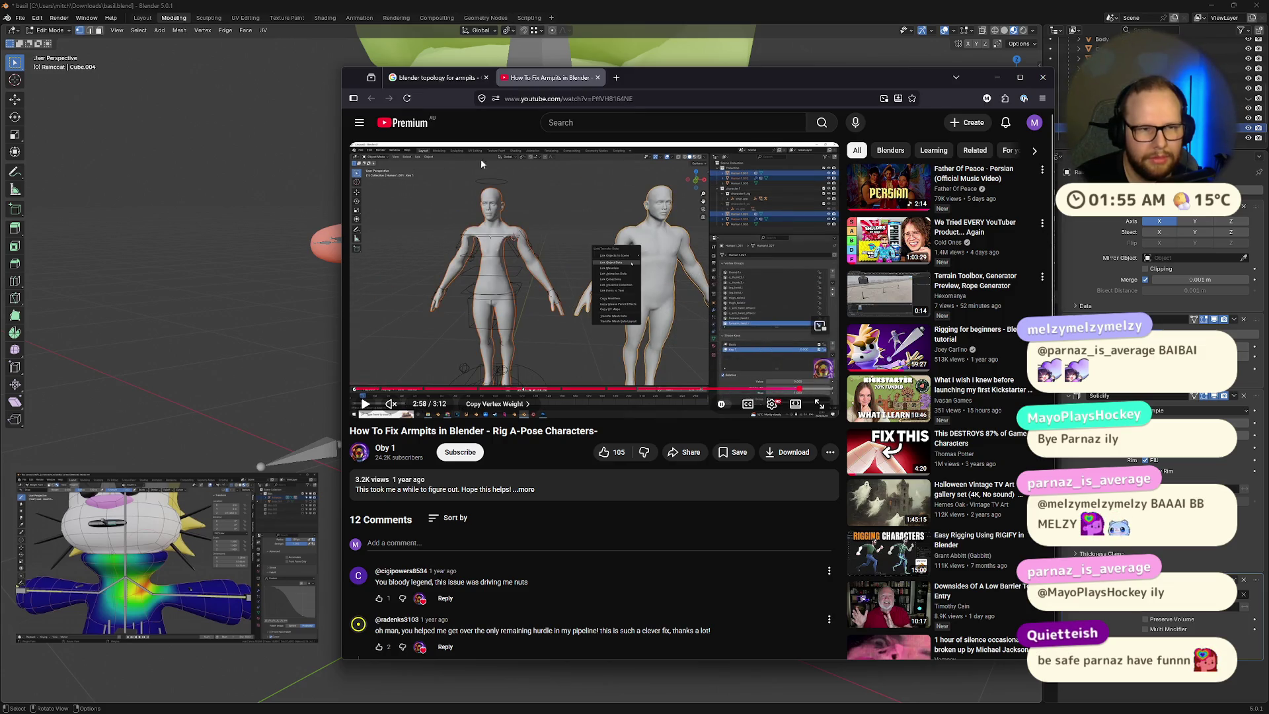
Step: Close the YouTube tab, go back to earlier search results, and close the browser
{"action": "left_click", "coordinate": [597, 77]}
{"action": "scroll", "coordinate": [549, 331], "scroll_direction": "down", "scroll_amount": 3}
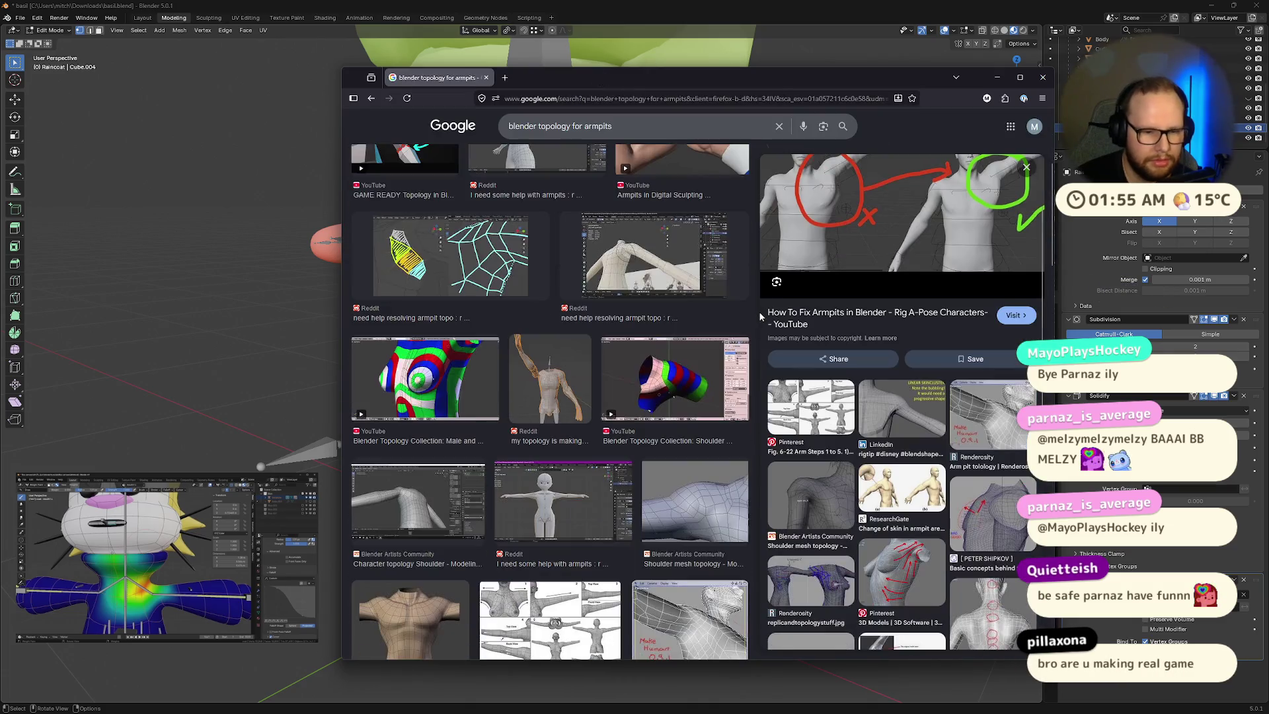
{"action": "left_click", "coordinate": [372, 99]}
{"action": "left_click", "coordinate": [374, 99]}
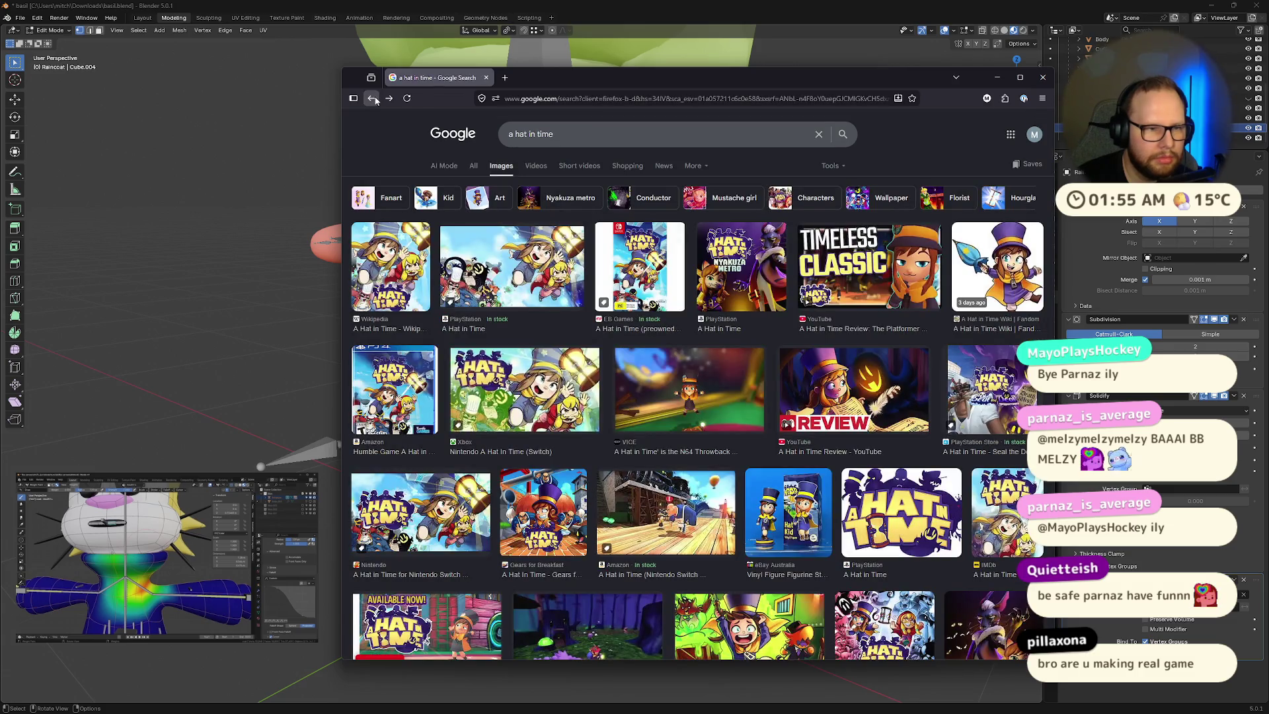
{"action": "key", "text": "slash"}
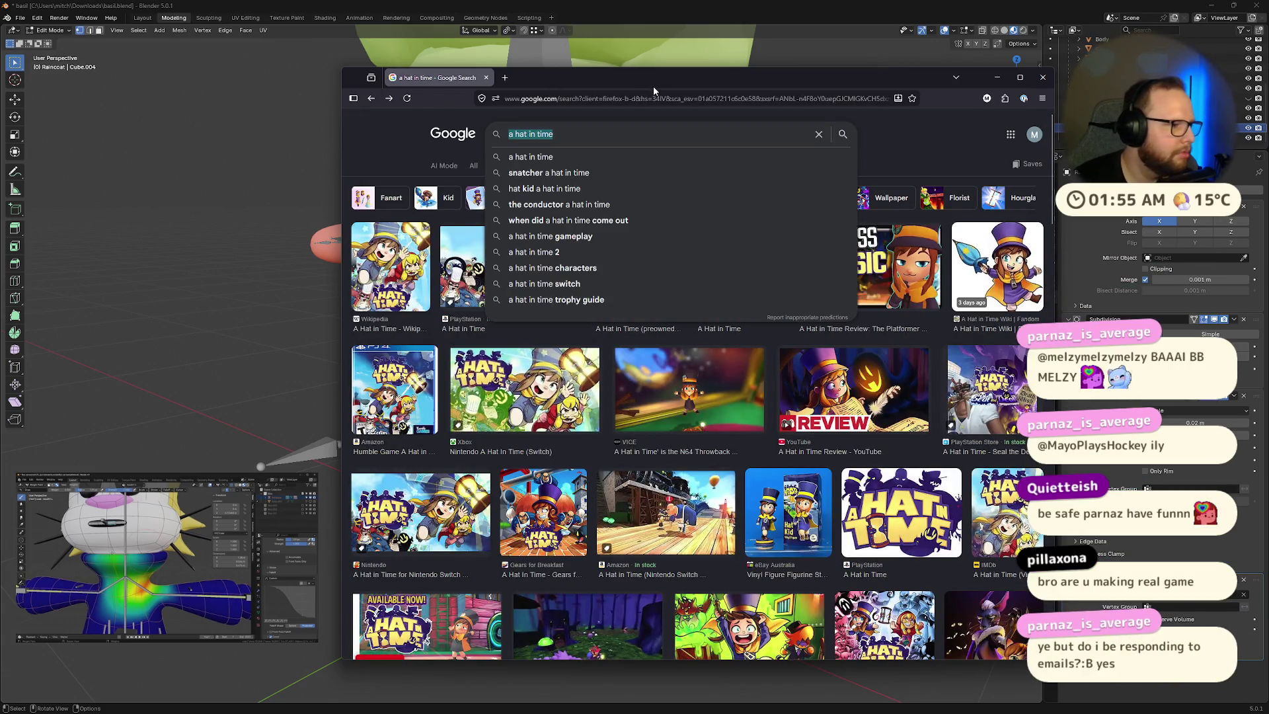
{"action": "left_click", "coordinate": [1043, 76]}
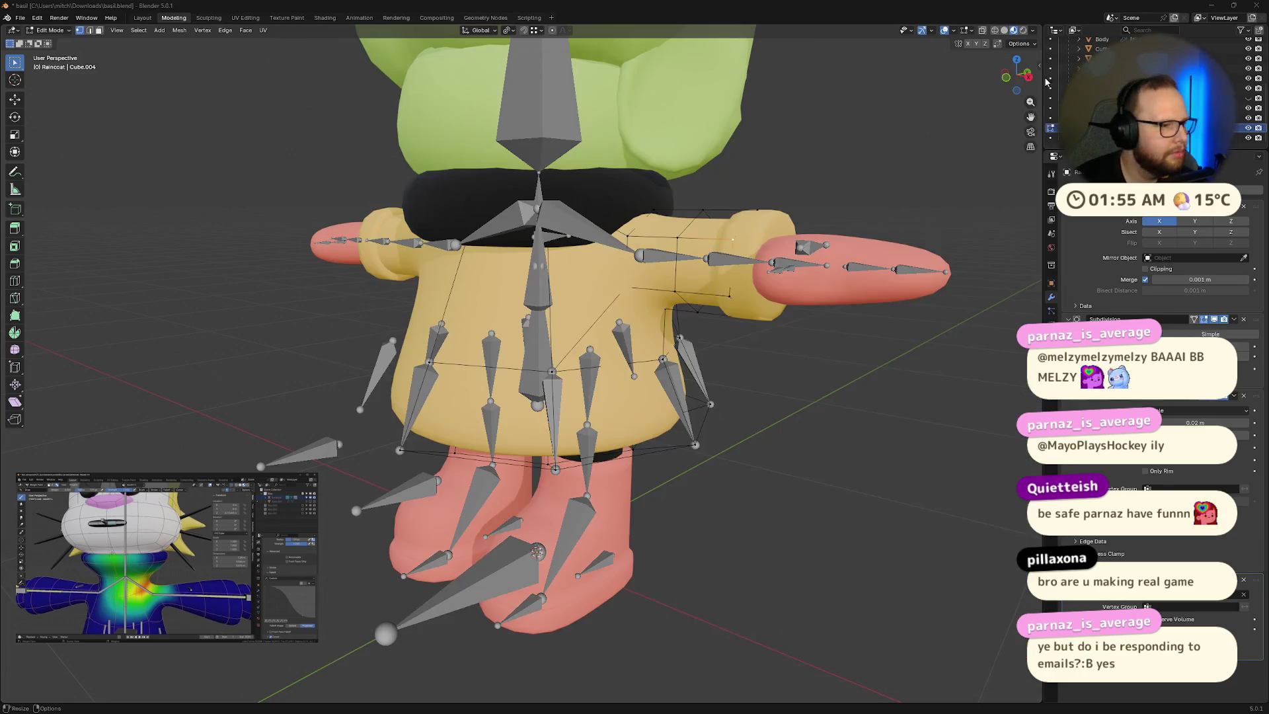
Step: Knife-cut a new edge across the Raincoat's side panel near the armpit
{"action": "middle_click_drag", "start_coordinate": [490, 548], "coordinate": [514, 552]}
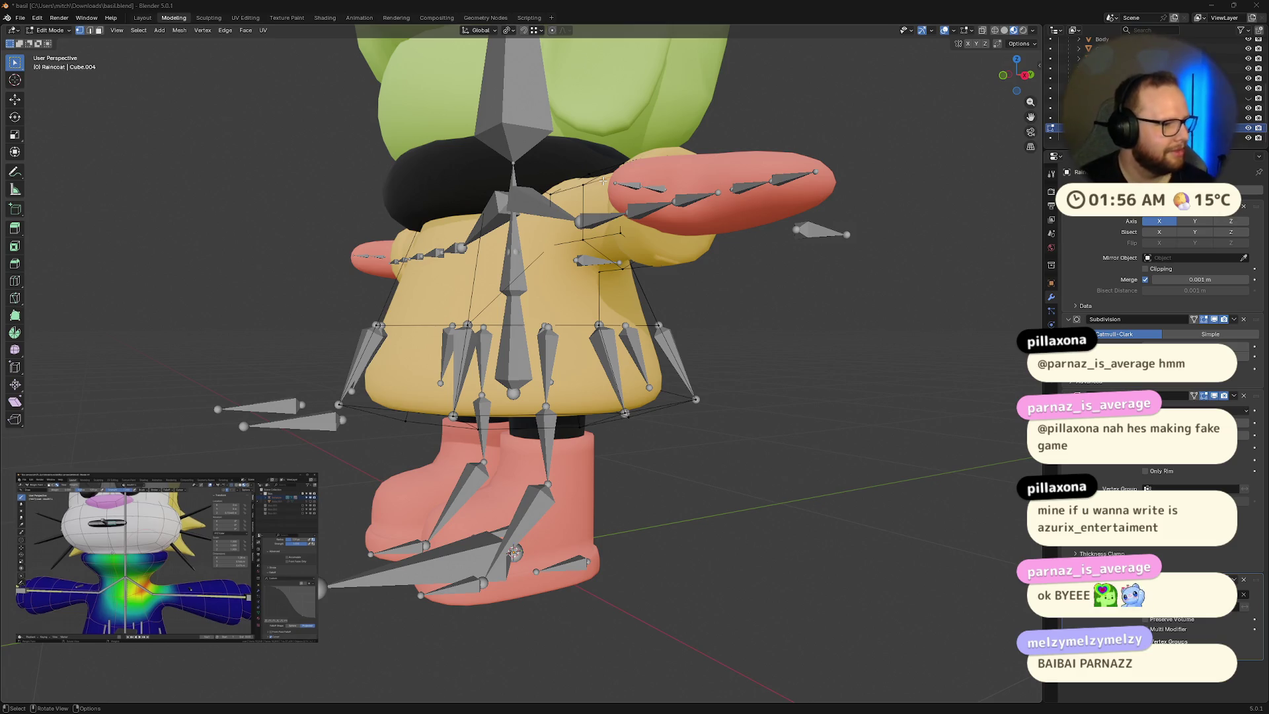
{"action": "mouse_move", "coordinate": [689, 284]}
{"action": "middle_mouse_down"}
{"action": "mouse_move", "coordinate": [756, 286]}
{"action": "mouse_move", "coordinate": [682, 283]}
{"action": "mouse_move", "coordinate": [674, 310]}
{"action": "middle_mouse_up"}
{"action": "scroll", "coordinate": [691, 298], "scroll_direction": "up", "scroll_amount": 8}
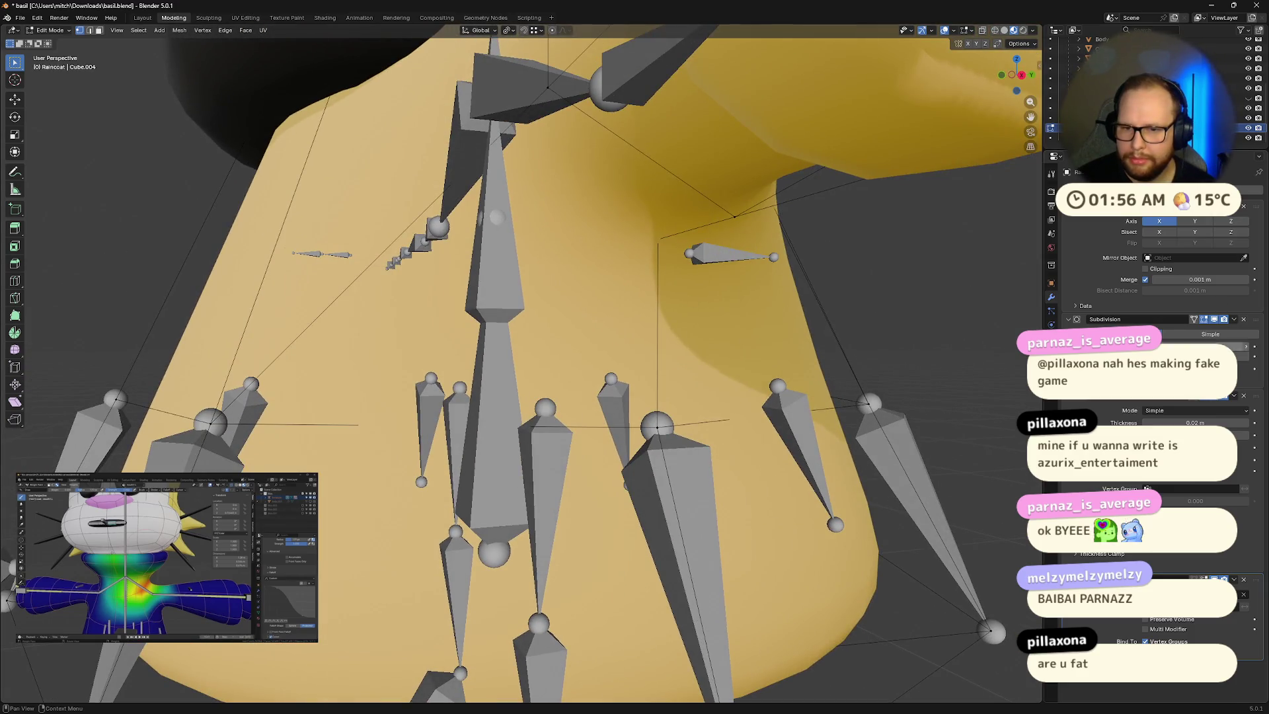
{"action": "middle_click_drag", "start_coordinate": [724, 360], "coordinate": [741, 364]}
{"action": "key", "text": "k"}
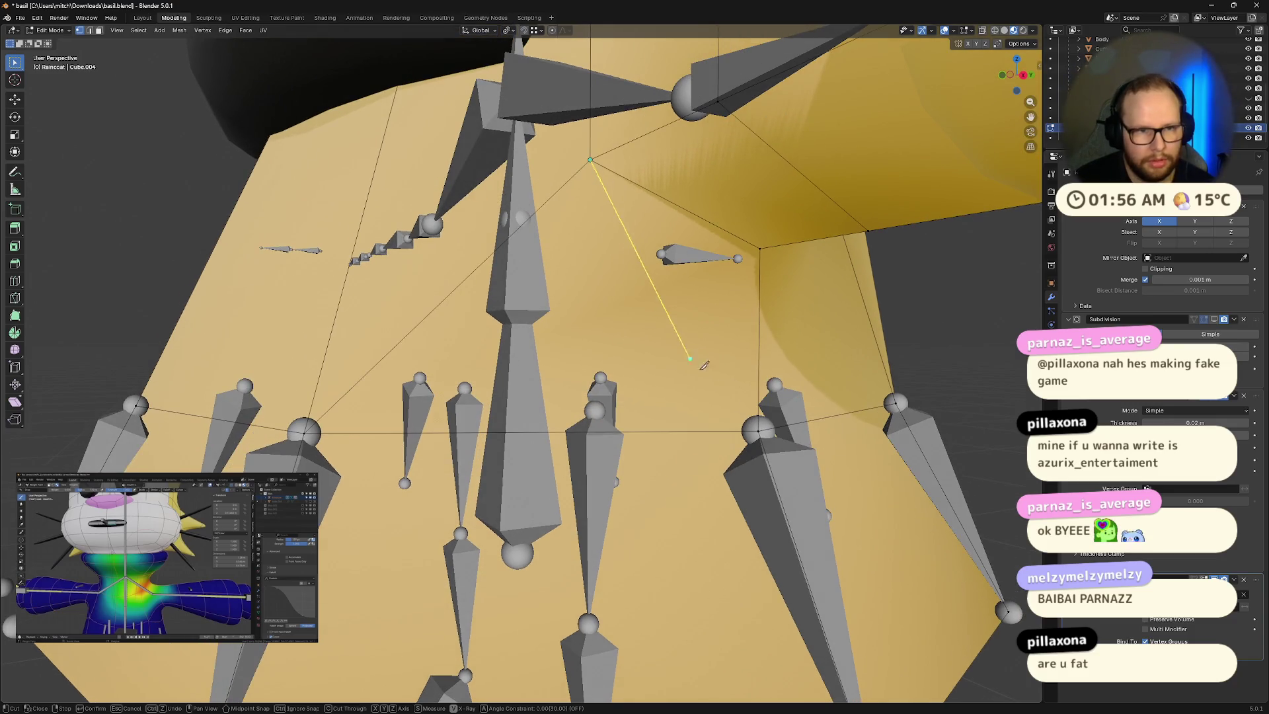
{"action": "left_click", "coordinate": [759, 430]}
{"action": "mouse_move", "coordinate": [758, 429]}
{"action": "middle_mouse_down"}
{"action": "mouse_move", "coordinate": [529, 331]}
{"action": "mouse_move", "coordinate": [430, 264]}
{"action": "middle_mouse_up"}
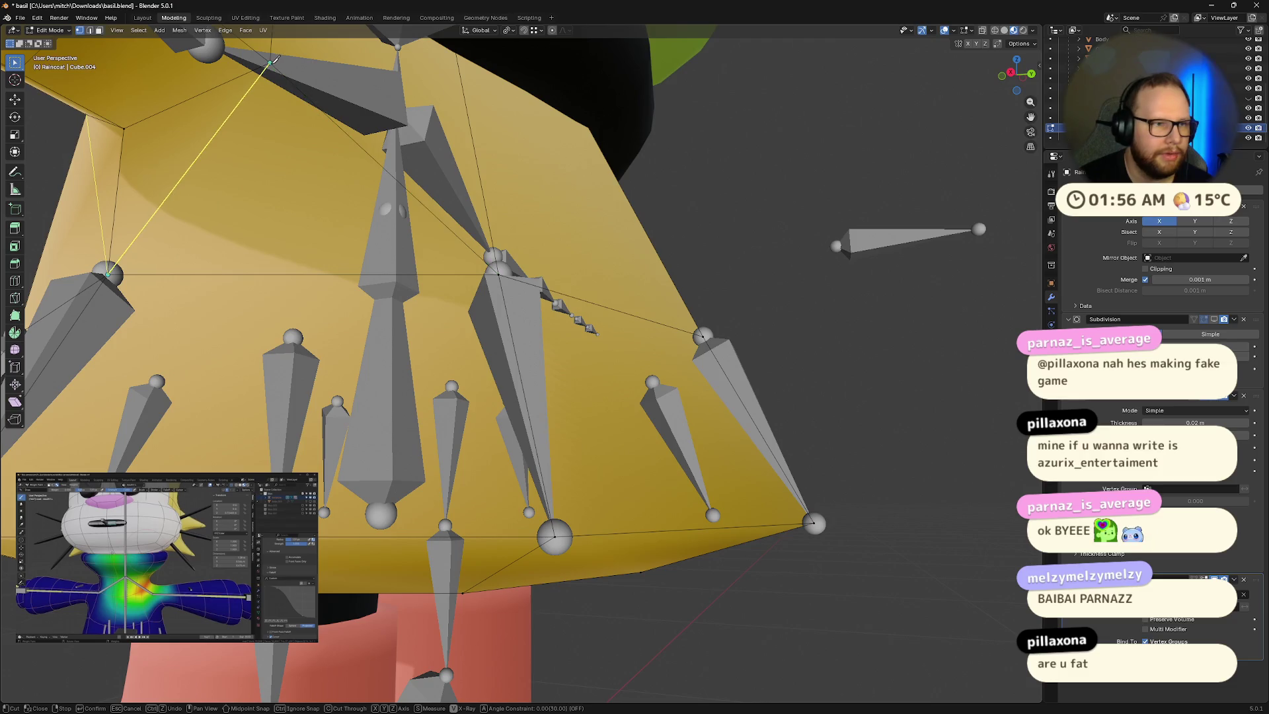
{"action": "key", "text": "Return"}
Step: Leave Edit Mode on the Raincoat and select the armature
{"action": "mouse_move", "coordinate": [299, 149]}
{"action": "middle_mouse_down"}
{"action": "mouse_move", "coordinate": [454, 184]}
{"action": "mouse_move", "coordinate": [727, 364]}
{"action": "middle_mouse_up"}
{"action": "key", "text": "Tab"}
{"action": "left_click", "coordinate": [780, 387]}
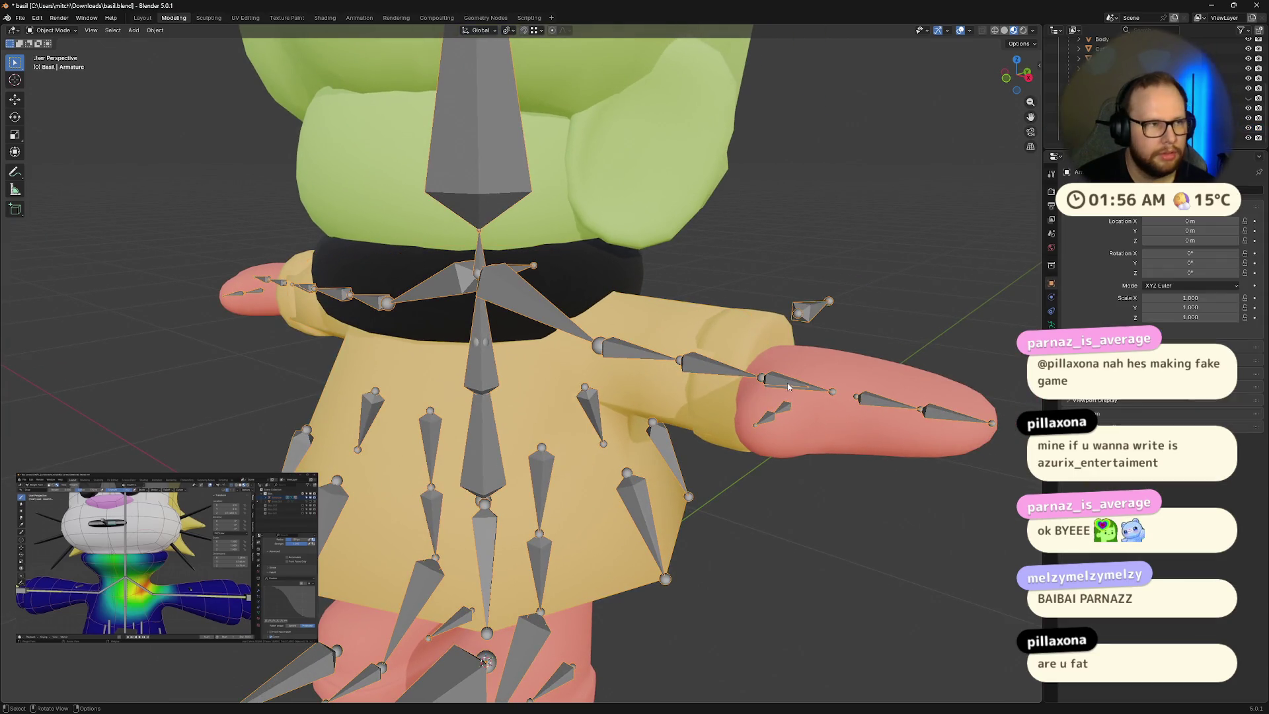
Step: In Pose Mode, move the ik.hand.L bone to raise Basil's left arm overhead
{"action": "key", "text": "ctrl+Tab"}
{"action": "left_click", "coordinate": [785, 387]}
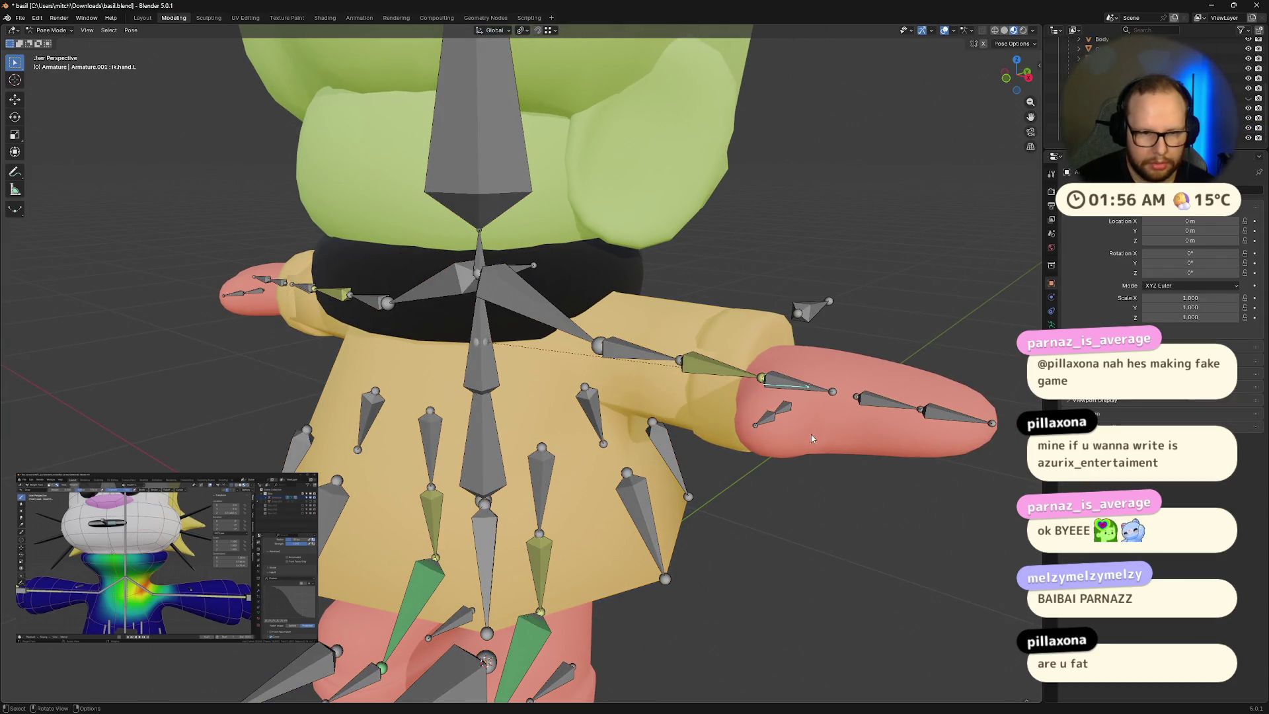
{"action": "key", "text": "g"}
{"action": "left_click", "coordinate": [811, 227]}
{"action": "middle_click_drag", "start_coordinate": [812, 227], "coordinate": [860, 205]}
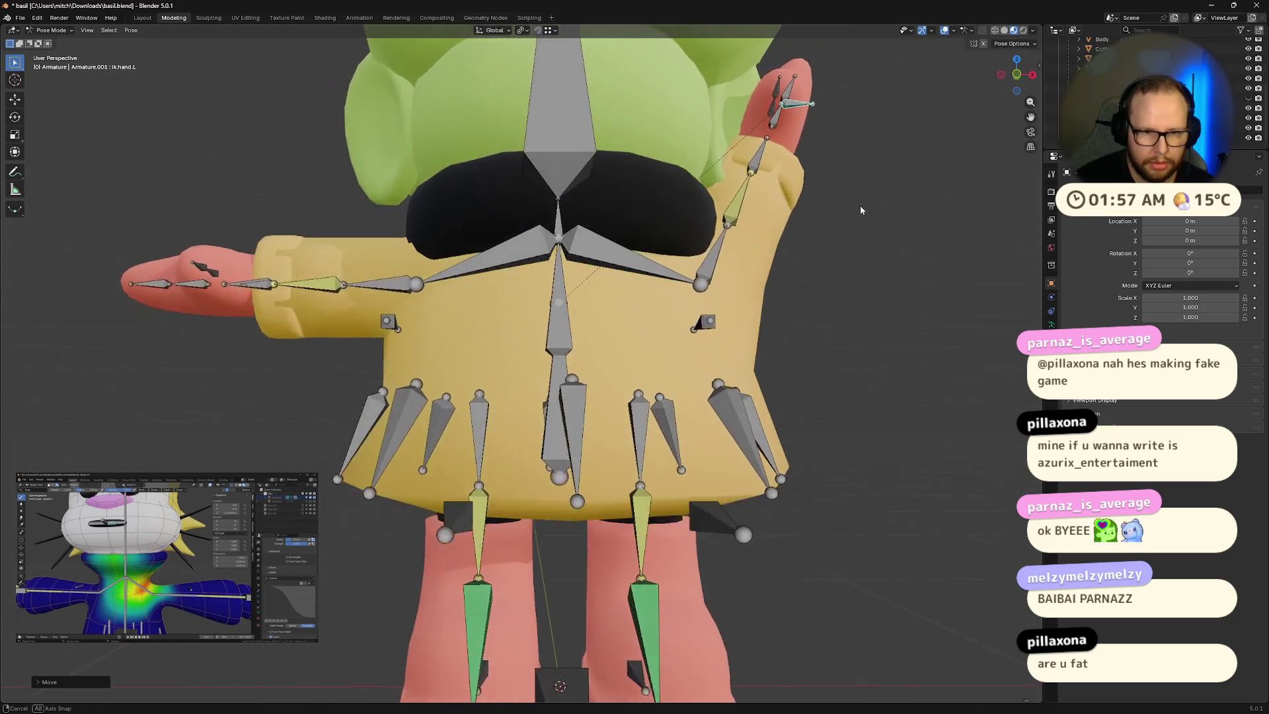
{"action": "key", "text": "g"}
{"action": "left_click", "coordinate": [926, 433]}
{"action": "middle_click_drag", "start_coordinate": [926, 433], "coordinate": [882, 433]}
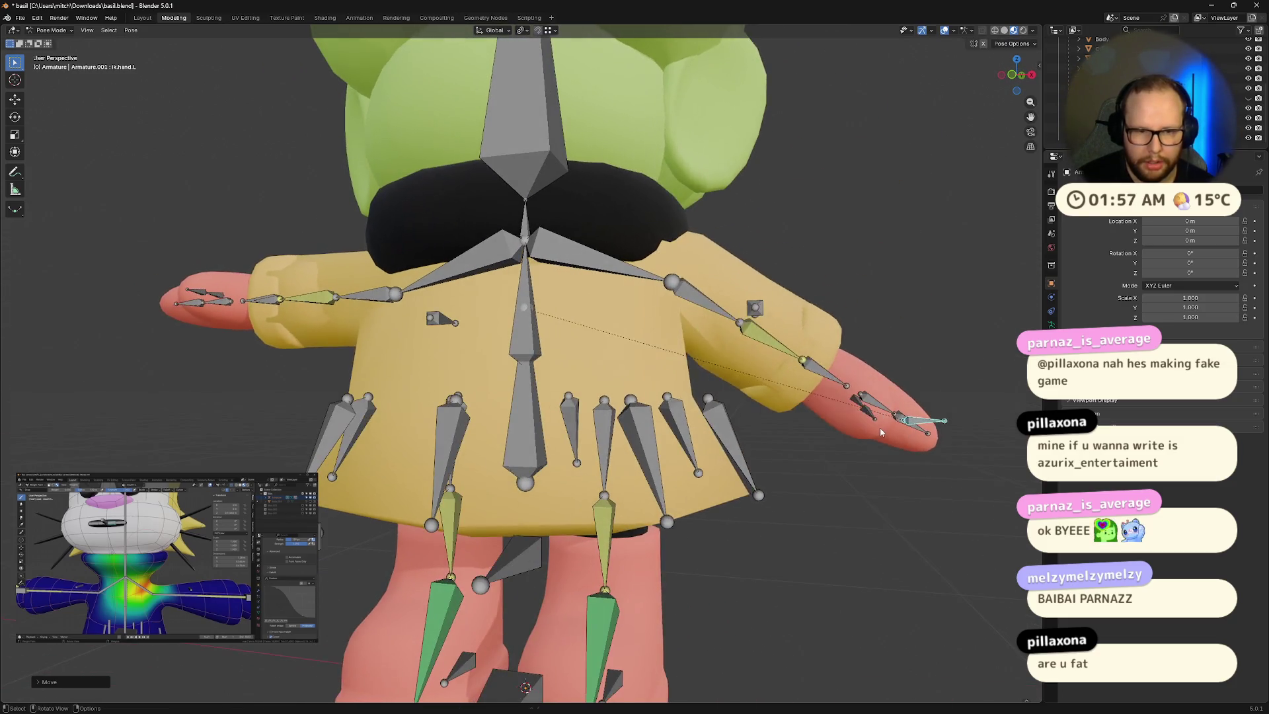
{"action": "key", "text": "g"}
{"action": "left_click", "coordinate": [827, 125]}
Step: Lower the arm to horizontal and check how the raincoat deforms at the shoulder
{"action": "mouse_move", "coordinate": [828, 126]}
{"action": "middle_mouse_down"}
{"action": "mouse_move", "coordinate": [787, 227]}
{"action": "mouse_move", "coordinate": [730, 227]}
{"action": "middle_mouse_up"}
{"action": "scroll", "coordinate": [703, 140], "scroll_direction": "down", "scroll_amount": 3}
{"action": "middle_click_drag", "start_coordinate": [704, 140], "coordinate": [827, 251]}
{"action": "key", "text": "g"}
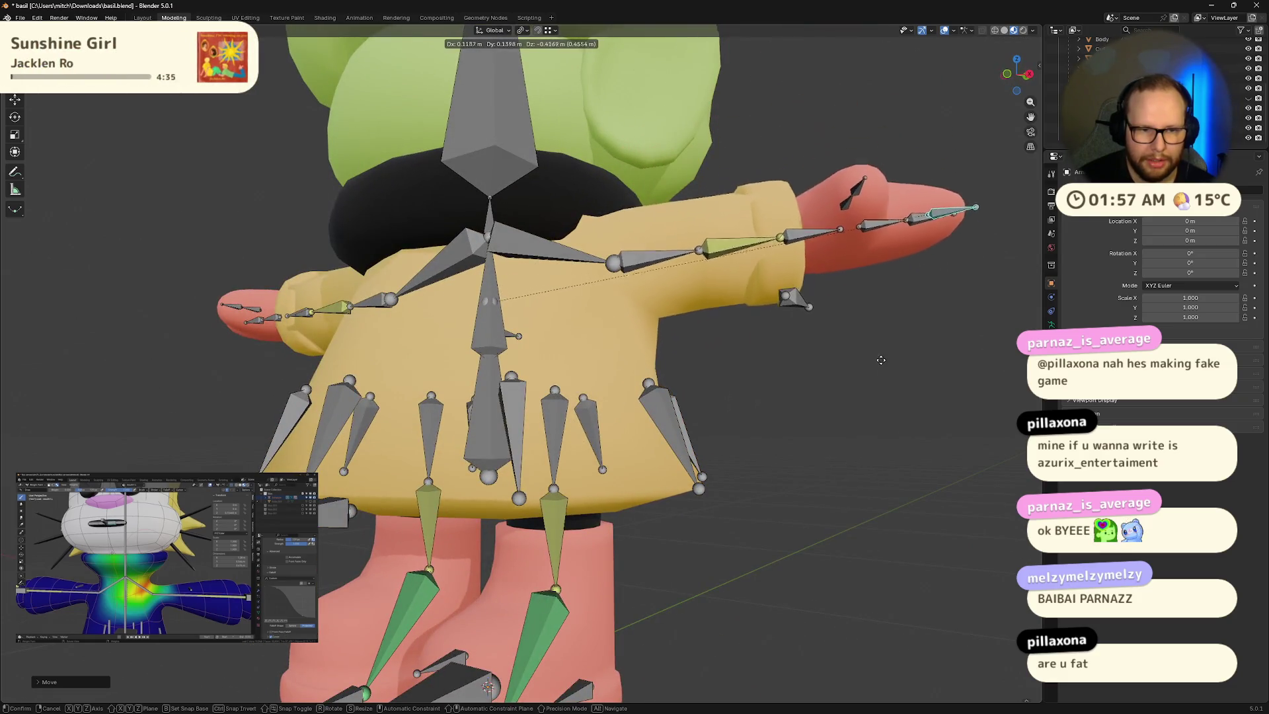
{"action": "left_click", "coordinate": [883, 371]}
{"action": "middle_click_drag", "start_coordinate": [883, 371], "coordinate": [831, 380]}
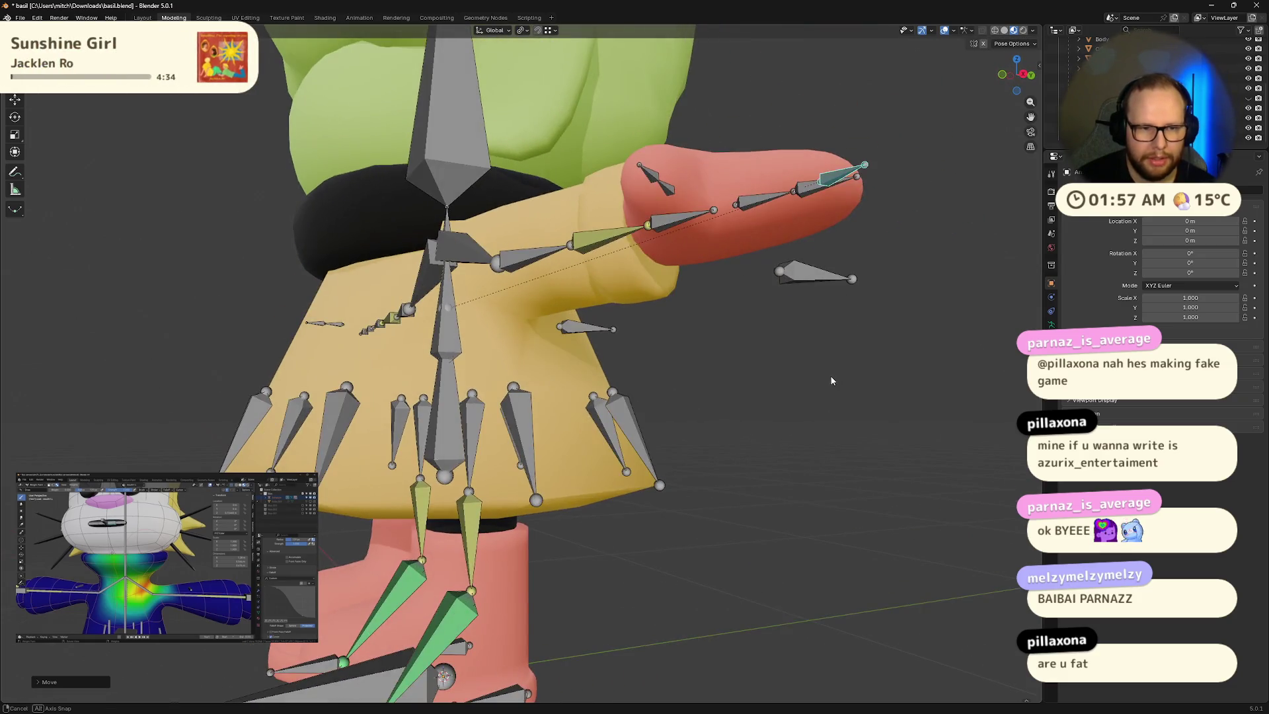
{"action": "left_click", "coordinate": [539, 135]}
{"action": "middle_click_drag", "start_coordinate": [539, 135], "coordinate": [639, 291]}
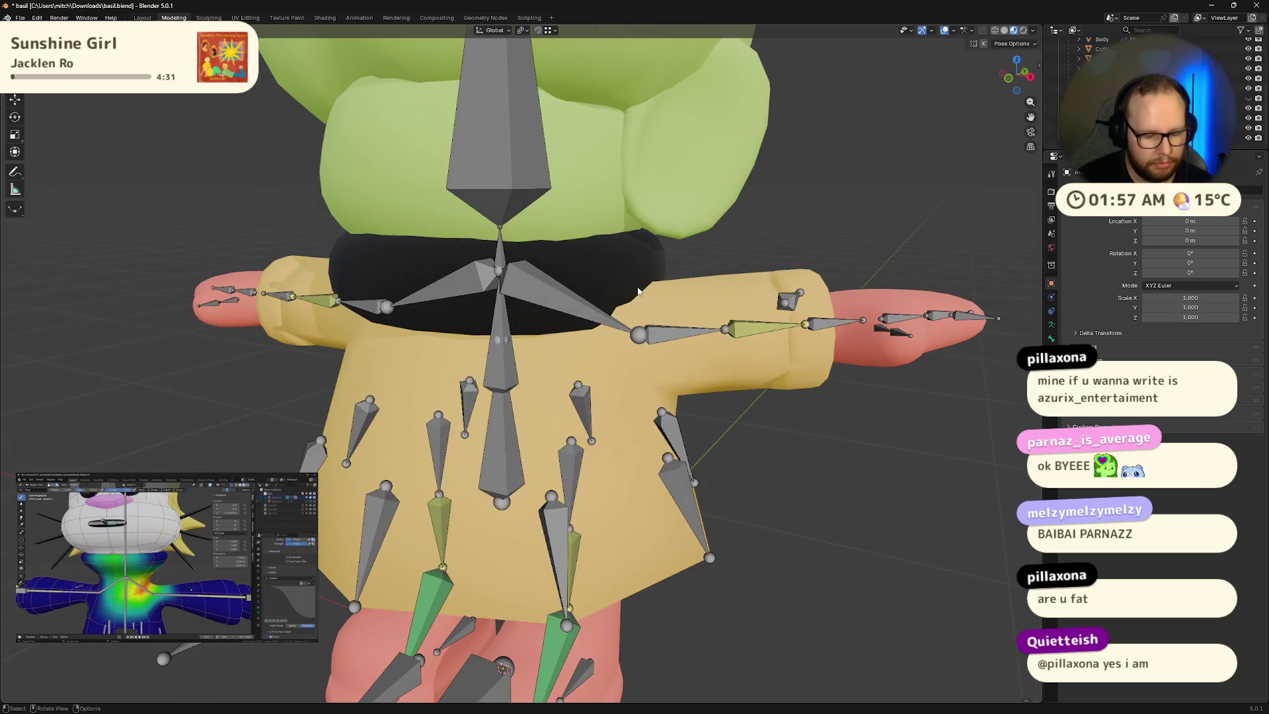
Step: Clear all bones back to rest pose, return to object mode and select the raincoat
{"action": "key", "text": "a"}
{"action": "key", "text": "alt+r"}
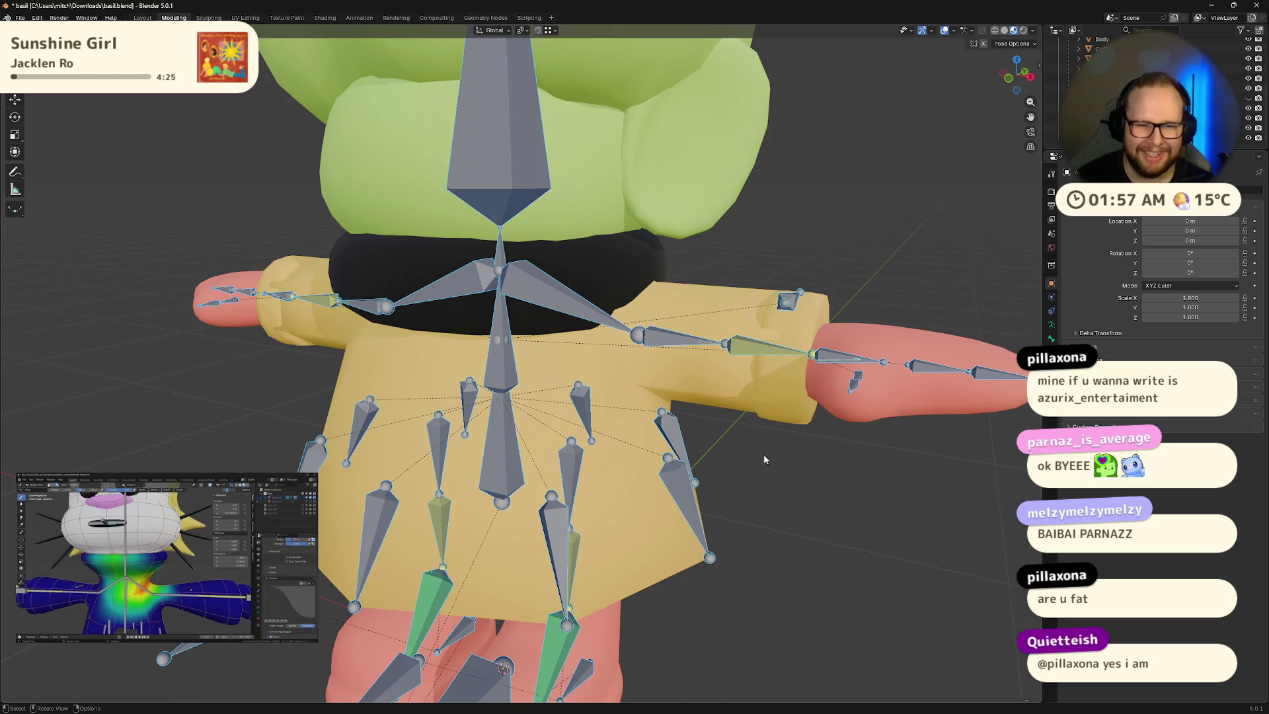
{"action": "key", "text": "Tab"}
{"action": "mouse_move", "coordinate": [867, 534]}
{"action": "middle_mouse_down"}
{"action": "mouse_move", "coordinate": [776, 466]}
{"action": "mouse_move", "coordinate": [517, 359]}
{"action": "middle_mouse_up"}
{"action": "key", "text": "Tab"}
{"action": "key", "text": "Tab"}
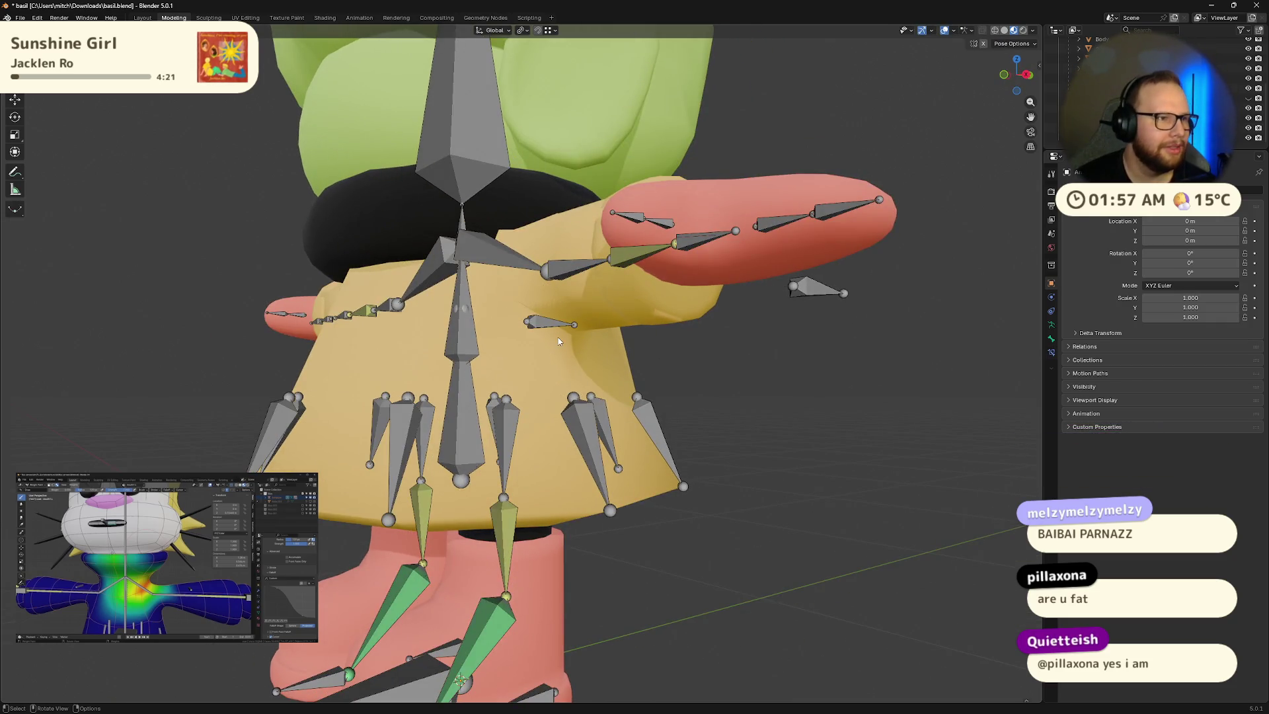
{"action": "key", "text": "Tab"}
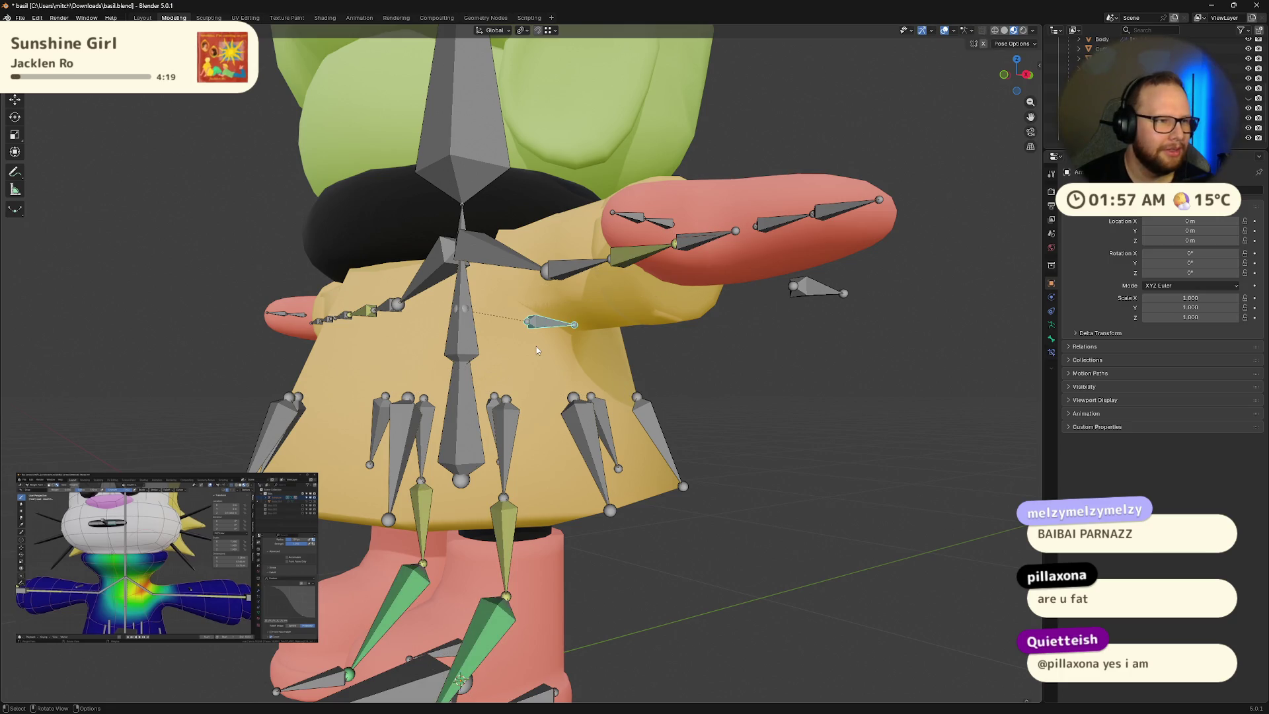
{"action": "scroll", "coordinate": [716, 363], "scroll_direction": "down", "scroll_amount": 5}
{"action": "scroll", "coordinate": [723, 372], "scroll_direction": "up", "scroll_amount": 6}
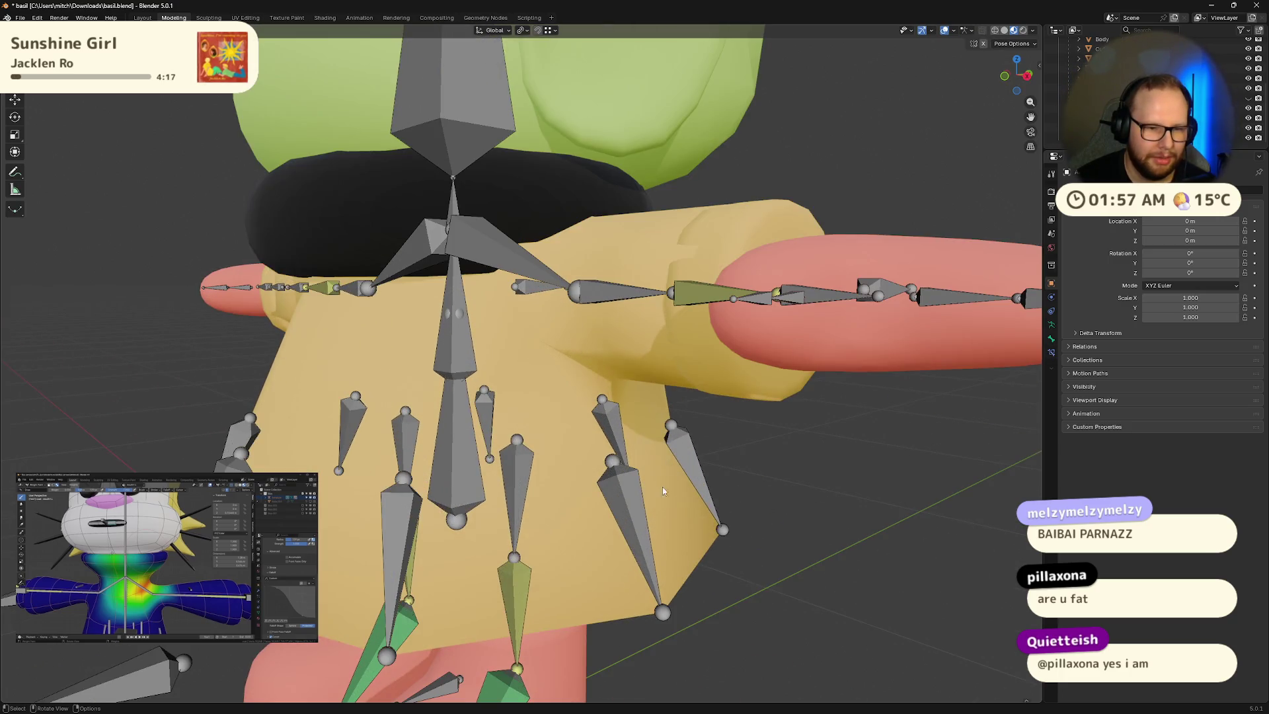
{"action": "mouse_move", "coordinate": [659, 497]}
{"action": "middle_mouse_down"}
{"action": "mouse_move", "coordinate": [566, 463]}
{"action": "mouse_move", "coordinate": [646, 485]}
{"action": "mouse_move", "coordinate": [638, 500]}
{"action": "mouse_move", "coordinate": [632, 458]}
{"action": "mouse_move", "coordinate": [681, 473]}
{"action": "mouse_move", "coordinate": [647, 406]}
{"action": "middle_mouse_up"}
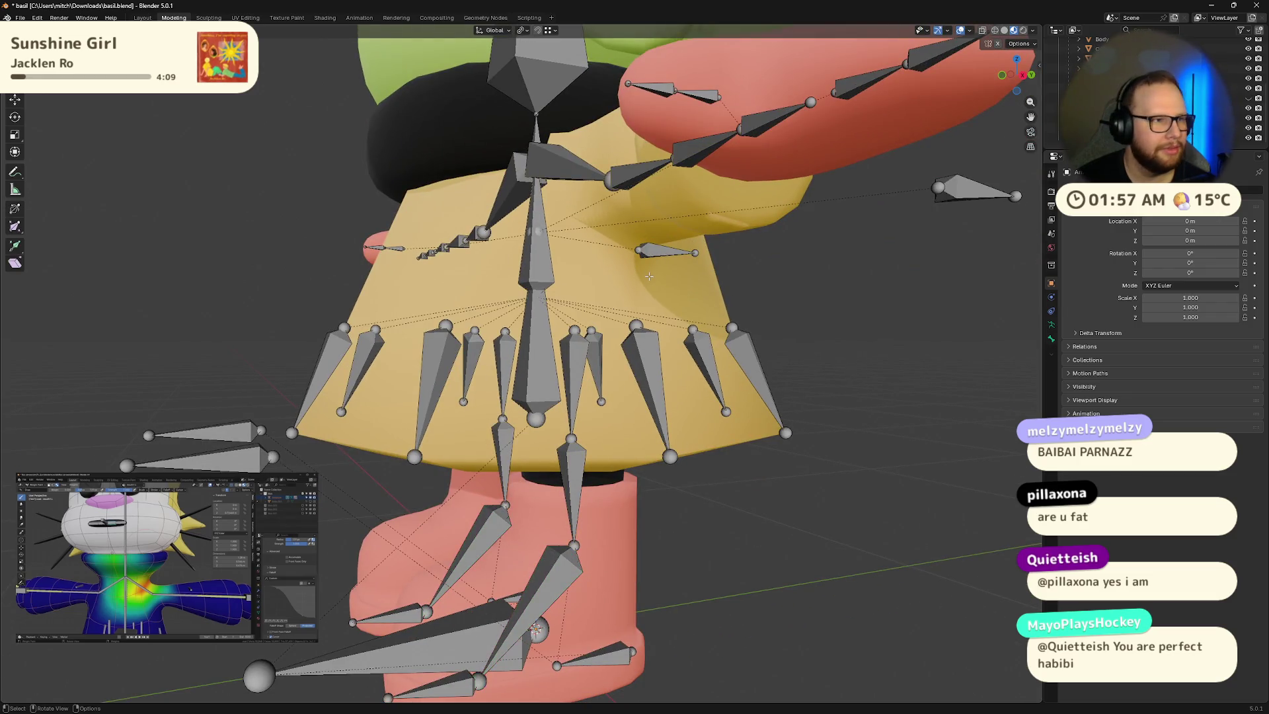
{"action": "key", "text": "ctrl+Tab"}
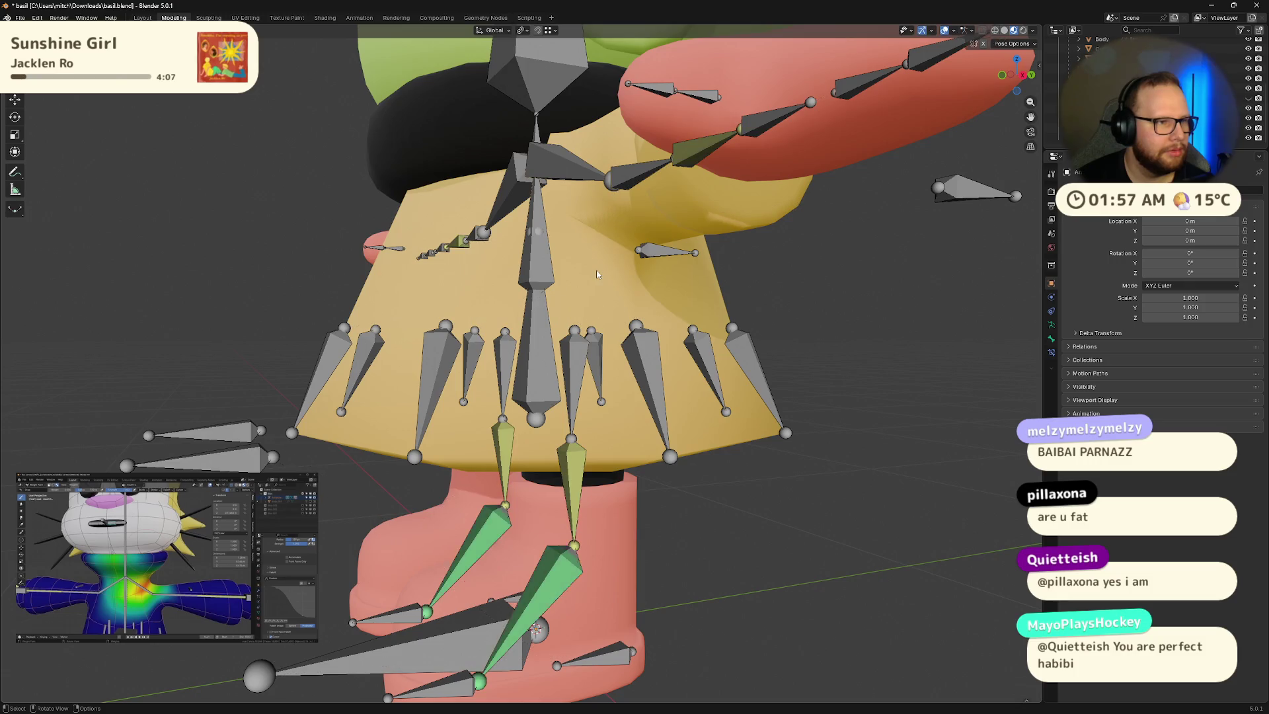
{"action": "left_click", "coordinate": [635, 280]}
Step: Enter Edit Mode on the raincoat and select the corner vertex at the armpit
{"action": "key", "text": "Tab"}
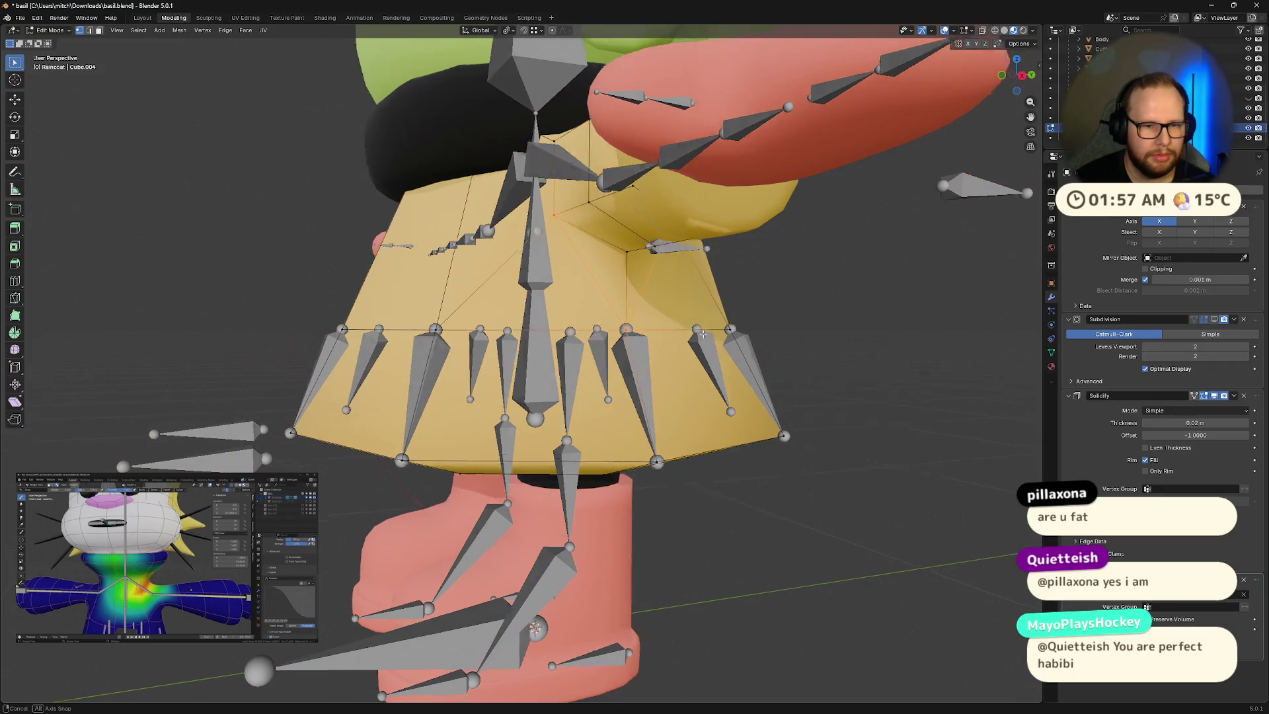
{"action": "key", "text": "g"}
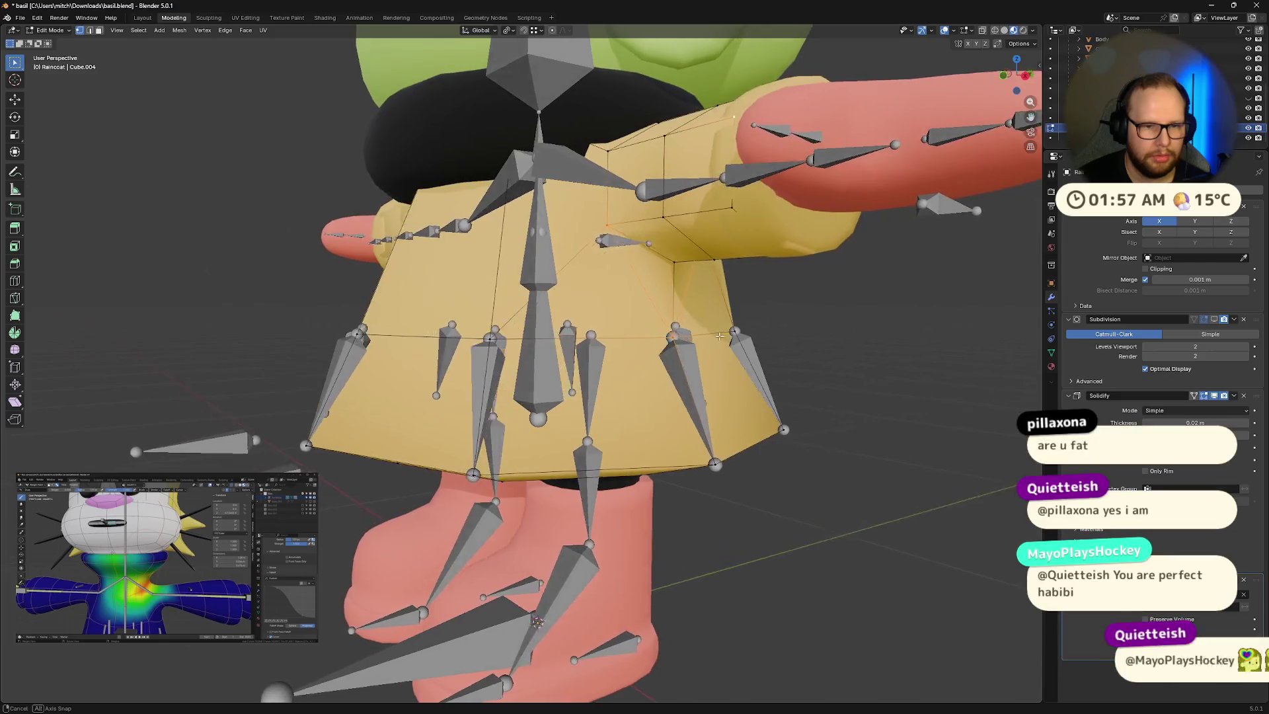
{"action": "mouse_move", "coordinate": [704, 332]}
{"action": "middle_mouse_down"}
{"action": "mouse_move", "coordinate": [710, 321]}
{"action": "mouse_move", "coordinate": [698, 336]}
{"action": "middle_mouse_up"}
{"action": "mouse_move", "coordinate": [635, 299]}
{"action": "middle_mouse_down"}
{"action": "mouse_move", "coordinate": [586, 304]}
{"action": "mouse_move", "coordinate": [696, 309]}
{"action": "mouse_move", "coordinate": [675, 338]}
{"action": "mouse_move", "coordinate": [623, 334]}
{"action": "mouse_move", "coordinate": [638, 312]}
{"action": "middle_mouse_up"}
{"action": "scroll", "coordinate": [672, 341], "scroll_direction": "up", "scroll_amount": 6}
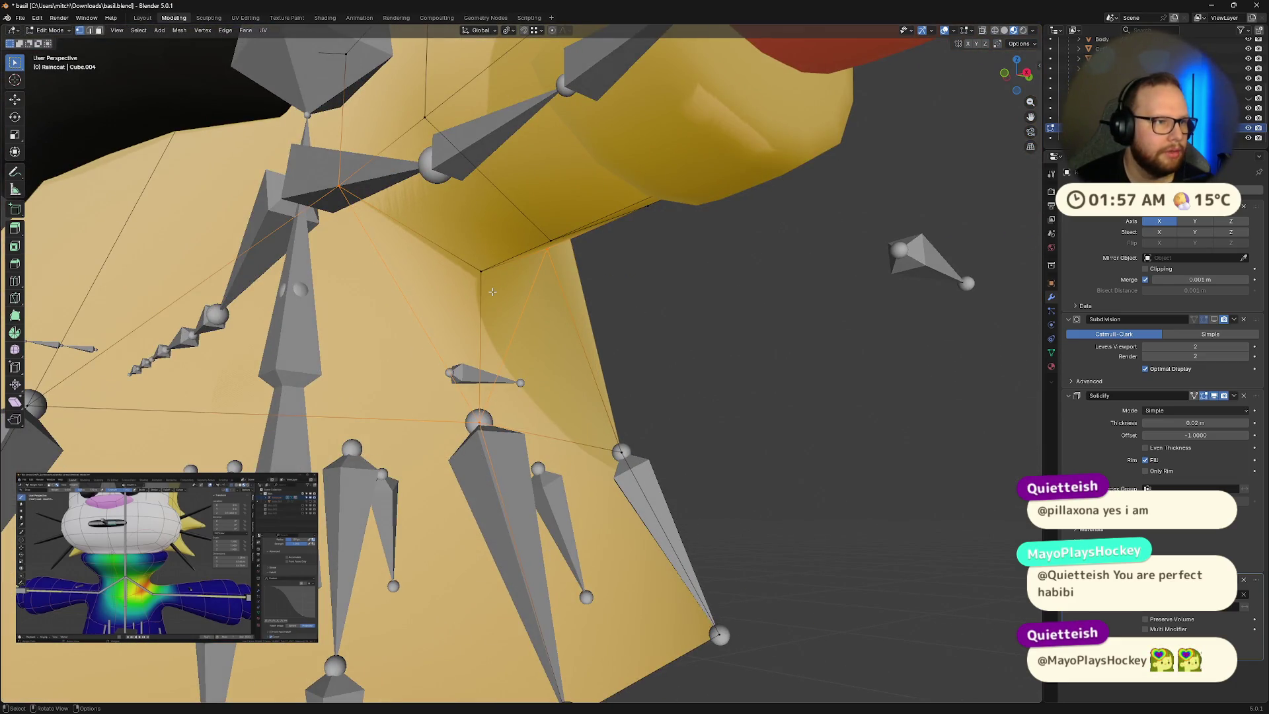
{"action": "left_click", "coordinate": [478, 275]}
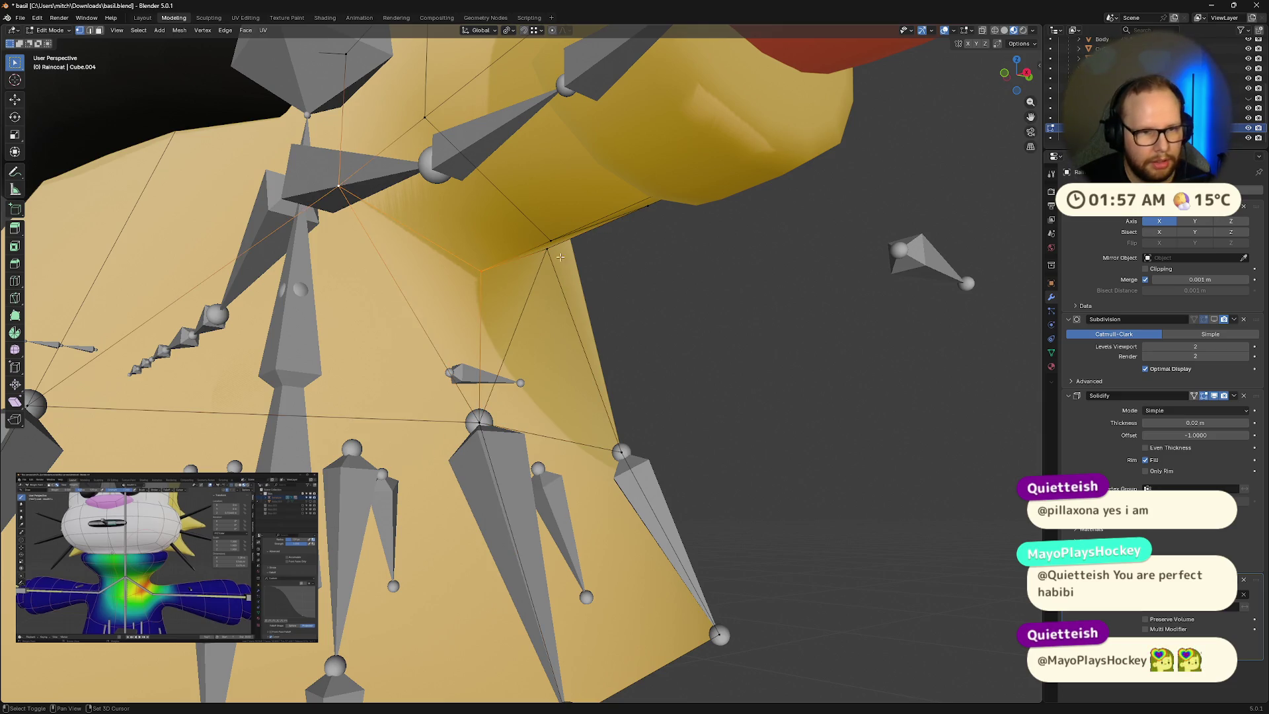
{"action": "middle_click_drag", "start_coordinate": [542, 256], "coordinate": [744, 362]}
Step: Slide the armpit vertex sideways along the X axis
{"action": "key", "text": "g"}
{"action": "key", "text": "x"}
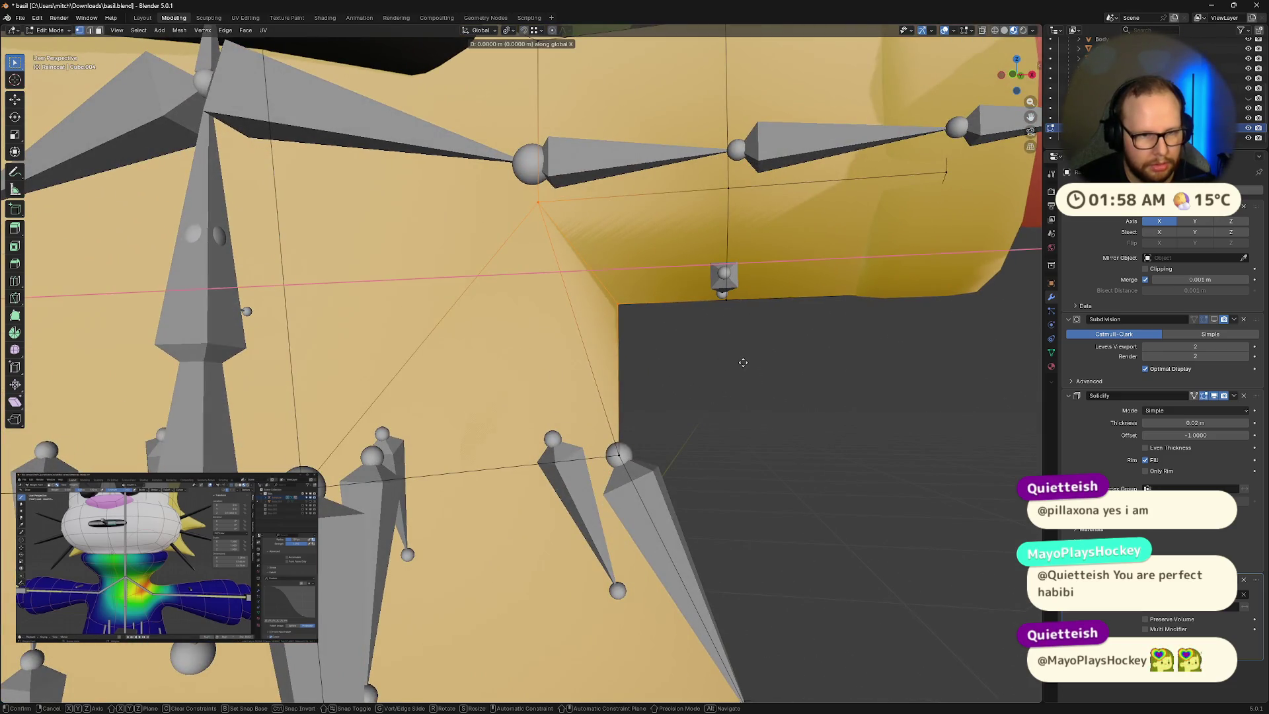
{"action": "left_click", "coordinate": [663, 359]}
{"action": "mouse_move", "coordinate": [663, 360]}
{"action": "middle_mouse_down"}
{"action": "mouse_move", "coordinate": [511, 370]}
{"action": "mouse_move", "coordinate": [686, 394]}
{"action": "middle_mouse_up"}
{"action": "scroll", "coordinate": [687, 394], "scroll_direction": "down", "scroll_amount": 5}
{"action": "scroll", "coordinate": [690, 381], "scroll_direction": "up", "scroll_amount": 5}
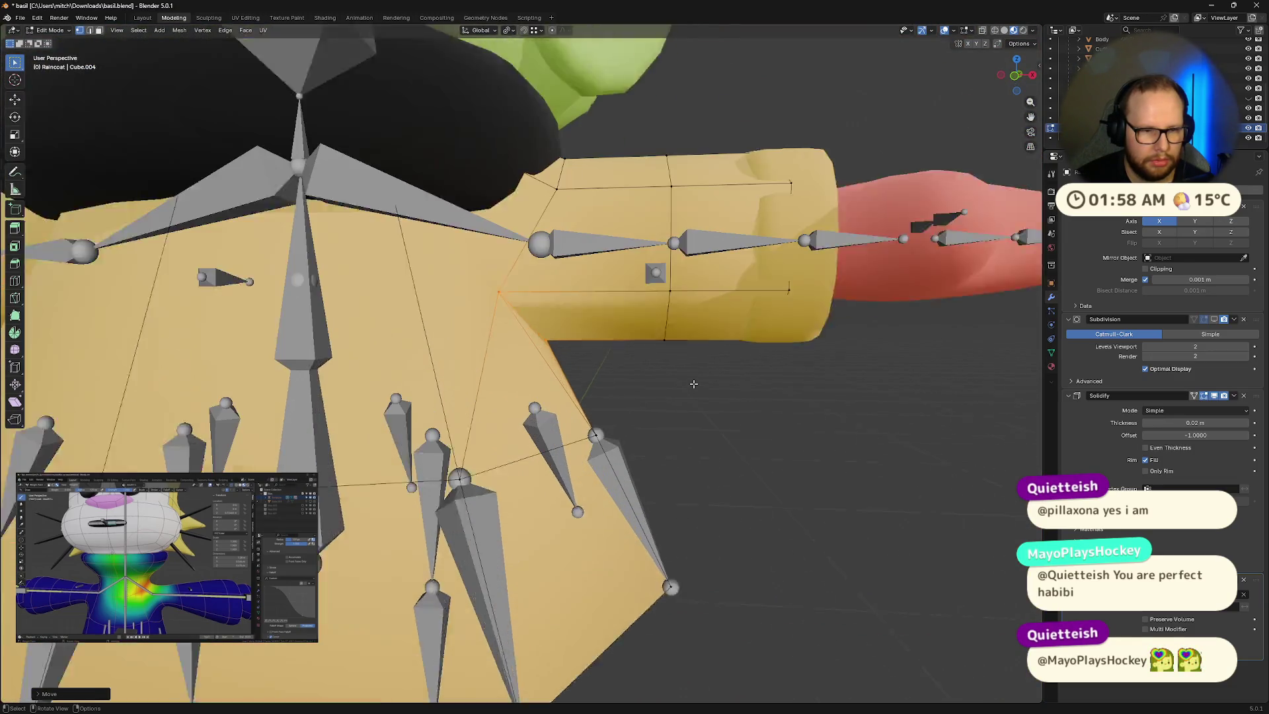
Step: Nudge the vertex twice more along X, then return to Object Mode
{"action": "key", "text": "g"}
{"action": "key", "text": "x"}
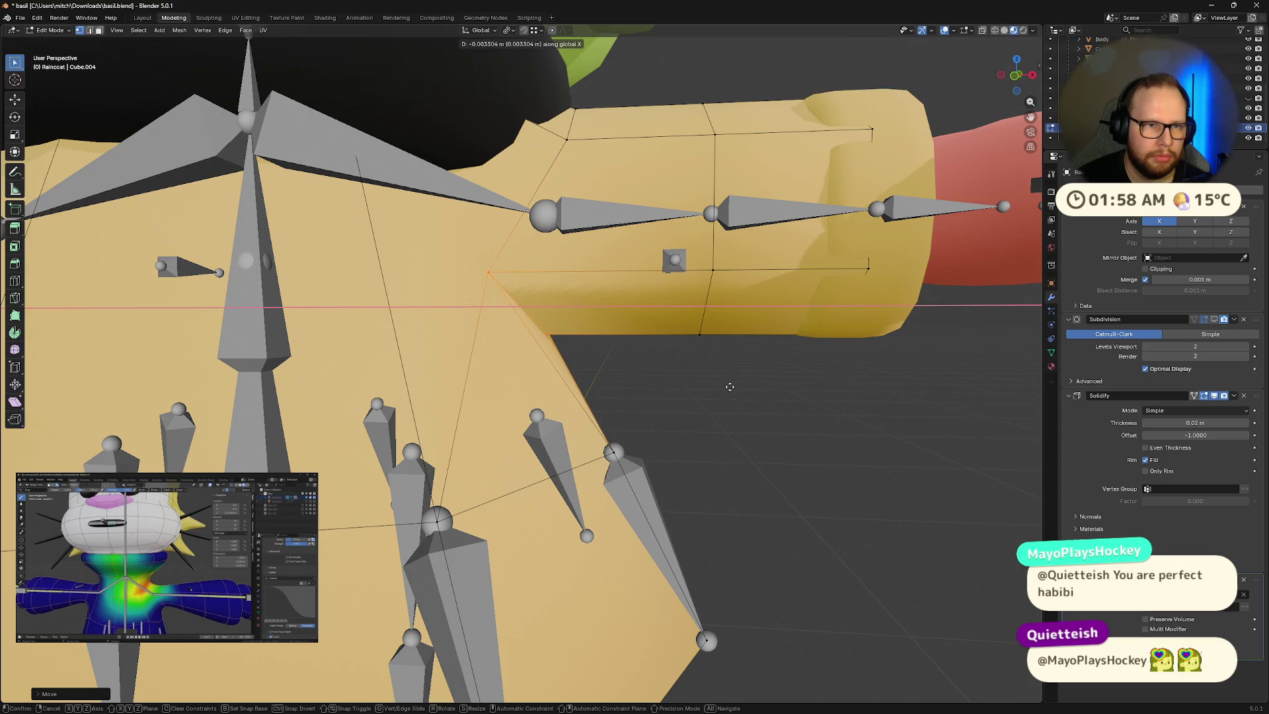
{"action": "left_click", "coordinate": [741, 388]}
{"action": "mouse_move", "coordinate": [736, 388]}
{"action": "middle_mouse_down"}
{"action": "mouse_move", "coordinate": [712, 383]}
{"action": "mouse_move", "coordinate": [645, 324]}
{"action": "mouse_move", "coordinate": [745, 383]}
{"action": "middle_mouse_up"}
{"action": "key", "text": "g"}
{"action": "key", "text": "x"}
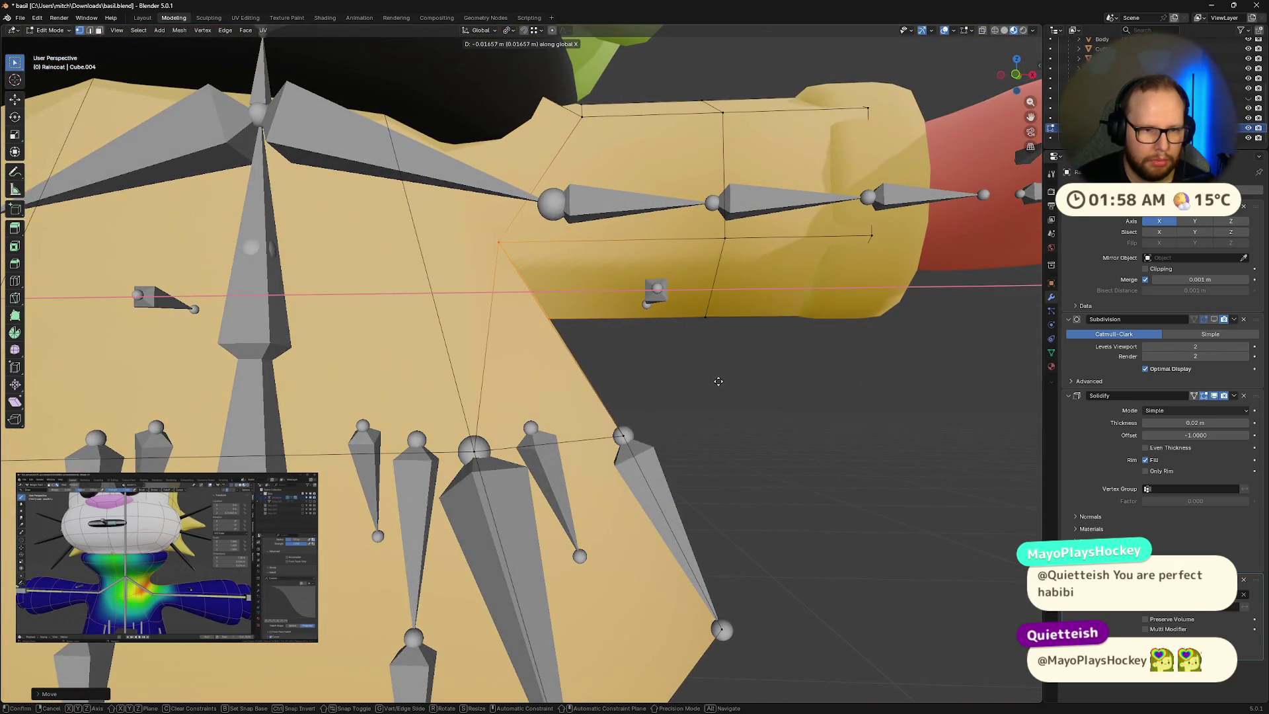
{"action": "left_click", "coordinate": [744, 383]}
{"action": "mouse_move", "coordinate": [782, 428]}
{"action": "middle_mouse_down"}
{"action": "mouse_move", "coordinate": [760, 425]}
{"action": "mouse_move", "coordinate": [754, 399]}
{"action": "mouse_move", "coordinate": [673, 417]}
{"action": "mouse_move", "coordinate": [727, 421]}
{"action": "mouse_move", "coordinate": [739, 407]}
{"action": "mouse_move", "coordinate": [763, 465]}
{"action": "middle_mouse_up"}
{"action": "key", "text": "Tab"}
{"action": "scroll", "coordinate": [719, 386], "scroll_direction": "down", "scroll_amount": 5}
{"action": "scroll", "coordinate": [720, 386], "scroll_direction": "up", "scroll_amount": 5}
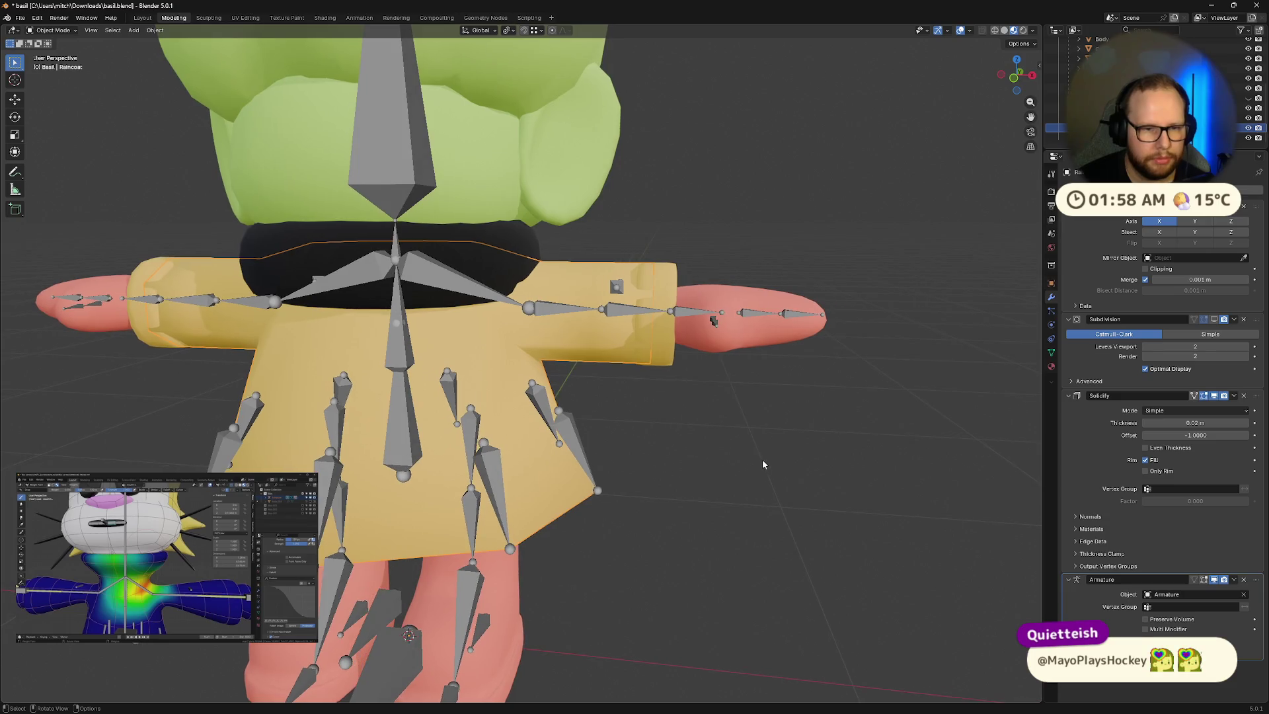
Step: Parent the raincoat to the armature with the armature as the active object
{"action": "key", "text": "Tab"}
{"action": "key", "text": "Tab"}
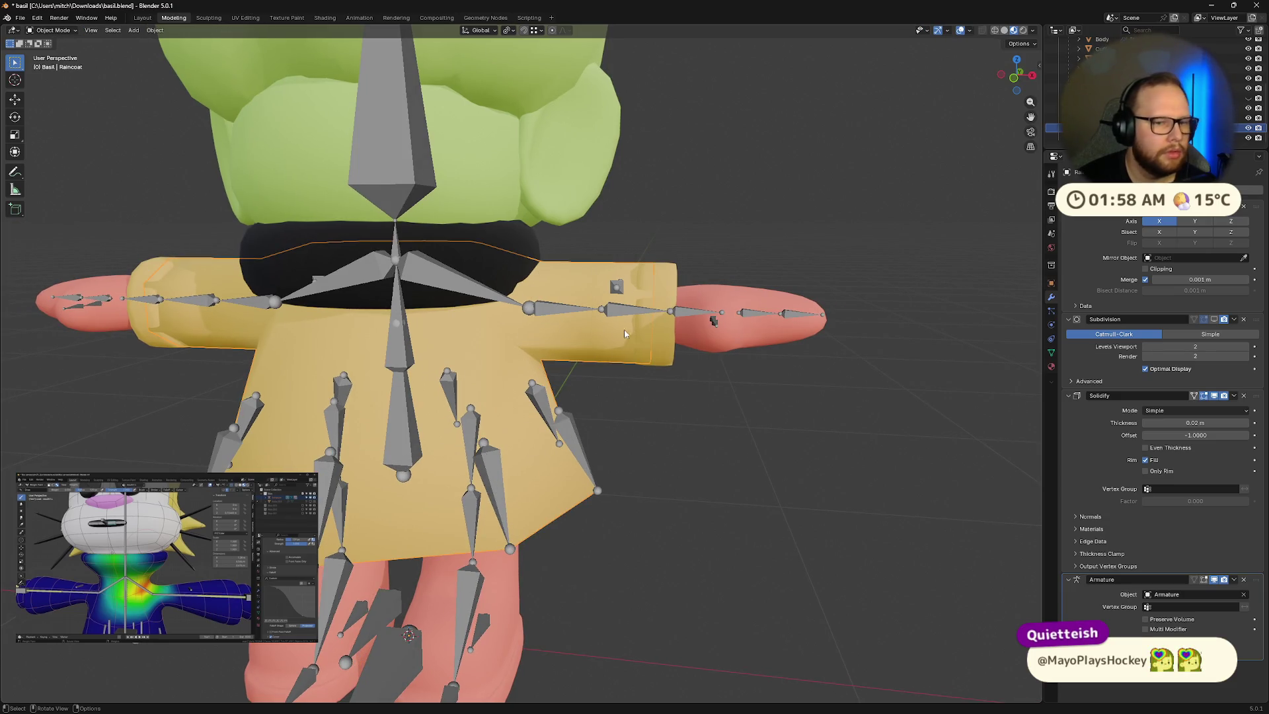
{"action": "left_click", "coordinate": [692, 319]}
{"action": "left_click", "coordinate": [609, 336], "text": "shift"}
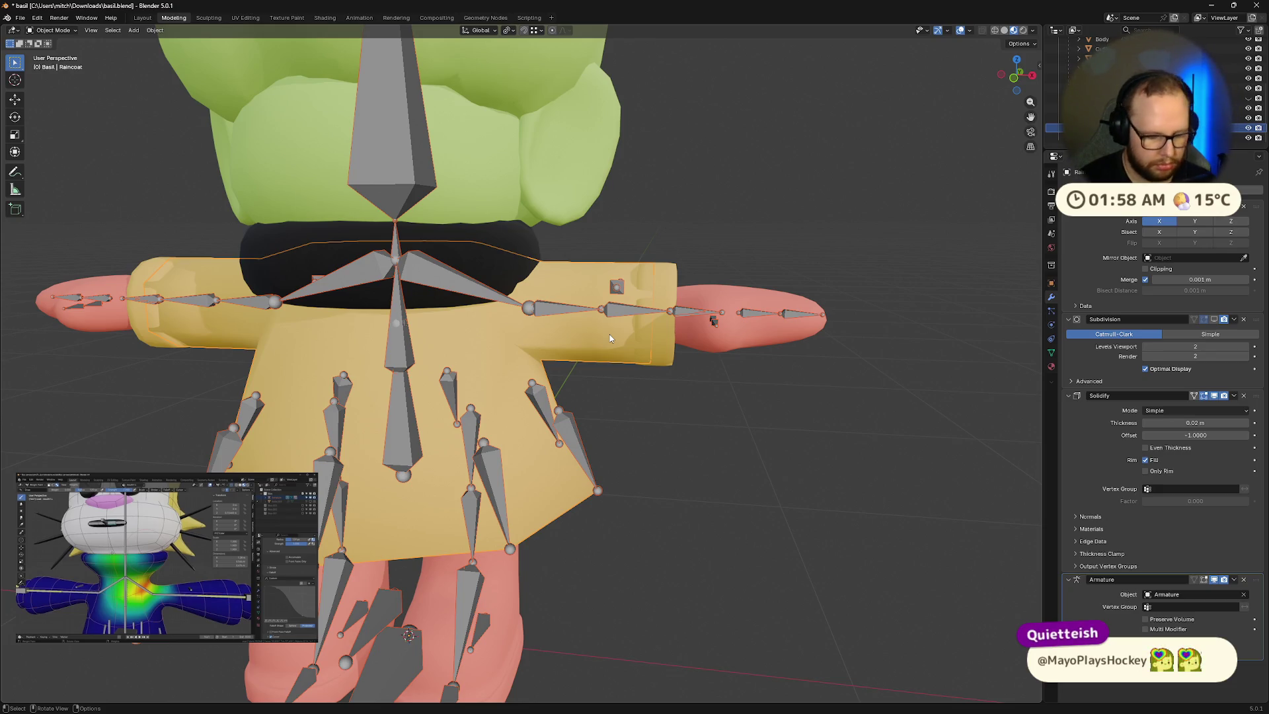
{"action": "key", "text": "ctrl+p"}
{"action": "left_click", "coordinate": [608, 333]}
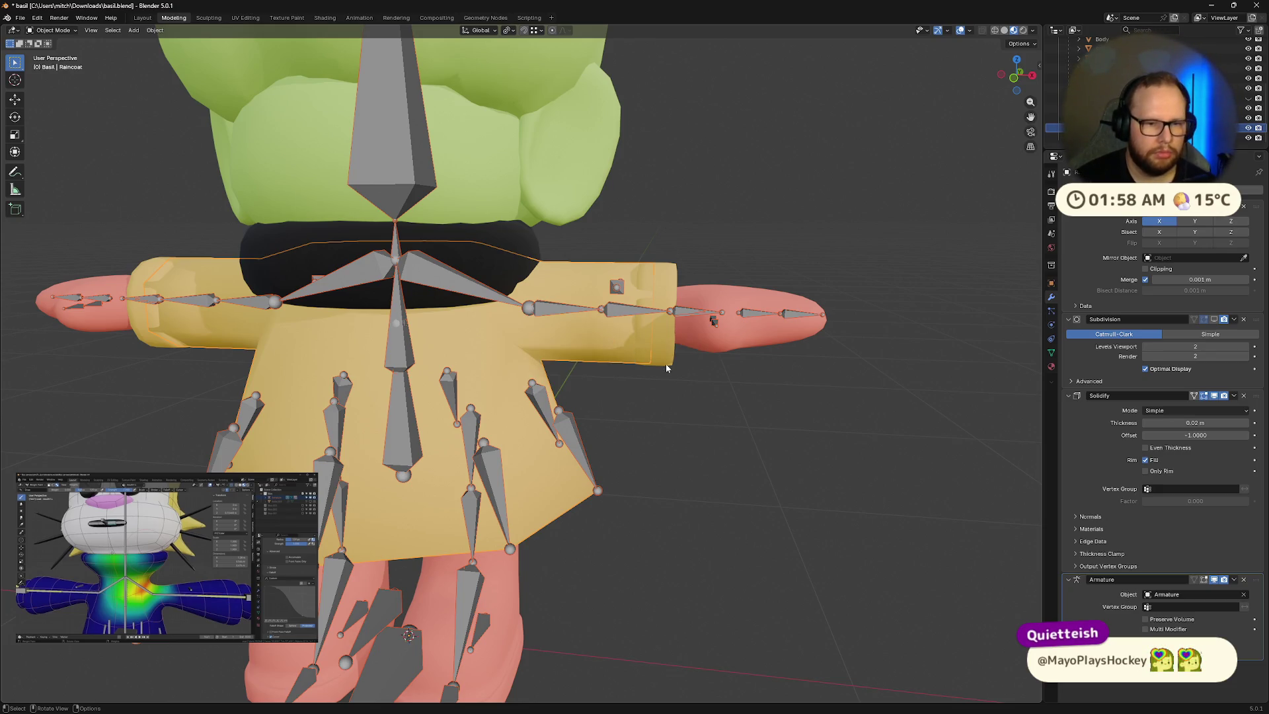
{"action": "left_click", "coordinate": [693, 313], "text": "shift"}
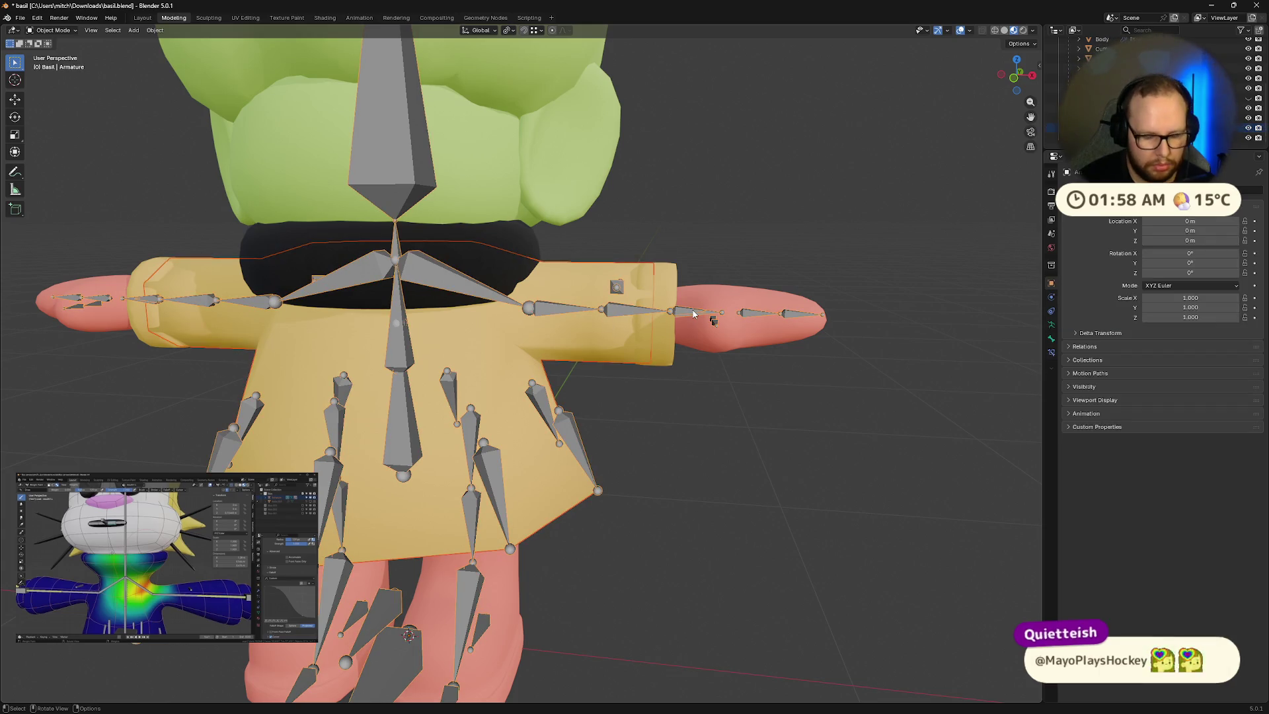
{"action": "key", "text": "ctrl+p"}
{"action": "left_click", "coordinate": [692, 308]}
Step: In Pose Mode, drag the ik.hand.L bone down to test the coat's deformation
{"action": "left_click", "coordinate": [686, 314]}
{"action": "key", "text": "Tab"}
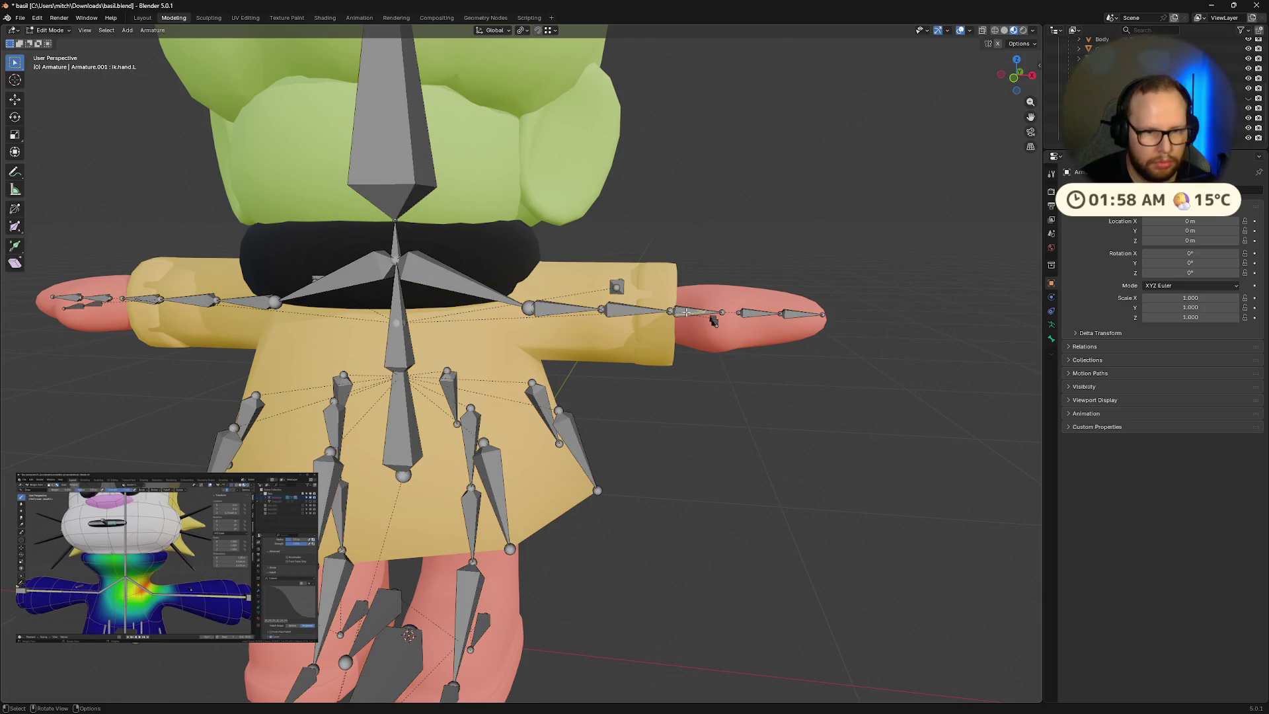
{"action": "key", "text": "Tab"}
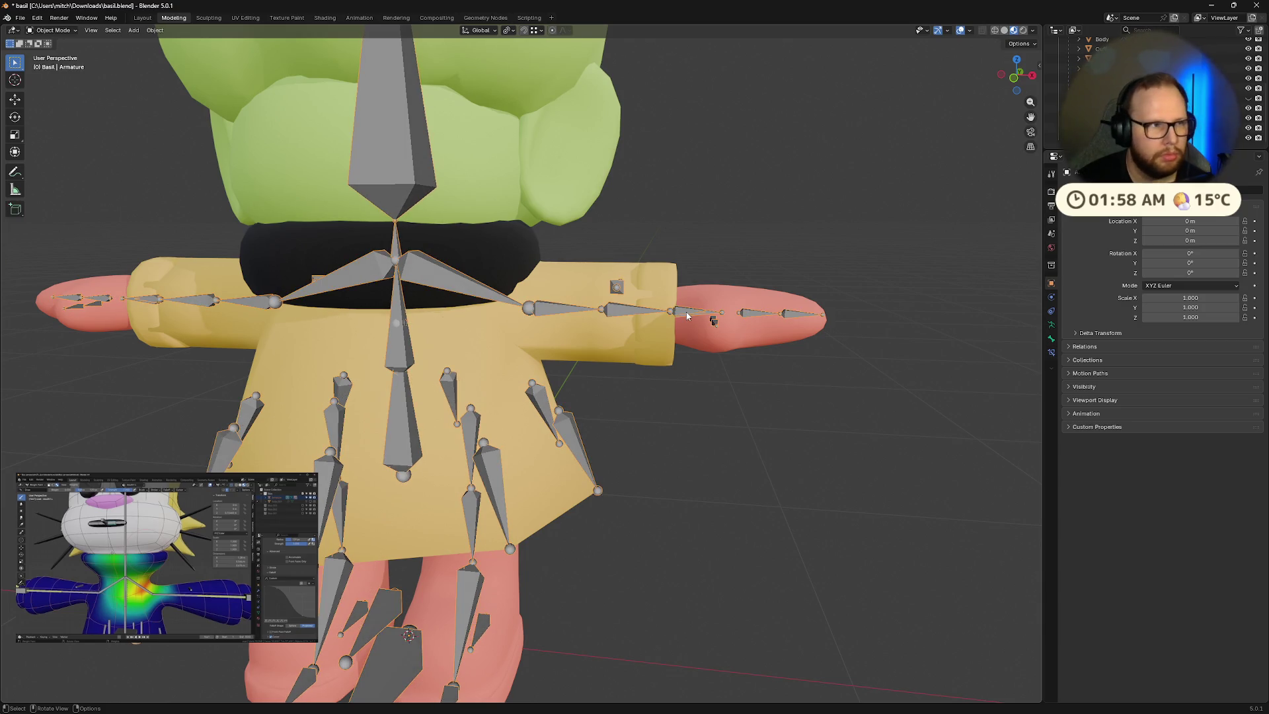
{"action": "key", "text": "ctrl+Tab"}
{"action": "left_click", "coordinate": [686, 314]}
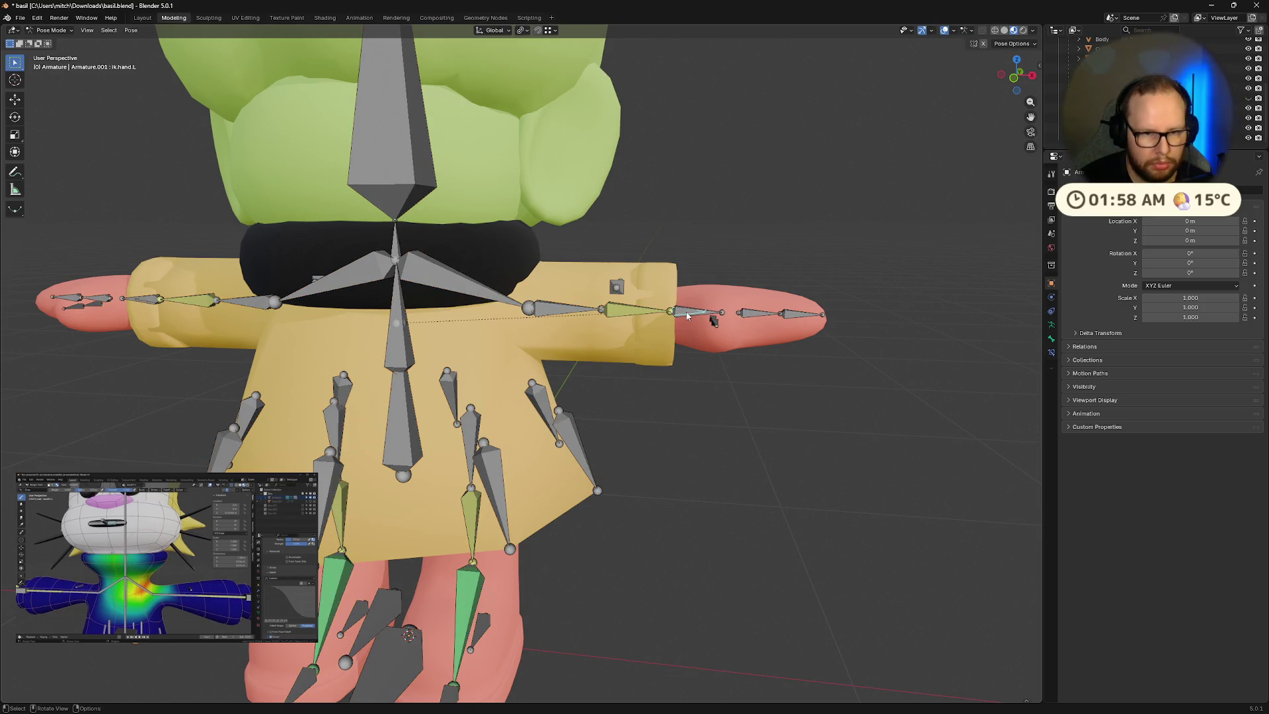
{"action": "key", "text": "g"}
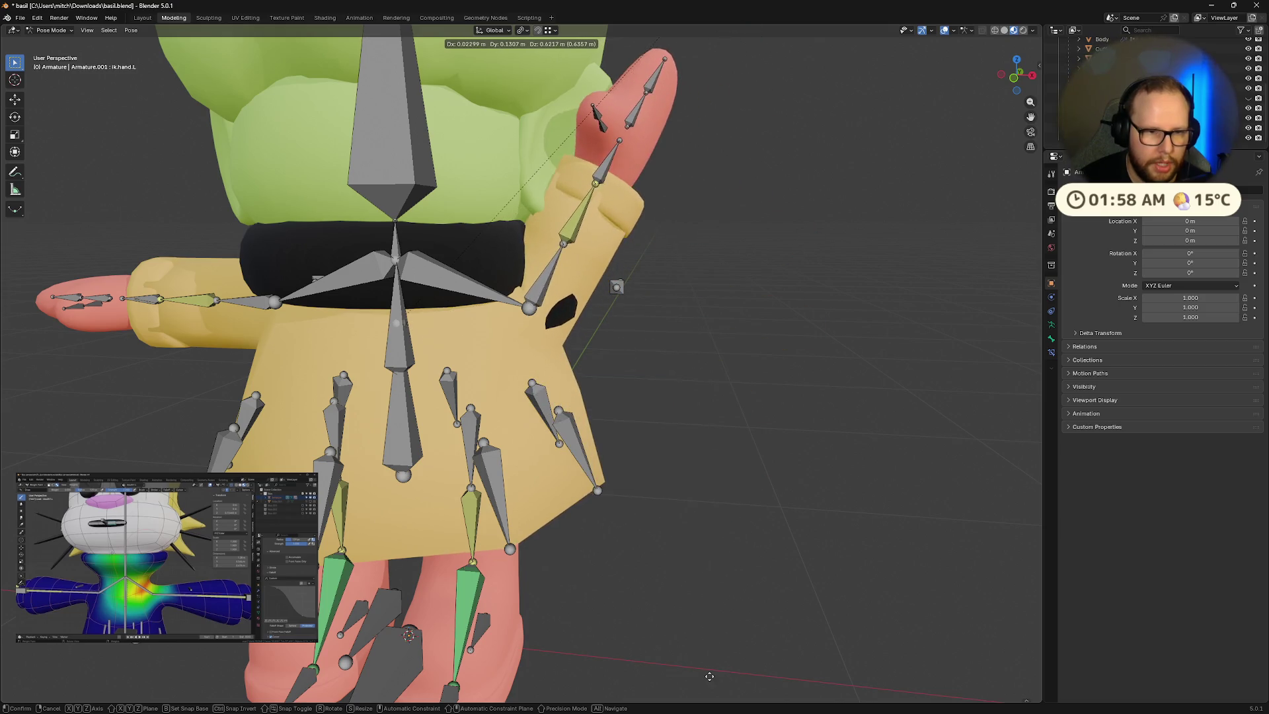
{"action": "left_click", "coordinate": [677, 668]}
{"action": "mouse_move", "coordinate": [677, 668]}
{"action": "middle_mouse_down"}
{"action": "mouse_move", "coordinate": [541, 621]}
{"action": "mouse_move", "coordinate": [478, 633]}
{"action": "mouse_move", "coordinate": [692, 643]}
{"action": "mouse_move", "coordinate": [661, 624]}
{"action": "middle_mouse_up"}
Step: Raise the left hand IK bone higher, then try another move and cancel it
{"action": "key", "text": "g"}
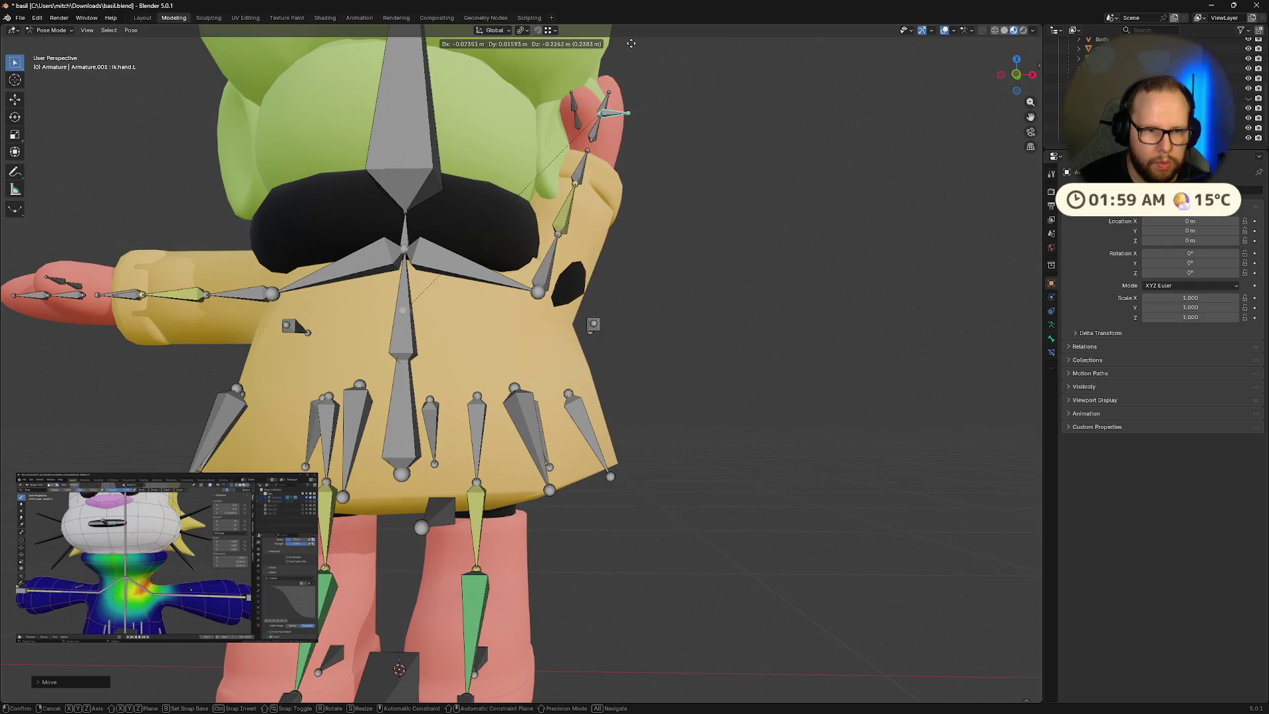
{"action": "left_click", "coordinate": [633, 224]}
{"action": "mouse_move", "coordinate": [633, 223]}
{"action": "middle_mouse_down"}
{"action": "mouse_move", "coordinate": [516, 248]}
{"action": "mouse_move", "coordinate": [479, 289]}
{"action": "mouse_move", "coordinate": [680, 248]}
{"action": "mouse_move", "coordinate": [763, 263]}
{"action": "middle_mouse_up"}
{"action": "key", "text": "g"}
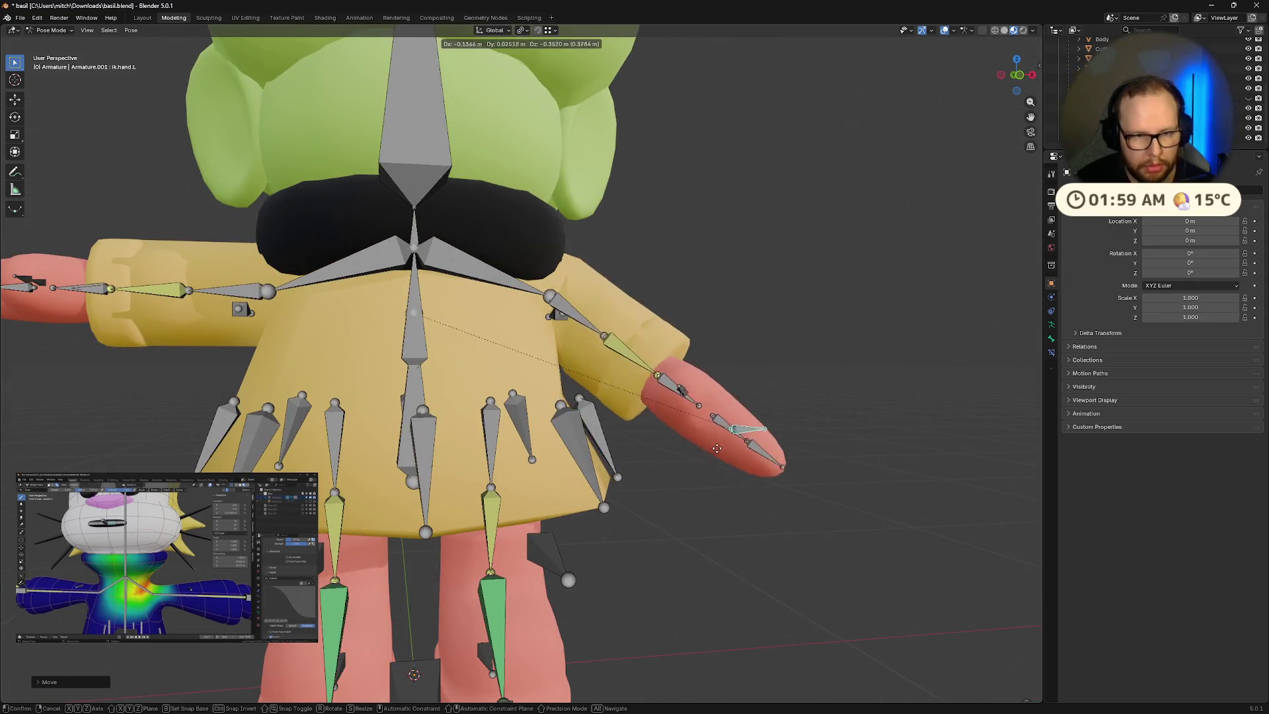
{"action": "middle_click_drag", "start_coordinate": [661, 423], "coordinate": [633, 437], "text": "alt"}
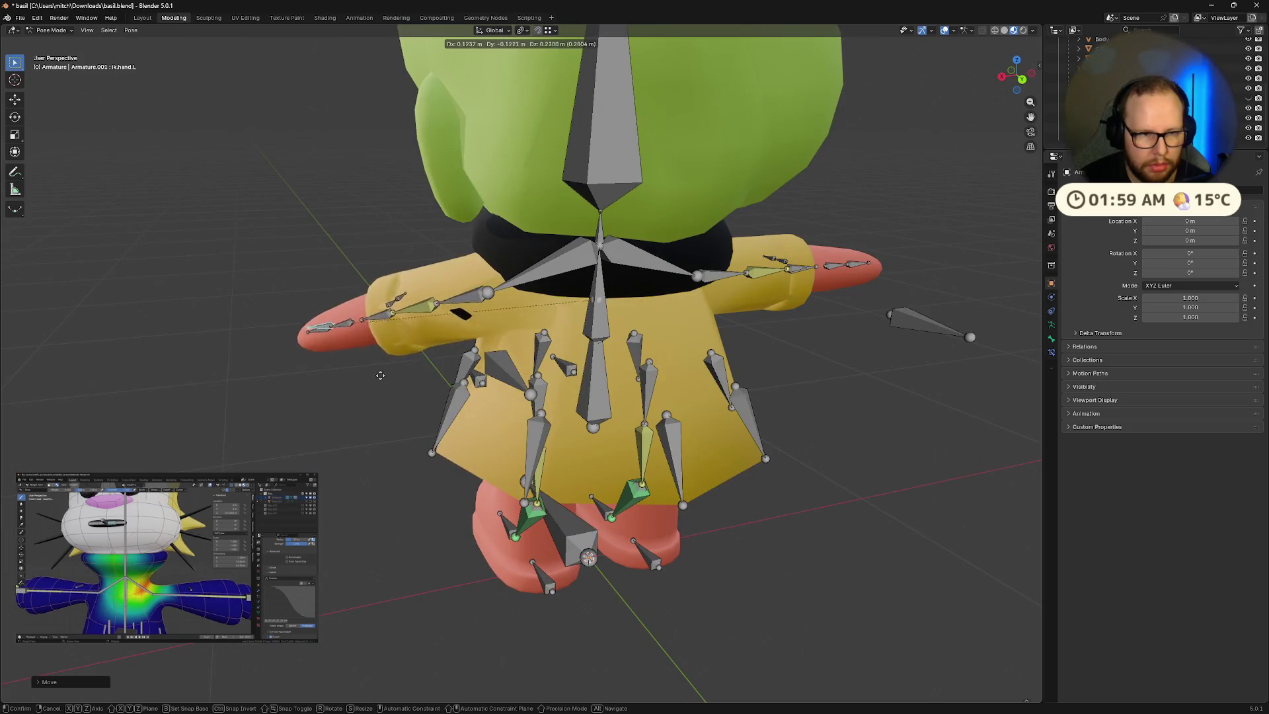
{"action": "mouse_move", "coordinate": [661, 387]}
{"action": "middle_mouse_down", "text": "alt"}
{"action": "mouse_move", "coordinate": [699, 323]}
{"action": "mouse_move", "coordinate": [731, 320]}
{"action": "mouse_move", "coordinate": [784, 276]}
{"action": "mouse_move", "coordinate": [691, 315]}
{"action": "mouse_move", "coordinate": [640, 313]}
{"action": "middle_mouse_up", "text": "alt"}
{"action": "key", "text": "Escape"}
Step: Reset all bones to rest pose, return to object mode and select the raincoat
{"action": "key", "text": "a"}
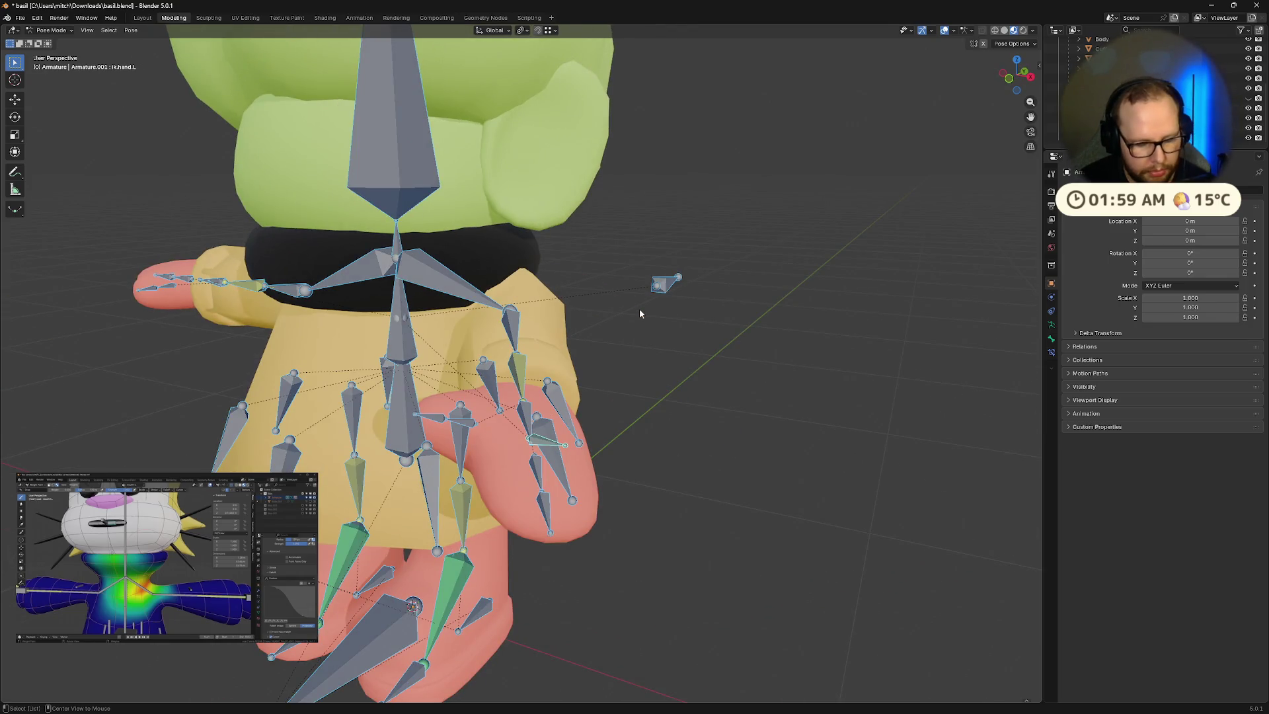
{"action": "key", "text": "alt+r"}
{"action": "key", "text": "alt+a"}
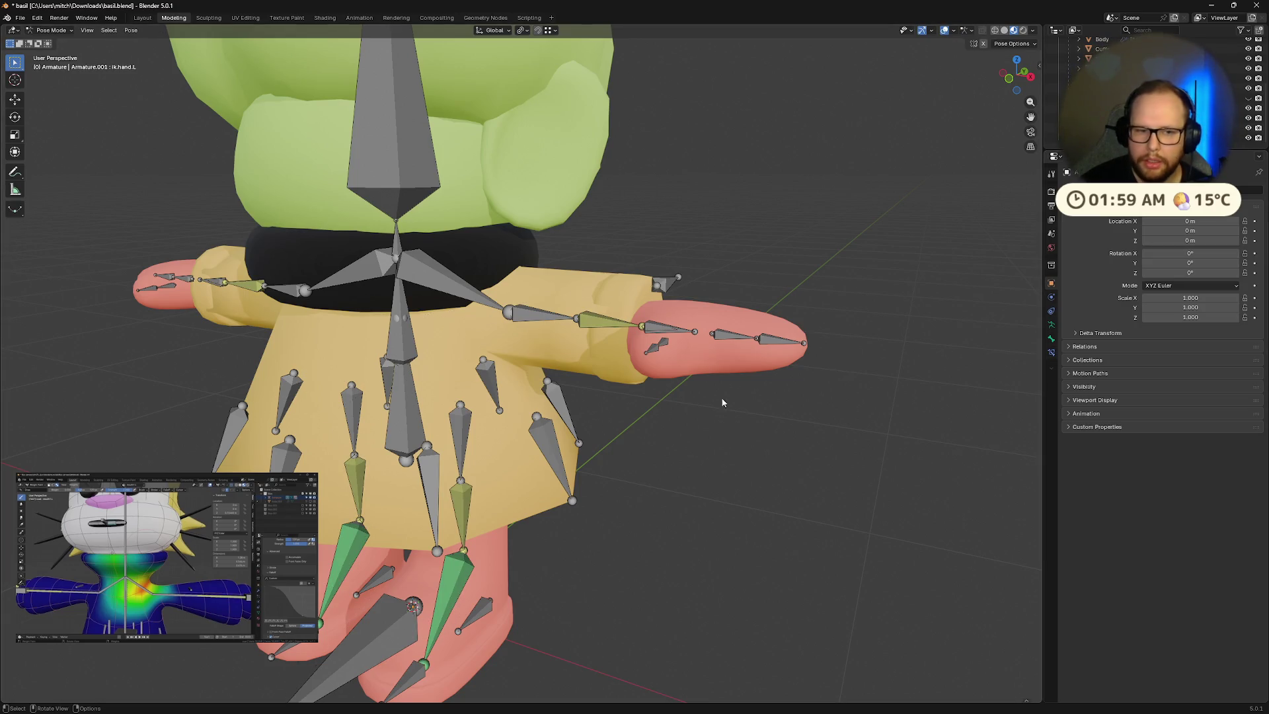
{"action": "key", "text": "Tab"}
{"action": "key", "text": "Tab"}
{"action": "key", "text": "ctrl+Tab"}
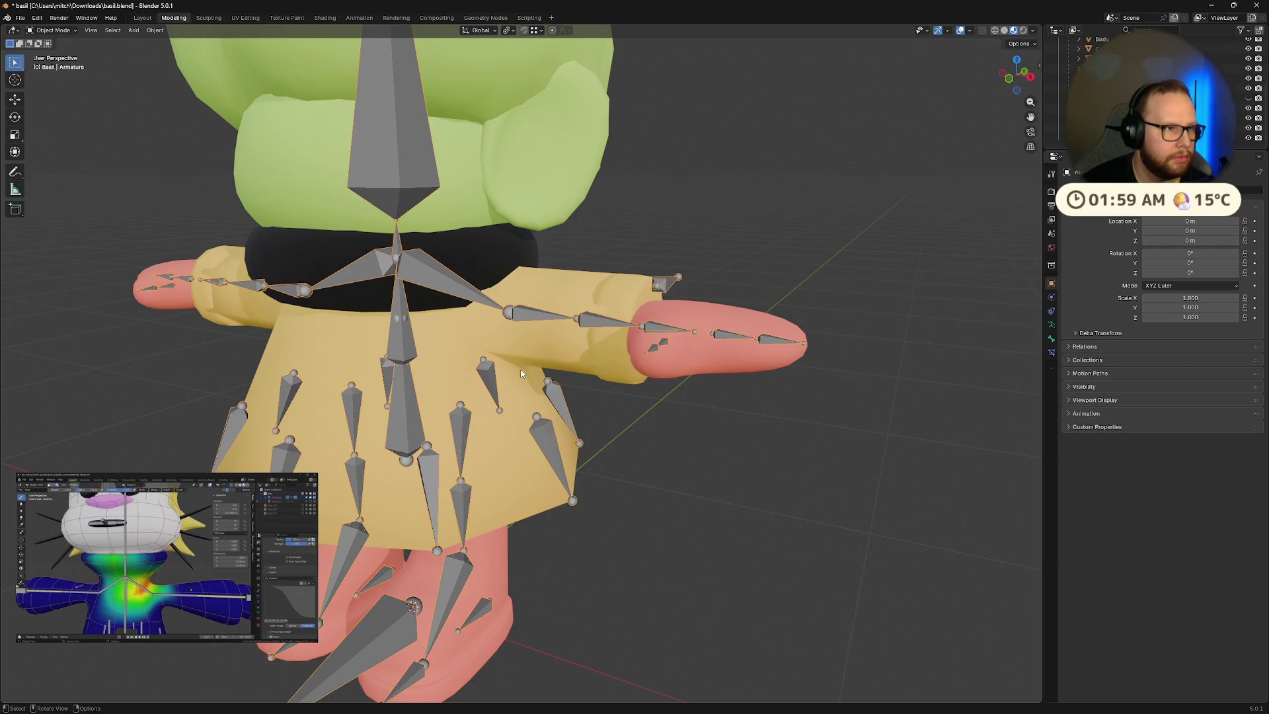
{"action": "left_click", "coordinate": [479, 342]}
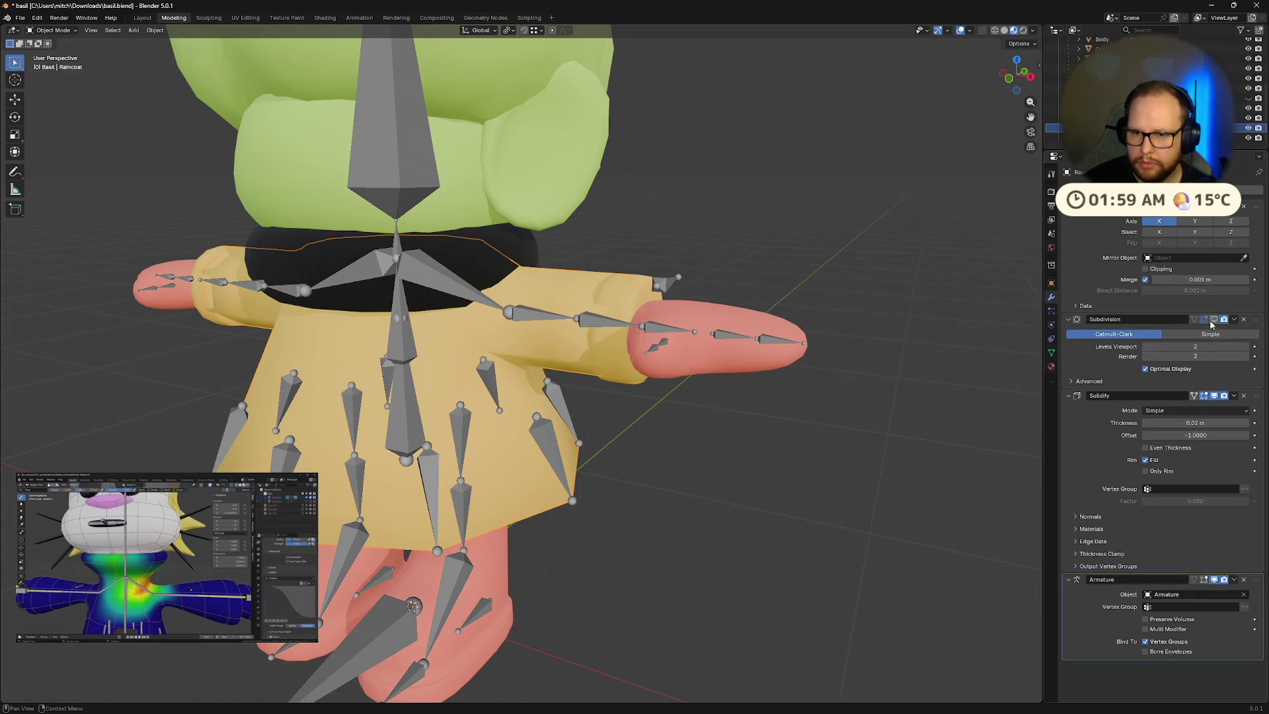
Step: Show the subdivided coat in edit mode, then put the armature into Pose Mode
{"action": "left_click", "coordinate": [1212, 322]}
{"action": "mouse_move", "coordinate": [887, 430]}
{"action": "middle_mouse_down"}
{"action": "mouse_move", "coordinate": [731, 388]}
{"action": "mouse_move", "coordinate": [714, 419]}
{"action": "middle_mouse_up"}
{"action": "key", "text": "Tab"}
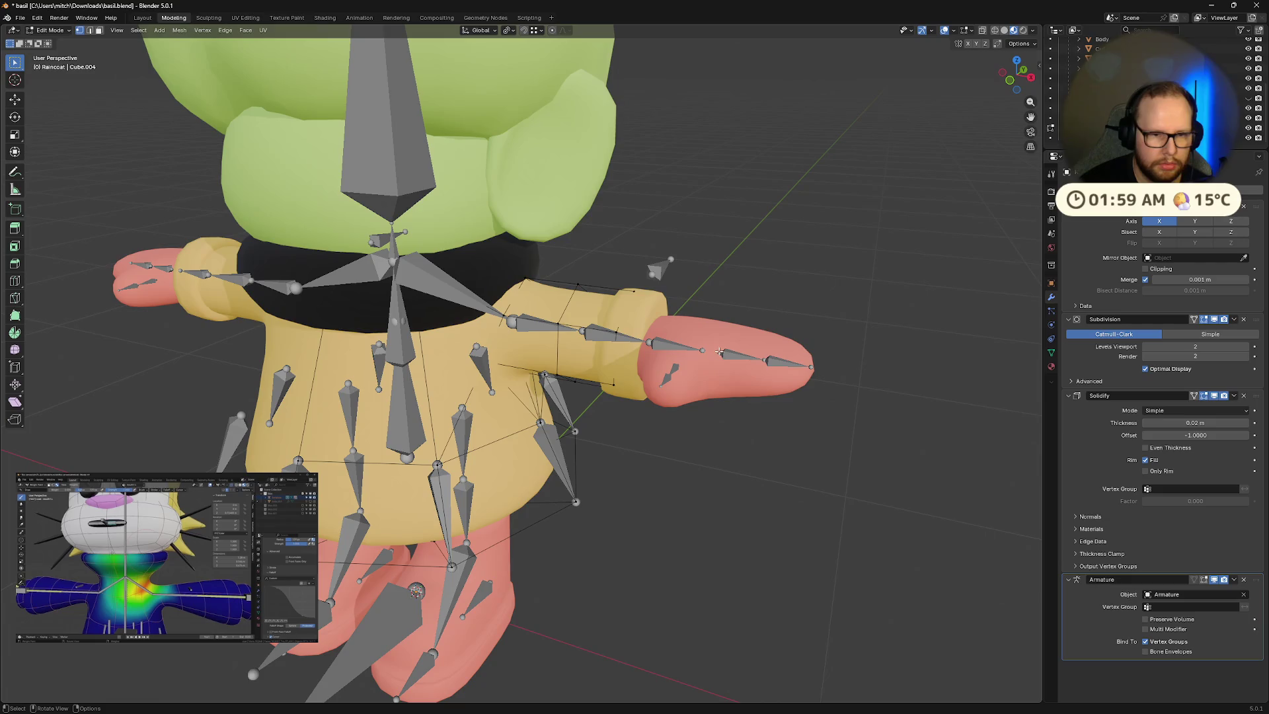
{"action": "key", "text": "Tab"}
{"action": "left_click", "coordinate": [704, 358]}
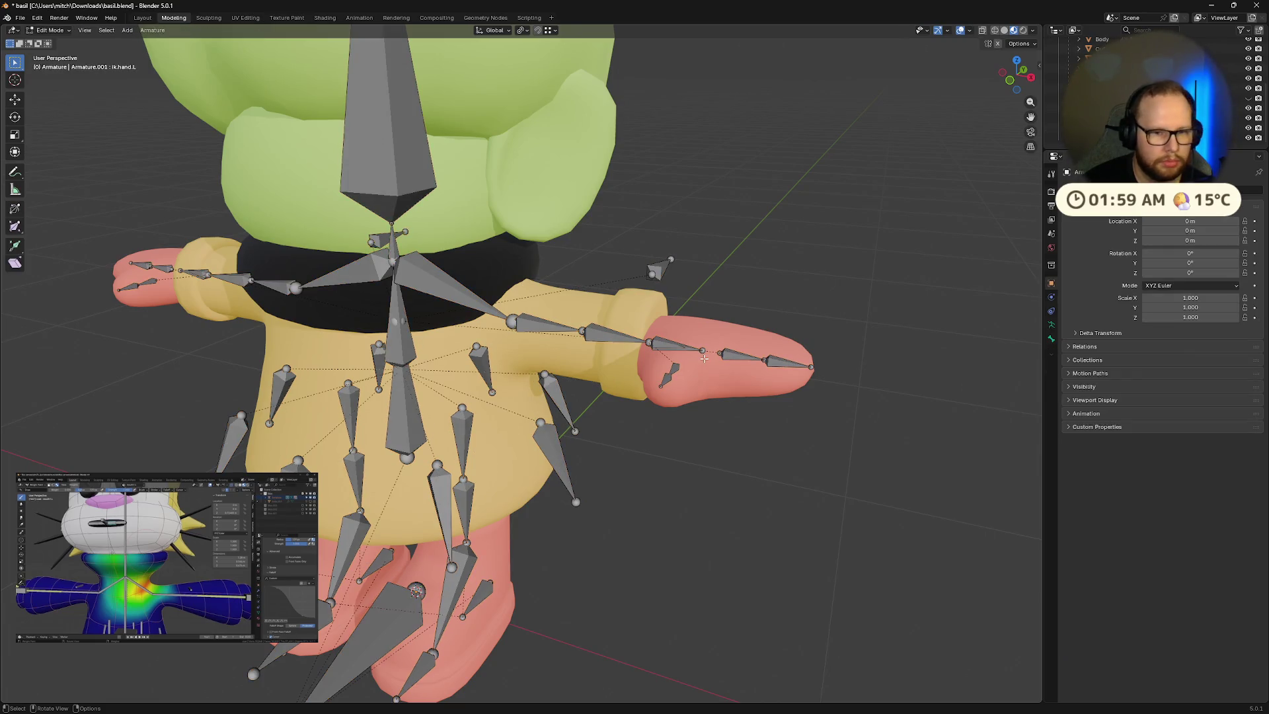
{"action": "key", "text": "ctrl+Tab"}
Step: Move the ik.hand.L bone in several passes to lower the left arm beside the body
{"action": "left_click", "coordinate": [666, 349]}
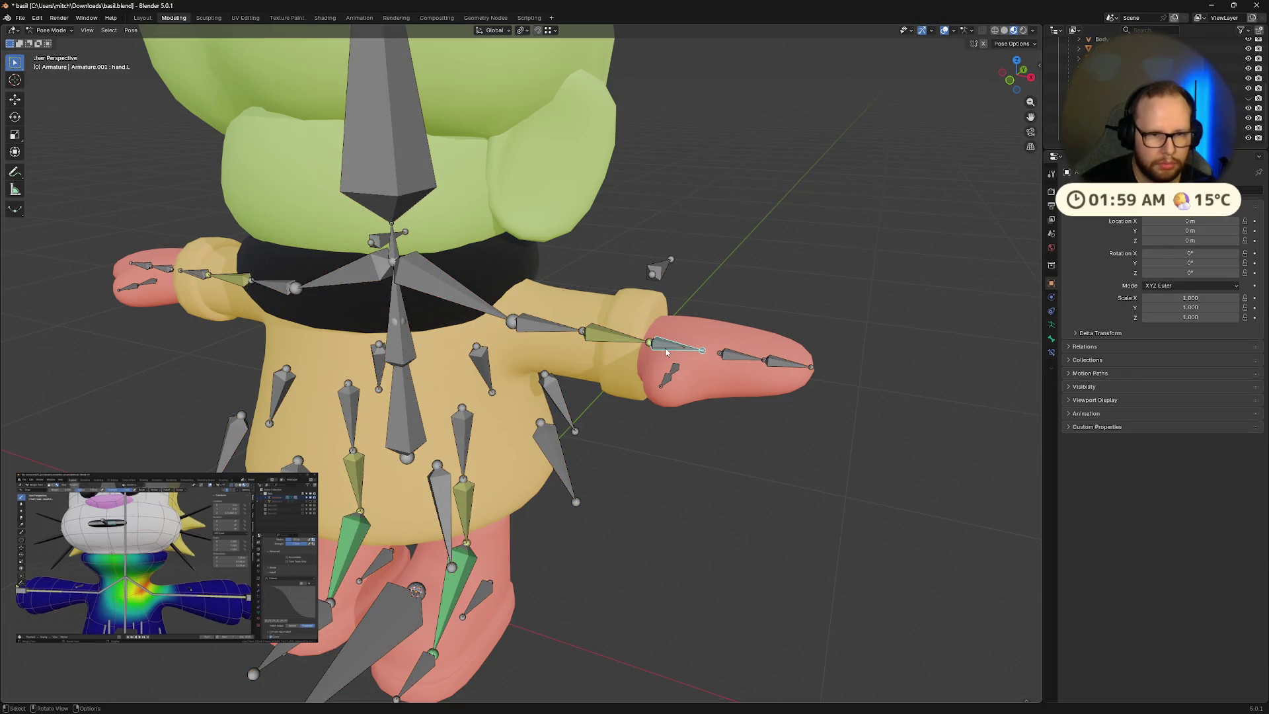
{"action": "key", "text": "g"}
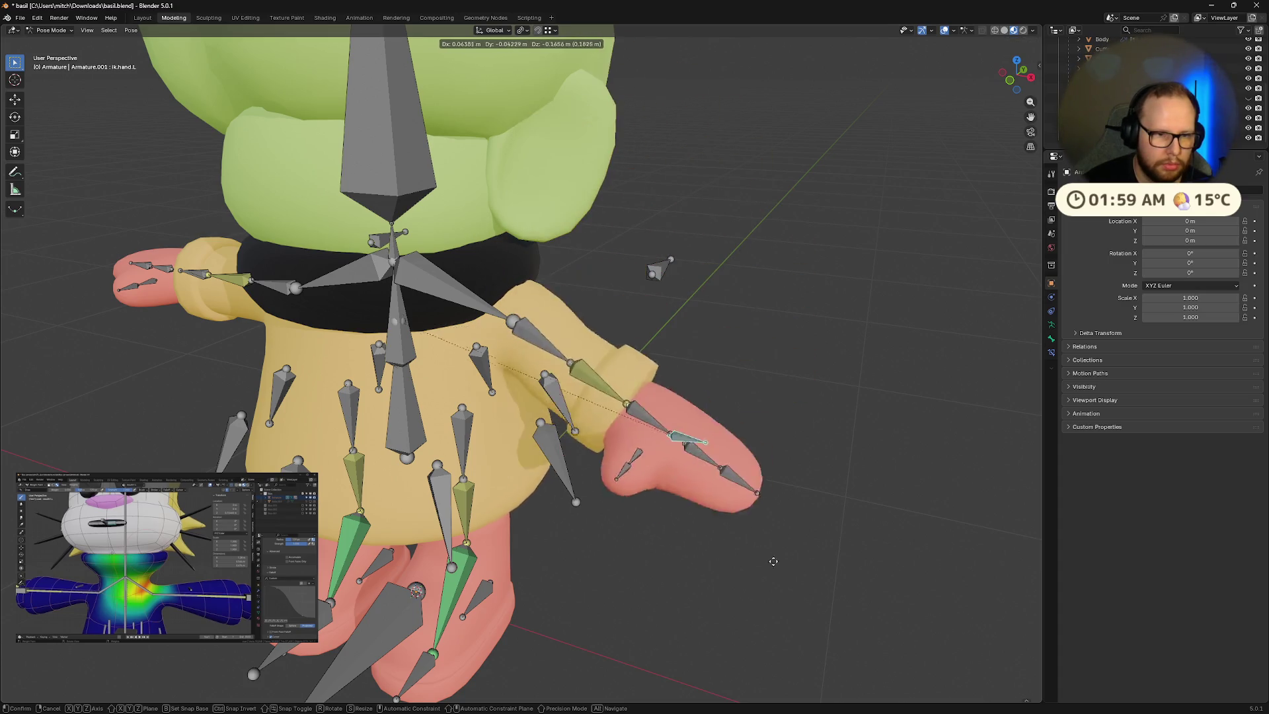
{"action": "mouse_move", "coordinate": [759, 479]}
{"action": "middle_mouse_down"}
{"action": "mouse_move", "coordinate": [678, 351]}
{"action": "mouse_move", "coordinate": [752, 347]}
{"action": "mouse_move", "coordinate": [568, 373]}
{"action": "middle_mouse_up"}
{"action": "left_click", "coordinate": [707, 347]}
{"action": "key", "text": "g"}
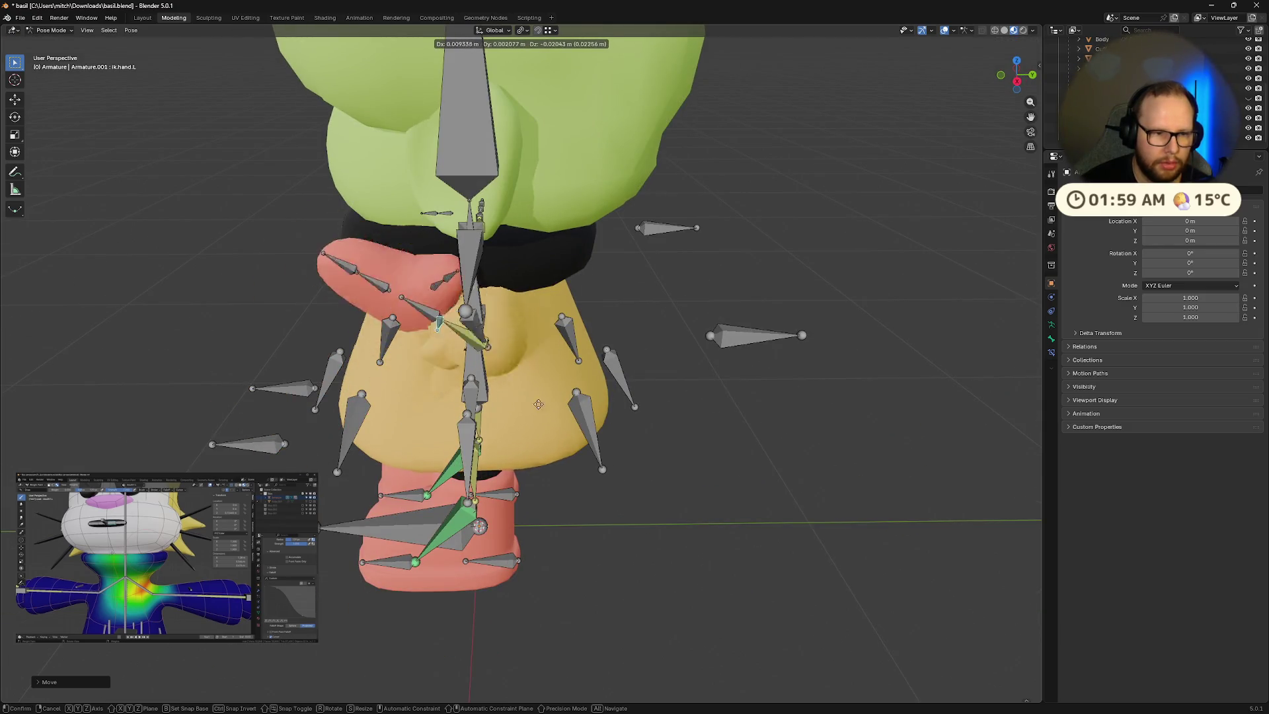
{"action": "mouse_move", "coordinate": [470, 381]}
{"action": "middle_mouse_down"}
{"action": "mouse_move", "coordinate": [723, 382]}
{"action": "mouse_move", "coordinate": [704, 407]}
{"action": "mouse_move", "coordinate": [634, 401]}
{"action": "mouse_move", "coordinate": [716, 352]}
{"action": "mouse_move", "coordinate": [624, 336]}
{"action": "middle_mouse_up"}
{"action": "left_click", "coordinate": [644, 396]}
{"action": "key", "text": "g"}
{"action": "left_click", "coordinate": [695, 551]}
Step: Rotate the left hand on its local X axis to bend the mitten
{"action": "mouse_move", "coordinate": [695, 551]}
{"action": "middle_mouse_down"}
{"action": "mouse_move", "coordinate": [791, 585]}
{"action": "mouse_move", "coordinate": [695, 569]}
{"action": "mouse_move", "coordinate": [596, 528]}
{"action": "mouse_move", "coordinate": [657, 568]}
{"action": "mouse_move", "coordinate": [512, 534]}
{"action": "middle_mouse_up"}
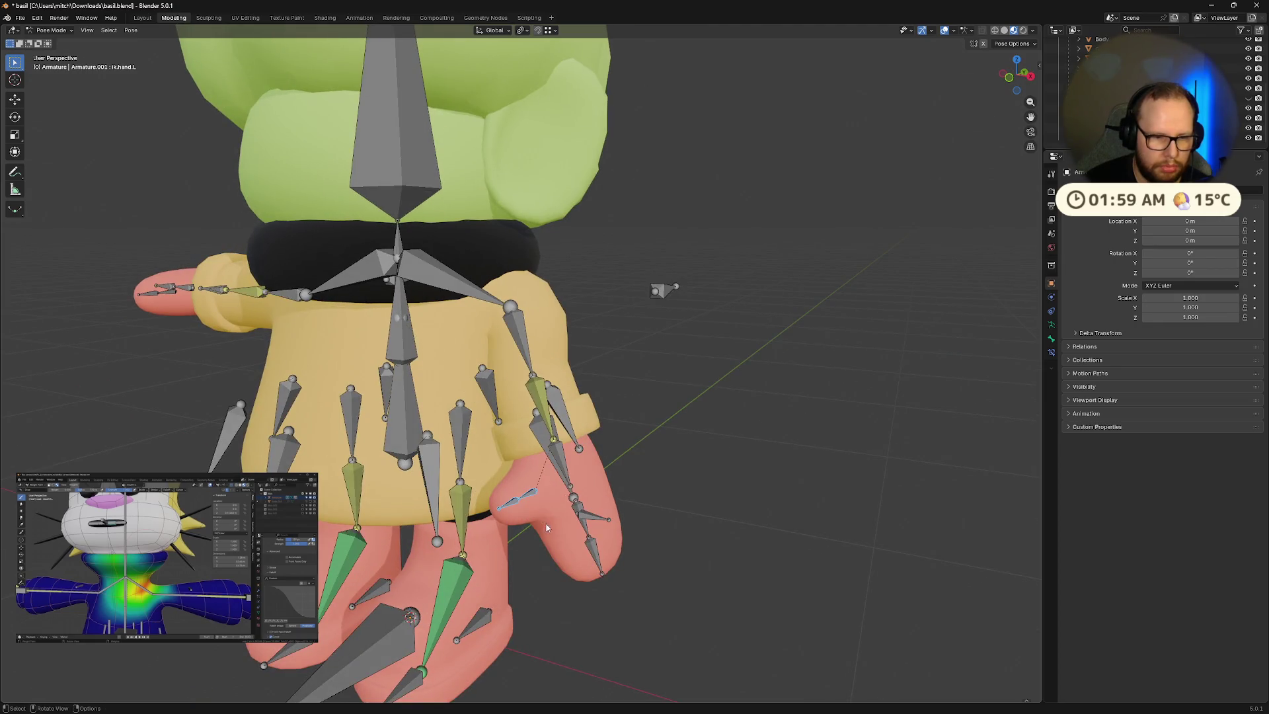
{"action": "middle_click_drag", "start_coordinate": [601, 543], "coordinate": [653, 553]}
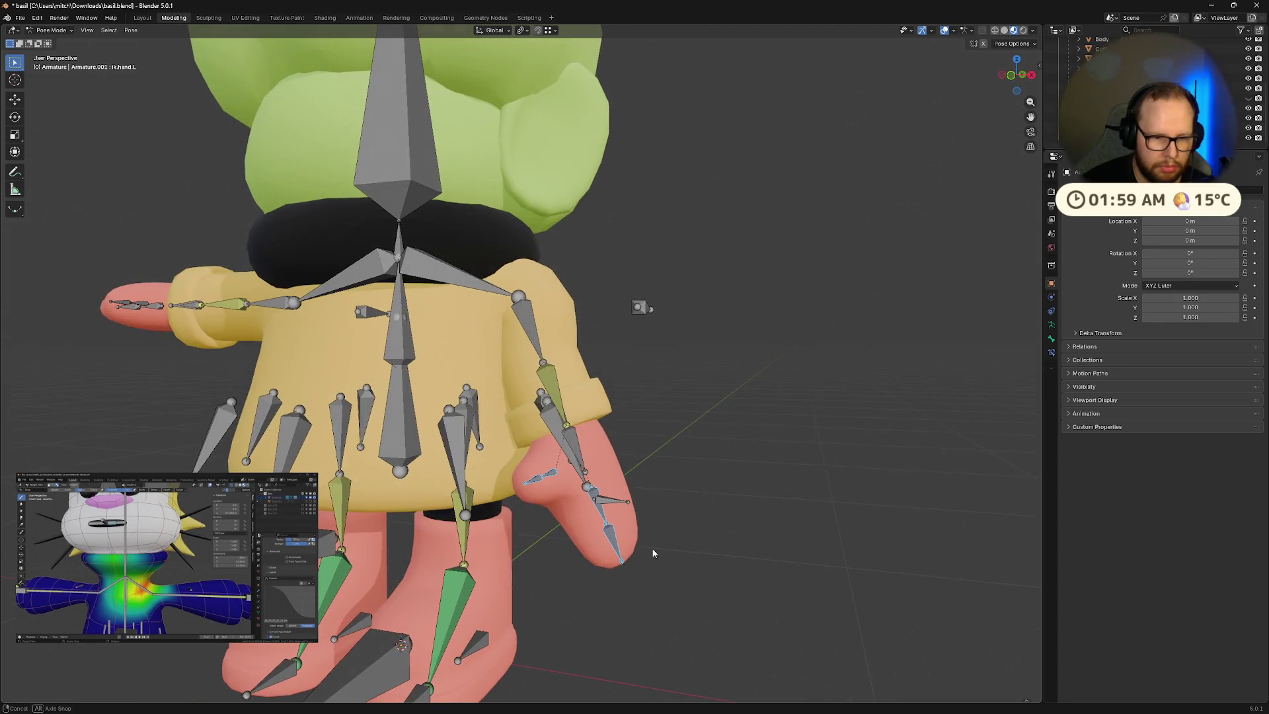
{"action": "key", "text": "x"}
{"action": "key", "text": "x"}
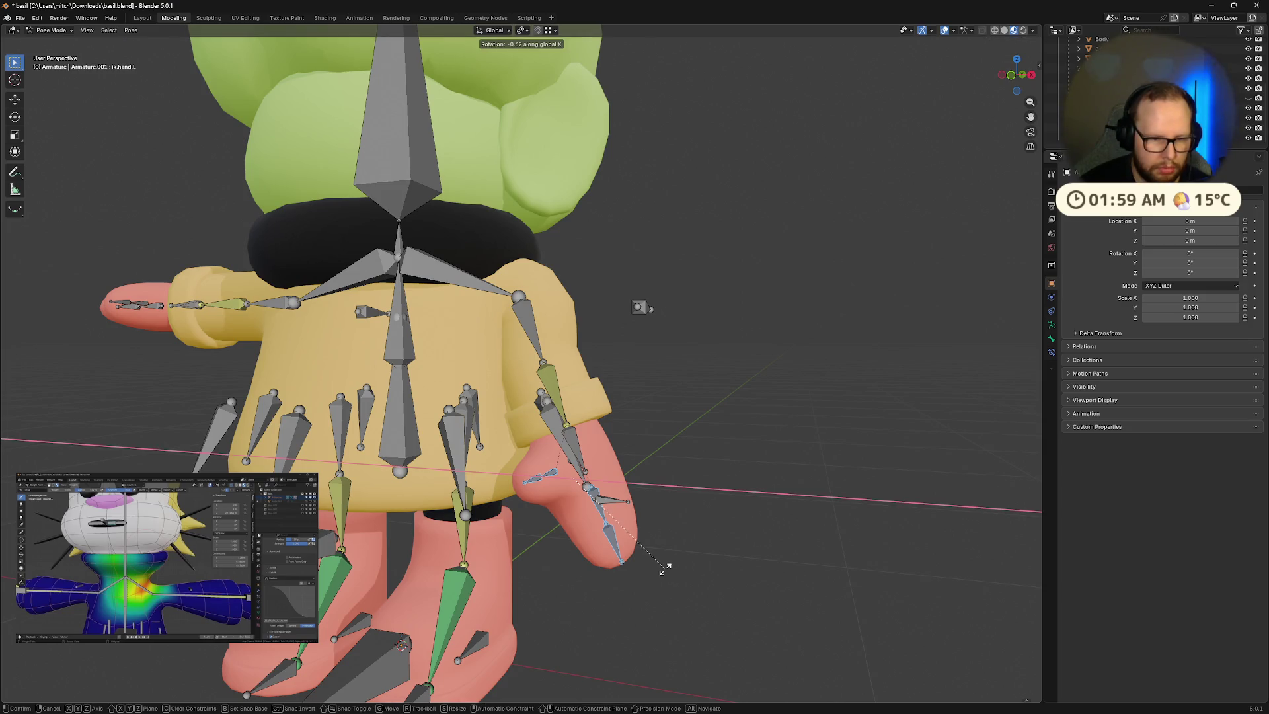
{"action": "left_click", "coordinate": [556, 534]}
Step: Rotate the hand bone on the X axis to bend it downward
{"action": "mouse_move", "coordinate": [555, 530]}
{"action": "middle_mouse_down"}
{"action": "mouse_move", "coordinate": [620, 522]}
{"action": "mouse_move", "coordinate": [705, 541]}
{"action": "mouse_move", "coordinate": [639, 568]}
{"action": "mouse_move", "coordinate": [382, 466]}
{"action": "mouse_move", "coordinate": [740, 478]}
{"action": "mouse_move", "coordinate": [723, 462]}
{"action": "mouse_move", "coordinate": [712, 517]}
{"action": "middle_mouse_up"}
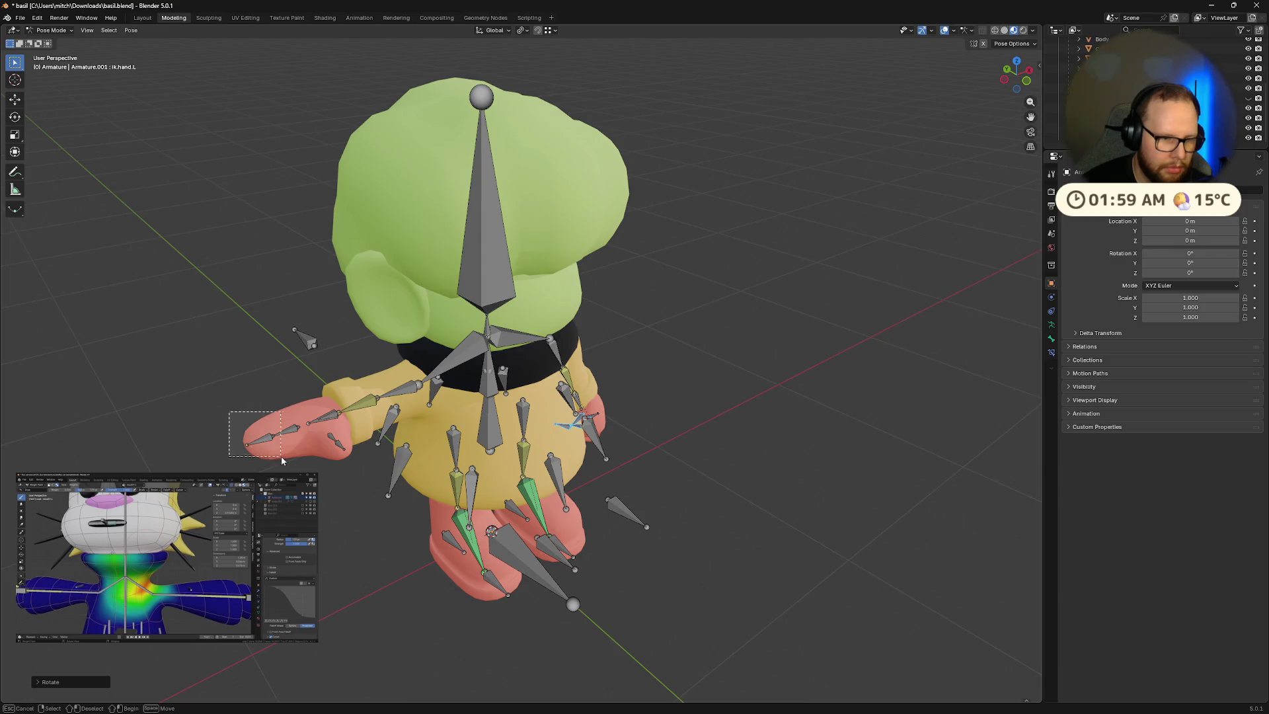
{"action": "key", "text": "r"}
{"action": "key", "text": "x"}
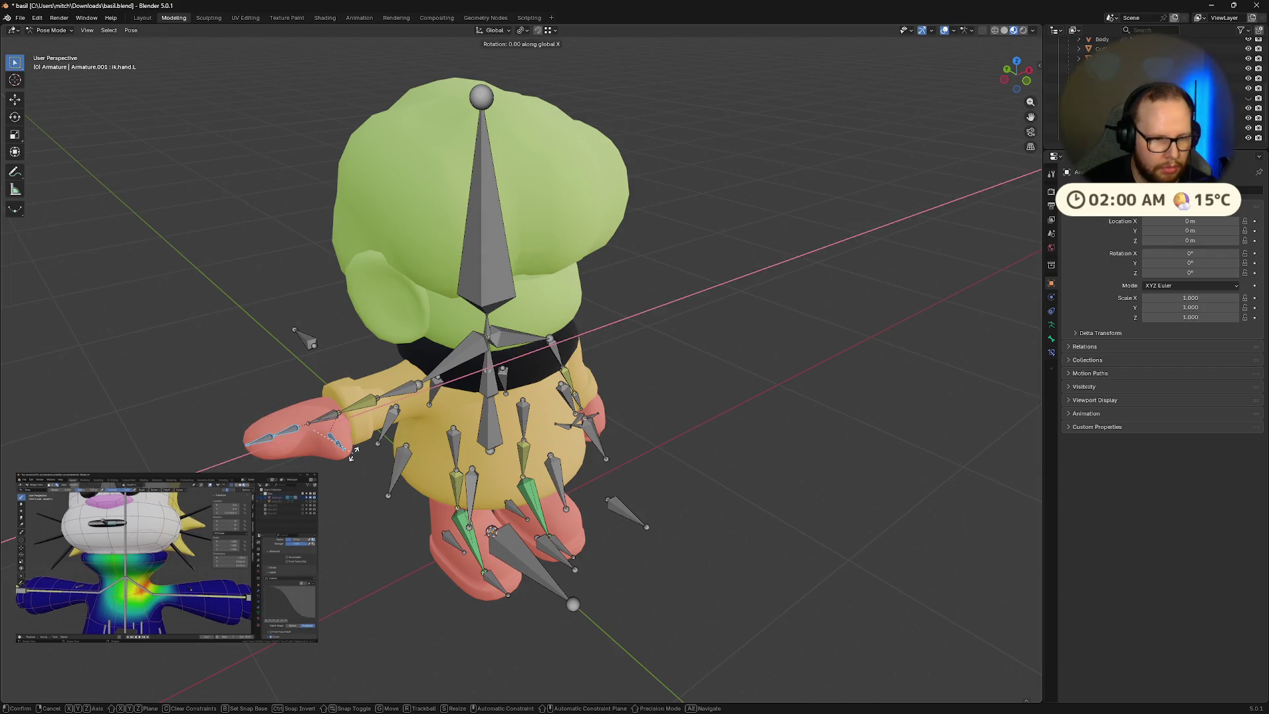
{"action": "left_click", "coordinate": [350, 393]}
{"action": "middle_click_drag", "start_coordinate": [350, 393], "coordinate": [372, 413]}
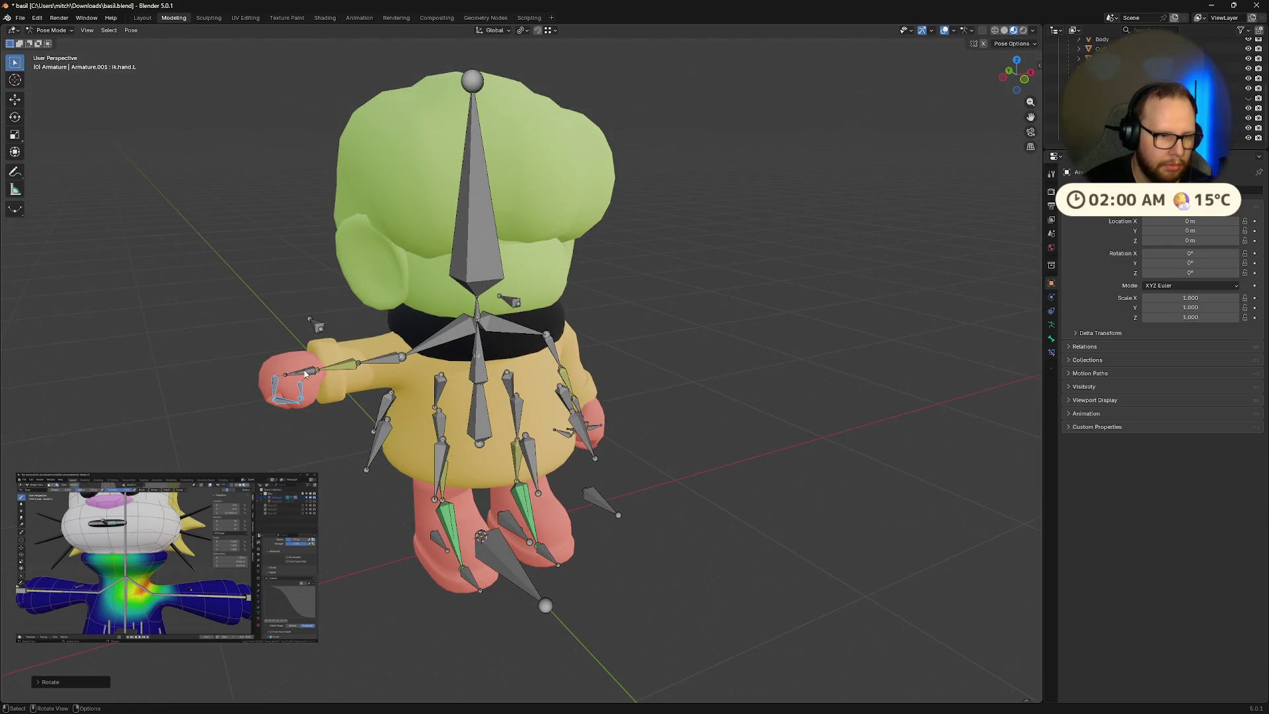
Step: Lower the right arm with its hand control and reposition the elbow target bones
{"action": "left_click_drag", "start_coordinate": [310, 374], "coordinate": [357, 491]}
{"action": "mouse_move", "coordinate": [357, 491]}
{"action": "middle_mouse_down"}
{"action": "mouse_move", "coordinate": [465, 493]}
{"action": "mouse_move", "coordinate": [467, 480]}
{"action": "mouse_move", "coordinate": [502, 501]}
{"action": "mouse_move", "coordinate": [401, 520]}
{"action": "mouse_move", "coordinate": [467, 510]}
{"action": "mouse_move", "coordinate": [603, 529]}
{"action": "mouse_move", "coordinate": [620, 470]}
{"action": "middle_mouse_up"}
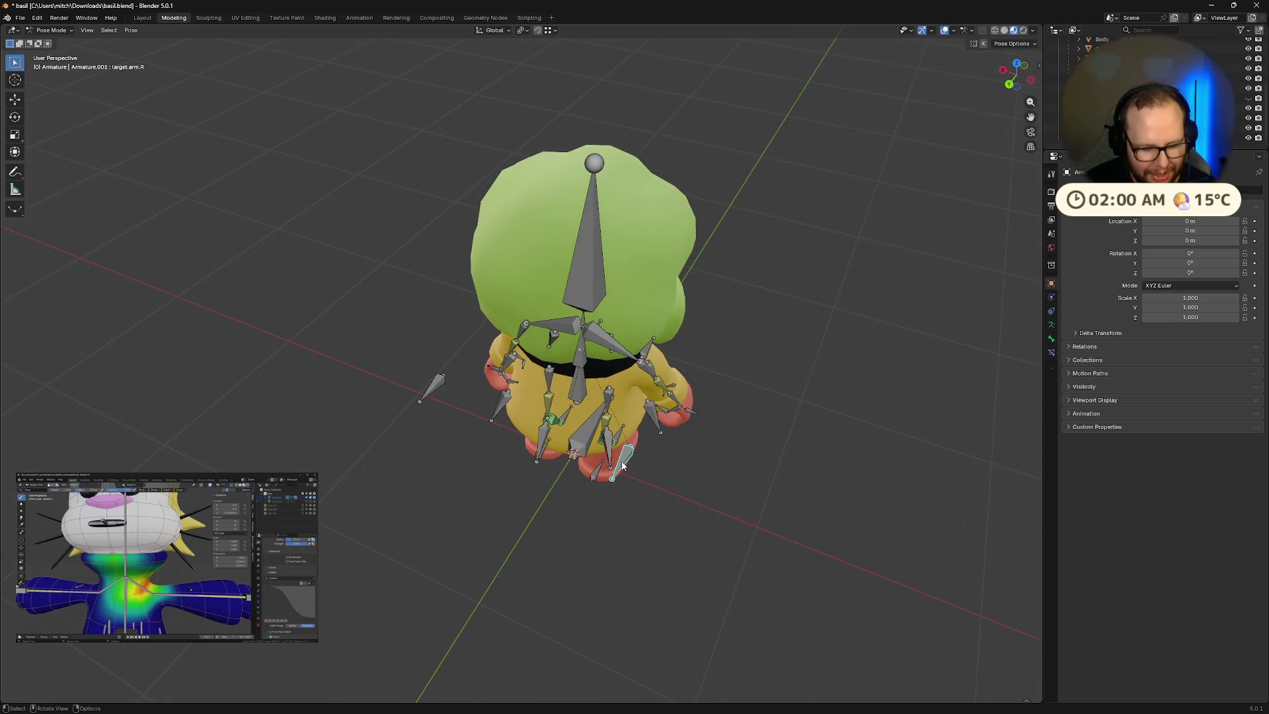
{"action": "left_click", "coordinate": [669, 471]}
{"action": "mouse_move", "coordinate": [669, 471]}
{"action": "middle_mouse_down"}
{"action": "mouse_move", "coordinate": [696, 469]}
{"action": "mouse_move", "coordinate": [519, 413]}
{"action": "middle_mouse_up"}
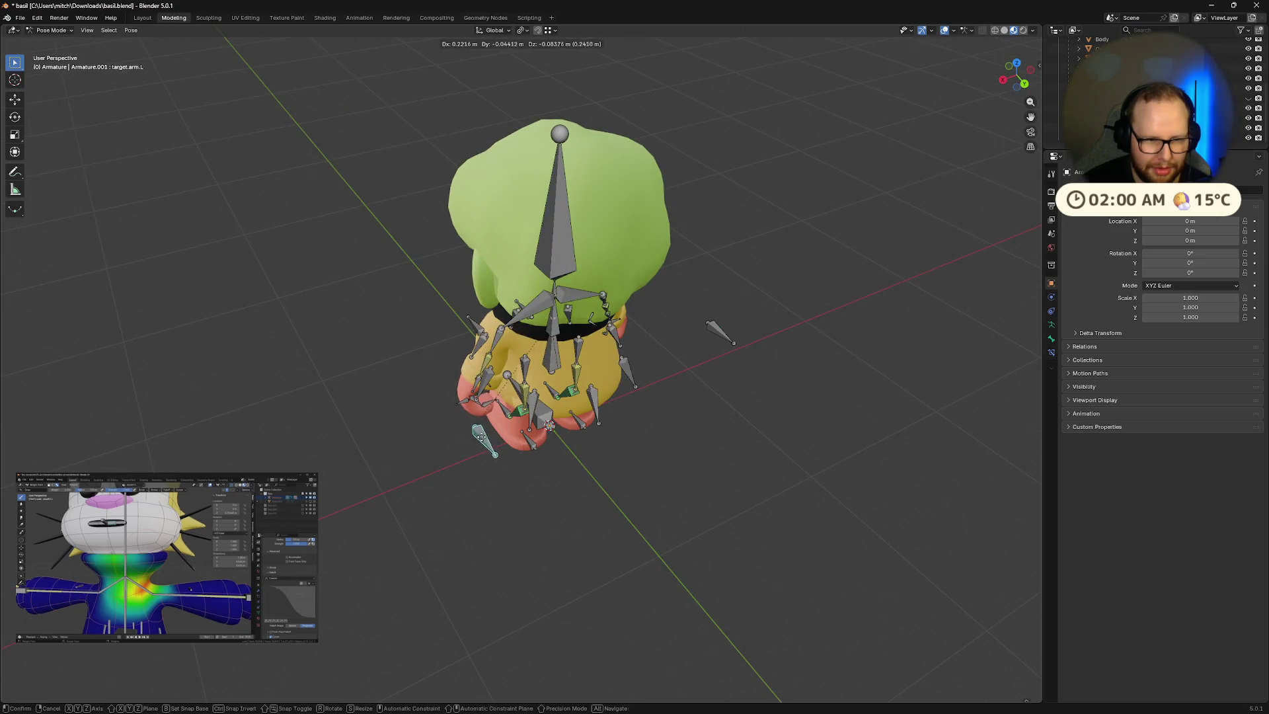
{"action": "left_click", "coordinate": [632, 447]}
{"action": "mouse_move", "coordinate": [632, 447]}
{"action": "middle_mouse_down"}
{"action": "mouse_move", "coordinate": [627, 463]}
{"action": "mouse_move", "coordinate": [597, 463]}
{"action": "mouse_move", "coordinate": [628, 393]}
{"action": "middle_mouse_up"}
{"action": "scroll", "coordinate": [627, 462], "scroll_direction": "up", "scroll_amount": 5}
{"action": "scroll", "coordinate": [628, 392], "scroll_direction": "down", "scroll_amount": 3}
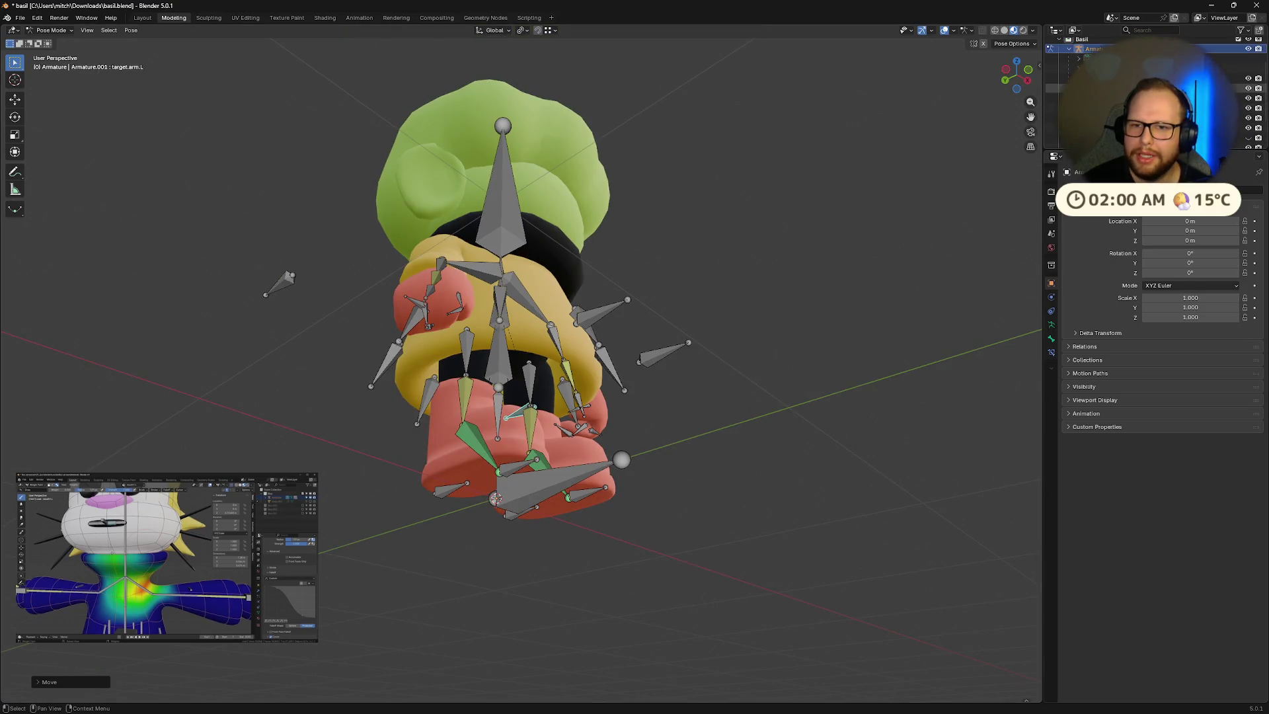
Step: Hide the armature in the Outliner and view the deformed mesh from below
{"action": "left_click", "coordinate": [1249, 68]}
{"action": "mouse_move", "coordinate": [925, 238]}
{"action": "middle_mouse_down"}
{"action": "mouse_move", "coordinate": [827, 239]}
{"action": "mouse_move", "coordinate": [851, 237]}
{"action": "middle_mouse_up"}
{"action": "scroll", "coordinate": [502, 238], "scroll_direction": "up", "scroll_amount": 5}
{"action": "mouse_move", "coordinate": [502, 238]}
{"action": "middle_mouse_down"}
{"action": "mouse_move", "coordinate": [525, 241]}
{"action": "mouse_move", "coordinate": [526, 309]}
{"action": "middle_mouse_up"}
Step: Look up at the red hand from a level side view, then unhide the armature in the Outliner
{"action": "scroll", "coordinate": [603, 256], "scroll_direction": "down", "scroll_amount": 1}
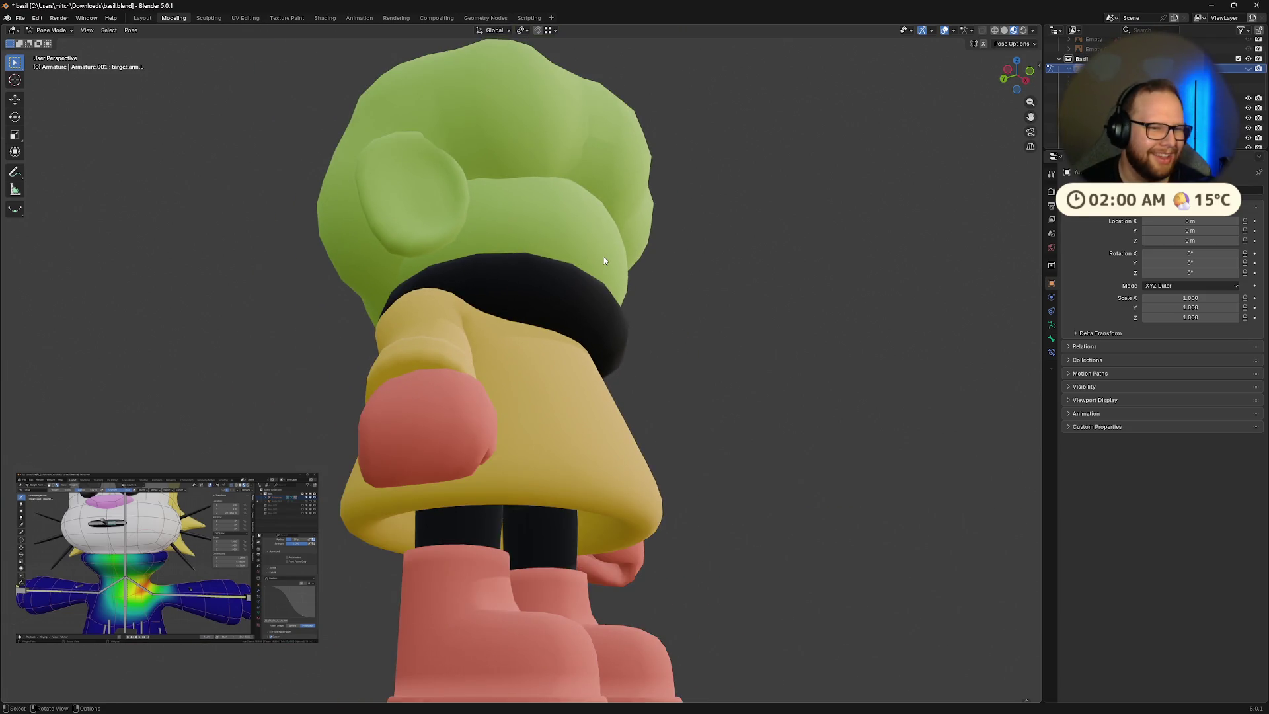
{"action": "mouse_move", "coordinate": [604, 257]}
{"action": "middle_mouse_down"}
{"action": "mouse_move", "coordinate": [585, 265]}
{"action": "mouse_move", "coordinate": [593, 273]}
{"action": "mouse_move", "coordinate": [567, 240]}
{"action": "middle_mouse_up"}
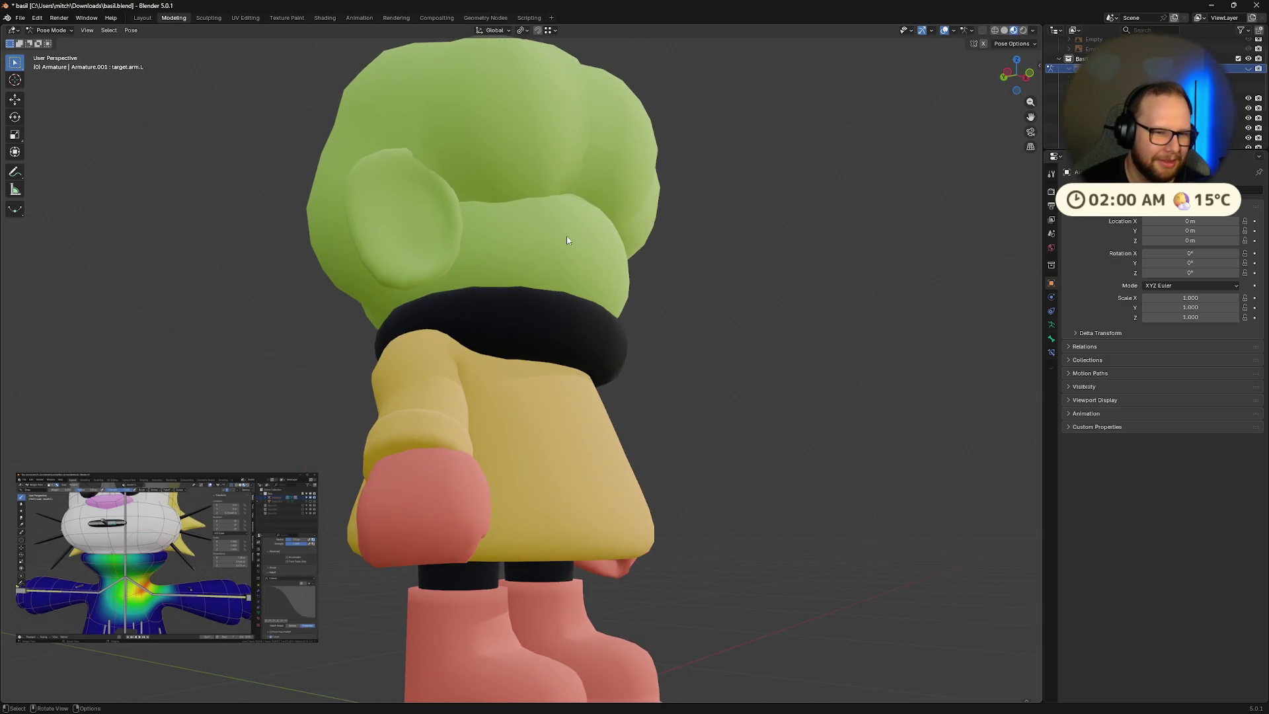
{"action": "mouse_move", "coordinate": [548, 325]}
{"action": "middle_mouse_down"}
{"action": "mouse_move", "coordinate": [553, 236]}
{"action": "mouse_move", "coordinate": [758, 250]}
{"action": "mouse_move", "coordinate": [669, 353]}
{"action": "mouse_move", "coordinate": [593, 378]}
{"action": "mouse_move", "coordinate": [656, 354]}
{"action": "mouse_move", "coordinate": [628, 382]}
{"action": "mouse_move", "coordinate": [725, 388]}
{"action": "mouse_move", "coordinate": [552, 439]}
{"action": "middle_mouse_up"}
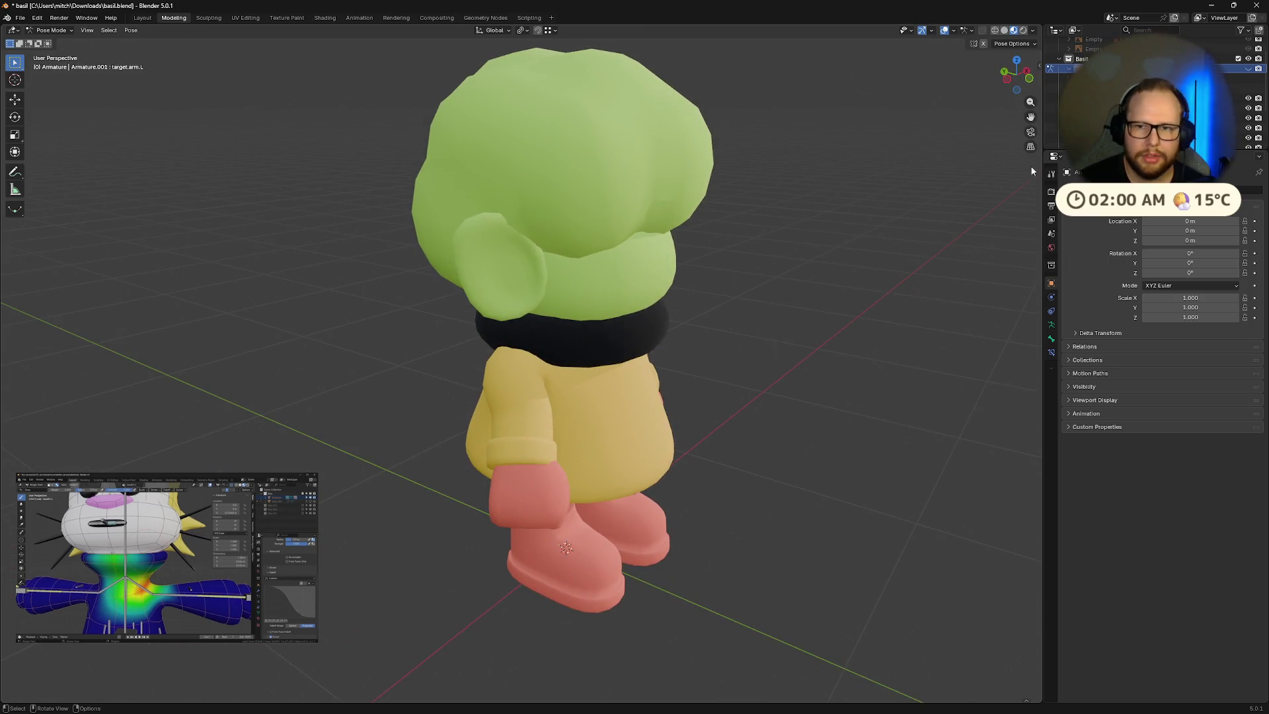
{"action": "left_click", "coordinate": [1248, 69]}
{"action": "middle_click_drag", "start_coordinate": [748, 388], "coordinate": [462, 419]}
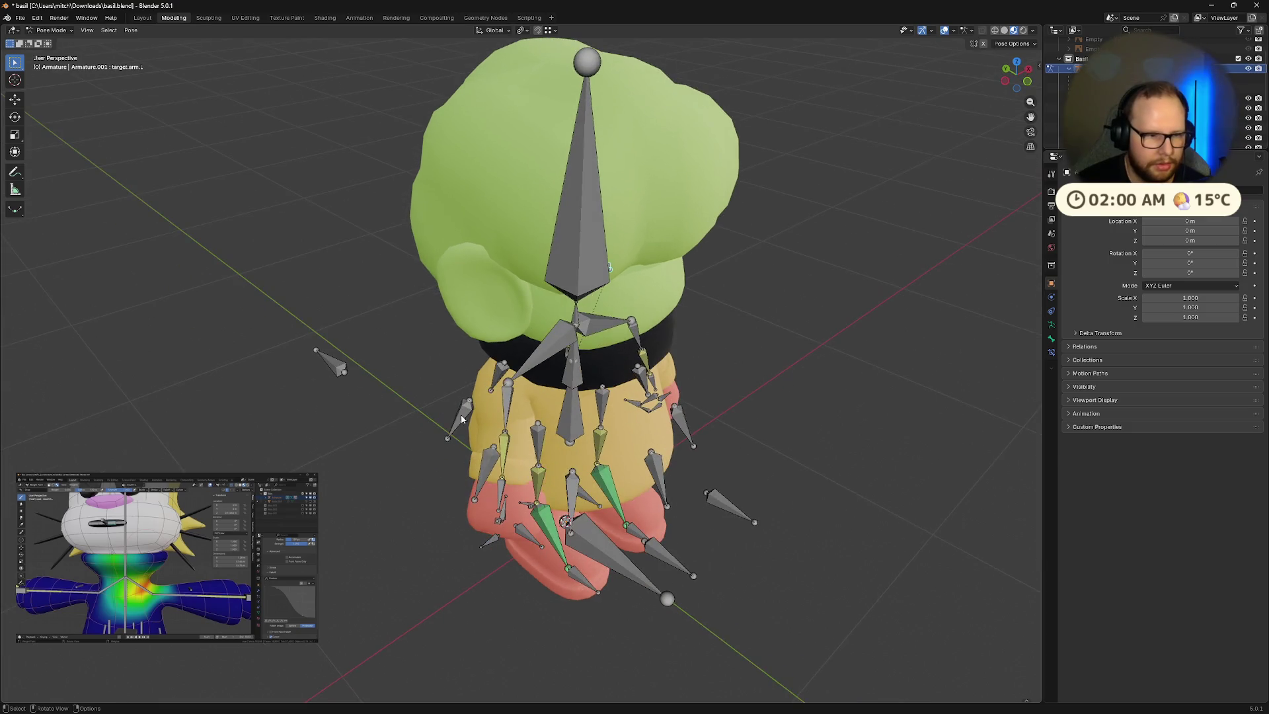
Step: Hide and reveal the bones, then undo to return the right arm to straight rest
{"action": "left_click", "coordinate": [108, 330]}
{"action": "middle_click_drag", "start_coordinate": [108, 330], "coordinate": [268, 311]}
{"action": "key", "text": "h"}
{"action": "middle_click_drag", "start_coordinate": [431, 343], "coordinate": [316, 365]}
{"action": "key", "text": "alt+h"}
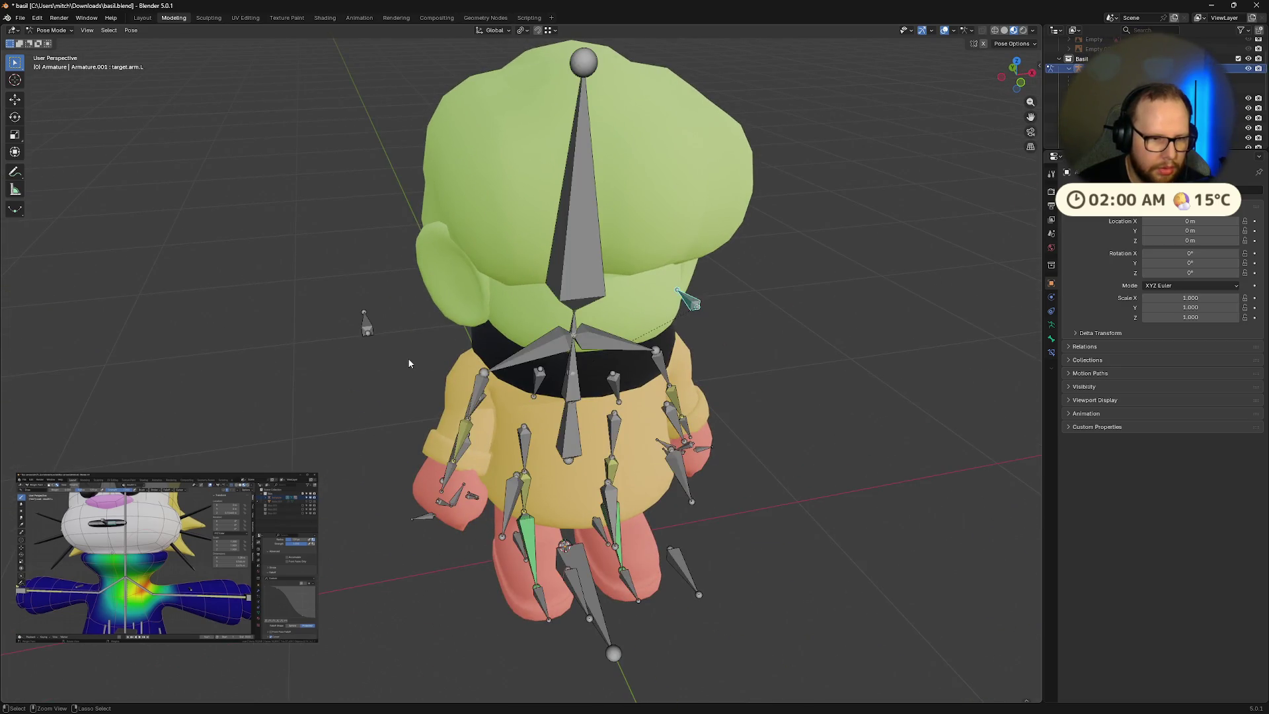
{"action": "key", "text": "ctrl+z"}
Step: Reveal the hidden elbow pole target bone and start moving it lower
{"action": "mouse_move", "coordinate": [408, 359]}
{"action": "middle_mouse_down"}
{"action": "mouse_move", "coordinate": [397, 366]}
{"action": "mouse_move", "coordinate": [326, 331]}
{"action": "mouse_move", "coordinate": [382, 328]}
{"action": "mouse_move", "coordinate": [327, 339]}
{"action": "middle_mouse_up"}
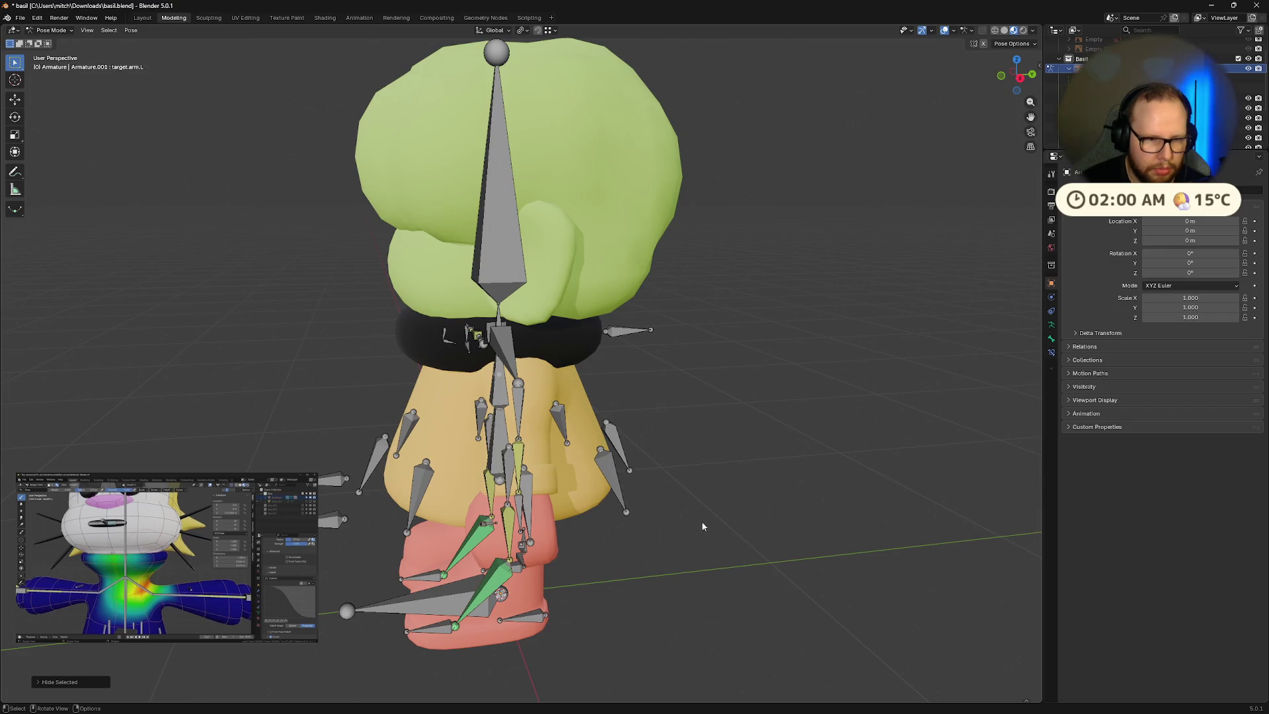
{"action": "key", "text": "alt+h"}
{"action": "key", "text": "g"}
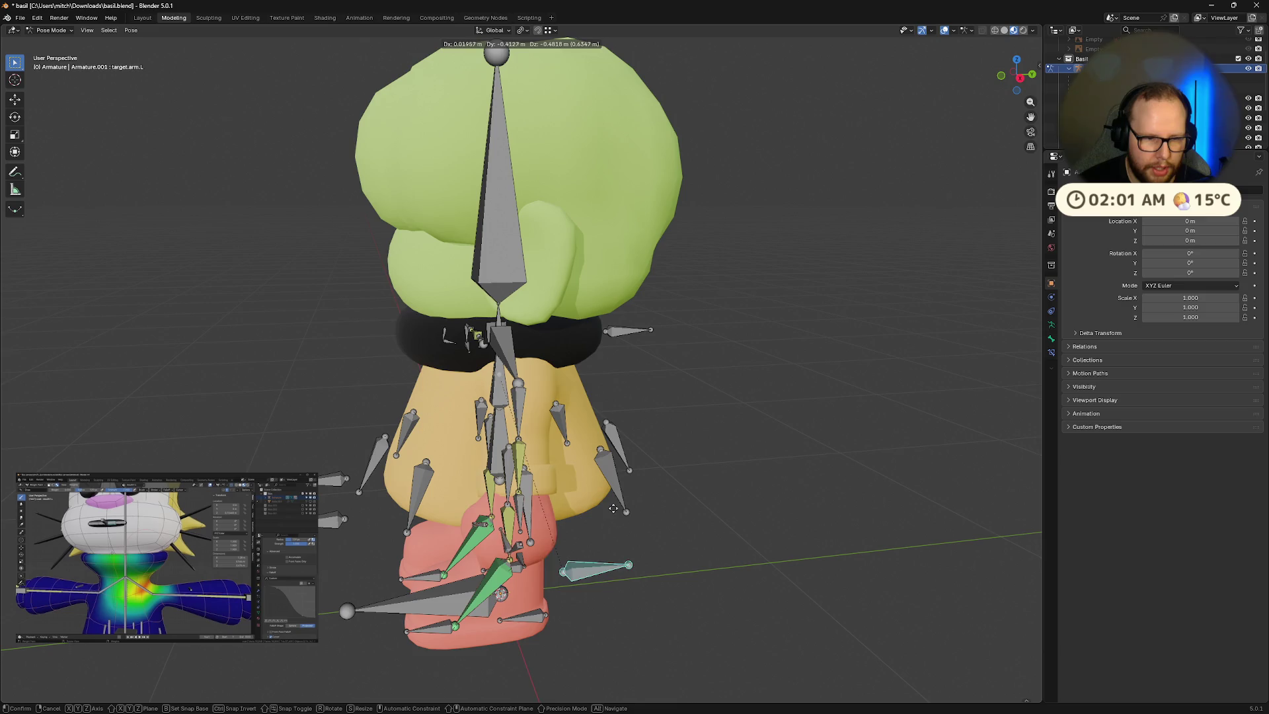
Step: Undo the IK target move so the arms return to straight out
{"action": "left_click", "coordinate": [593, 516]}
{"action": "mouse_move", "coordinate": [595, 512]}
{"action": "middle_mouse_down"}
{"action": "mouse_move", "coordinate": [661, 496]}
{"action": "mouse_move", "coordinate": [611, 501]}
{"action": "middle_mouse_up"}
{"action": "key", "text": "ctrl+z"}
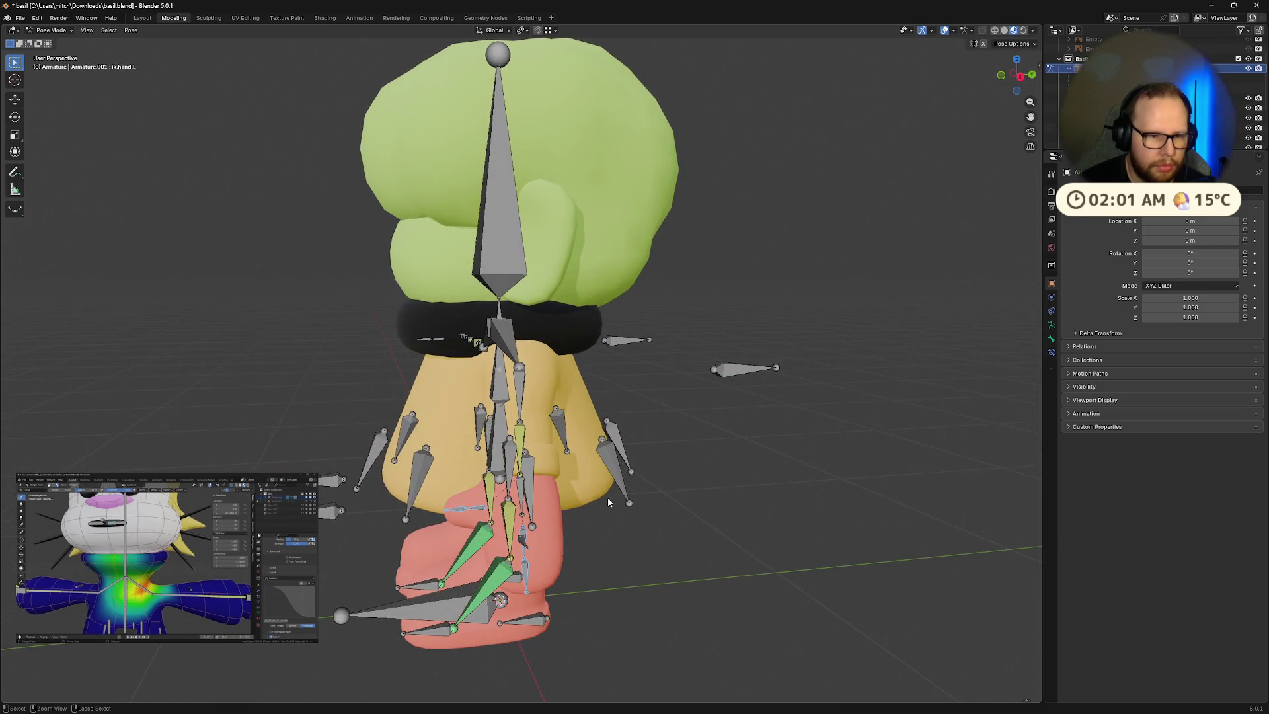
Step: Frame the whole character with Home, switch the armature mode and save the blend file
{"action": "mouse_move", "coordinate": [609, 502]}
{"action": "middle_mouse_down"}
{"action": "mouse_move", "coordinate": [611, 548]}
{"action": "mouse_move", "coordinate": [741, 559]}
{"action": "mouse_move", "coordinate": [655, 593]}
{"action": "mouse_move", "coordinate": [585, 570]}
{"action": "mouse_move", "coordinate": [599, 552]}
{"action": "mouse_move", "coordinate": [567, 569]}
{"action": "mouse_move", "coordinate": [522, 545]}
{"action": "mouse_move", "coordinate": [488, 577]}
{"action": "mouse_move", "coordinate": [549, 644]}
{"action": "mouse_move", "coordinate": [570, 640]}
{"action": "middle_mouse_up"}
{"action": "scroll", "coordinate": [567, 569], "scroll_direction": "up", "scroll_amount": 3}
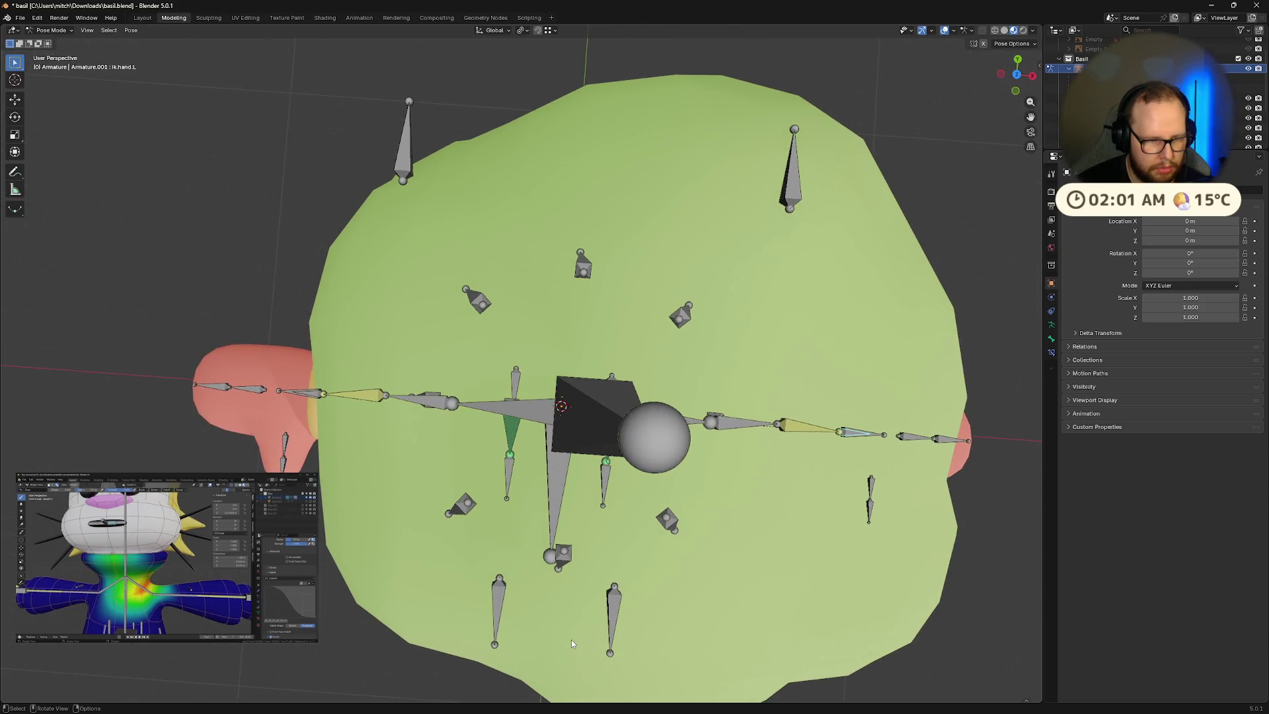
{"action": "mouse_move", "coordinate": [787, 629]}
{"action": "middle_mouse_down"}
{"action": "mouse_move", "coordinate": [770, 522]}
{"action": "mouse_move", "coordinate": [738, 491]}
{"action": "mouse_move", "coordinate": [643, 493]}
{"action": "middle_mouse_up"}
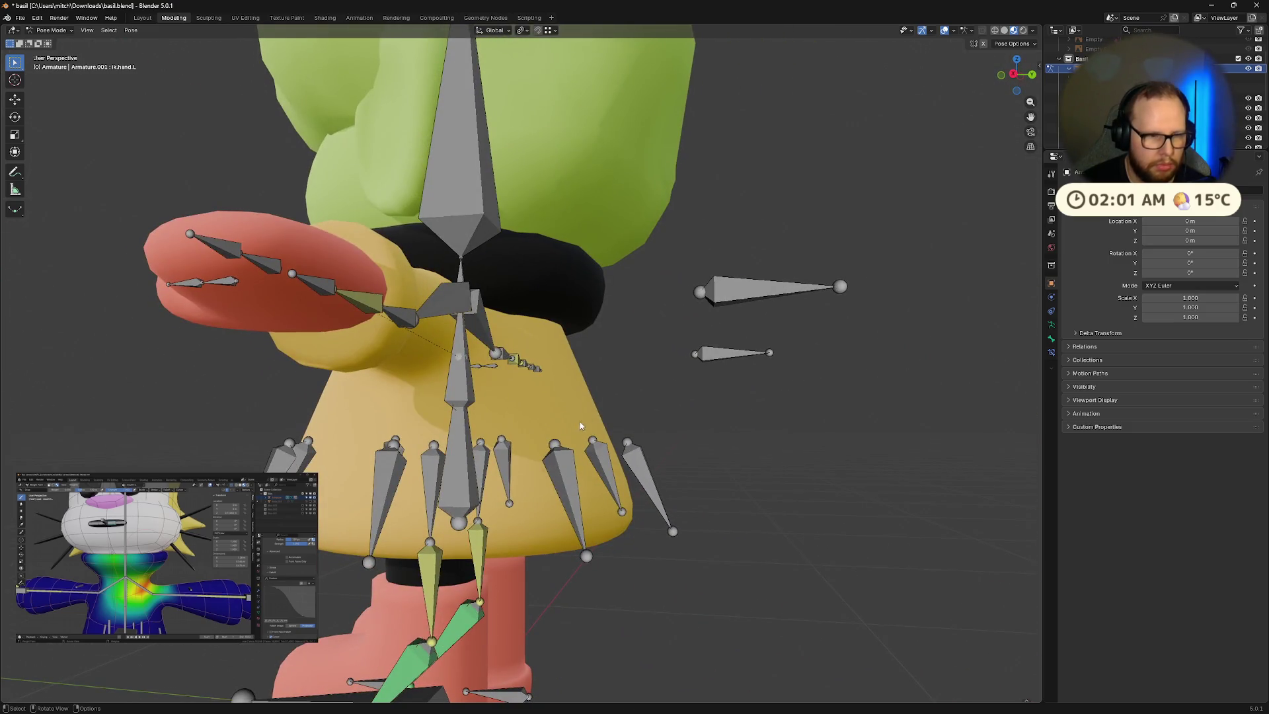
{"action": "key", "text": "Home"}
{"action": "mouse_move", "coordinate": [647, 431]}
{"action": "middle_mouse_down"}
{"action": "mouse_move", "coordinate": [567, 468]}
{"action": "mouse_move", "coordinate": [578, 447]}
{"action": "middle_mouse_up"}
{"action": "key", "text": "Tab"}
{"action": "middle_click_drag", "start_coordinate": [347, 425], "coordinate": [604, 423]}
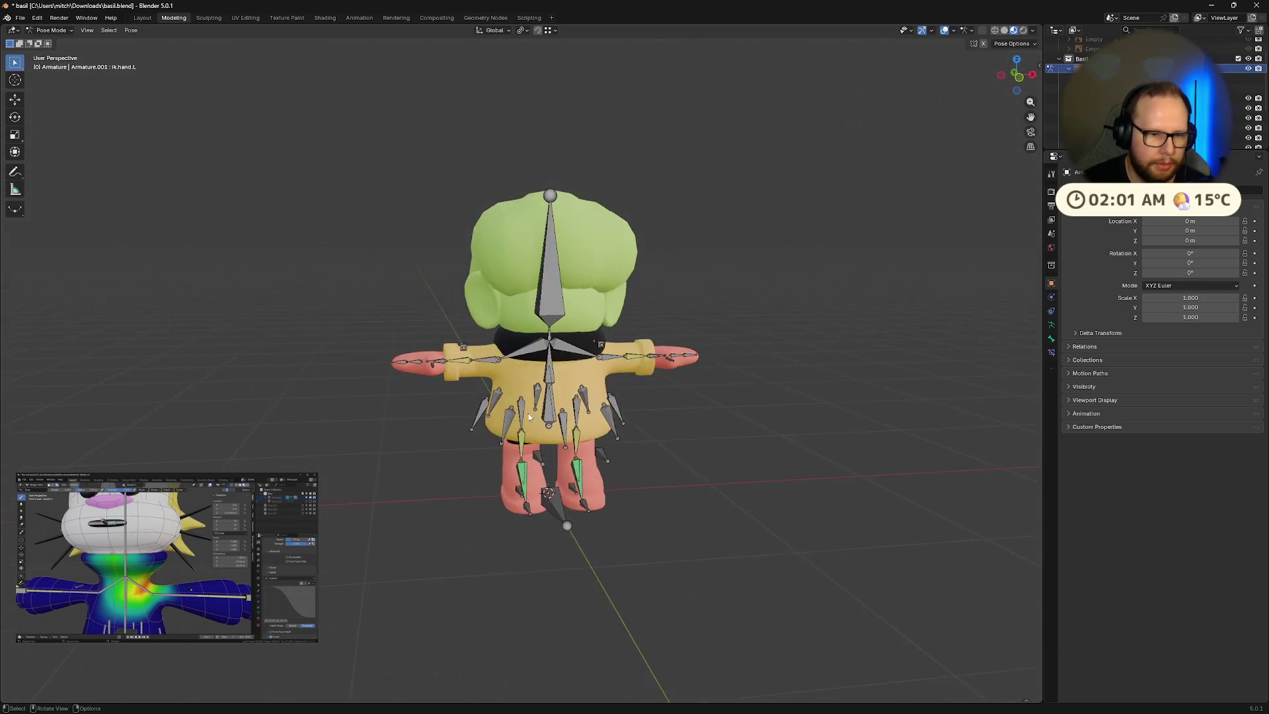
{"action": "scroll", "coordinate": [604, 423], "scroll_direction": "up", "scroll_amount": 5}
{"action": "key", "text": "ctrl+s"}
{"action": "scroll", "coordinate": [727, 399], "scroll_direction": "down", "scroll_amount": 5}
{"action": "scroll", "coordinate": [727, 399], "scroll_direction": "up", "scroll_amount": 4}
Step: Drag ik.hand.L down so Basil's left arm hangs beside the body
{"action": "middle_click_drag", "start_coordinate": [814, 495], "coordinate": [764, 444]}
{"action": "mouse_move", "coordinate": [714, 387]}
{"action": "left_mouse_down"}
{"action": "mouse_move", "coordinate": [668, 503]}
{"action": "mouse_move", "coordinate": [740, 423]}
{"action": "mouse_move", "coordinate": [752, 539]}
{"action": "left_mouse_up"}
{"action": "mouse_move", "coordinate": [752, 539]}
{"action": "middle_mouse_down"}
{"action": "mouse_move", "coordinate": [688, 538]}
{"action": "mouse_move", "coordinate": [652, 493]}
{"action": "mouse_move", "coordinate": [691, 565]}
{"action": "mouse_move", "coordinate": [649, 575]}
{"action": "middle_mouse_up"}
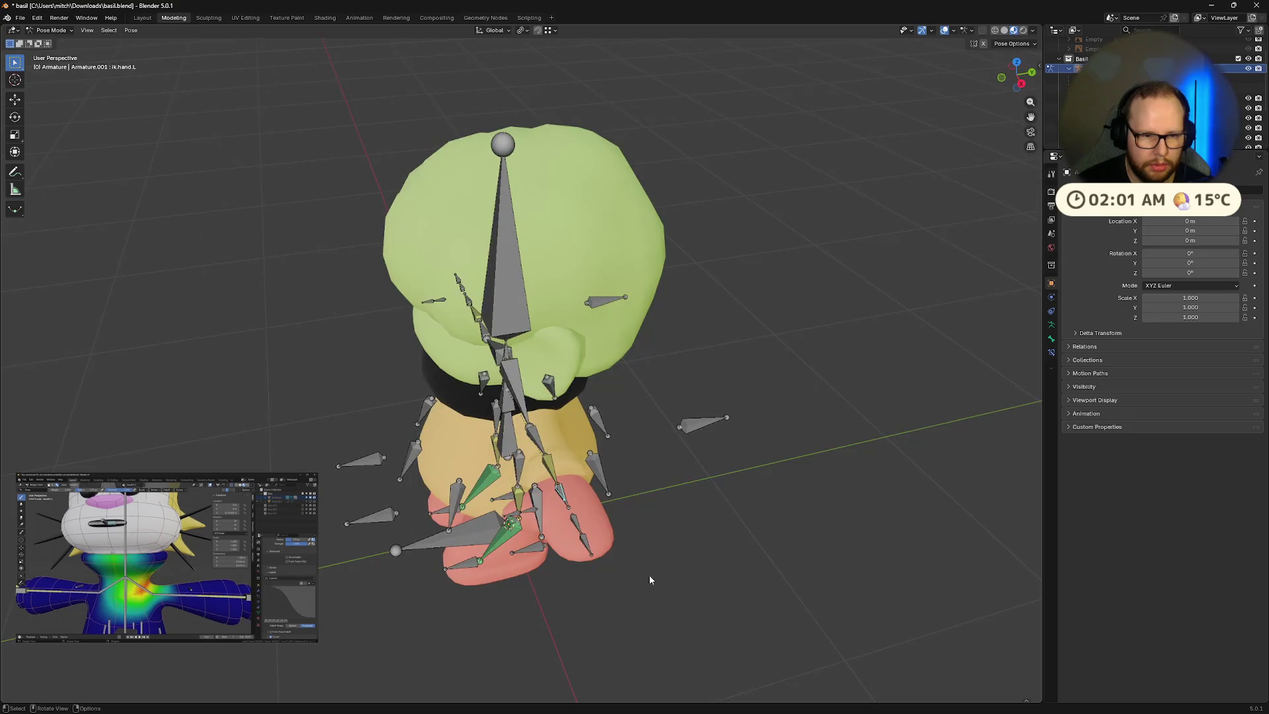
{"action": "key", "text": "g"}
{"action": "left_click", "coordinate": [572, 530]}
Step: Try moving the hand bones twice more, cancelling each move
{"action": "middle_click_drag", "start_coordinate": [573, 530], "coordinate": [771, 448]}
{"action": "key", "text": "g"}
{"action": "mouse_move", "coordinate": [749, 492]}
{"action": "middle_mouse_down"}
{"action": "mouse_move", "coordinate": [674, 470]}
{"action": "mouse_move", "coordinate": [668, 430]}
{"action": "mouse_move", "coordinate": [634, 498]}
{"action": "mouse_move", "coordinate": [729, 491]}
{"action": "mouse_move", "coordinate": [720, 463]}
{"action": "mouse_move", "coordinate": [655, 481]}
{"action": "middle_mouse_up"}
{"action": "right_click", "coordinate": [667, 418]}
{"action": "key", "text": "g"}
{"action": "right_click", "coordinate": [709, 438]}
Step: Rotate the selected bones around the local X axis
{"action": "middle_click_drag", "start_coordinate": [553, 471], "coordinate": [631, 408]}
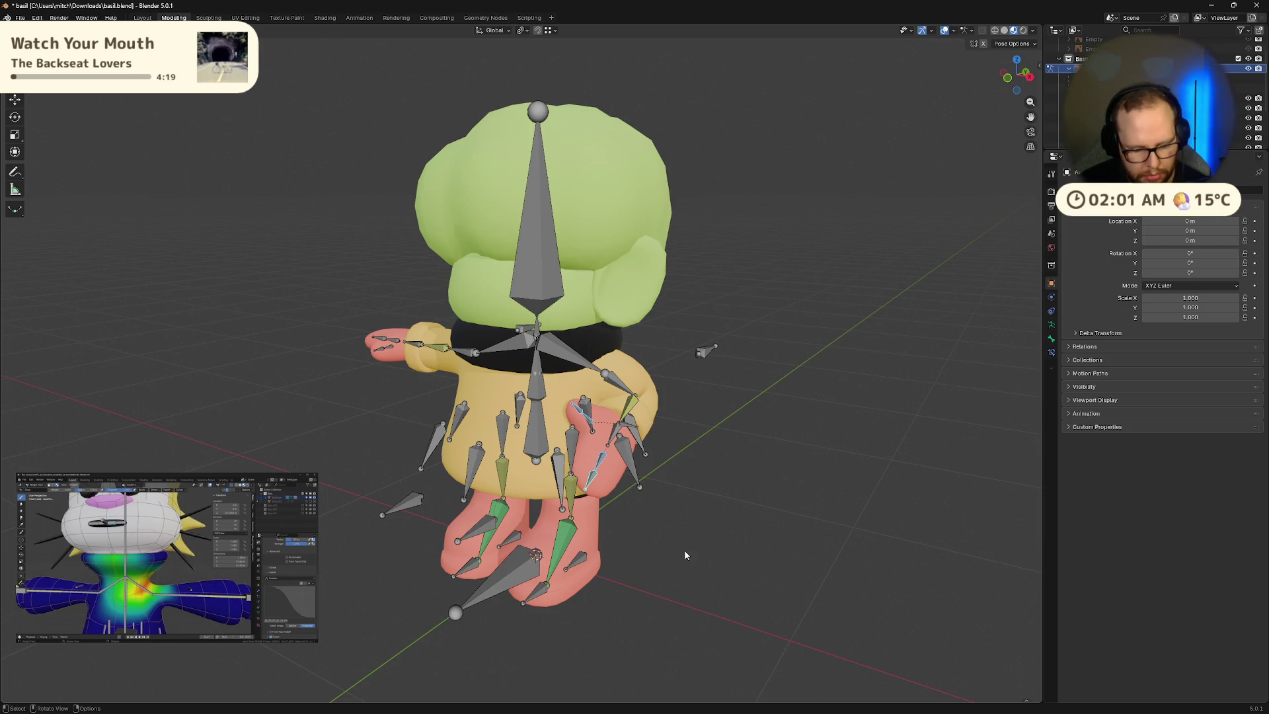
{"action": "key", "text": "r"}
{"action": "key", "text": "x"}
{"action": "key", "text": "x"}
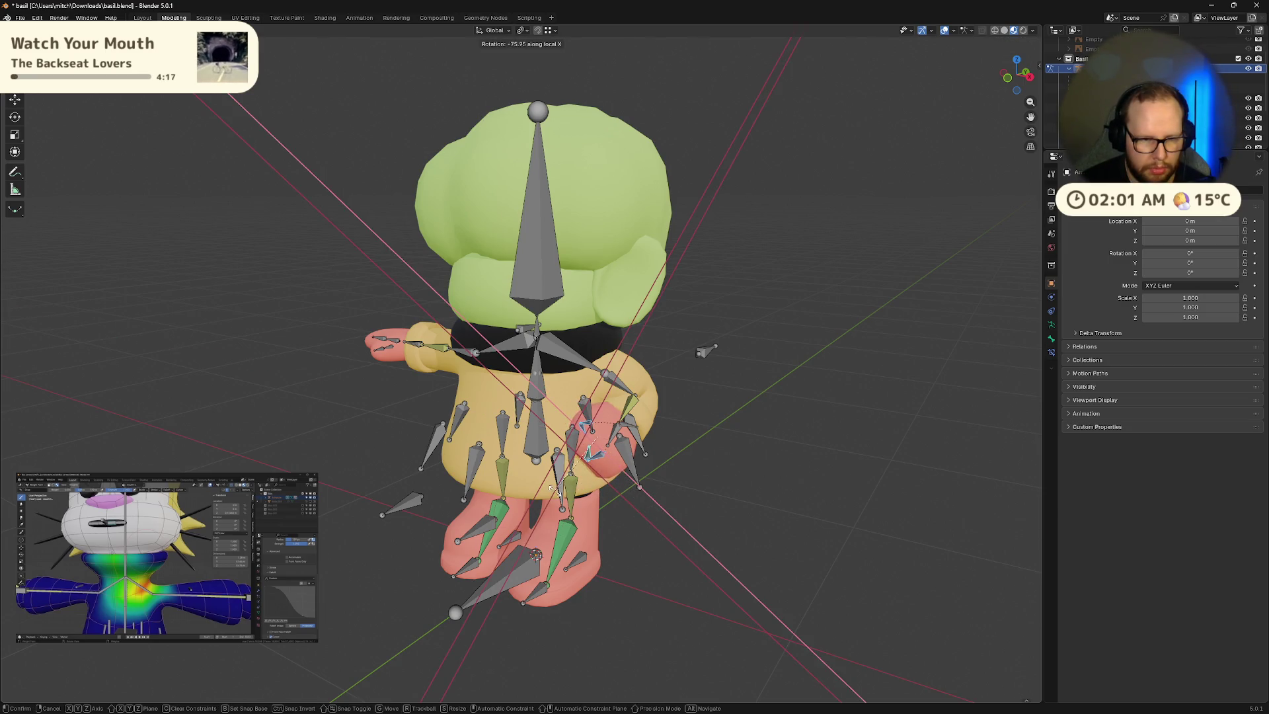
{"action": "left_click", "coordinate": [551, 488]}
Step: Move a bone along Z and raise the arm's hand control
{"action": "mouse_move", "coordinate": [592, 489]}
{"action": "middle_mouse_down"}
{"action": "mouse_move", "coordinate": [534, 483]}
{"action": "mouse_move", "coordinate": [633, 490]}
{"action": "middle_mouse_up"}
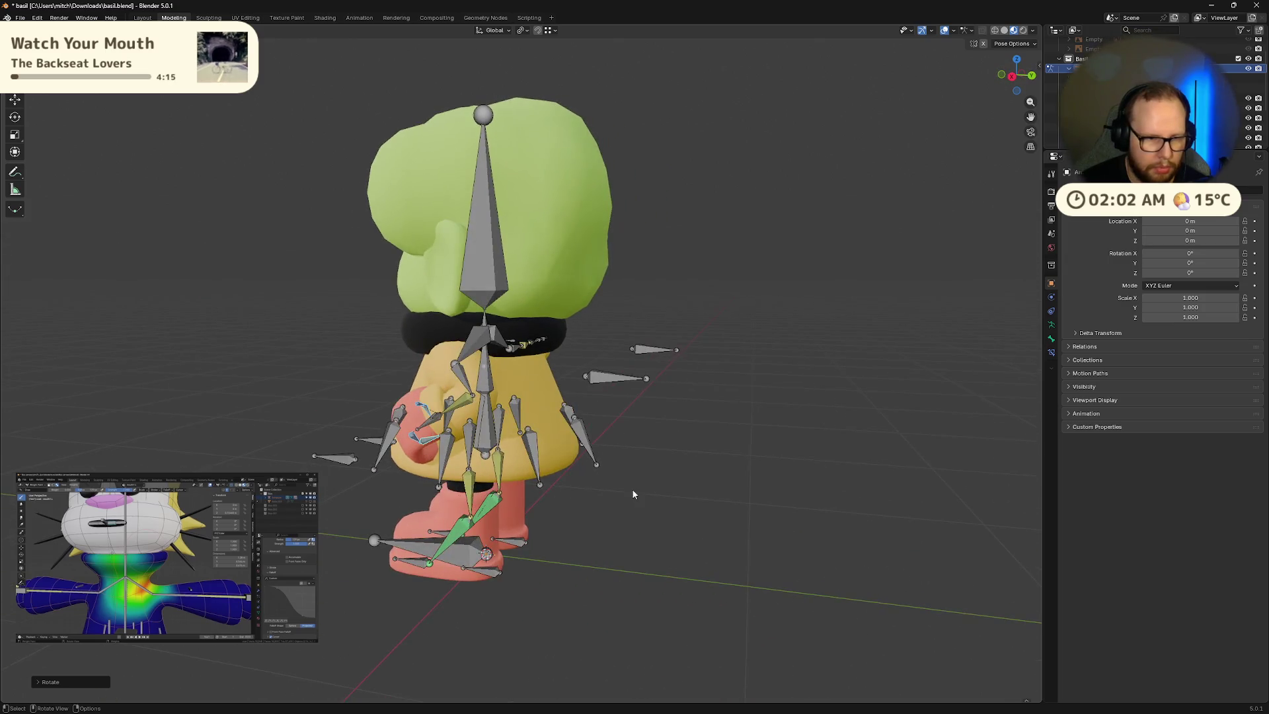
{"action": "mouse_move", "coordinate": [433, 428]}
{"action": "middle_mouse_down"}
{"action": "mouse_move", "coordinate": [615, 434]}
{"action": "mouse_move", "coordinate": [608, 464]}
{"action": "mouse_move", "coordinate": [633, 470]}
{"action": "middle_mouse_up"}
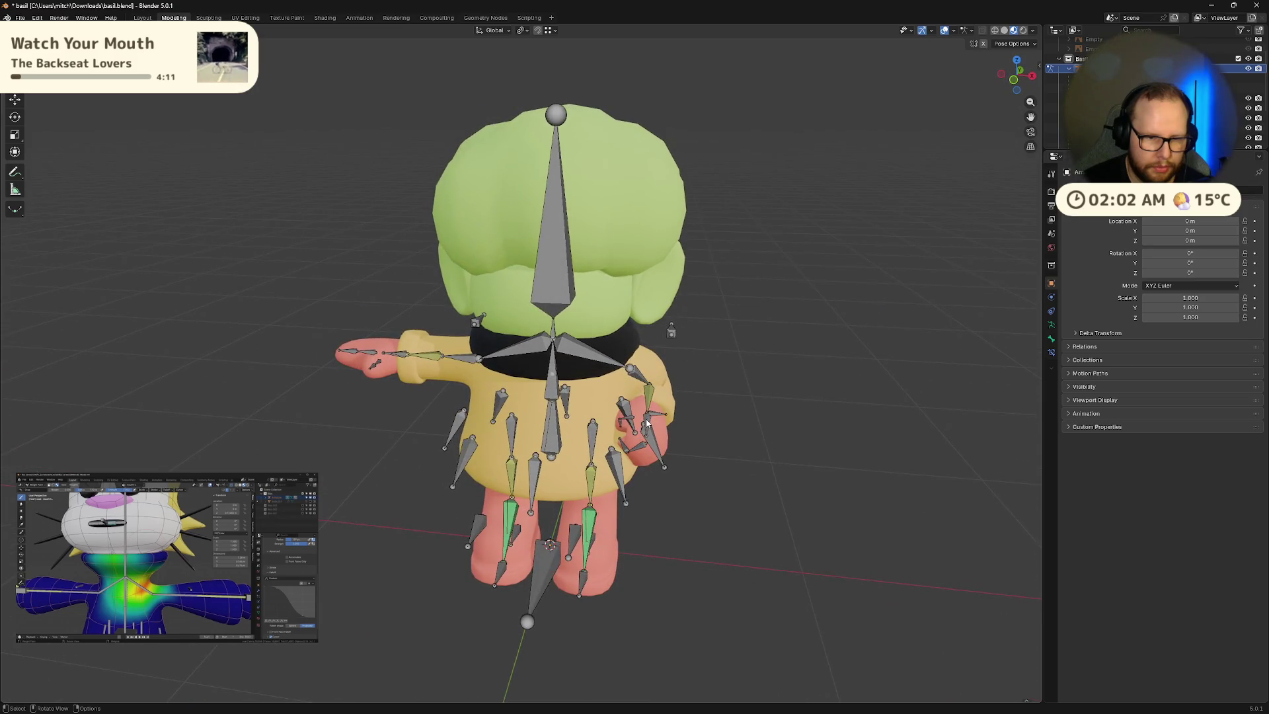
{"action": "middle_click_drag", "start_coordinate": [673, 425], "coordinate": [711, 444]}
{"action": "key", "text": "g"}
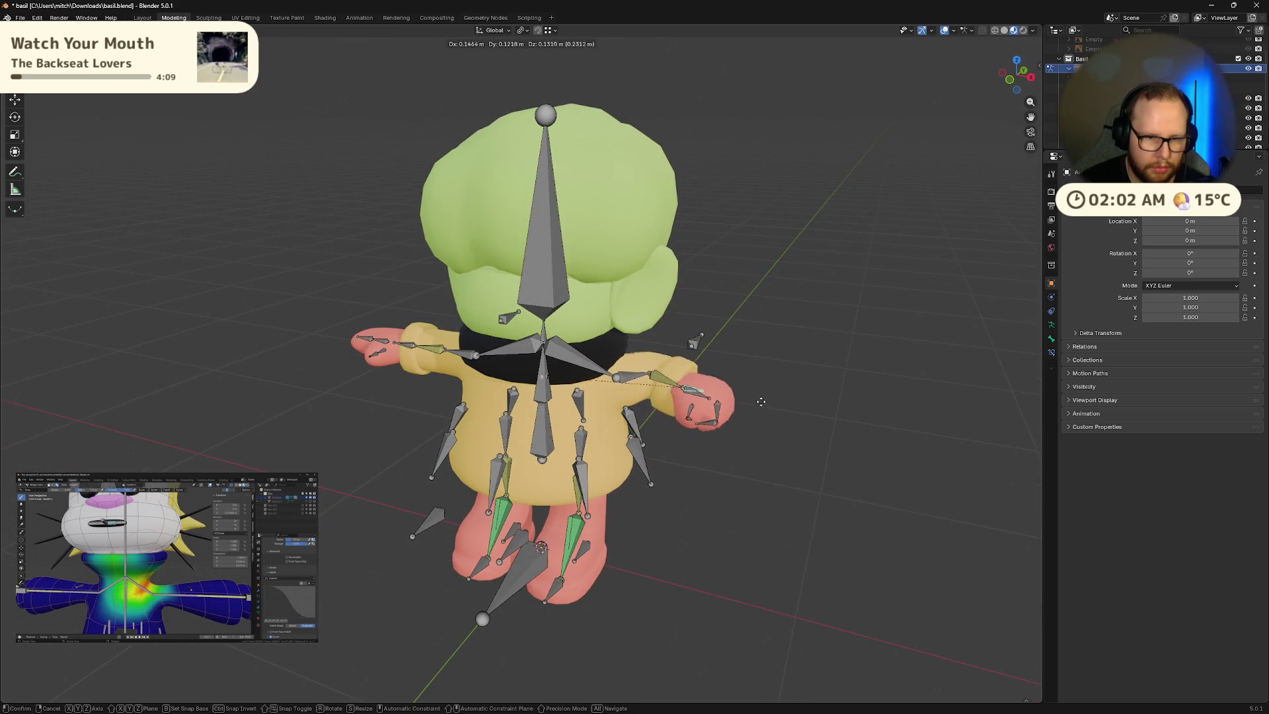
{"action": "key", "text": "z"}
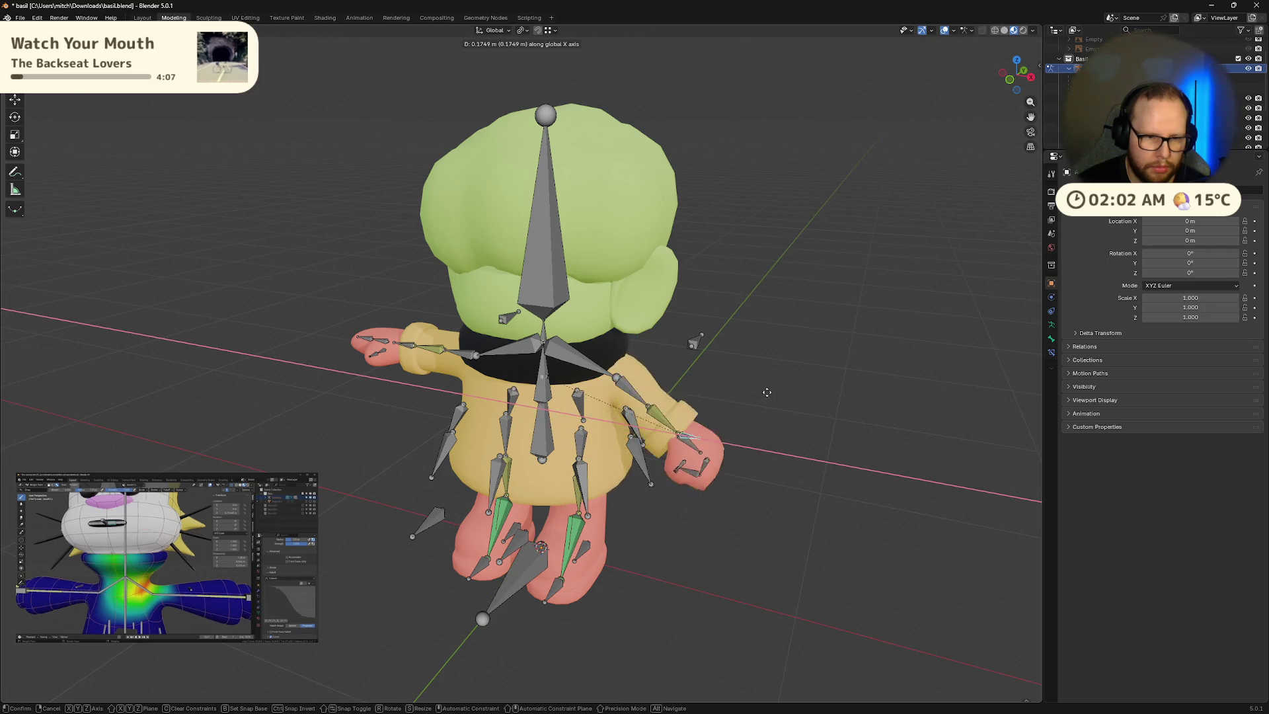
{"action": "left_click", "coordinate": [691, 411]}
{"action": "middle_click_drag", "start_coordinate": [691, 411], "coordinate": [695, 392]}
{"action": "key", "text": "g"}
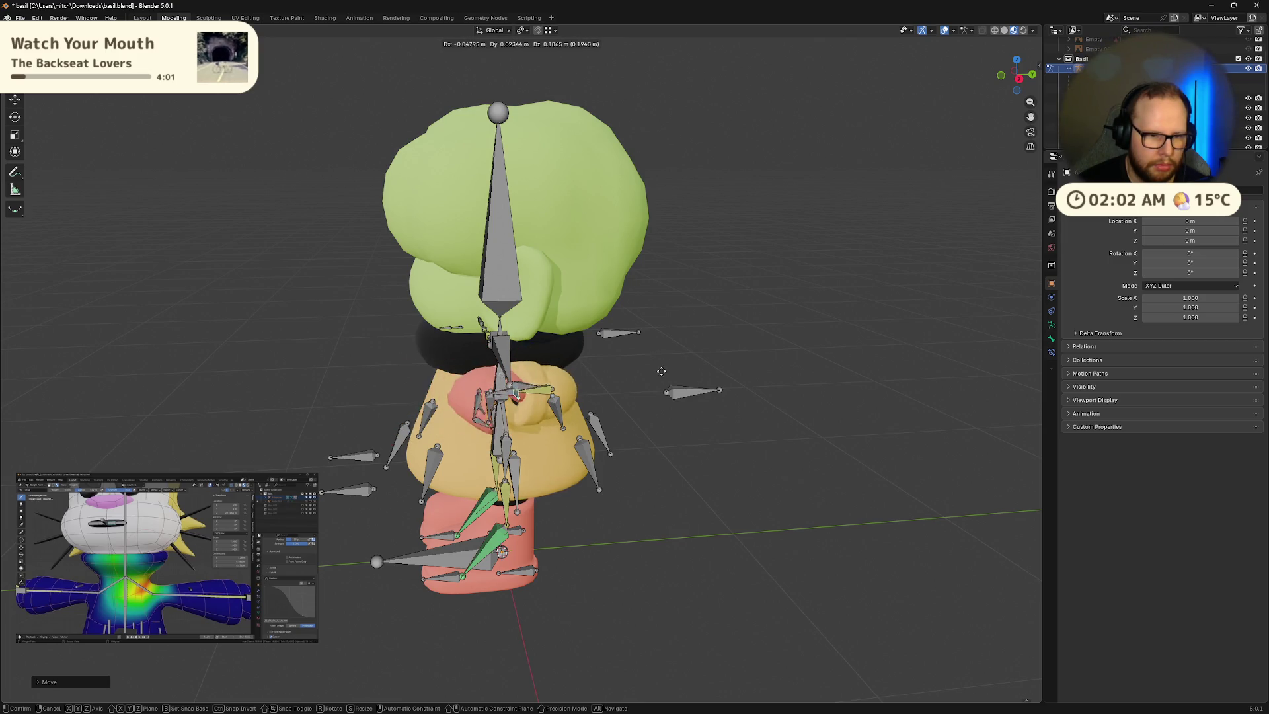
{"action": "left_click", "coordinate": [640, 368]}
Step: Reset all bones to their rest pose with Alt+G, deselect them and save
{"action": "mouse_move", "coordinate": [639, 368]}
{"action": "middle_mouse_down"}
{"action": "mouse_move", "coordinate": [558, 420]}
{"action": "mouse_move", "coordinate": [712, 415]}
{"action": "middle_mouse_up"}
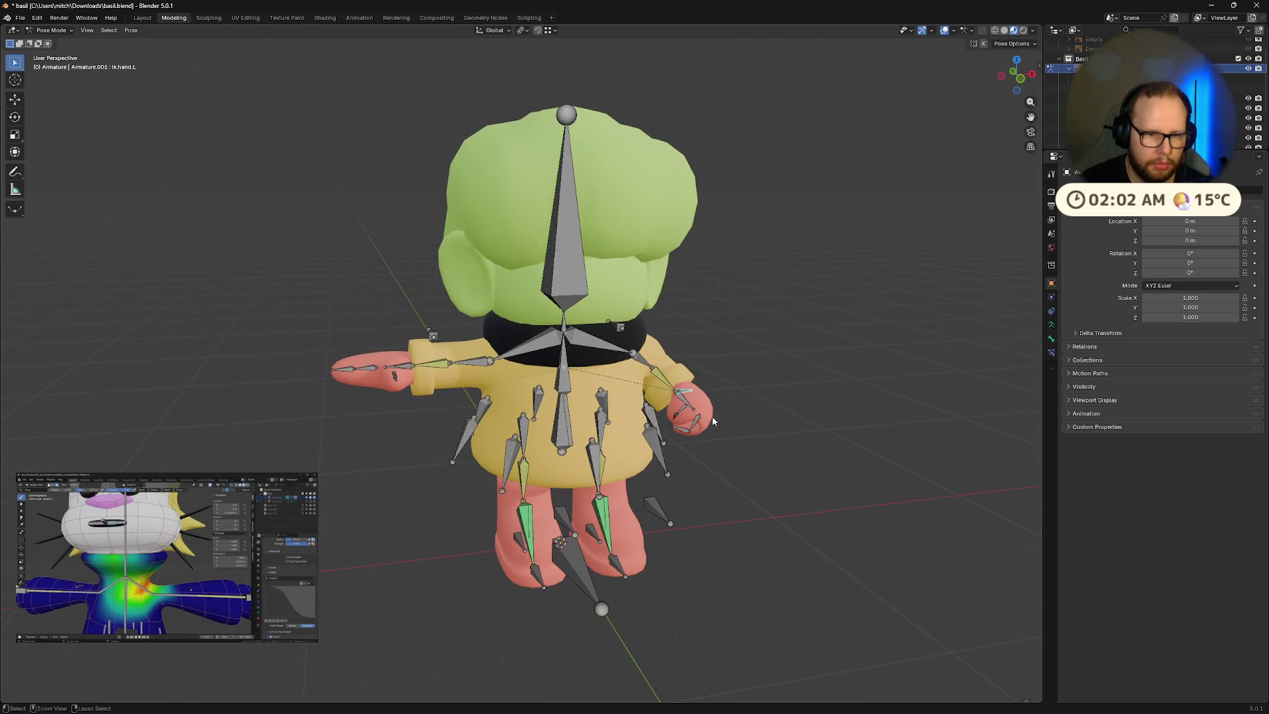
{"action": "left_click", "coordinate": [712, 415]}
{"action": "key", "text": "a"}
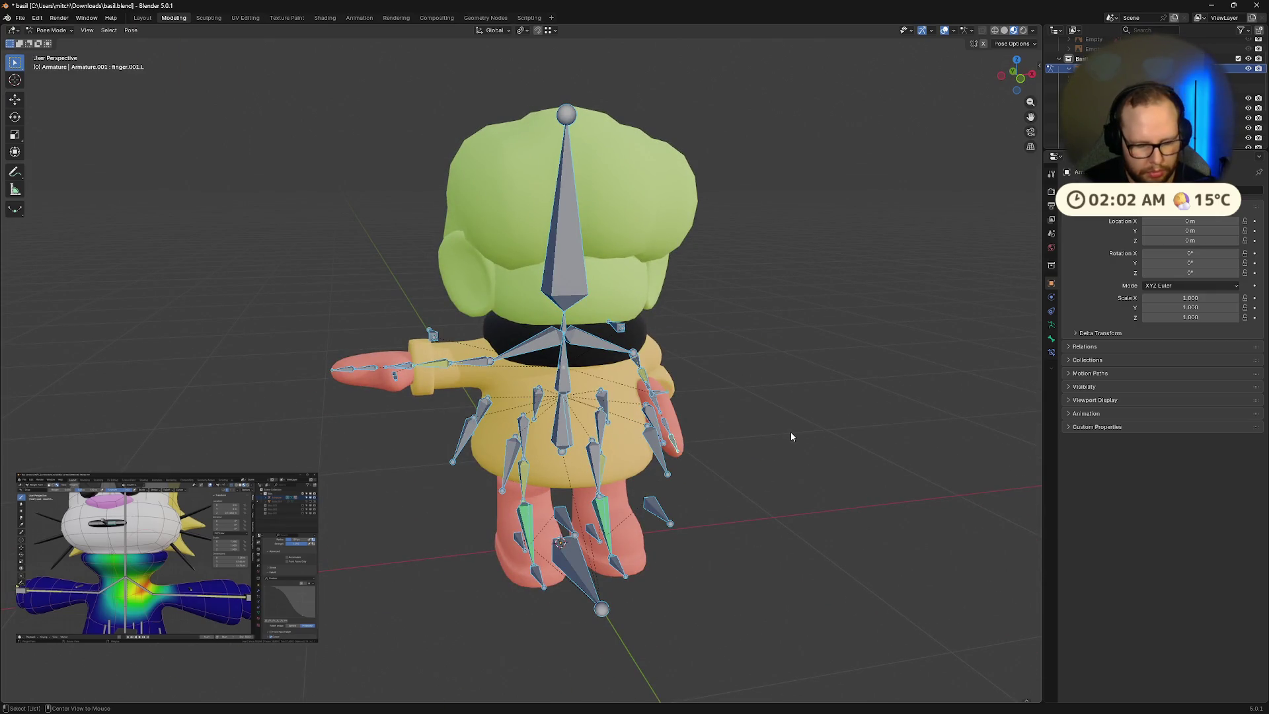
{"action": "key", "text": "alt+g"}
{"action": "key", "text": "alt+a"}
{"action": "key", "text": "ctrl+s"}
{"action": "middle_click_drag", "start_coordinate": [802, 503], "coordinate": [657, 467]}
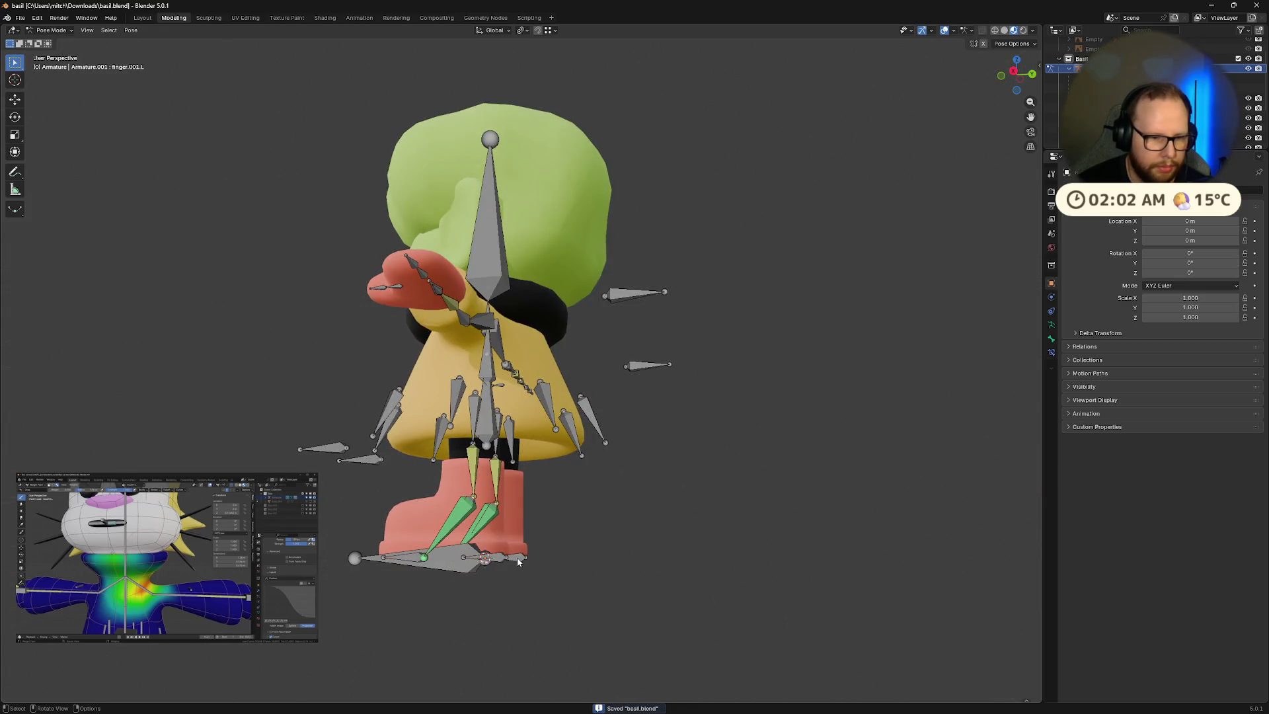
{"action": "mouse_move", "coordinate": [548, 564]}
{"action": "middle_mouse_down"}
{"action": "mouse_move", "coordinate": [586, 581]}
{"action": "mouse_move", "coordinate": [566, 585]}
{"action": "middle_mouse_up"}
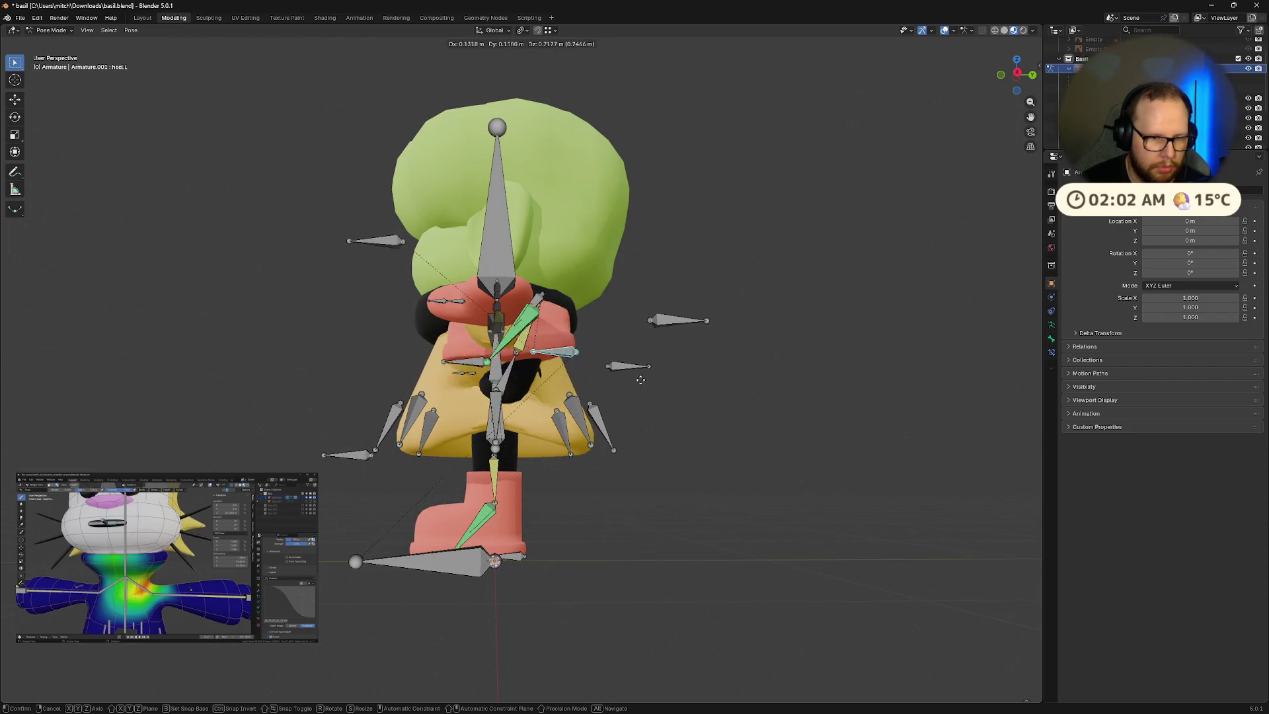
Step: Cancel the heel move and rotate shoulder.R so the right arm sits level
{"action": "key", "text": "Escape"}
{"action": "mouse_move", "coordinate": [653, 551]}
{"action": "middle_mouse_down"}
{"action": "mouse_move", "coordinate": [629, 376]}
{"action": "mouse_move", "coordinate": [549, 343]}
{"action": "middle_mouse_up"}
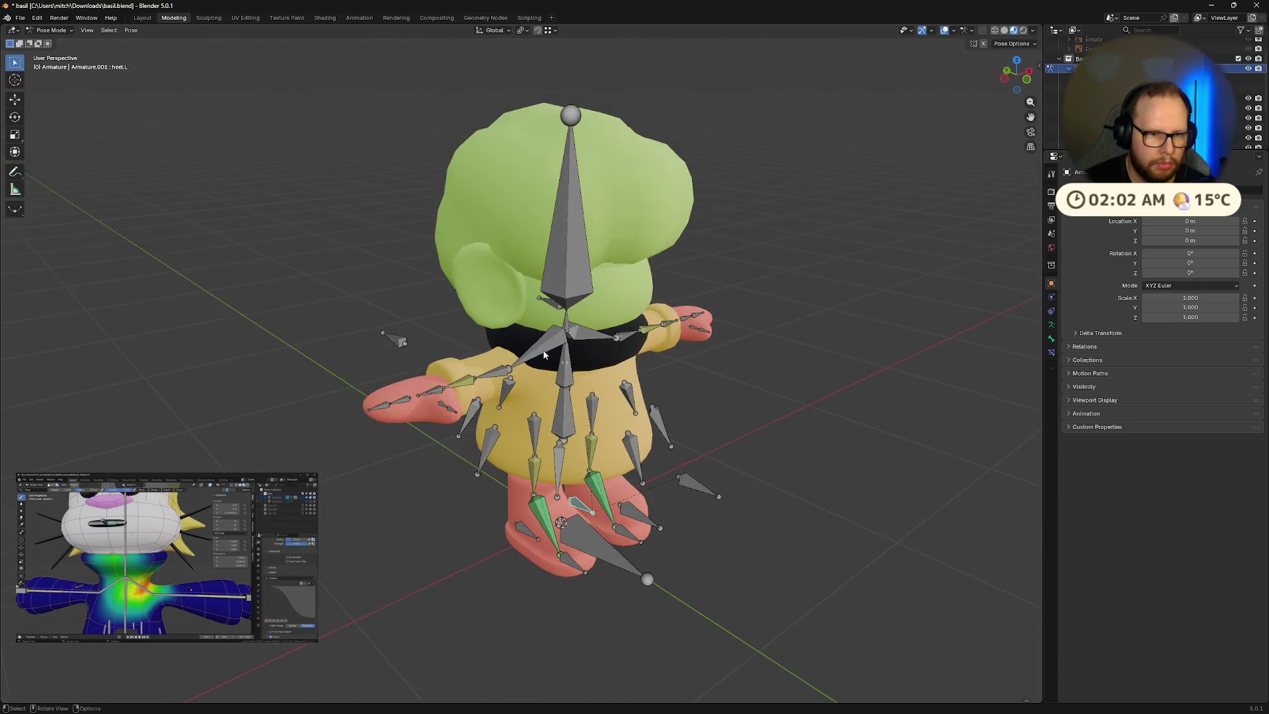
{"action": "left_click", "coordinate": [536, 342]}
{"action": "key", "text": "r"}
{"action": "left_click", "coordinate": [579, 375]}
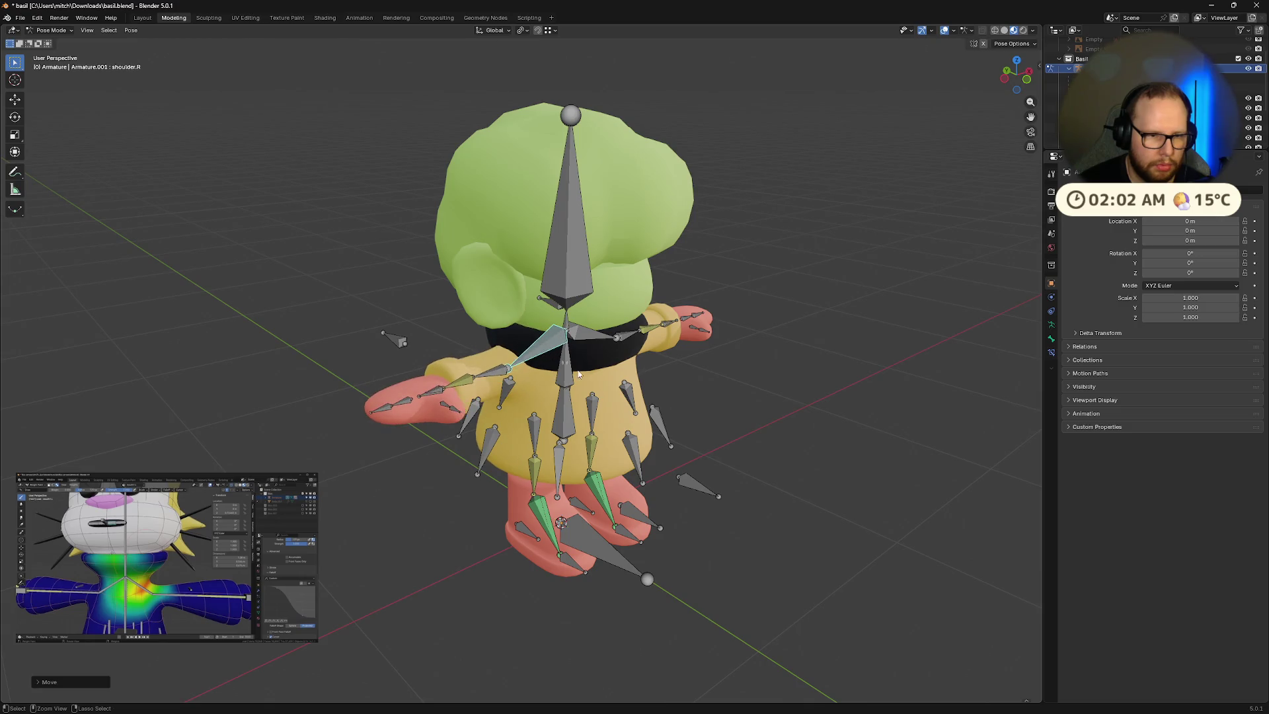
Step: Show the Bone properties and start rotating the left shoulder and bicep
{"action": "left_click", "coordinate": [1052, 339]}
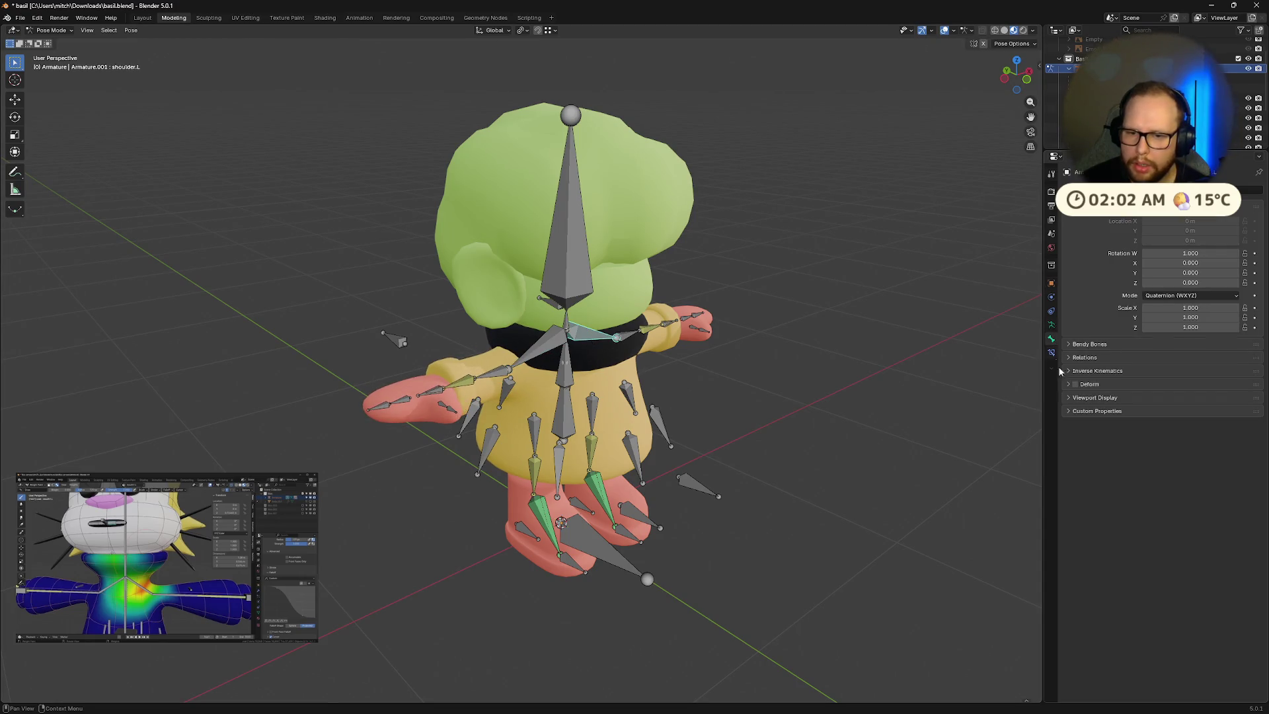
{"action": "middle_click_drag", "start_coordinate": [958, 410], "coordinate": [842, 414]}
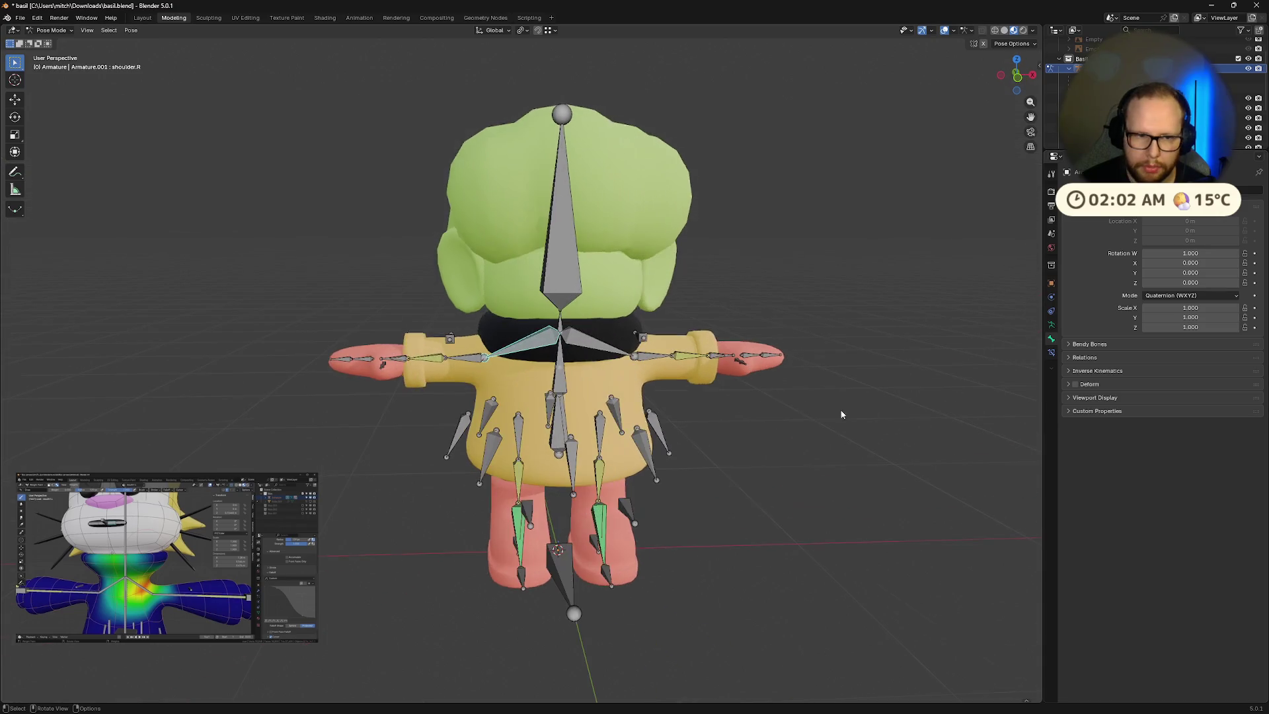
{"action": "left_click", "coordinate": [579, 343]}
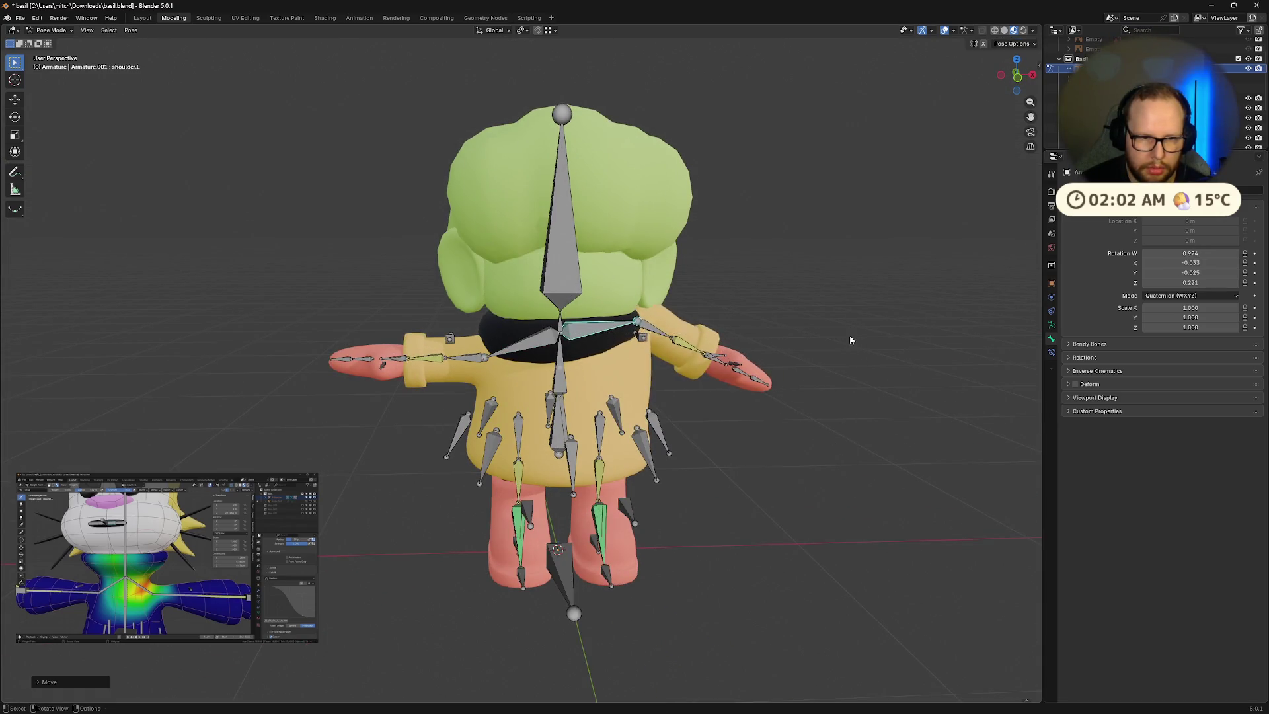
{"action": "middle_click_drag", "start_coordinate": [850, 340], "coordinate": [736, 382]}
{"action": "left_click", "coordinate": [633, 381]}
{"action": "key", "text": "r"}
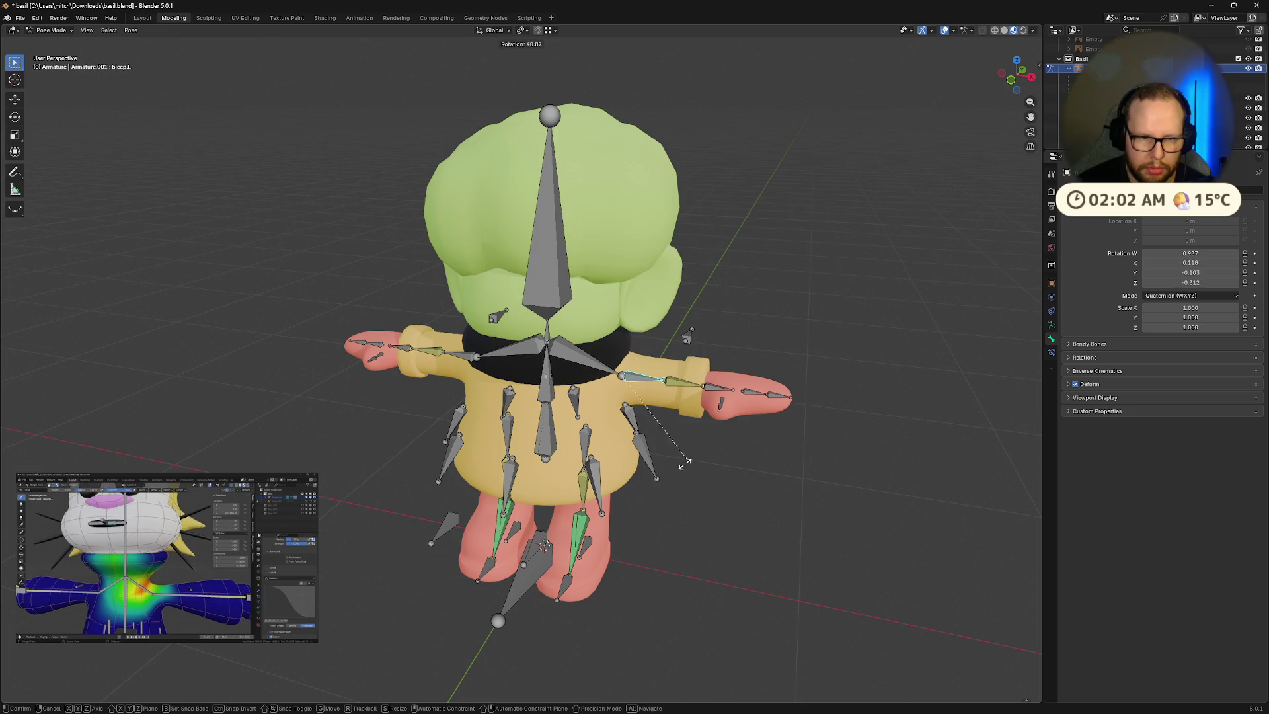
{"action": "middle_click_drag", "start_coordinate": [658, 428], "coordinate": [714, 382]}
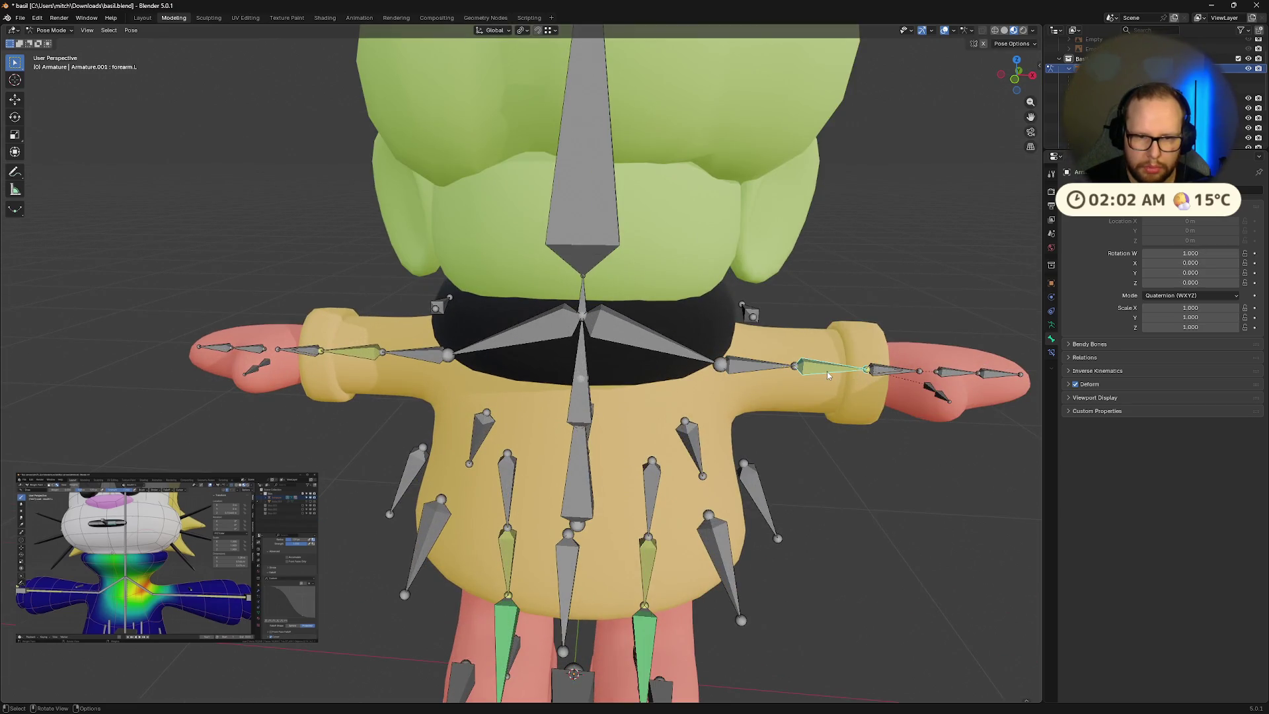
Step: Test rotations on the right arm, head and shoulder, cancelling each, and view deform settings
{"action": "key", "text": "r"}
{"action": "key", "text": "Escape"}
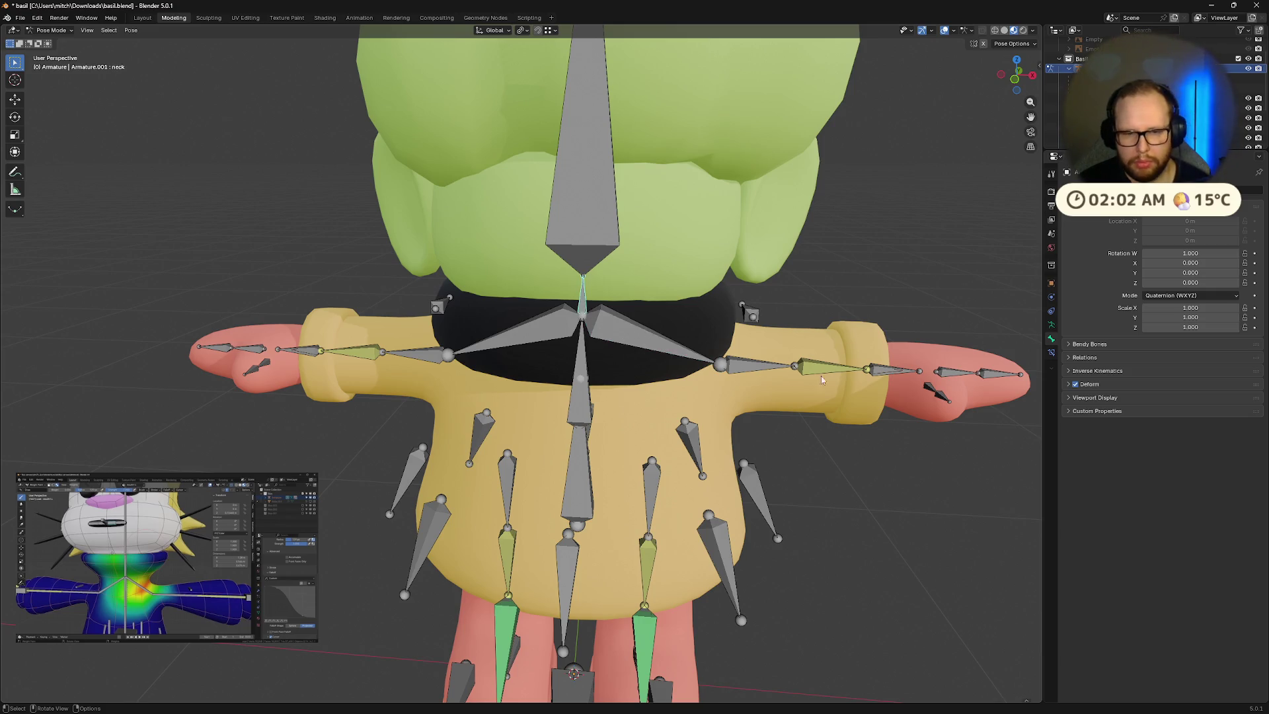
{"action": "key", "text": "r"}
{"action": "key", "text": "Escape"}
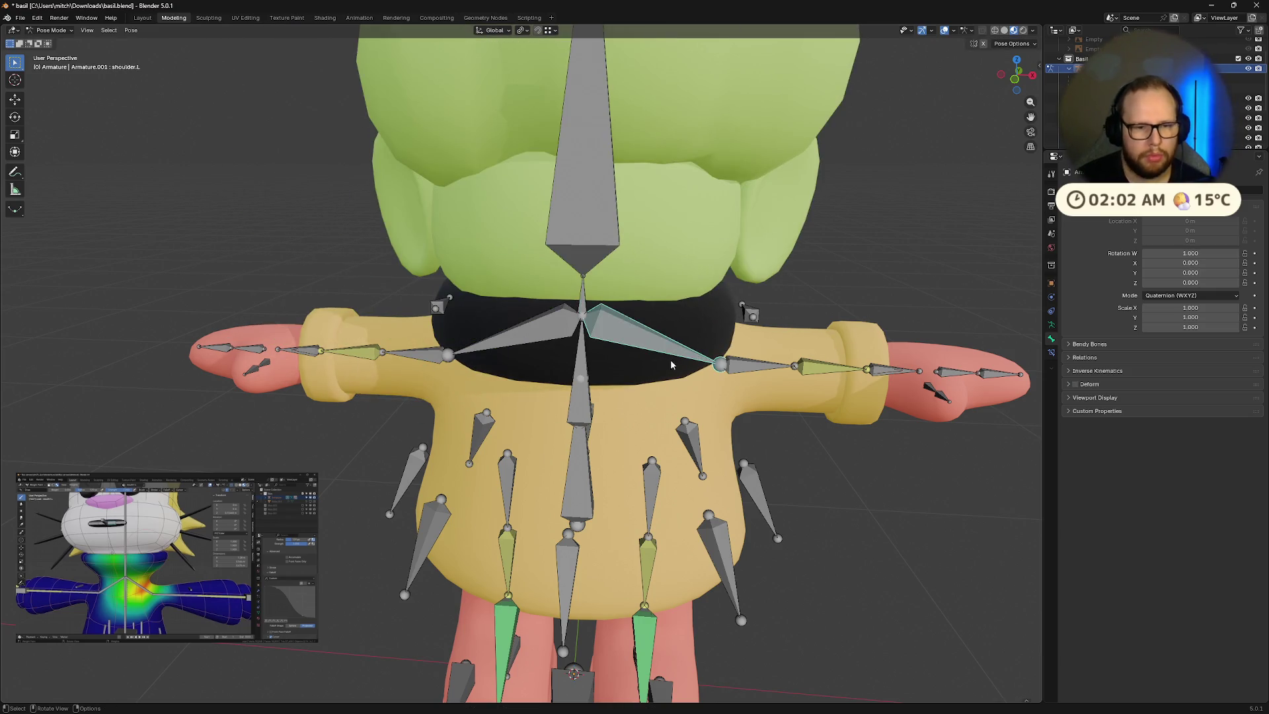
{"action": "left_click", "coordinate": [1069, 385]}
{"action": "key", "text": "r"}
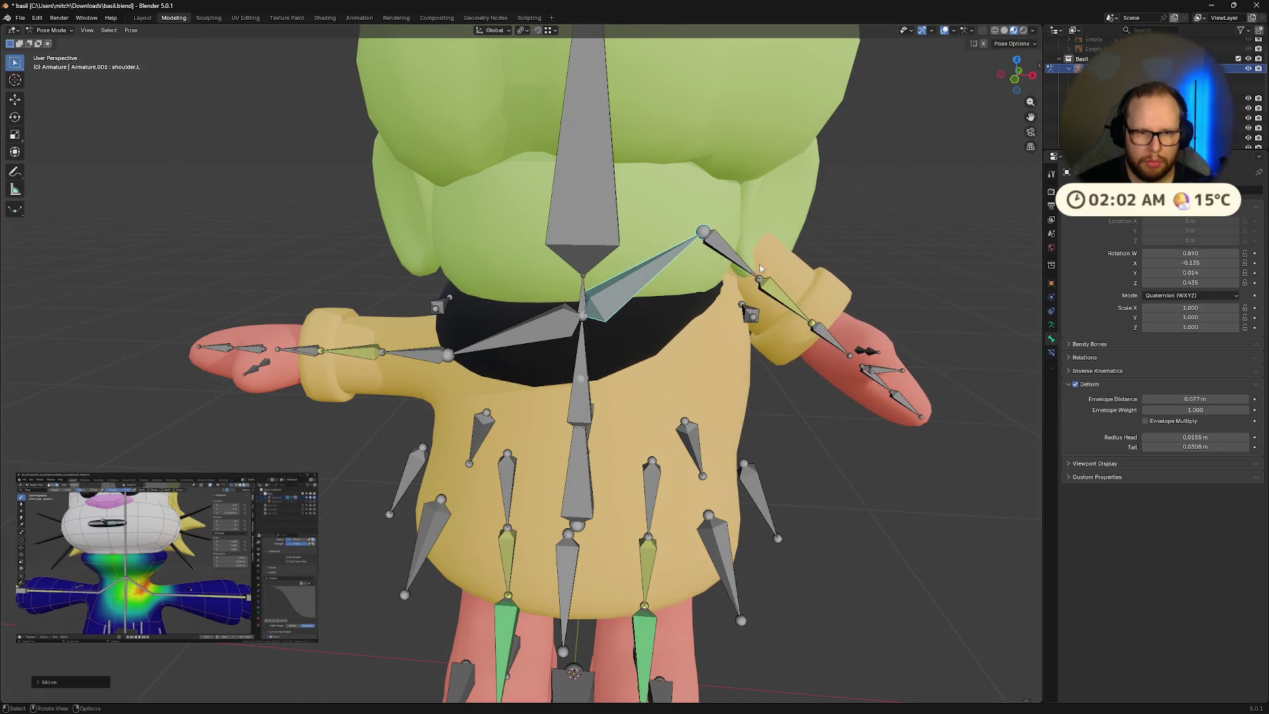
{"action": "key", "text": "Escape"}
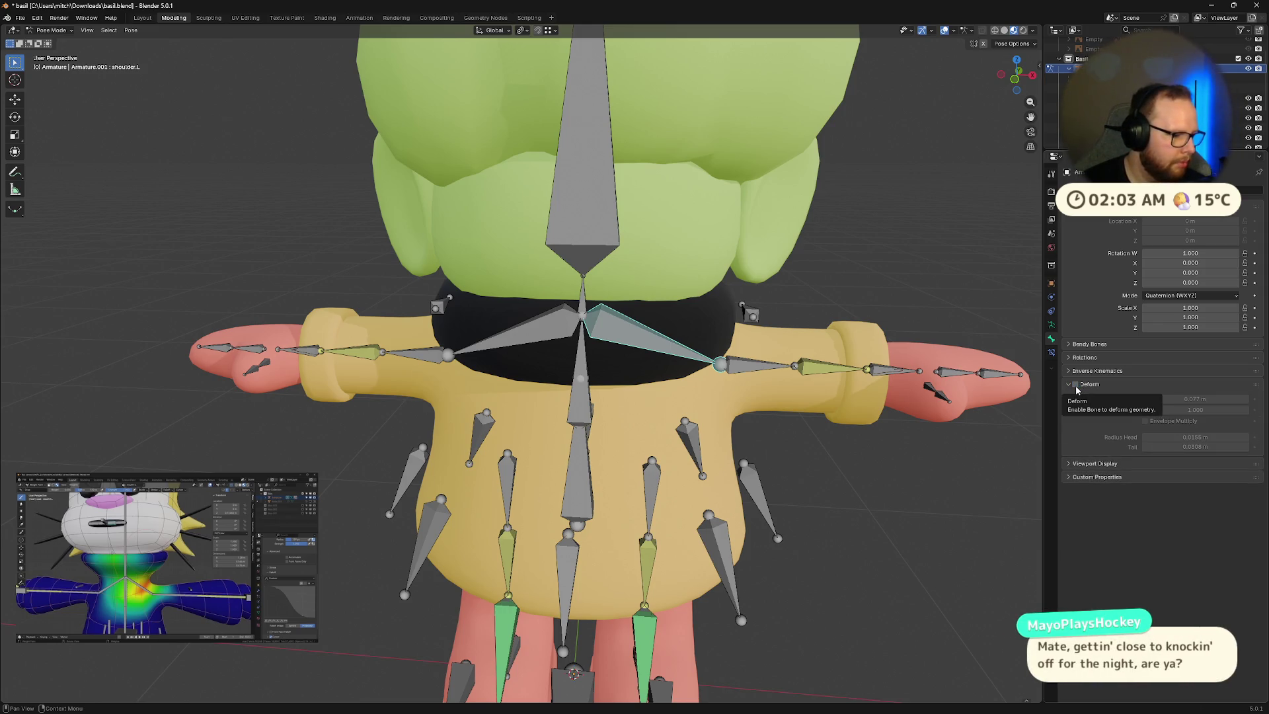
Step: Raise the left shoulder and rotate the right shoulder
{"action": "mouse_move", "coordinate": [697, 442]}
{"action": "middle_mouse_down"}
{"action": "mouse_move", "coordinate": [726, 449]}
{"action": "mouse_move", "coordinate": [606, 387]}
{"action": "middle_mouse_up"}
{"action": "scroll", "coordinate": [775, 422], "scroll_direction": "down", "scroll_amount": 8}
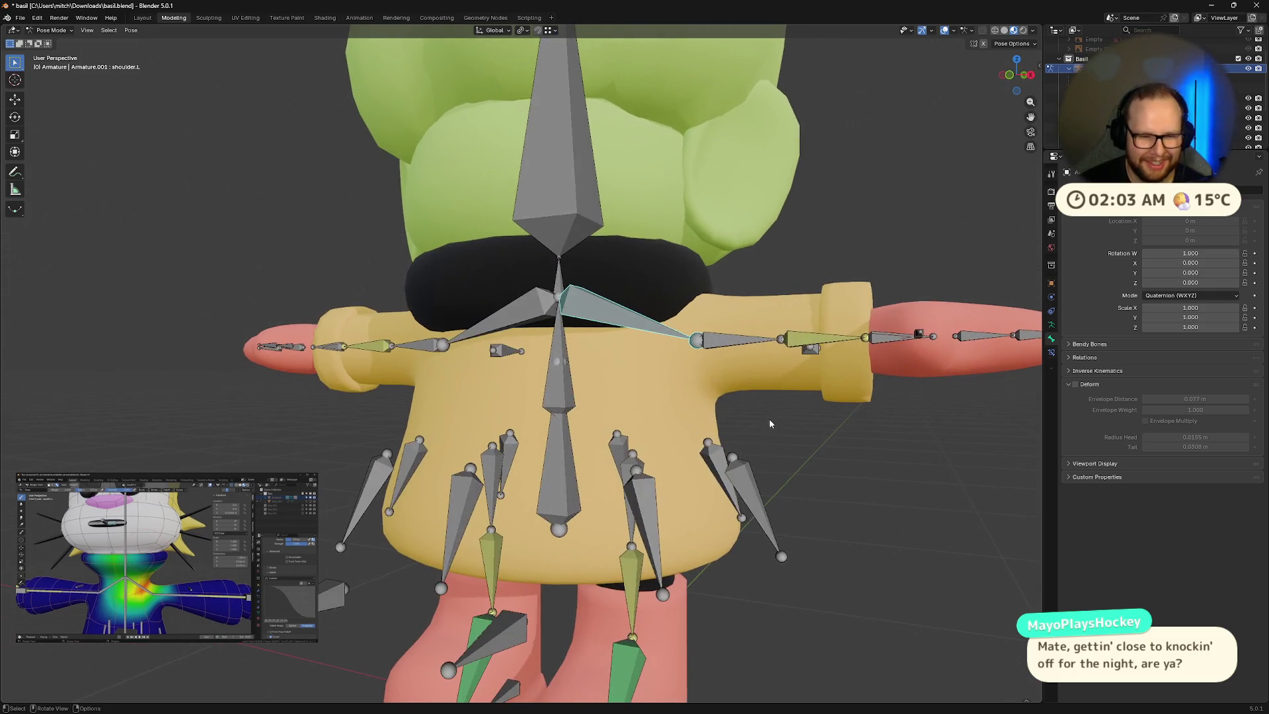
{"action": "left_click", "coordinate": [541, 225]}
{"action": "mouse_move", "coordinate": [541, 225]}
{"action": "middle_mouse_down"}
{"action": "mouse_move", "coordinate": [645, 344]}
{"action": "mouse_move", "coordinate": [596, 280]}
{"action": "mouse_move", "coordinate": [501, 232]}
{"action": "mouse_move", "coordinate": [668, 354]}
{"action": "mouse_move", "coordinate": [622, 340]}
{"action": "mouse_move", "coordinate": [782, 405]}
{"action": "middle_mouse_up"}
{"action": "left_click", "coordinate": [621, 339]}
{"action": "key", "text": "g"}
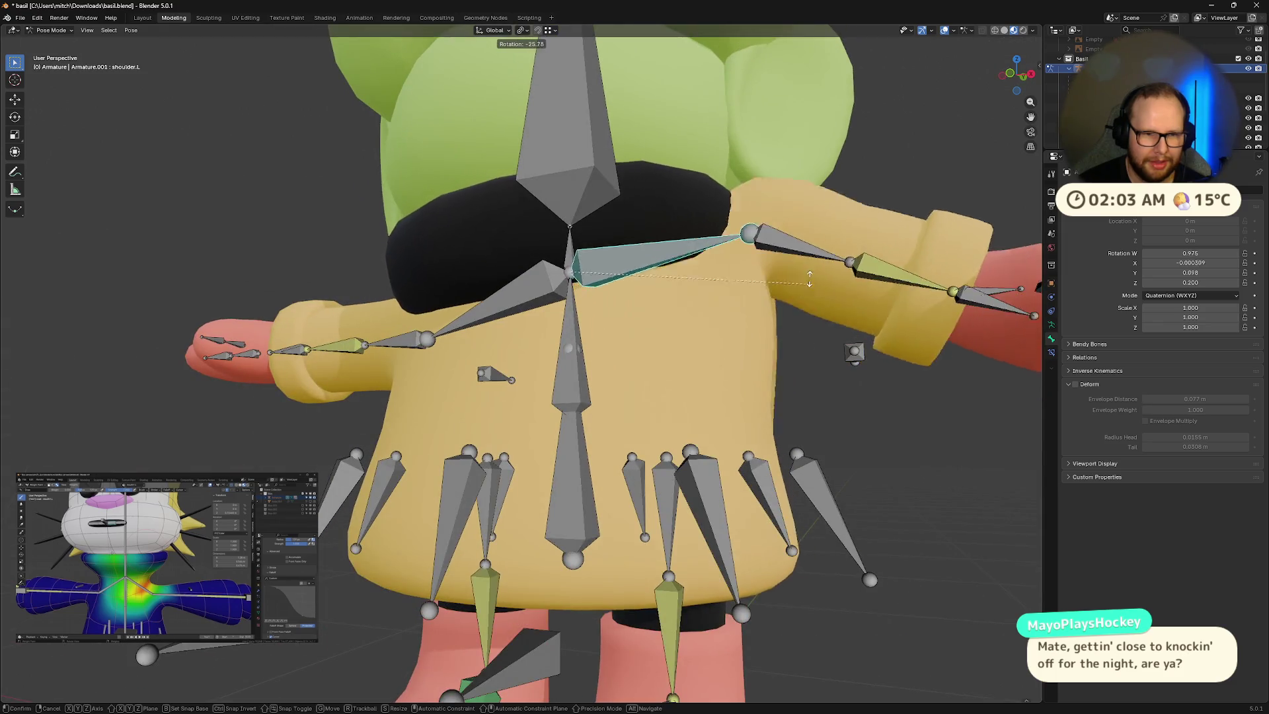
{"action": "left_click", "coordinate": [807, 273]}
{"action": "middle_click_drag", "start_coordinate": [806, 273], "coordinate": [599, 323]}
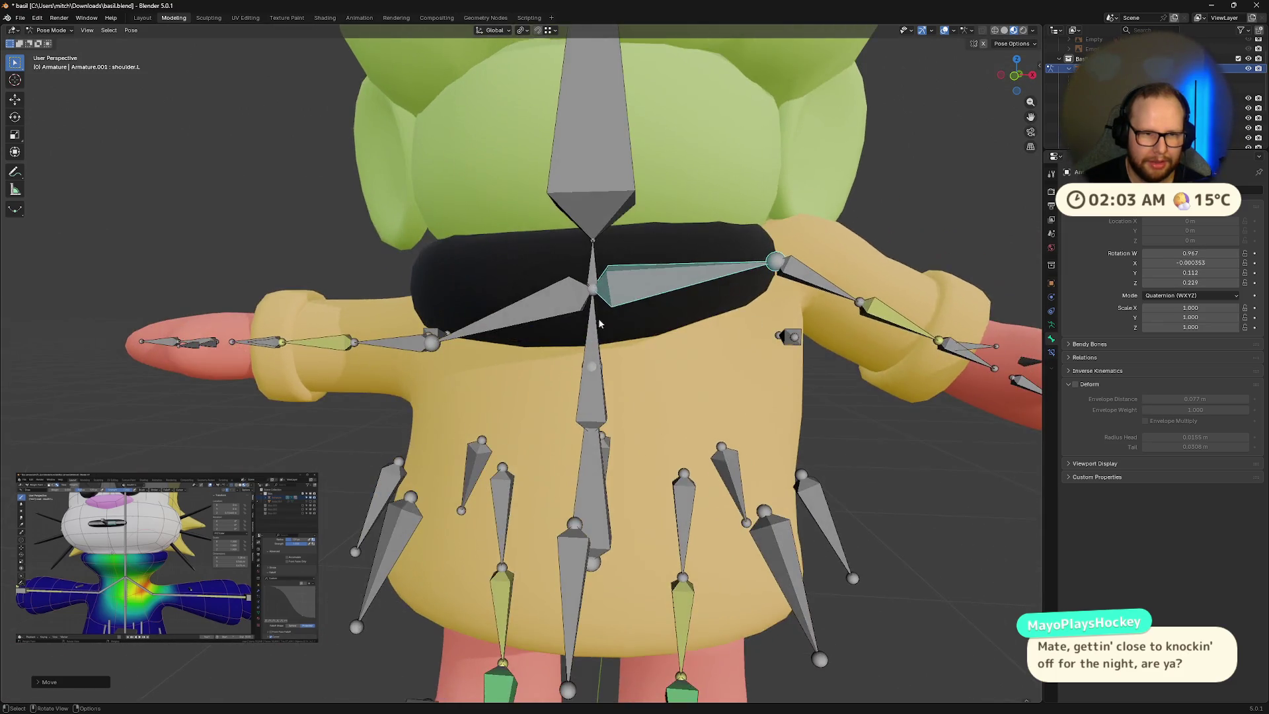
{"action": "key", "text": "r"}
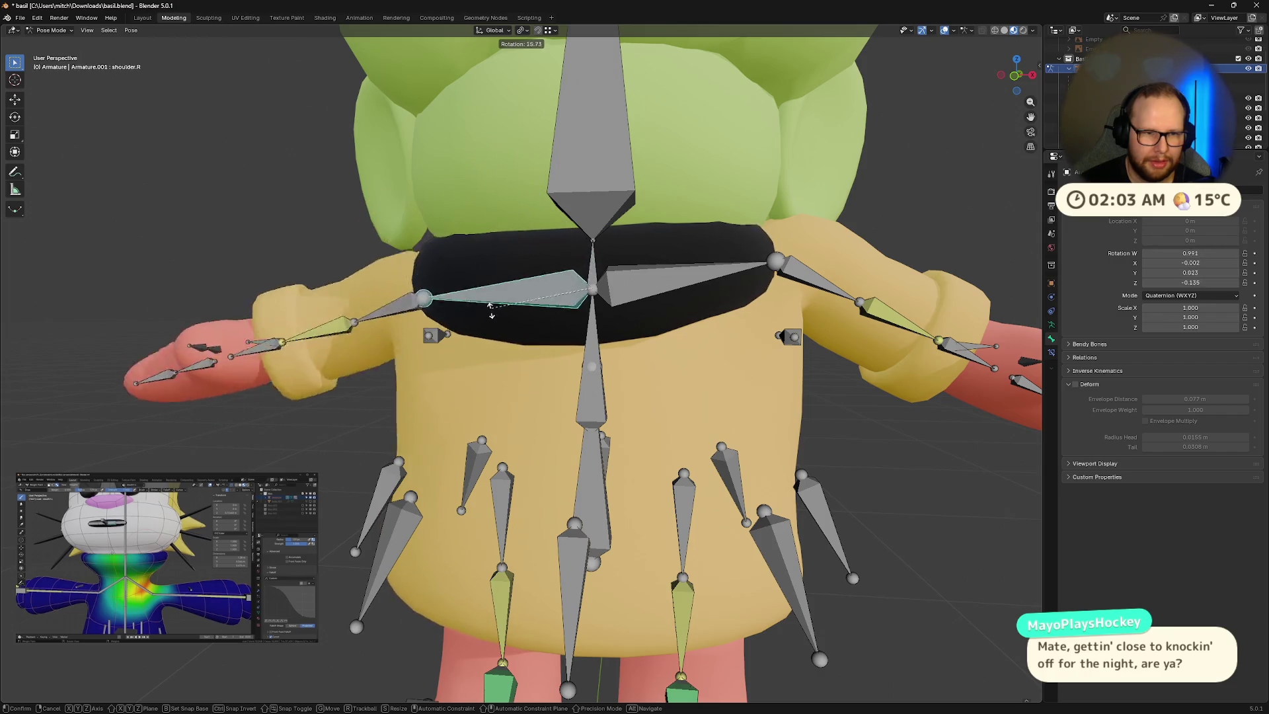
{"action": "left_click", "coordinate": [449, 306]}
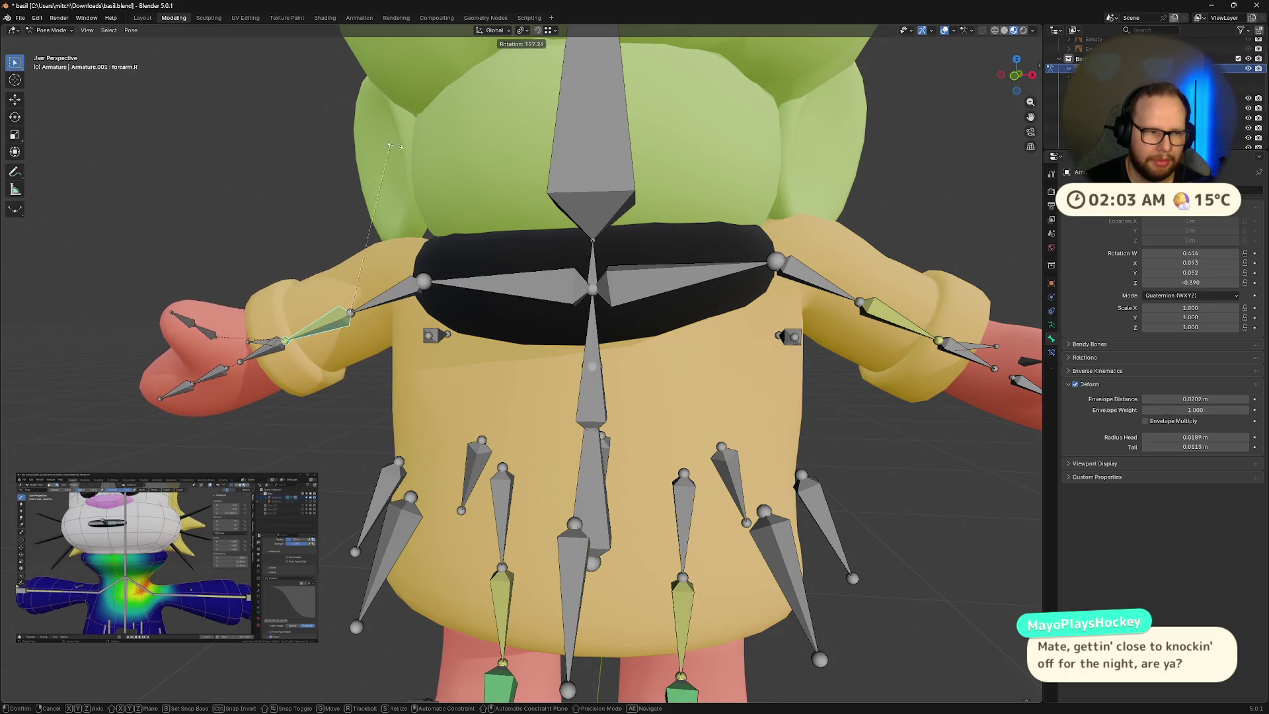
Step: Bend the right forearm, clear it with Alt+R, and lift ik.hand.R upward
{"action": "left_click", "coordinate": [273, 369]}
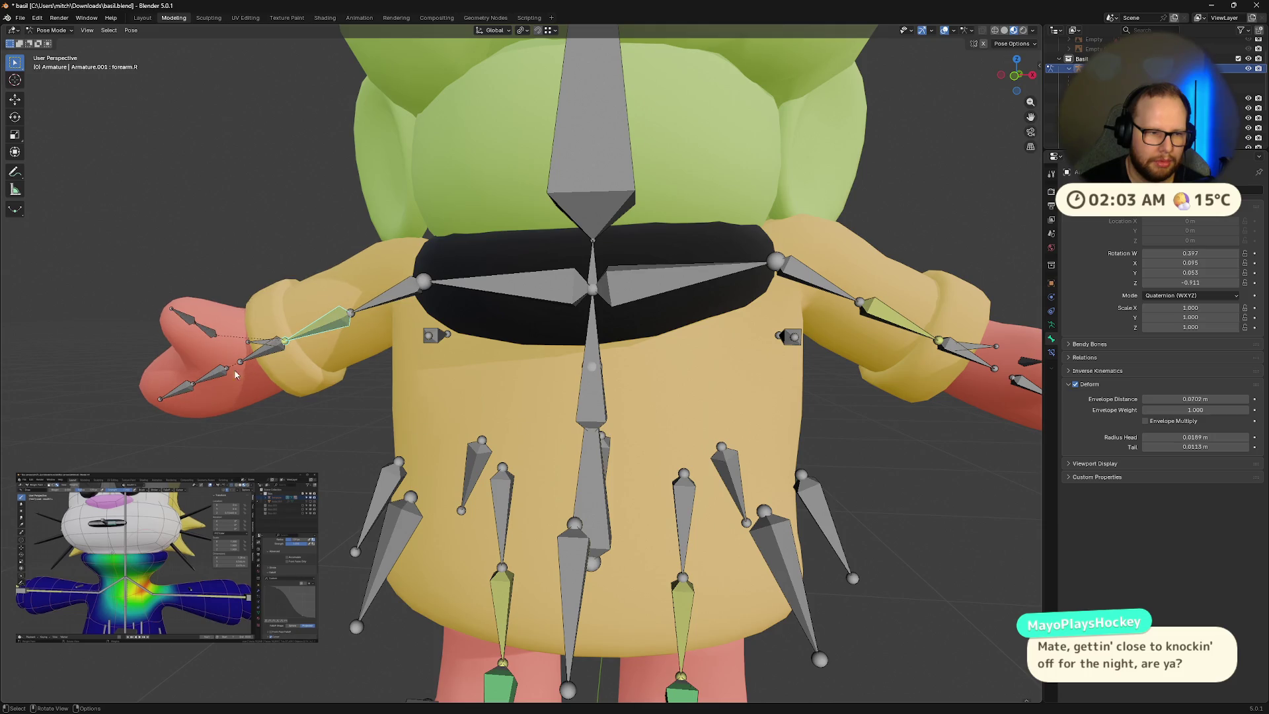
{"action": "key", "text": "alt+r"}
{"action": "key", "text": "g"}
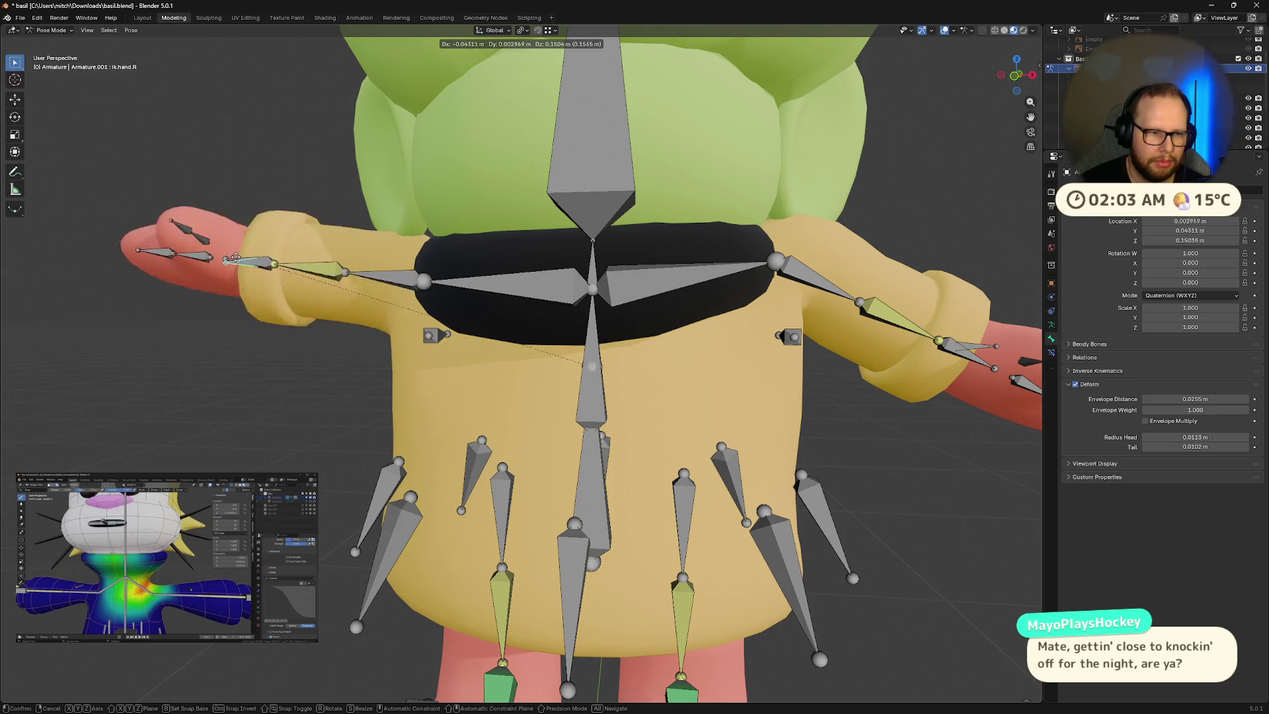
{"action": "left_click", "coordinate": [257, 139]}
{"action": "scroll", "coordinate": [438, 371], "scroll_direction": "down", "scroll_amount": 5}
{"action": "middle_click_drag", "start_coordinate": [439, 371], "coordinate": [556, 370]}
{"action": "key", "text": "ctrl+z"}
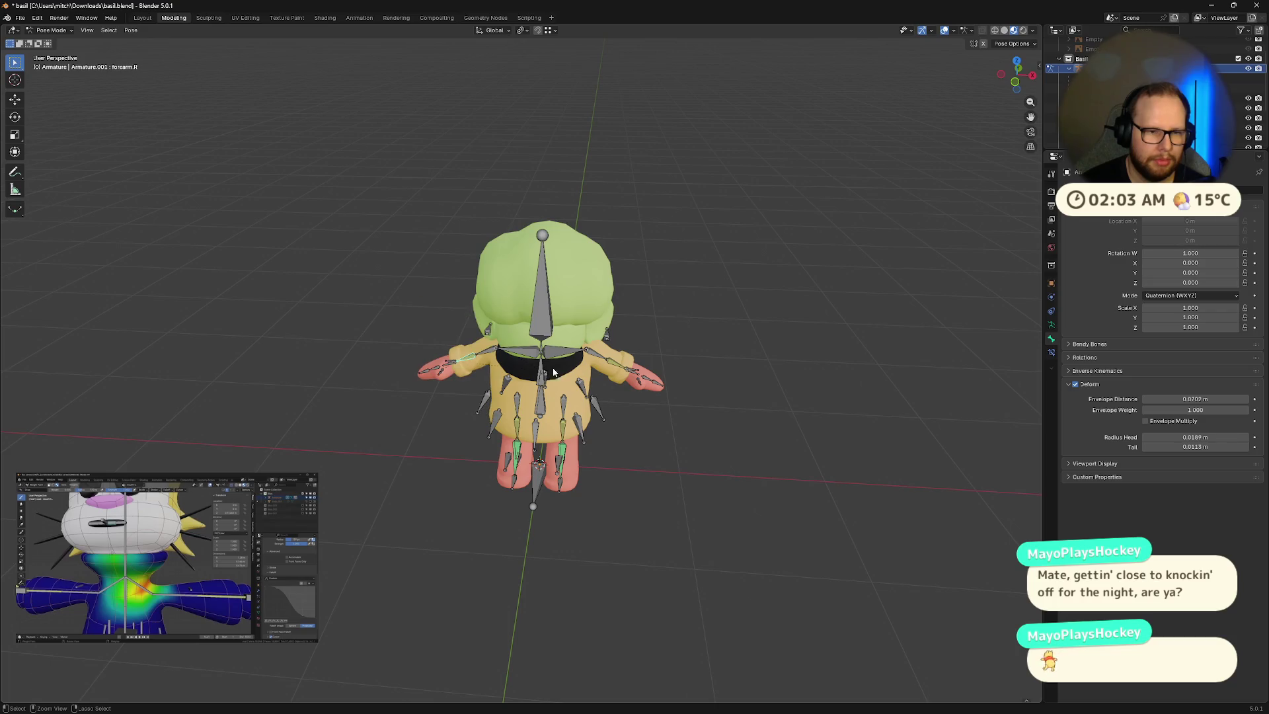
{"action": "scroll", "coordinate": [609, 361], "scroll_direction": "up", "scroll_amount": 6}
Step: Undo the last pose change and shift the torso with control.torso
{"action": "key", "text": "ctrl+z"}
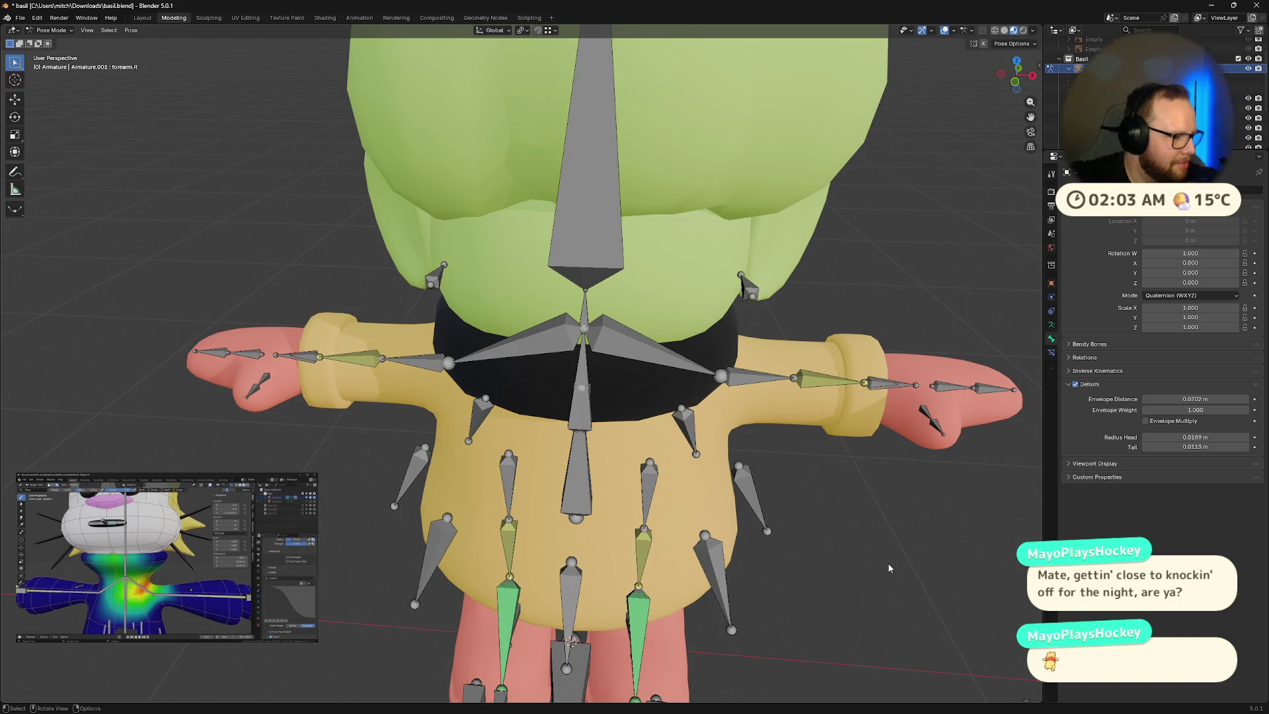
{"action": "scroll", "coordinate": [878, 563], "scroll_direction": "down", "scroll_amount": 3}
{"action": "mouse_move", "coordinate": [878, 563]}
{"action": "middle_mouse_down"}
{"action": "mouse_move", "coordinate": [618, 557]}
{"action": "mouse_move", "coordinate": [622, 540]}
{"action": "mouse_move", "coordinate": [484, 467]}
{"action": "middle_mouse_up"}
{"action": "key", "text": "g"}
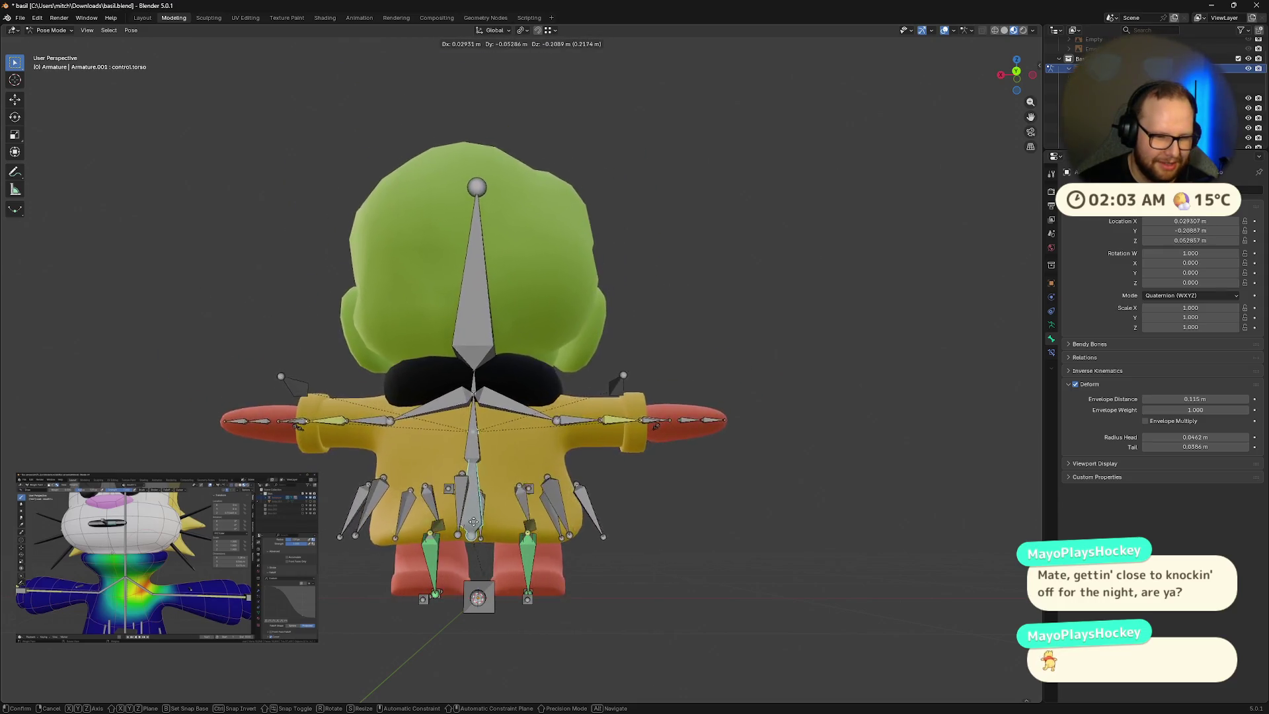
{"action": "left_click", "coordinate": [516, 544]}
Step: Pull ik.hand.R and ik.hand.L in toward the body
{"action": "mouse_move", "coordinate": [516, 544]}
{"action": "middle_mouse_down"}
{"action": "mouse_move", "coordinate": [503, 519]}
{"action": "mouse_move", "coordinate": [395, 554]}
{"action": "mouse_move", "coordinate": [477, 547]}
{"action": "mouse_move", "coordinate": [348, 541]}
{"action": "mouse_move", "coordinate": [345, 515]}
{"action": "middle_mouse_up"}
{"action": "mouse_move", "coordinate": [363, 433]}
{"action": "middle_mouse_down"}
{"action": "mouse_move", "coordinate": [402, 516]}
{"action": "mouse_move", "coordinate": [394, 529]}
{"action": "middle_mouse_up"}
{"action": "key", "text": "g"}
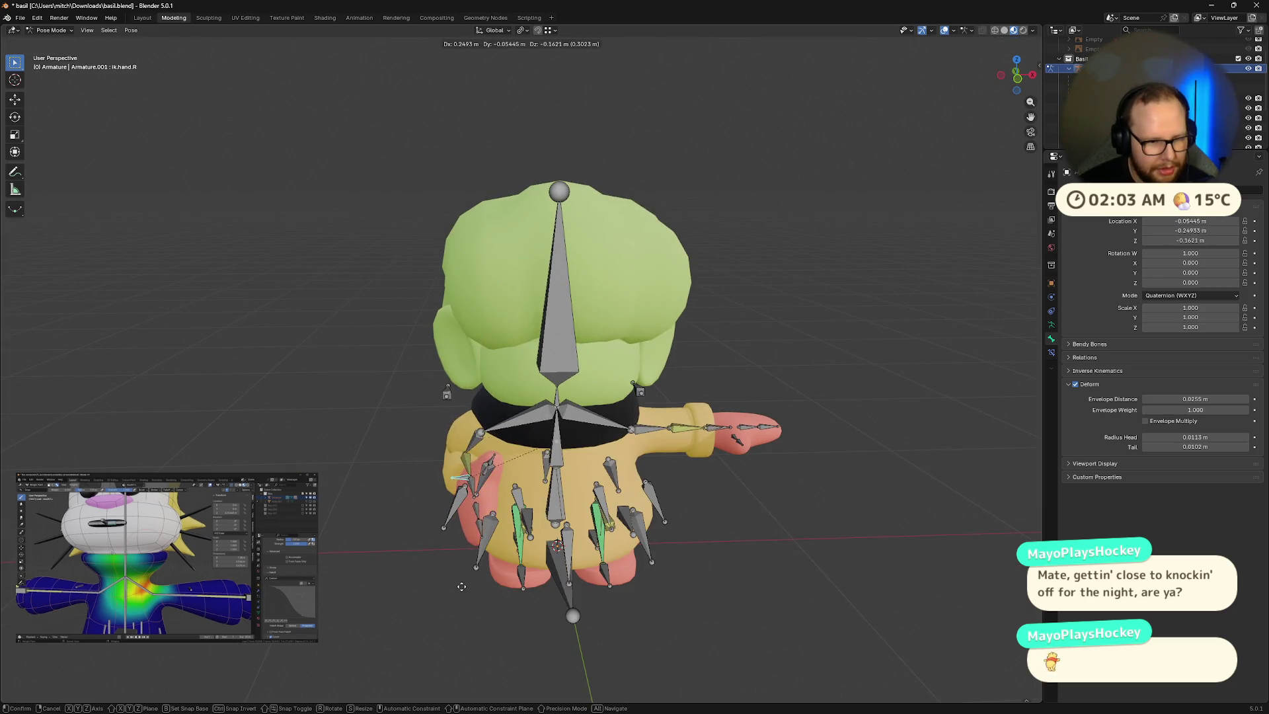
{"action": "middle_click_drag", "start_coordinate": [499, 579], "coordinate": [719, 459]}
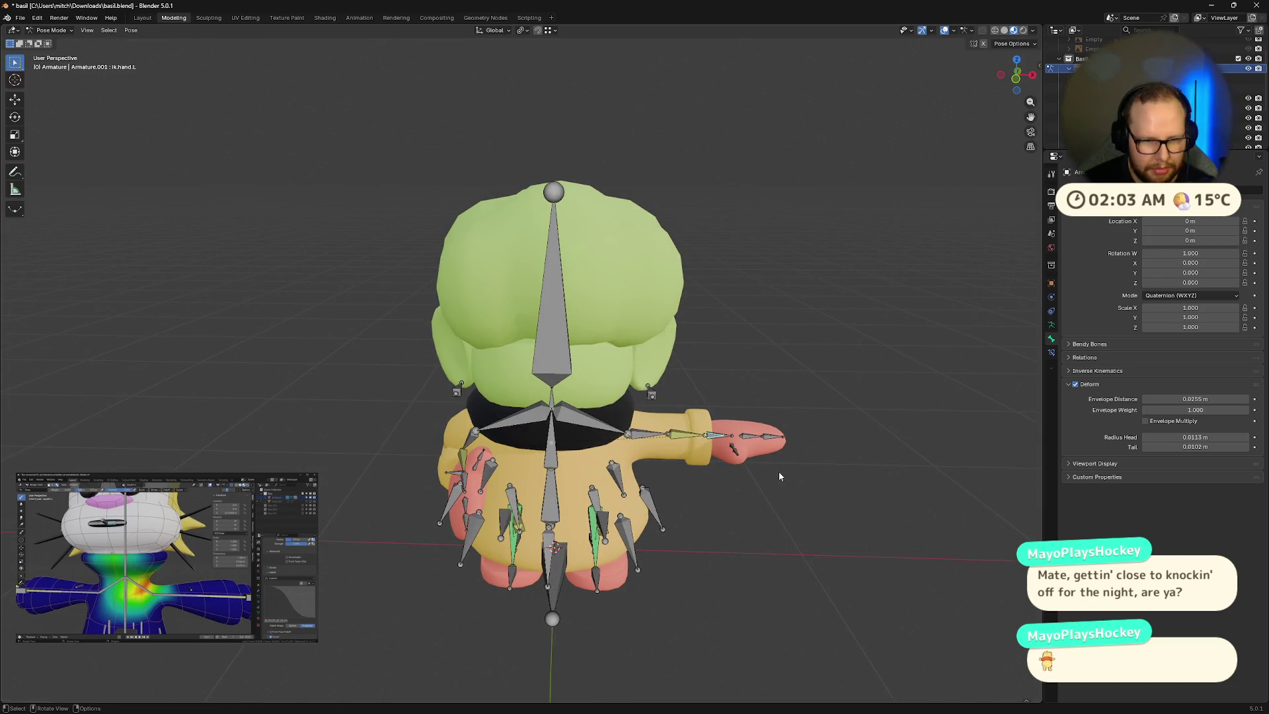
{"action": "key", "text": "g"}
{"action": "mouse_move", "coordinate": [710, 513]}
{"action": "middle_mouse_down"}
{"action": "mouse_move", "coordinate": [671, 475]}
{"action": "mouse_move", "coordinate": [534, 490]}
{"action": "mouse_move", "coordinate": [622, 490]}
{"action": "middle_mouse_up"}
Step: Tilt Basil's head bone to one side
{"action": "mouse_move", "coordinate": [492, 309]}
{"action": "left_mouse_down"}
{"action": "mouse_move", "coordinate": [582, 310]}
{"action": "mouse_move", "coordinate": [599, 337]}
{"action": "left_mouse_up"}
{"action": "mouse_move", "coordinate": [601, 342]}
{"action": "middle_mouse_down"}
{"action": "mouse_move", "coordinate": [783, 356]}
{"action": "mouse_move", "coordinate": [736, 278]}
{"action": "mouse_move", "coordinate": [791, 445]}
{"action": "mouse_move", "coordinate": [606, 435]}
{"action": "mouse_move", "coordinate": [665, 457]}
{"action": "middle_mouse_up"}
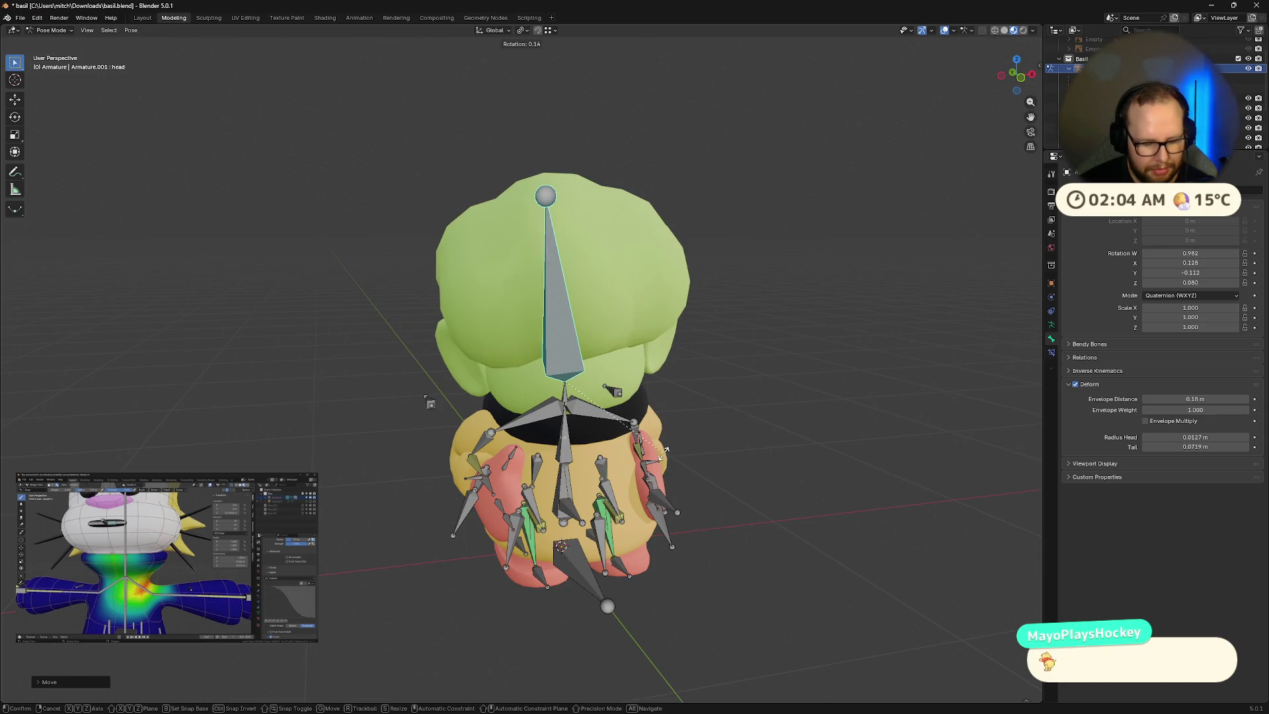
{"action": "middle_click_drag", "start_coordinate": [615, 468], "coordinate": [650, 470]}
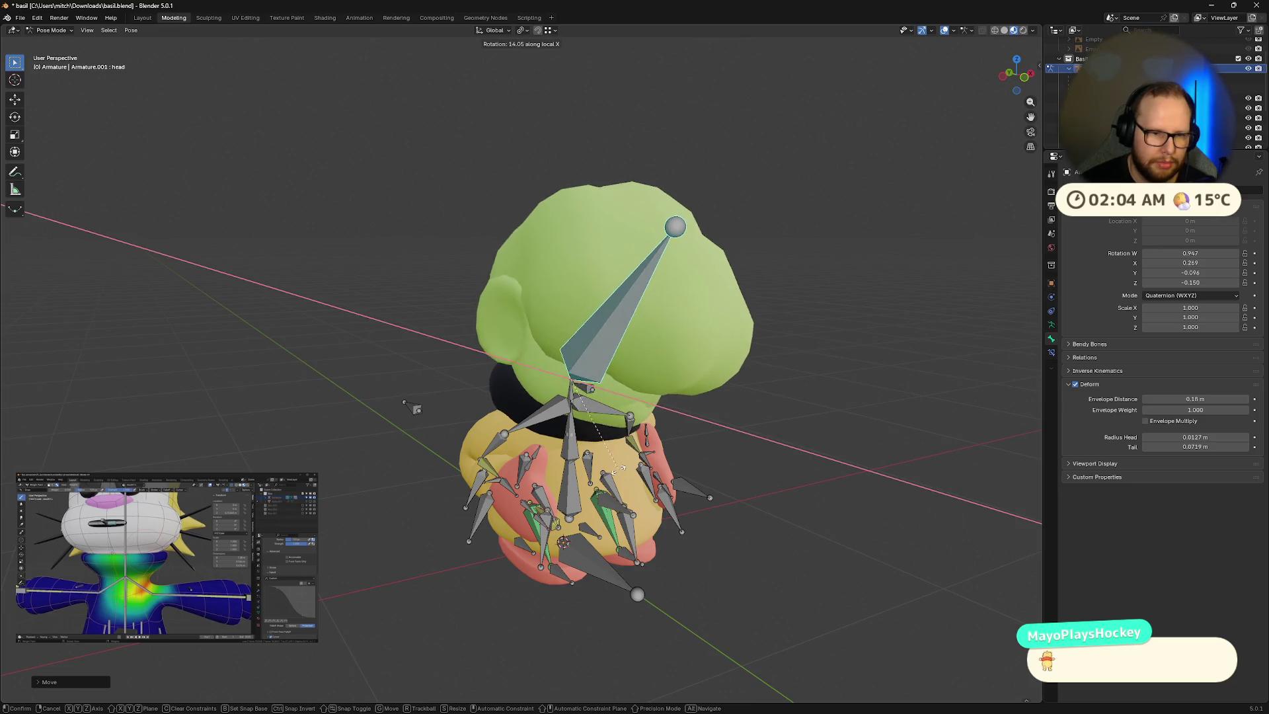
{"action": "middle_click_drag", "start_coordinate": [616, 472], "coordinate": [654, 474]}
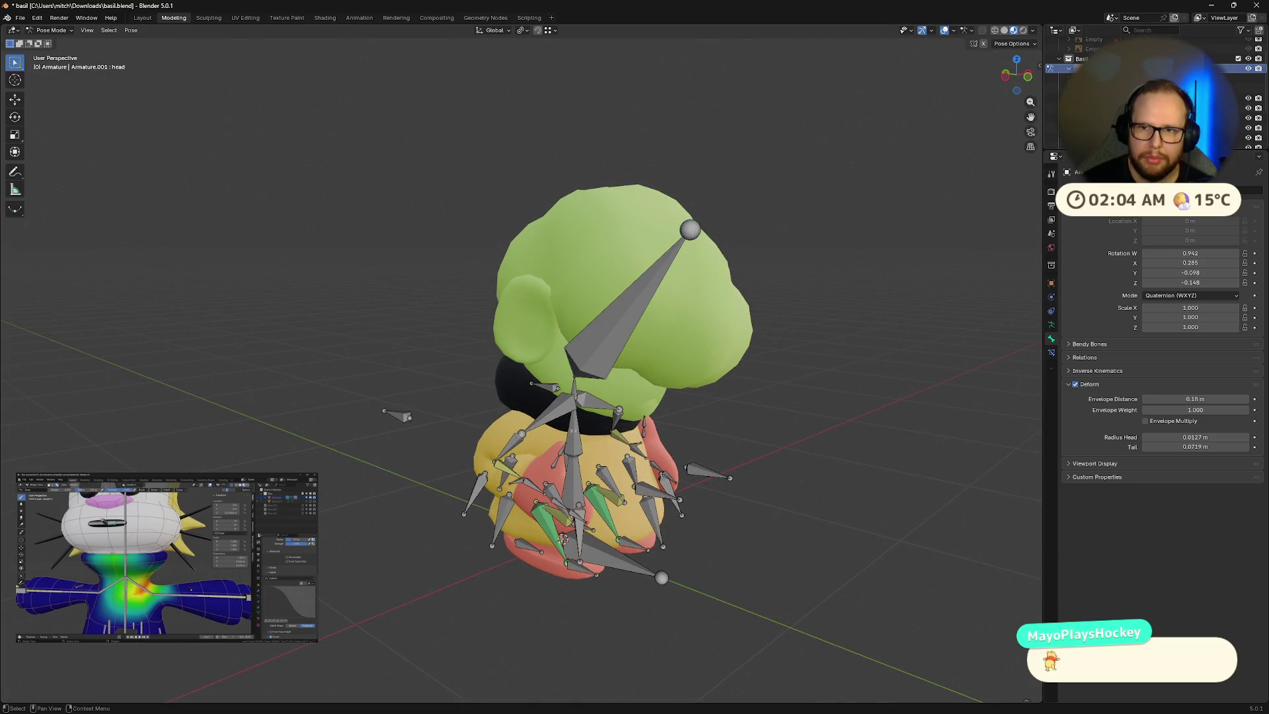
Step: Toggle the Basil collection's visibility off and on, then hide the armature bones
{"action": "left_click", "coordinate": [1247, 59]}
{"action": "left_click", "coordinate": [1249, 59]}
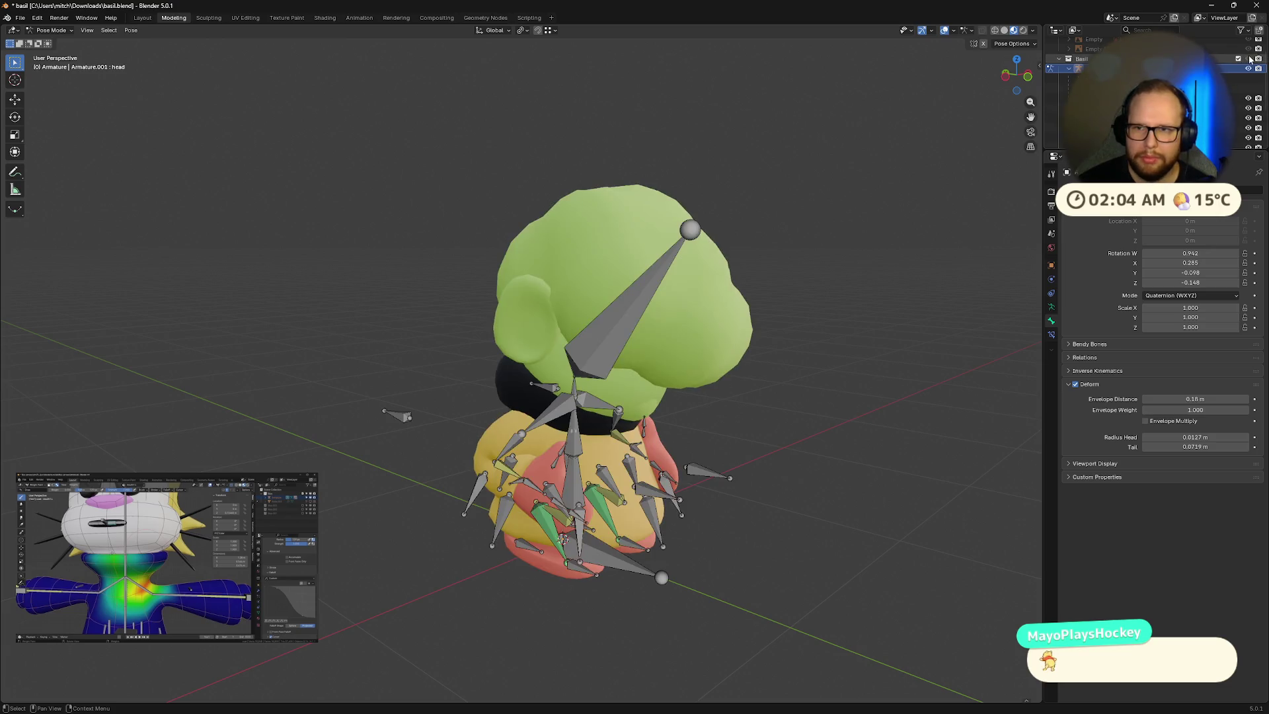
{"action": "left_click", "coordinate": [1248, 69]}
{"action": "mouse_move", "coordinate": [892, 410]}
{"action": "middle_mouse_down"}
{"action": "mouse_move", "coordinate": [807, 425]}
{"action": "mouse_move", "coordinate": [731, 396]}
{"action": "mouse_move", "coordinate": [742, 405]}
{"action": "mouse_move", "coordinate": [767, 363]}
{"action": "mouse_move", "coordinate": [811, 408]}
{"action": "mouse_move", "coordinate": [912, 430]}
{"action": "mouse_move", "coordinate": [842, 445]}
{"action": "middle_mouse_up"}
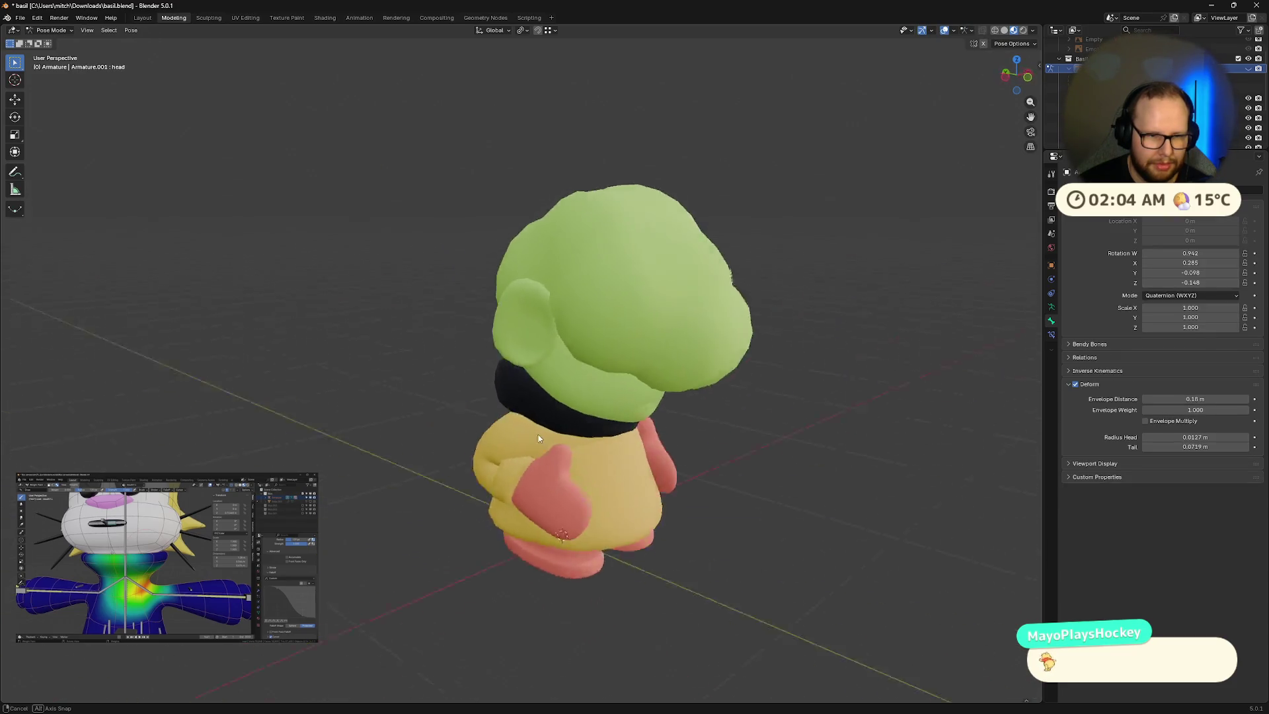
Step: Toggle edit mode on and back off with Tab
{"action": "key", "text": "Tab"}
{"action": "key", "text": "Tab"}
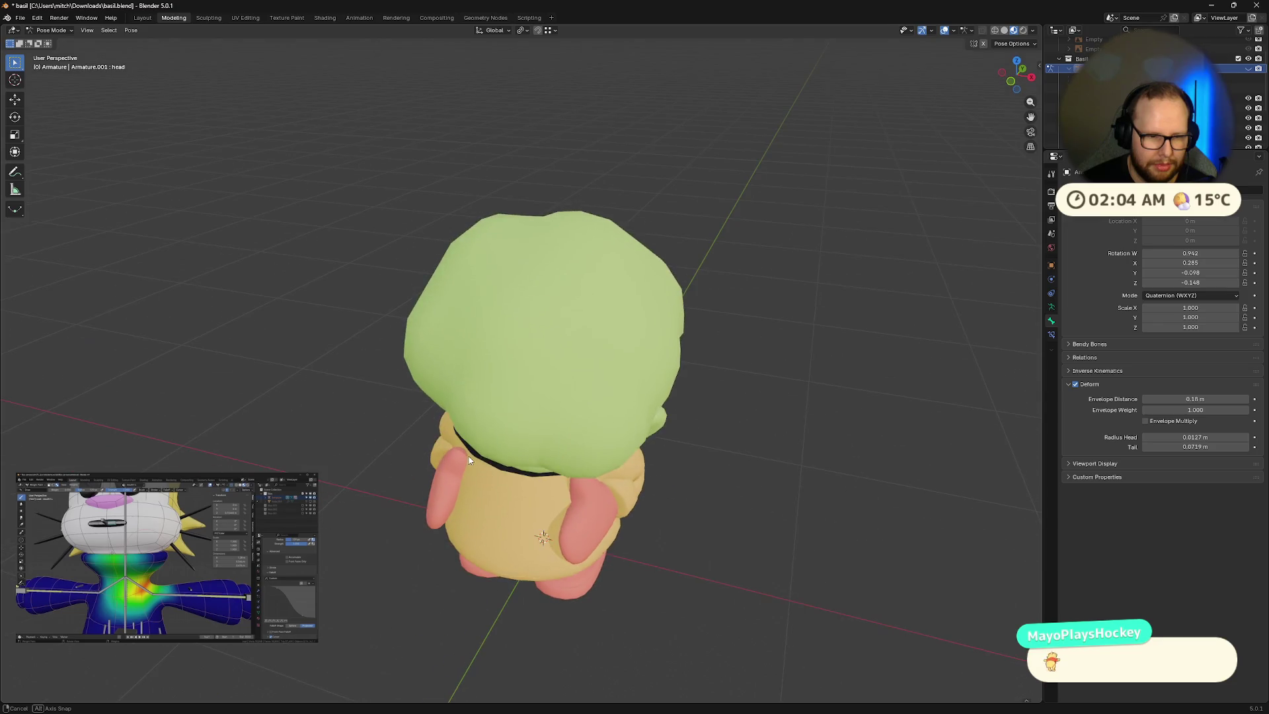
{"action": "key", "text": "Tab"}
{"action": "key", "text": "Tab"}
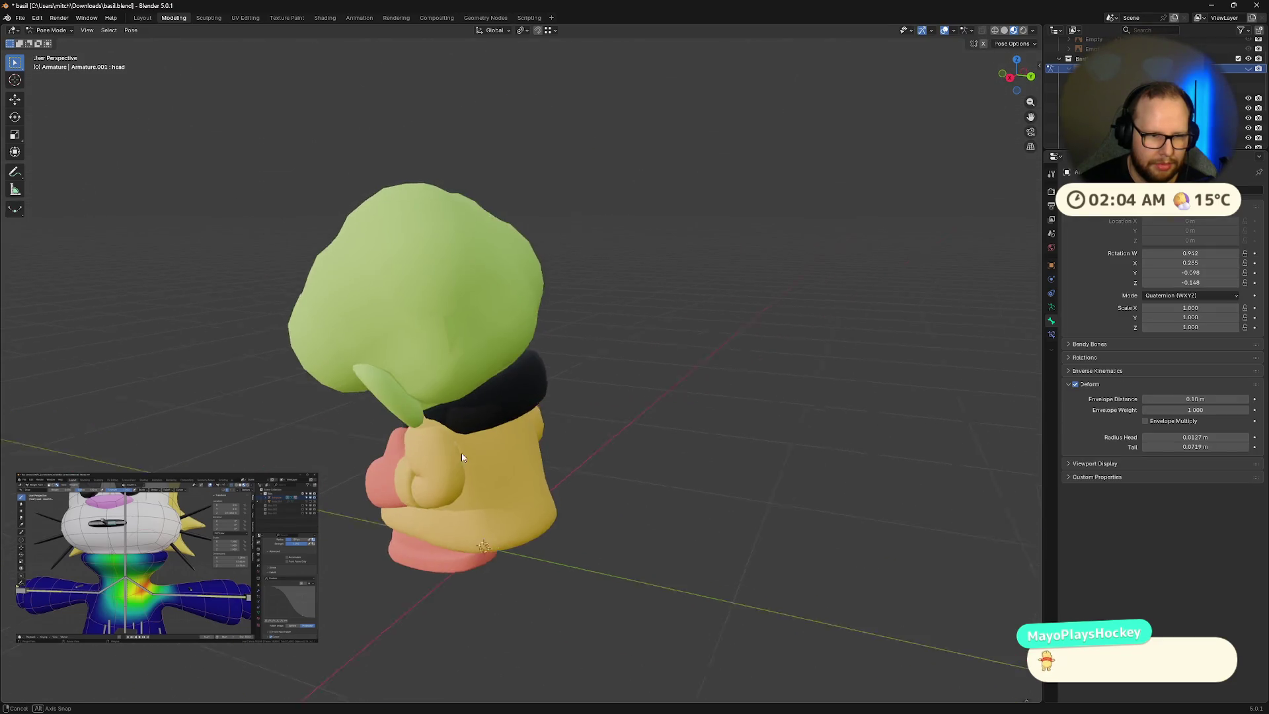